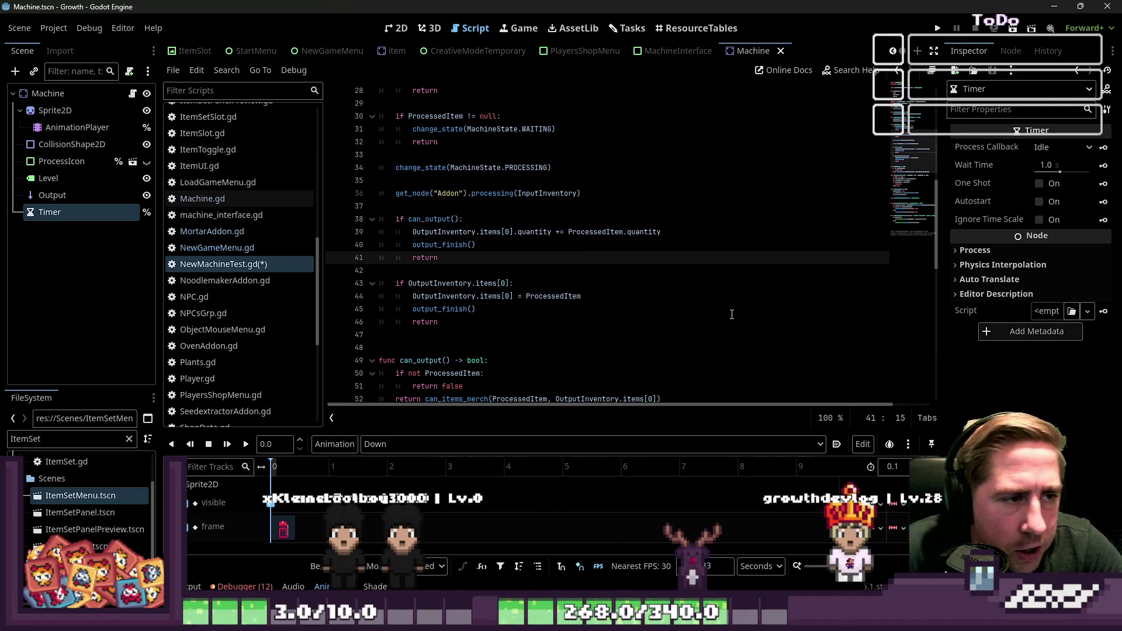
Look over the empty lines and the in_process function in NewMachineTest.gd
click(498, 206)
scroll(498, 217, up, 2)
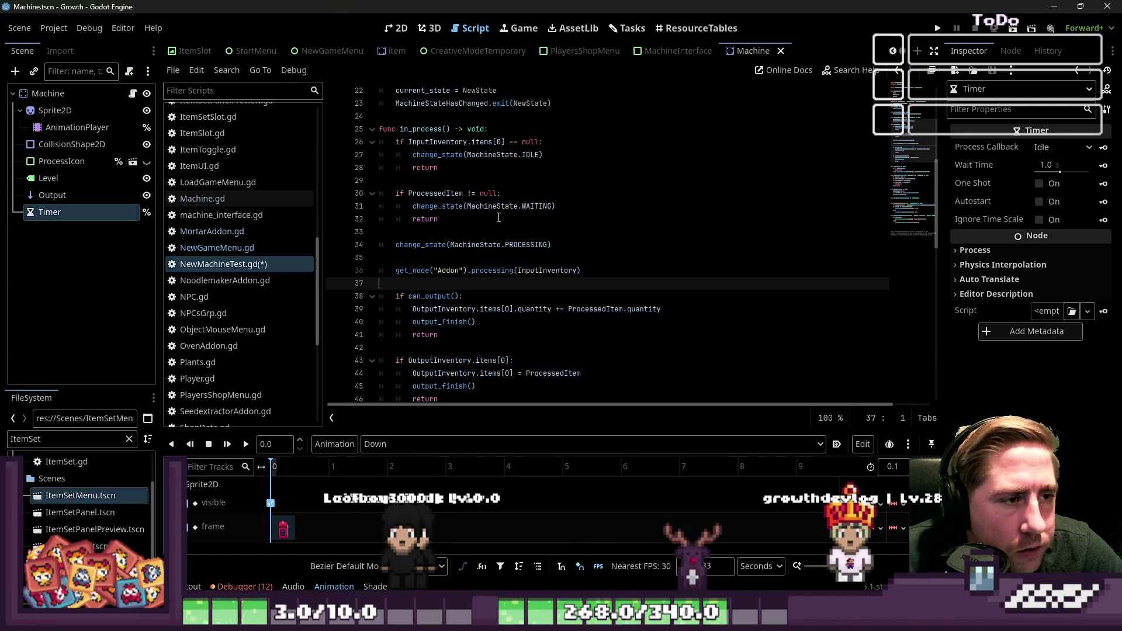
scroll(499, 217, up, 1)
double_click(425, 167)
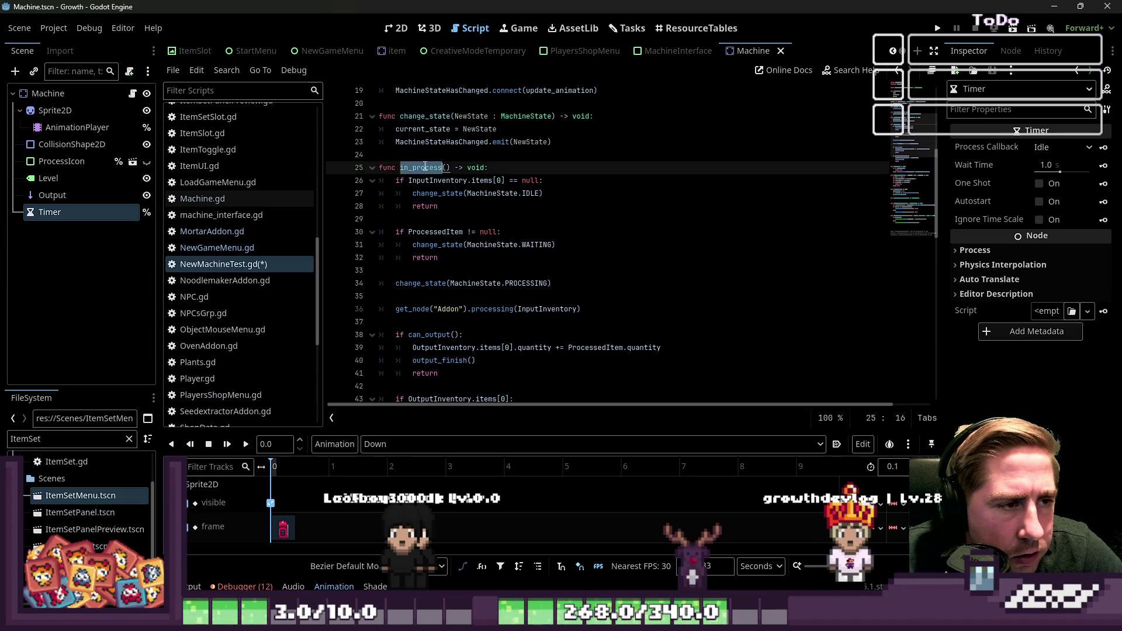
scroll(563, 230, up, 5)
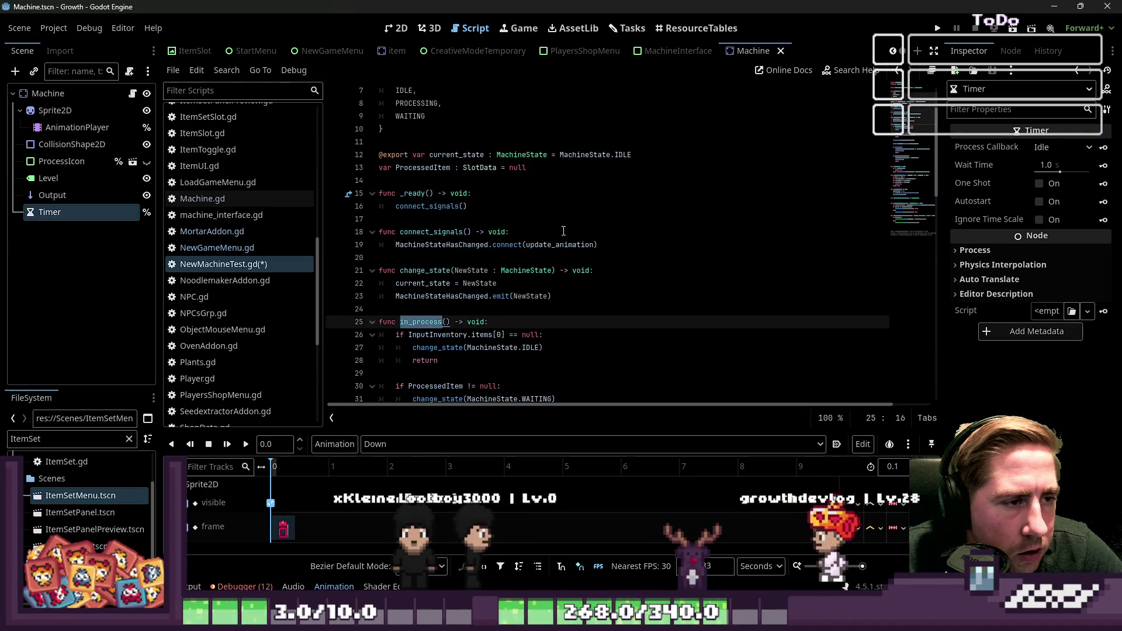
scroll(563, 230, up, 1)
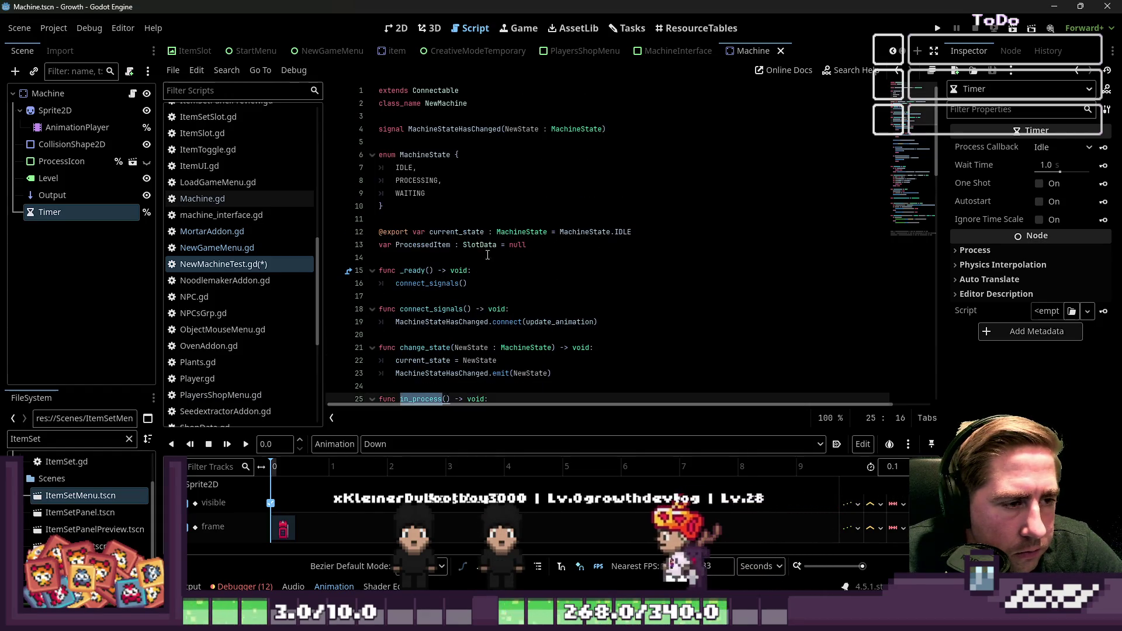
click(447, 254)
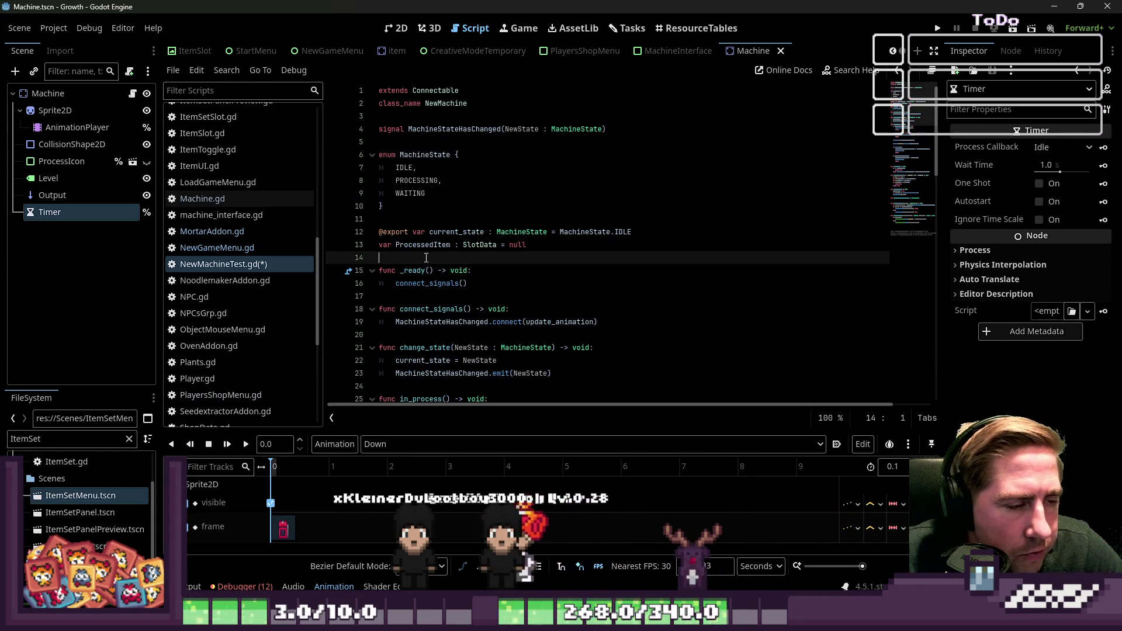
scroll(426, 257, down, 1)
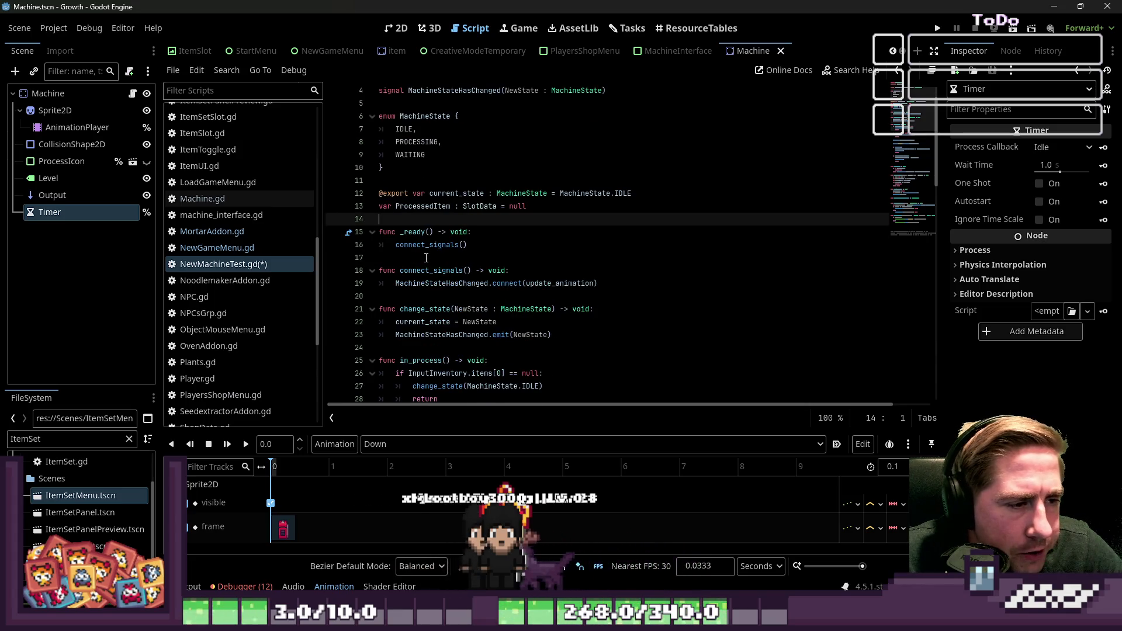
scroll(423, 288, down, 1)
double_click(427, 323)
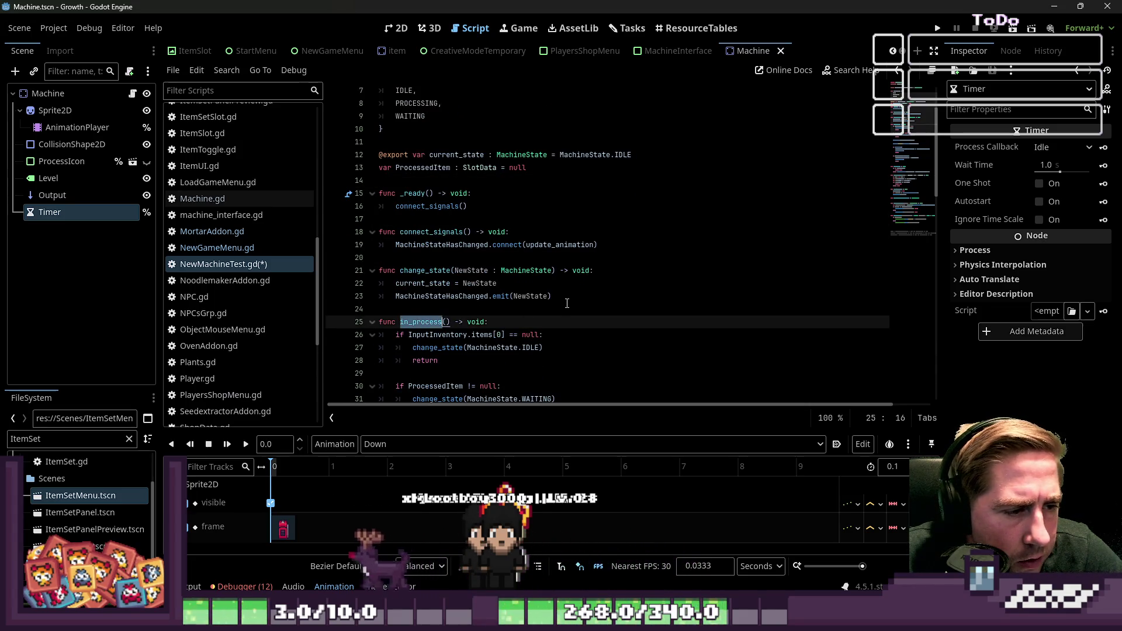
scroll(567, 303, down, 1)
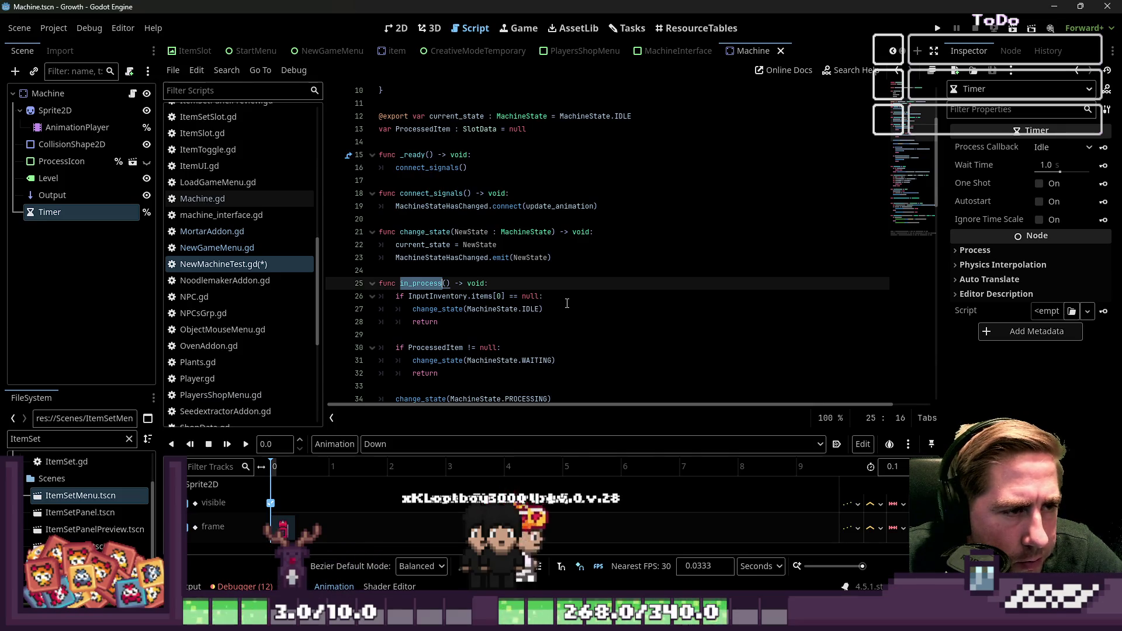
scroll(567, 304, down, 3)
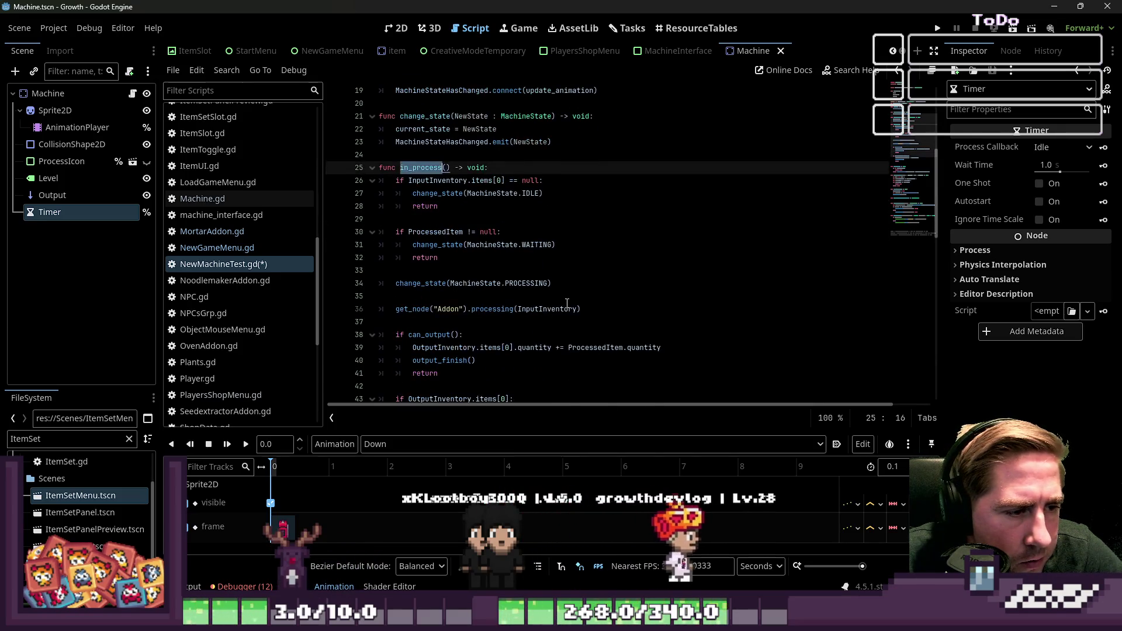
Review in_process's IDLE state change, ProcessedItem line and WAITING check
click(458, 198)
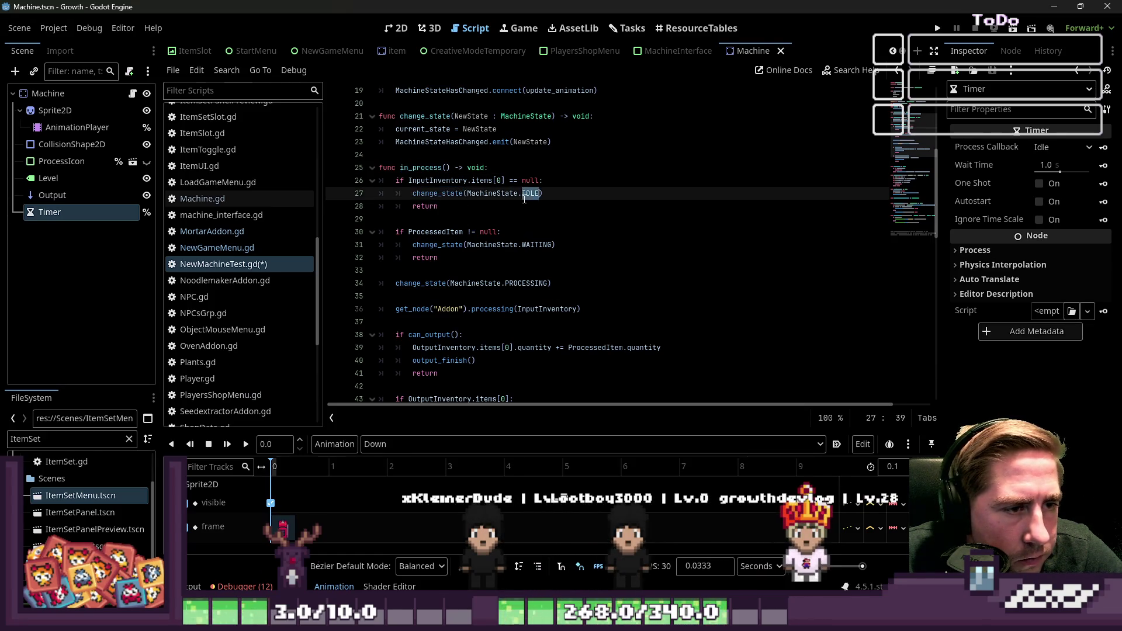
drag(562, 191, 464, 193)
click(449, 215)
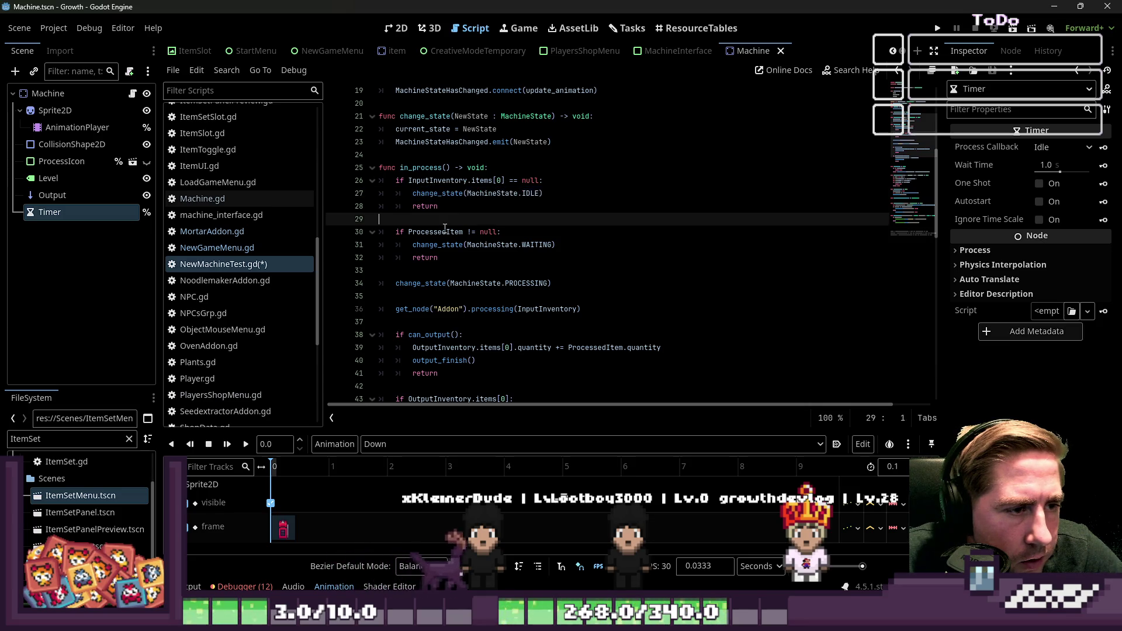
double_click(447, 231)
drag(557, 245, 451, 245)
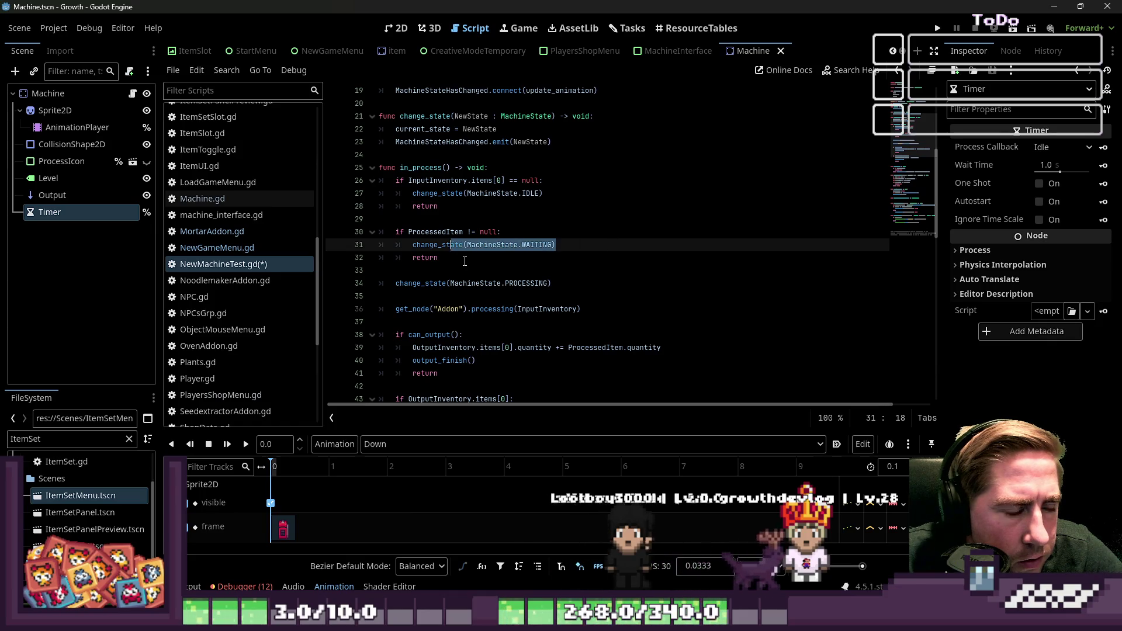
click(465, 261)
click(444, 274)
scroll(438, 283, down, 1)
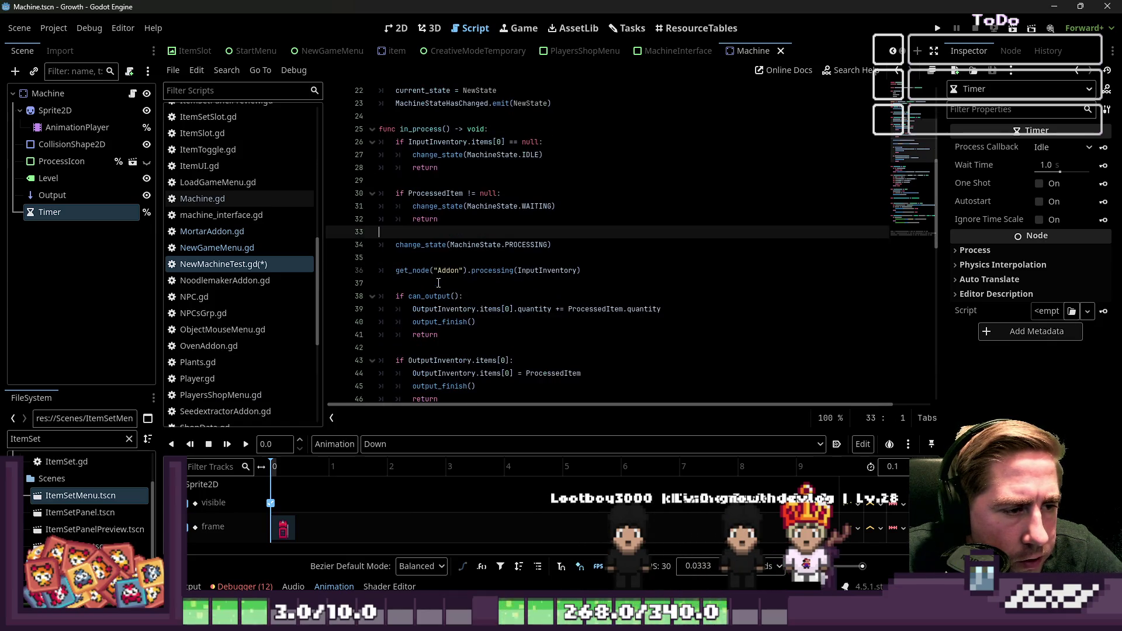
double_click(422, 129)
scroll(449, 175, down, 3)
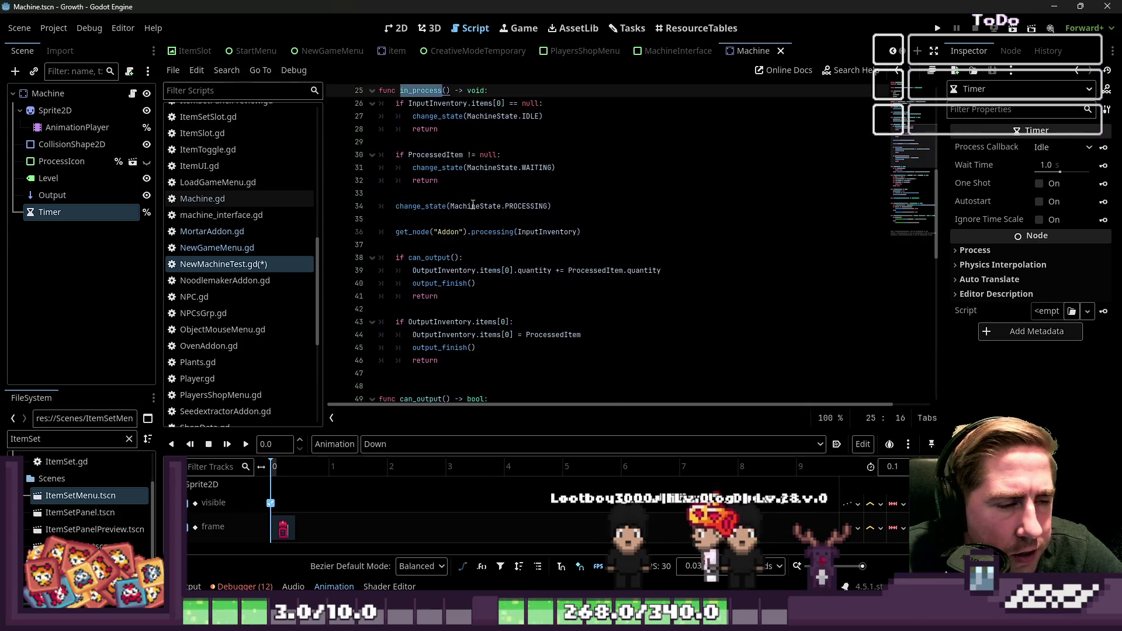
scroll(473, 205, down, 2)
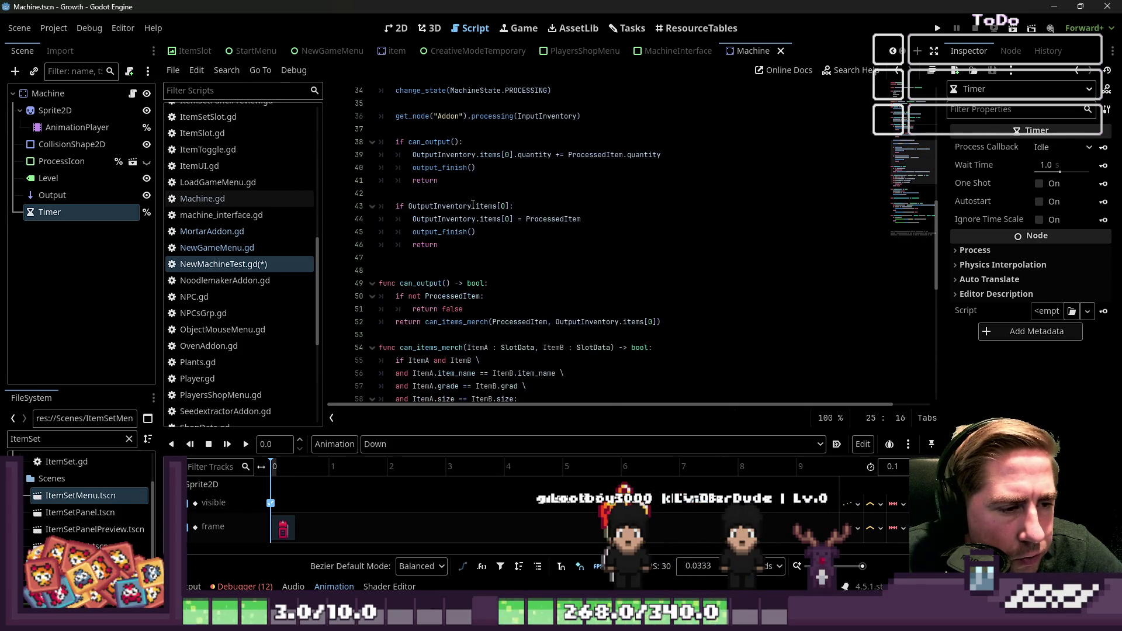
scroll(473, 205, down, 2)
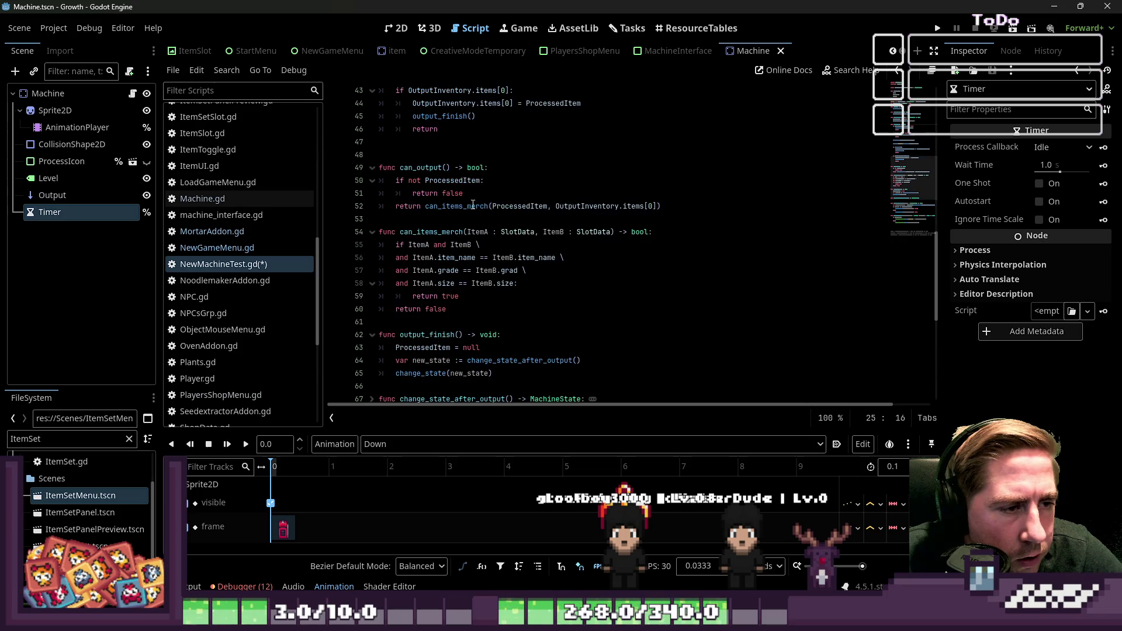
scroll(472, 206, up, 10)
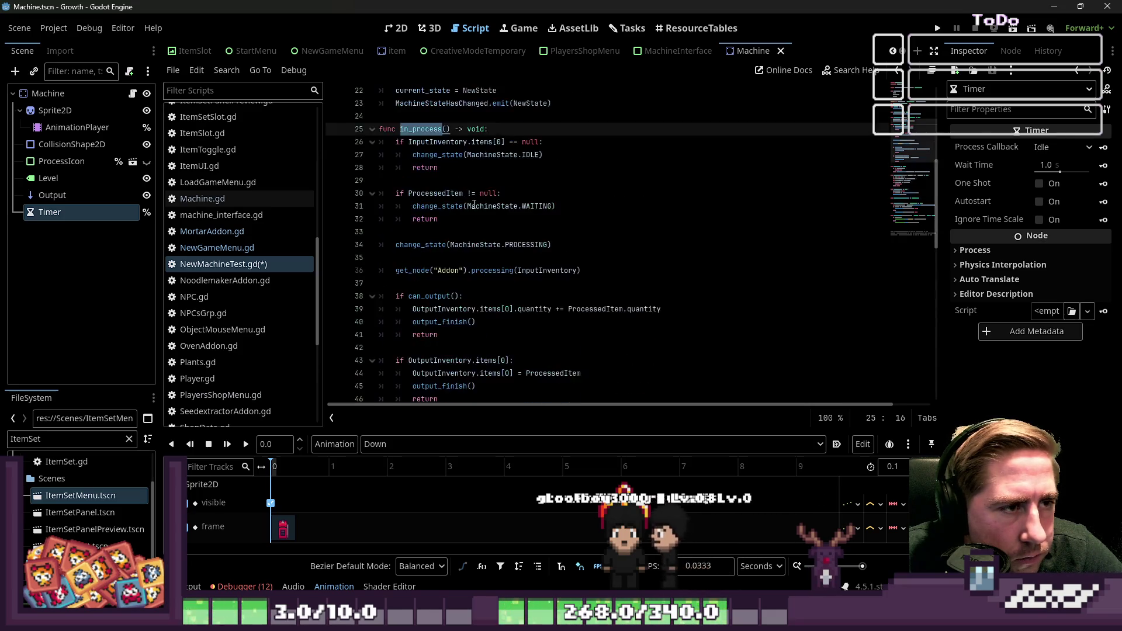
scroll(628, 245, up, 4)
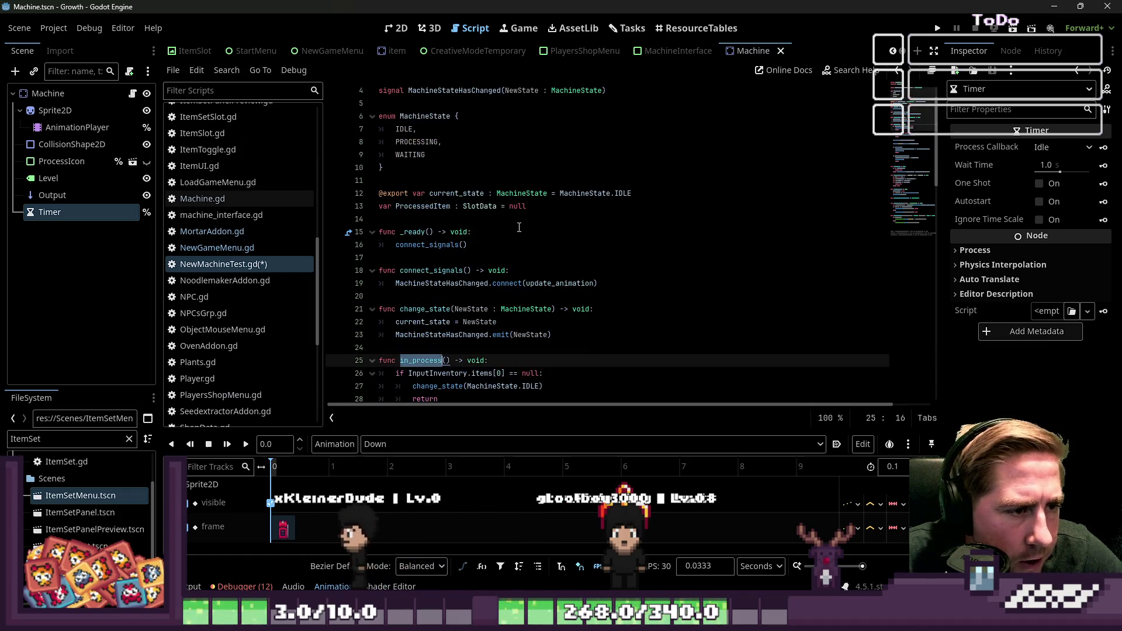
scroll(518, 239, up, 1)
scroll(526, 243, down, 2)
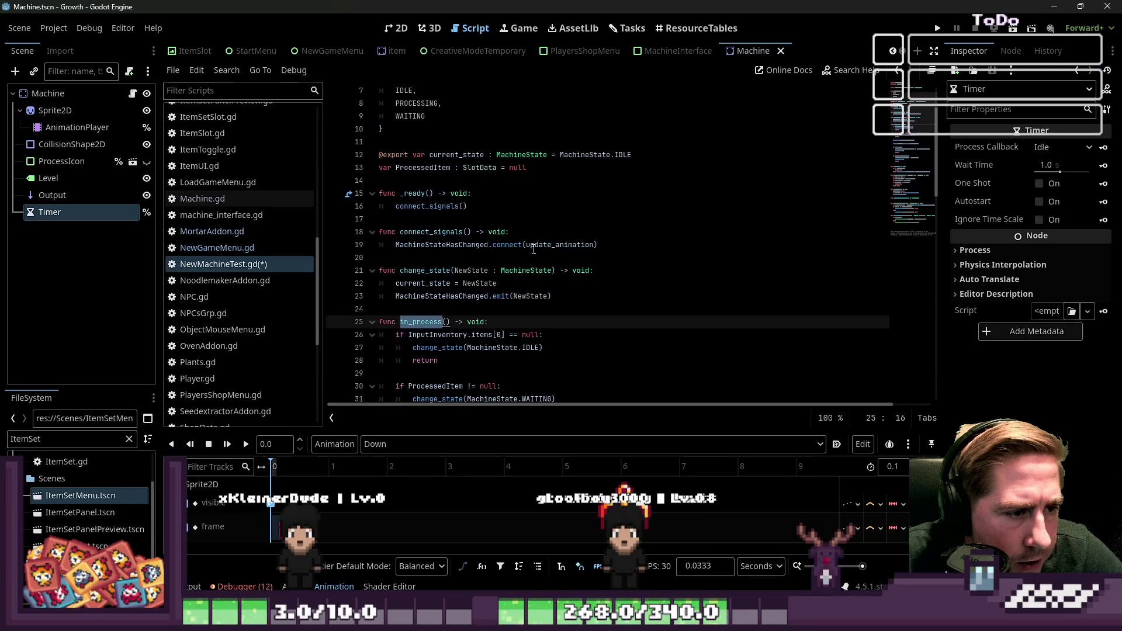
Add MachineStateHasChanged.connect(in_process) as a new line in connect_signals
click(610, 243)
key(Return)
text(Mach)
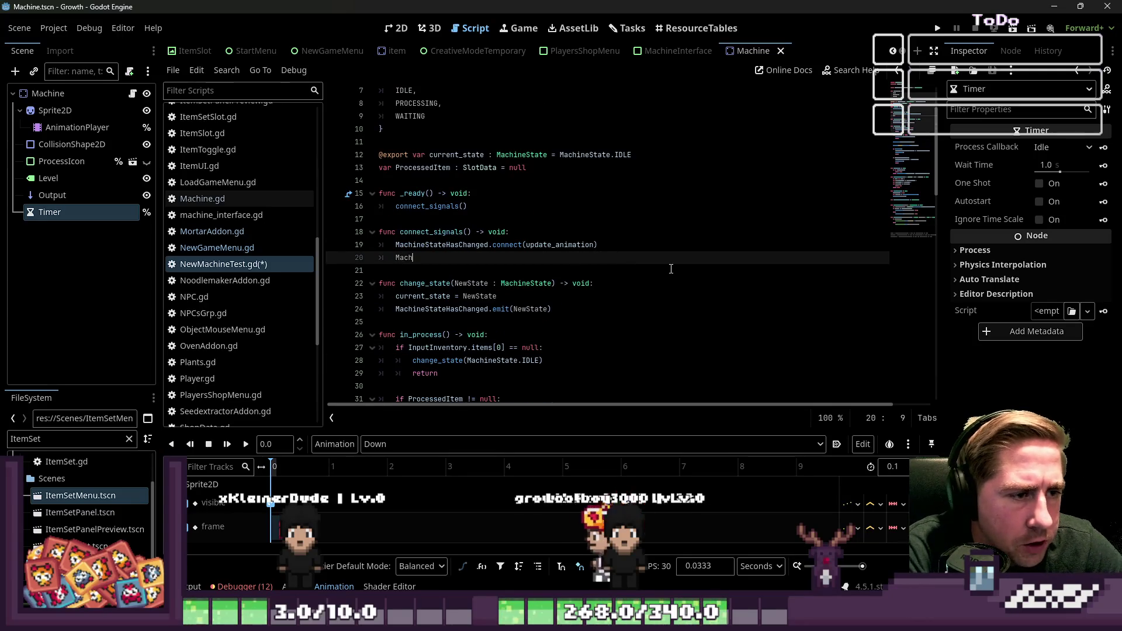
text(ineStateHas)
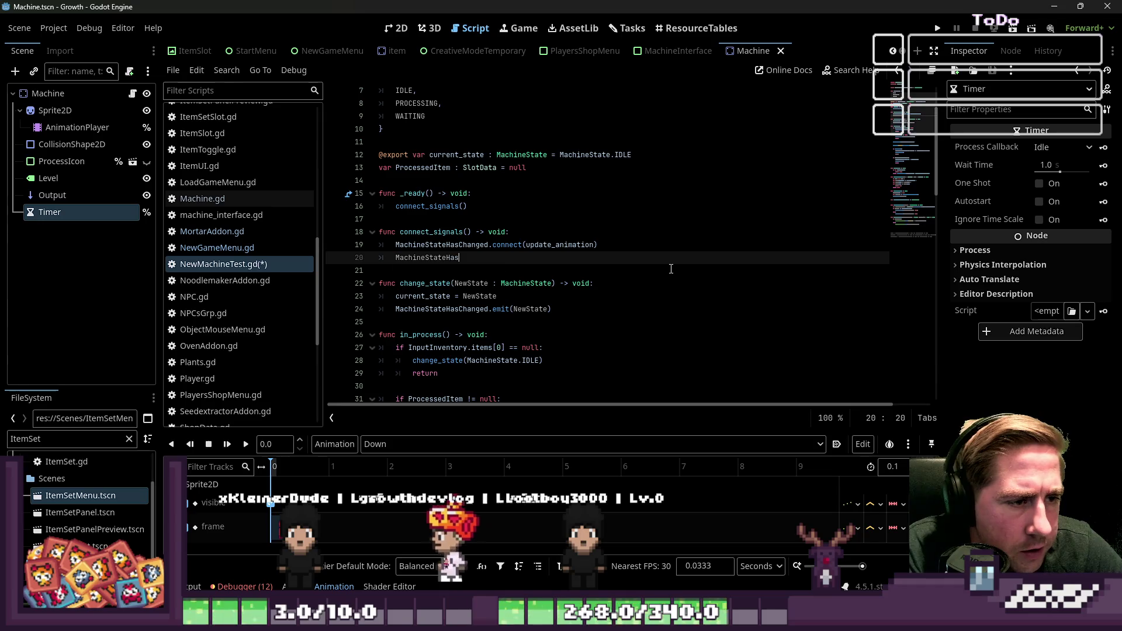
text(Changed.co)
key(Return)
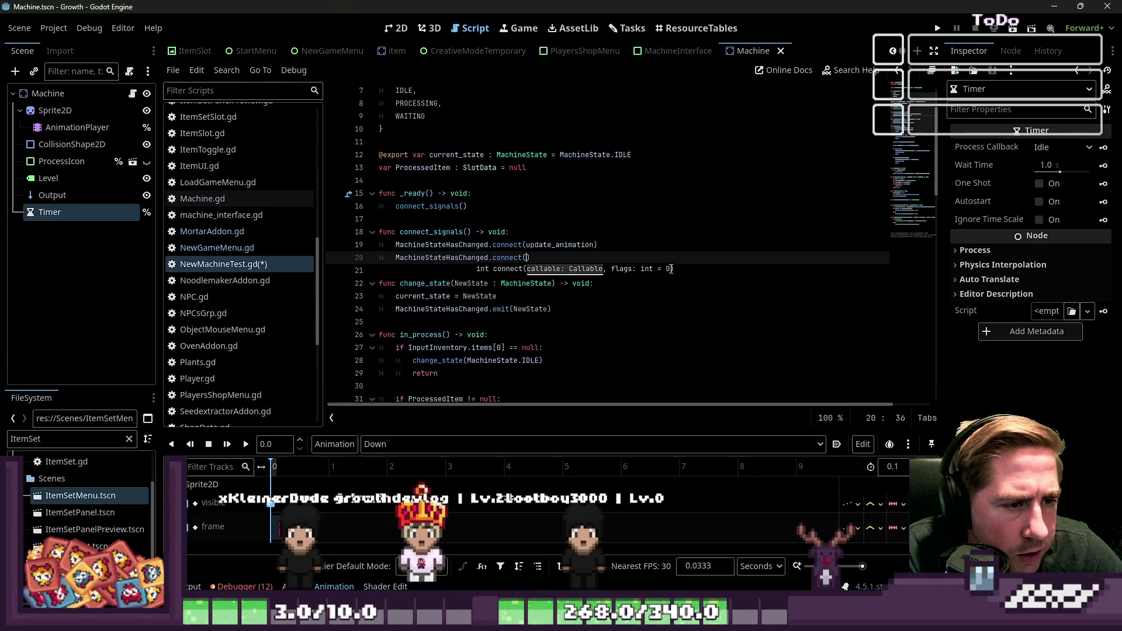
text(in_process)
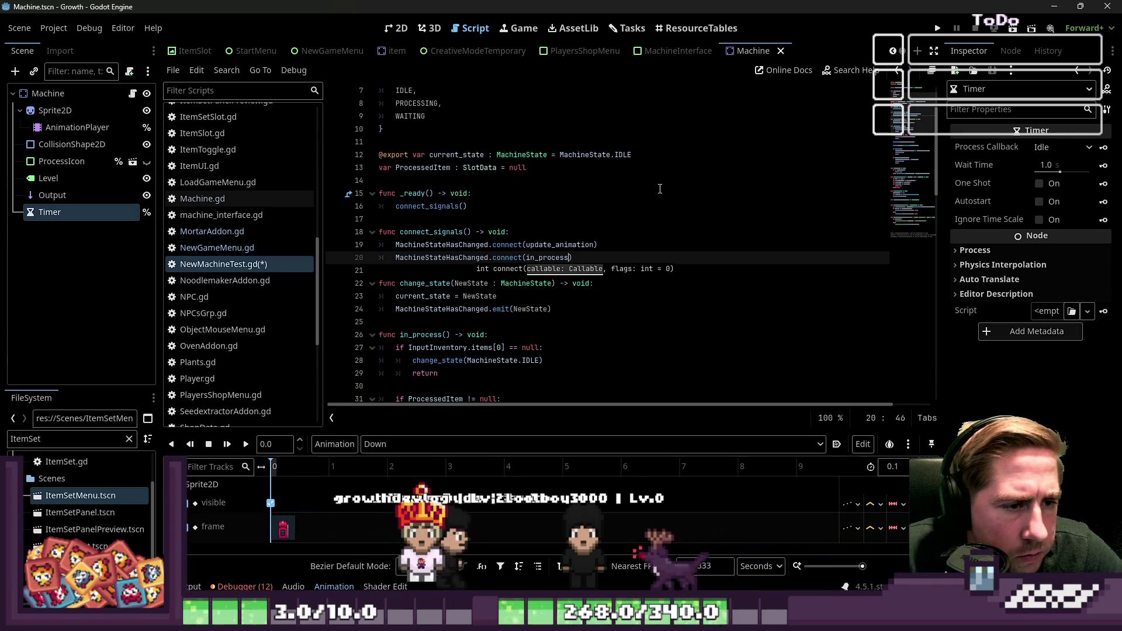
Insert blank lines after connect_signals and above in_process
scroll(518, 209, down, 2)
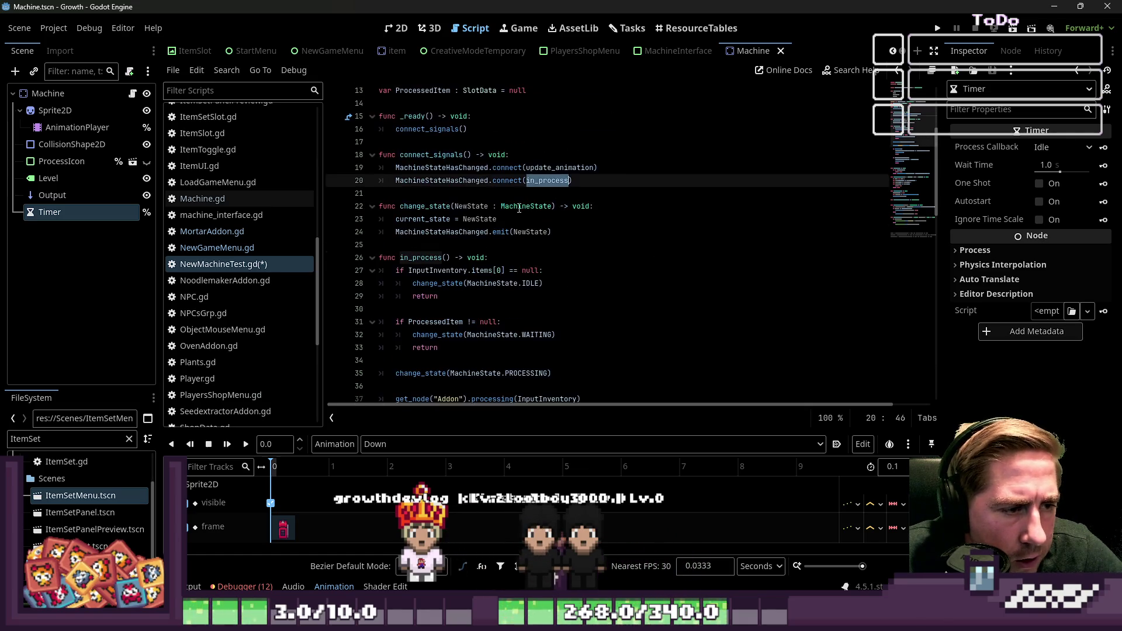
click(494, 193)
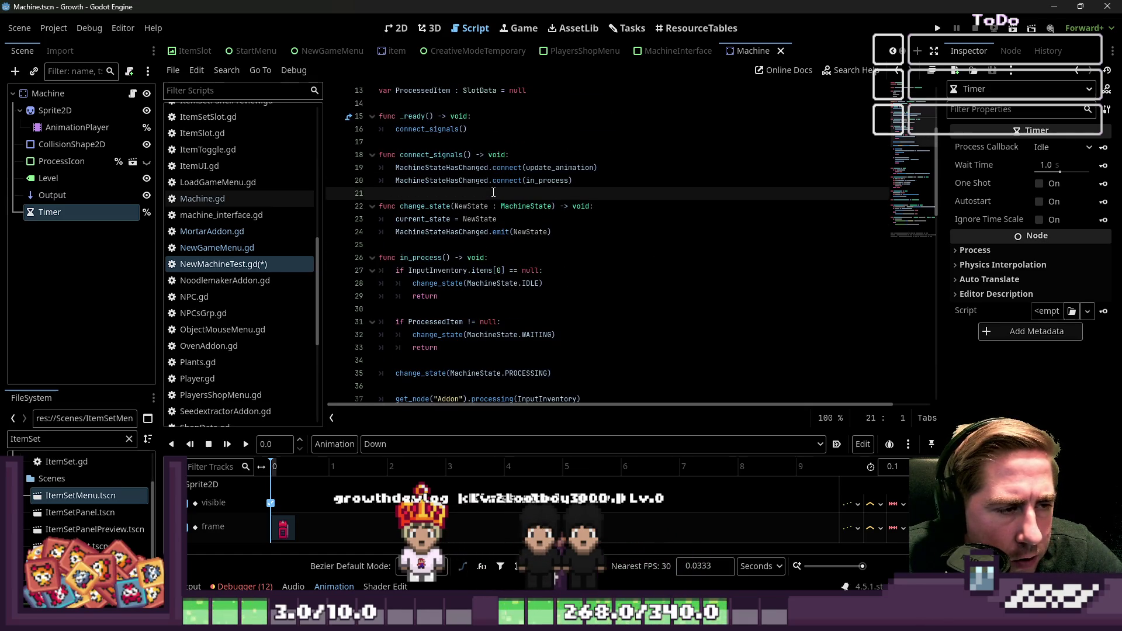
key(Return)
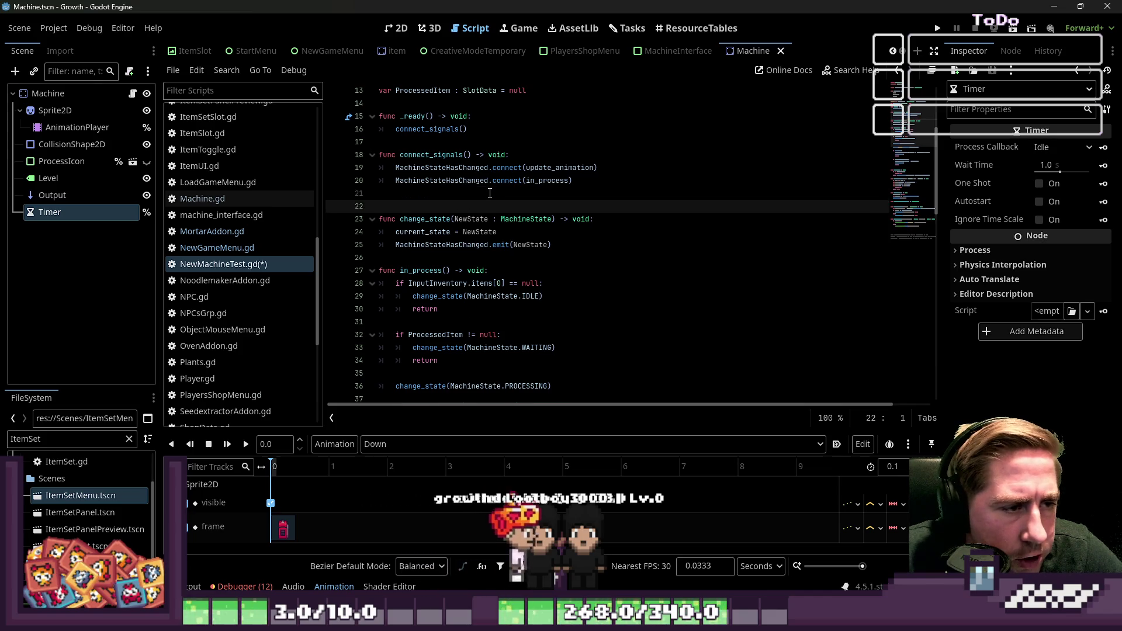
click(509, 257)
key(Return)
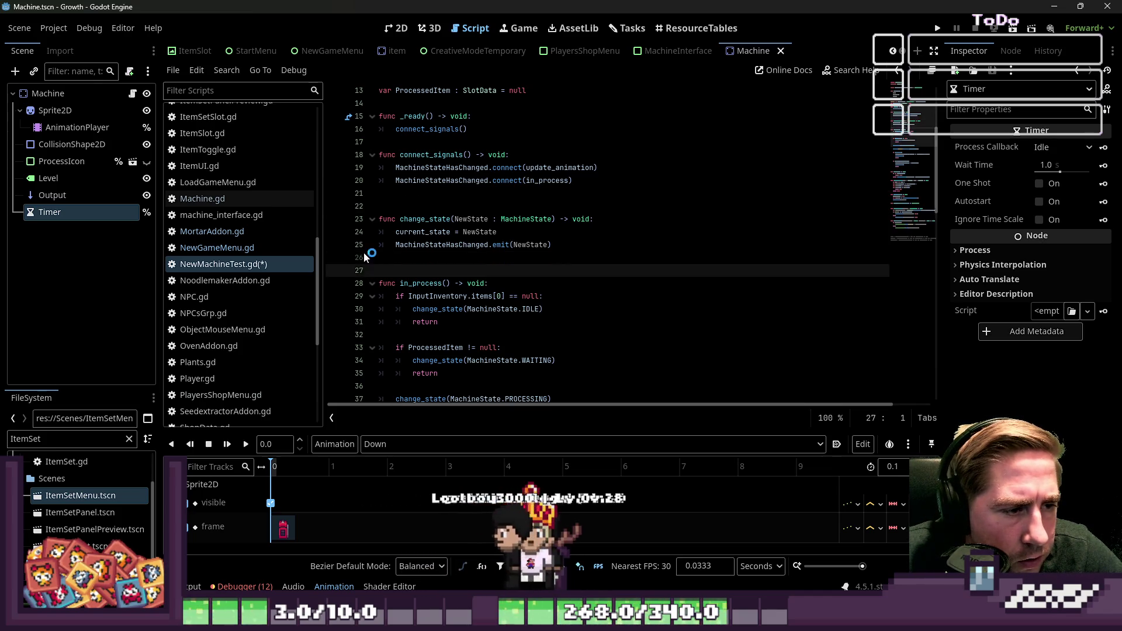
scroll(585, 276, down, 2)
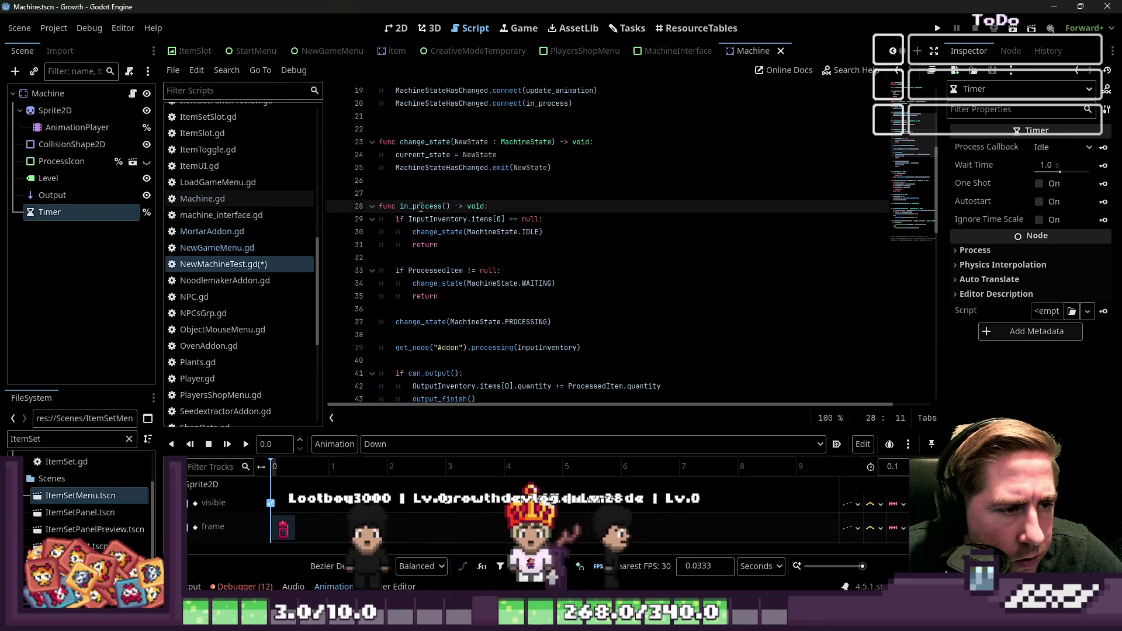
click(471, 232)
click(477, 249)
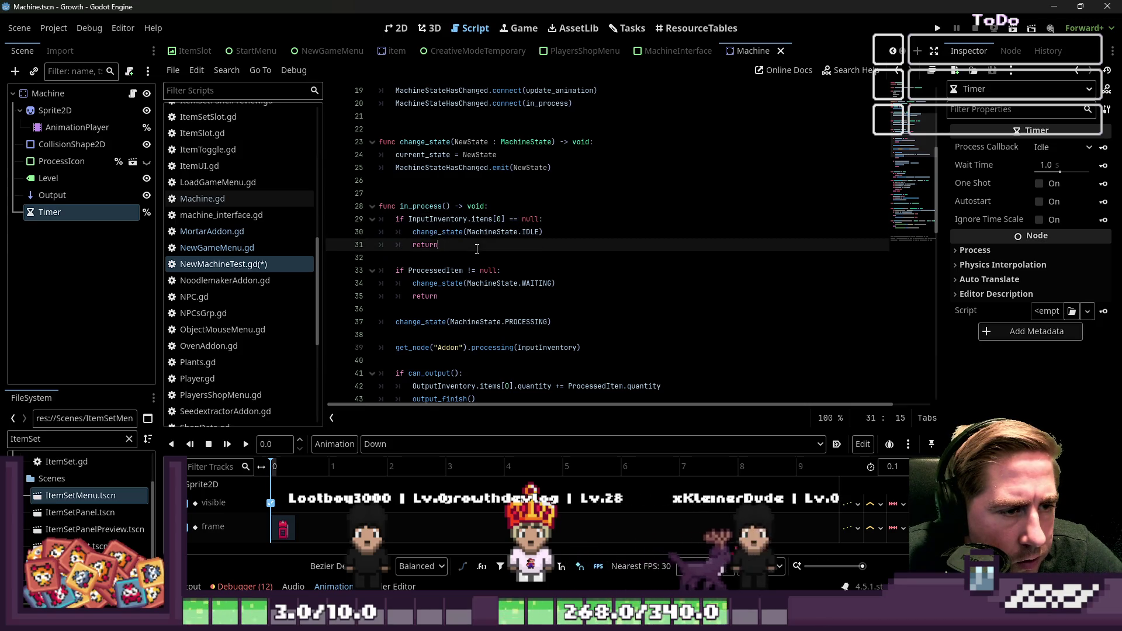
click(424, 156)
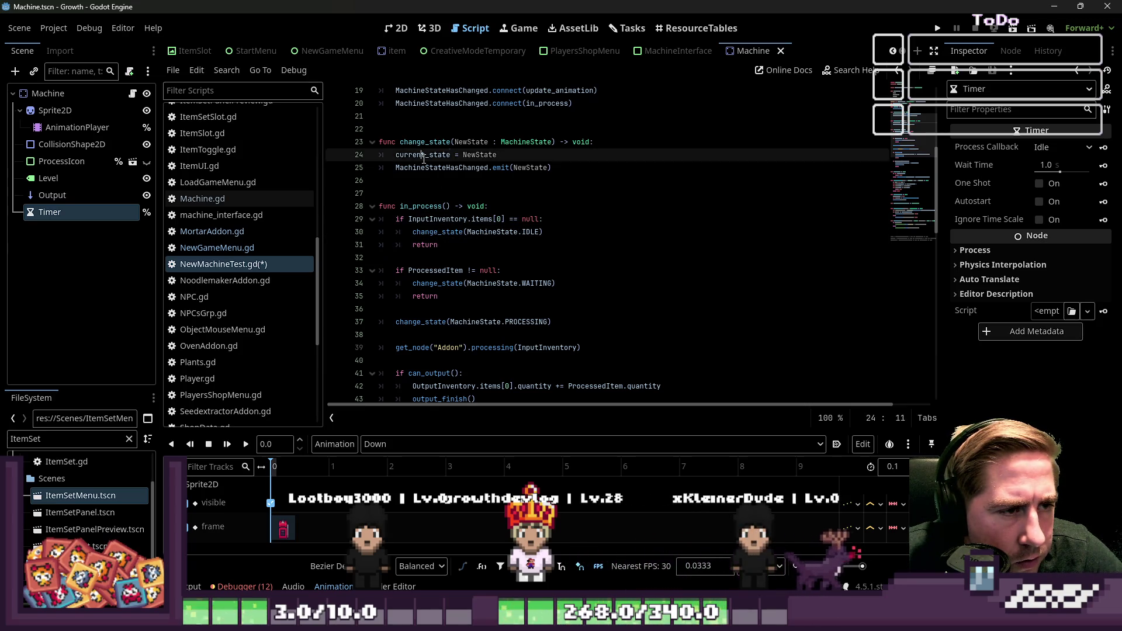
double_click(479, 154)
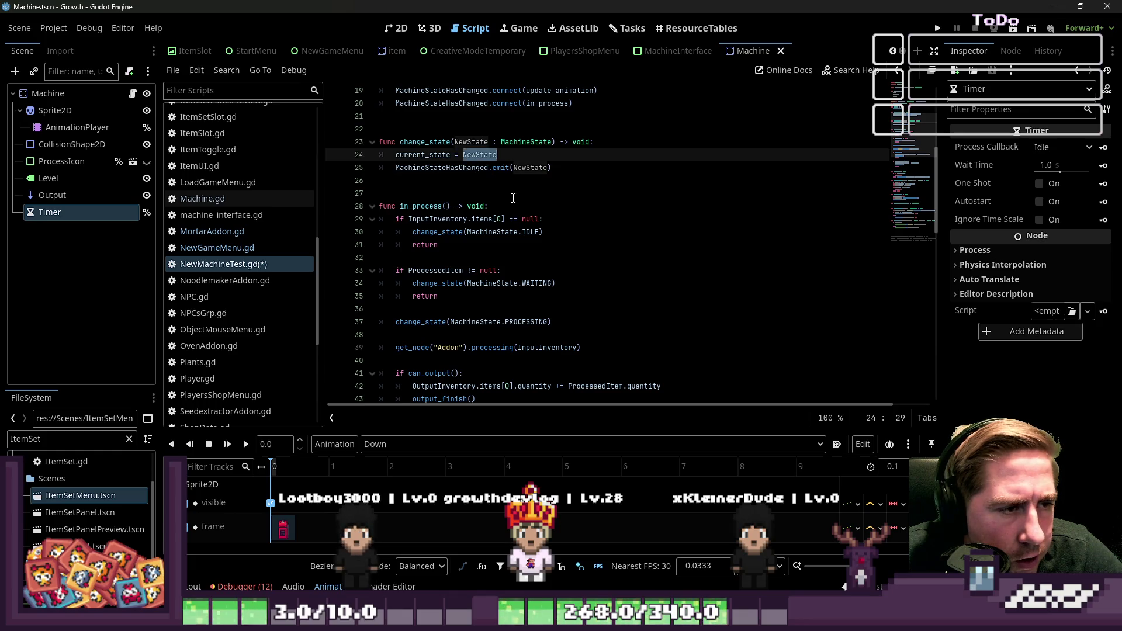
click(442, 194)
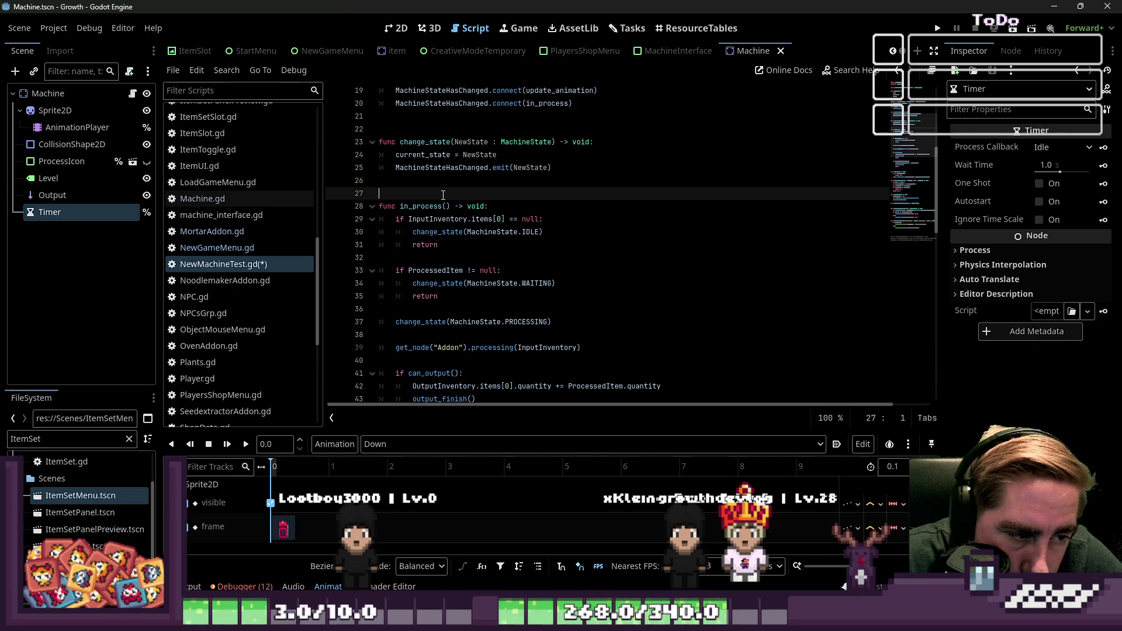
scroll(443, 194, down, 1)
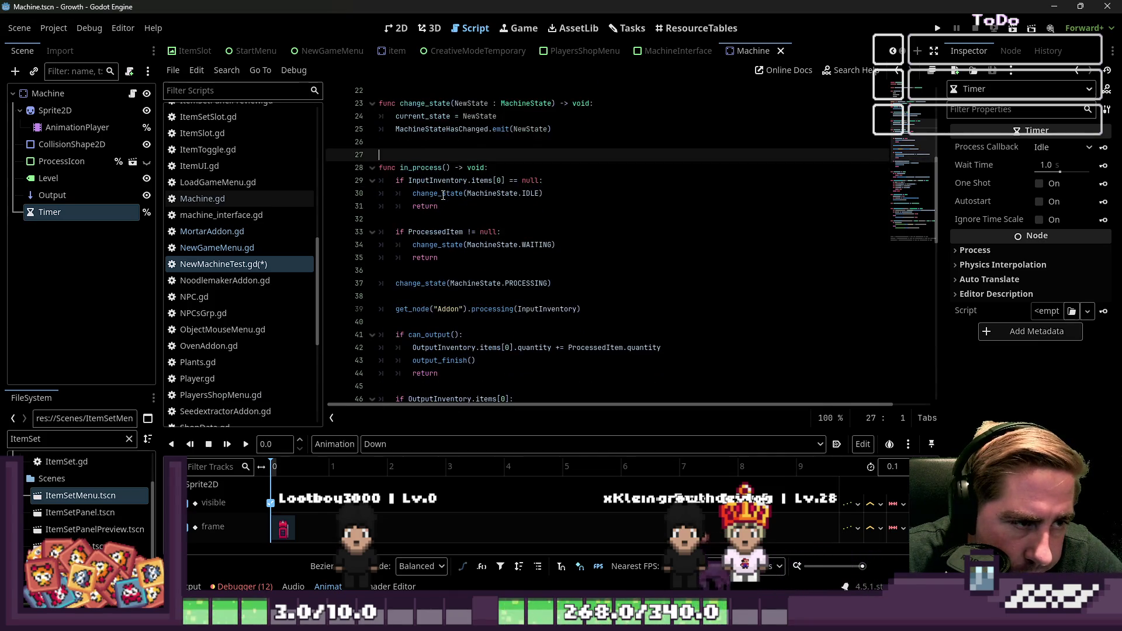
click(483, 258)
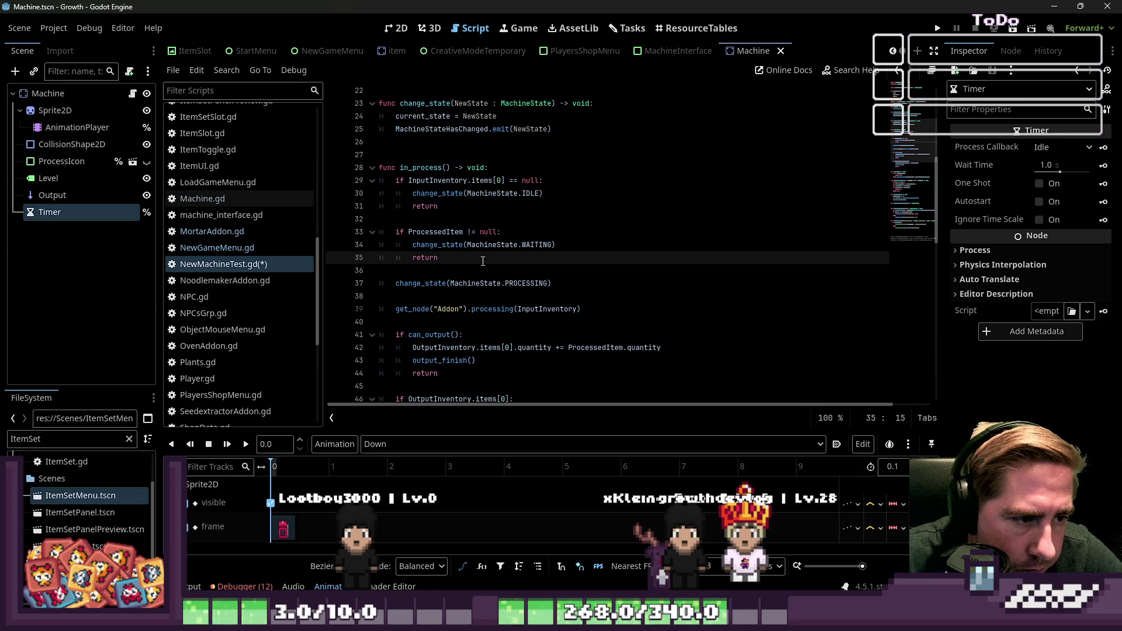
scroll(483, 260, down, 1)
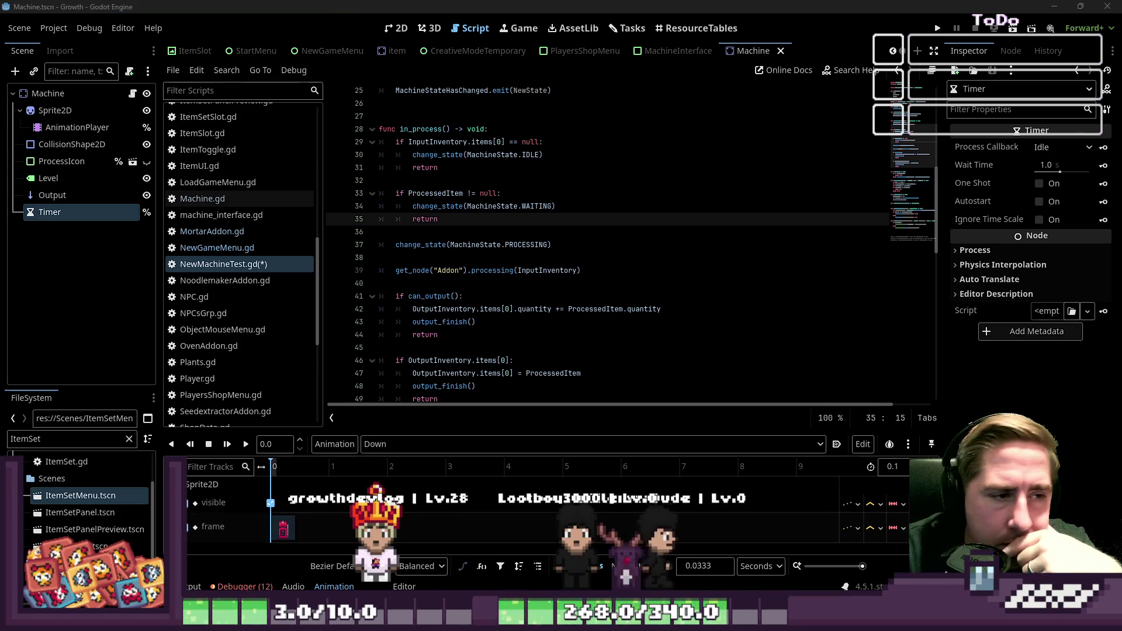
scroll(554, 214, down, 9)
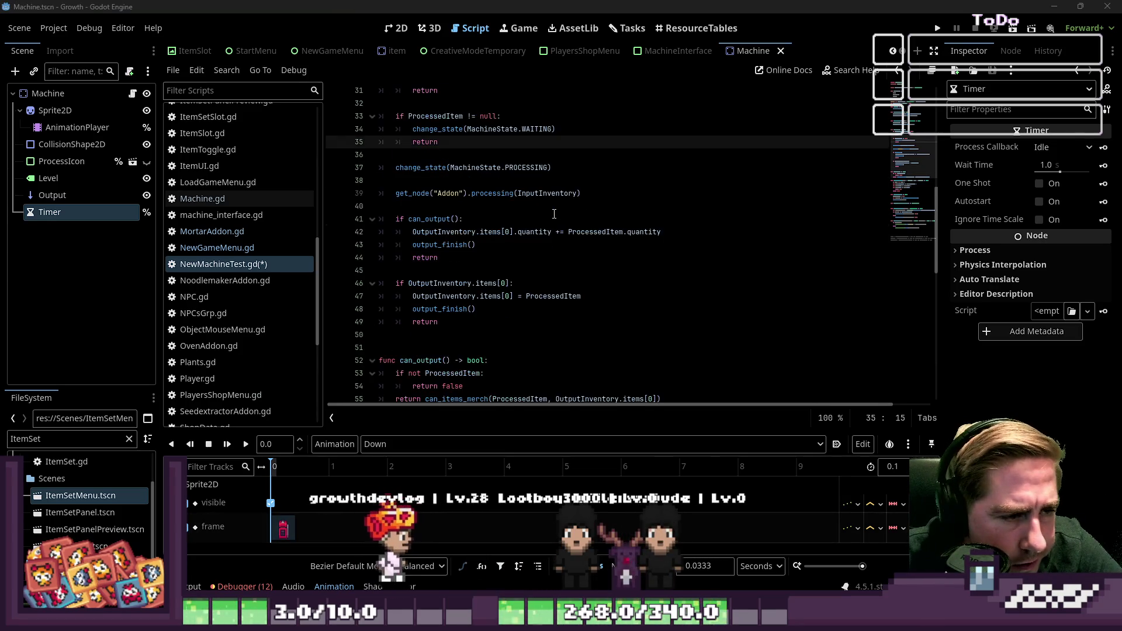
scroll(511, 287, down, 1)
double_click(433, 258)
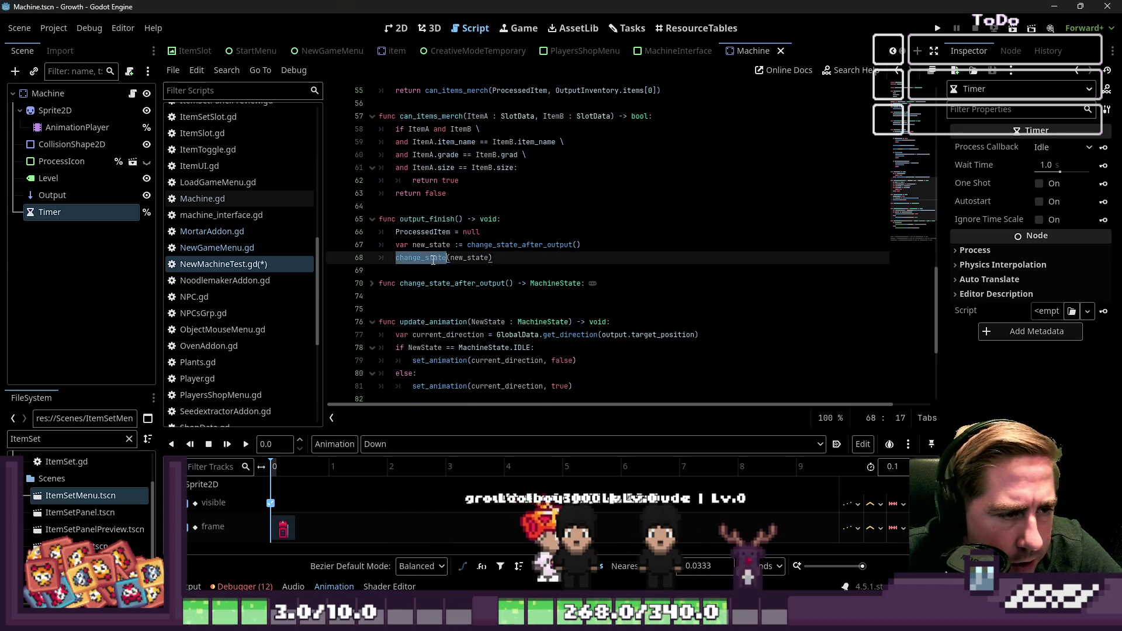
double_click(420, 257)
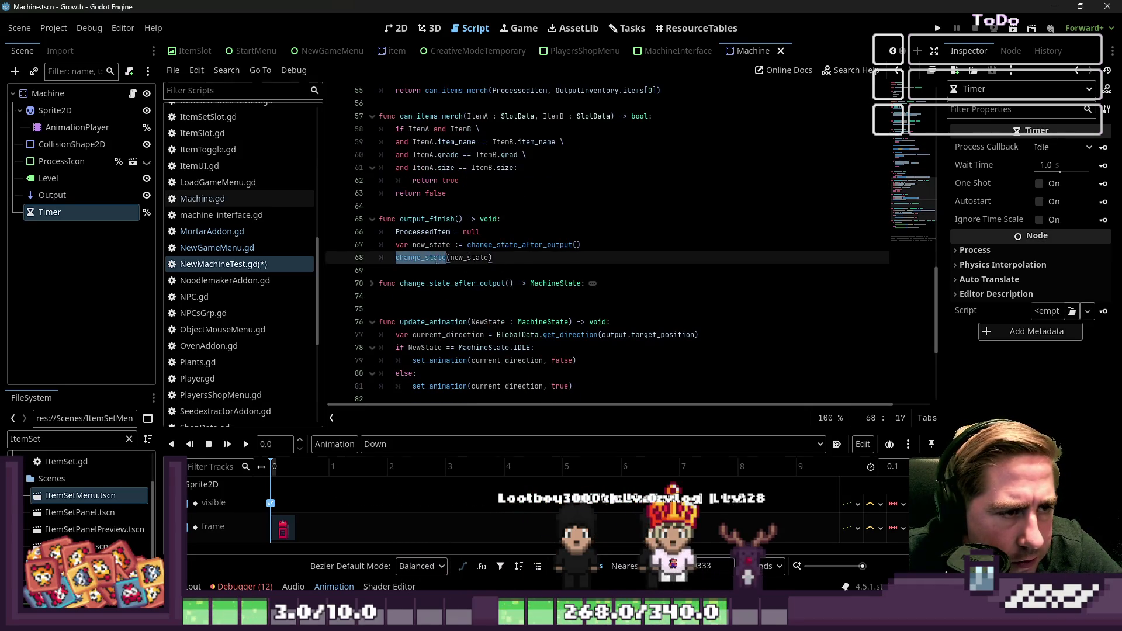
scroll(504, 282, down, 3)
scroll(461, 244, up, 8)
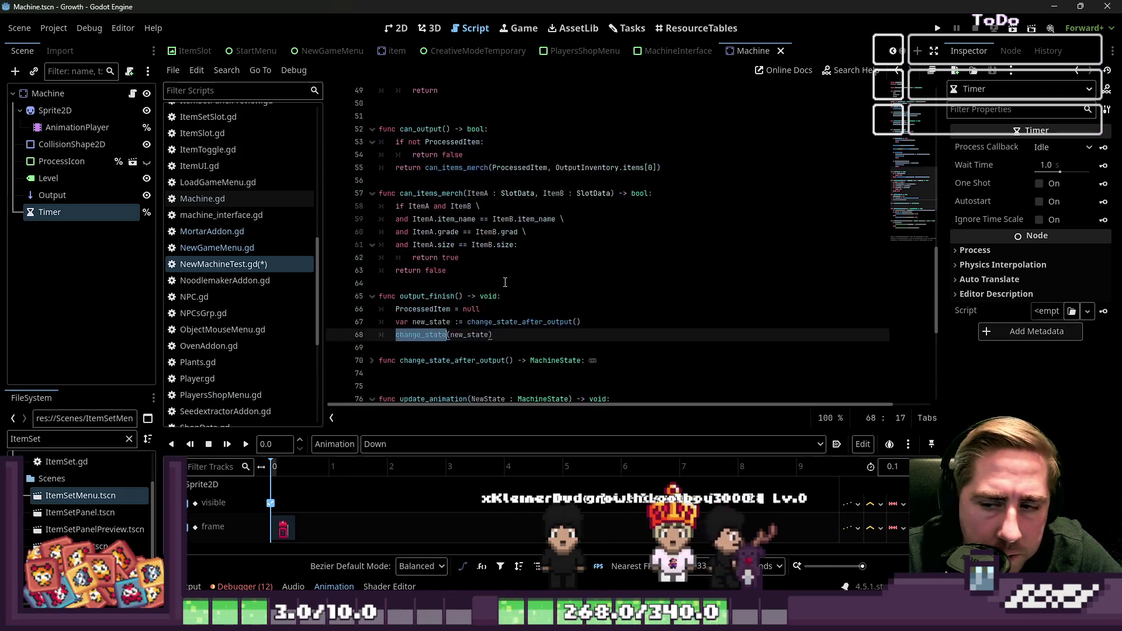
scroll(439, 199, up, 1)
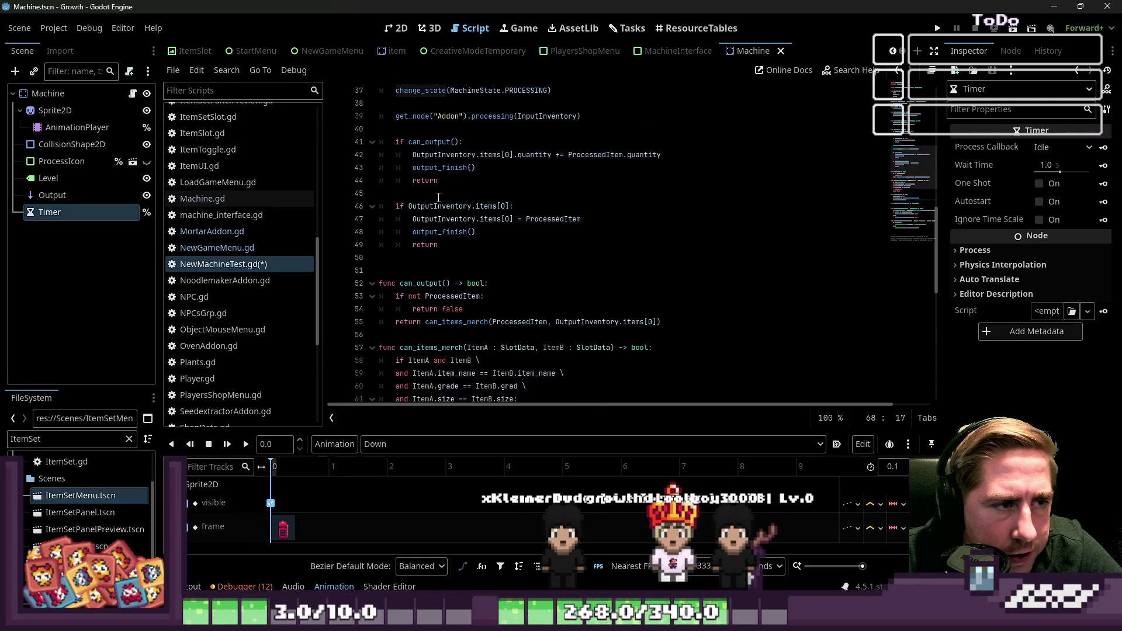
click(442, 169)
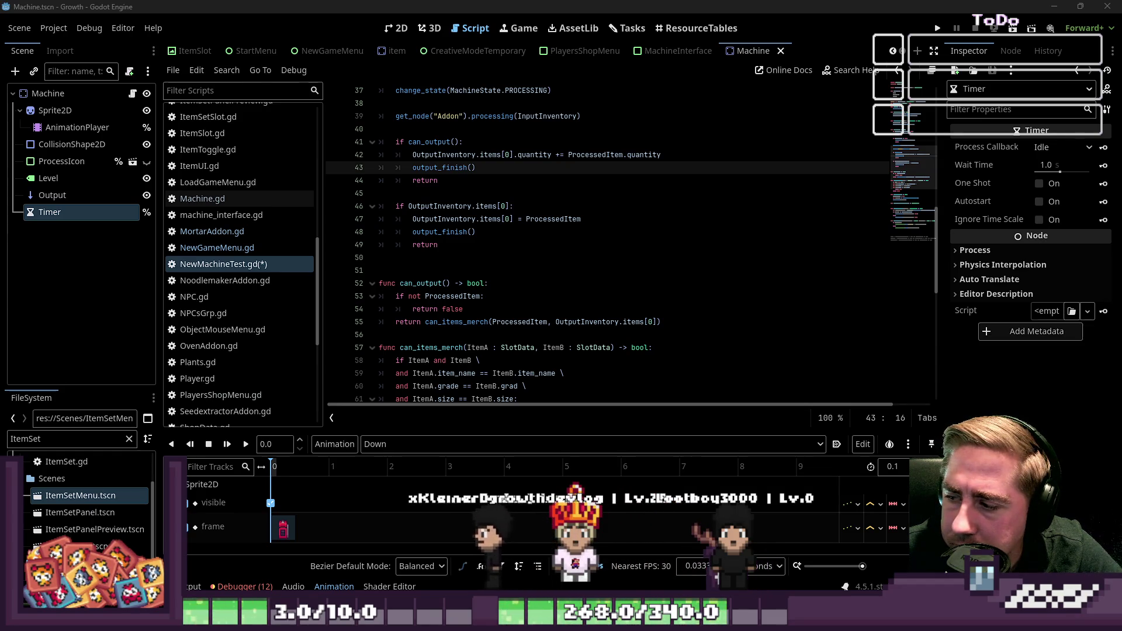
click(485, 221)
click(463, 177)
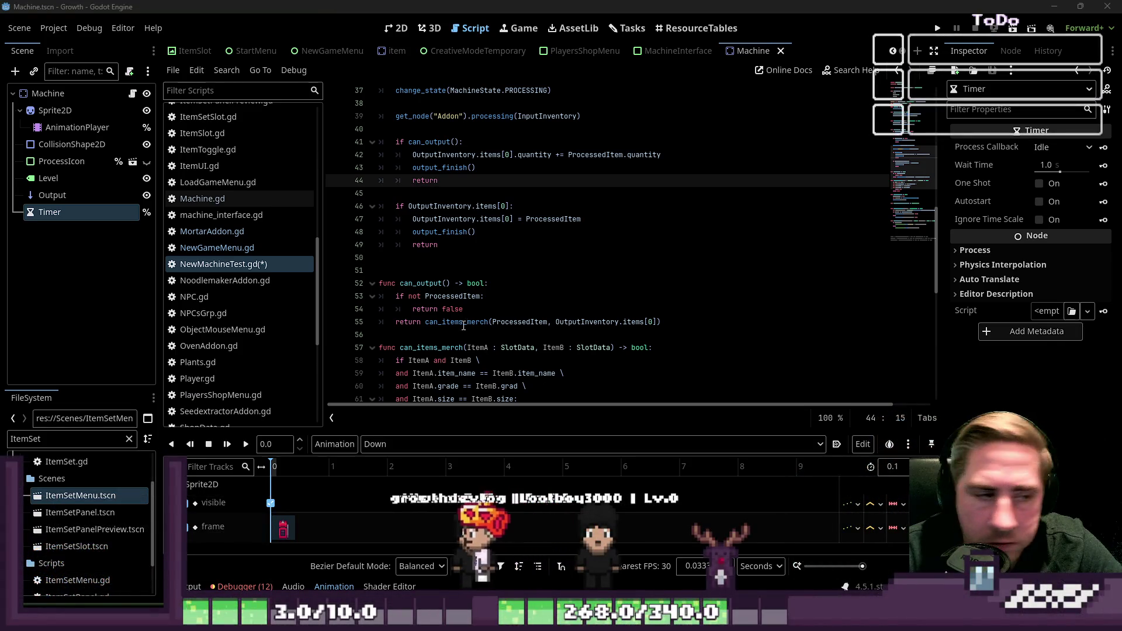
click(482, 257)
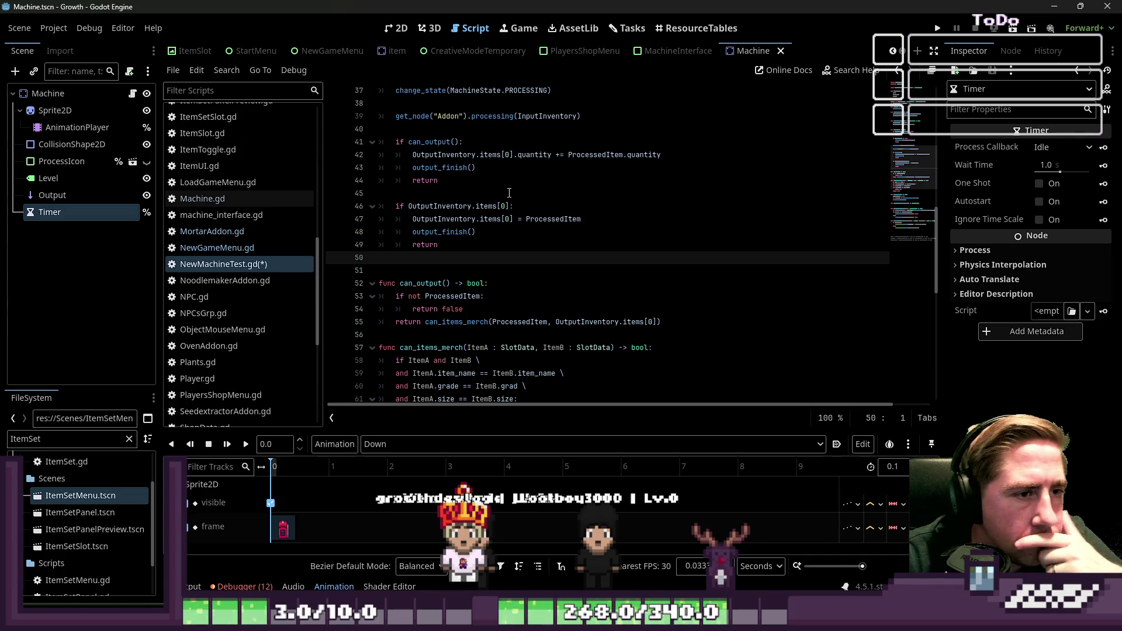
click(561, 177)
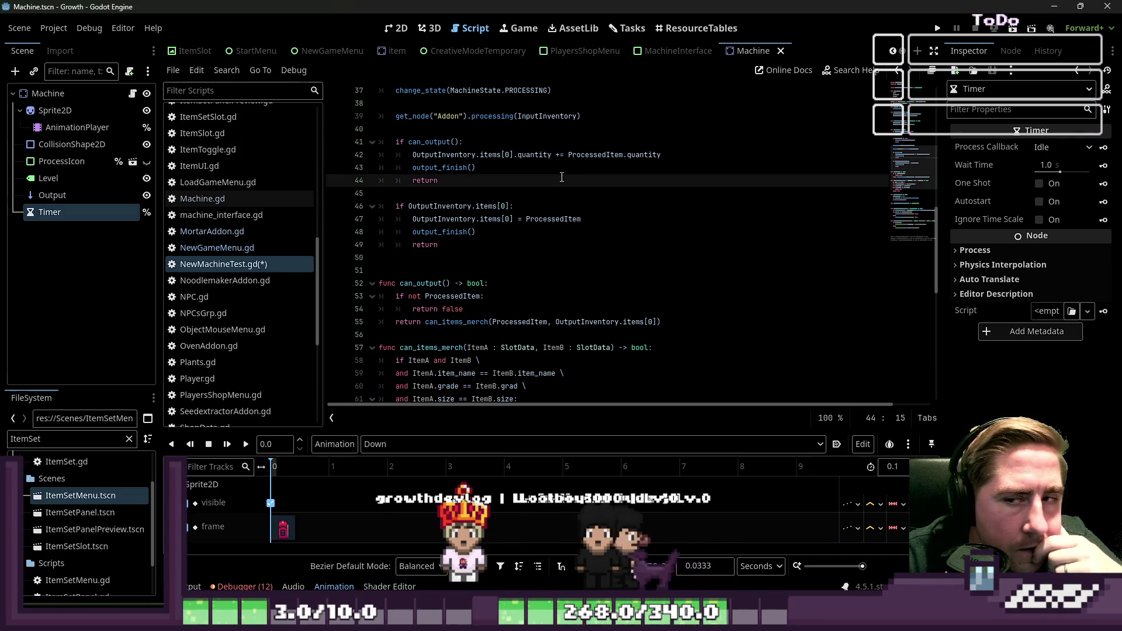
scroll(562, 177, up, 1)
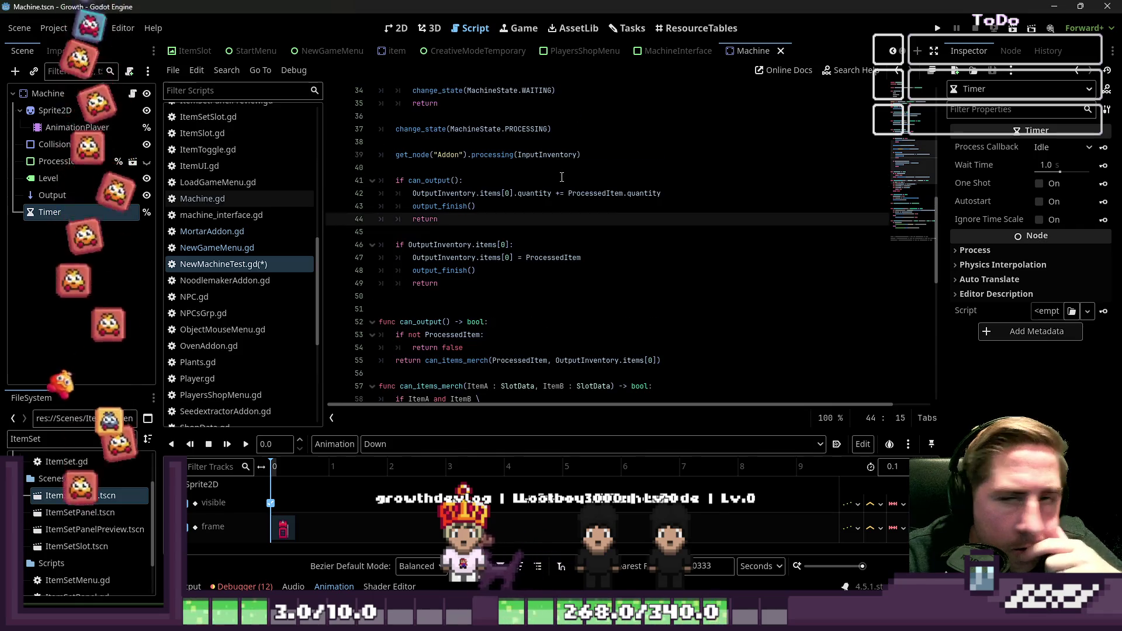
scroll(561, 177, up, 1)
scroll(561, 177, up, 3)
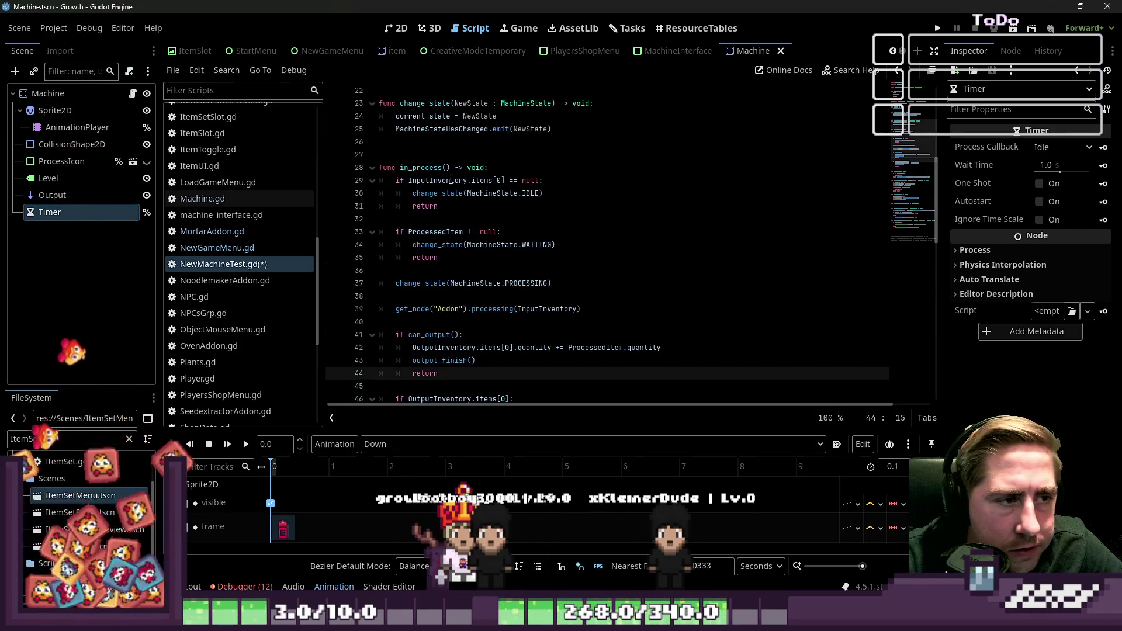
click(409, 167)
scroll(436, 175, up, 2)
double_click(436, 178)
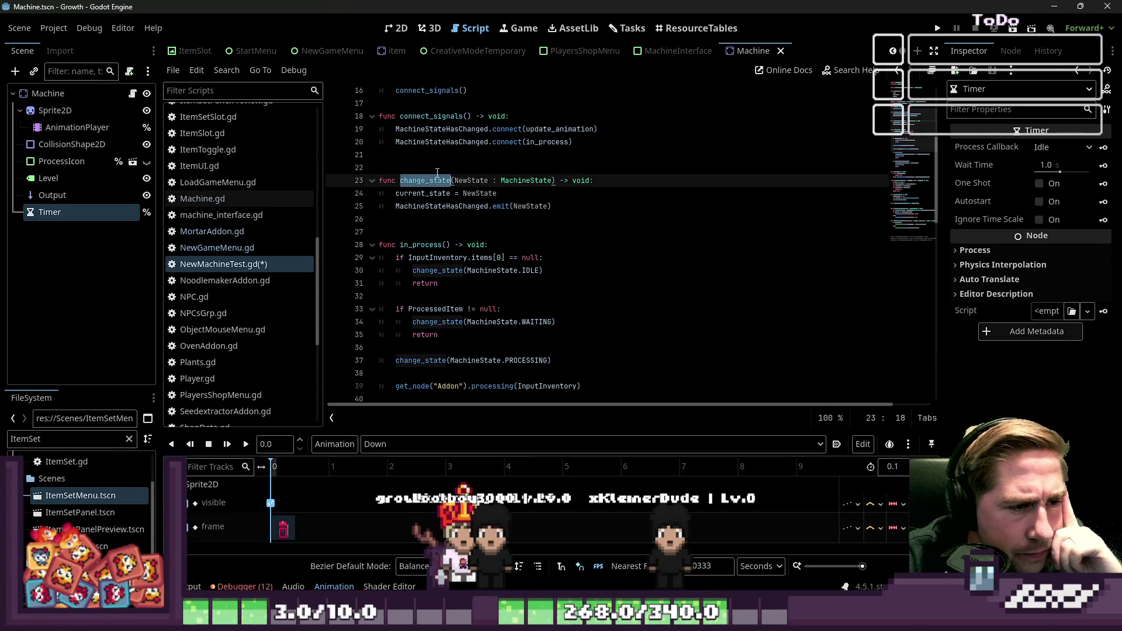
click(453, 217)
scroll(411, 167, down, 2)
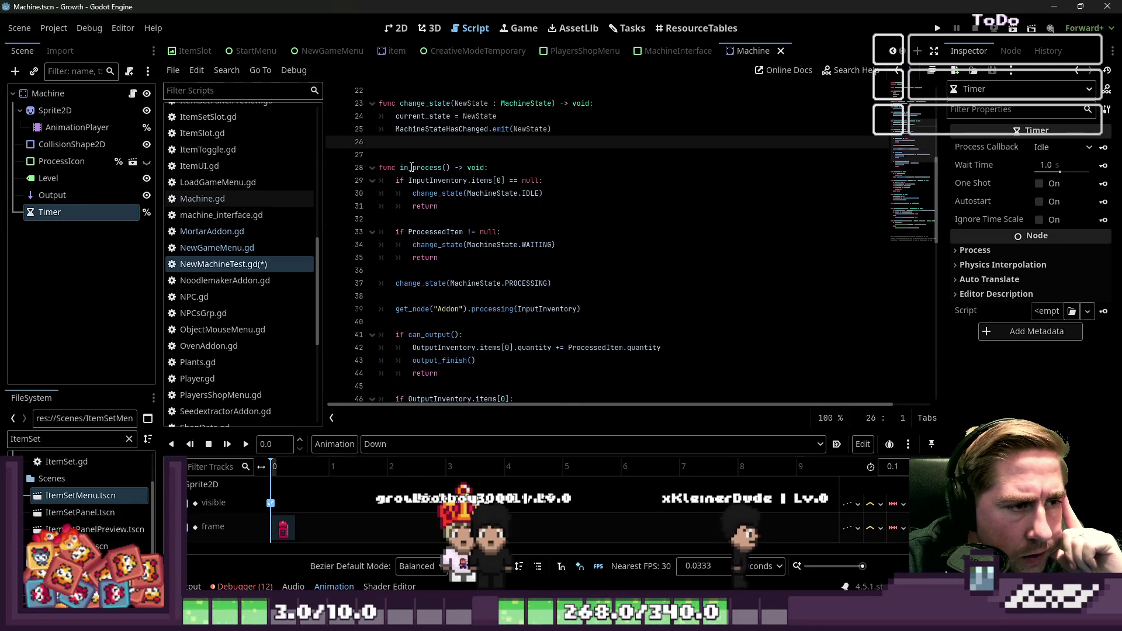
double_click(411, 168)
double_click(444, 129)
click(451, 157)
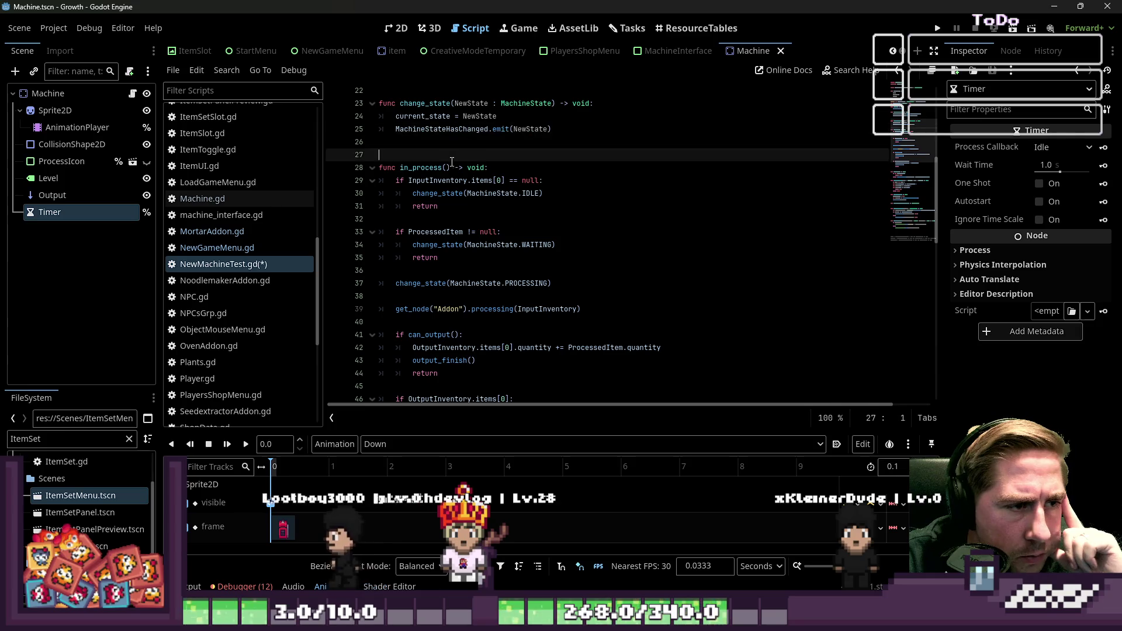
click(437, 169)
click(435, 176)
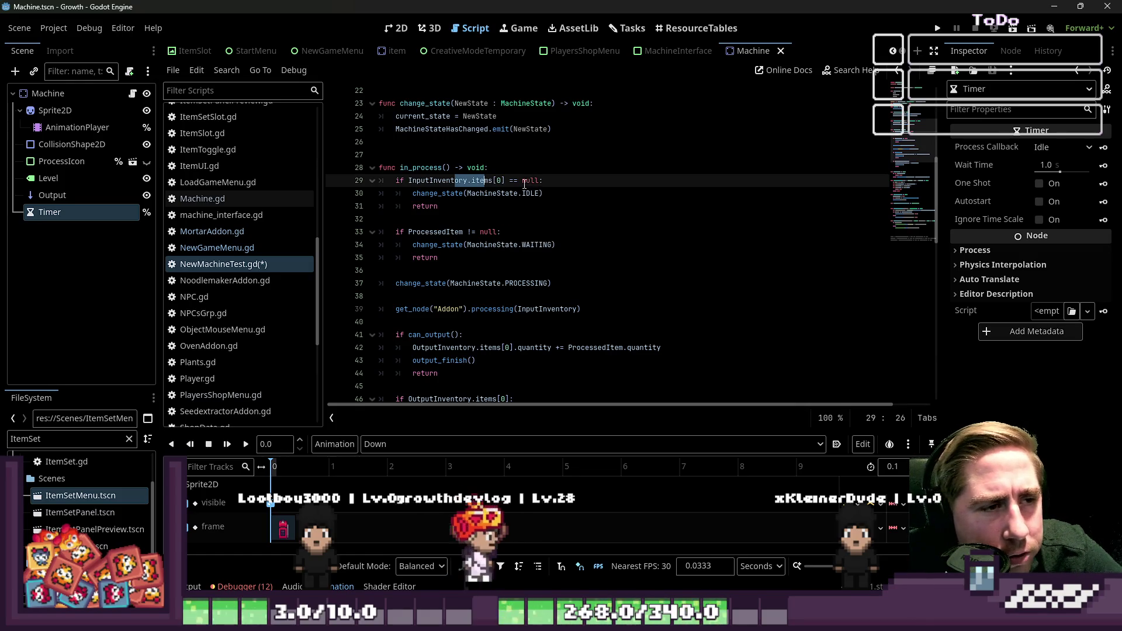
key(Down)
key(Down)
click(429, 143)
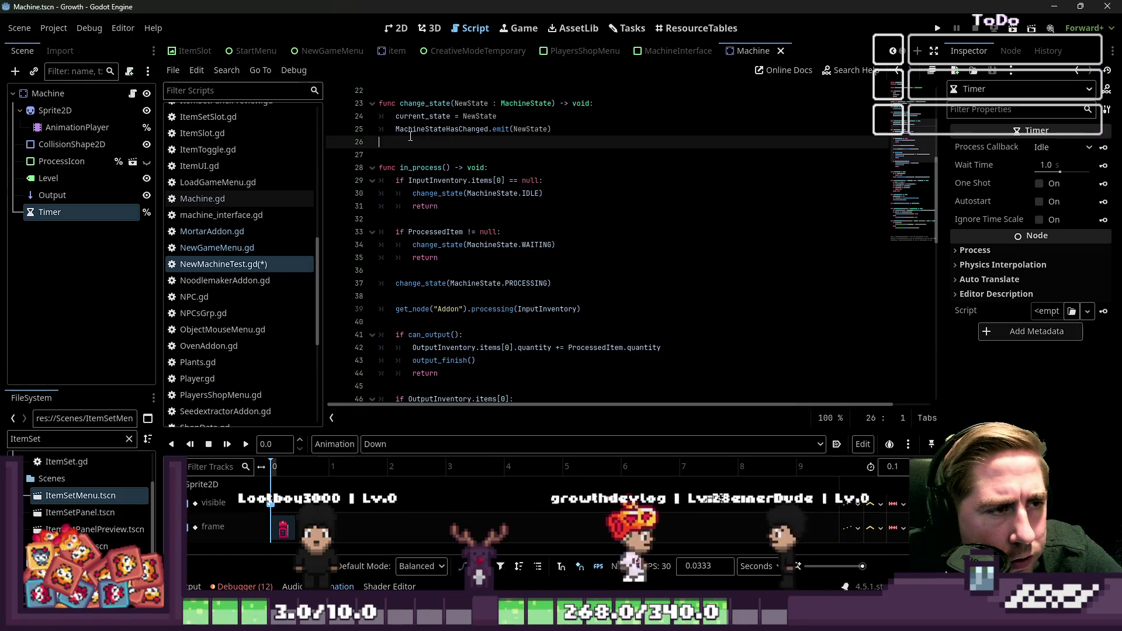
click(426, 129)
click(421, 90)
click(417, 104)
click(418, 129)
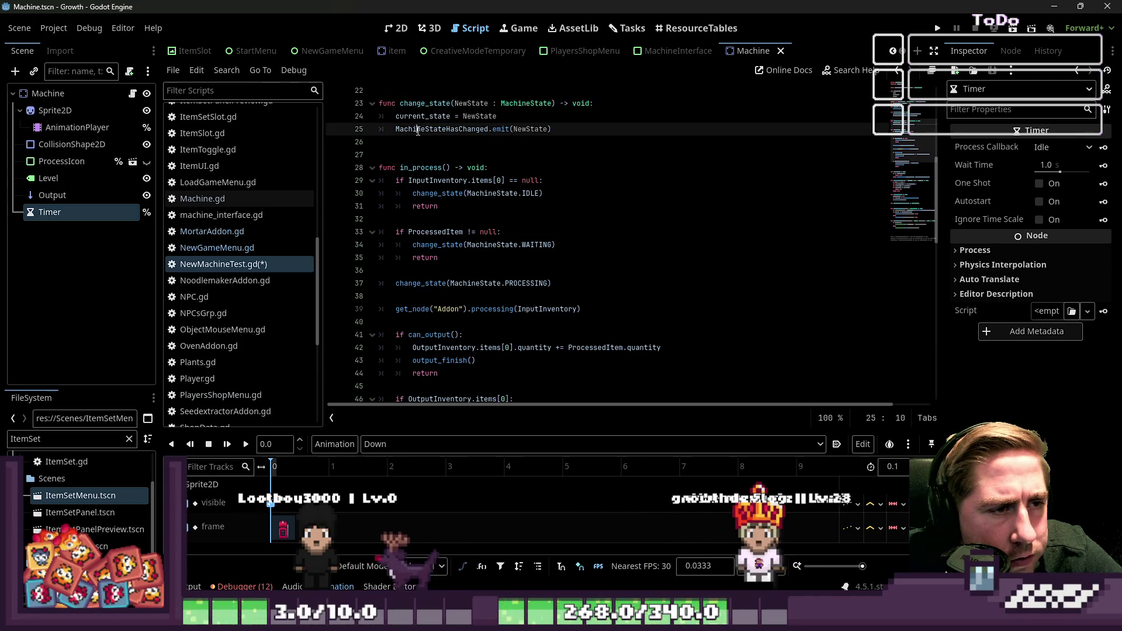
double_click(420, 168)
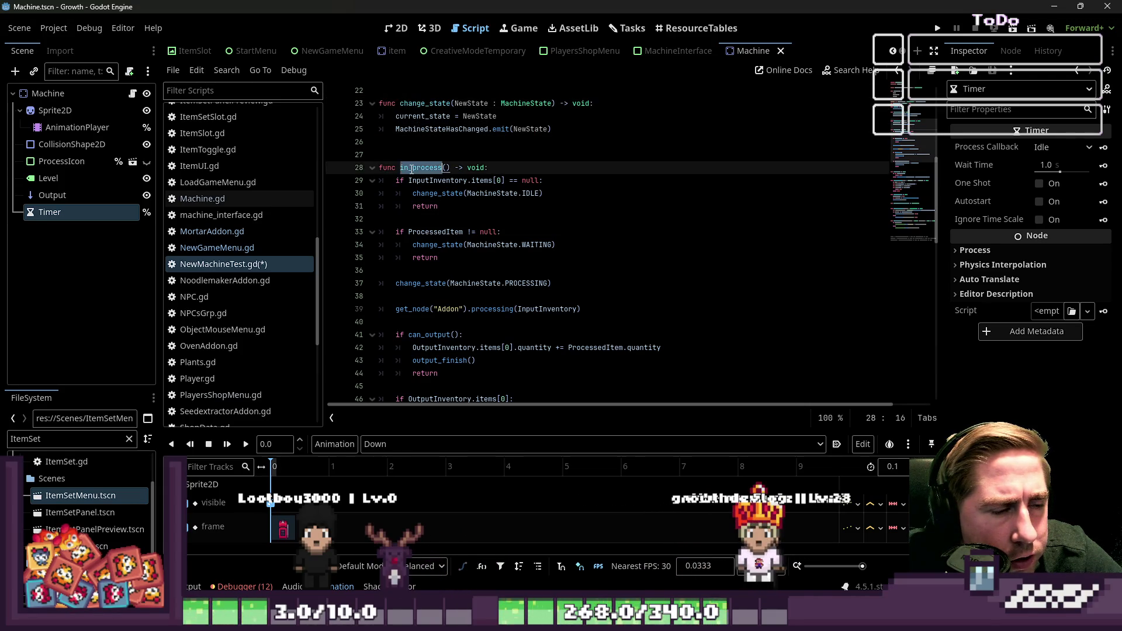
click(448, 182)
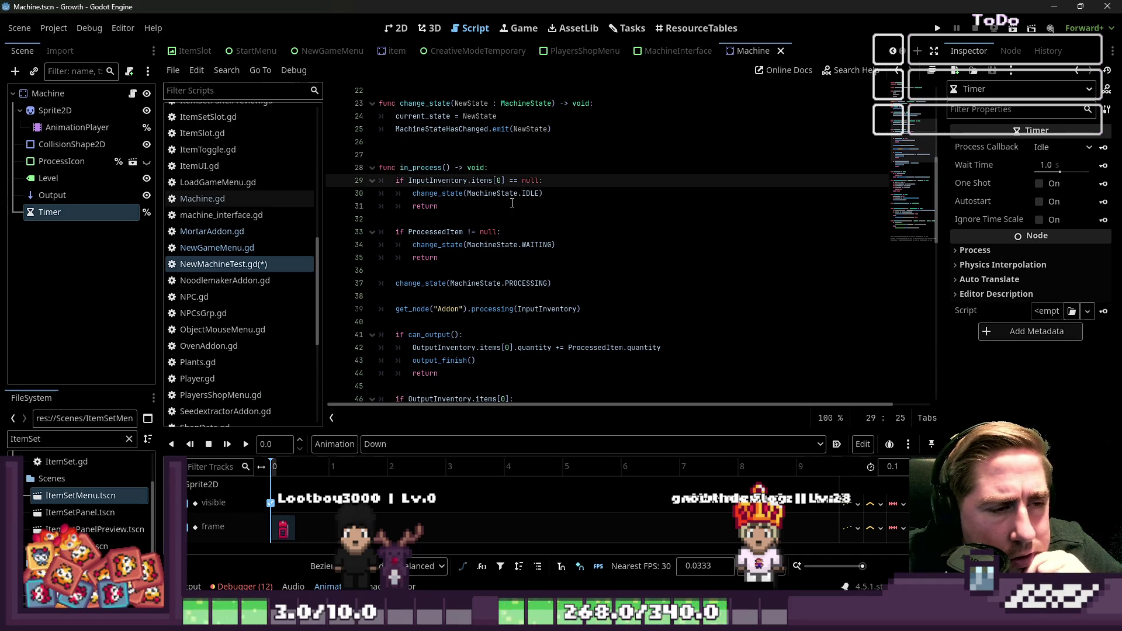
click(442, 194)
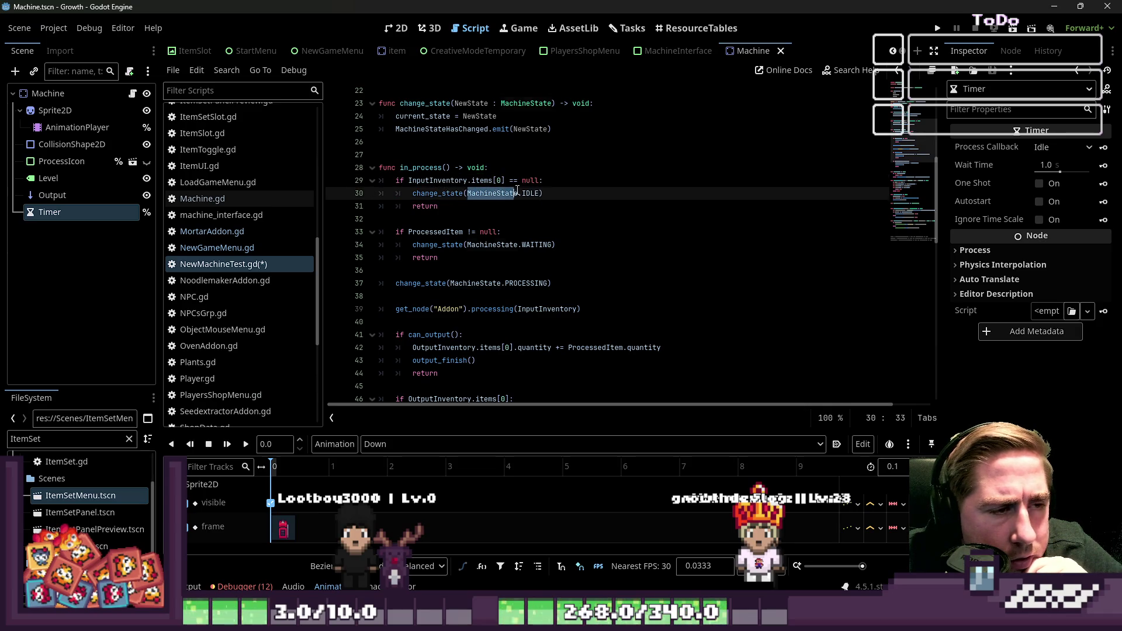
click(543, 195)
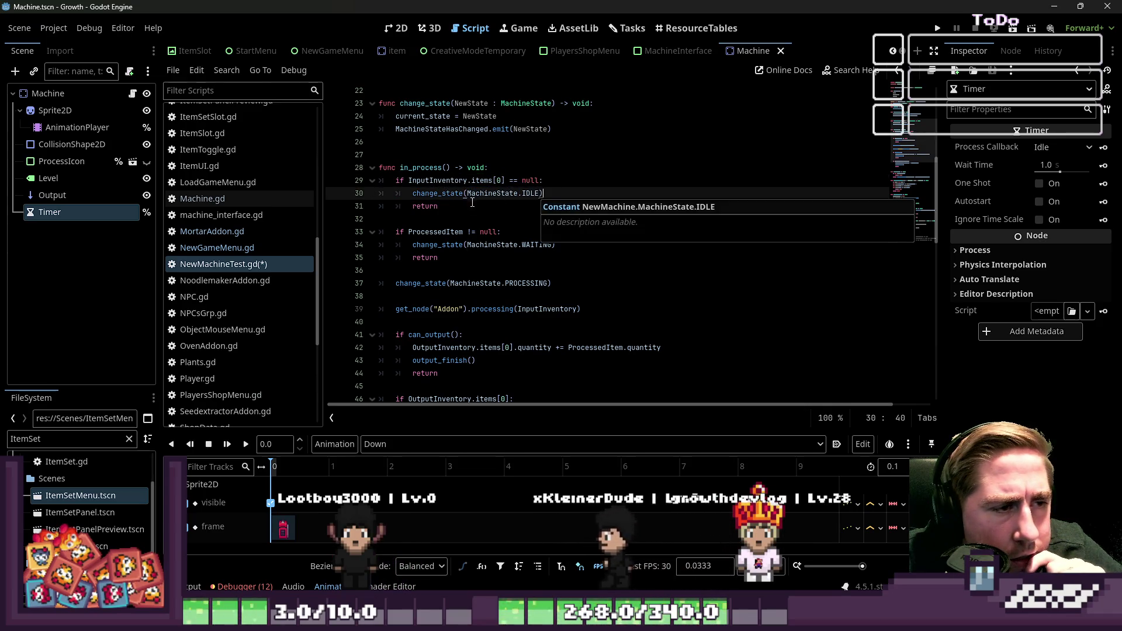
click(427, 104)
click(427, 181)
click(426, 192)
click(421, 206)
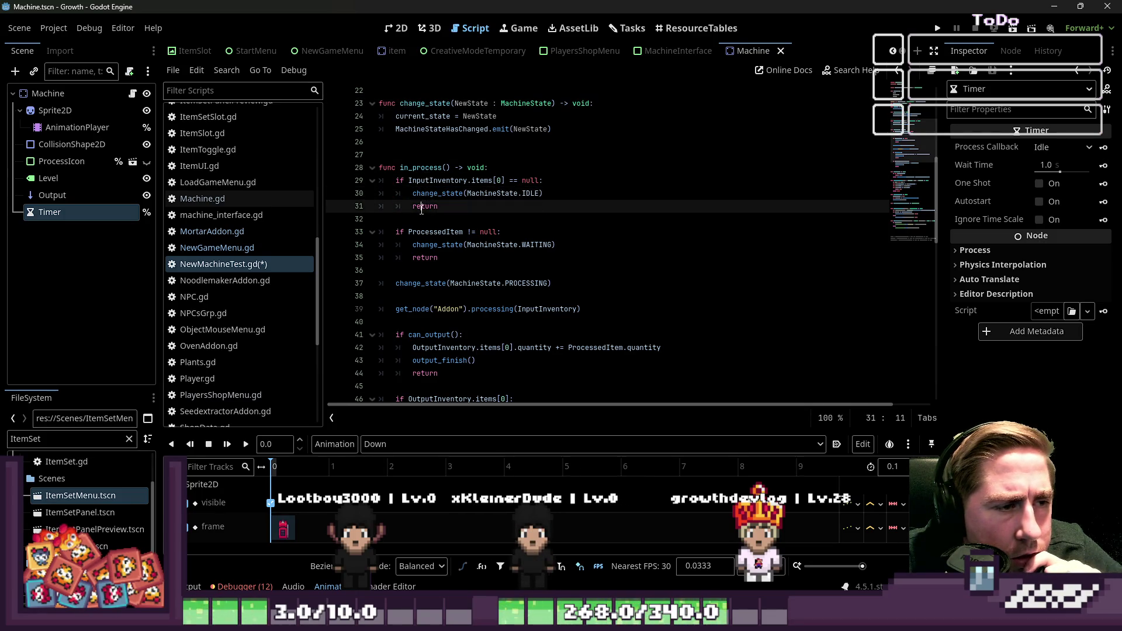
click(434, 115)
click(435, 154)
click(438, 193)
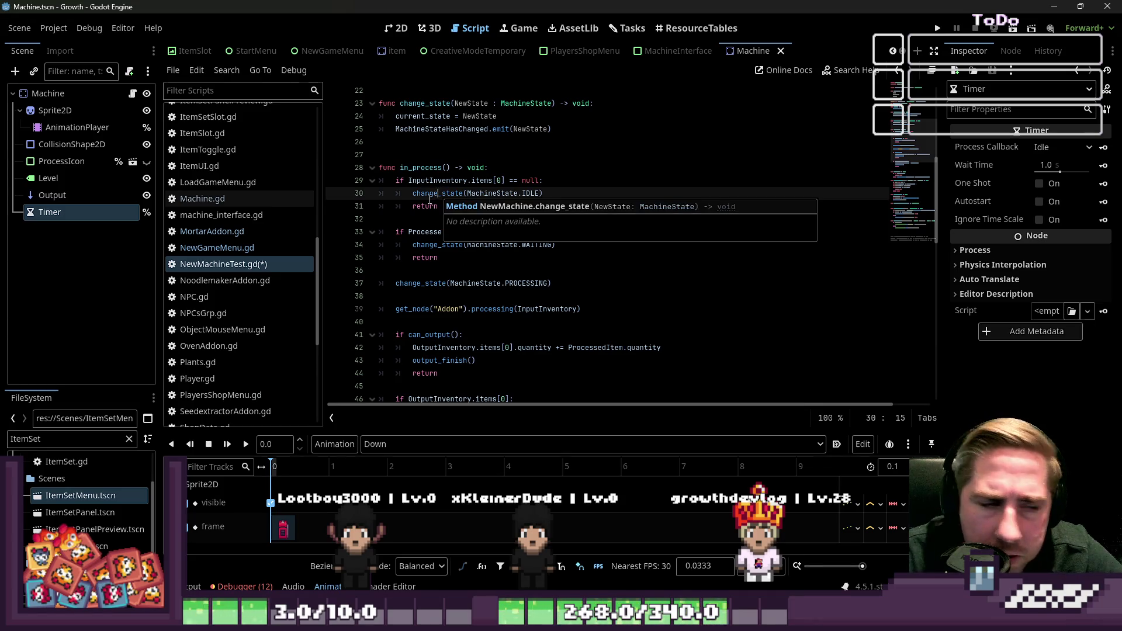
key(ctrl+a)
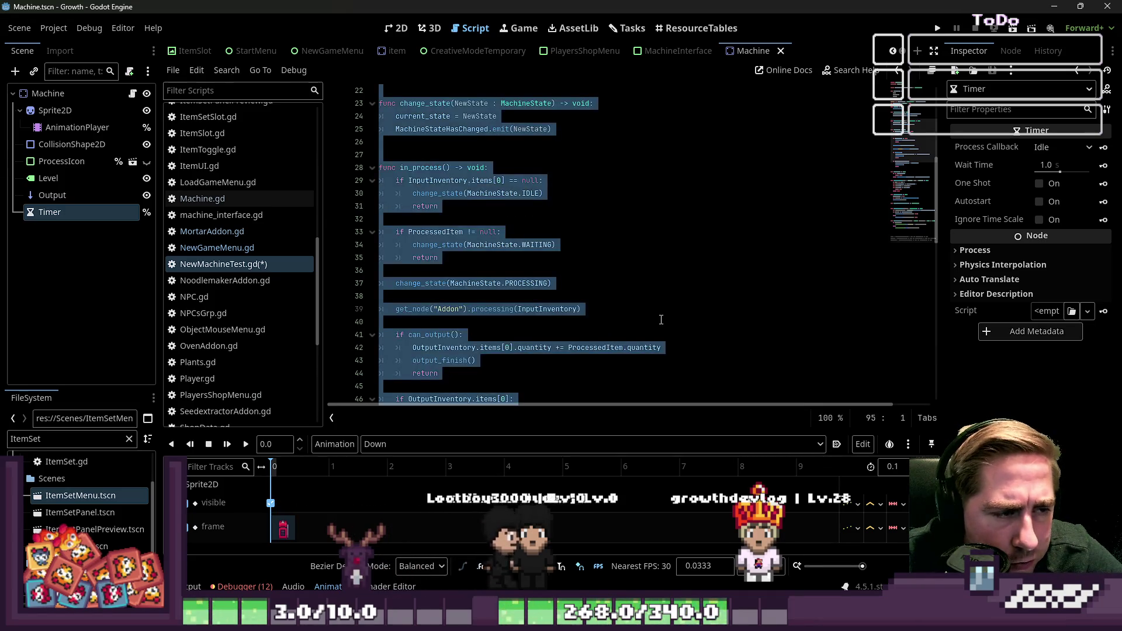
Deselect the script text and move to line 38 in in_process
click(661, 297)
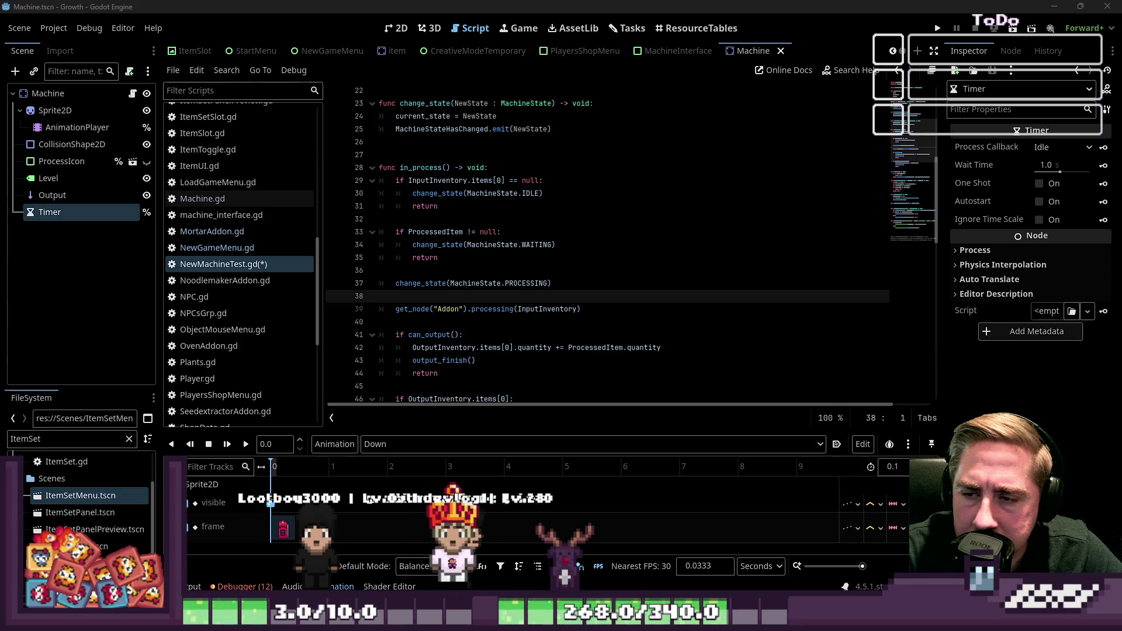
Delete the MachineStateHasChanged.connect(in_process) line and the leftover blank lines around it
click(443, 267)
scroll(443, 267, up, 3)
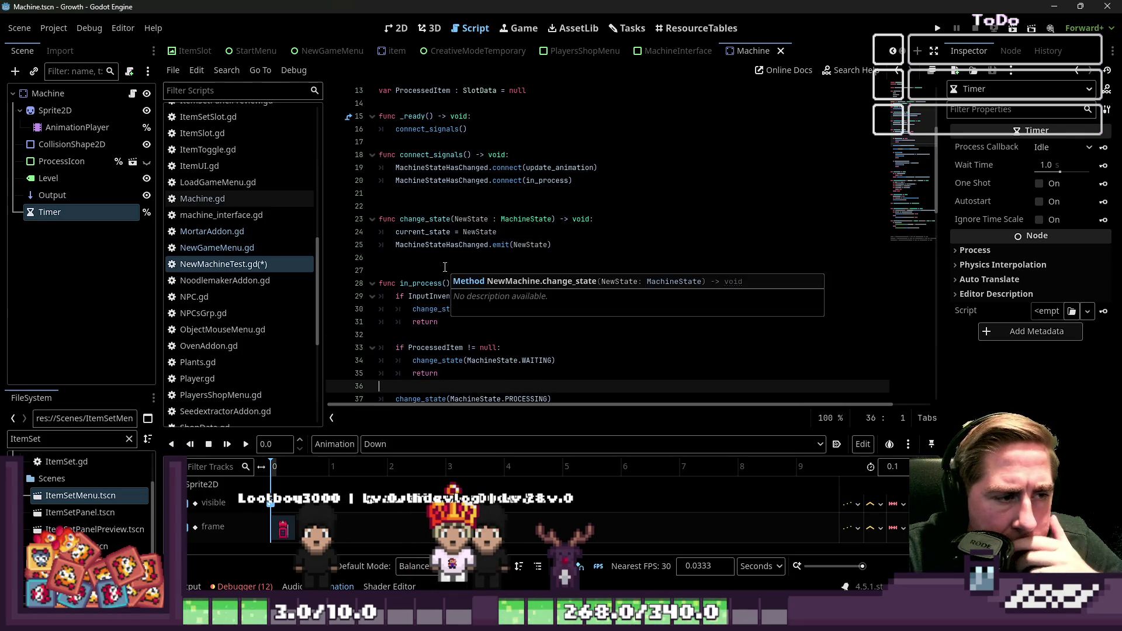
drag(592, 184, 598, 169)
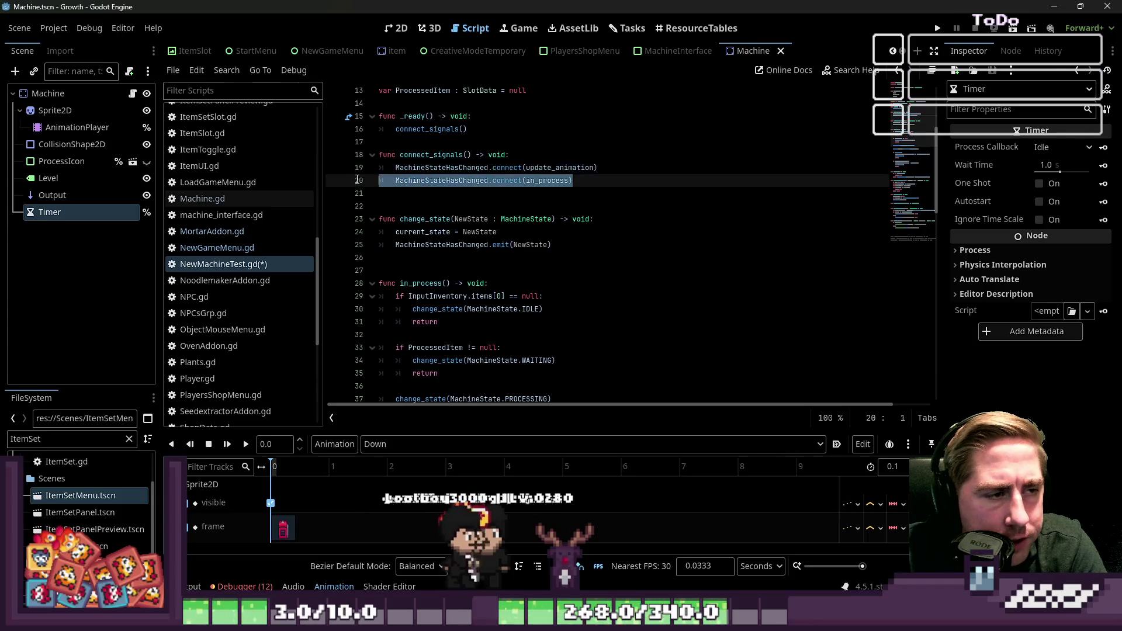
key(BackSpace)
scroll(483, 197, down, 1)
key(Down)
key(Down)
key(BackSpace)
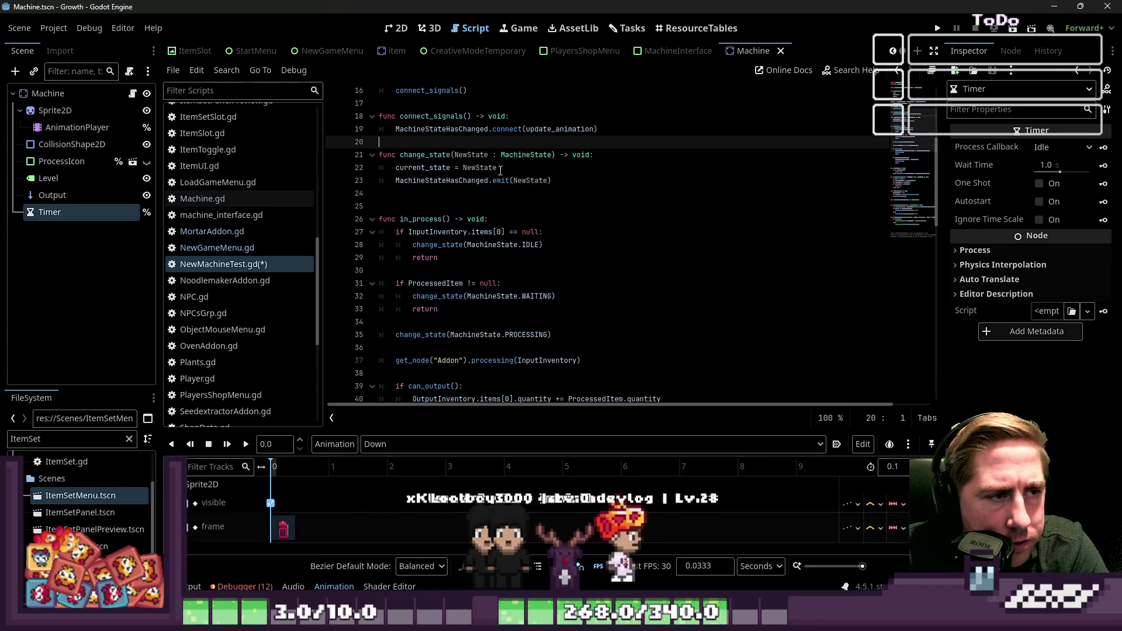
click(524, 208)
key(BackSpace)
Review in_process's PROCESSING call and OutputInventory check, removing the empty line before can_output
double_click(421, 205)
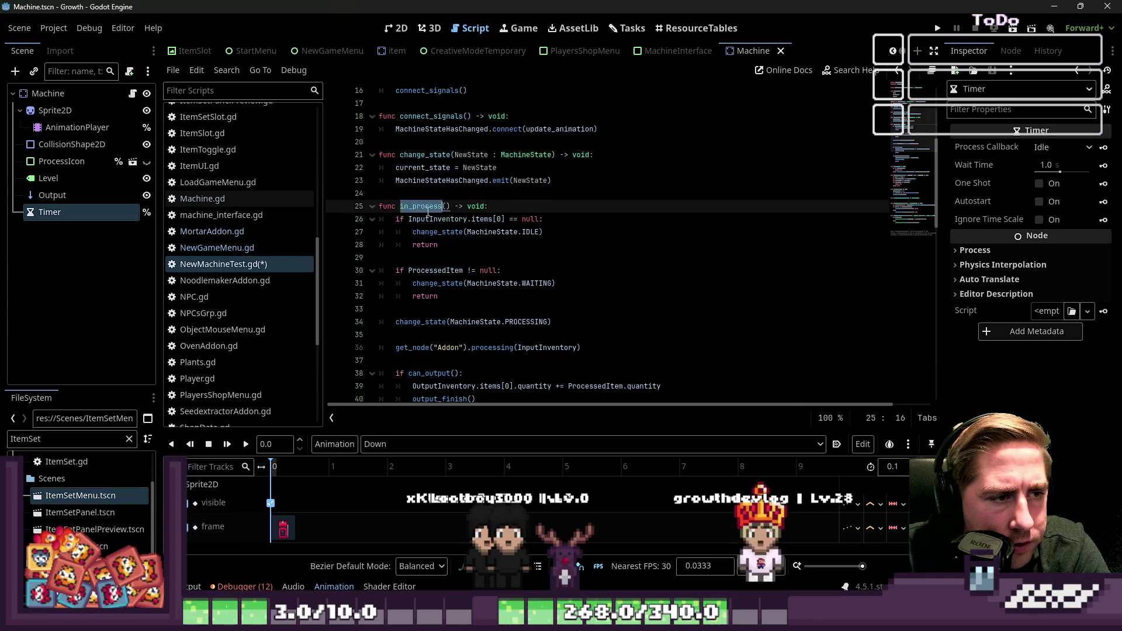
scroll(459, 234, down, 2)
click(429, 244)
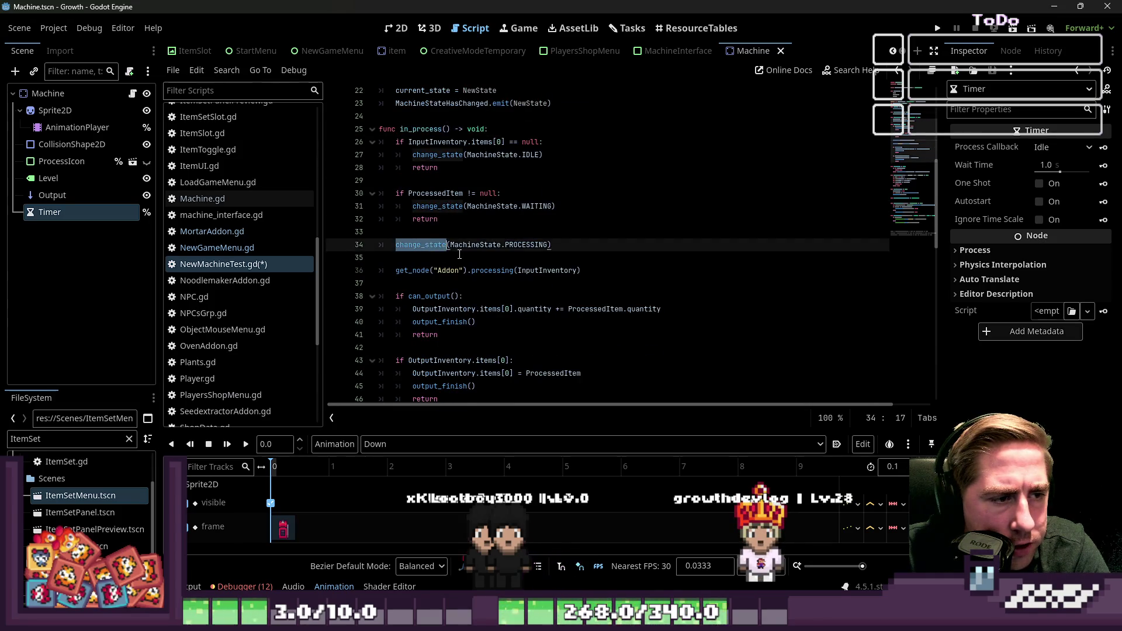
scroll(429, 245, down, 1)
double_click(433, 257)
click(422, 322)
double_click(422, 322)
scroll(422, 322, down, 3)
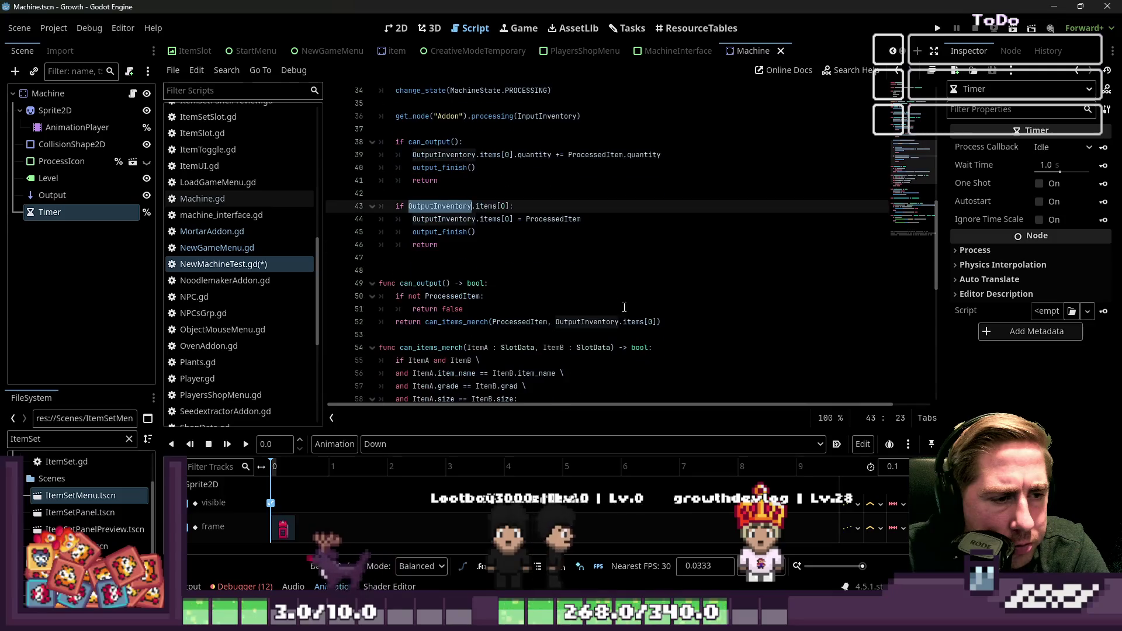
click(437, 269)
key(BackSpace)
Inspect can_output's ProcessedItem condition and the can_items_merch definition
click(436, 308)
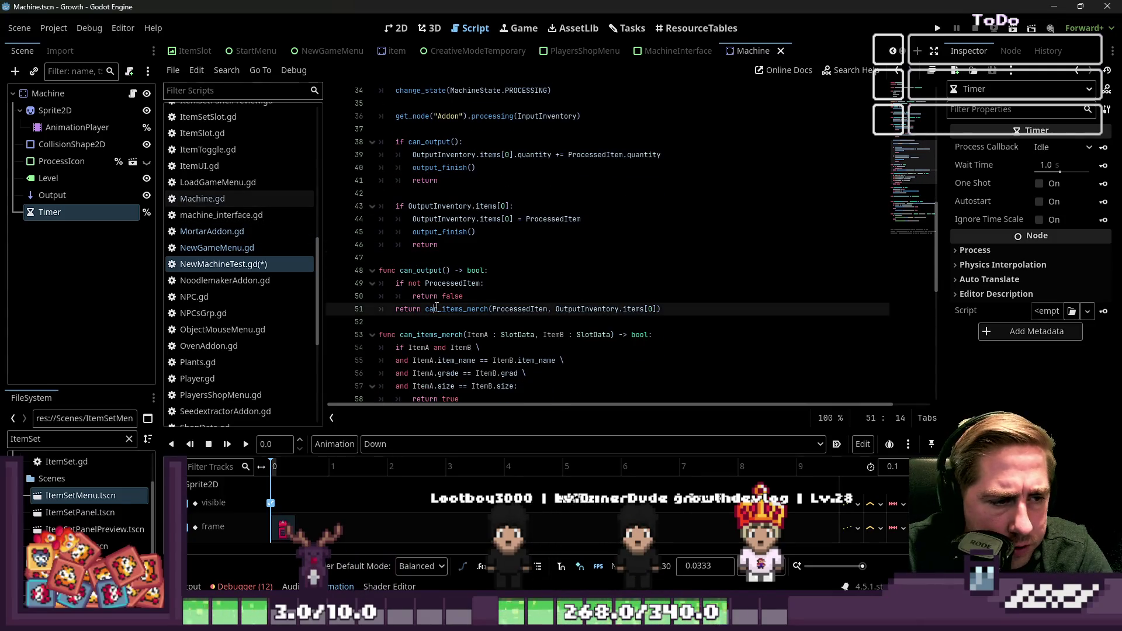
double_click(420, 270)
drag(407, 283, 455, 285)
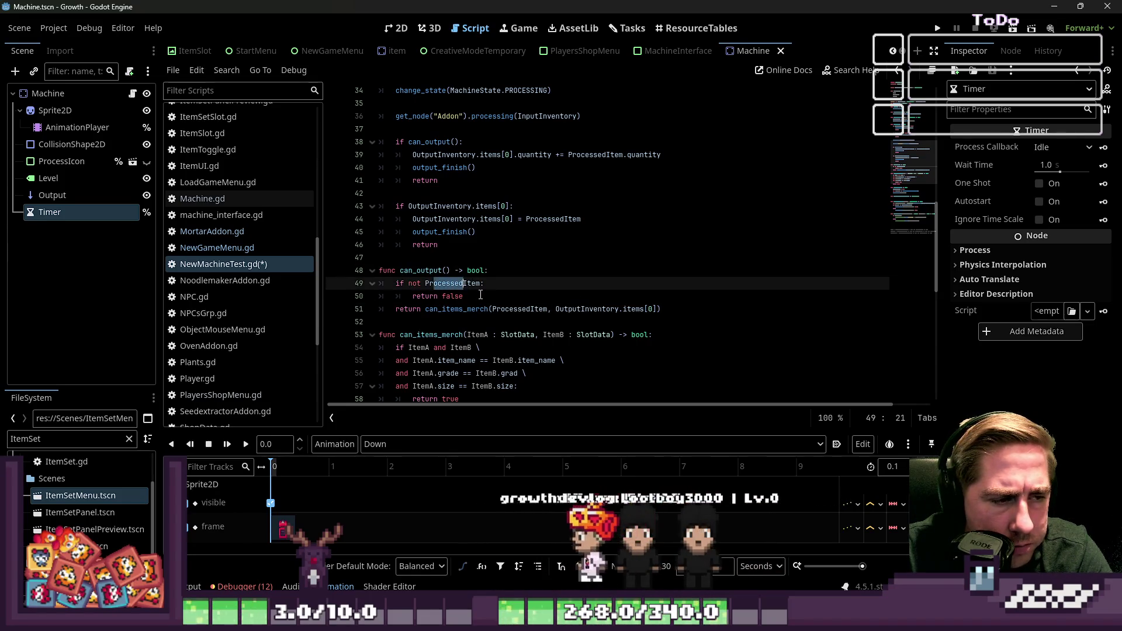
click(484, 297)
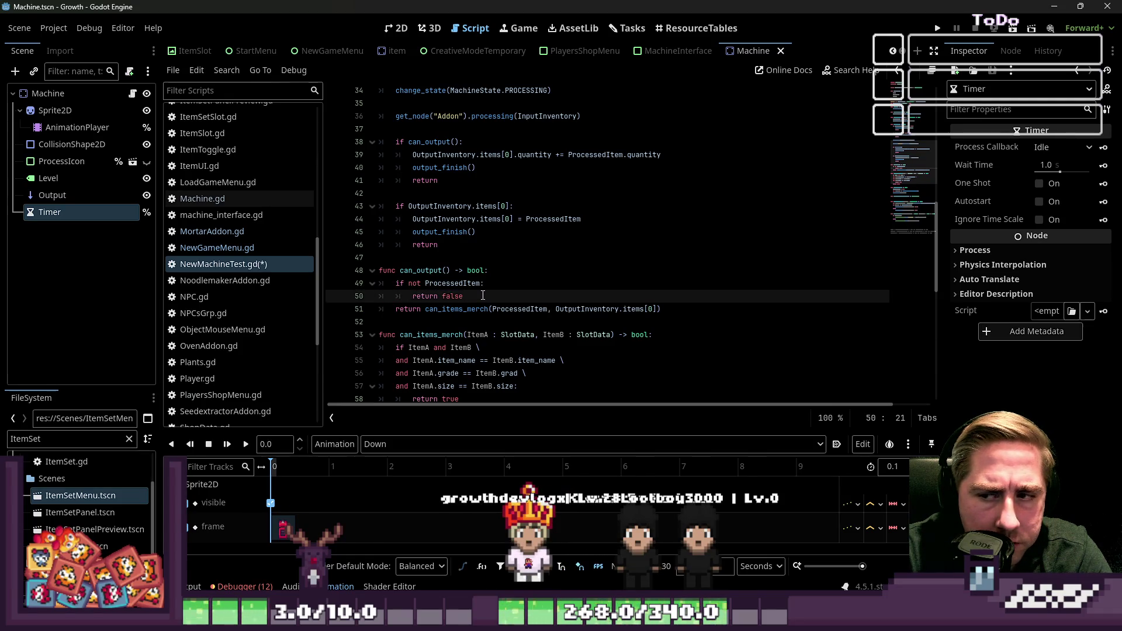
double_click(456, 309)
scroll(543, 323, down, 2)
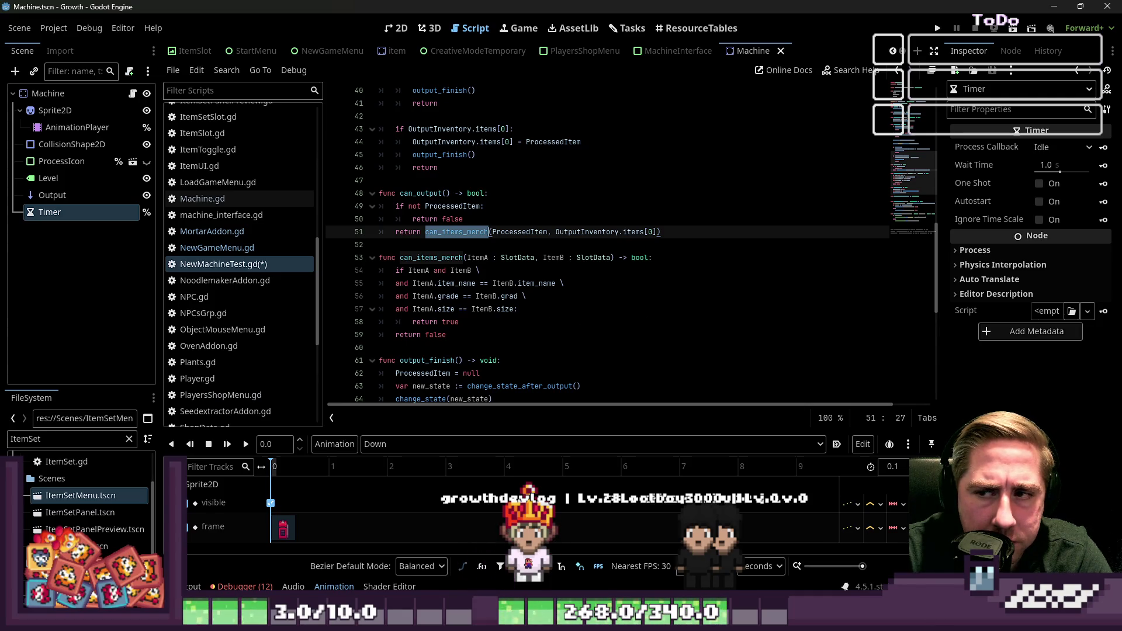
click(507, 256)
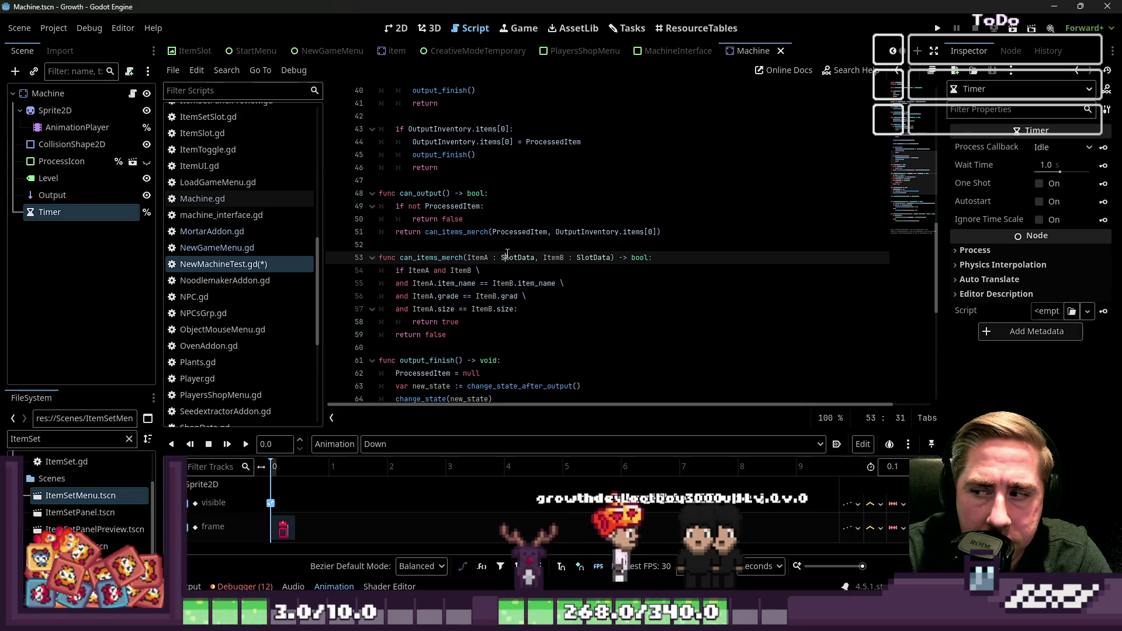
scroll(508, 222, up, 2)
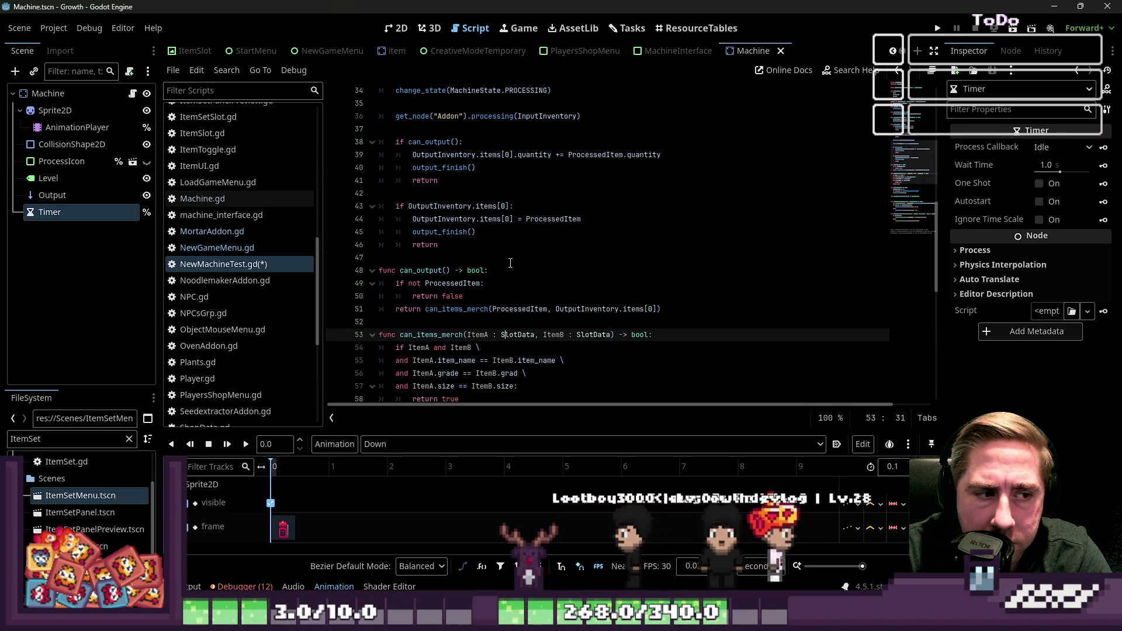
scroll(510, 263, up, 2)
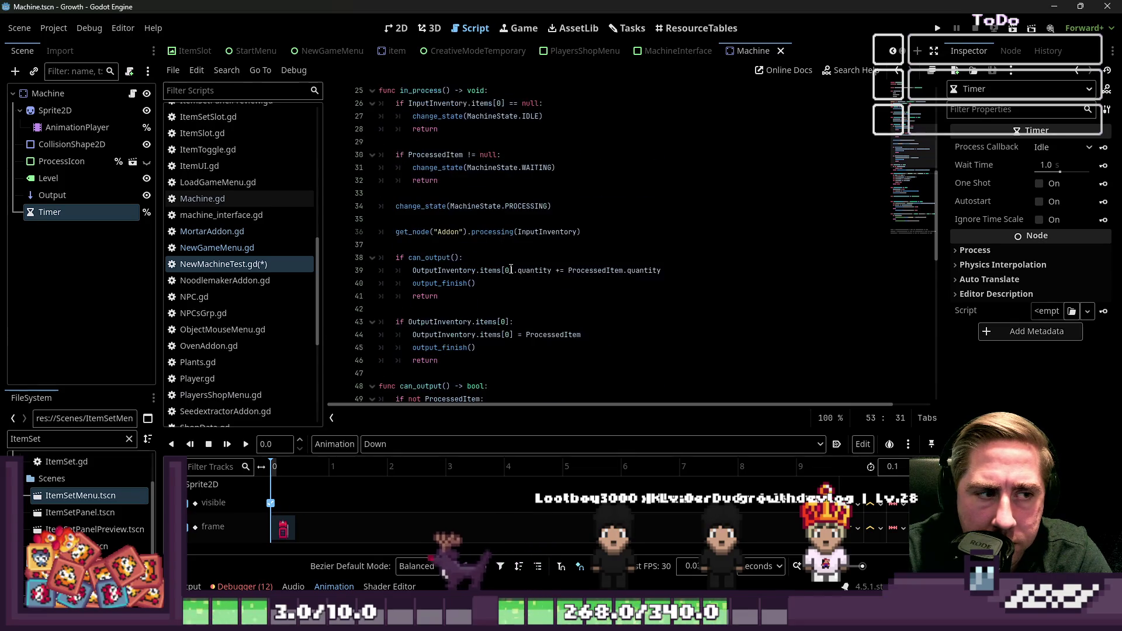
Recheck the can_output call in in_process and the OutputInventory assignment block
double_click(438, 220)
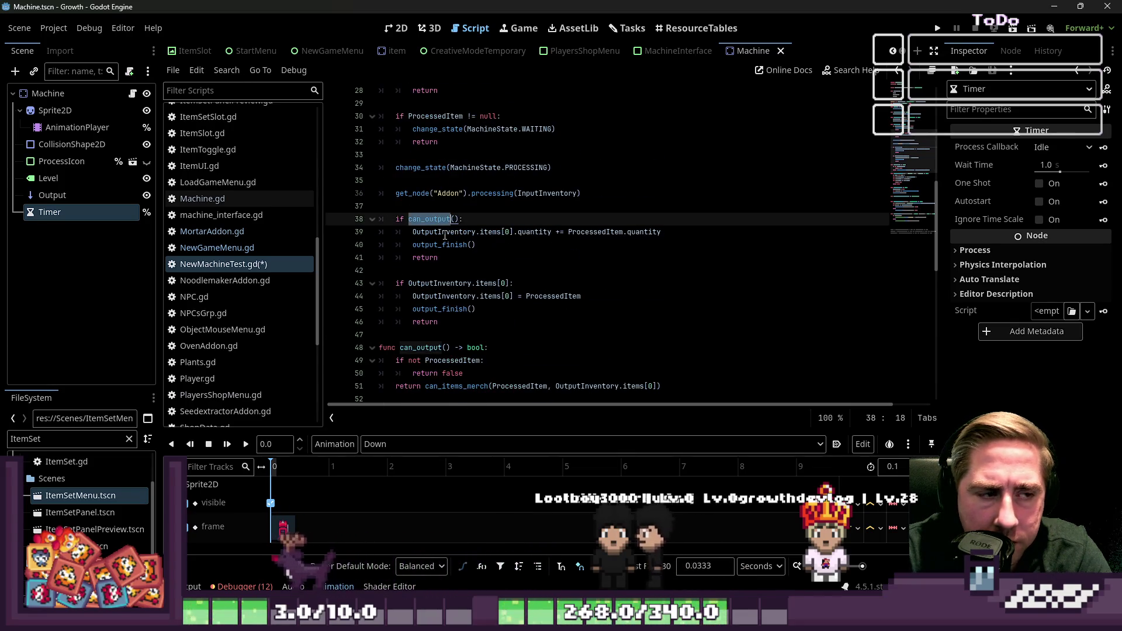
click(467, 219)
scroll(475, 236, down, 1)
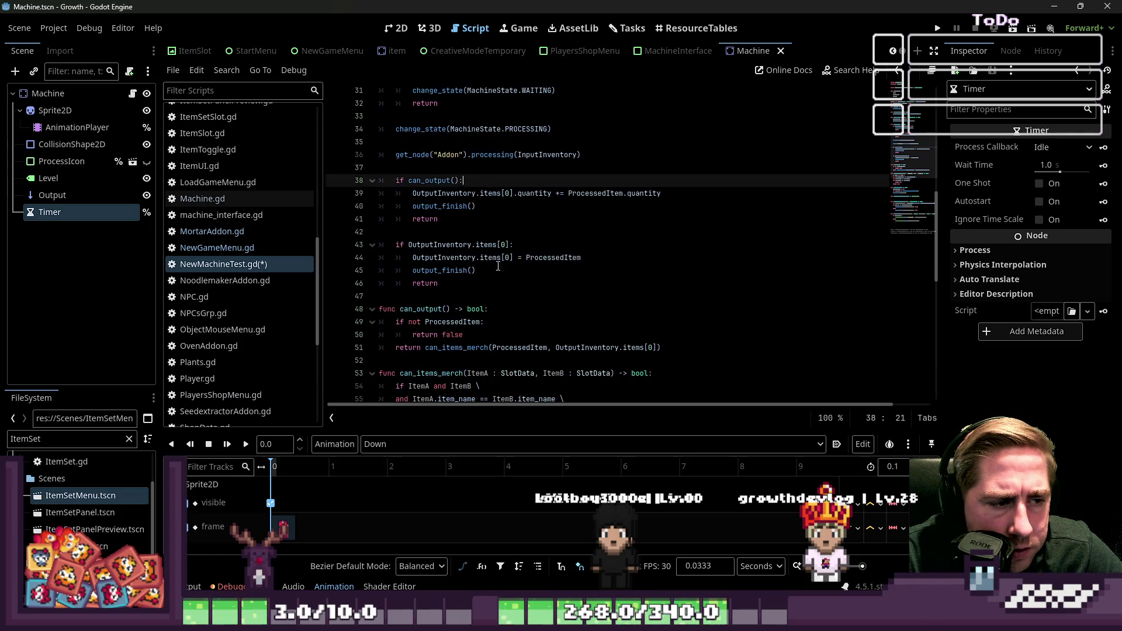
click(475, 333)
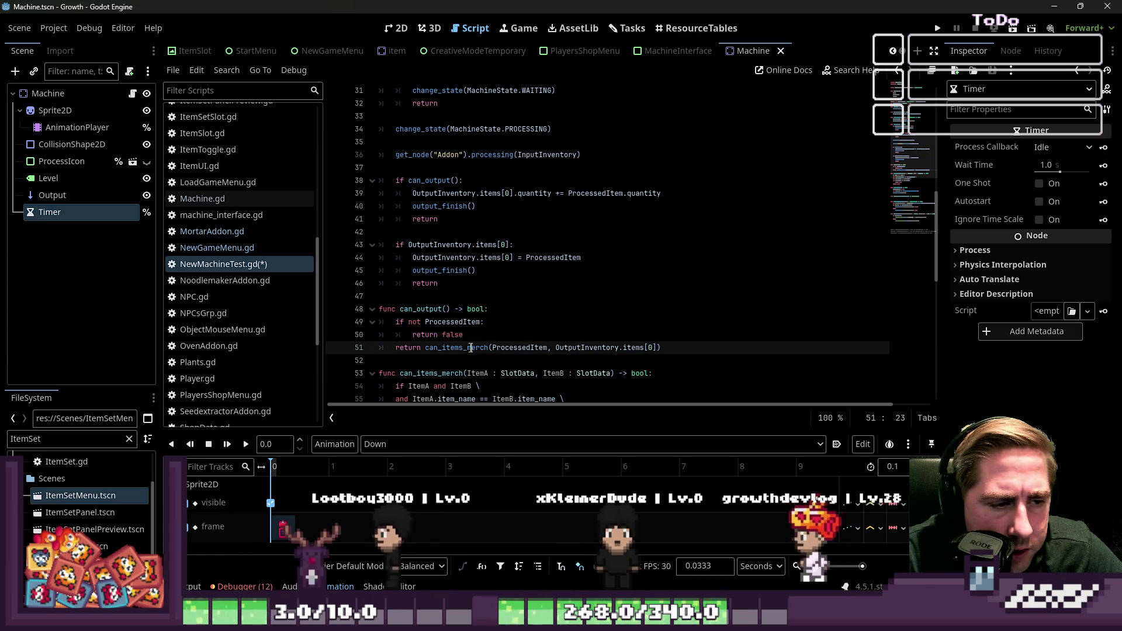
double_click(471, 348)
click(477, 217)
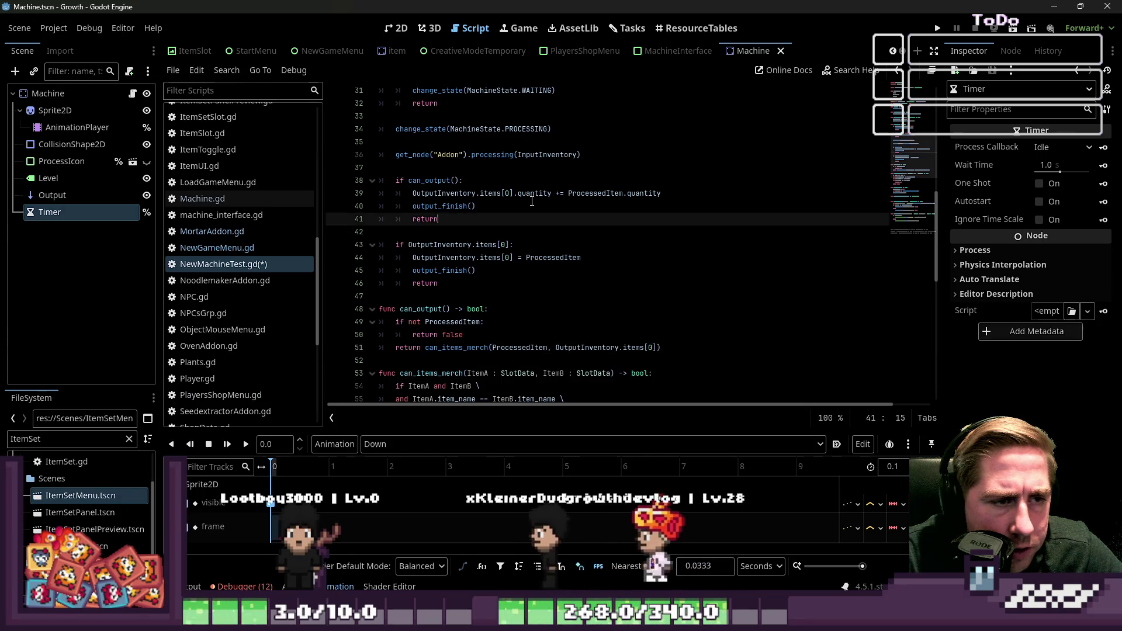
mouse_move(470, 244)
mouse_down()
mouse_move(525, 258)
mouse_move(460, 259)
mouse_move(469, 261)
mouse_up()
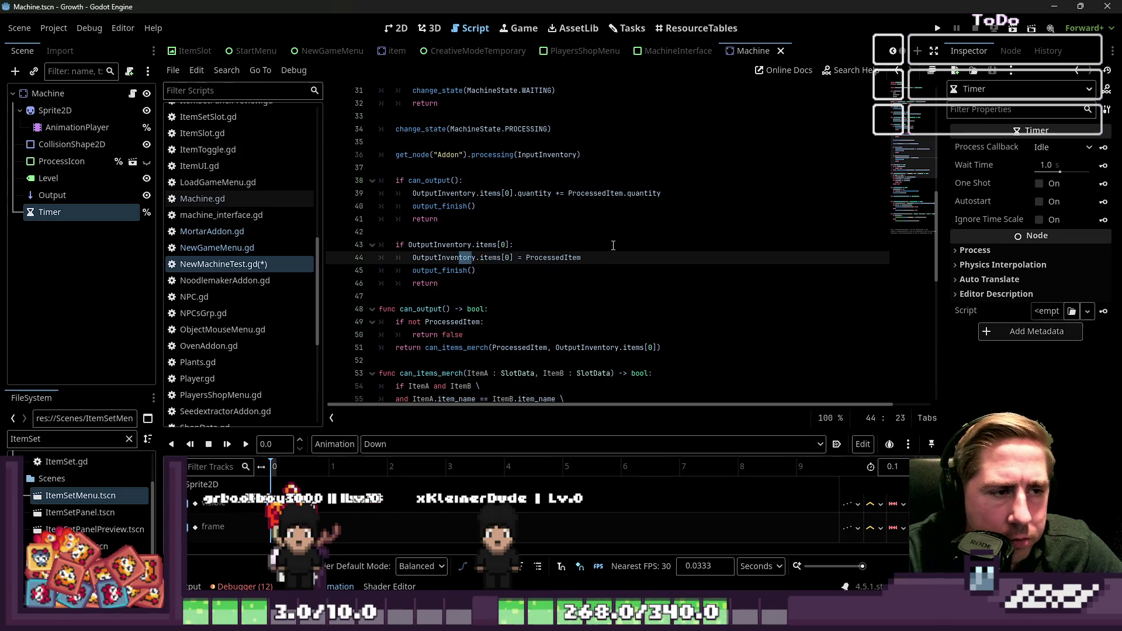
click(556, 225)
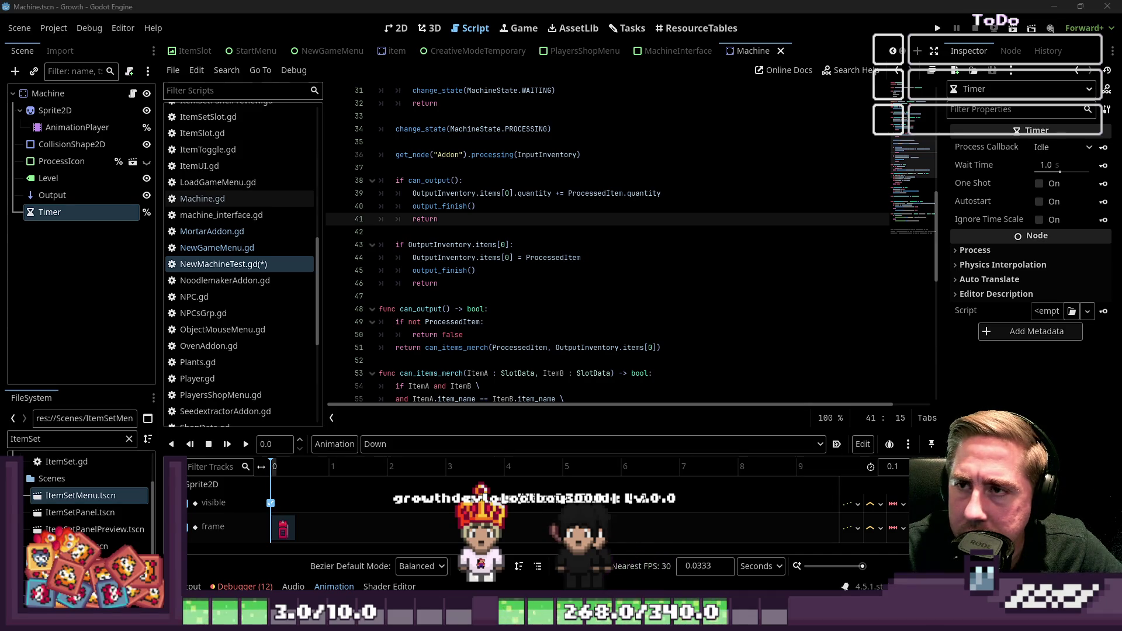
scroll(524, 244, down, 1)
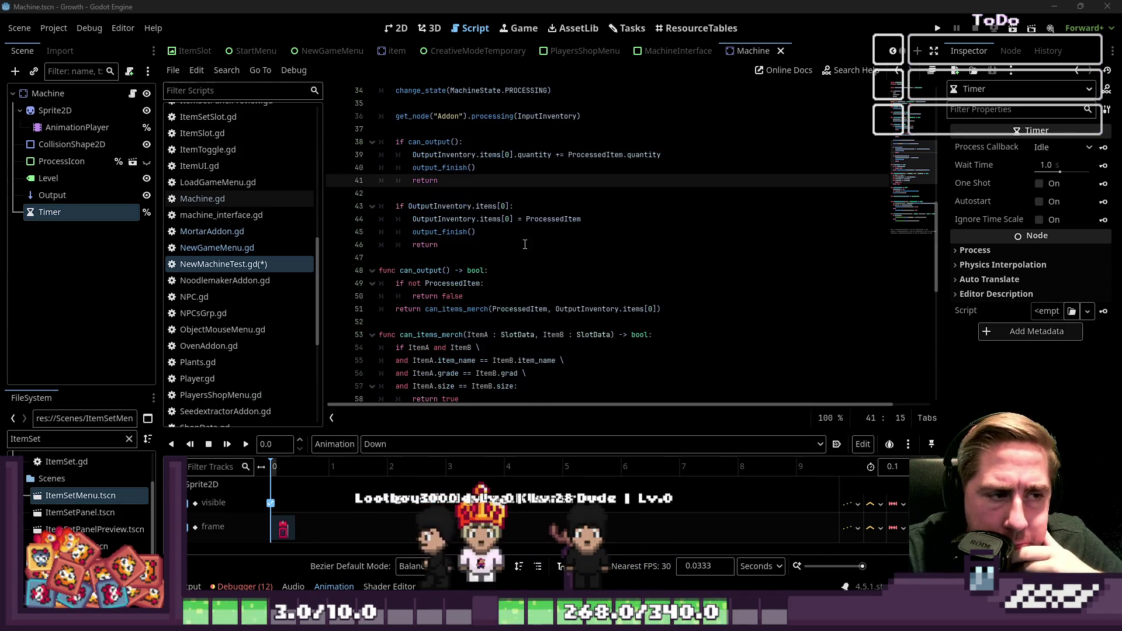
scroll(525, 244, down, 1)
double_click(421, 231)
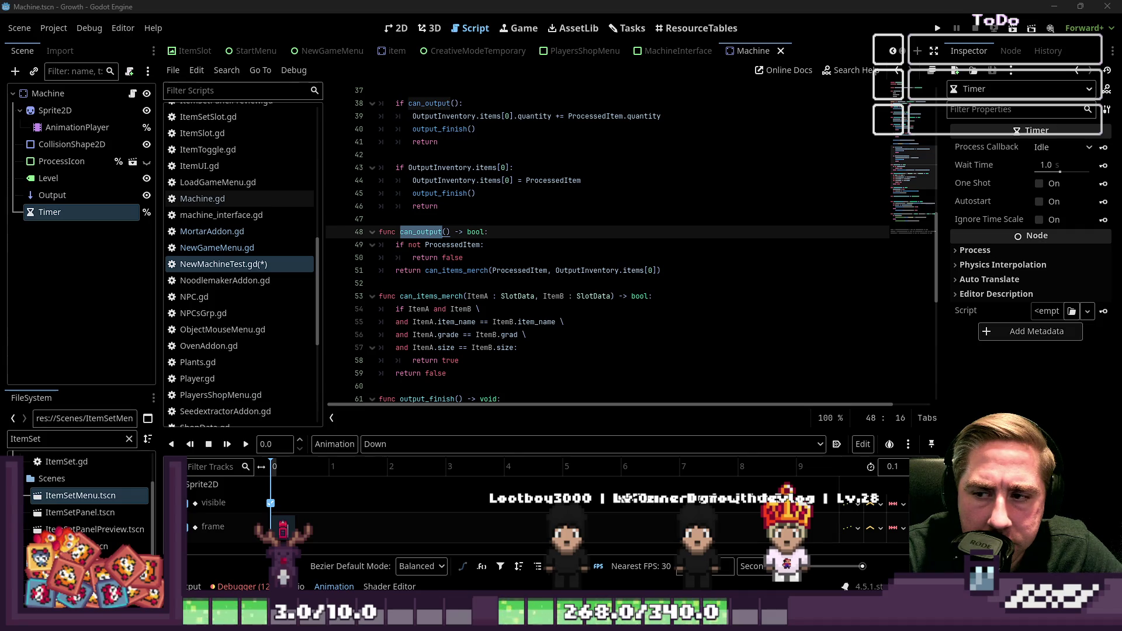
click(523, 310)
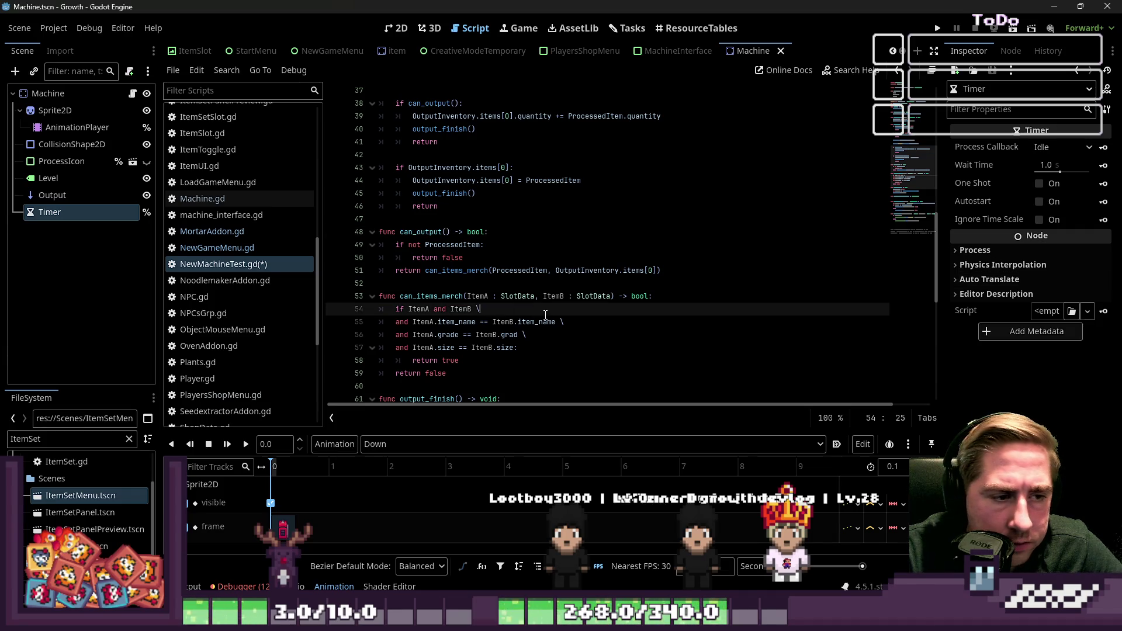
click(518, 335)
text(e)
key(Down)
key(Down)
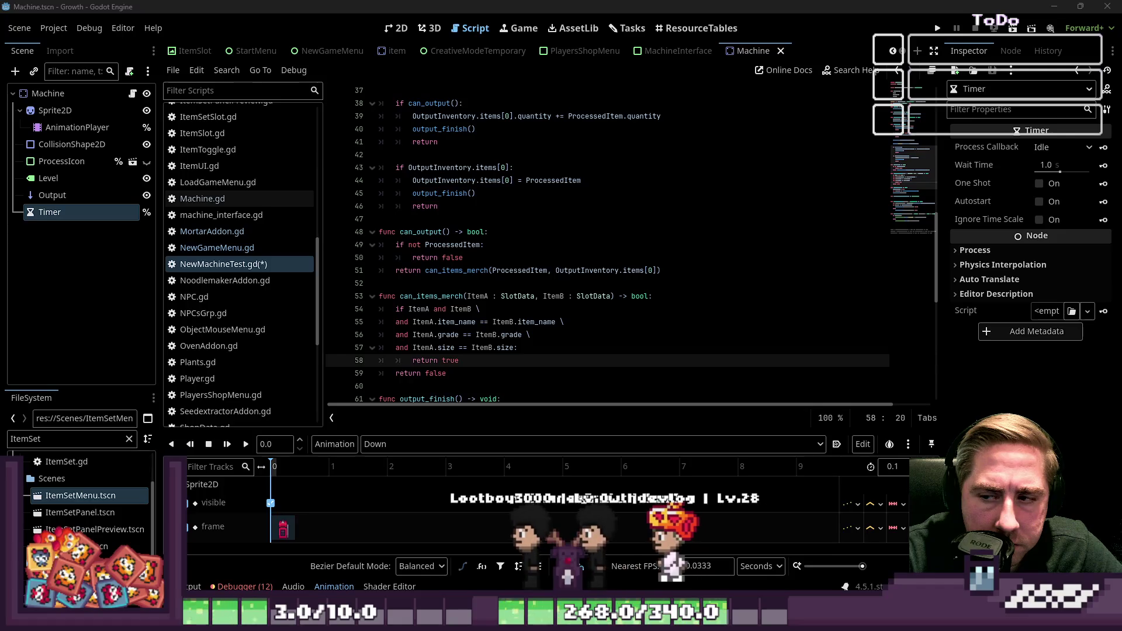
click(496, 257)
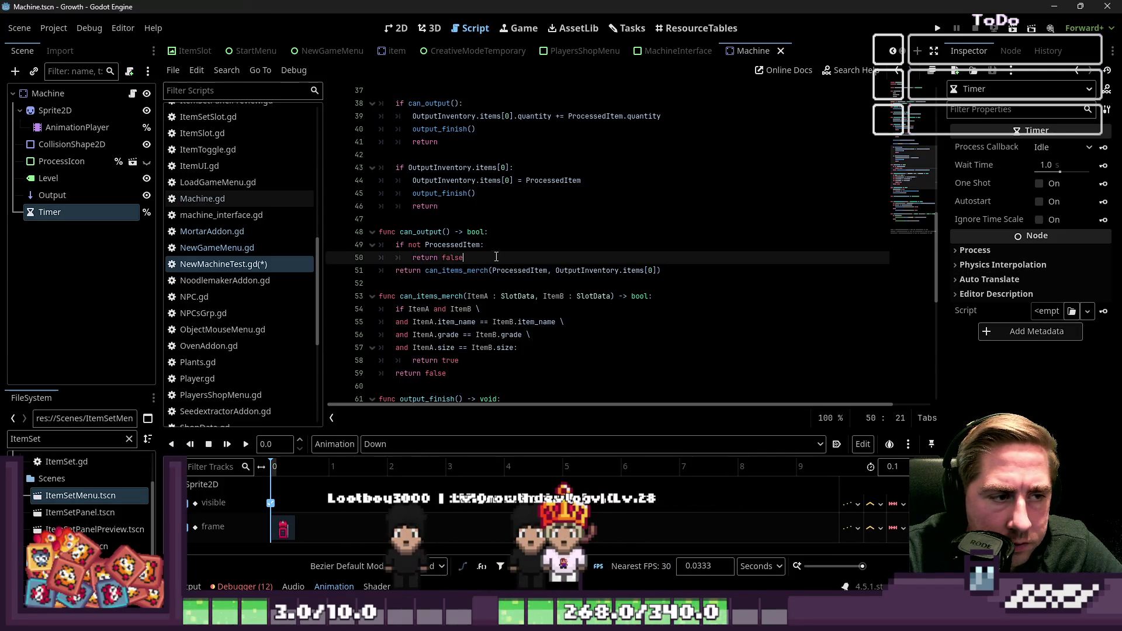
key(Return)
text(if no)
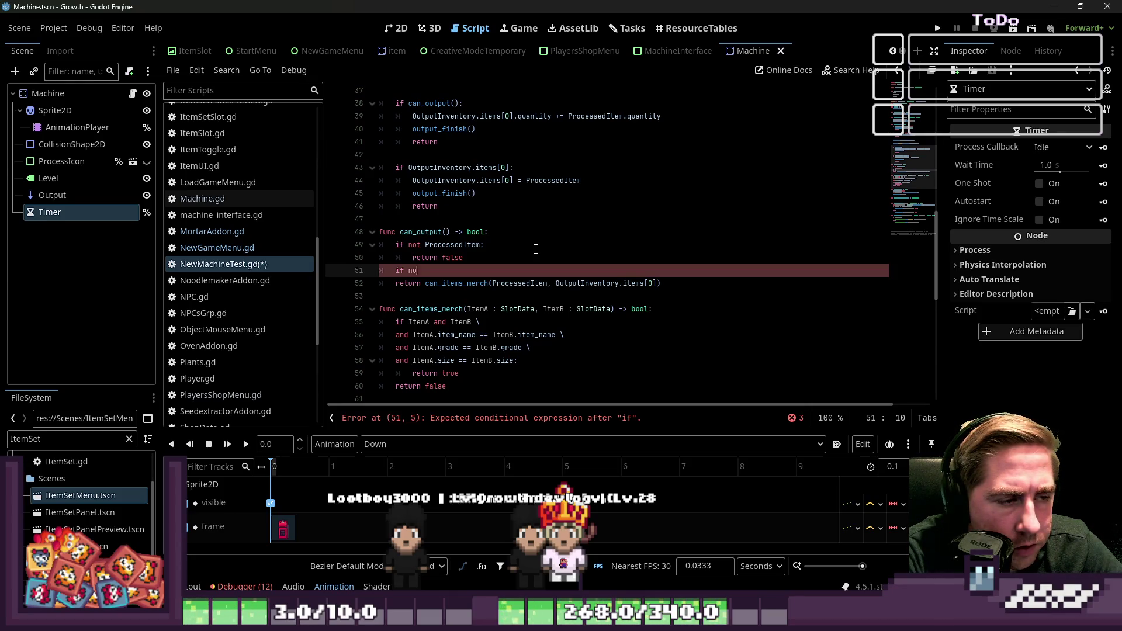
text(t OutputInventory.)
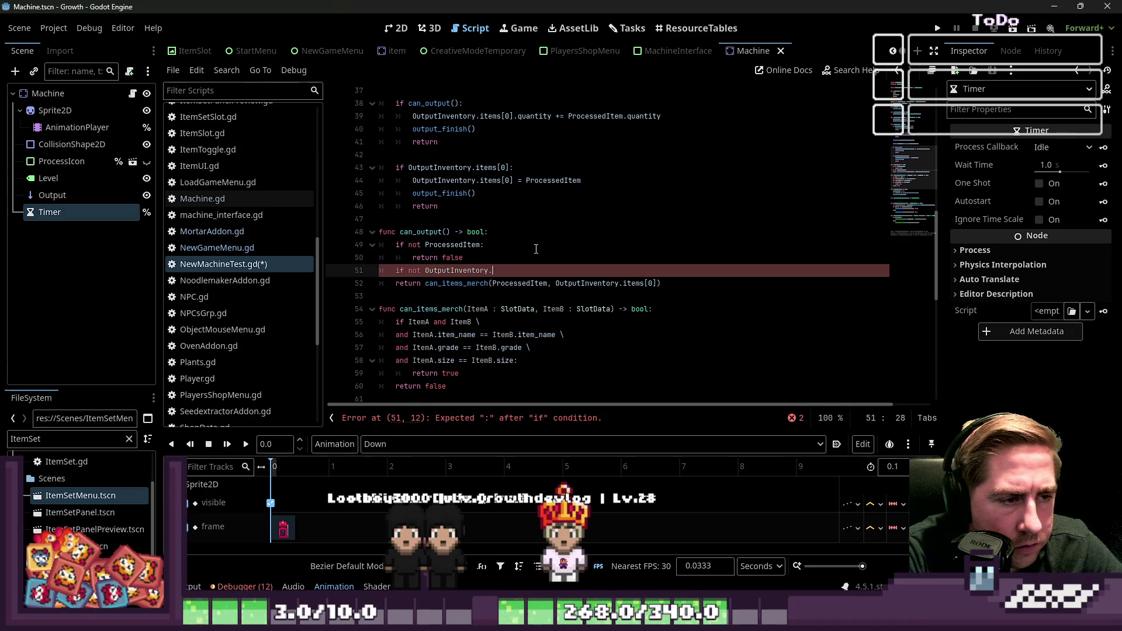
text(items)
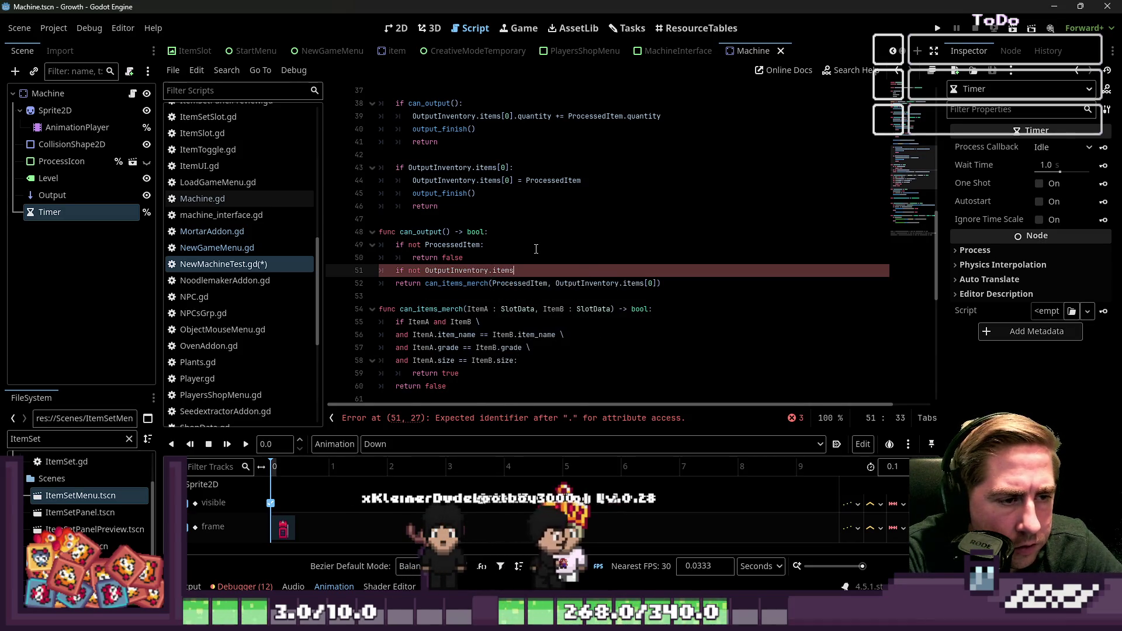
text([0]:)
key(Return)
text(return ture)
key(BackSpace)
key(BackSpace)
key(BackSpace)
text(rue)
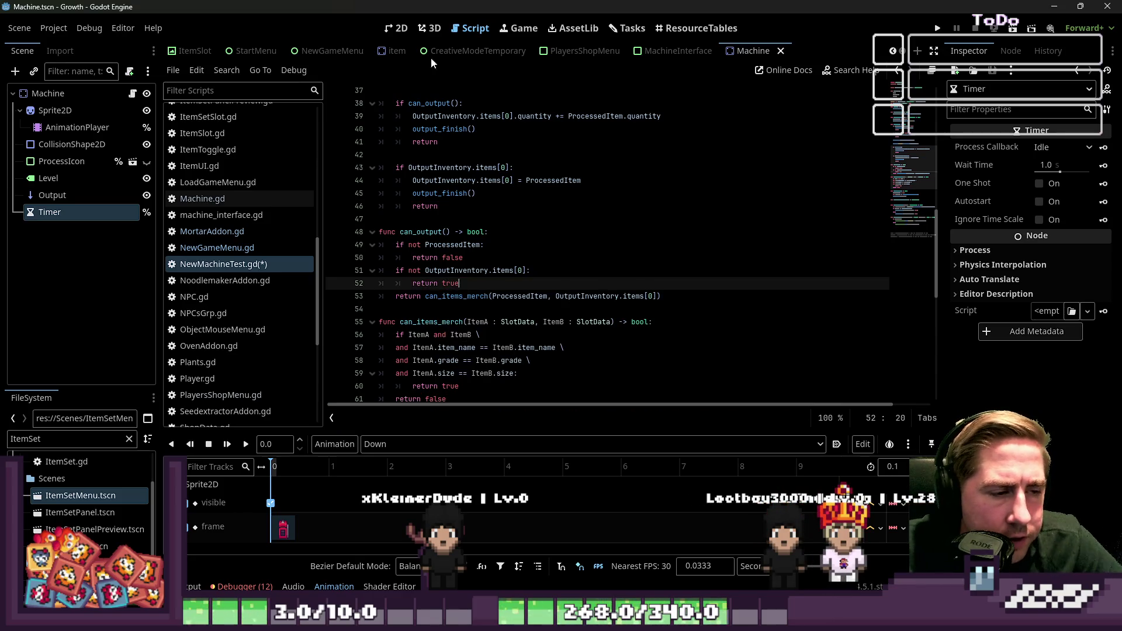
click(403, 232)
click(472, 286)
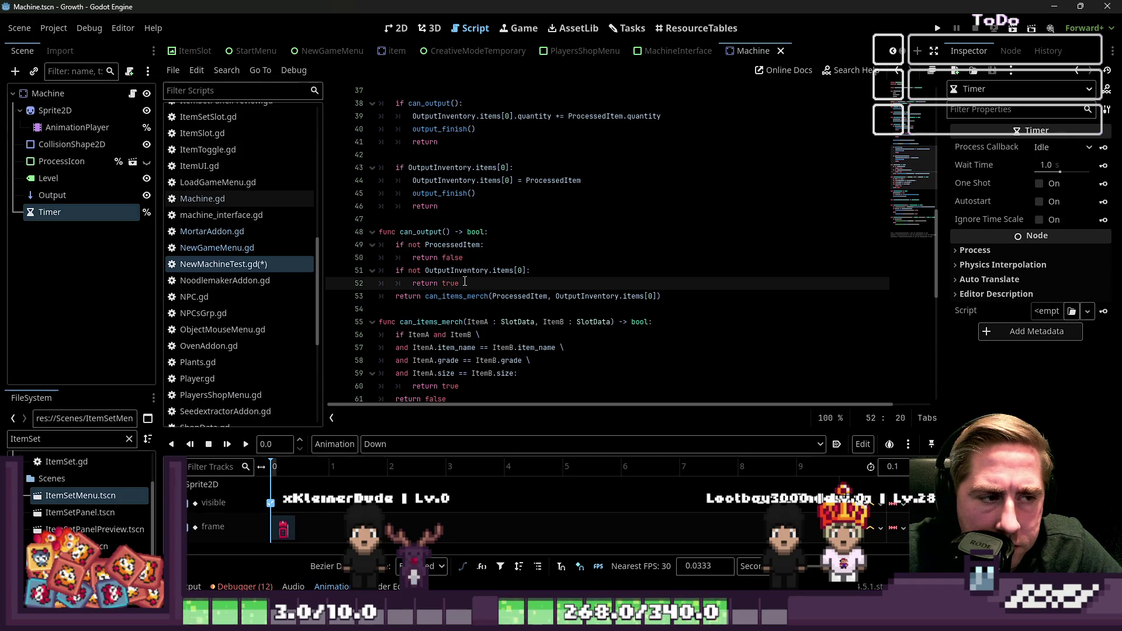
double_click(430, 232)
scroll(510, 260, up, 2)
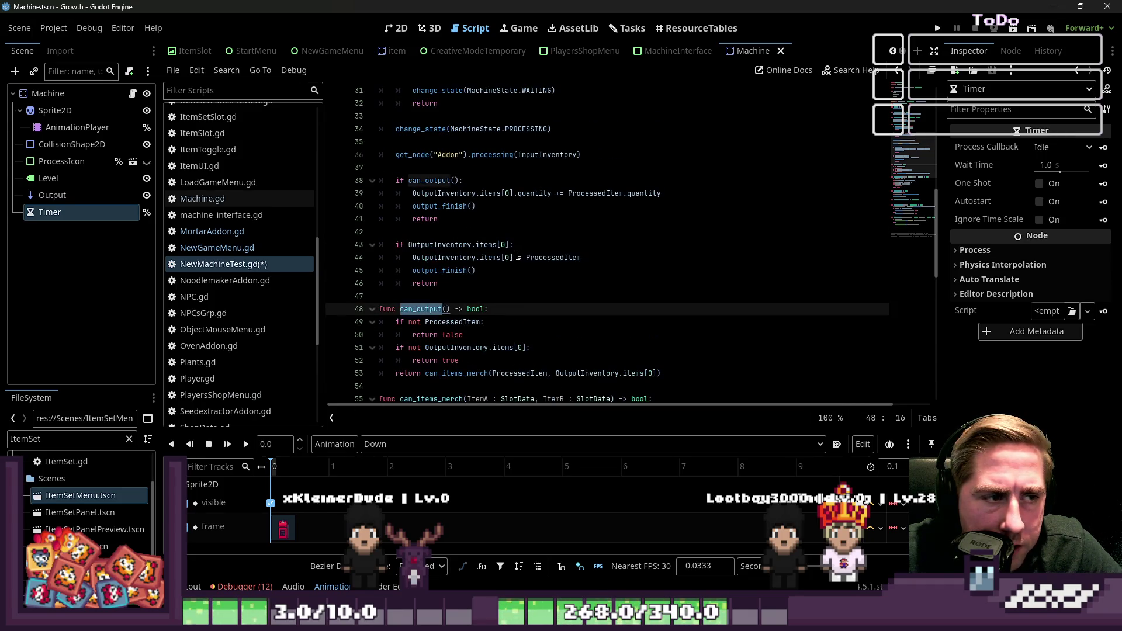
scroll(517, 256, down, 1)
click(474, 320)
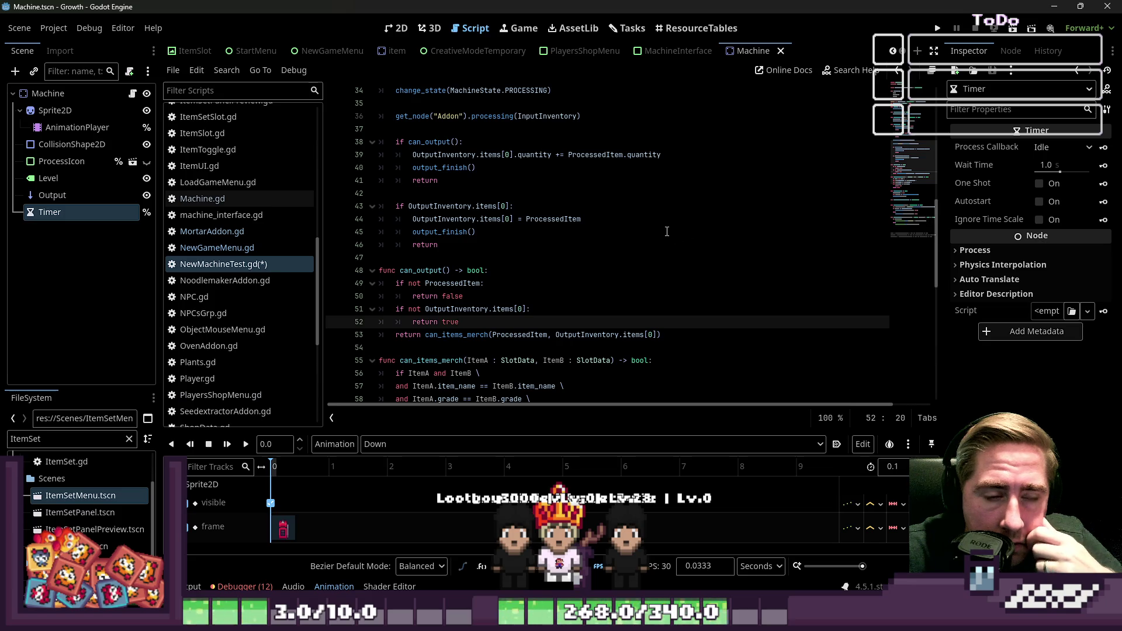
drag(453, 249, 311, 209)
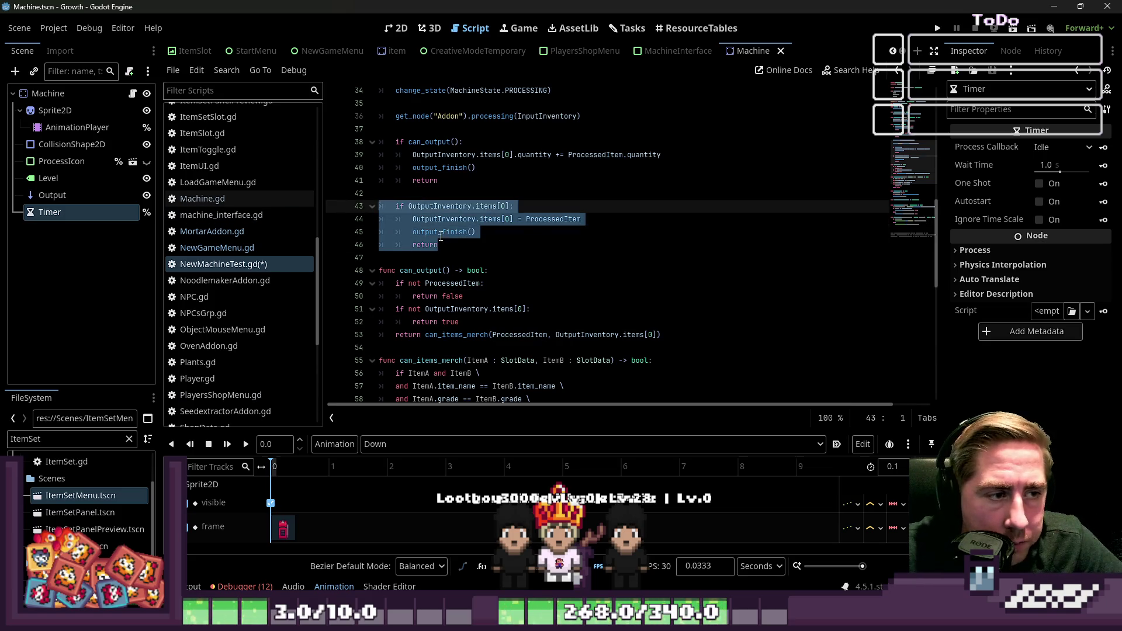
Cut the OutputInventory.items[0] block and paste it above the can_output check
scroll(441, 236, up, 1)
key(BackSpace)
key(BackSpace)
key(BackSpace)
click(418, 167)
key(Return)
key(Return)
key(Up)
text(if OutputInventory.items[0]: 		OutputInventory.items[0] = ProcessedItem 		output_finish() 		return)
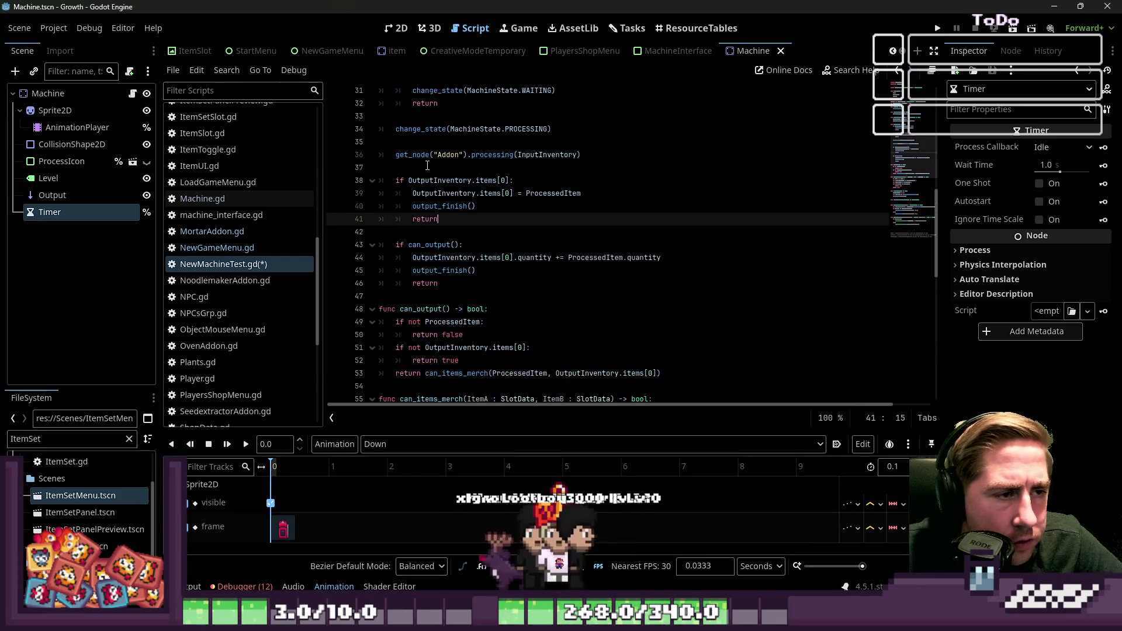
Change the pasted condition to 'OutputInventory.items[0] == null'
click(515, 180)
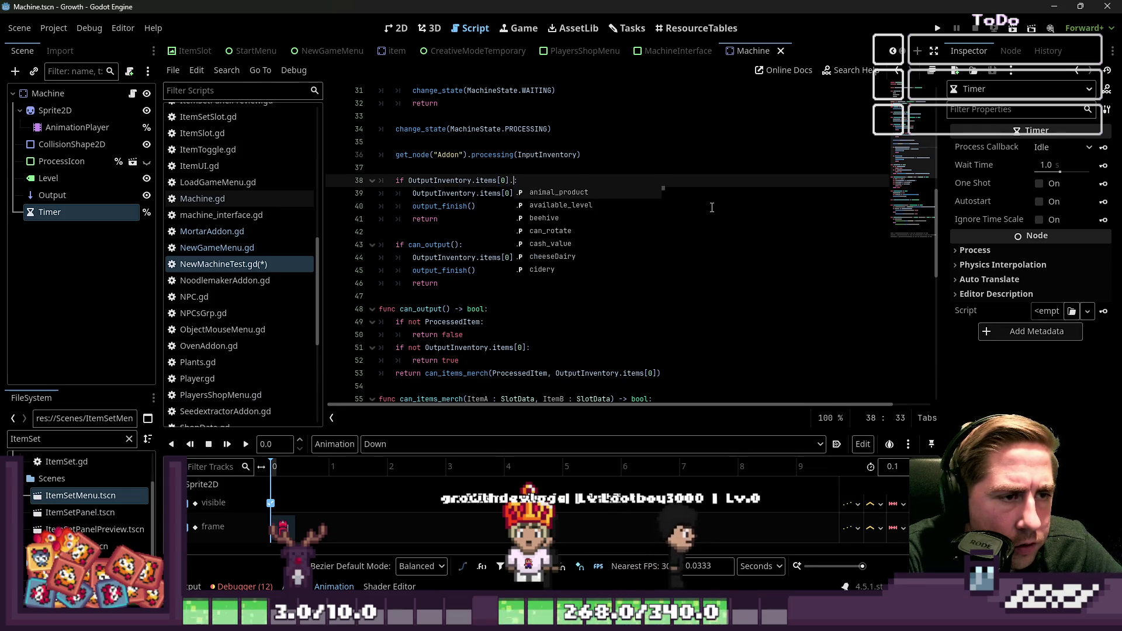
key(BackSpace)
text(== null)
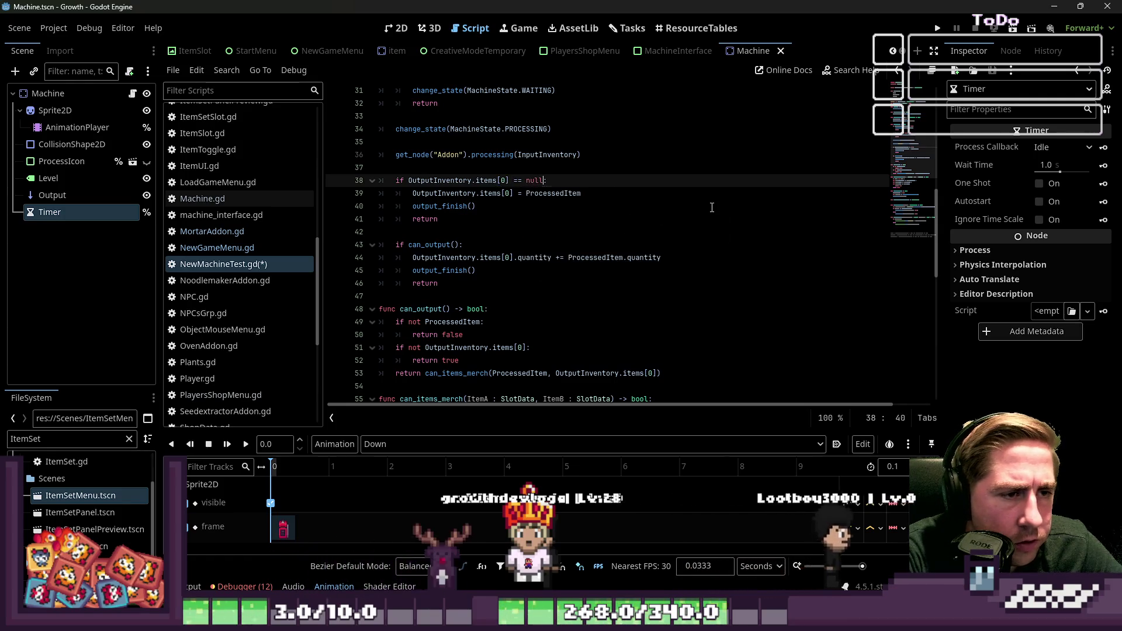
key(Down)
key(Down)
key(Down)
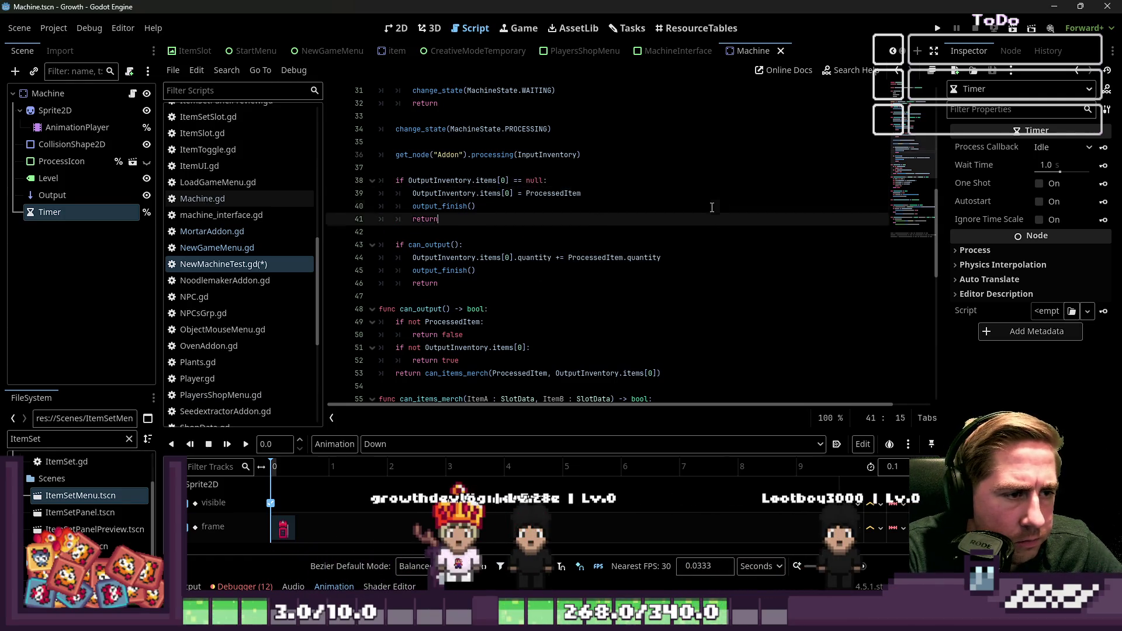
key(Up)
key(Up)
key(Up)
key(Down)
key(Down)
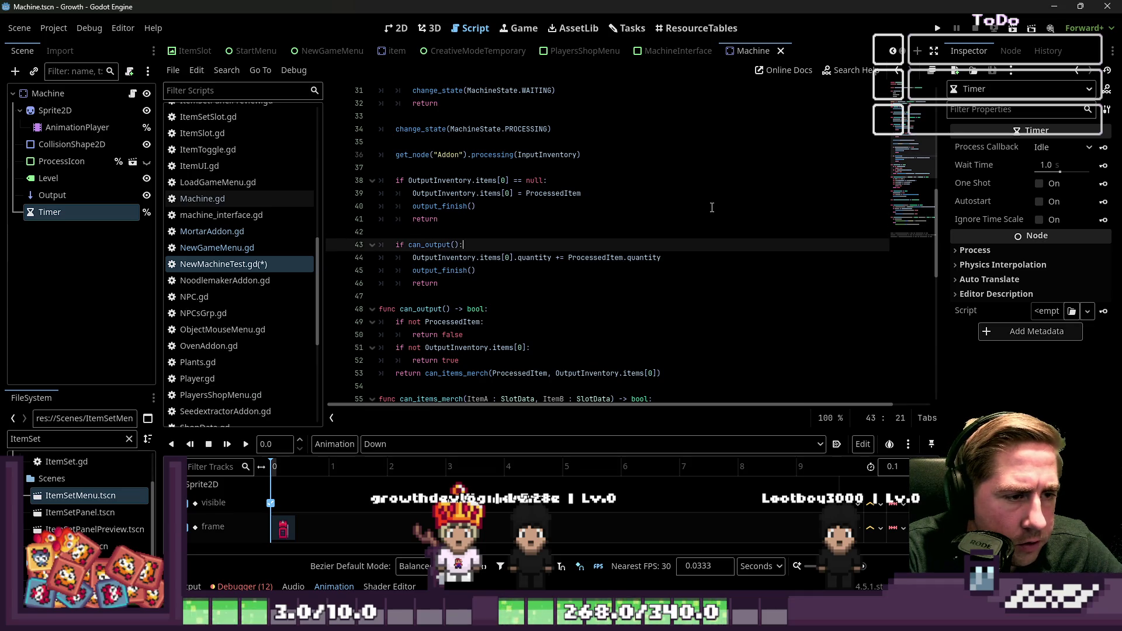
key(Up)
key(Up)
key(Up)
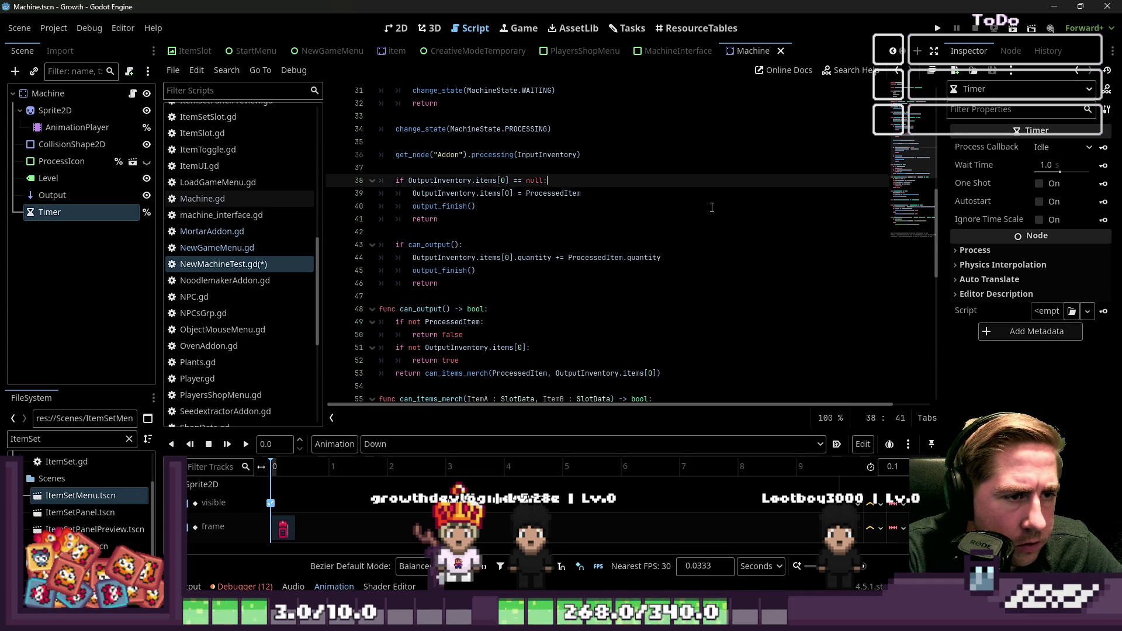
key(Down)
key(Down)
key(Down)
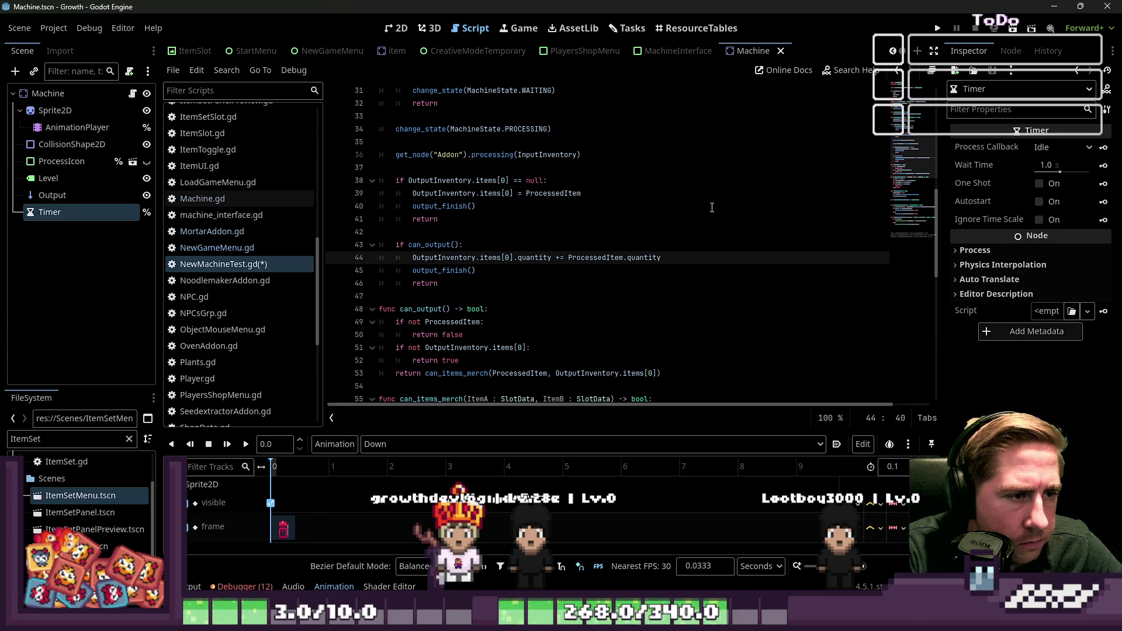
Delete can_output's items[0] check and its return true
drag(459, 360, 370, 348)
key(BackSpace)
key(BackSpace)
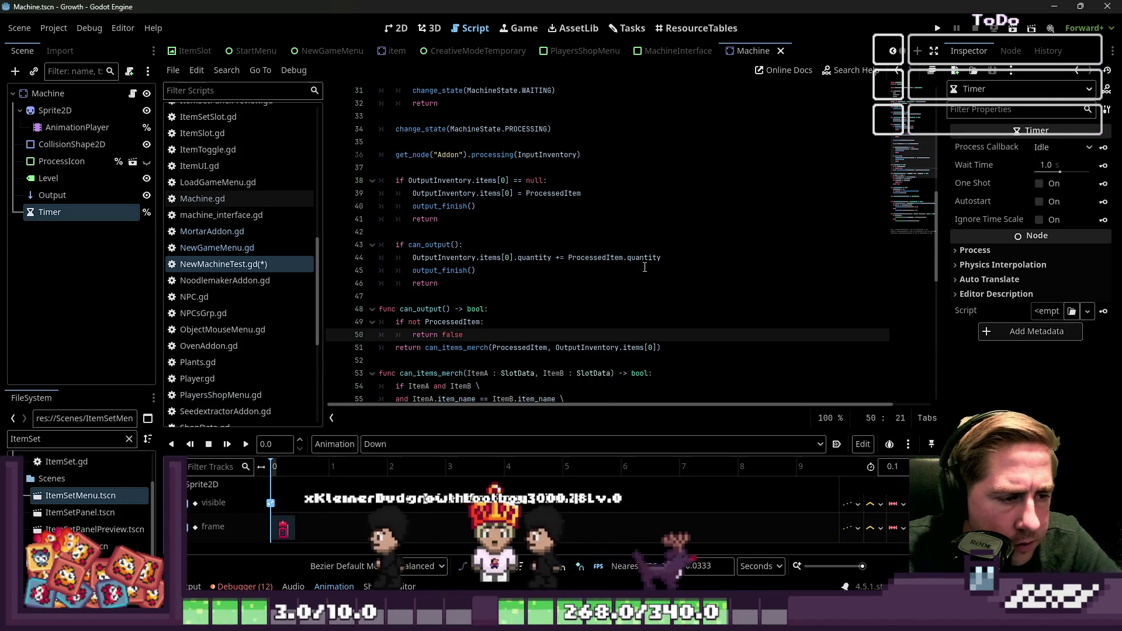
key(ctrl+a)
click(646, 270)
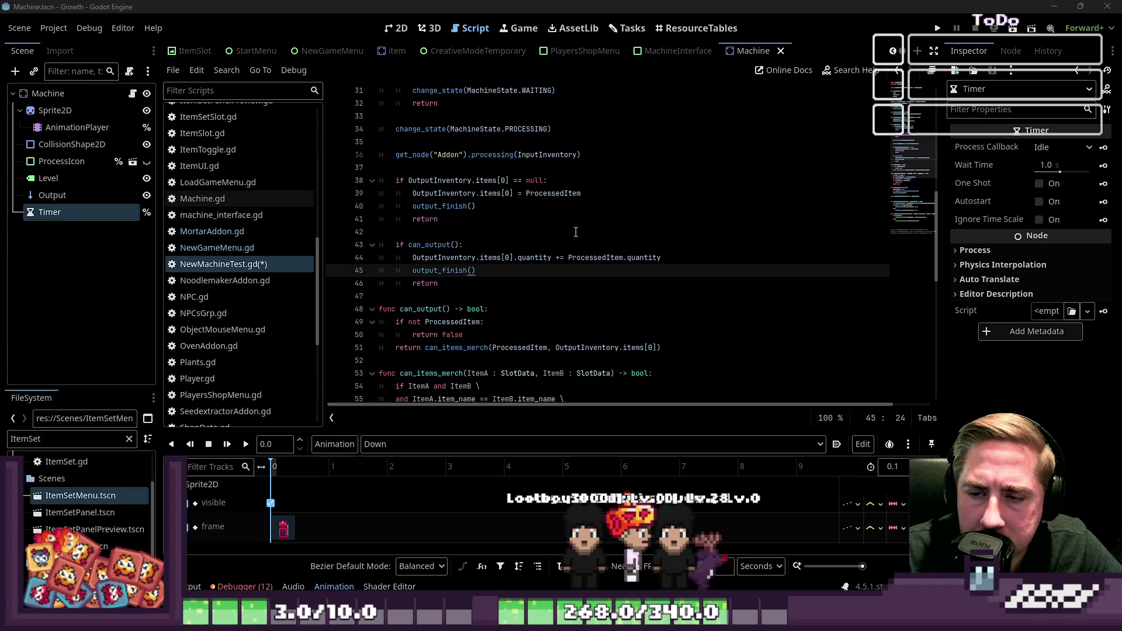
Review the output checks in in_process and locate return false in can_output
scroll(571, 228, up, 5)
scroll(572, 228, down, 6)
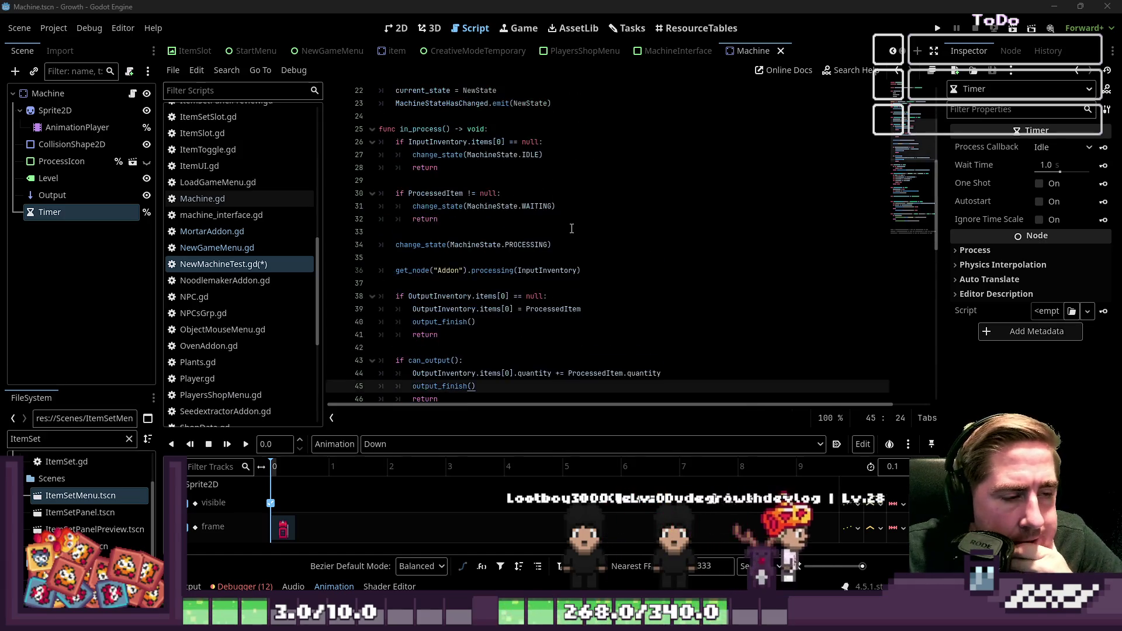
click(470, 219)
click(439, 206)
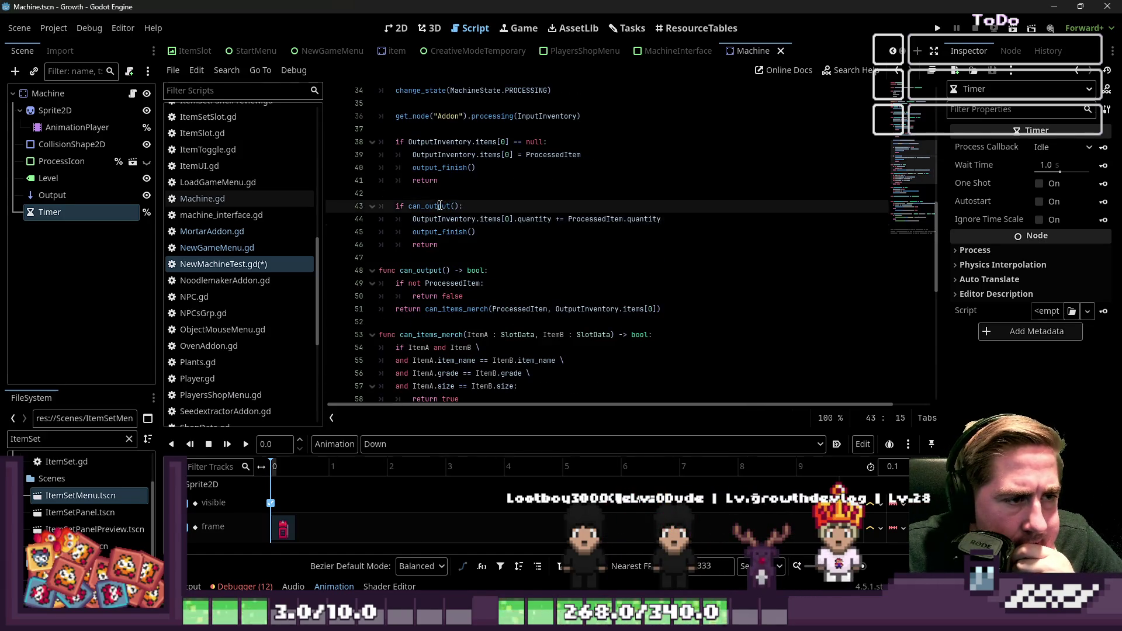
click(454, 231)
click(535, 220)
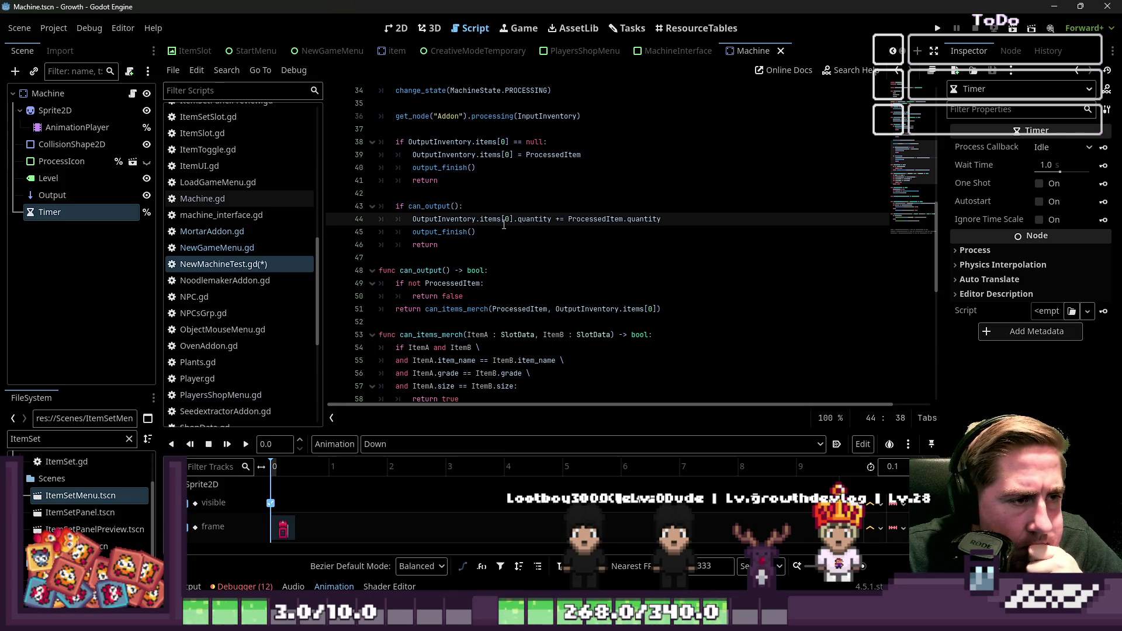
scroll(504, 224, up, 2)
click(482, 252)
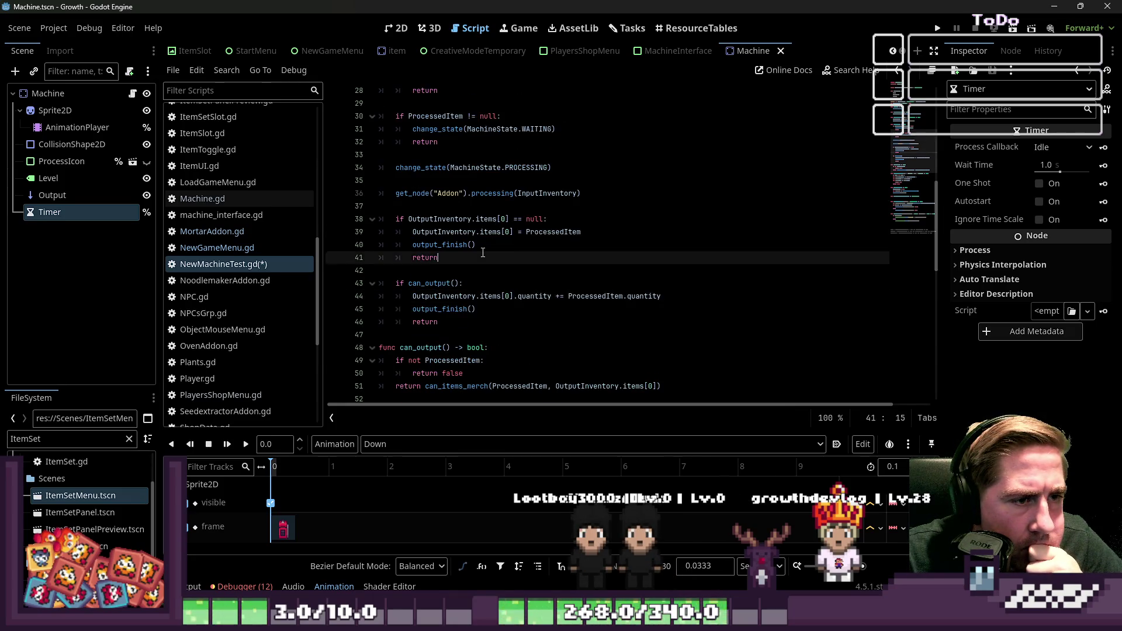
double_click(451, 220)
click(429, 309)
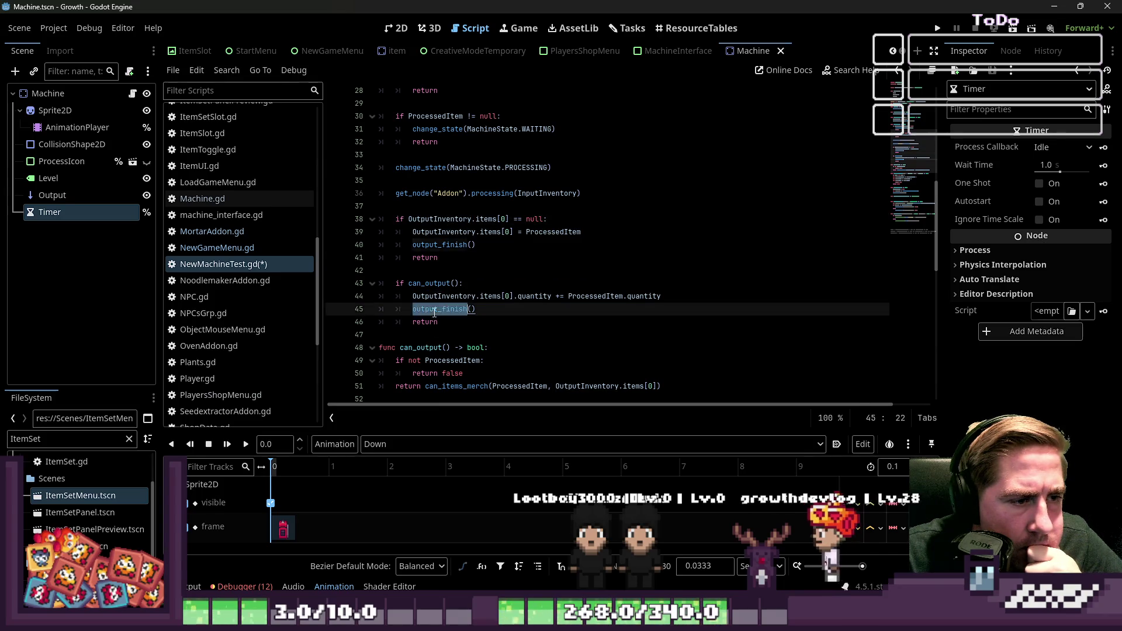
scroll(428, 263, down, 3)
double_click(431, 232)
click(476, 253)
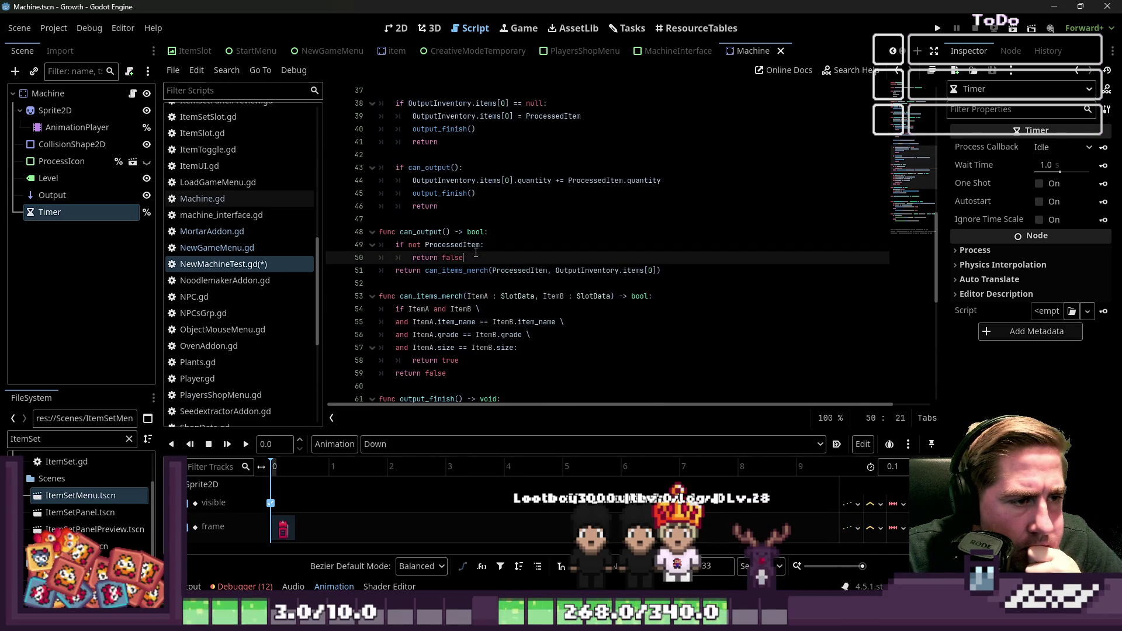
Add the condition 'if not OutputInventory.items[0] == null:' above the can_items_merch return
key(Return)
key(Return)
key(BackSpace)
key(BackSpace)
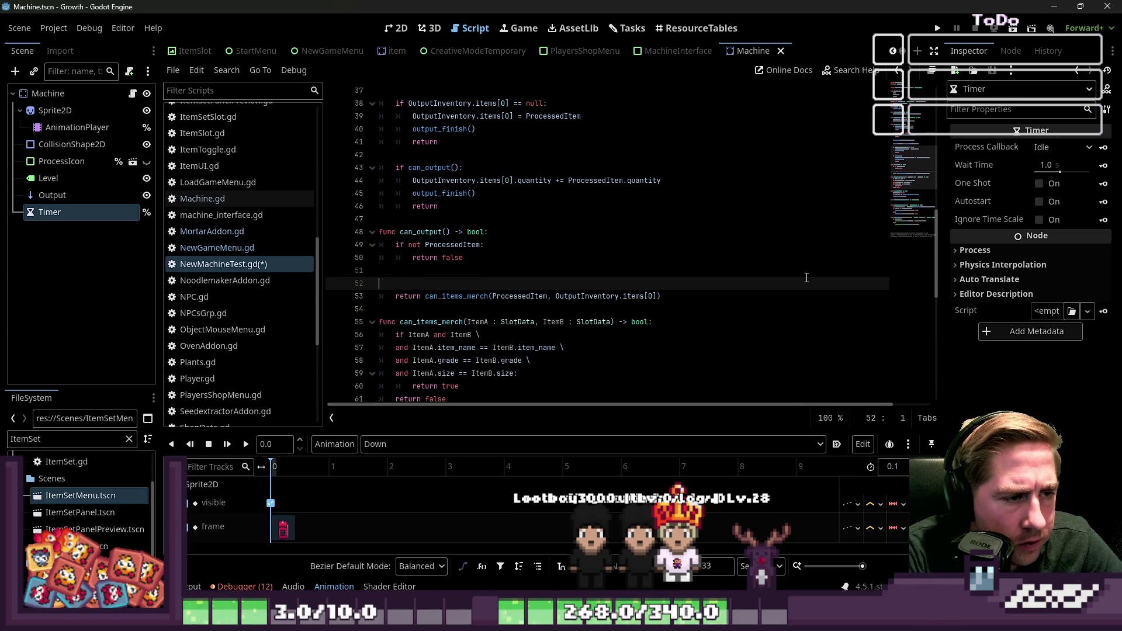
key(Up)
key(Return)
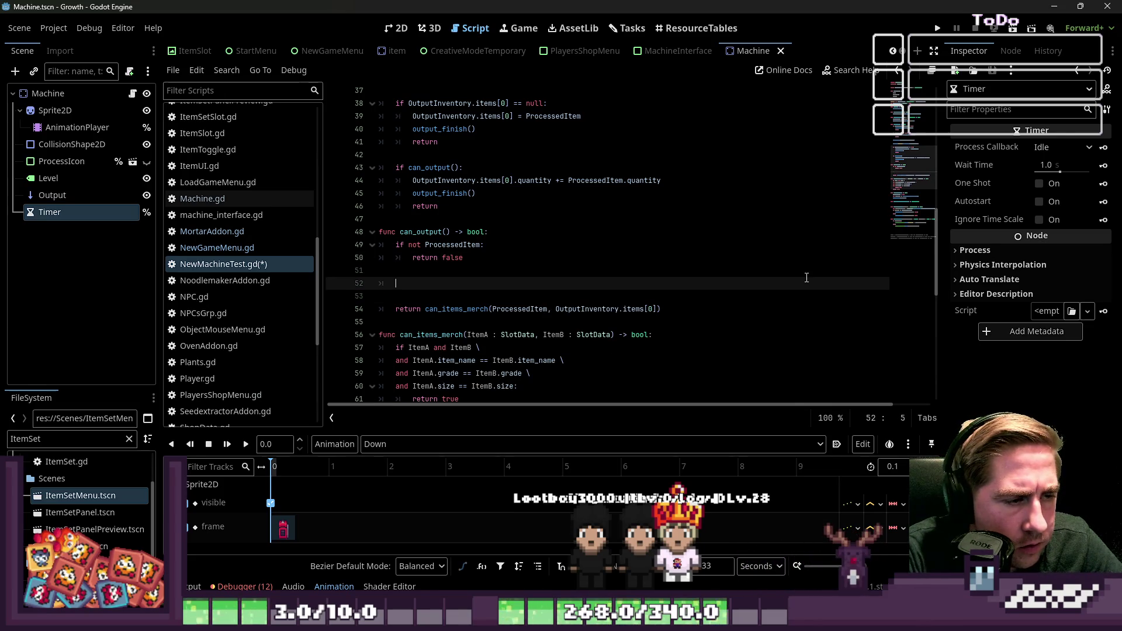
text(Outp)
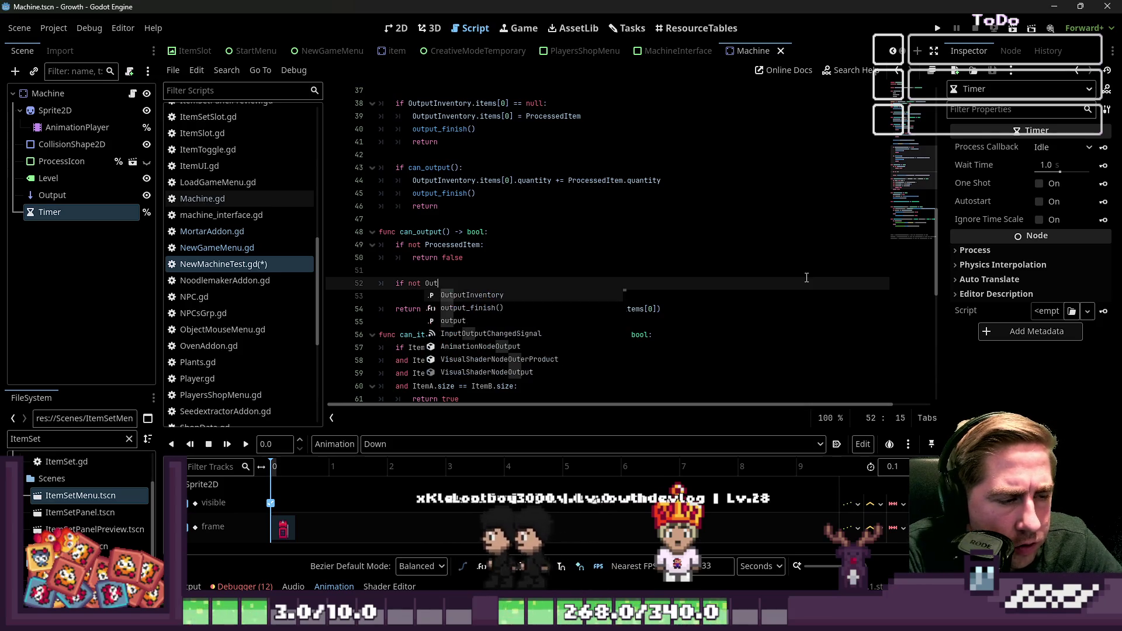
key(Return)
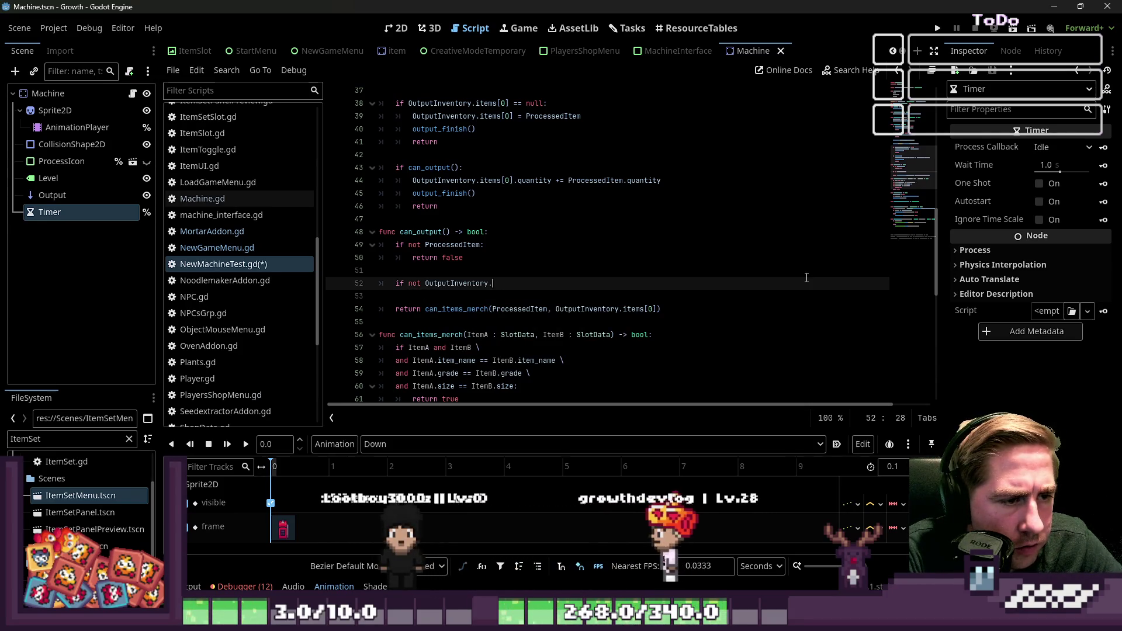
text(.)
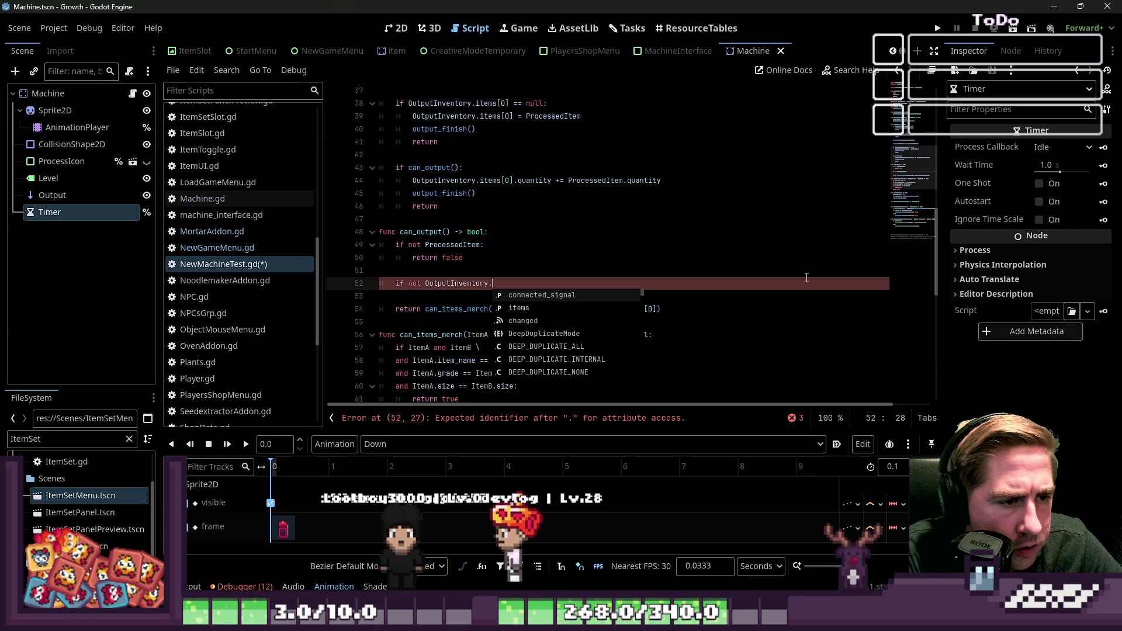
text(items[0])
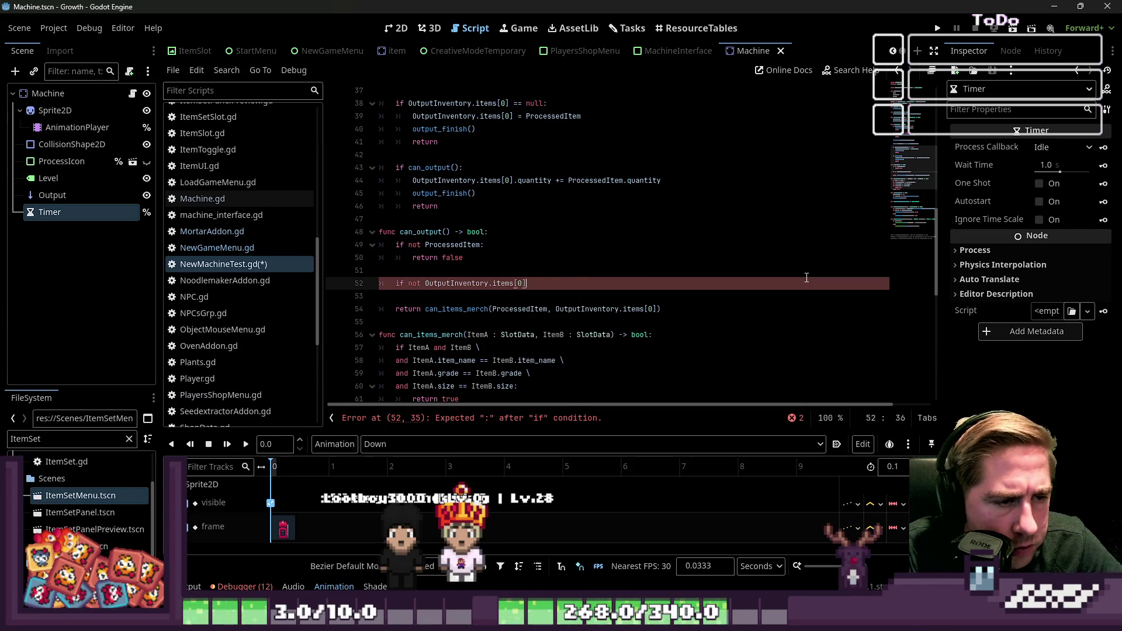
text(:)
key(Return)
key(BackSpace)
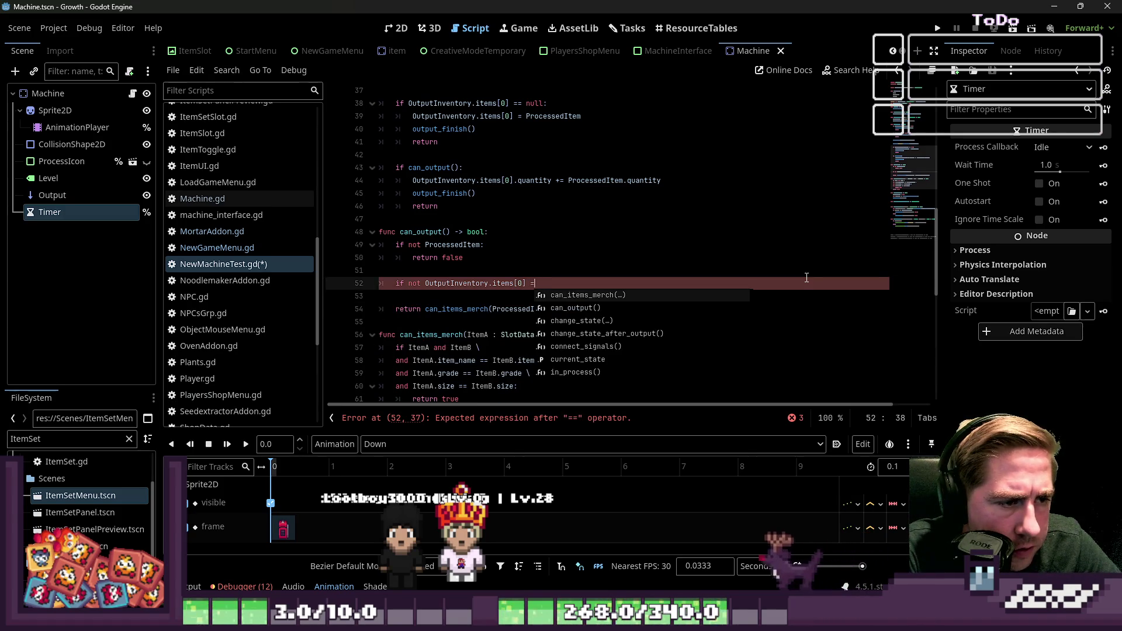
key(BackSpace)
key(BackSpace)
key(BackSpace)
text(nu)
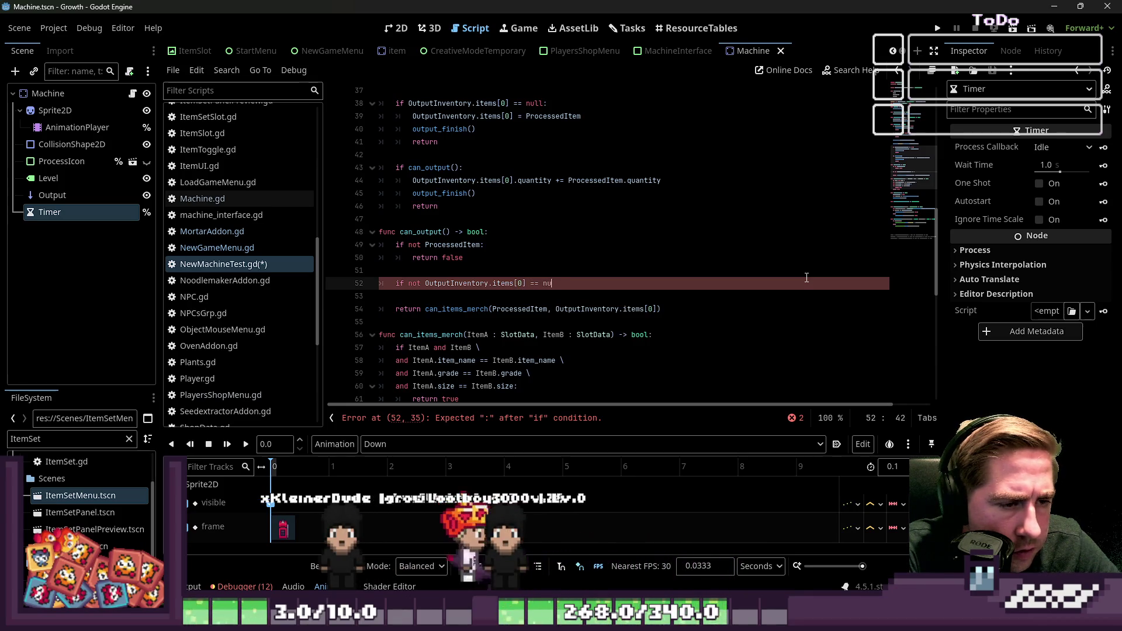
text(ll:)
Give the new null check a return statement as its body
key(Return)
text(re)
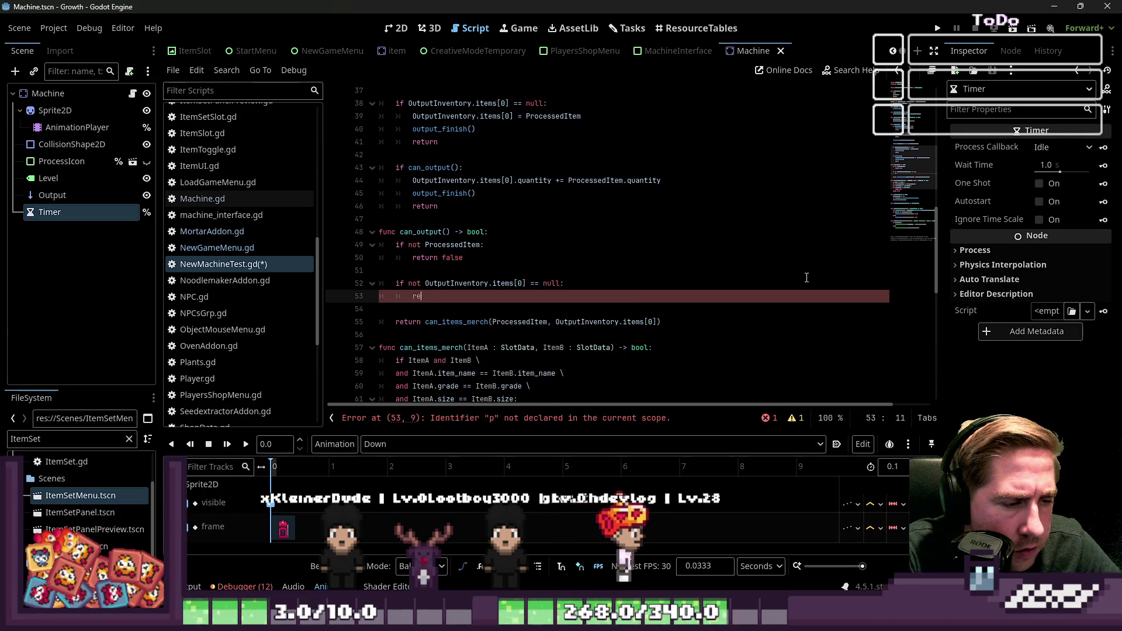
text(turn)
key(Up)
key(Up)
key(Up)
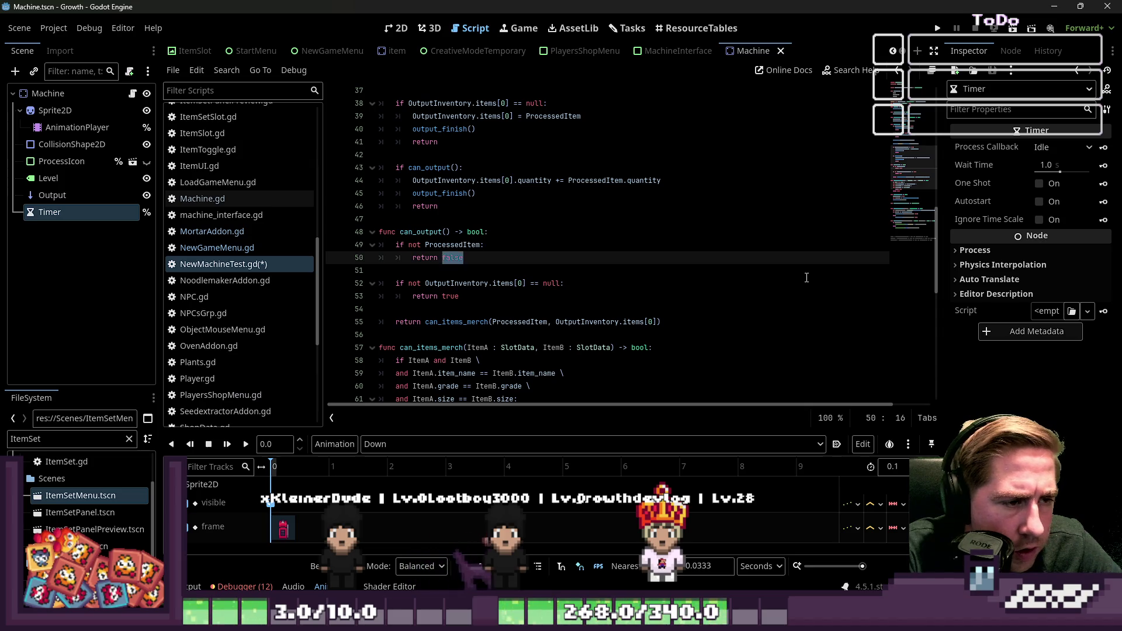
key(Up)
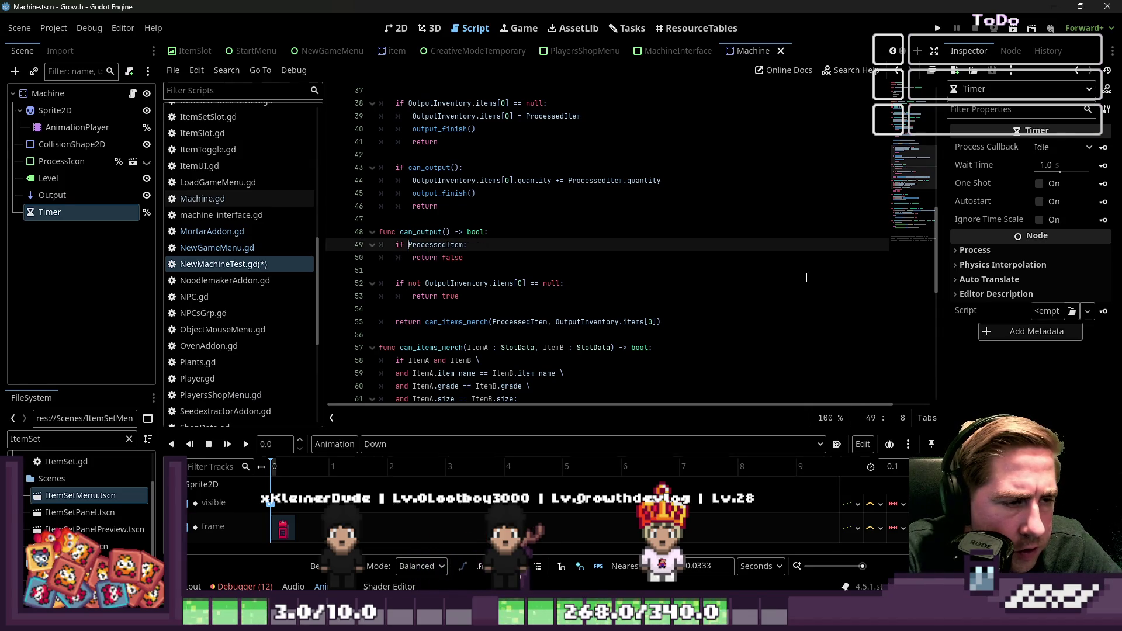
Change line 49's 'ProcessedItem != null' check to '== null' and save NewMachineTest.gd
text(!= null)
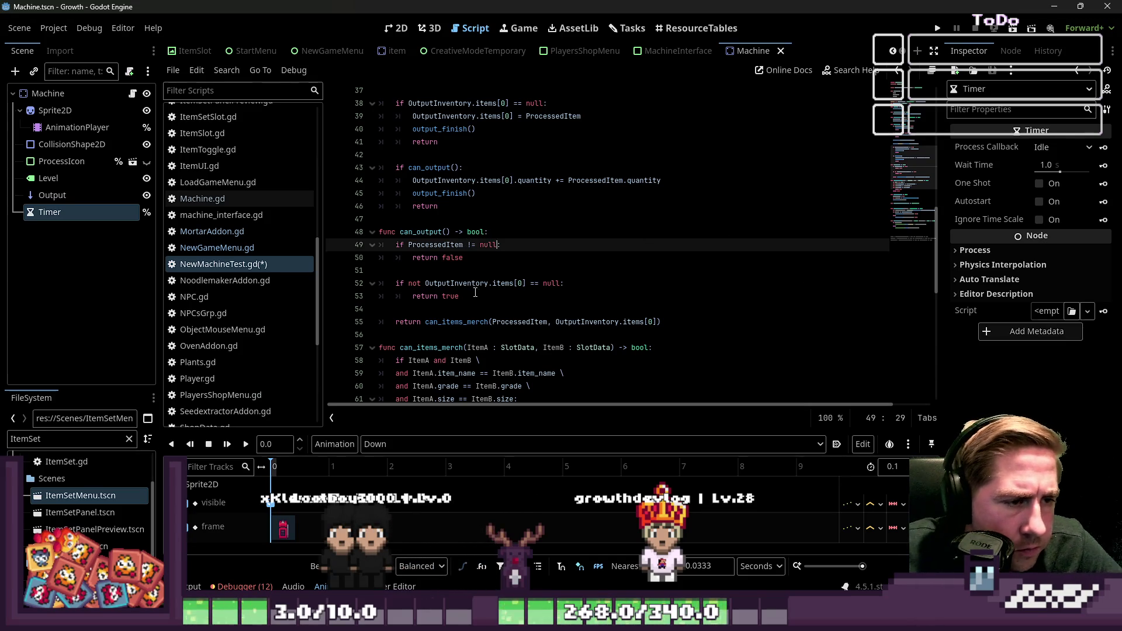
click(466, 258)
key(Up)
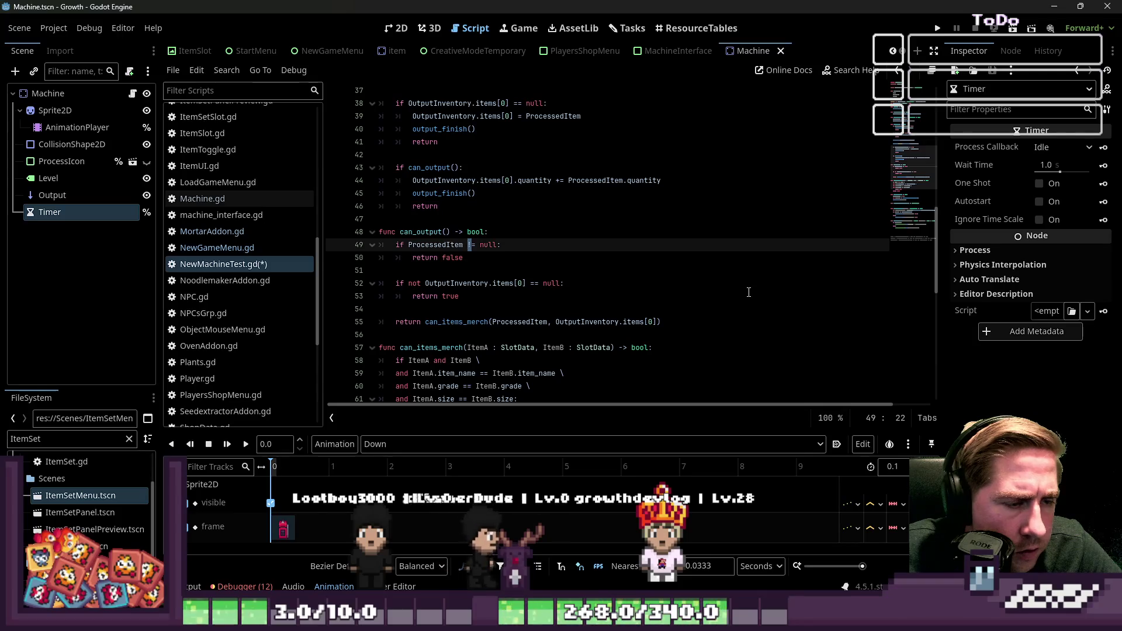
key(BackSpace)
text(=)
click(628, 231)
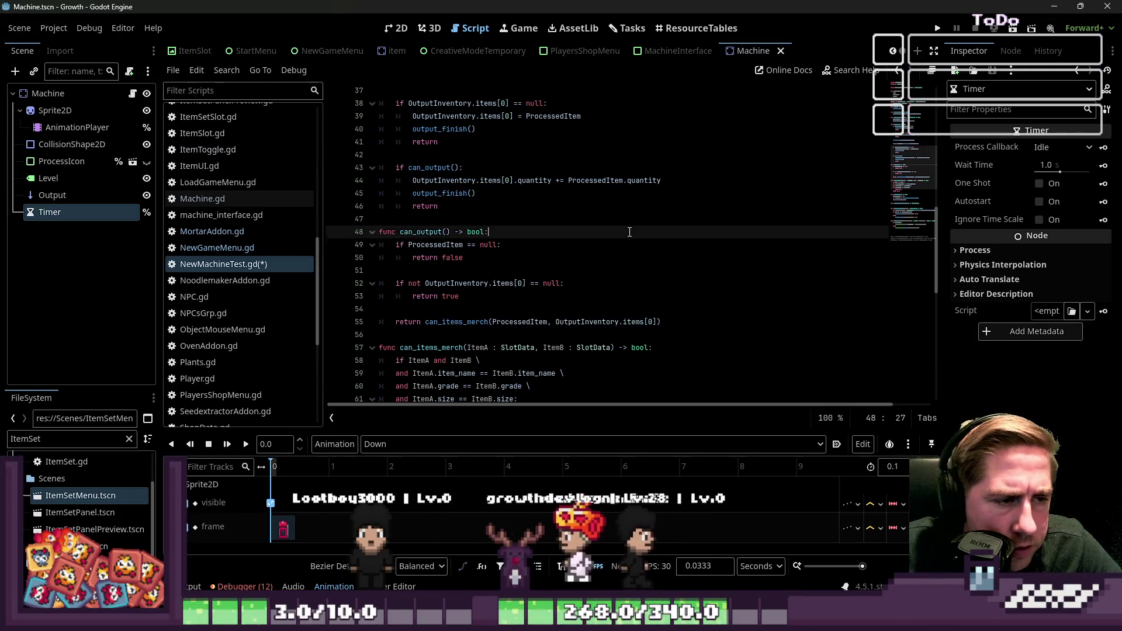
key(ctrl+s)
Review where ProcessedItem, can_items_merch, can_output and OutputInventory are used in the script
click(441, 275)
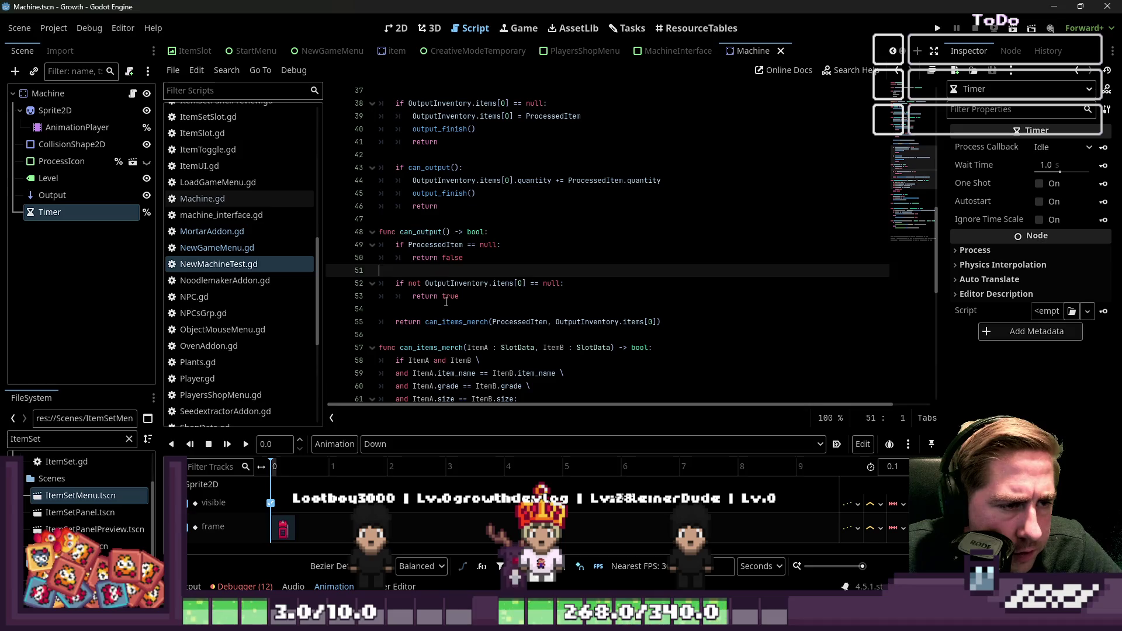
scroll(458, 299, down, 1)
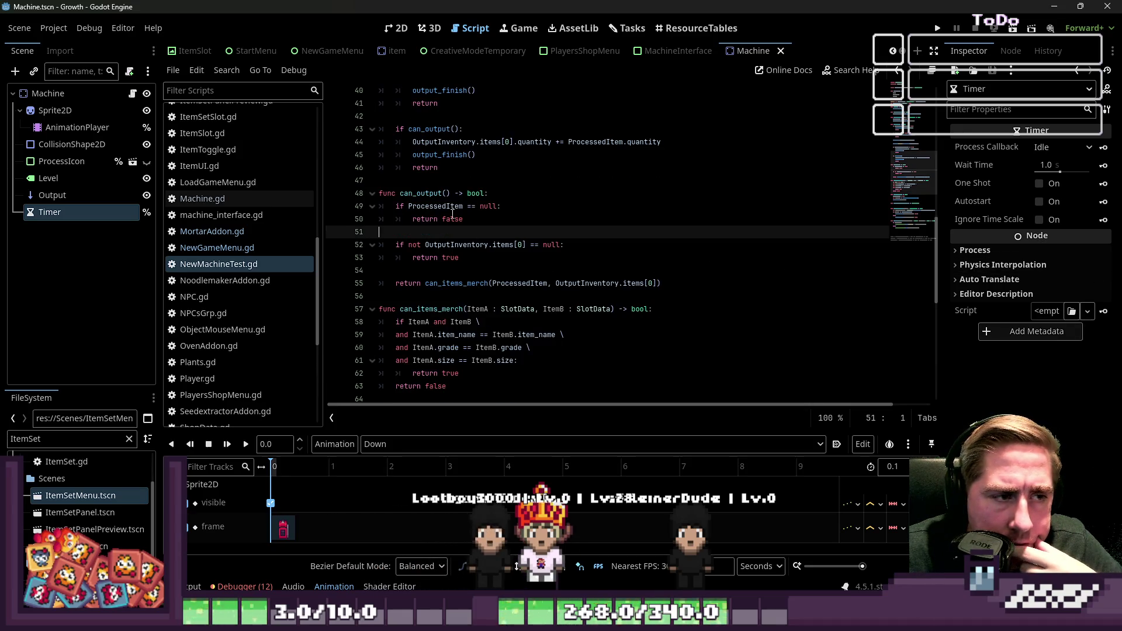
click(451, 214)
click(447, 195)
double_click(443, 200)
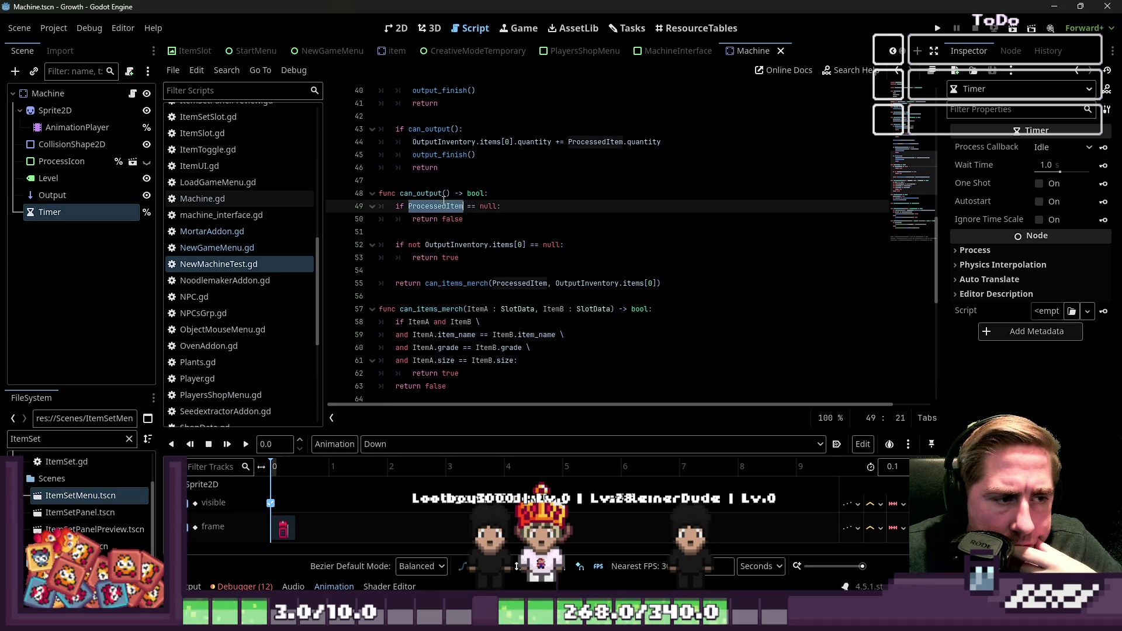
double_click(451, 285)
scroll(579, 314, down, 1)
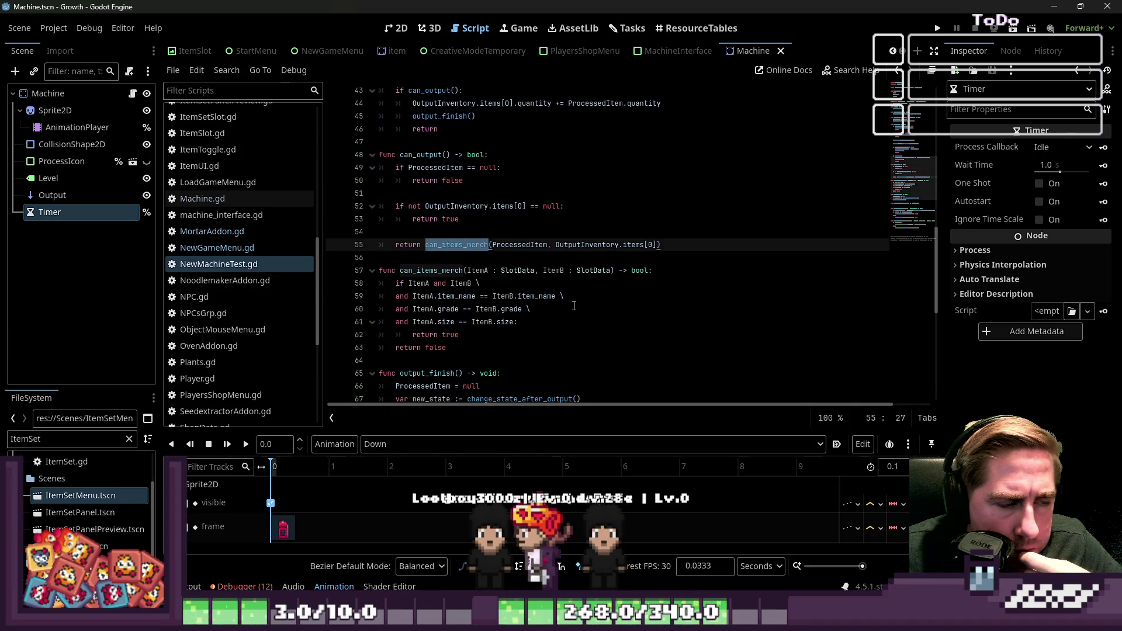
scroll(444, 280, up, 3)
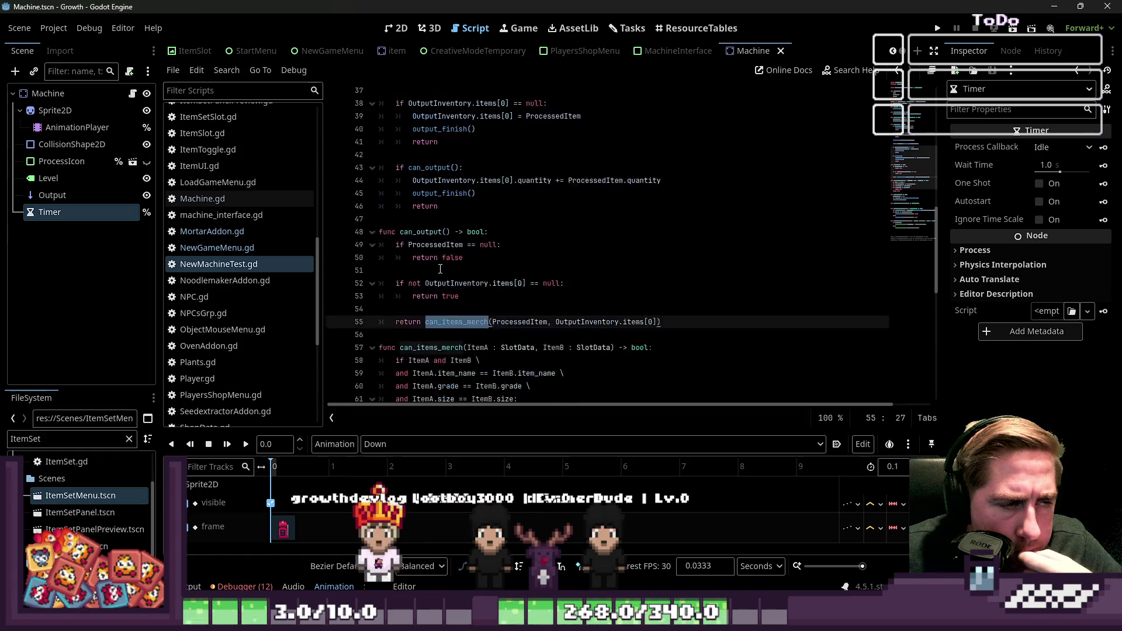
double_click(422, 272)
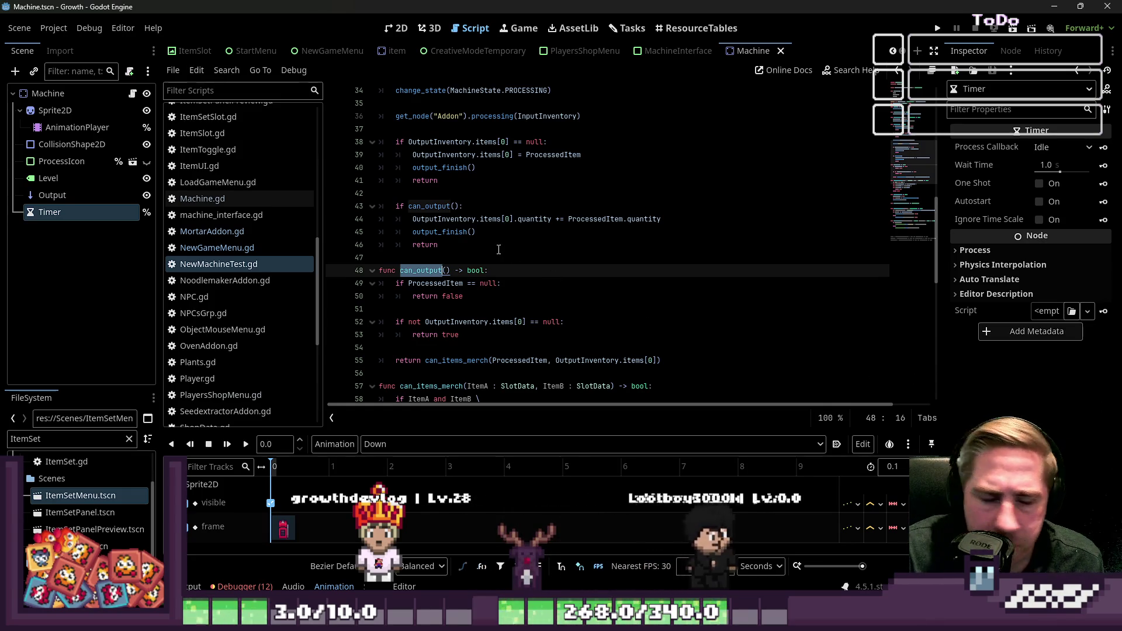
double_click(436, 282)
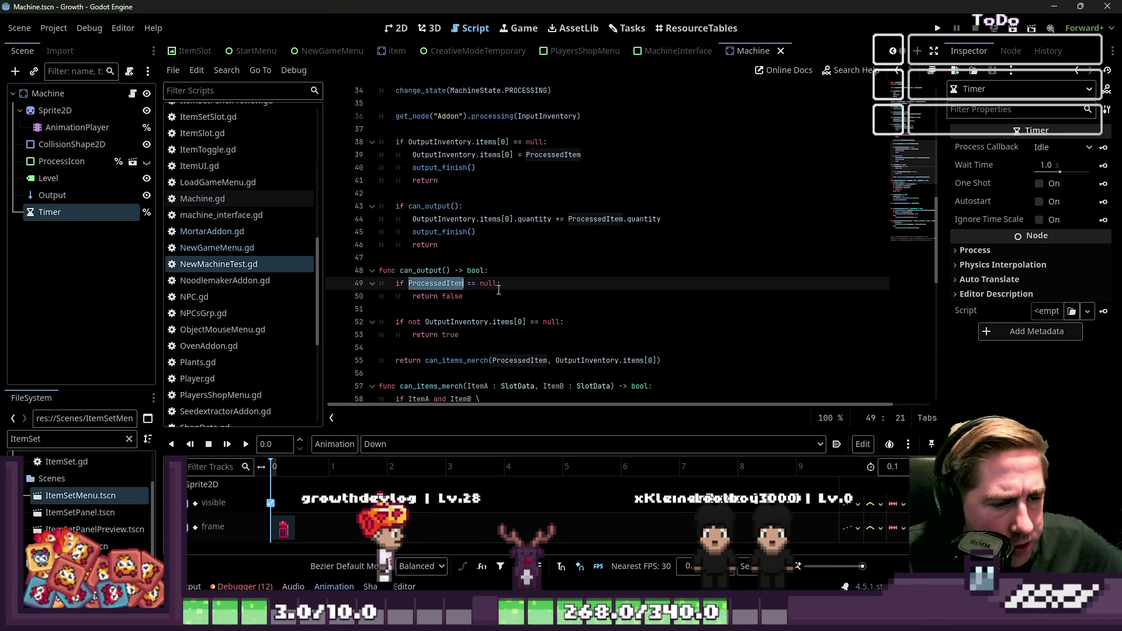
double_click(463, 322)
scroll(455, 304, down, 1)
key(Down)
key(Down)
Select the output-slot null check and its assignment so they can be moved
double_click(425, 233)
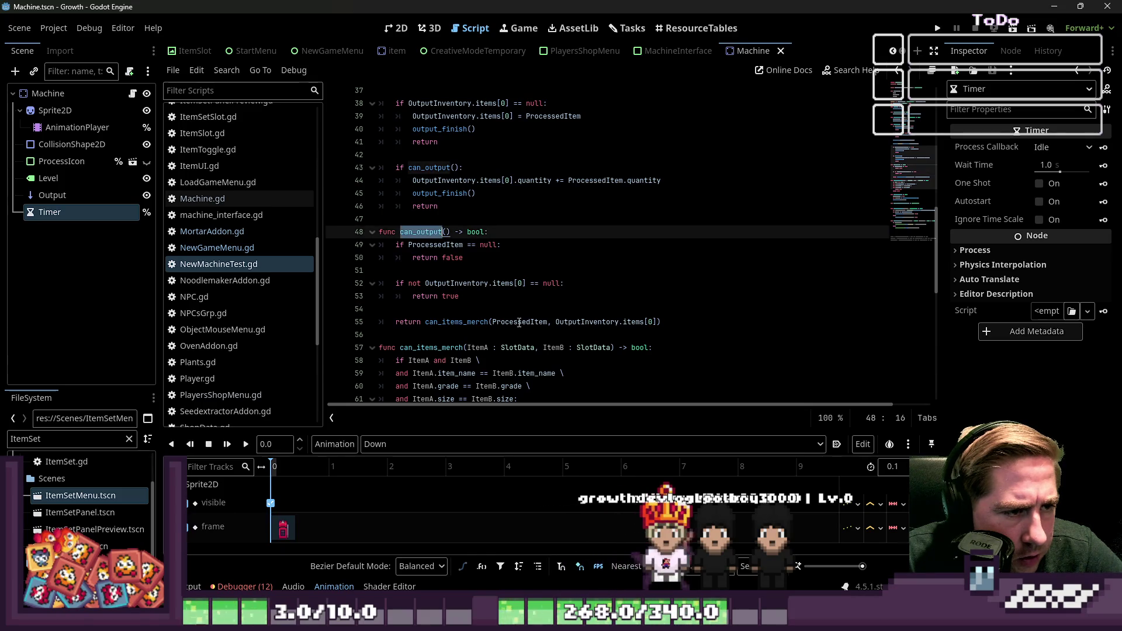
click(468, 302)
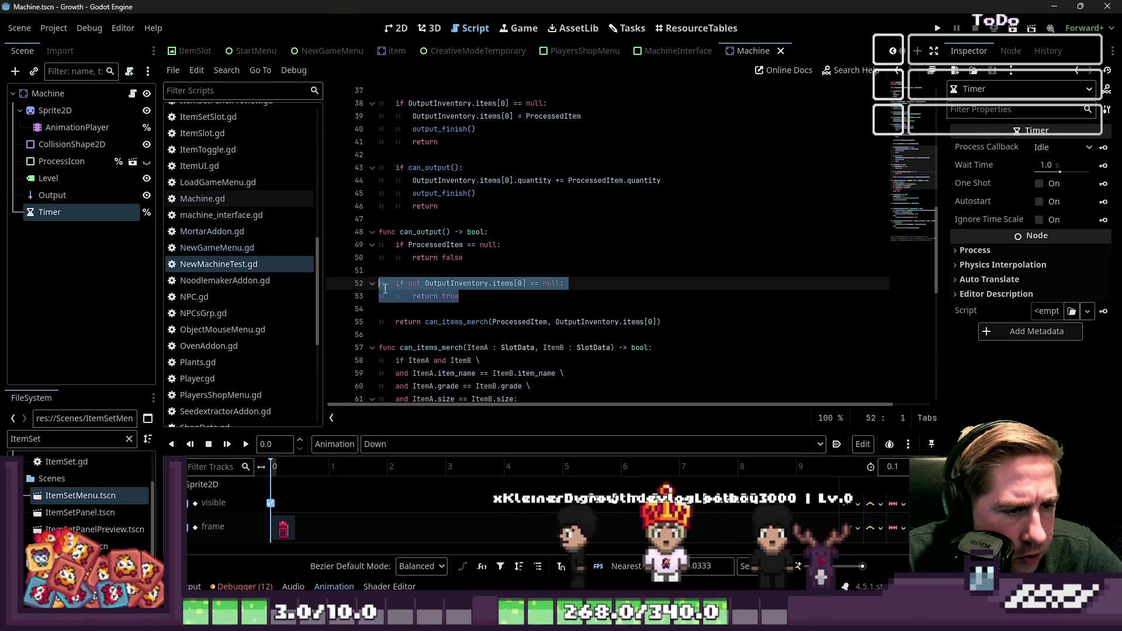
key(Down)
drag(539, 181, 565, 180)
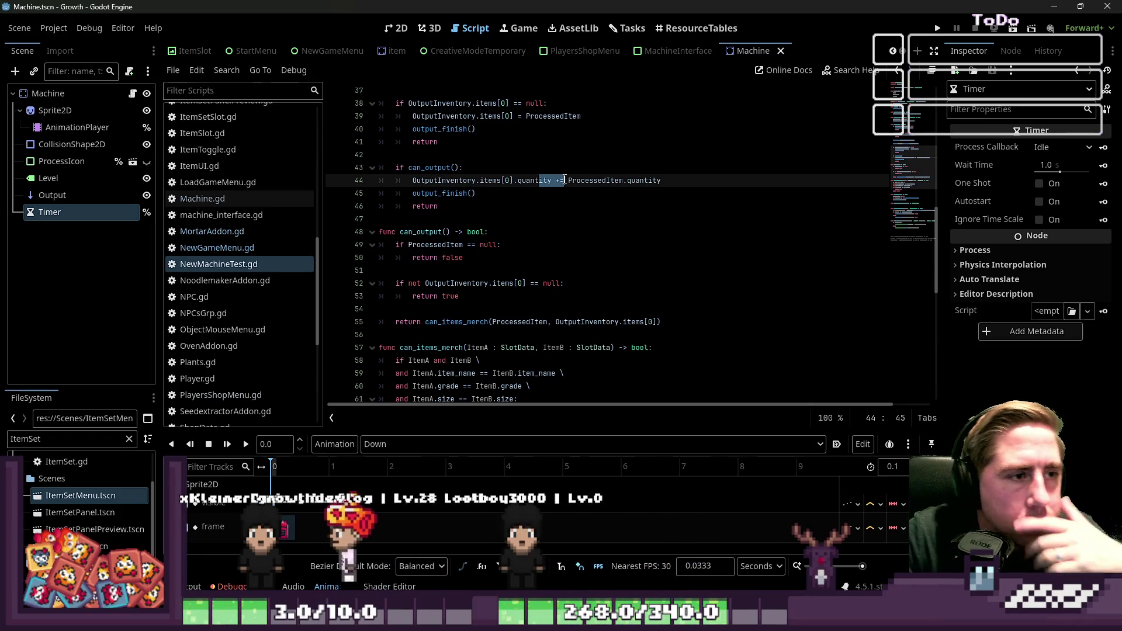
scroll(560, 164, up, 1)
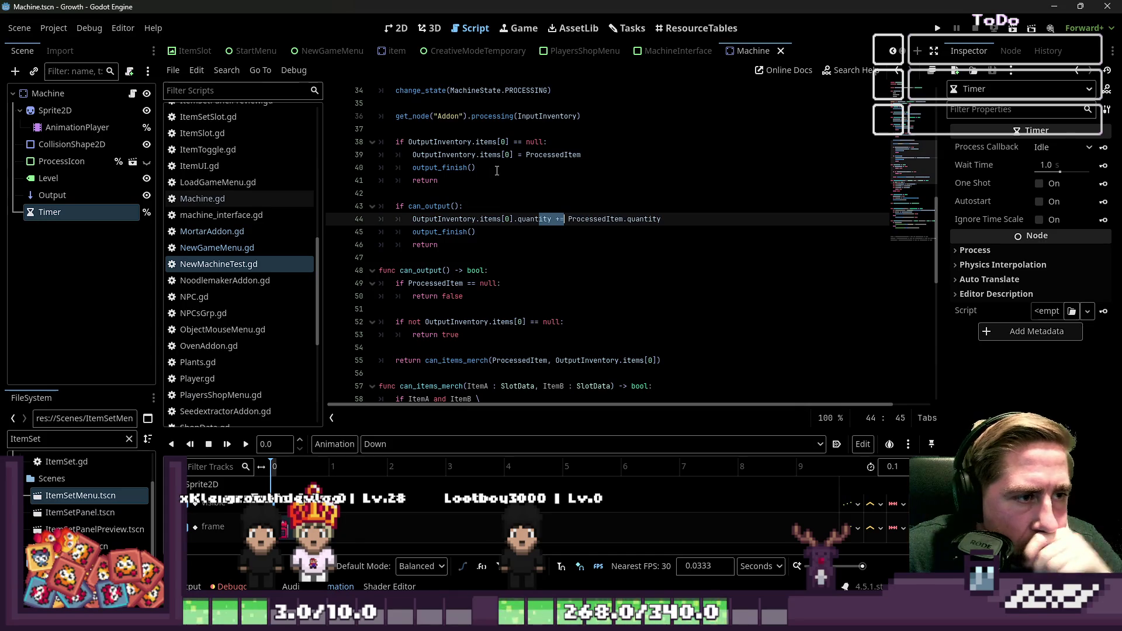
mouse_move(581, 154)
mouse_down()
mouse_move(380, 142)
mouse_move(387, 150)
mouse_up()
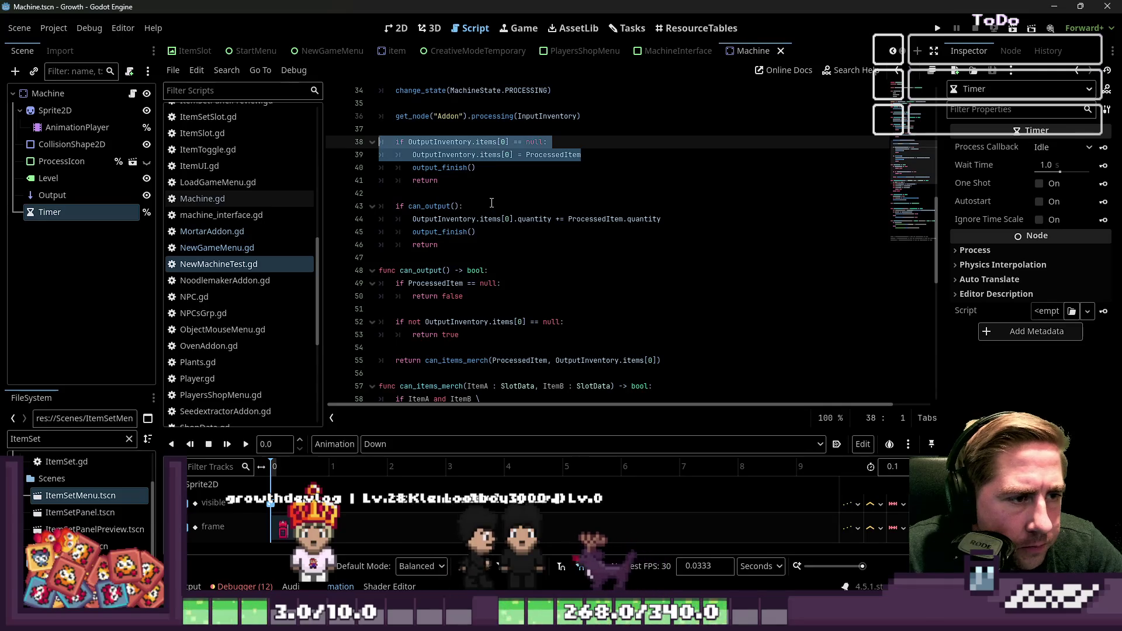
Paste the output-slot null check under 'if can_output():' and indent it one level
click(643, 206)
key(Return)
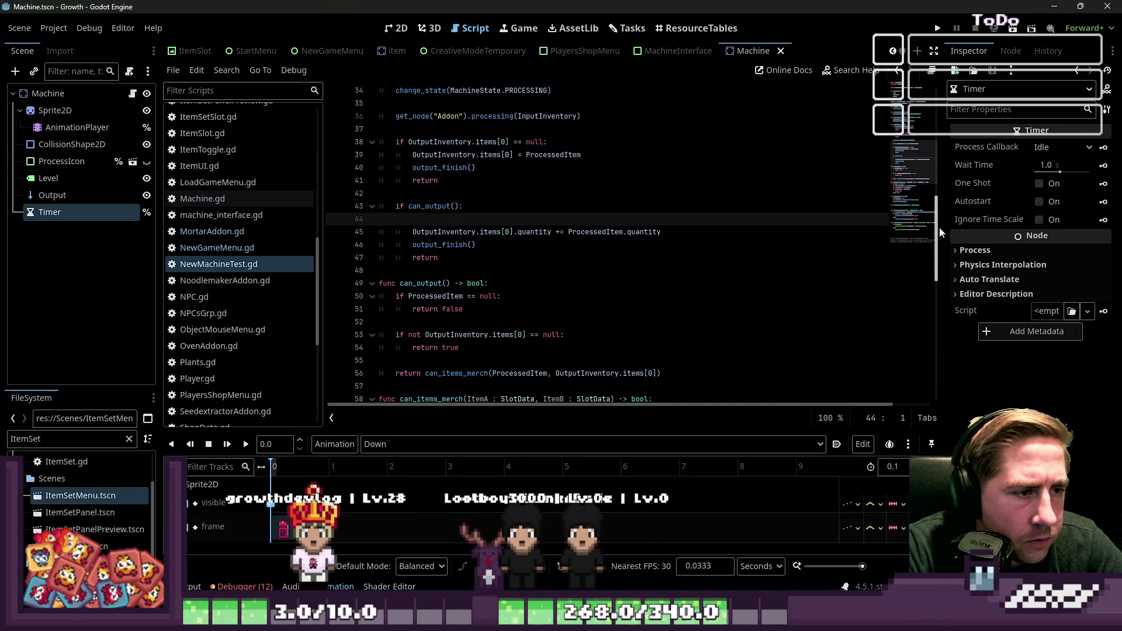
text(if OutputInventory.items[0] == null: 		OutputInventory.items[0] = ProcessedItem)
key(Up)
key(Home)
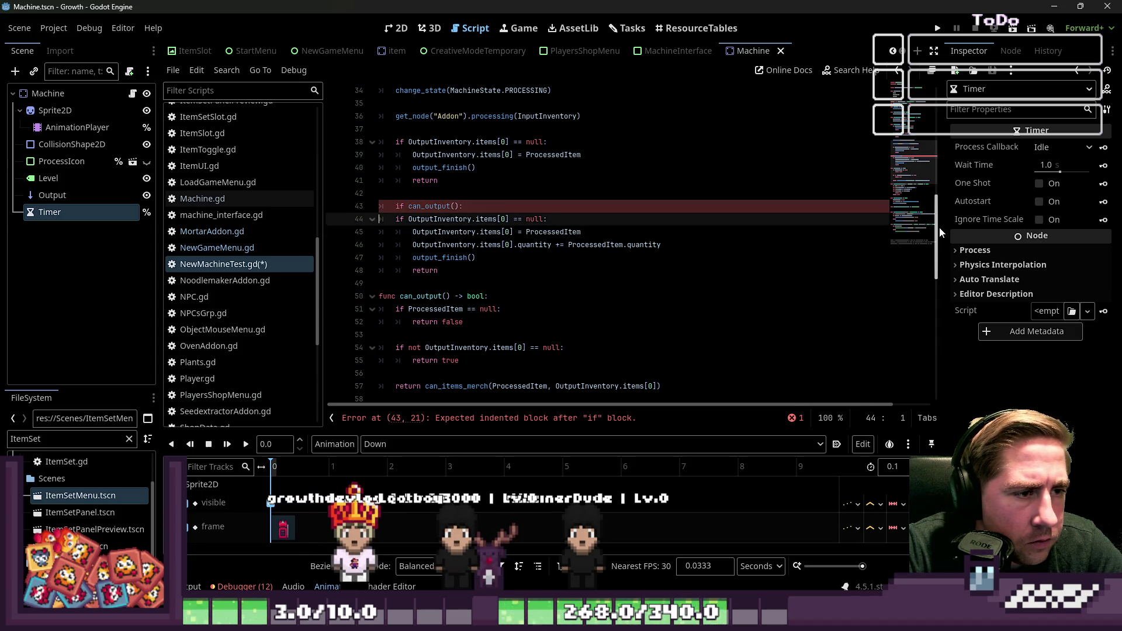
key(shift+Down)
key(shift+End)
key(Tab)
Add an 'else:' branch holding the quantity update after the pasted assignment
key(End)
key(Return)
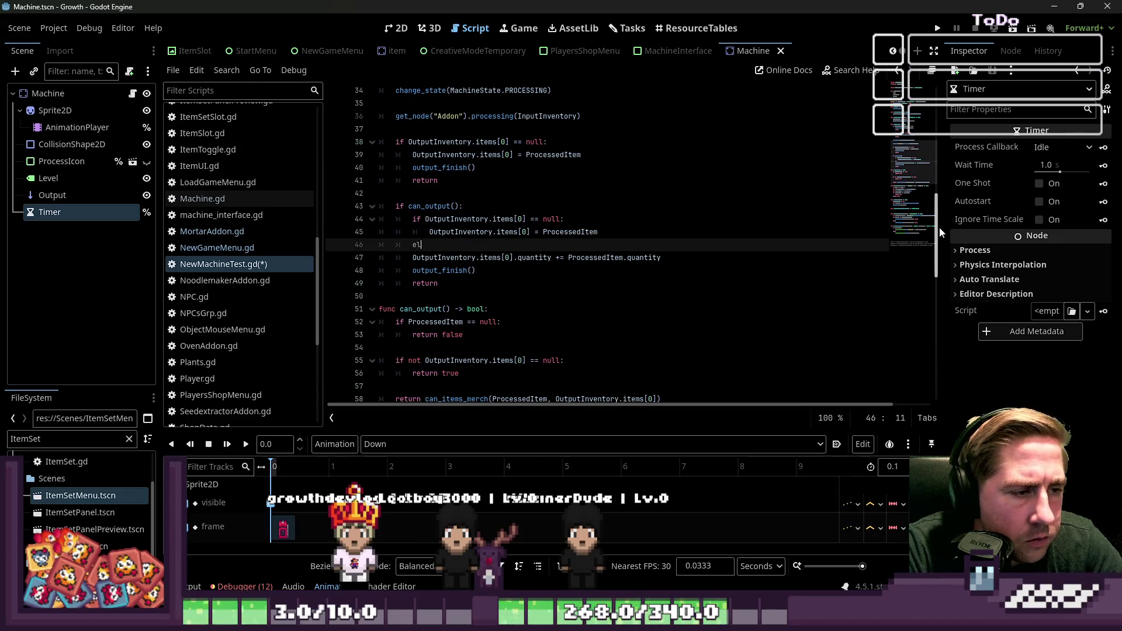
text(se:)
key(Return)
key(Delete)
key(Delete)
key(Delete)
key(Up)
key(Up)
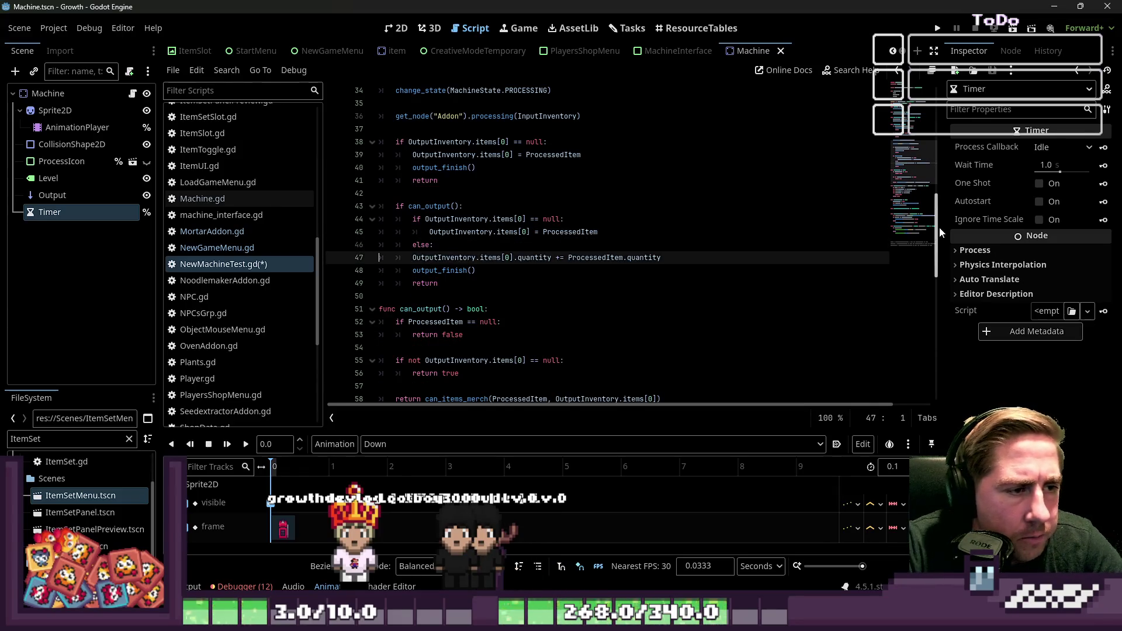
key(Left)
key(Left)
Delete the old standalone output-slot check block on lines 37–41
drag(447, 198, 444, 129)
key(BackSpace)
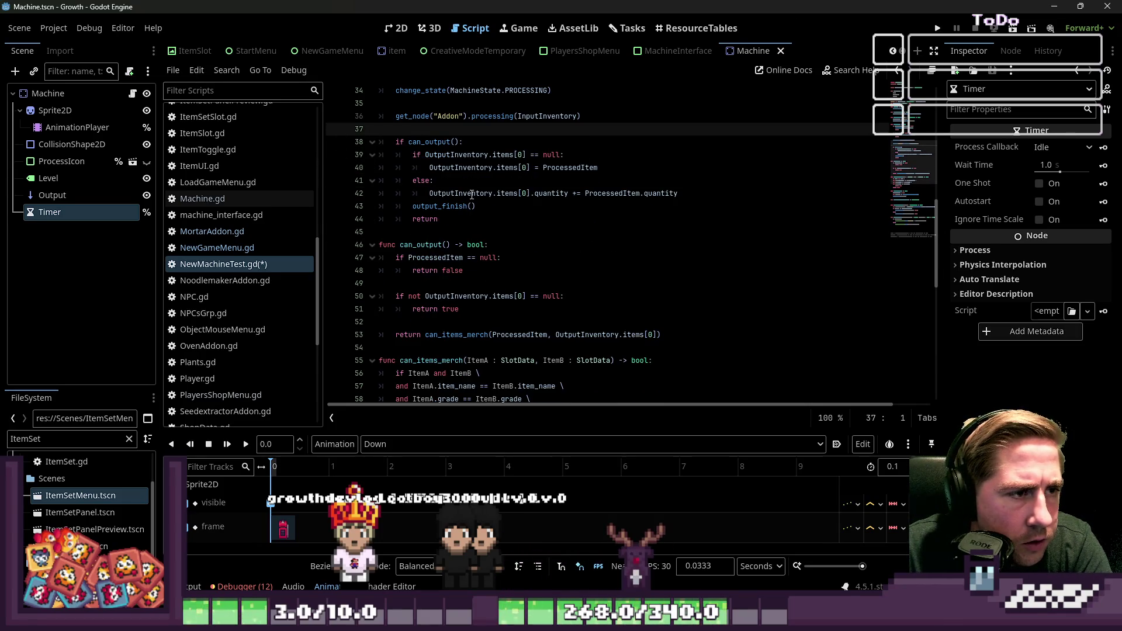
click(475, 206)
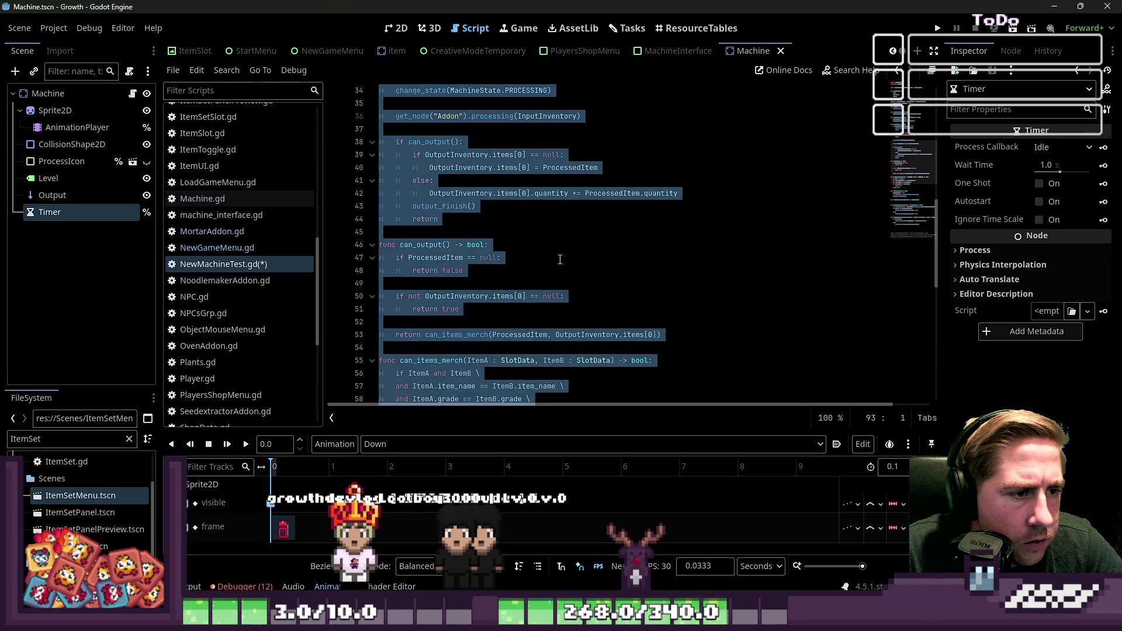
click(501, 257)
scroll(501, 257, down, 3)
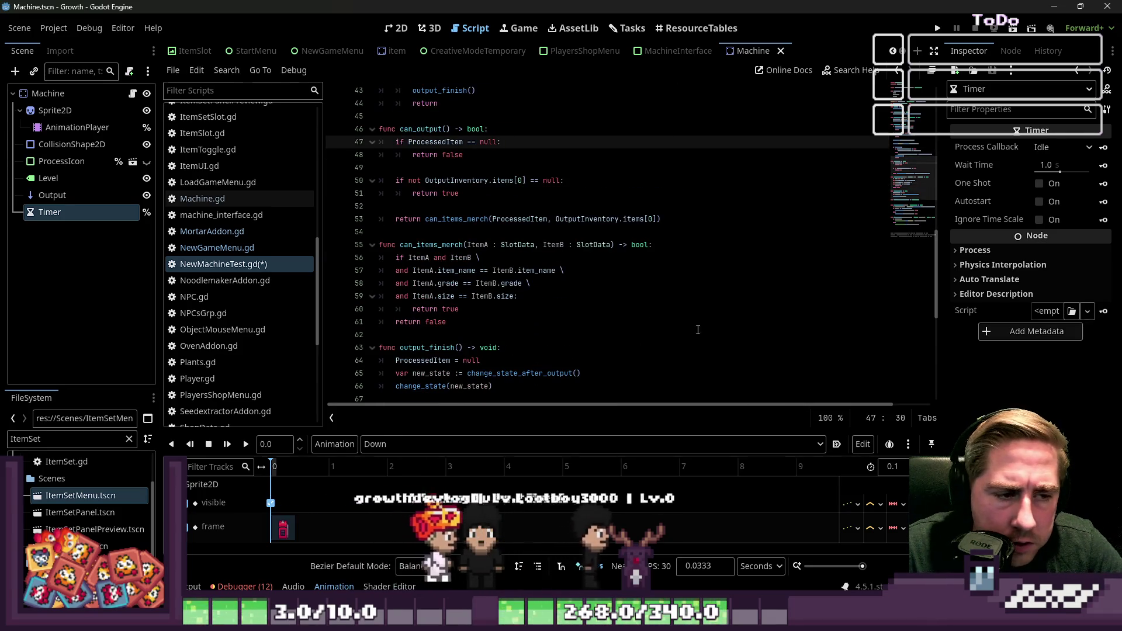
Glance at MortarAddon.gd for comparison, then return to NewMachineTest.gd and browse the script list
scroll(275, 269, down, 3)
scroll(276, 275, down, 3)
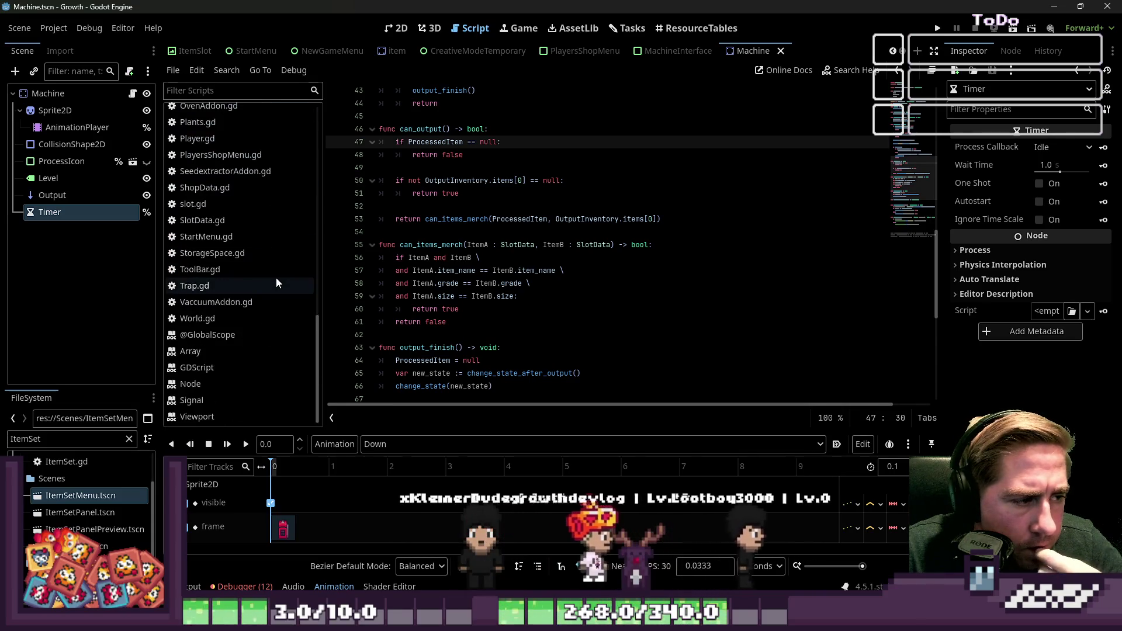
scroll(274, 281, up, 3)
click(244, 153)
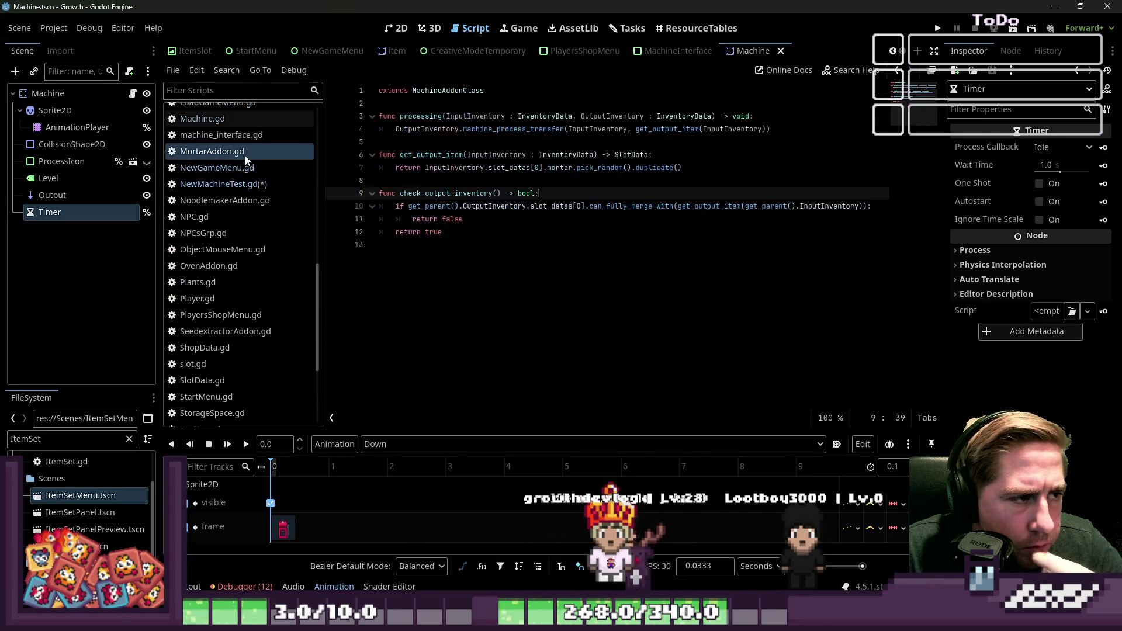
click(245, 184)
click(614, 265)
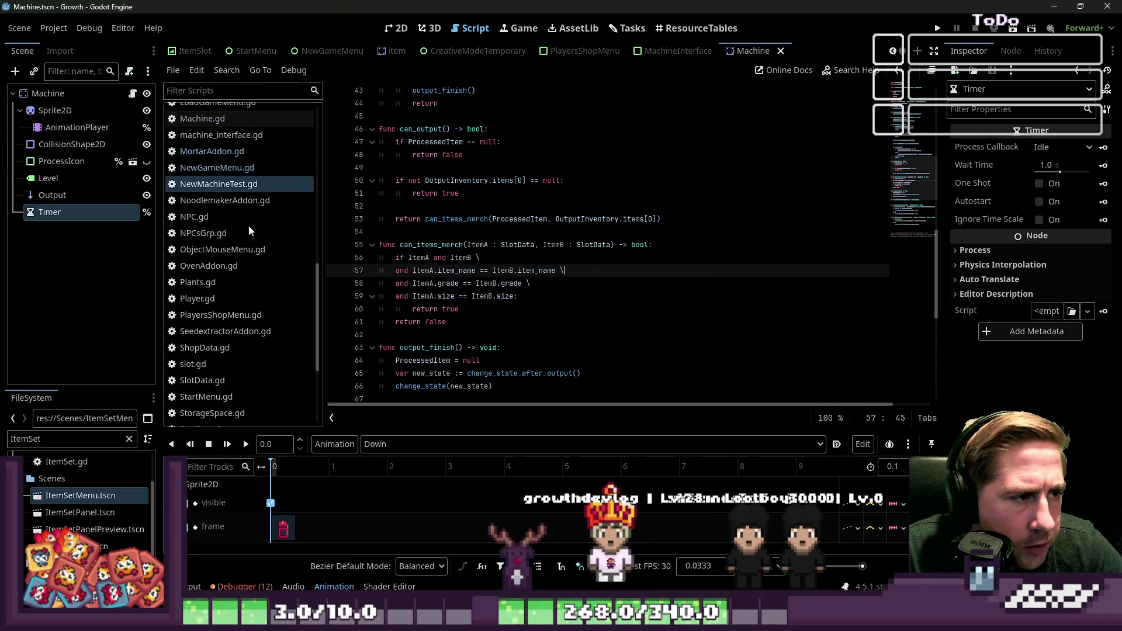
scroll(239, 233, up, 5)
scroll(244, 229, down, 10)
scroll(244, 229, down, 2)
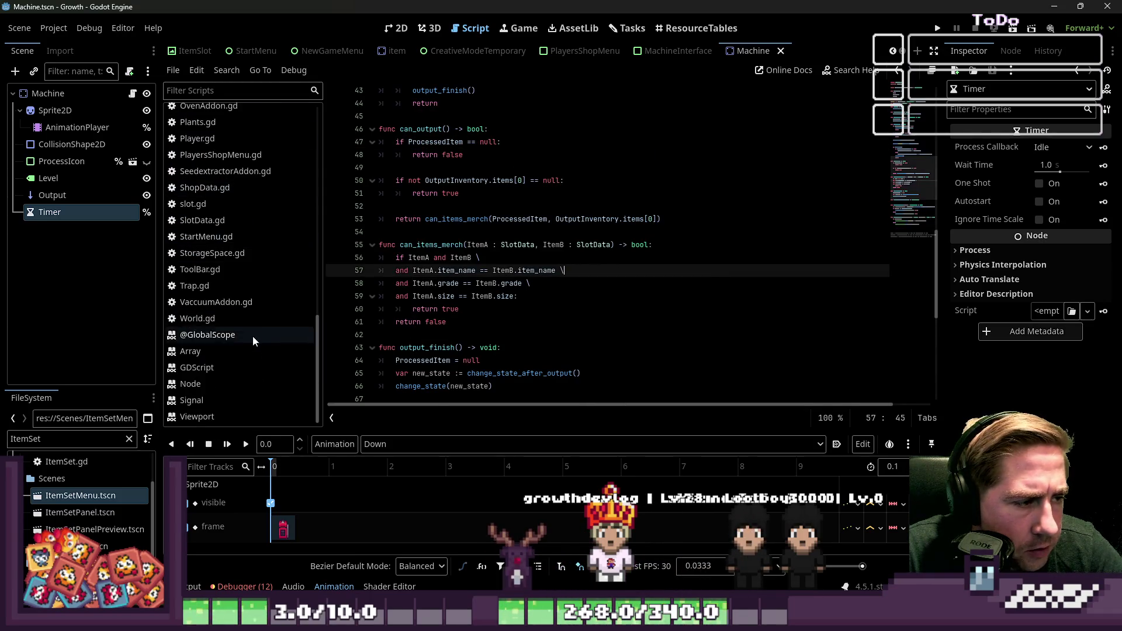
scroll(266, 339, up, 5)
scroll(243, 316, down, 2)
scroll(240, 364, down, 3)
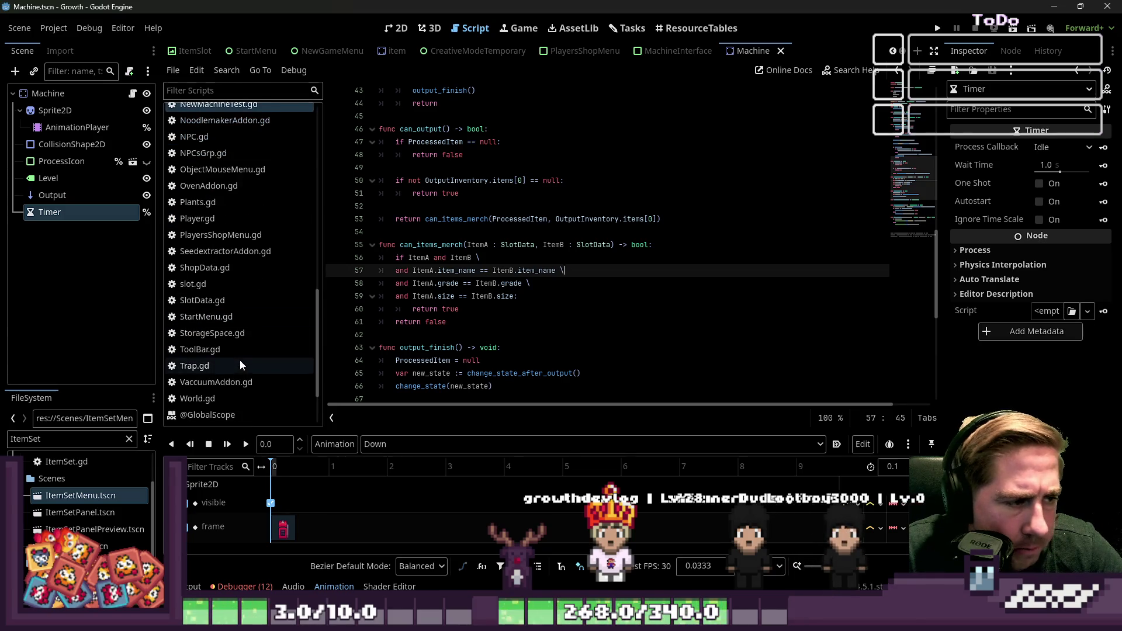
Open SeedextractorAddon.gd and inspect processing's size check, ProducedItem assignment and void return type
click(240, 251)
click(514, 231)
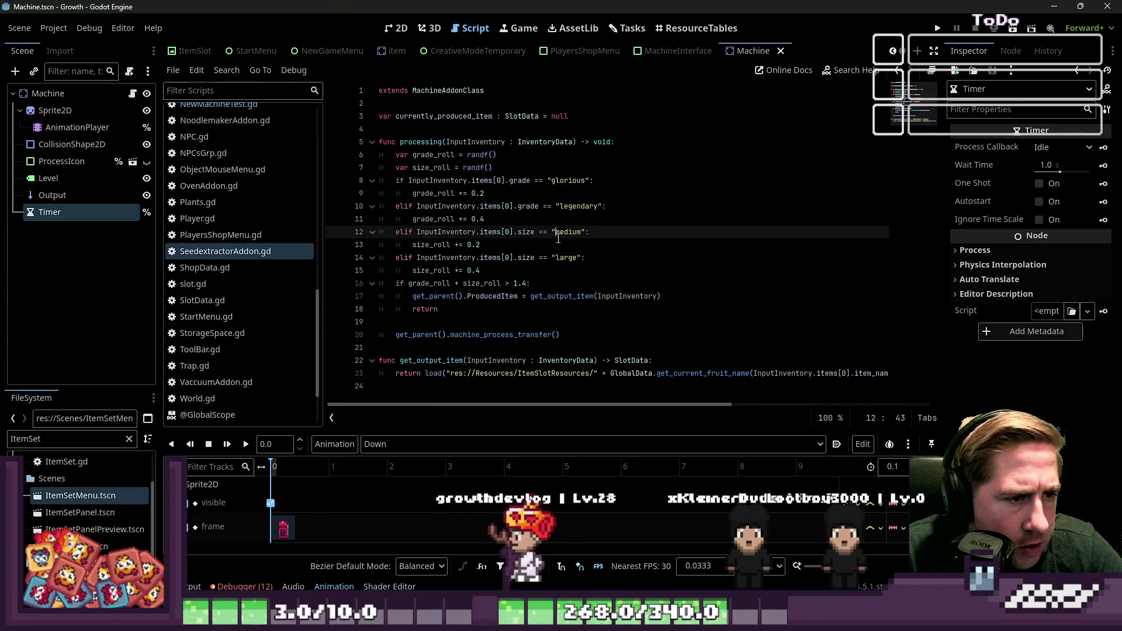
click(508, 308)
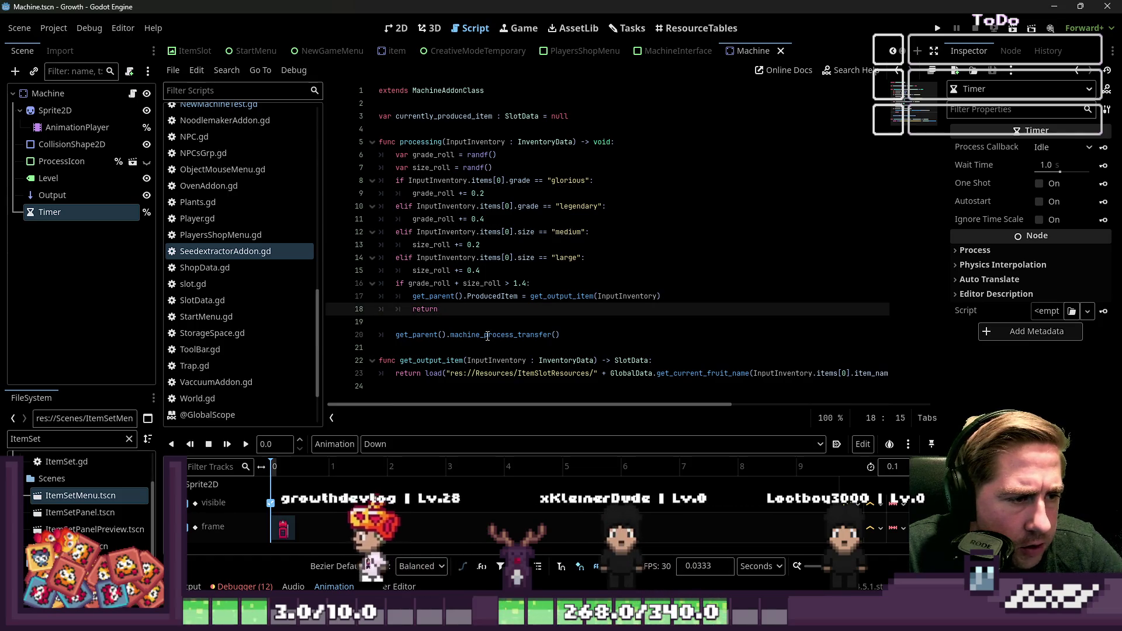
click(490, 296)
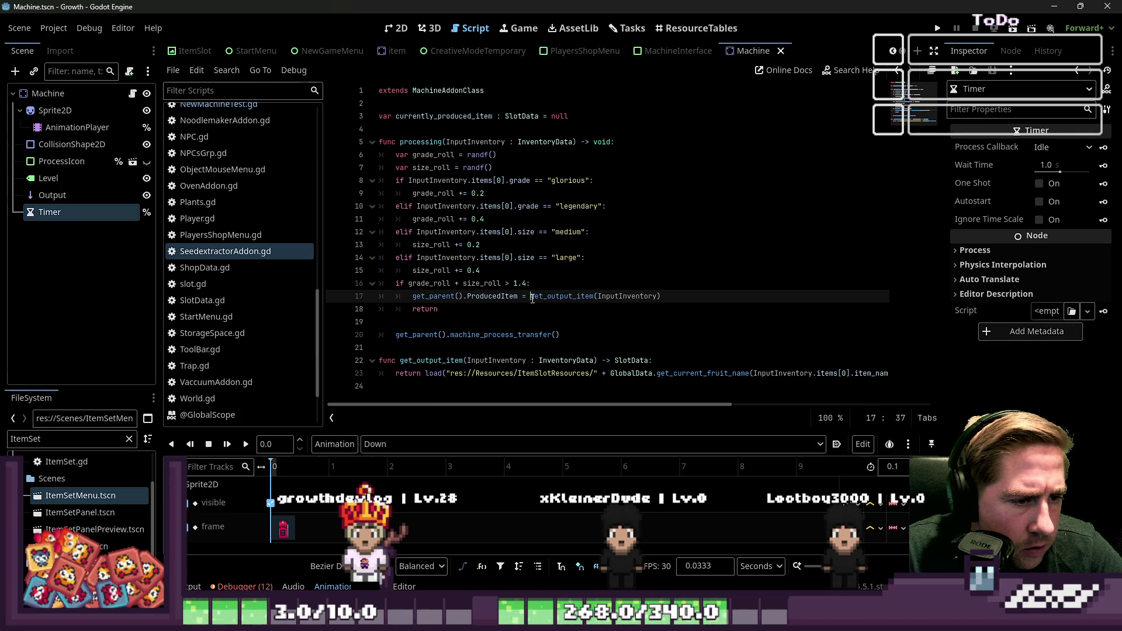
double_click(602, 142)
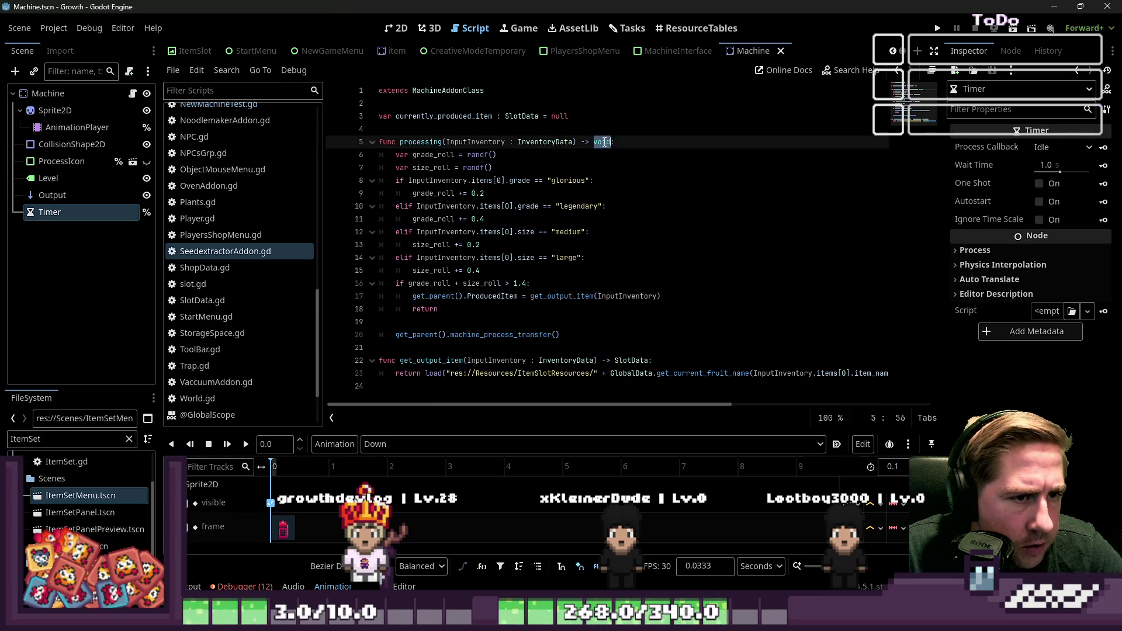
Change processing's return type from void to SlotData
text(Sli)
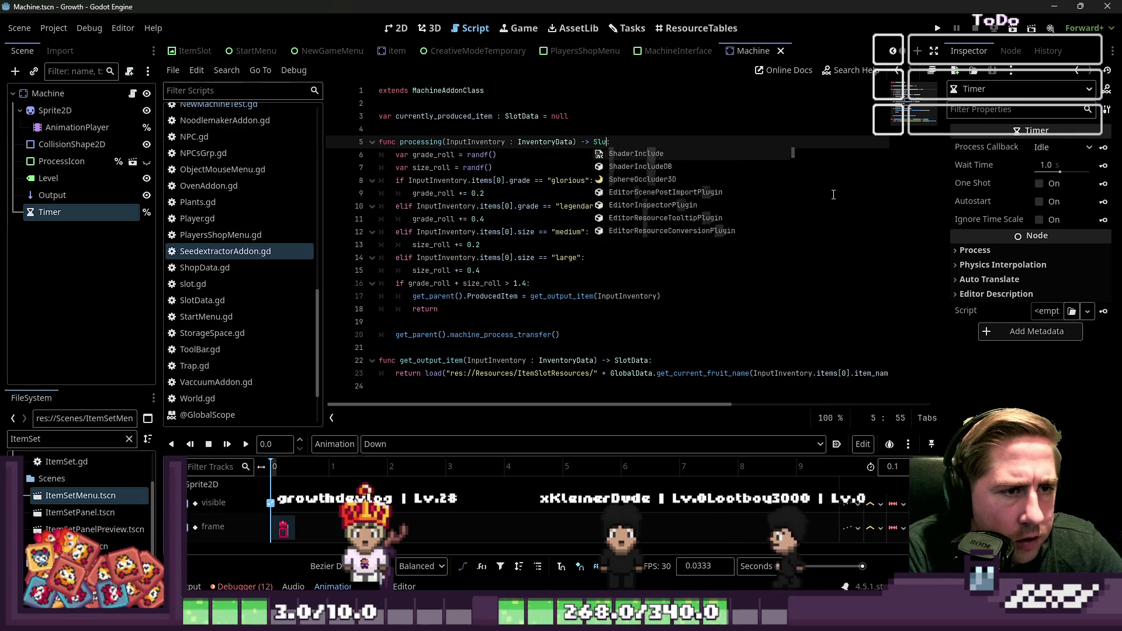
key(BackSpace)
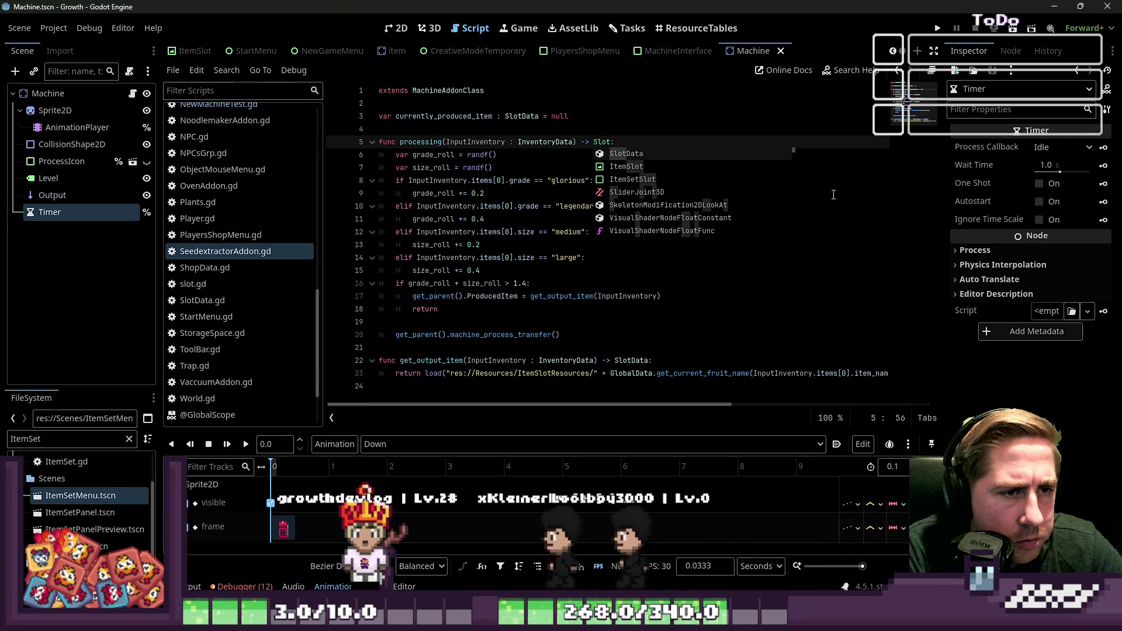
text(ot)
key(Return)
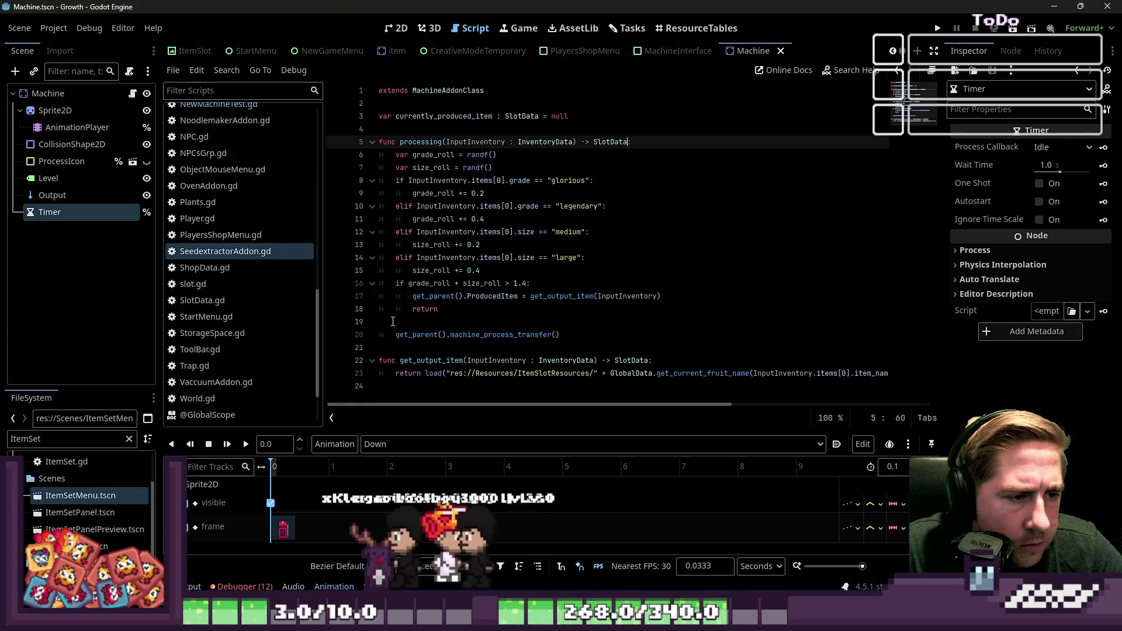
Replace the ProducedItem assignment on line 17 with return get_output_item(InputInventory)
click(692, 296)
drag(692, 295, 350, 300)
key(ctrl+c)
key(BackSpace)
key(Delete)
key(End)
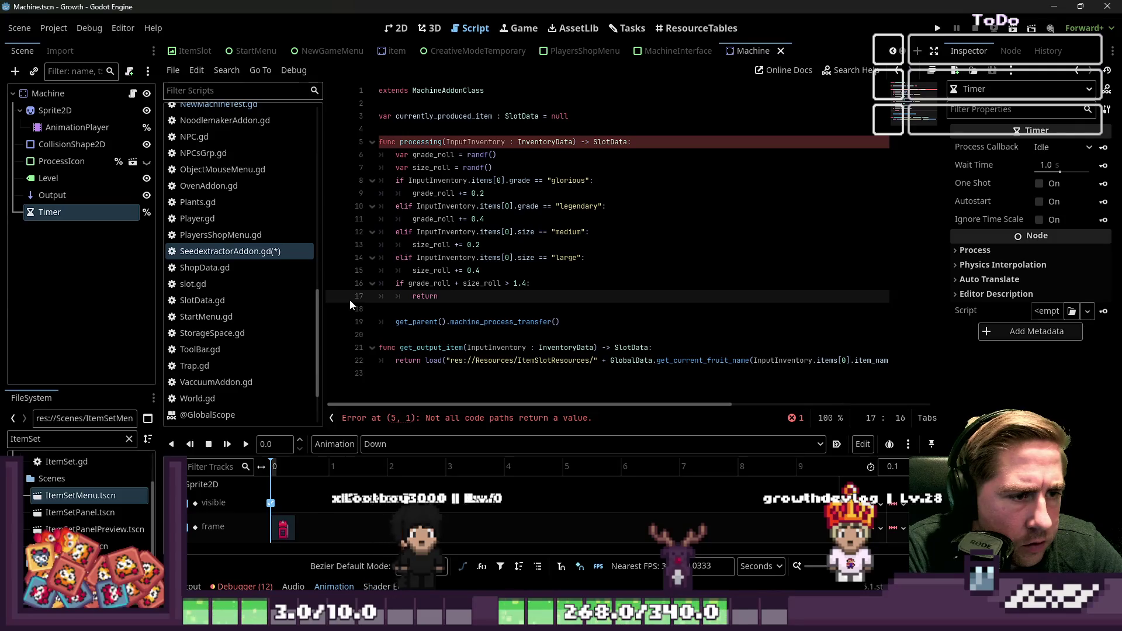
key(Home)
key(Home)
key(ctrl+v)
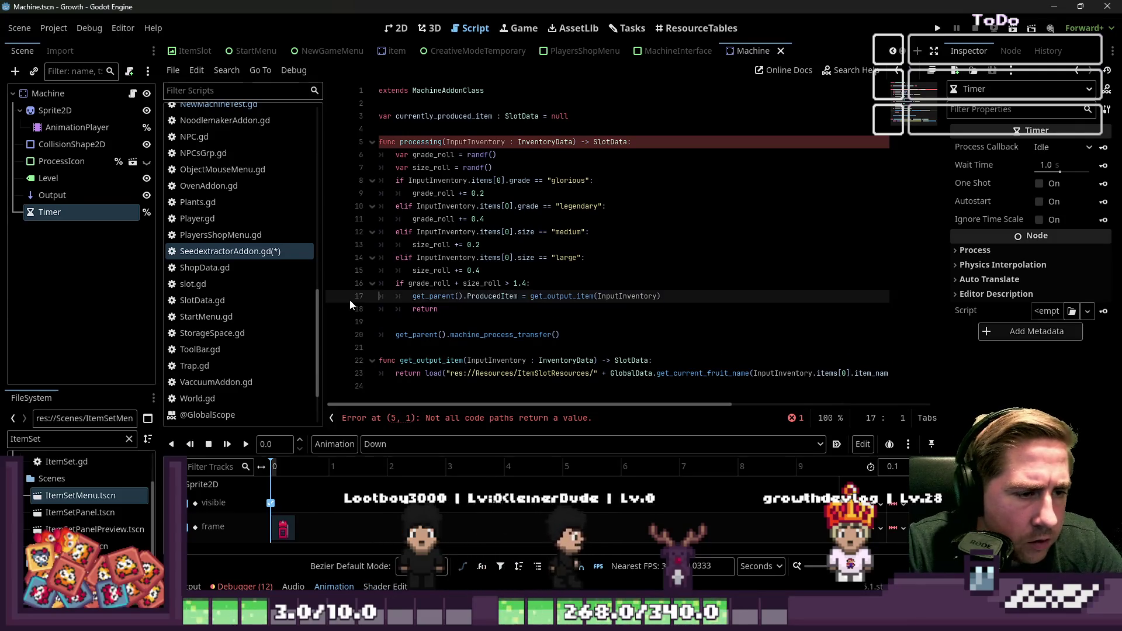
key(Up)
key(End)
key(ctrl+shift+Left)
key(ctrl+shift+Left)
key(ctrl+shift+Left)
key(shift+Right)
key(ctrl+c)
key(ctrl+shift+k)
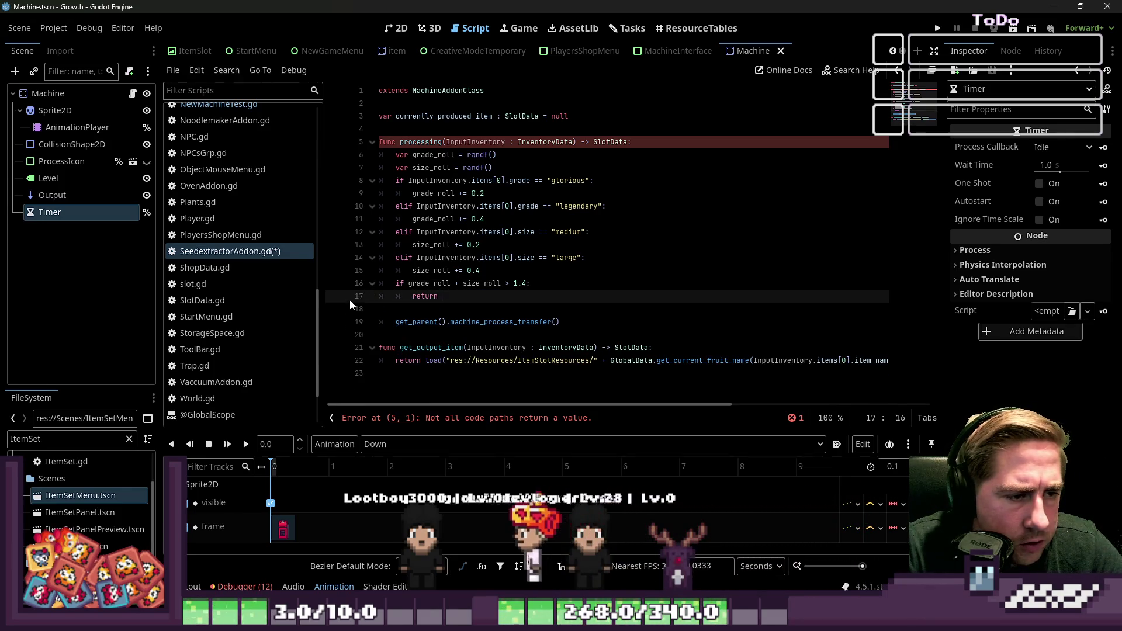
key(ctrl+v)
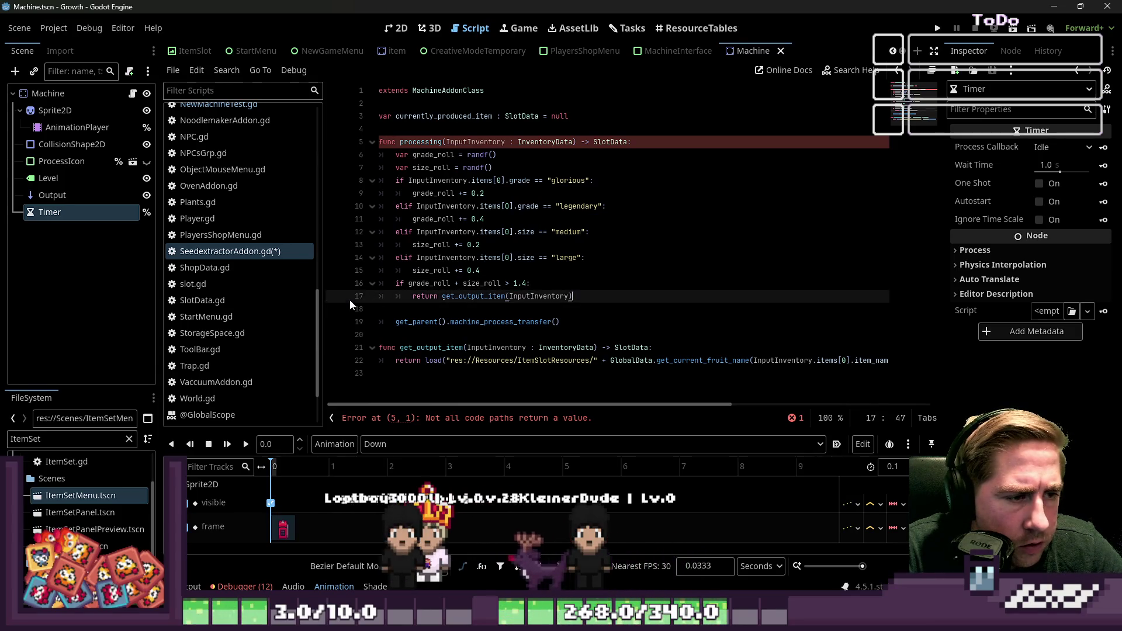
Add a 'return null' line at function level below the output return
key(Down)
key(Return)
key(Up)
key(Tab)
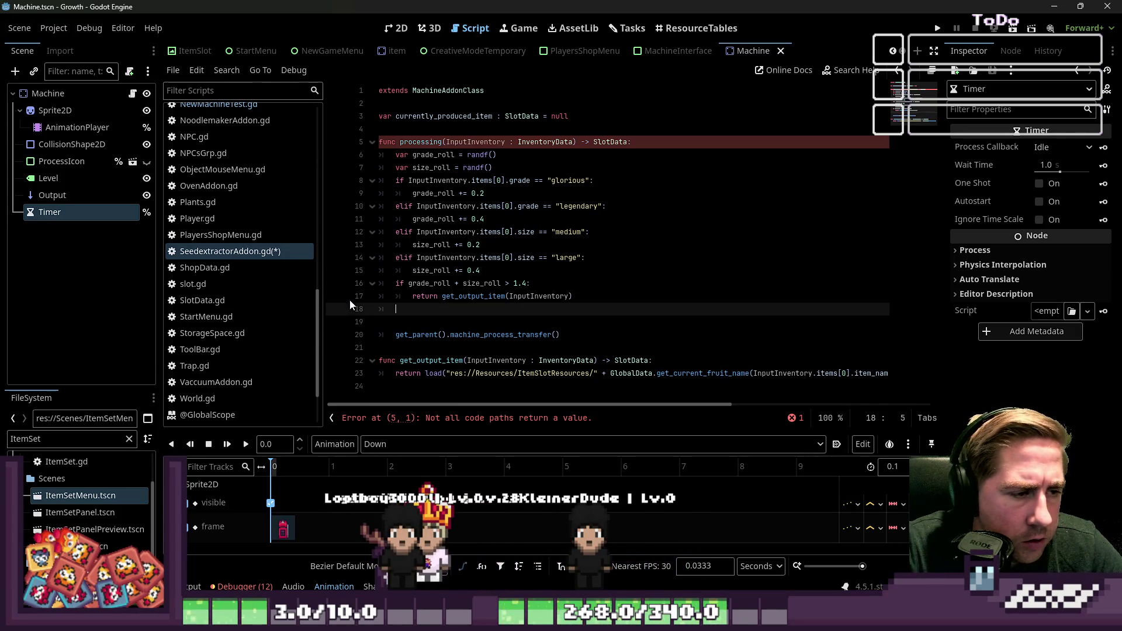
text(retirm)
key(BackSpace)
key(BackSpace)
key(BackSpace)
text(uz)
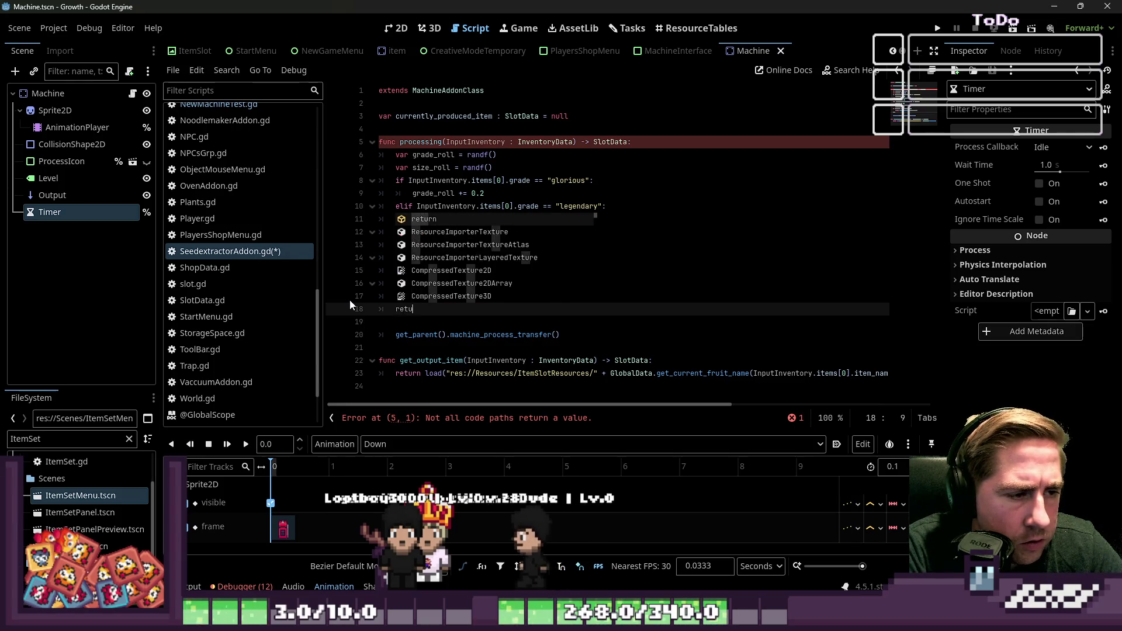
key(BackSpace)
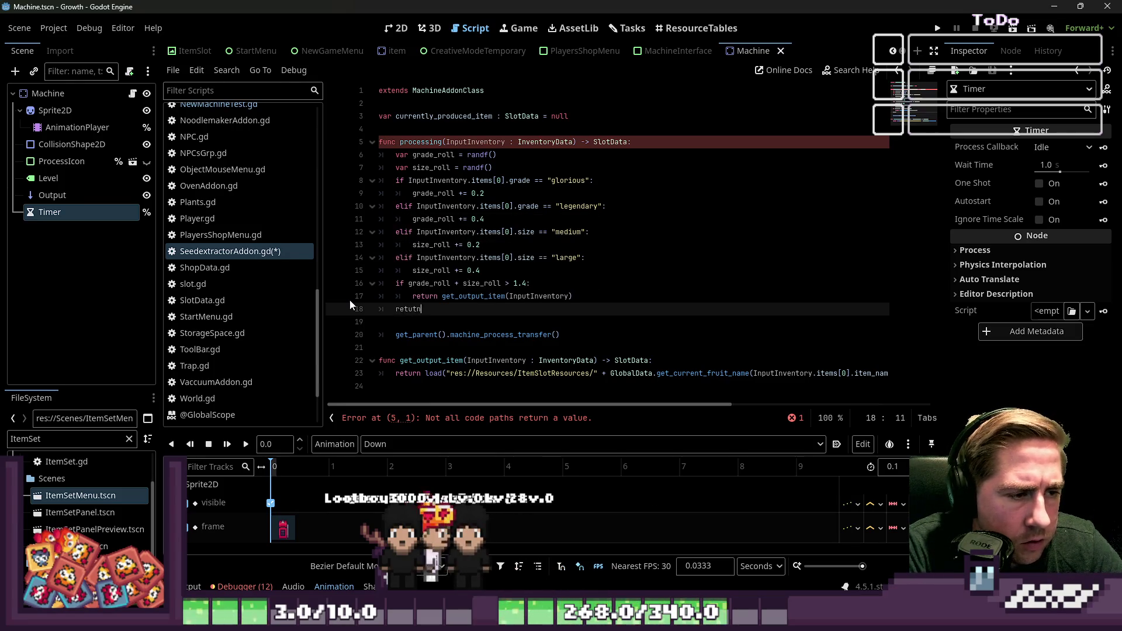
text(rn nu)
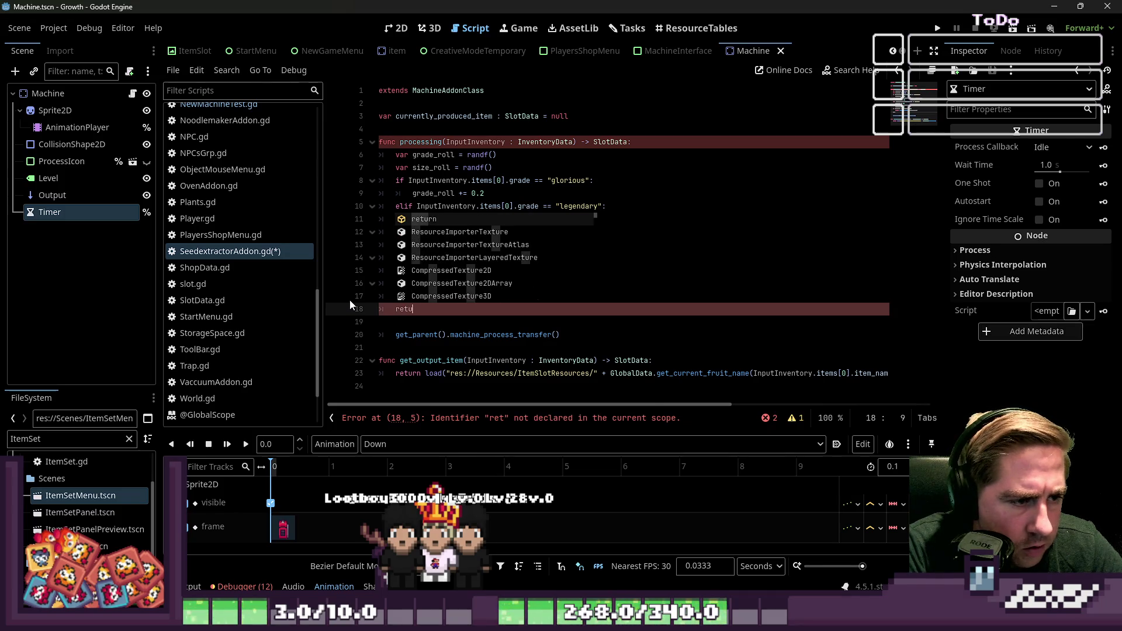
text(ll)
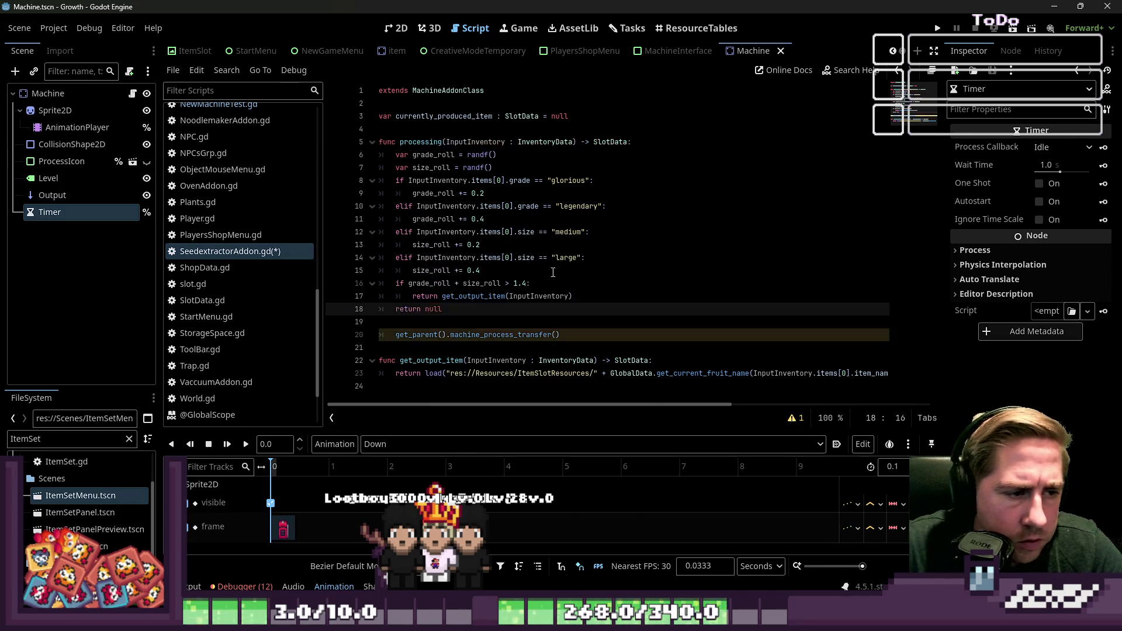
click(555, 247)
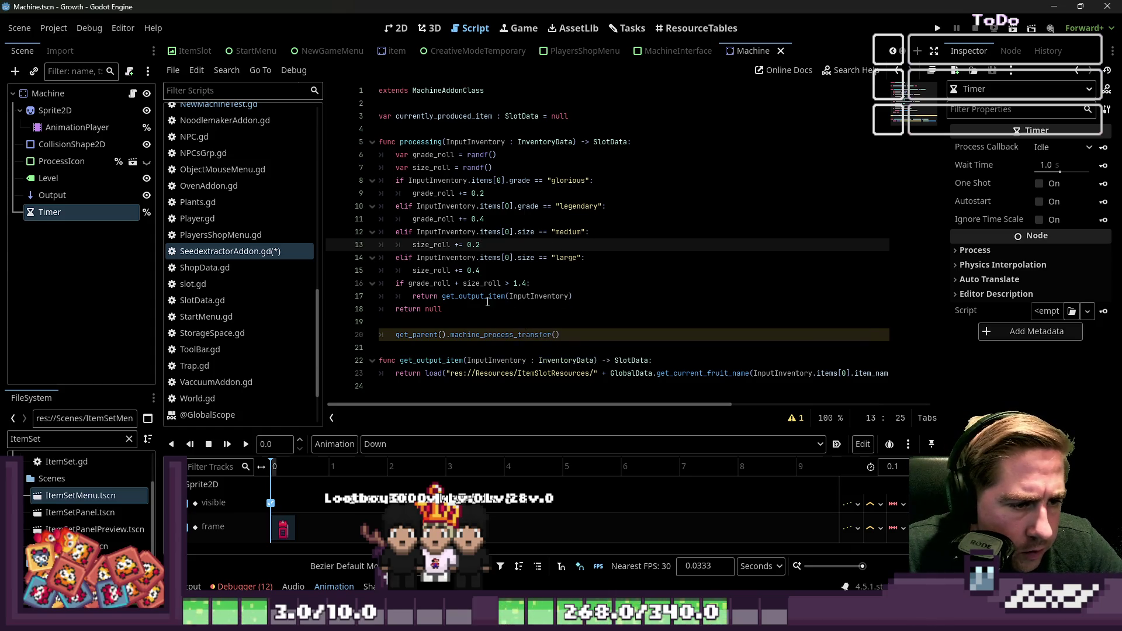
click(474, 323)
Move the 'return null' statement onto a new line below the transfer call
click(463, 311)
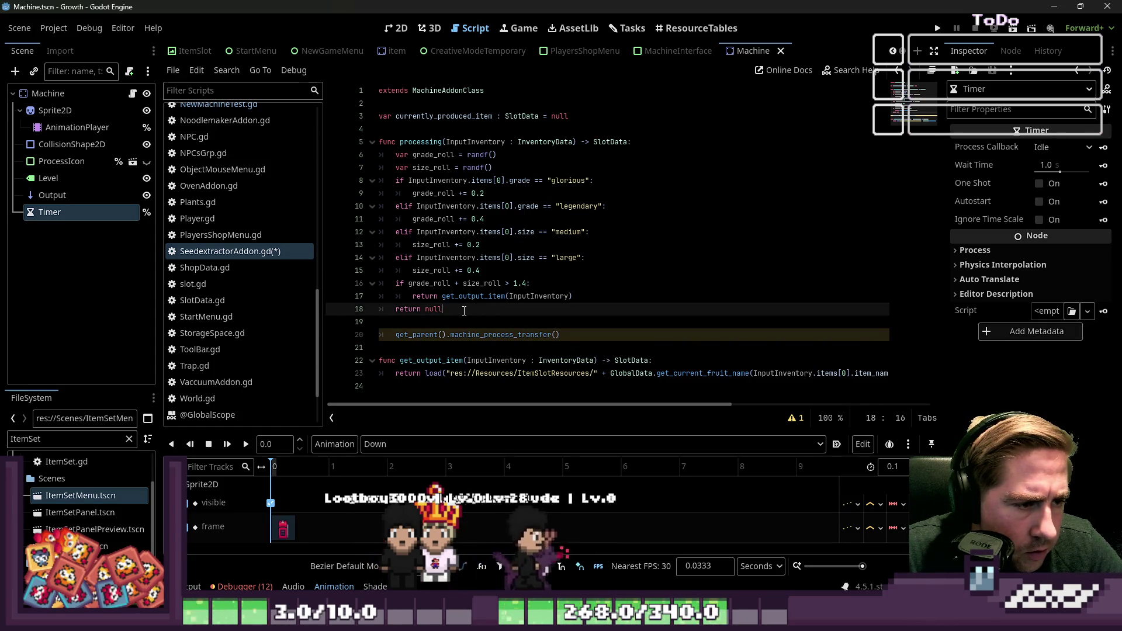
drag(462, 310, 384, 311)
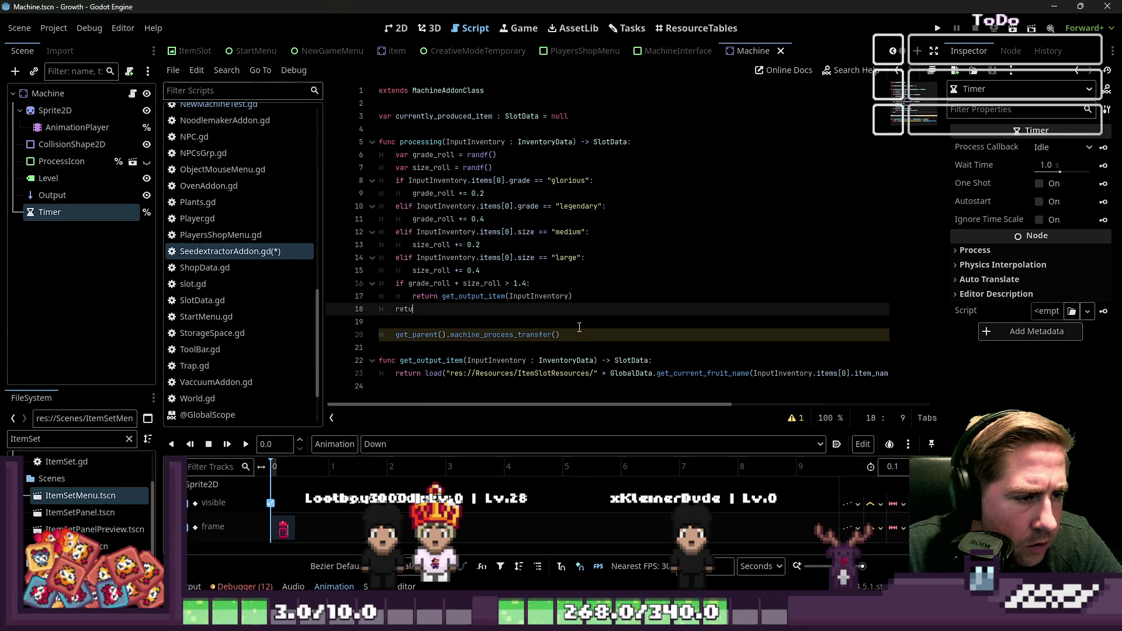
key(BackSpace)
text(rn null)
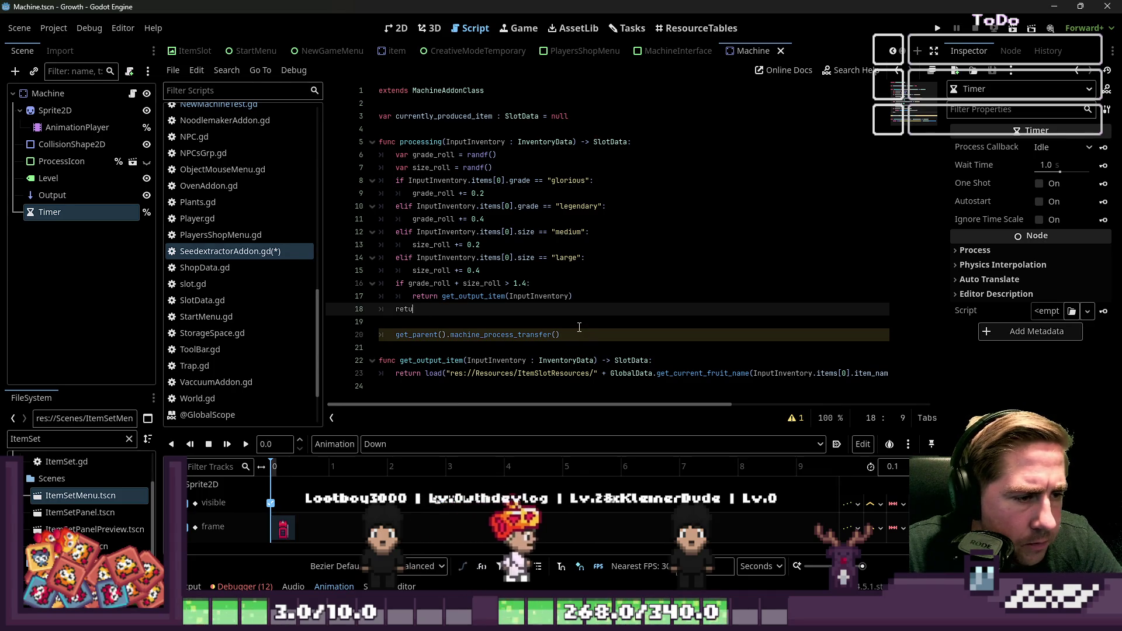
key(ctrl+shift+Left)
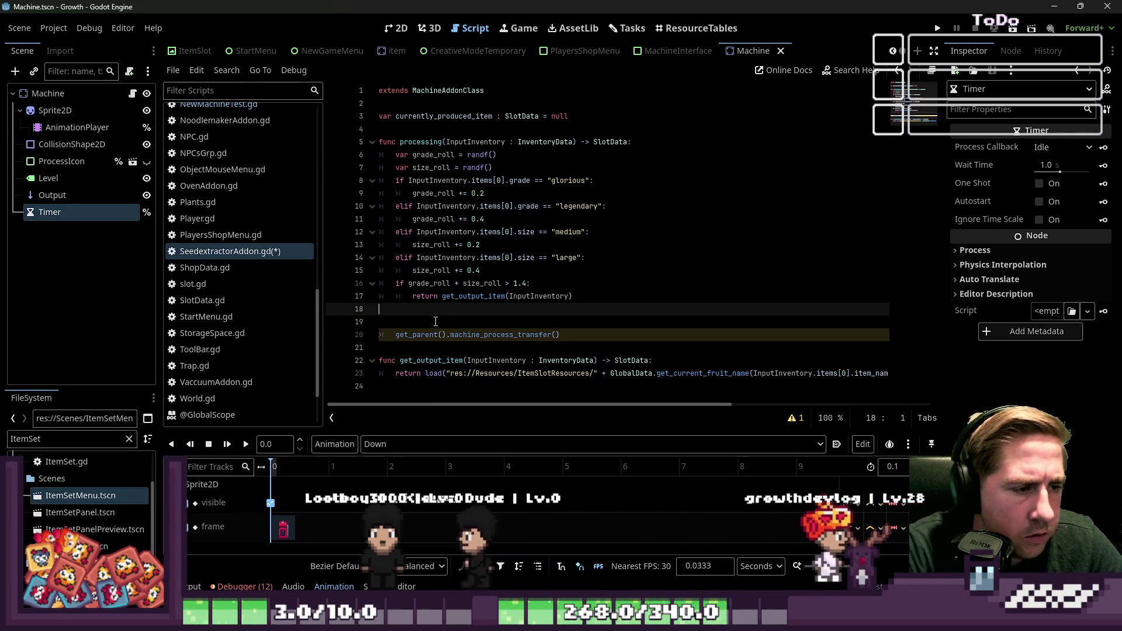
key(ctrl+shift+Left)
key(ctrl+shift+Left)
key(ctrl+shift+Left)
key(BackSpace)
key(Delete)
key(Down)
key(Return)
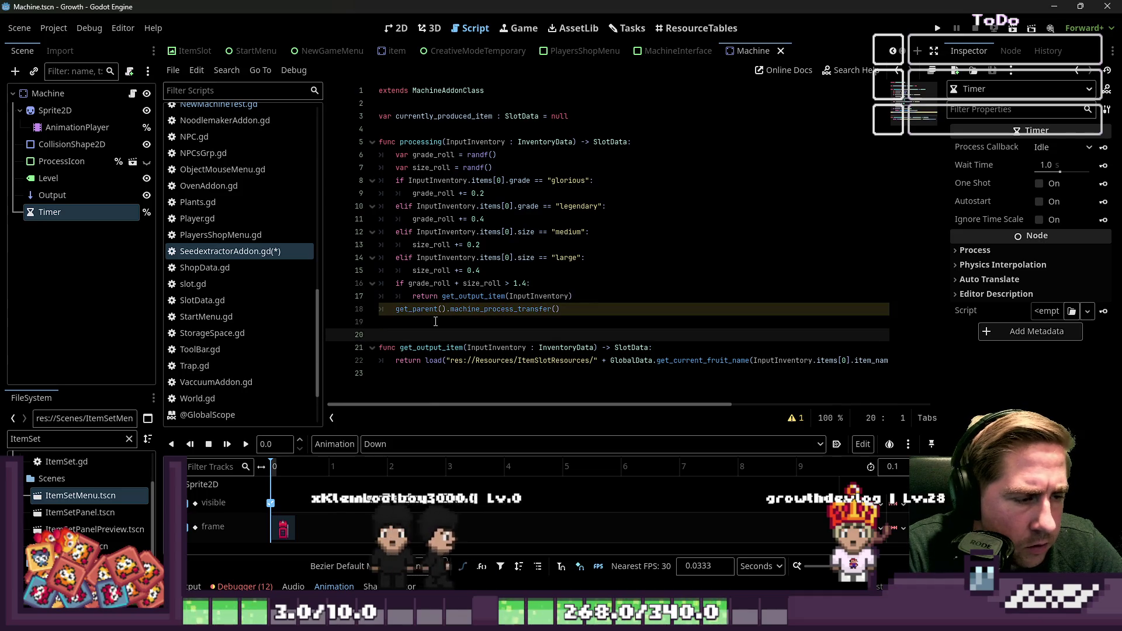
text(return null)
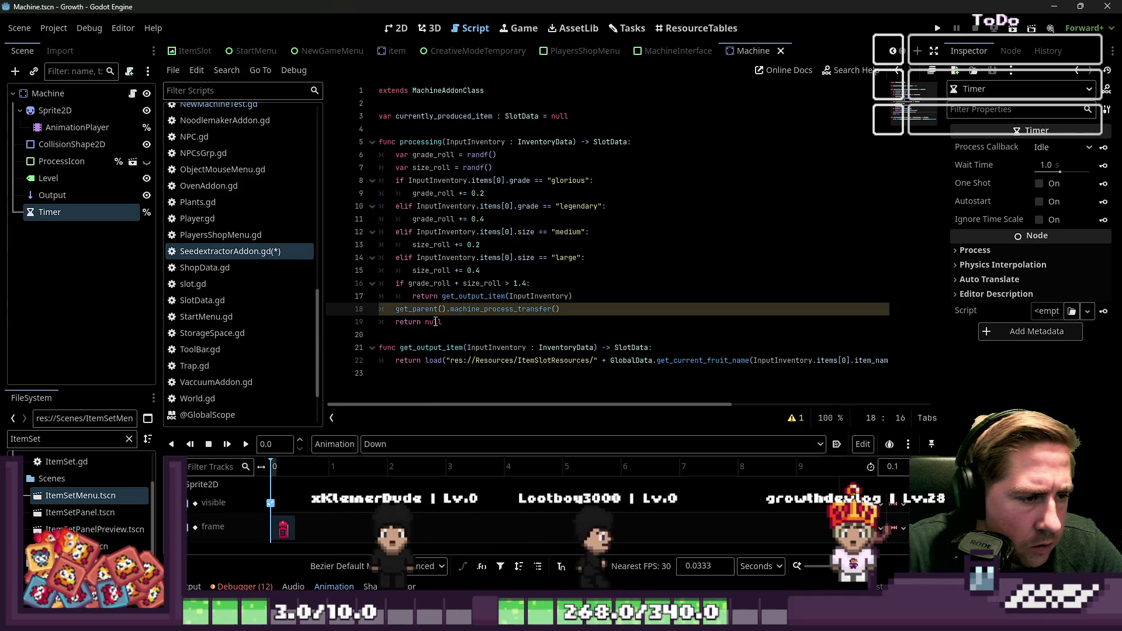
key(Up)
Delete the get_parent().machine_process_transfer() line and save SeedextractorAddon.gd
click(496, 297)
double_click(539, 297)
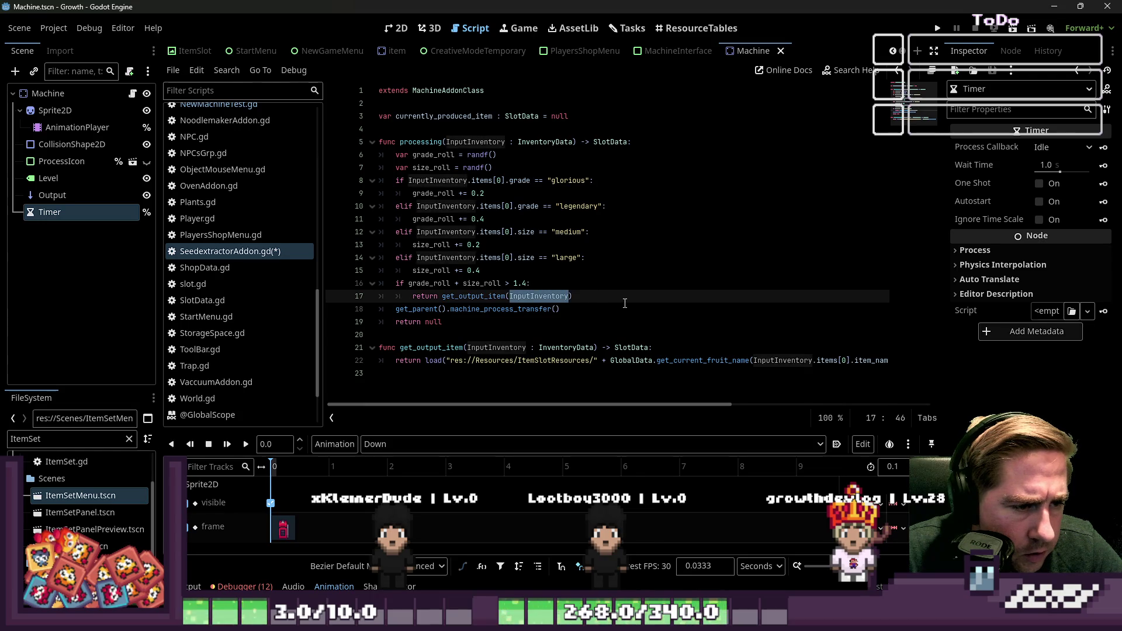
click(560, 308)
drag(560, 309, 311, 311)
key(BackSpace)
key(BackSpace)
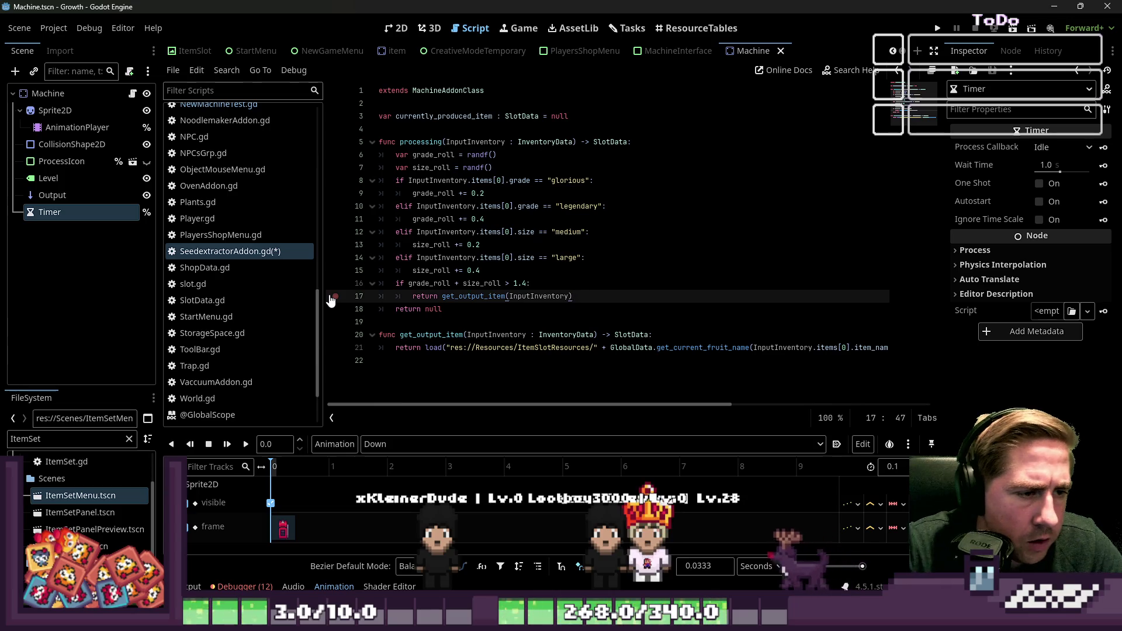
click(413, 142)
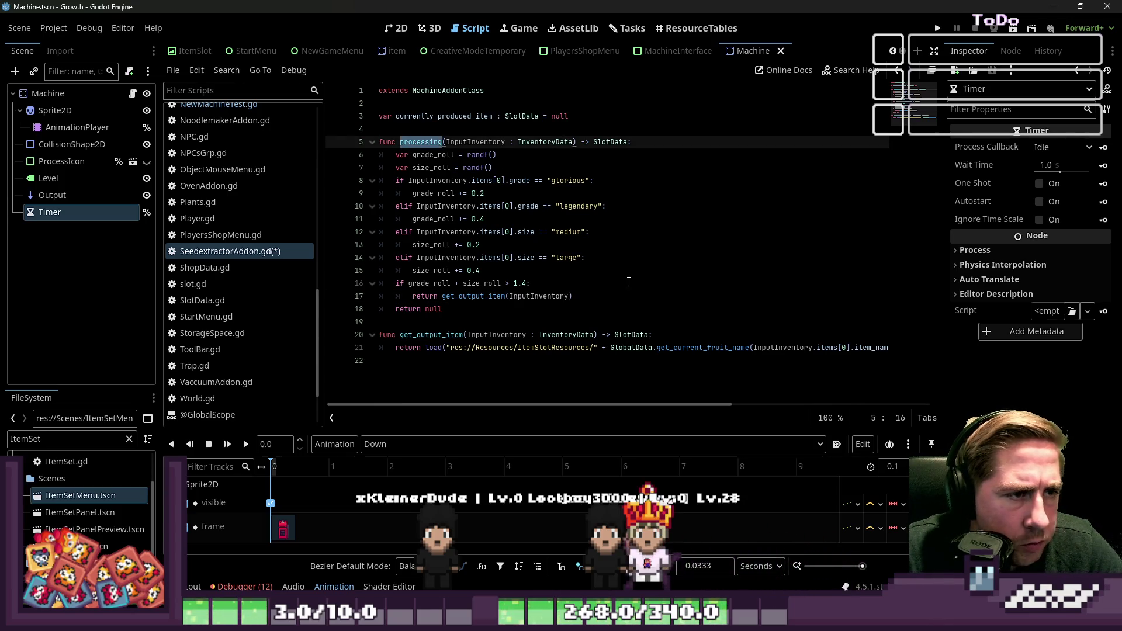
click(654, 254)
key(ctrl+s)
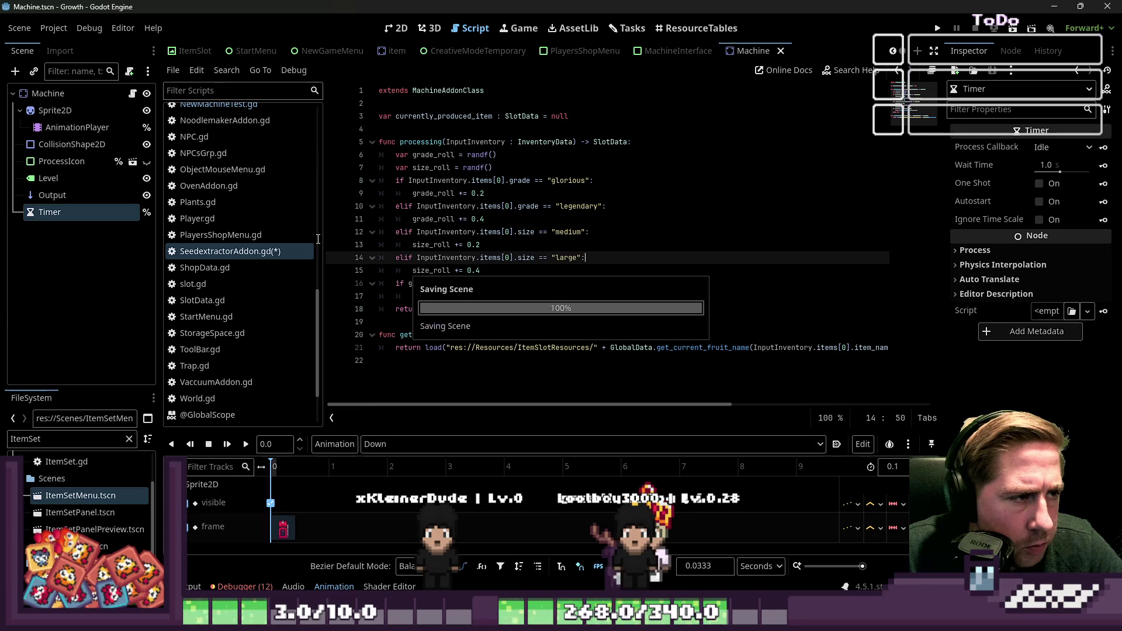
Switch to NewMachineTest.gd and go to line 36 in in_process
scroll(243, 221, up, 3)
click(245, 184)
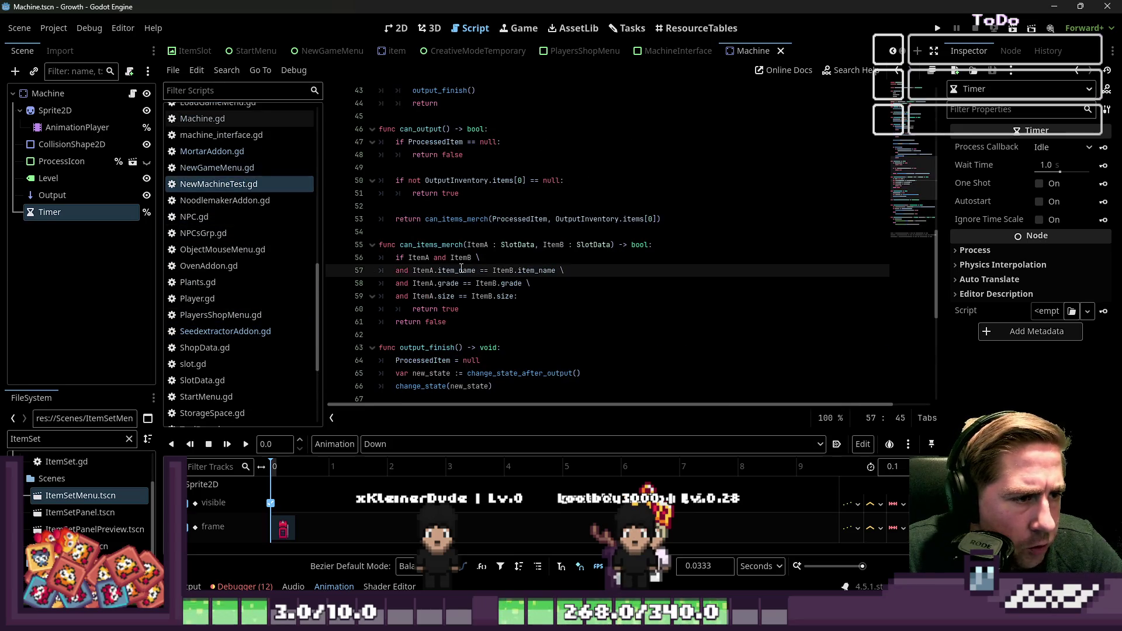
scroll(465, 300, down, 2)
scroll(466, 304, up, 5)
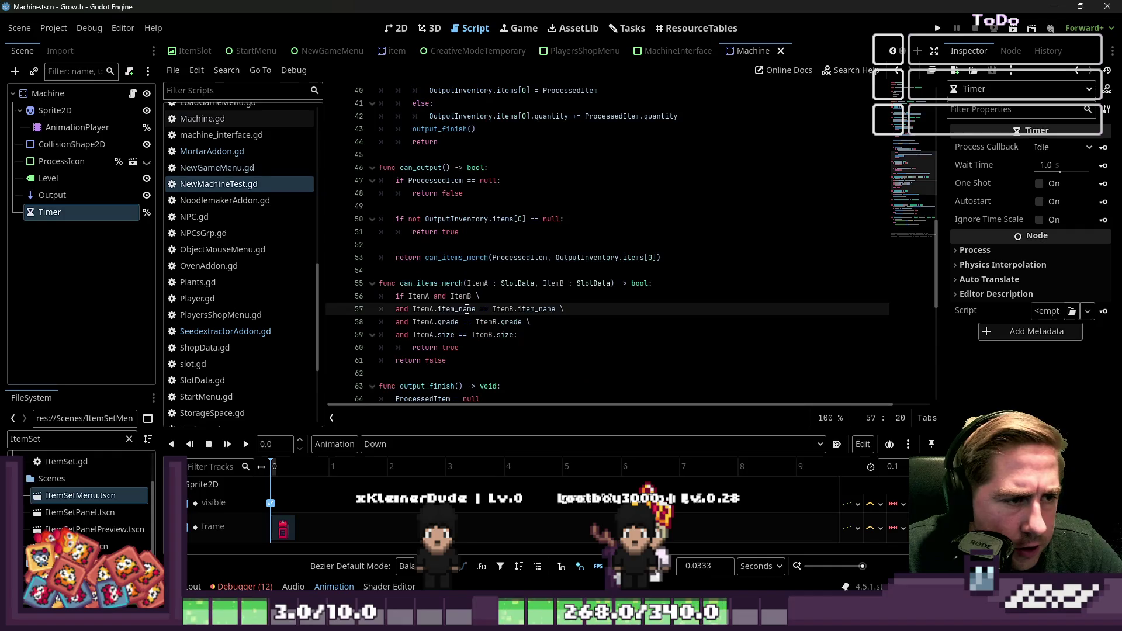
scroll(467, 309, up, 3)
scroll(468, 309, down, 5)
scroll(464, 263, up, 4)
click(456, 197)
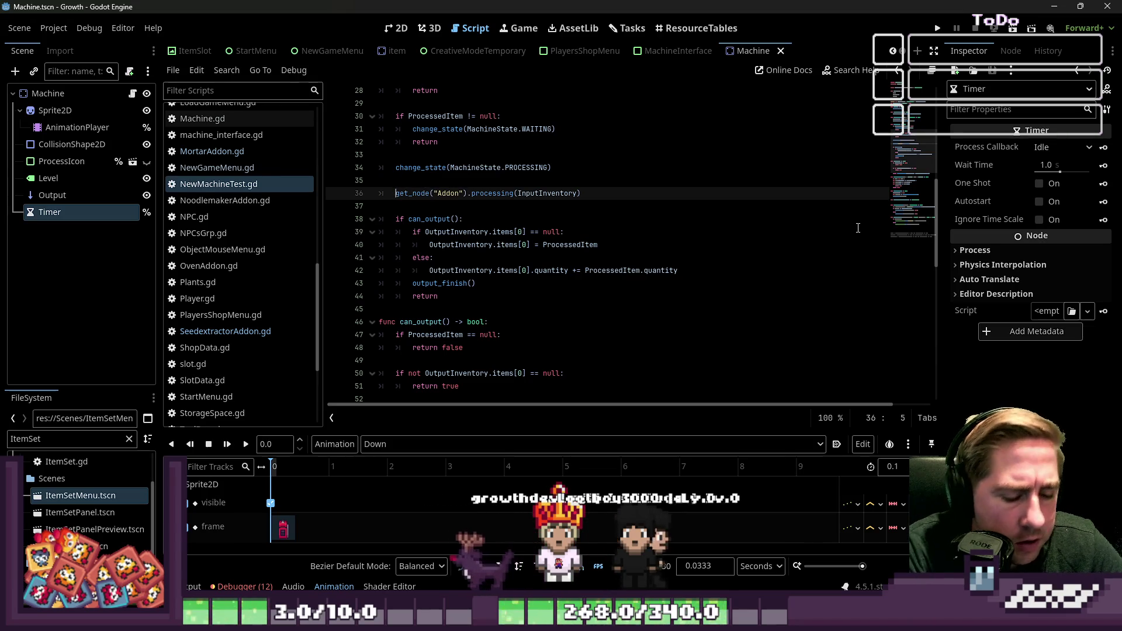
Write line 36 as ProcessedItem from get_node("Addon") processing, then save NewMachineTest.gd and the scene
text(CProc)
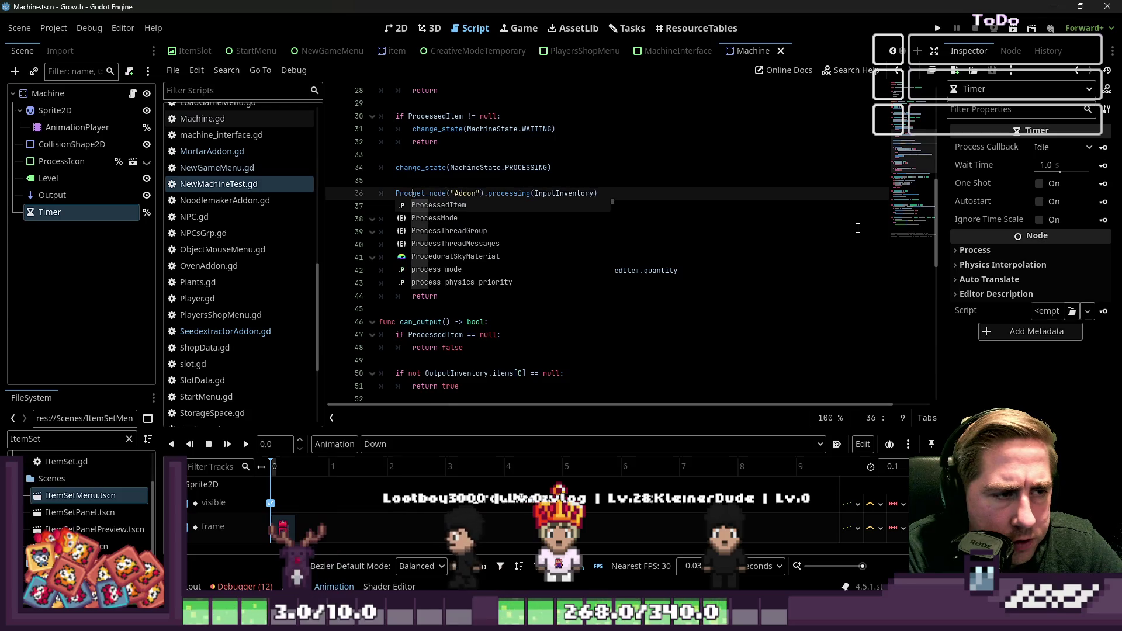
key(Tab)
key(ctrl+space)
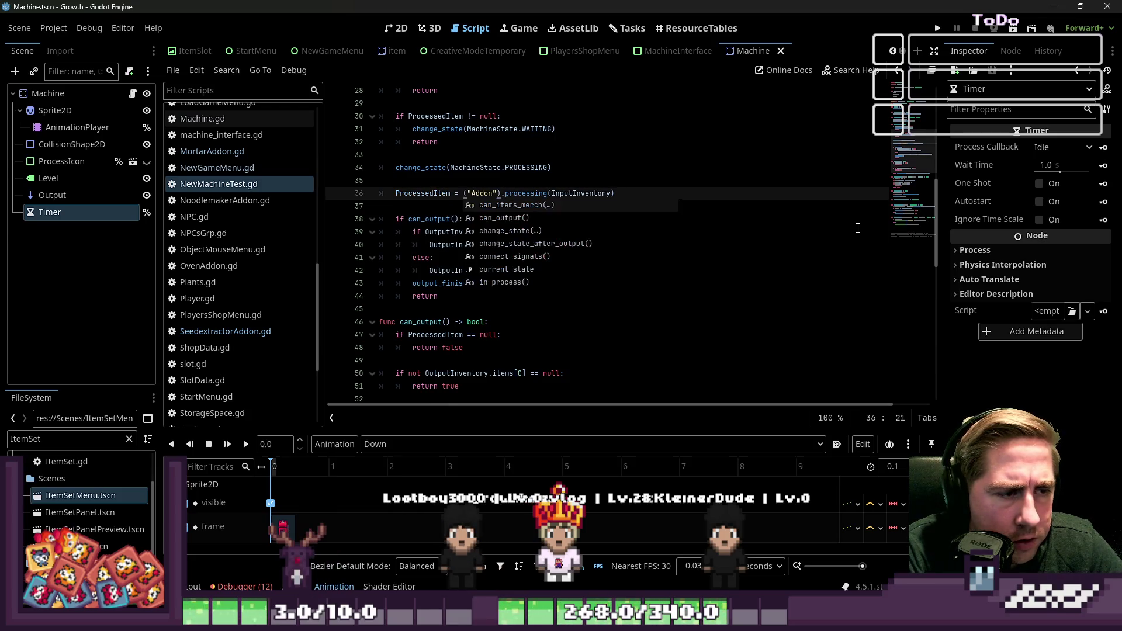
text(get_node)
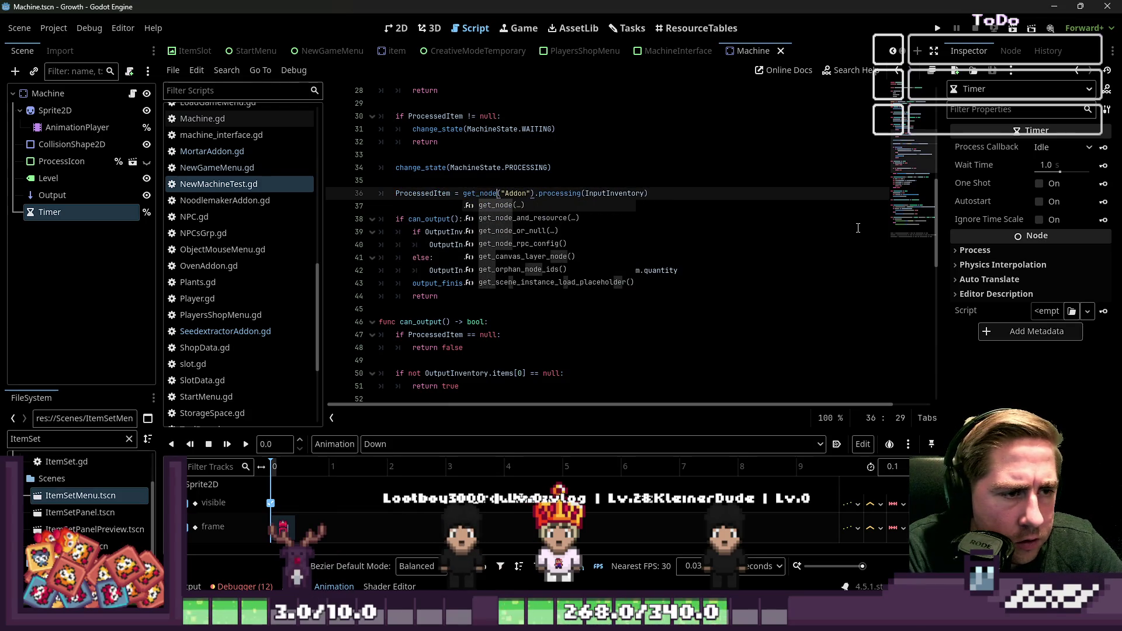
key(Escape)
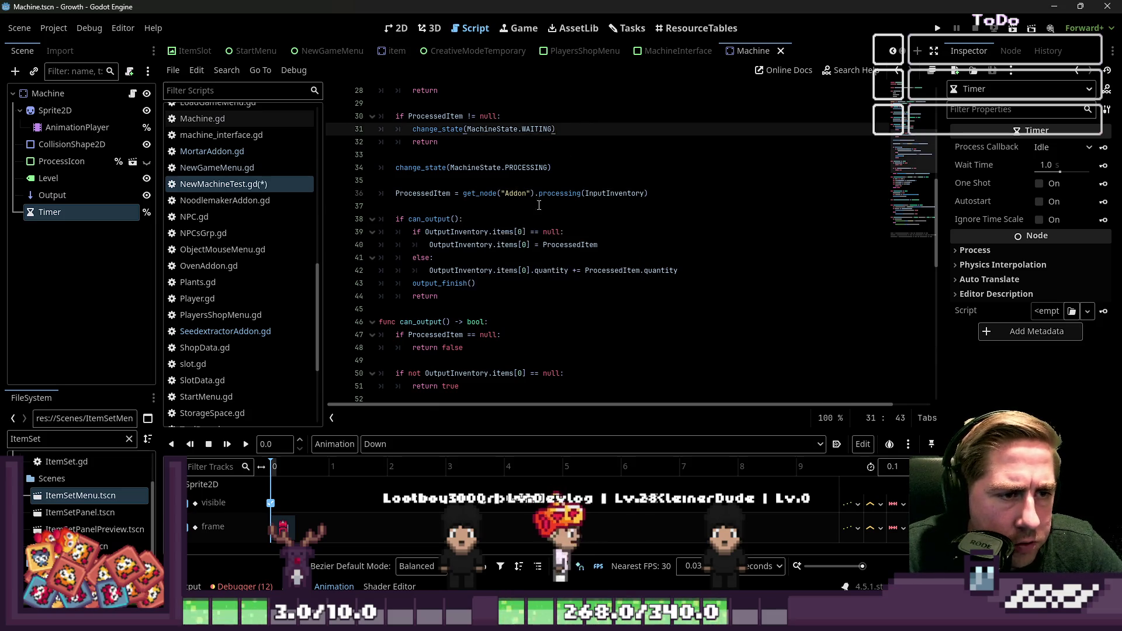
click(538, 193)
click(506, 211)
key(ctrl+s)
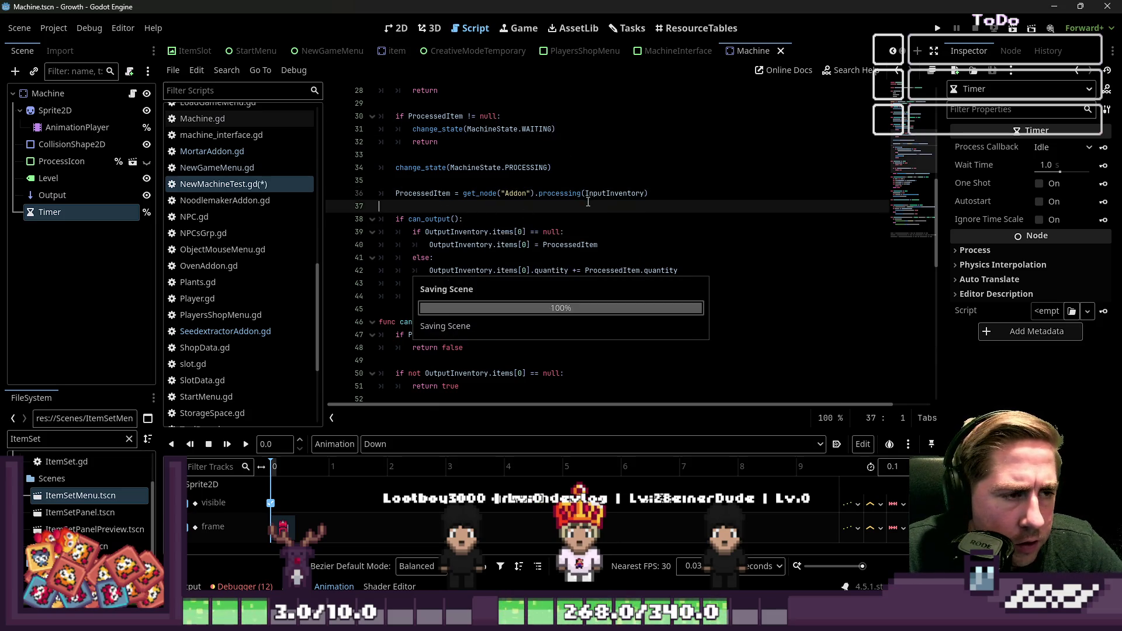
key(Down)
key(End)
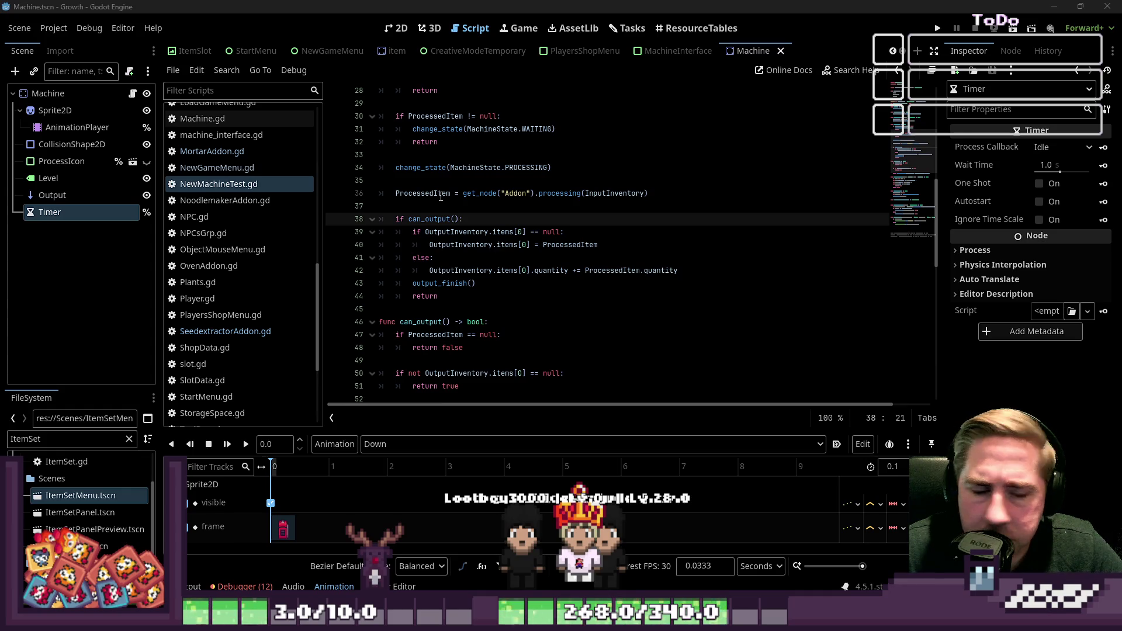
click(513, 252)
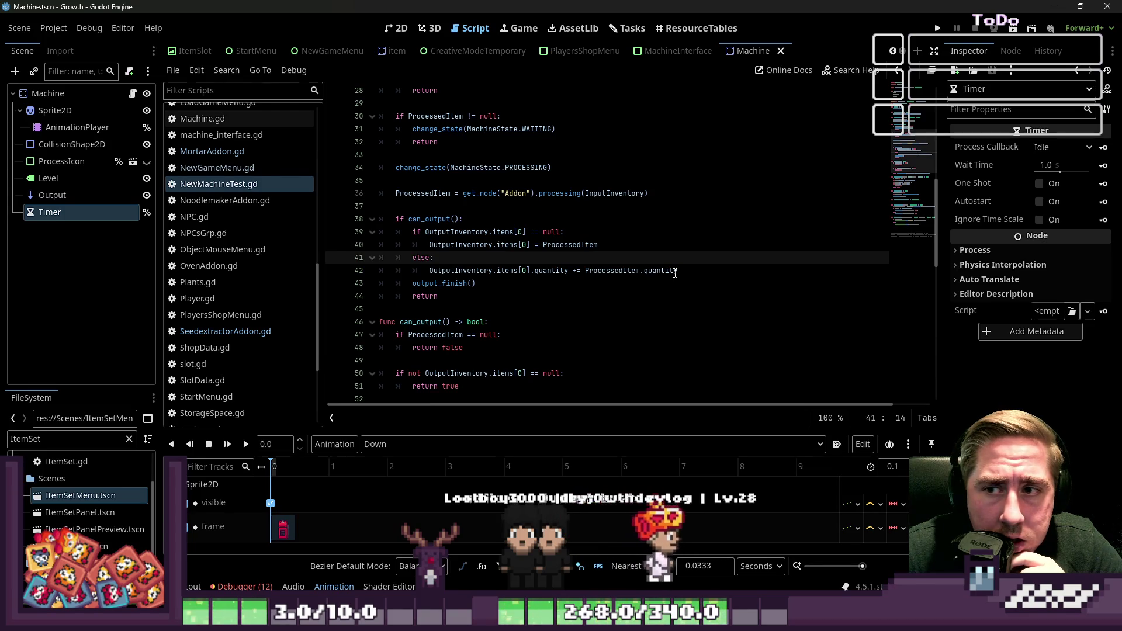
Inspect the OutputInventory references and the can_output call in in_process
mouse_move(675, 273)
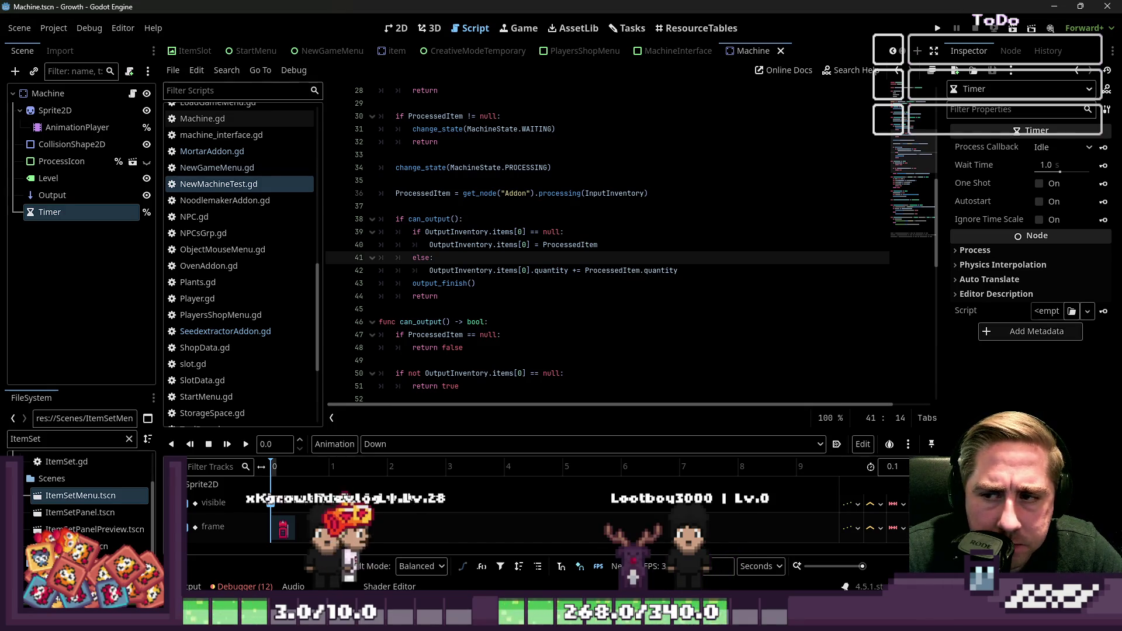
click(514, 218)
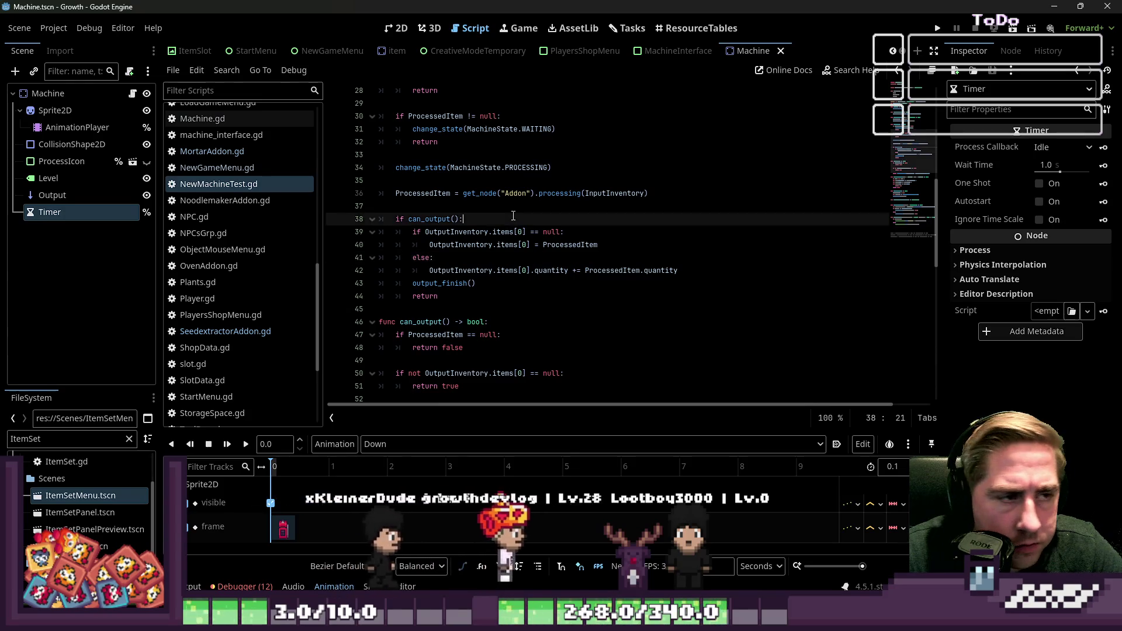
scroll(456, 210, down, 1)
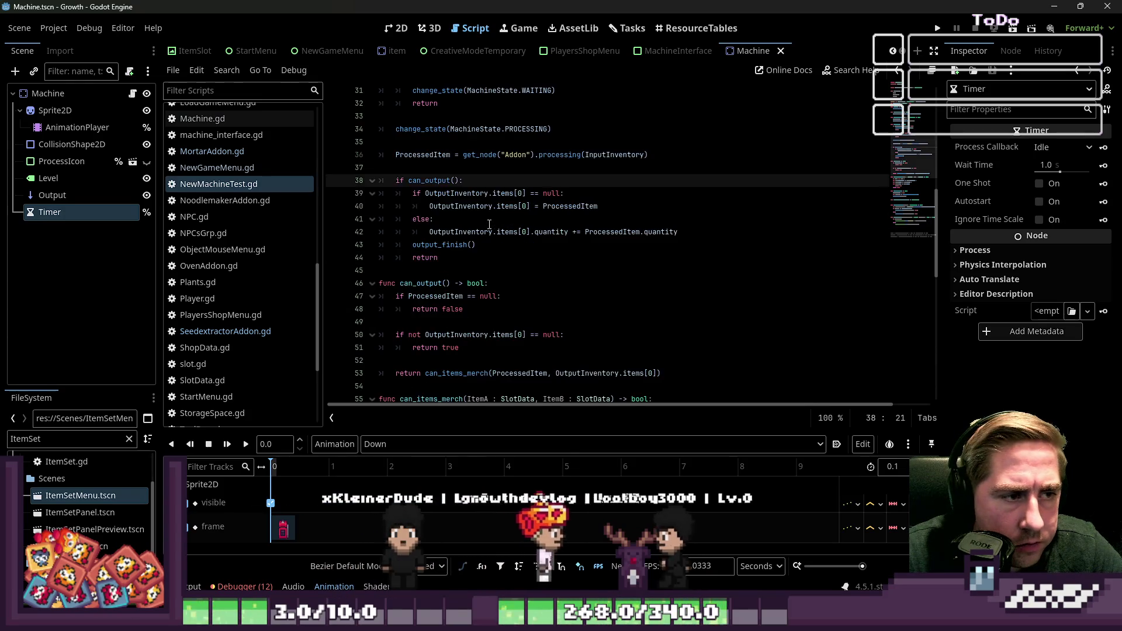
click(439, 206)
click(461, 193)
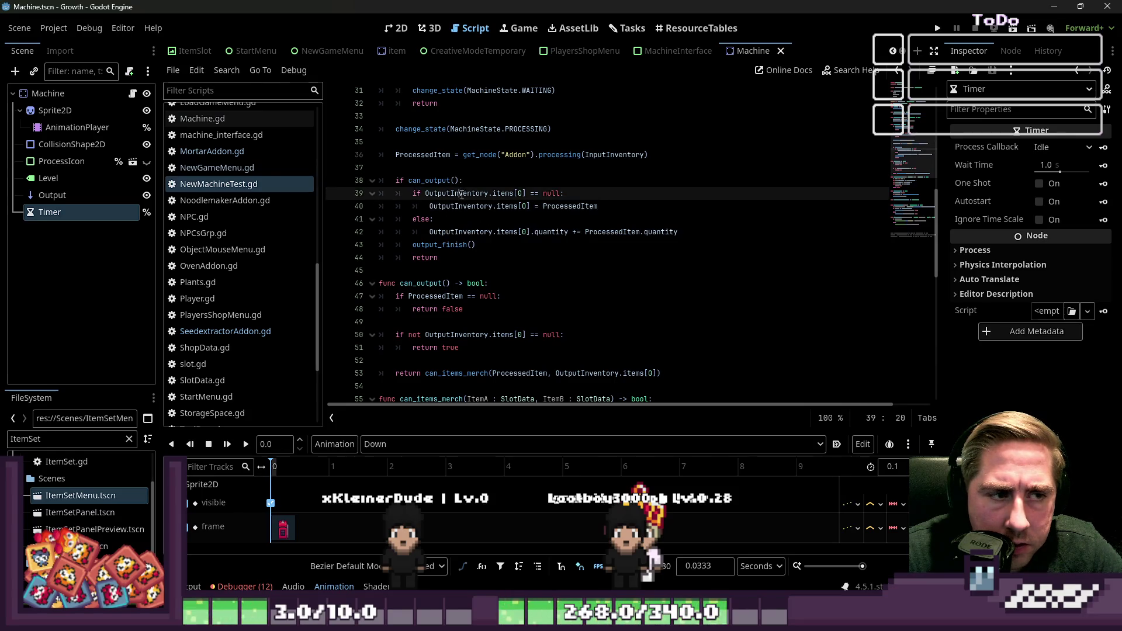
click(495, 212)
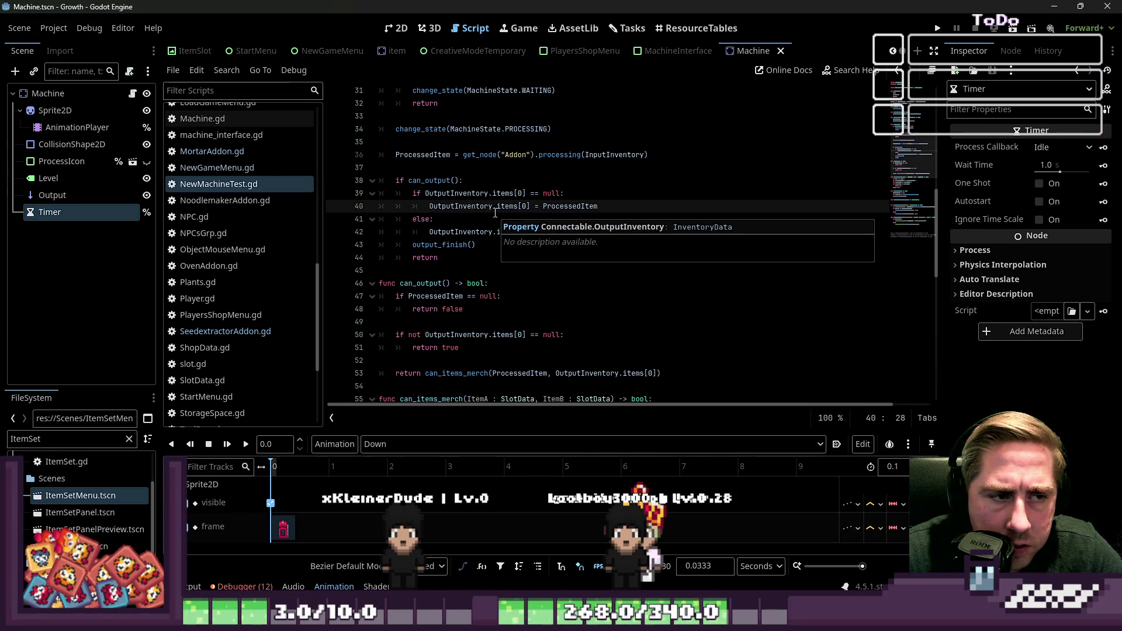
click(489, 195)
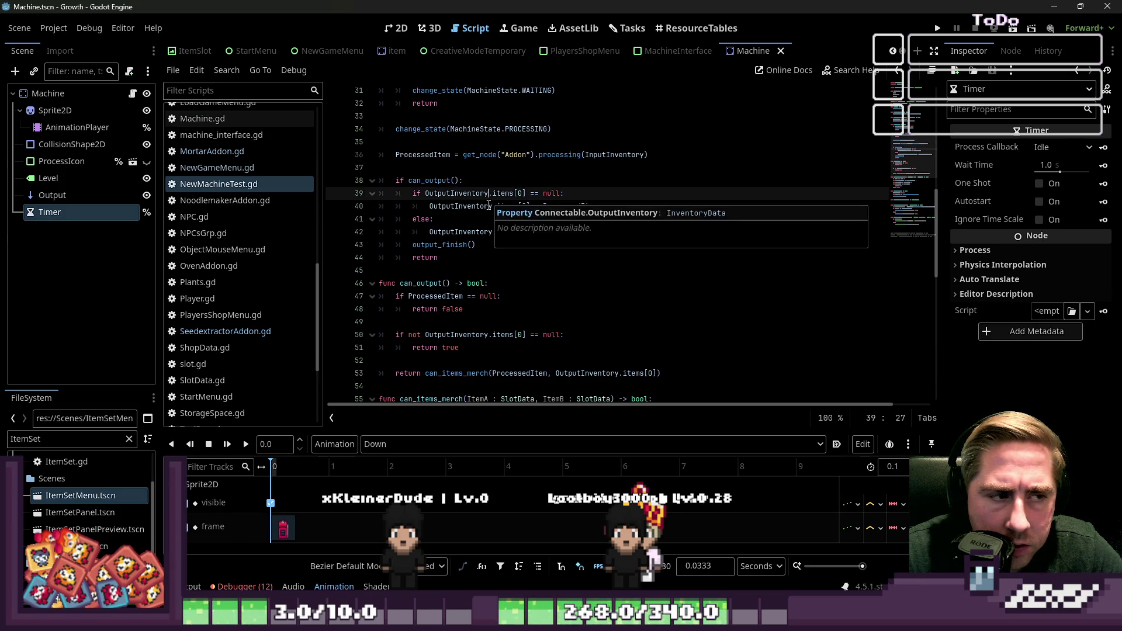
click(478, 222)
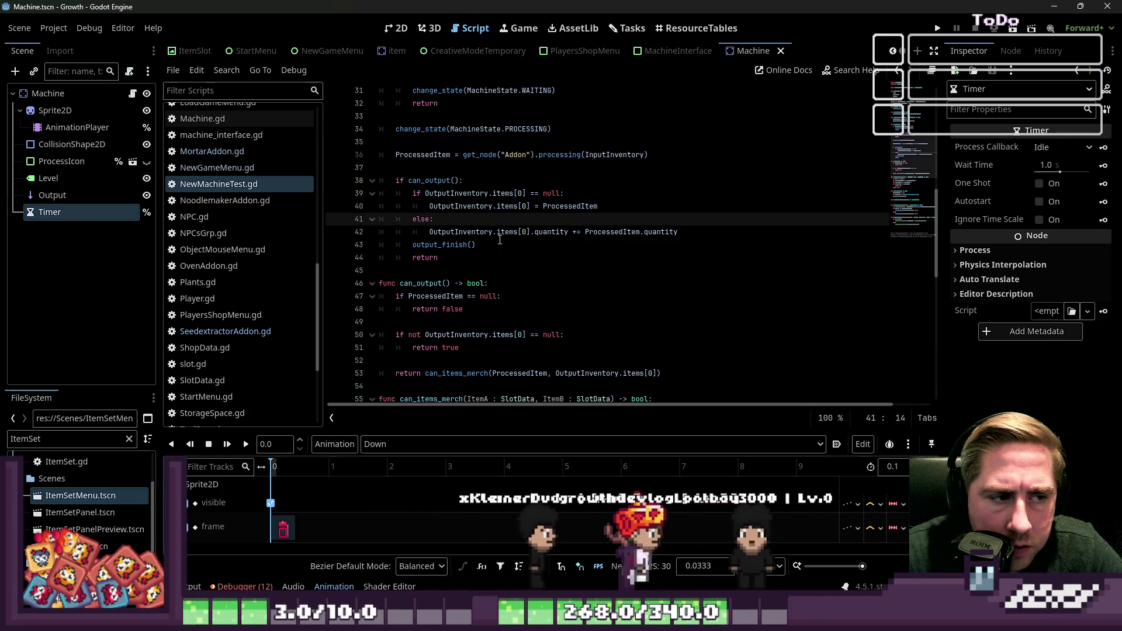
double_click(427, 181)
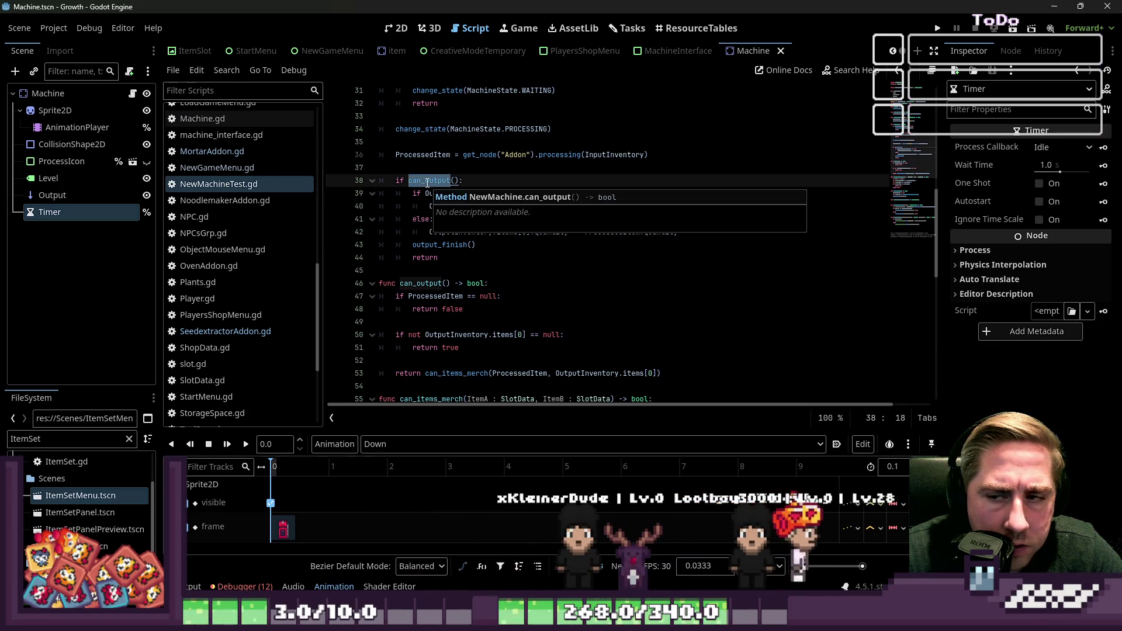
click(526, 169)
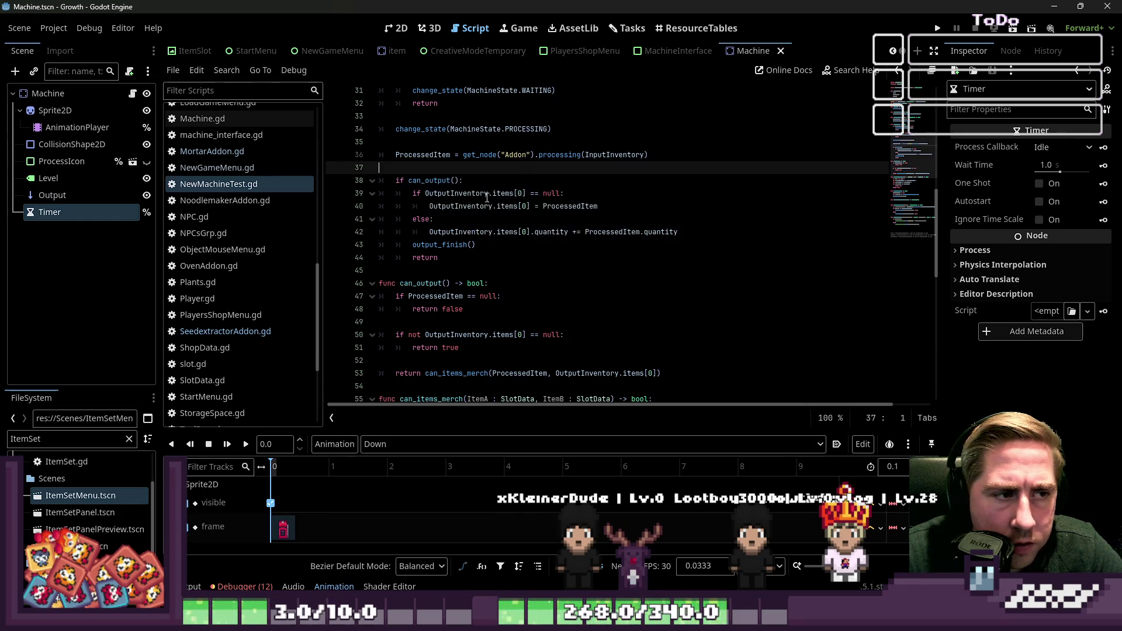
Review the can_output check on line 38 of in_process
scroll(484, 206, up, 2)
scroll(556, 281, up, 2)
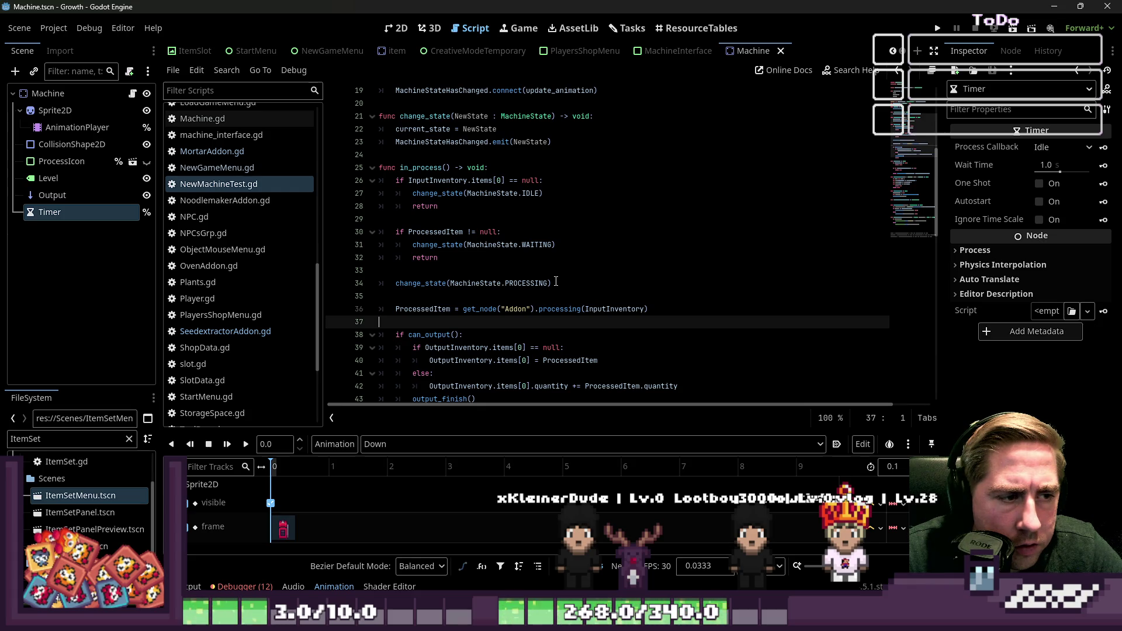
scroll(556, 281, down, 1)
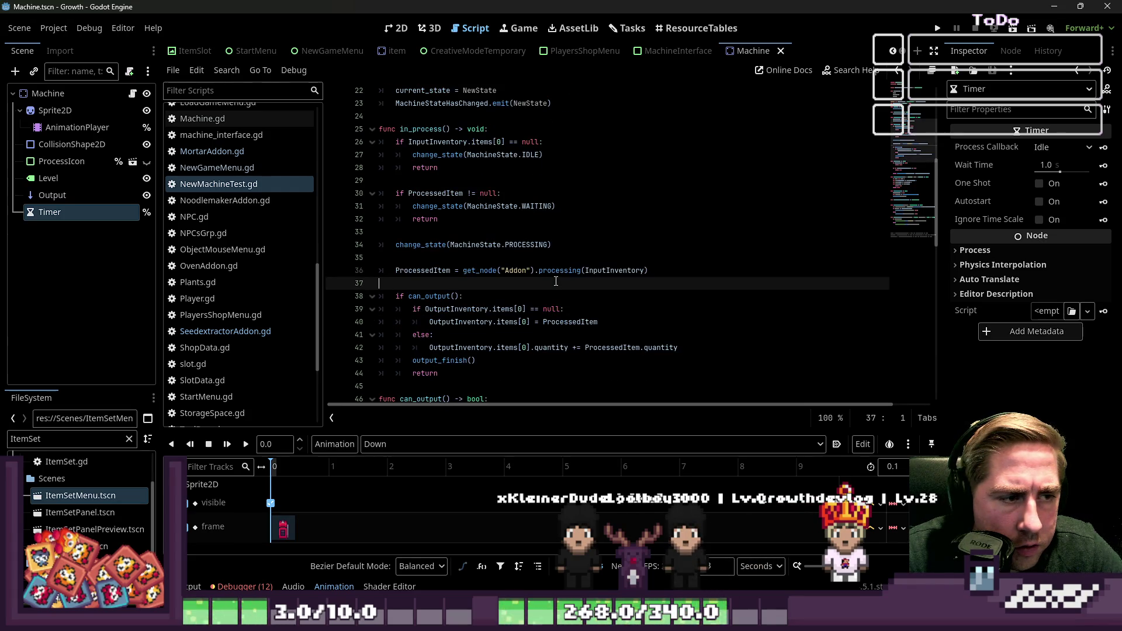
scroll(465, 272, down, 1)
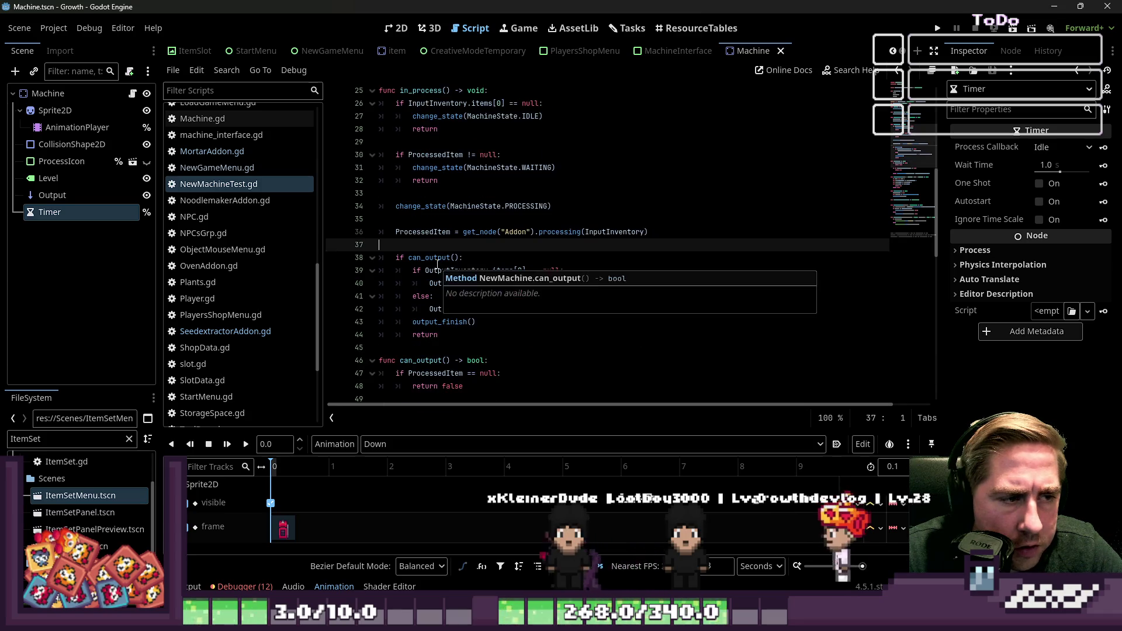
double_click(433, 258)
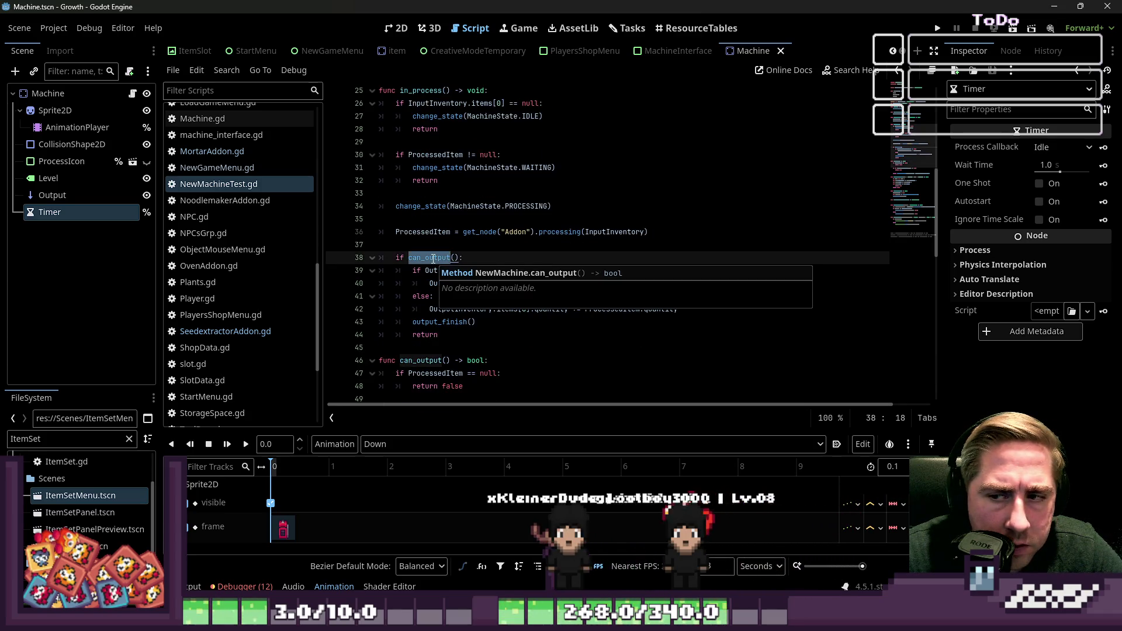
key(Up)
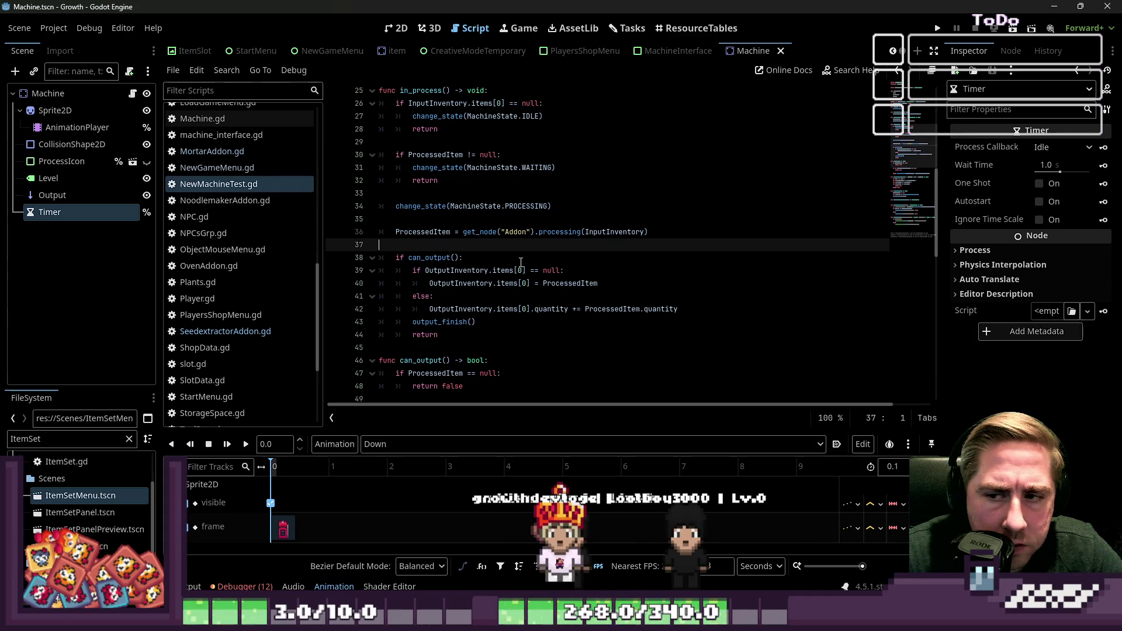
scroll(521, 262, down, 1)
scroll(521, 262, down, 1)
Check can_output's negated empty-slot test, then undo to the earlier in_process version
double_click(435, 283)
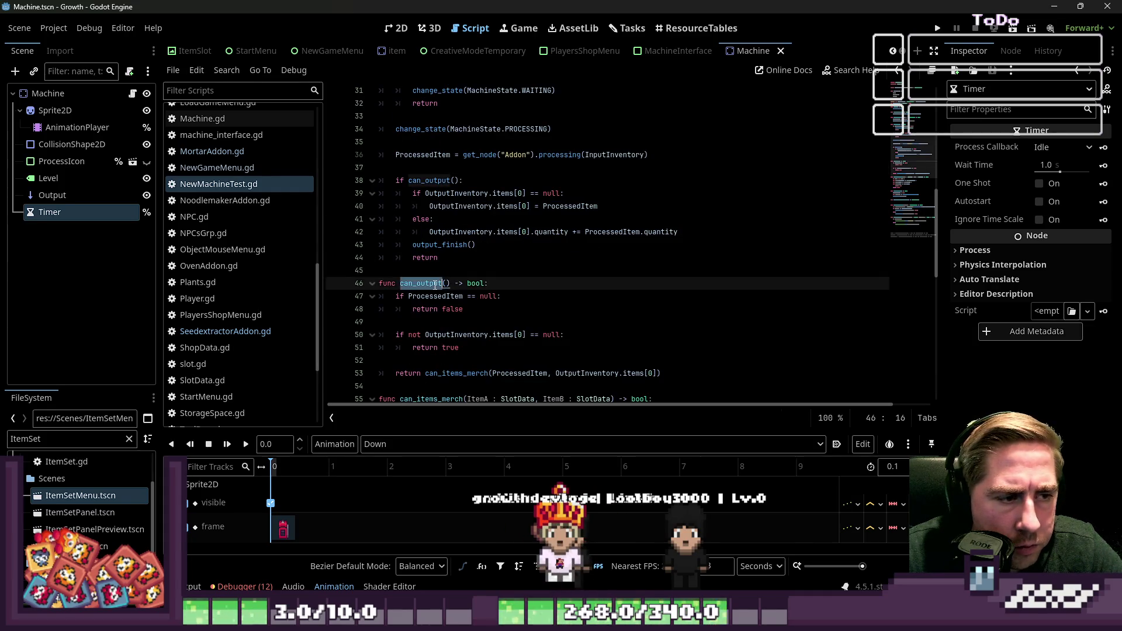
click(482, 311)
scroll(491, 309, down, 1)
key(Down)
key(Down)
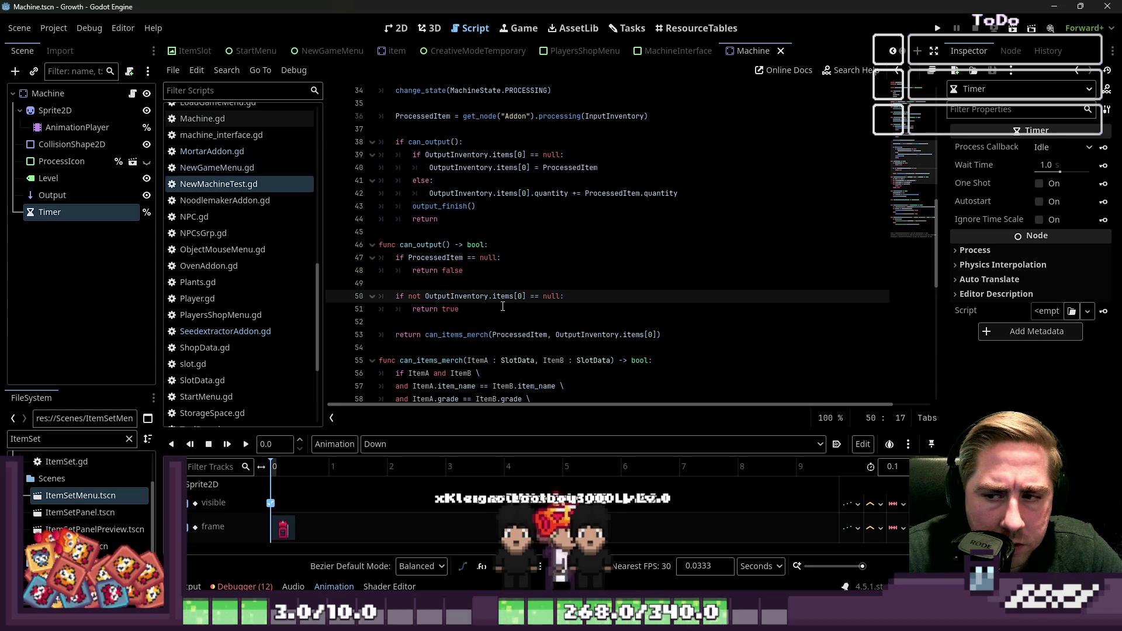
key(ctrl+z)
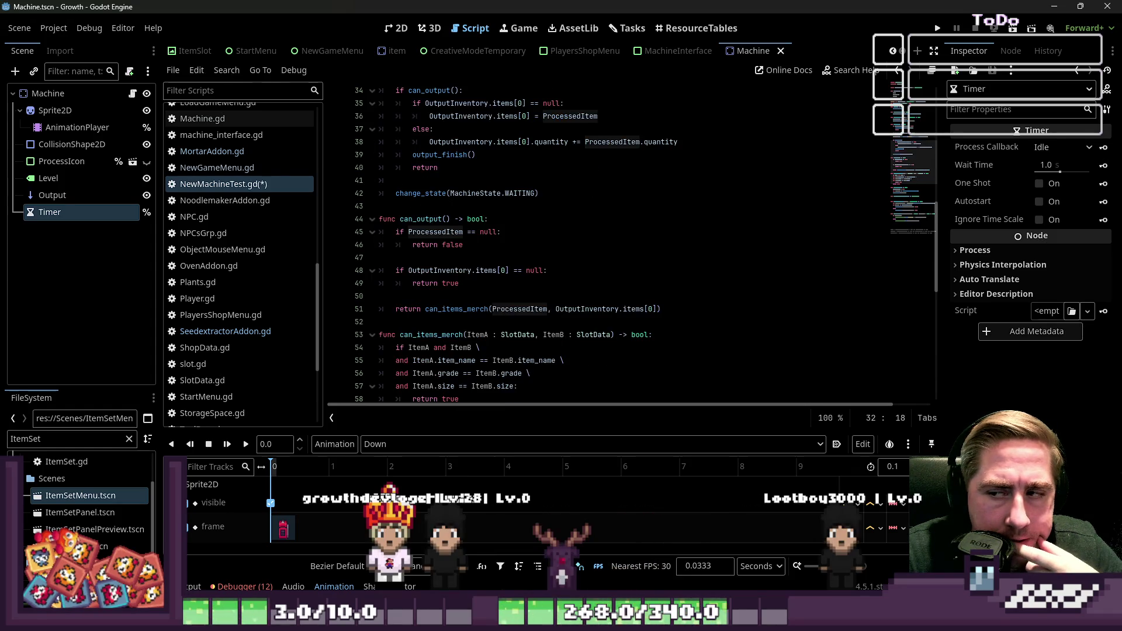
click(765, 270)
key(ctrl+a)
click(764, 288)
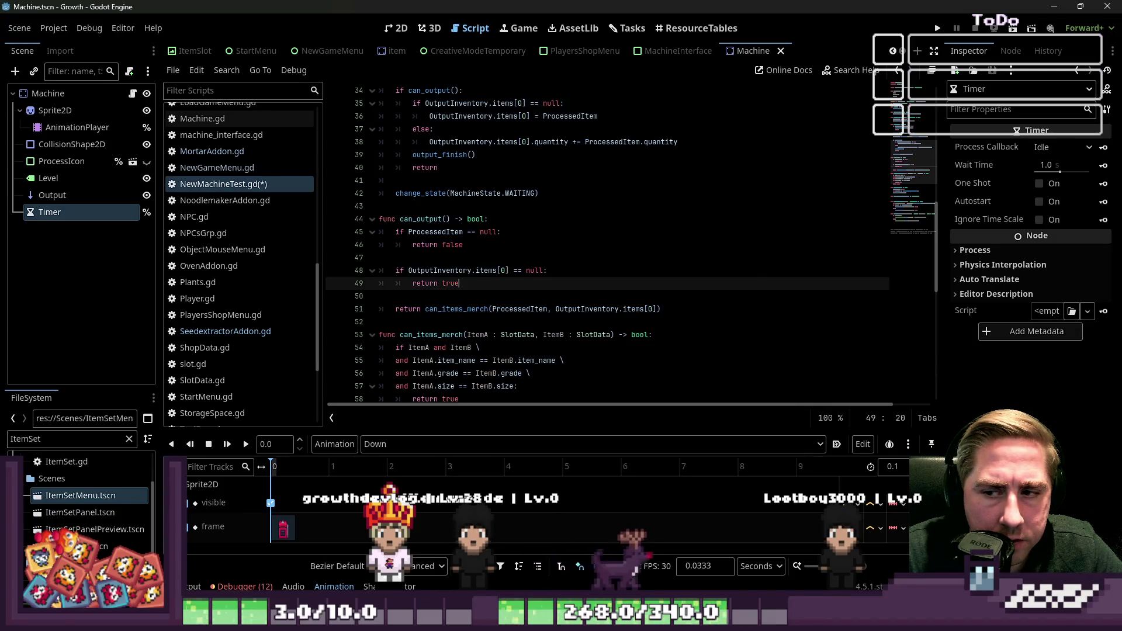
scroll(753, 331, up, 6)
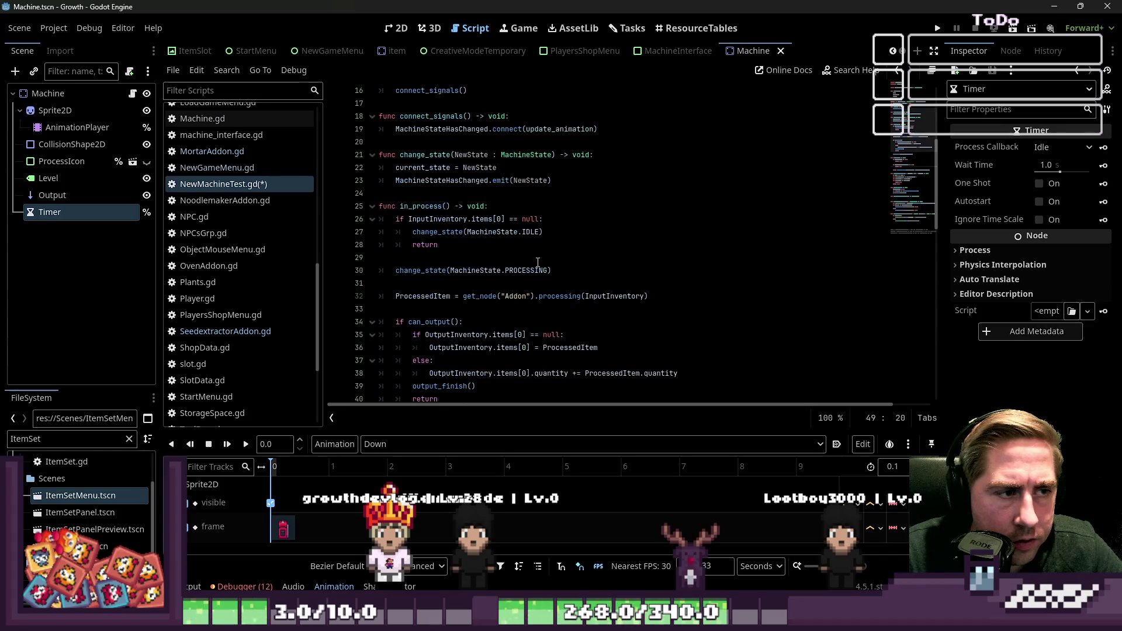
scroll(535, 256, up, 1)
Add 'if current_state == NewState: return' atop change_state and save NewMachineTest.gd
click(457, 206)
click(593, 199)
key(Return)
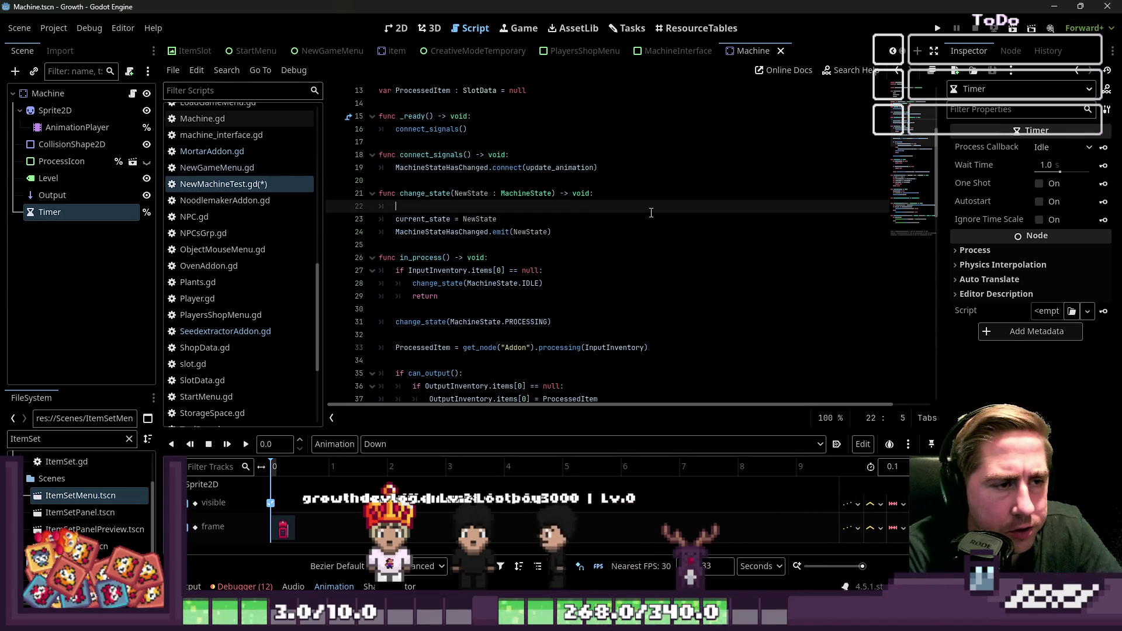
text(ifcurrent)
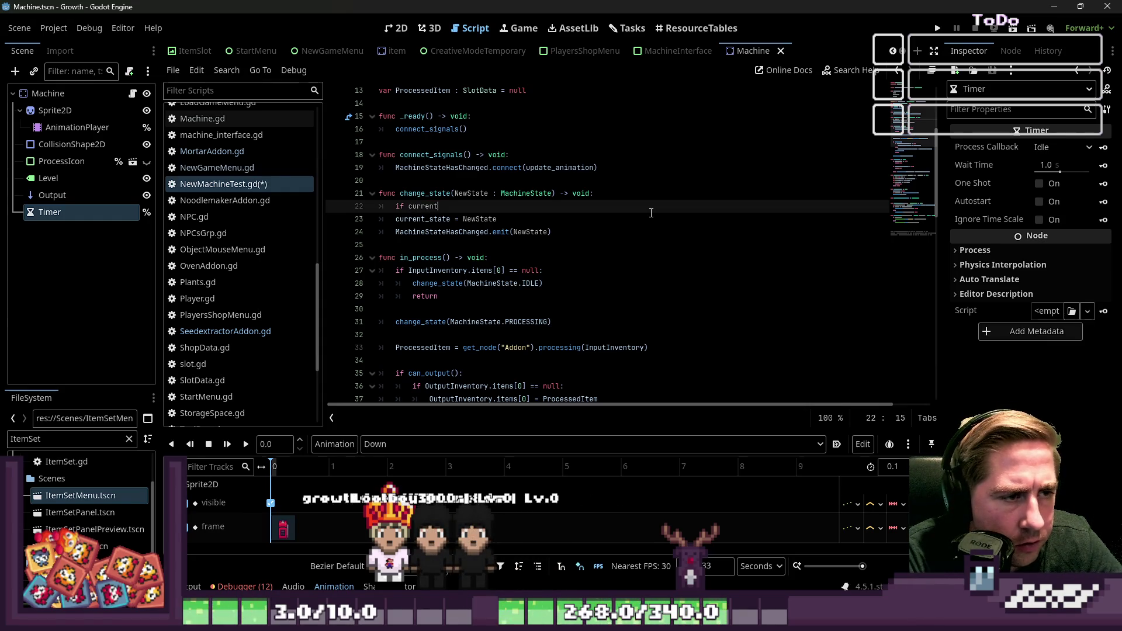
text(_state == N)
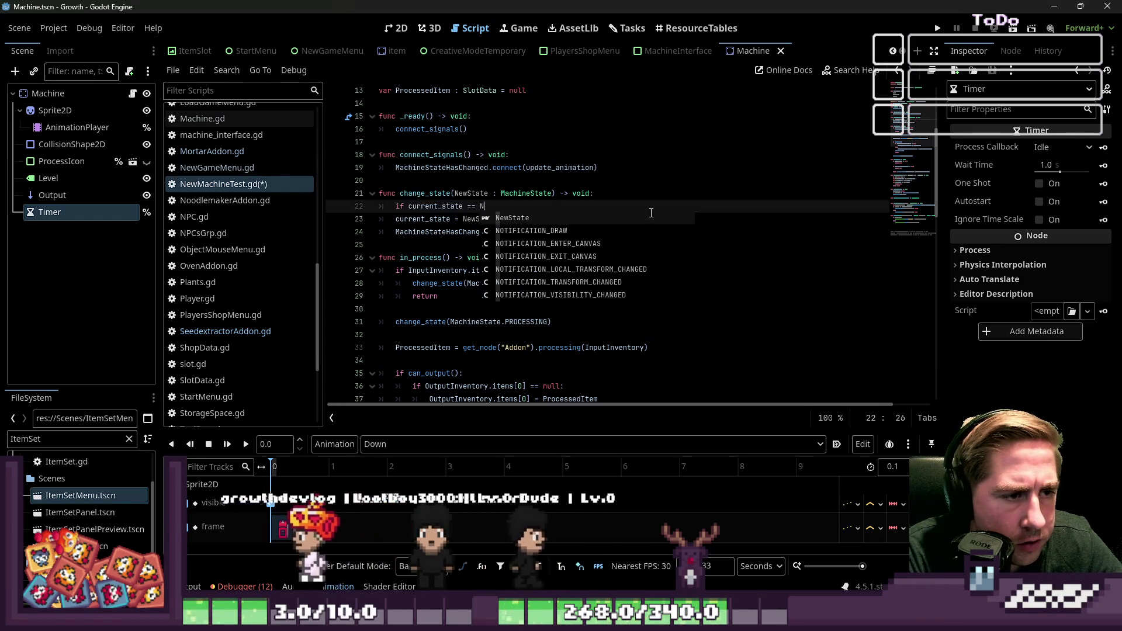
text(ewState:)
key(Return)
text(r)
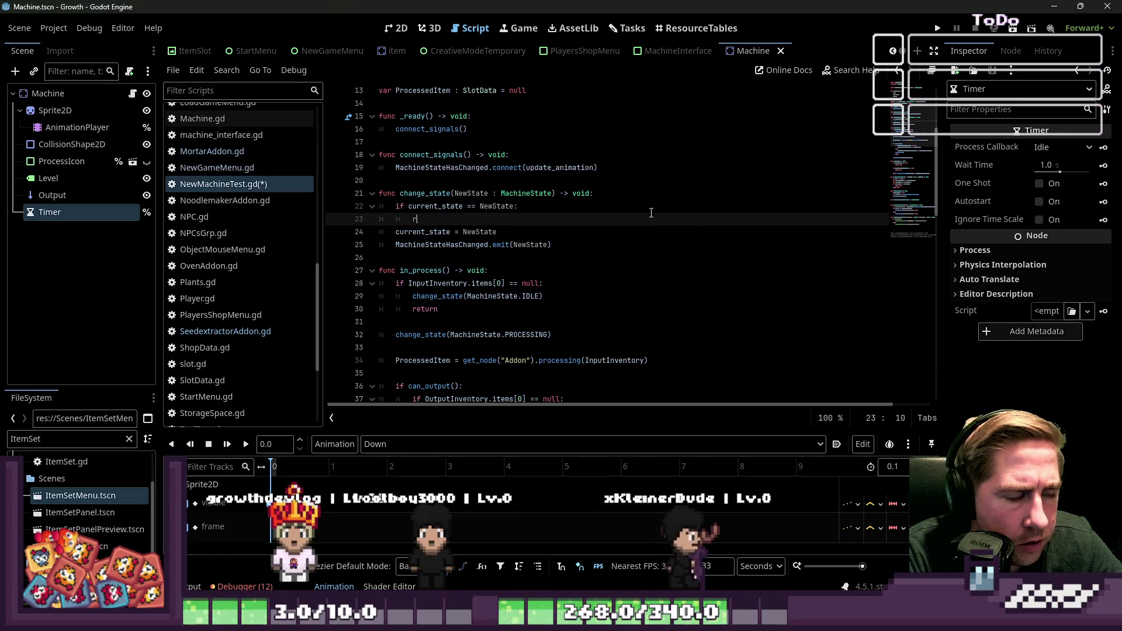
text(eturn)
key(ctrl+a)
click(651, 193)
scroll(751, 218, up, 4)
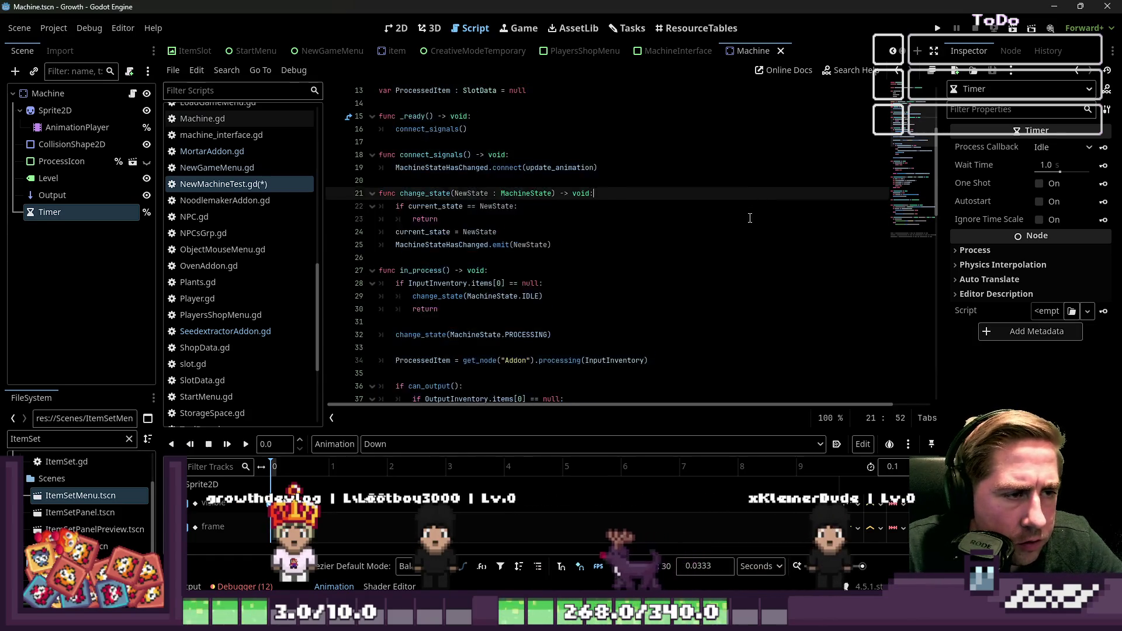
key(ctrl+s)
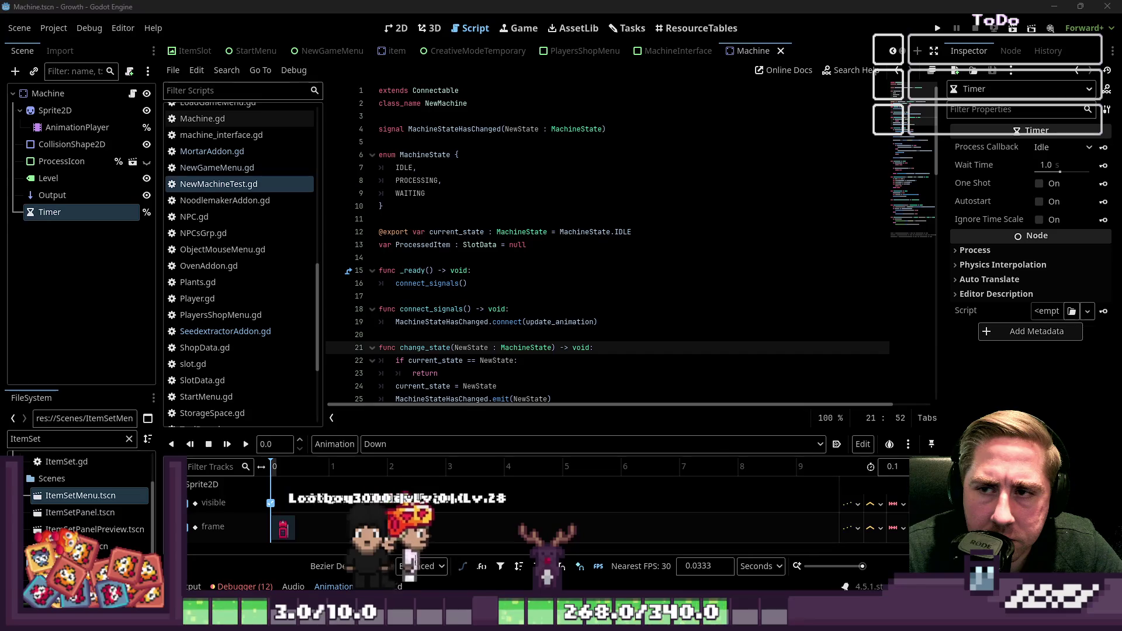
Locate the ProcessedItem assignment line inside in_process
click(586, 225)
scroll(587, 225, down, 7)
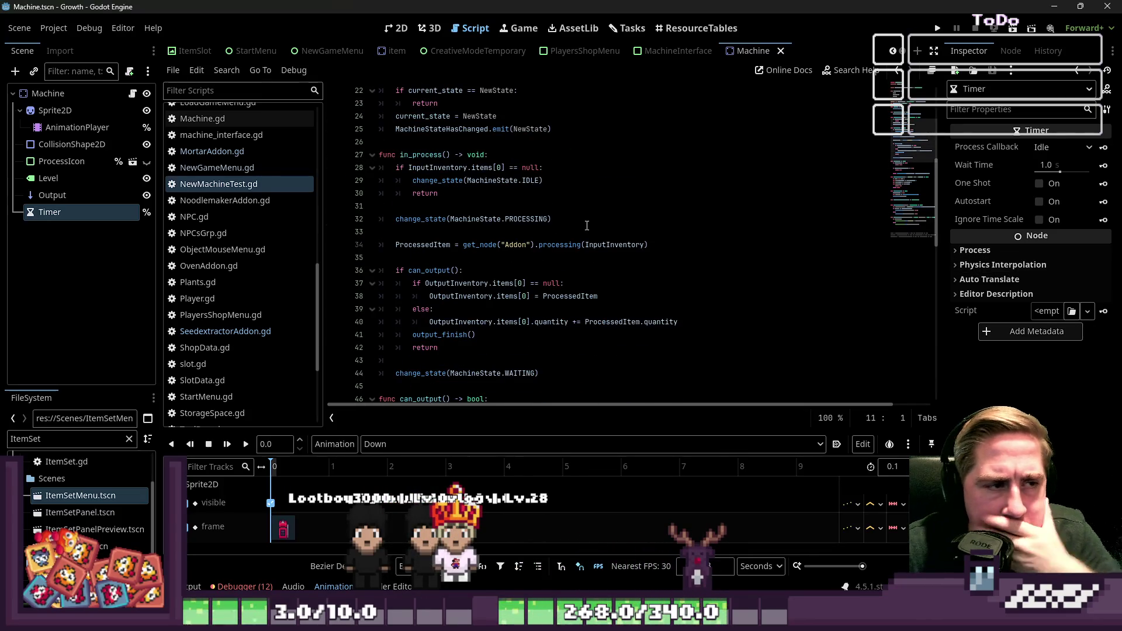
double_click(422, 153)
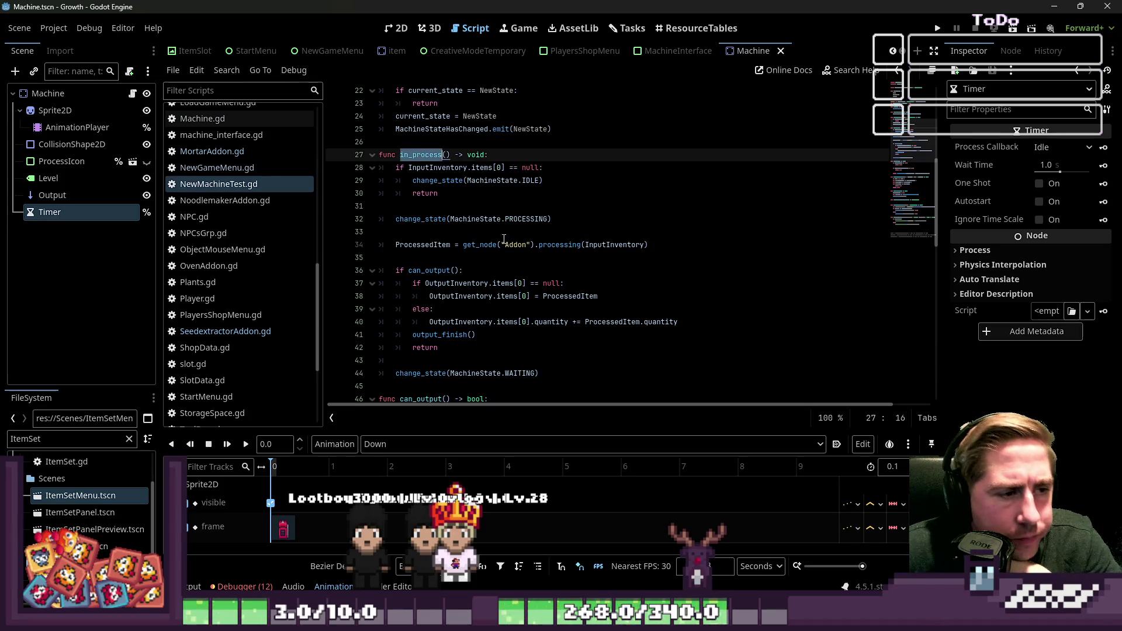
click(438, 258)
click(435, 249)
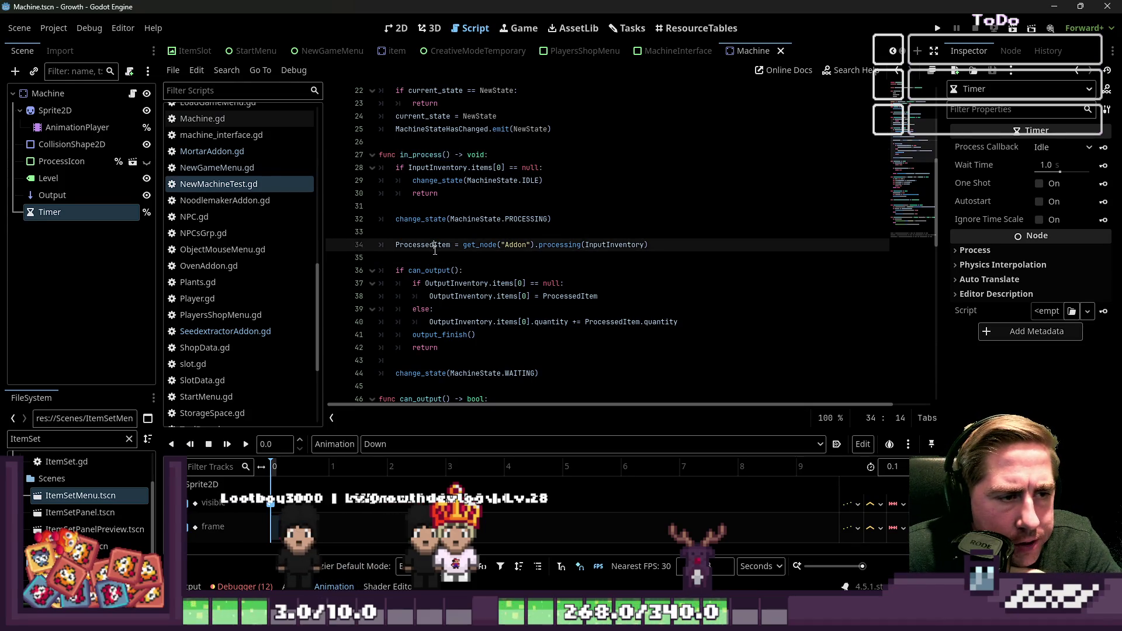
click(485, 233)
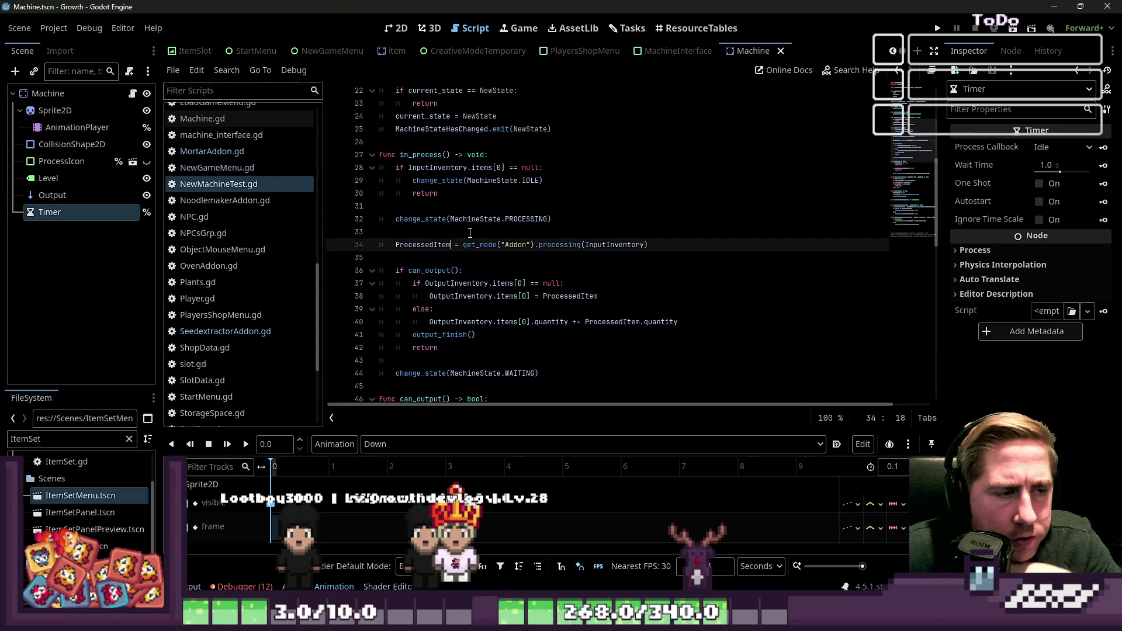
Insert 'if ProcessedItem != null:' with change_state(MachineState.WAITING) above the ProcessedItem assignment
key(Return)
text(if P)
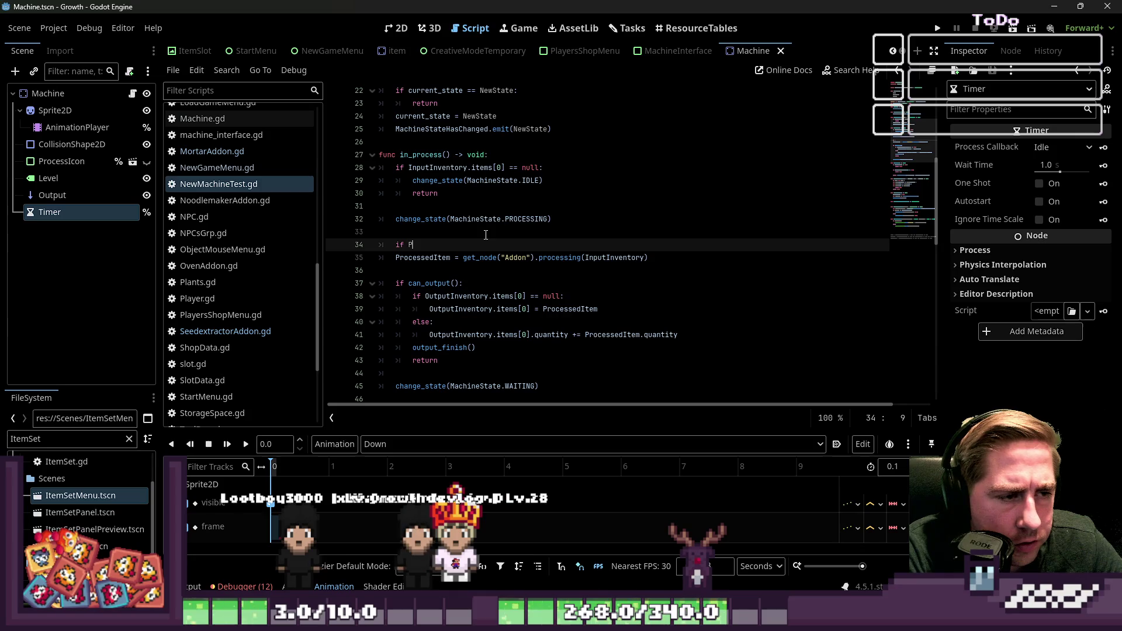
text(rocessedItem != )
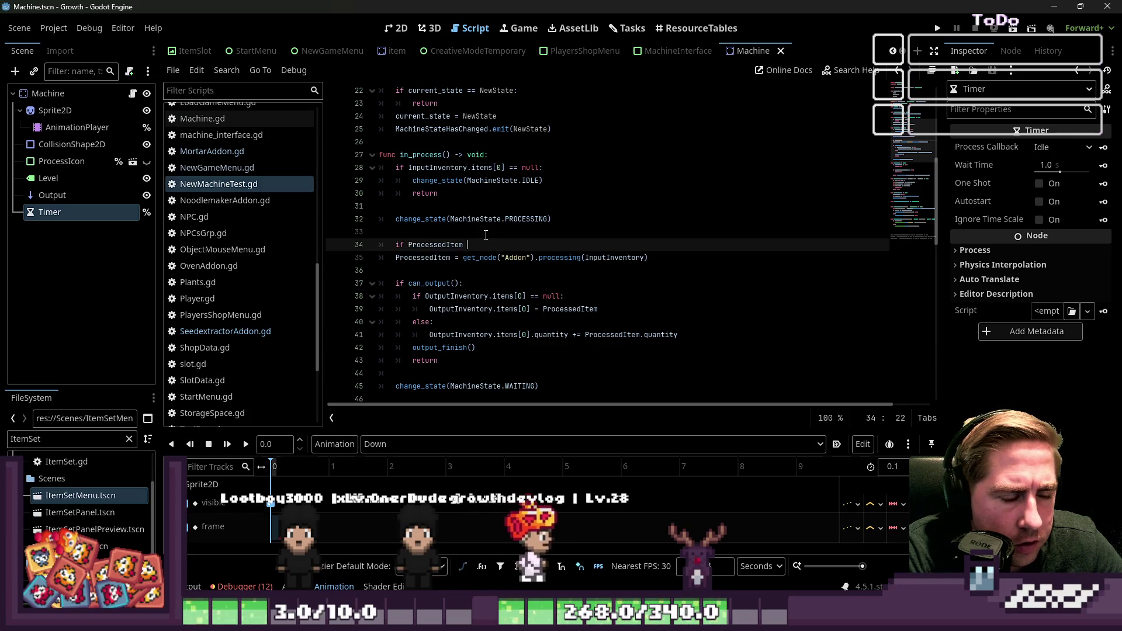
text(nu)
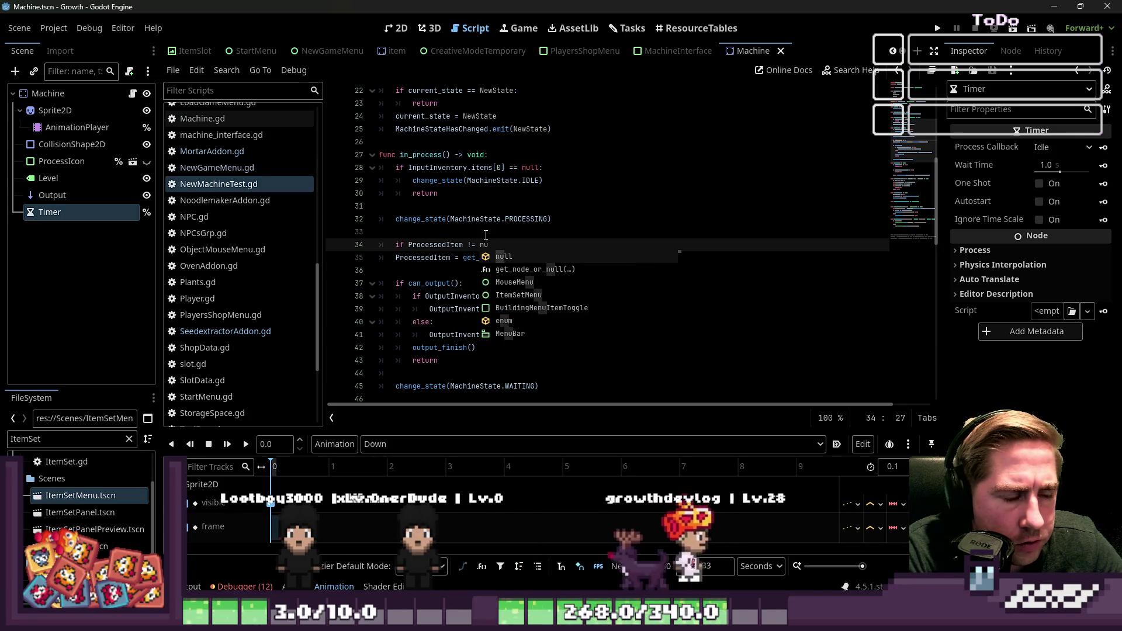
text(ll:)
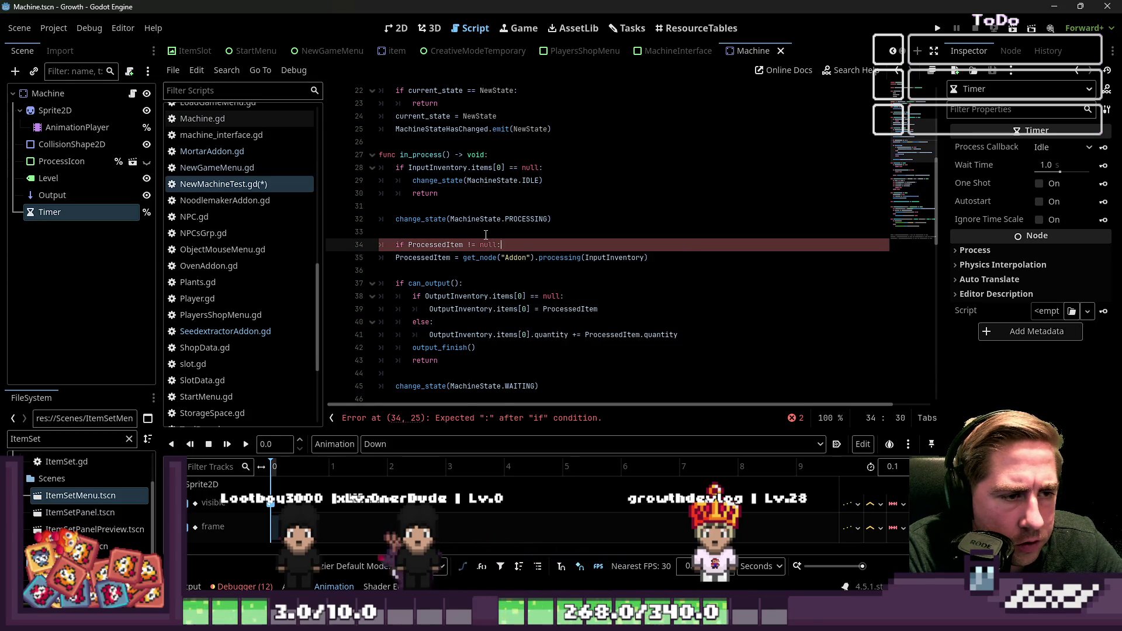
key(Return)
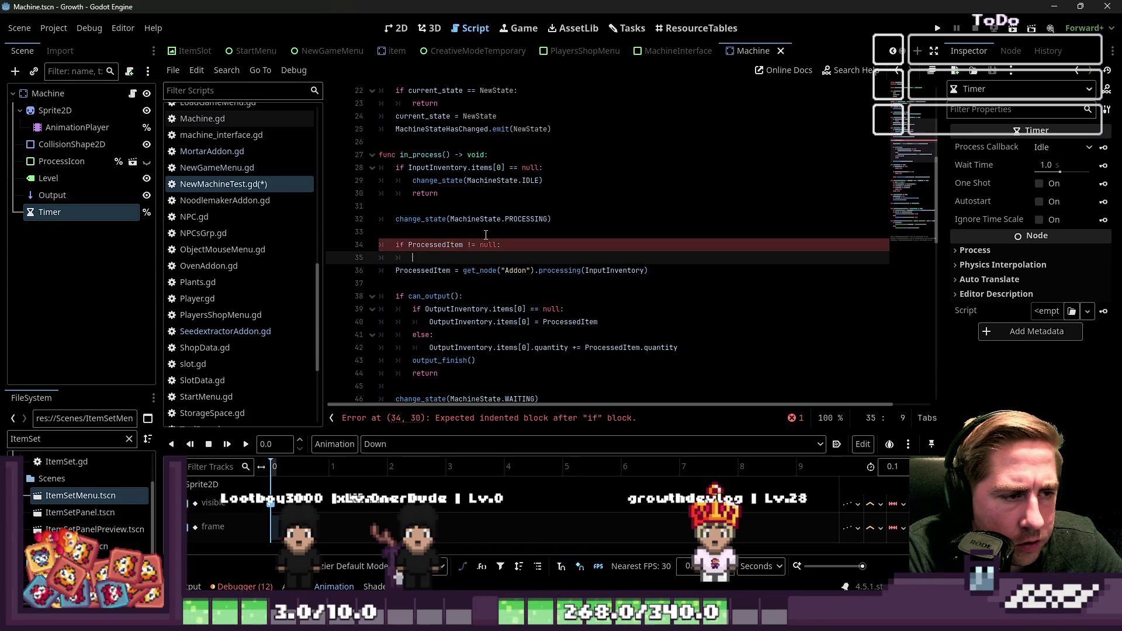
text(change_state()
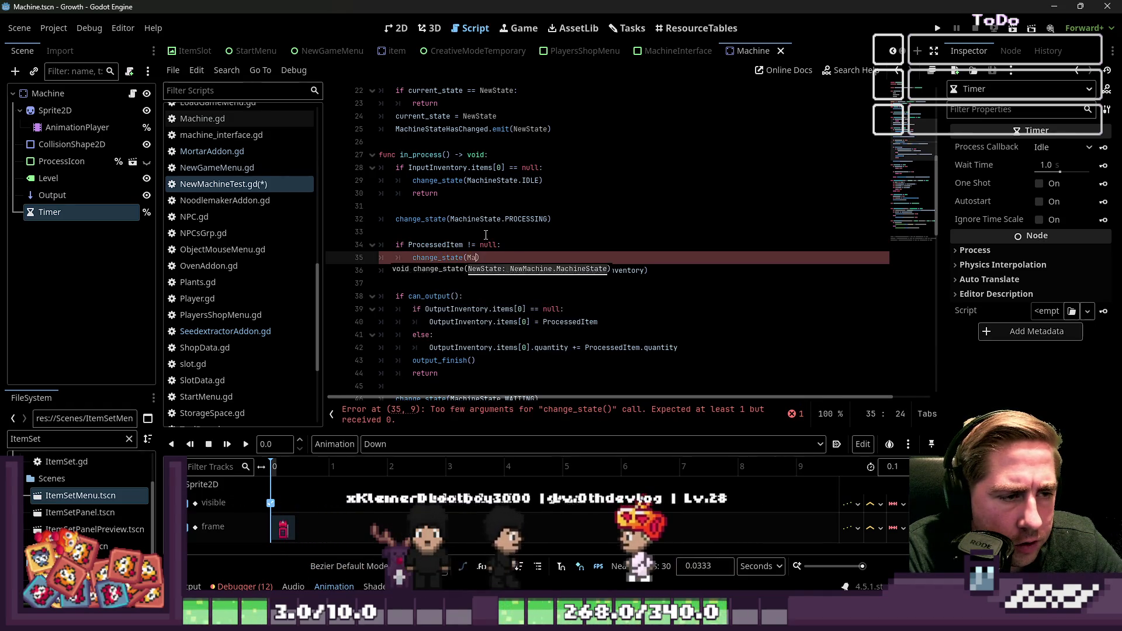
text(MachineState.WAITI)
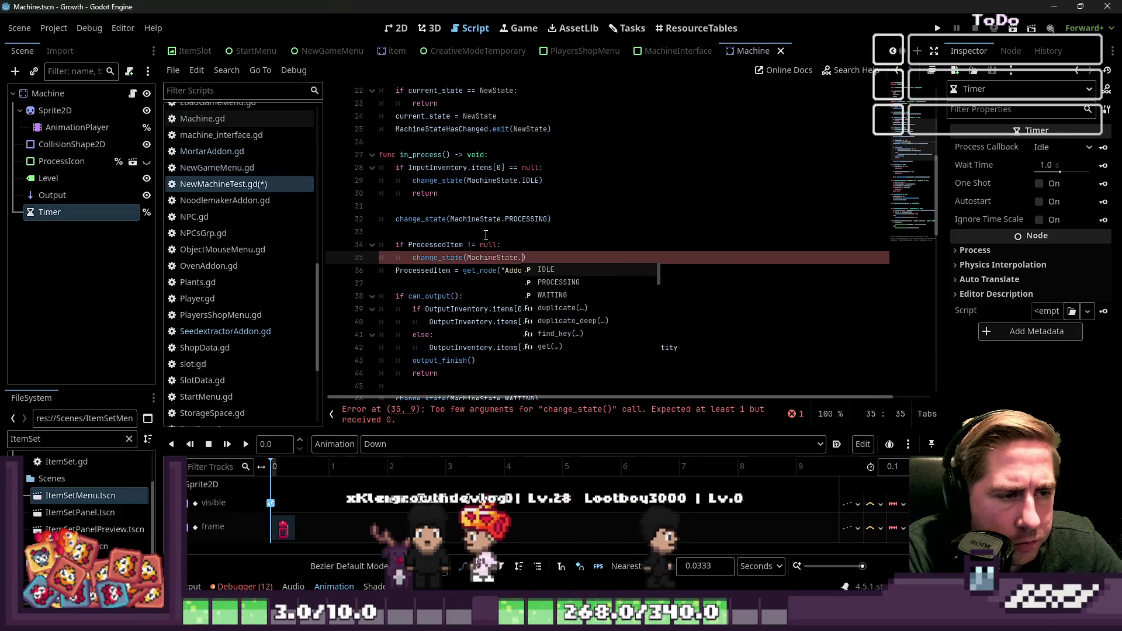
key(Return)
key(End)
key(Return)
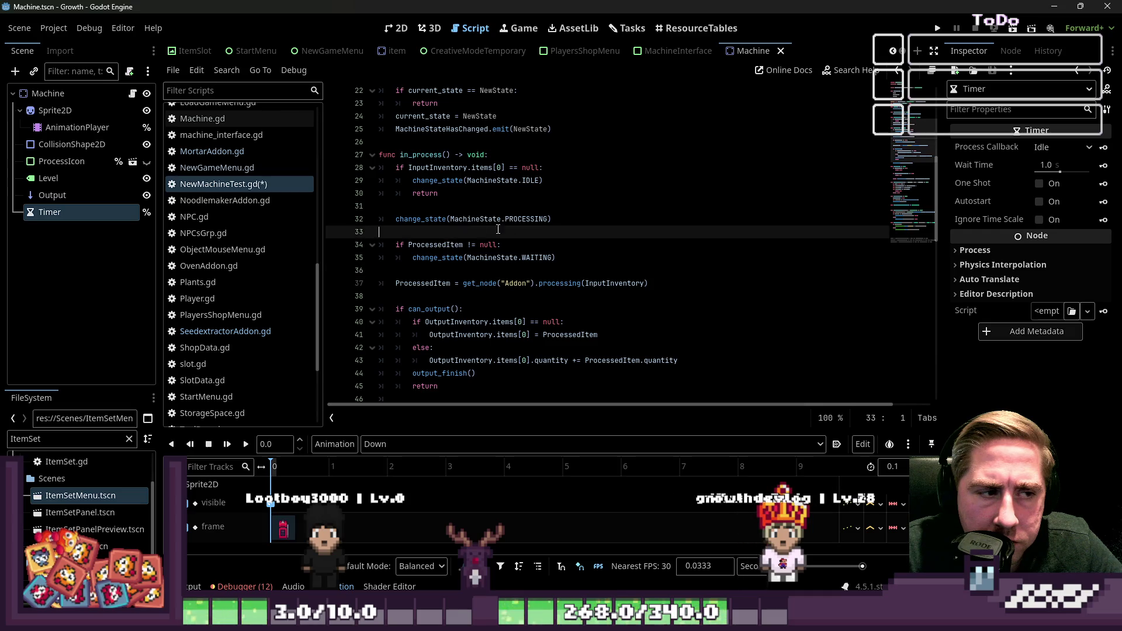
click(549, 219)
drag(549, 218, 396, 222)
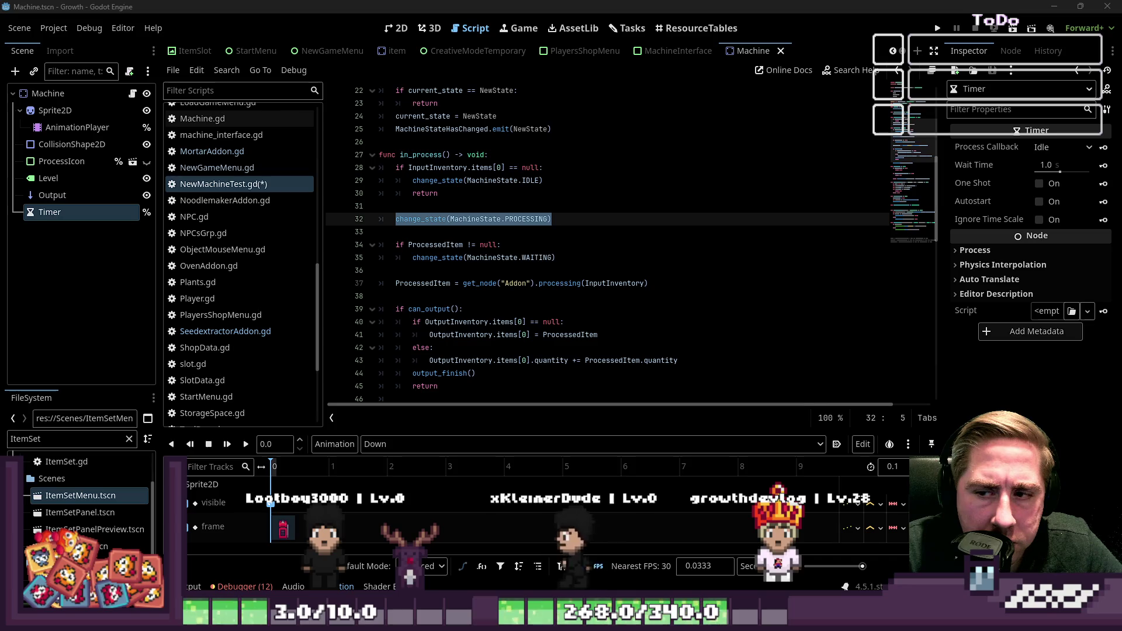
scroll(461, 256, down, 1)
Add 'else:' above the final change_state(MachineState.WAITING) and indent that call under it
scroll(460, 256, down, 2)
scroll(460, 256, up, 1)
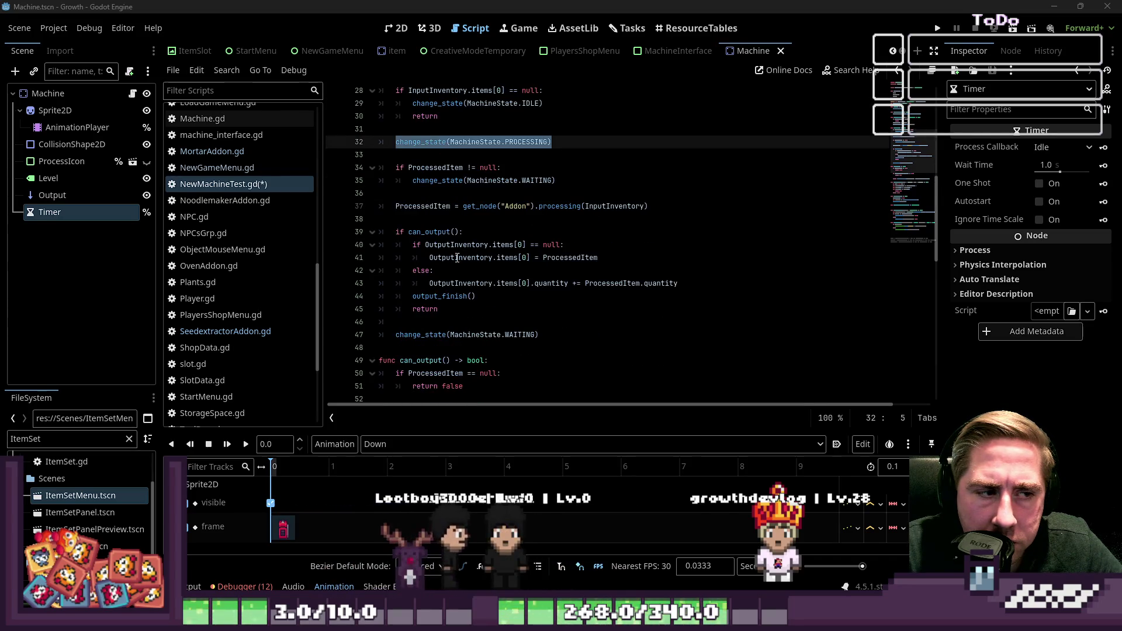
click(439, 319)
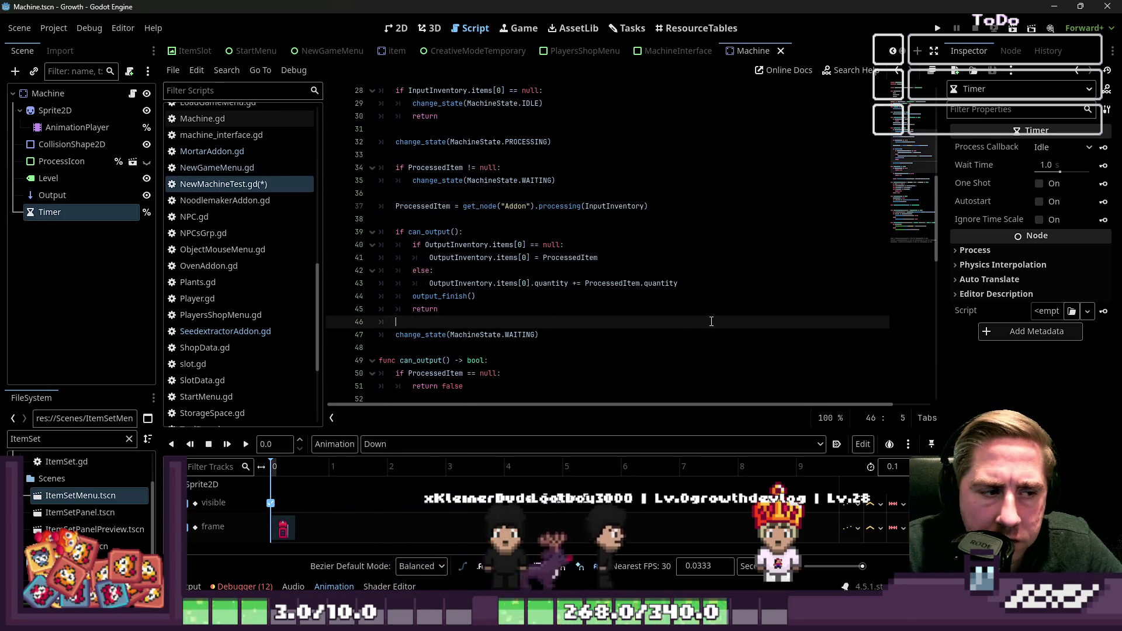
text(else:)
key(Down)
key(Home)
key(Tab)
key(Up)
key(Home)
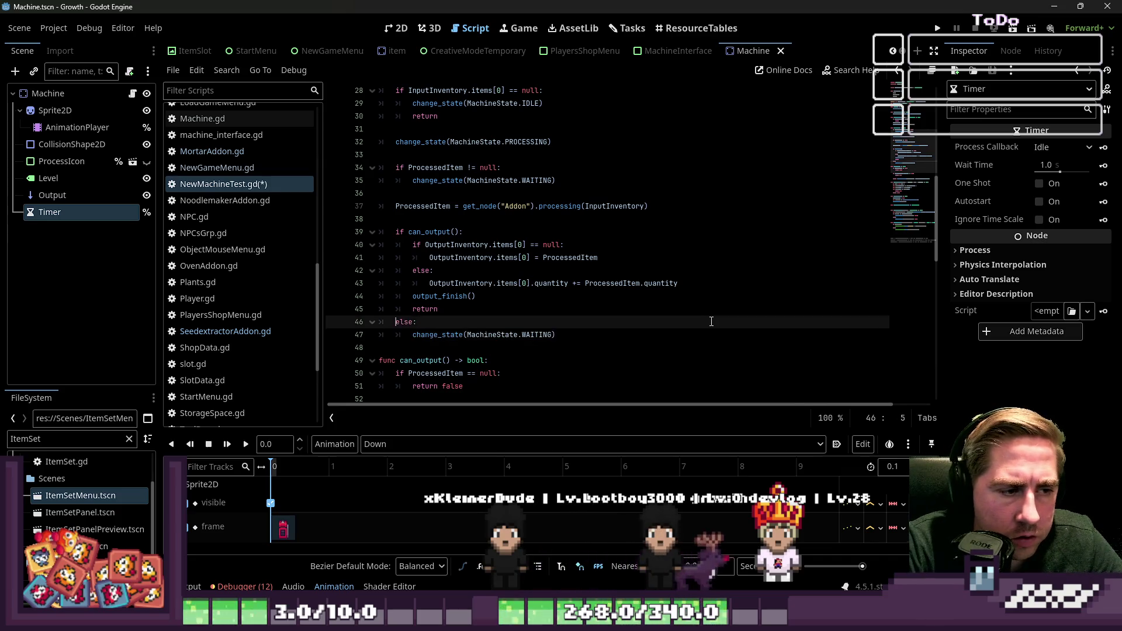
Insert an indented blank line above the can_output check in in_process
click(488, 233)
scroll(488, 255, up, 1)
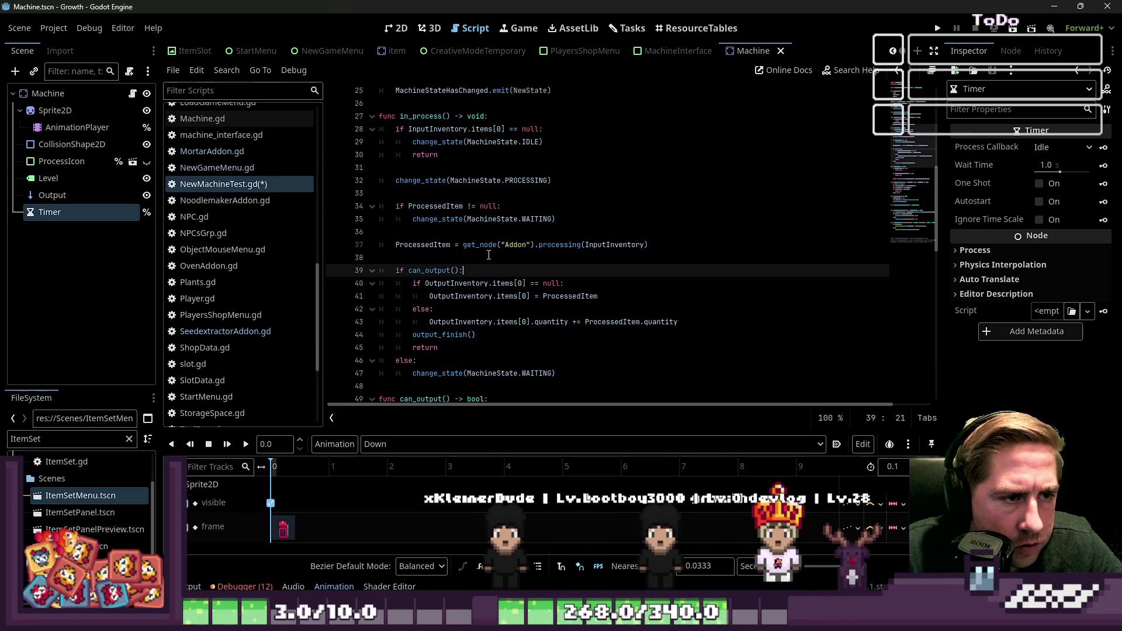
click(424, 270)
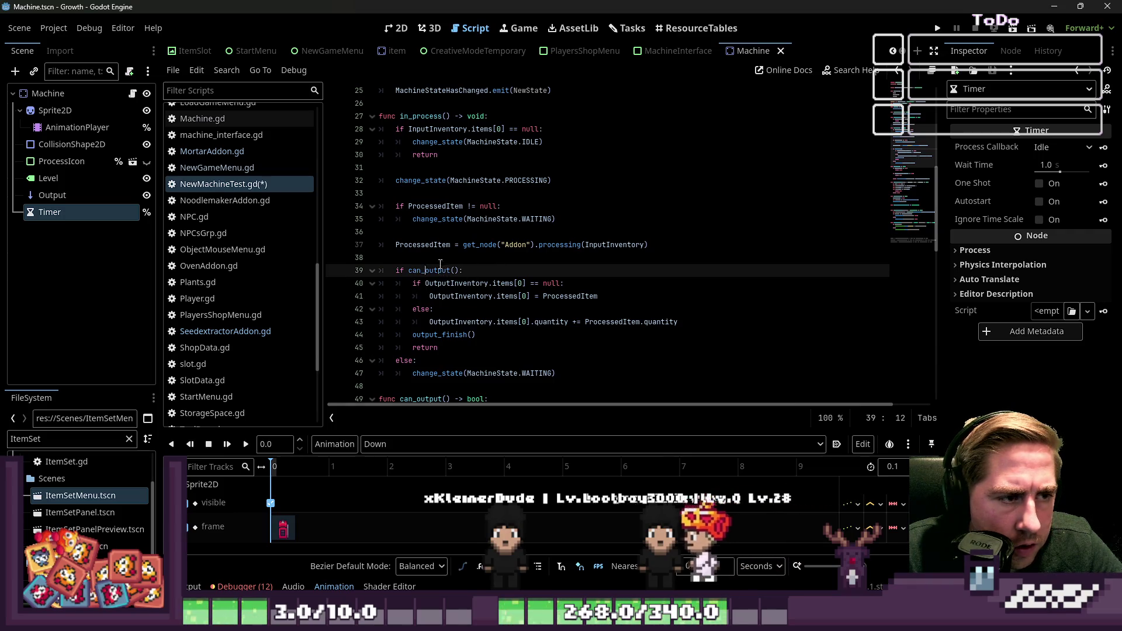
scroll(430, 242, up, 1)
click(460, 309)
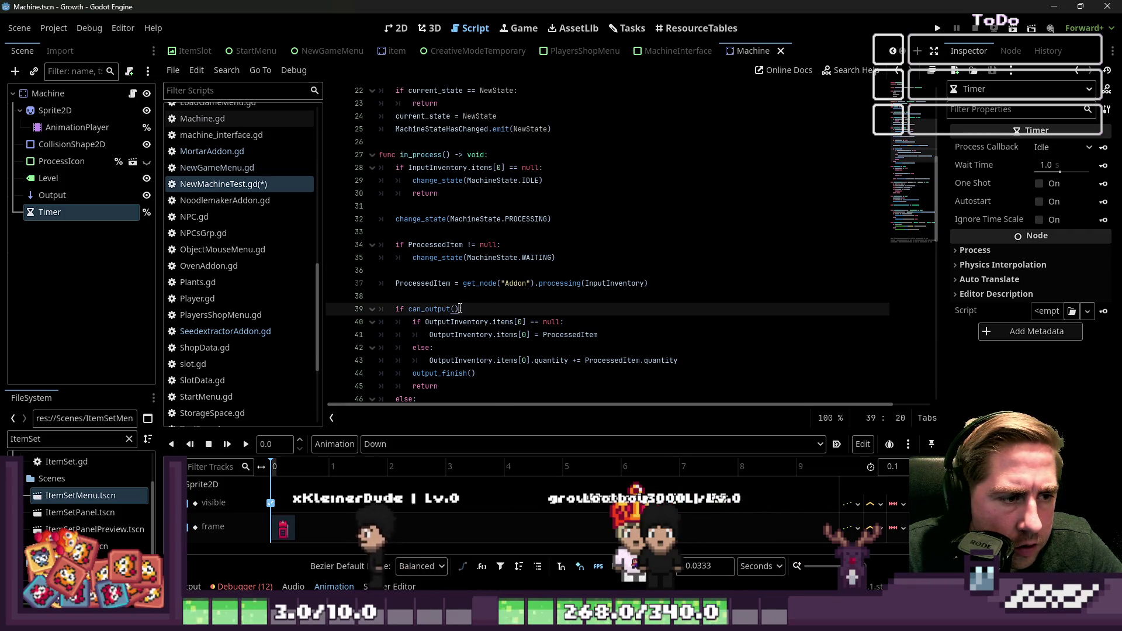
scroll(506, 327, down, 1)
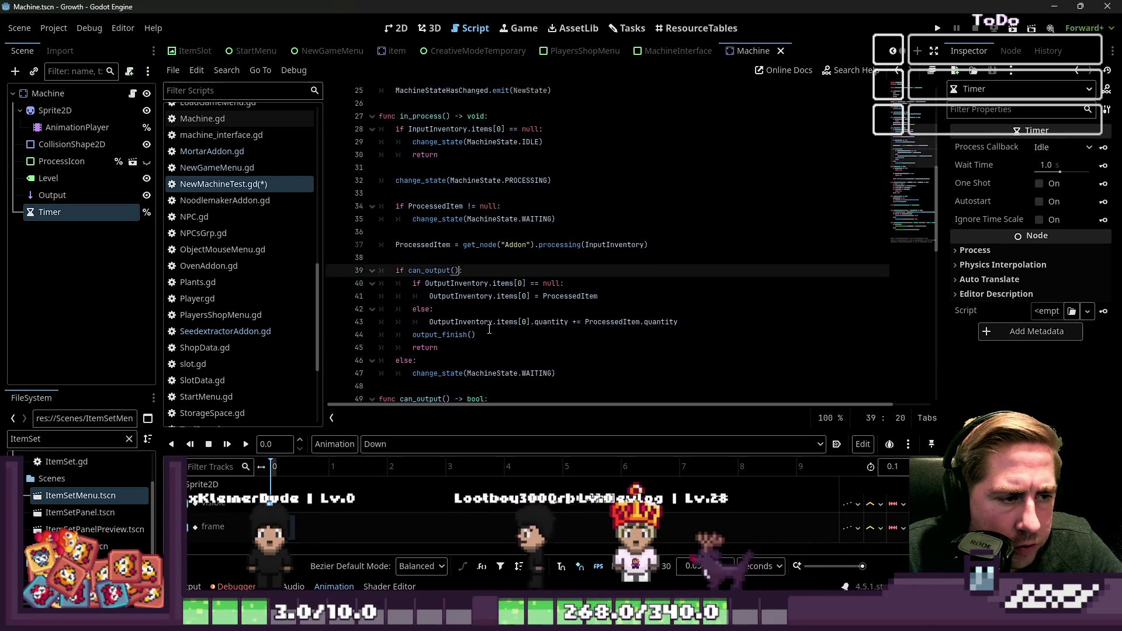
mouse_move(502, 326)
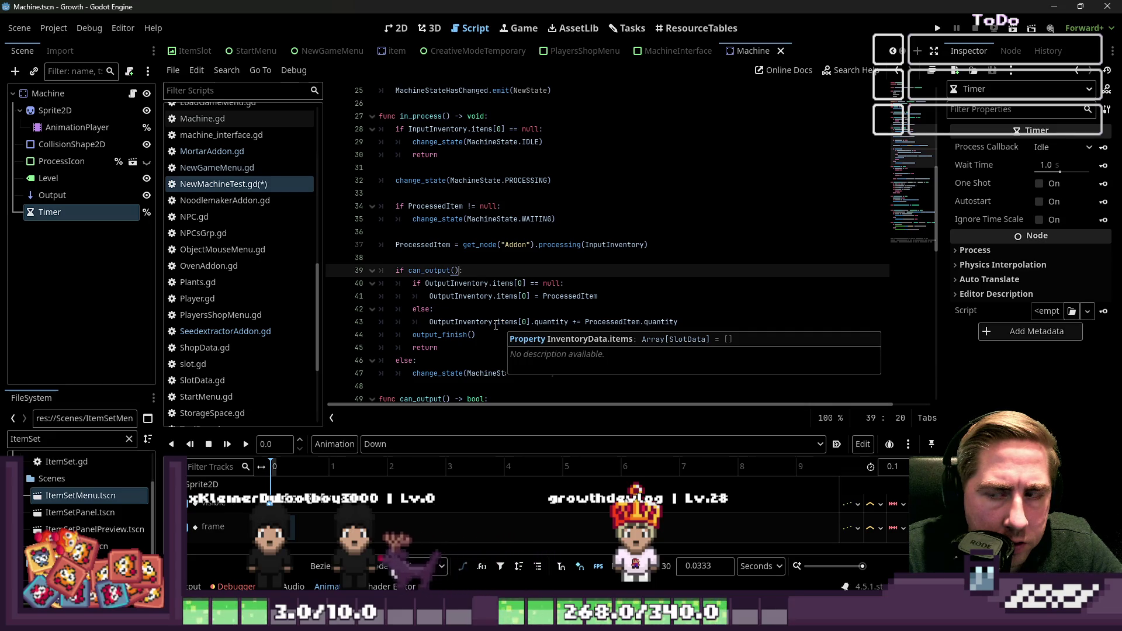
click(440, 261)
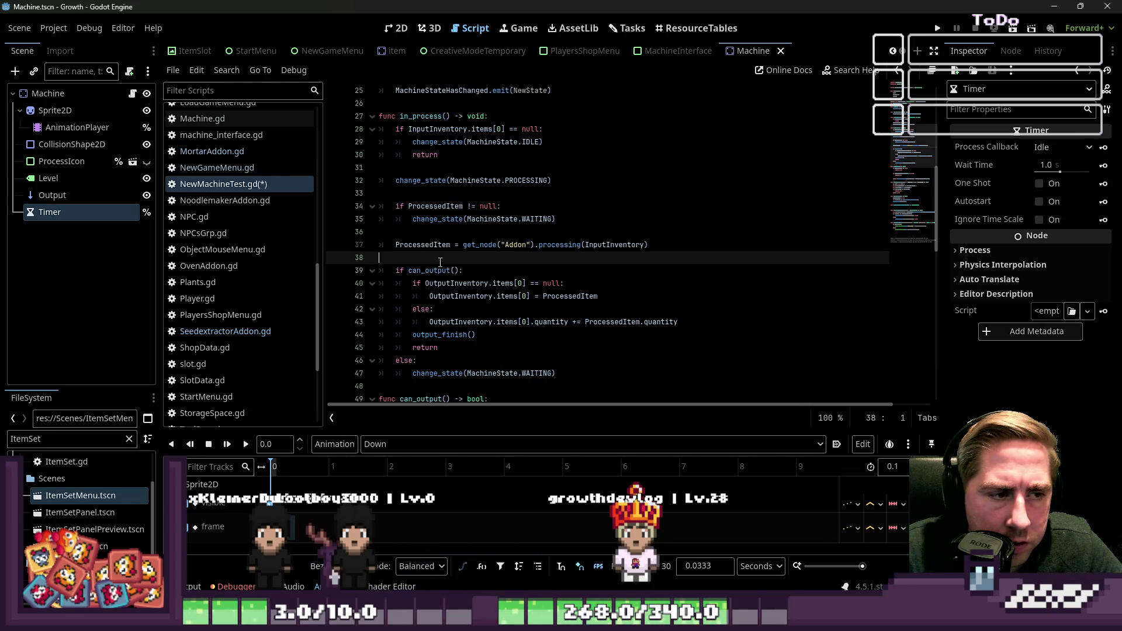
mouse_move(660, 317)
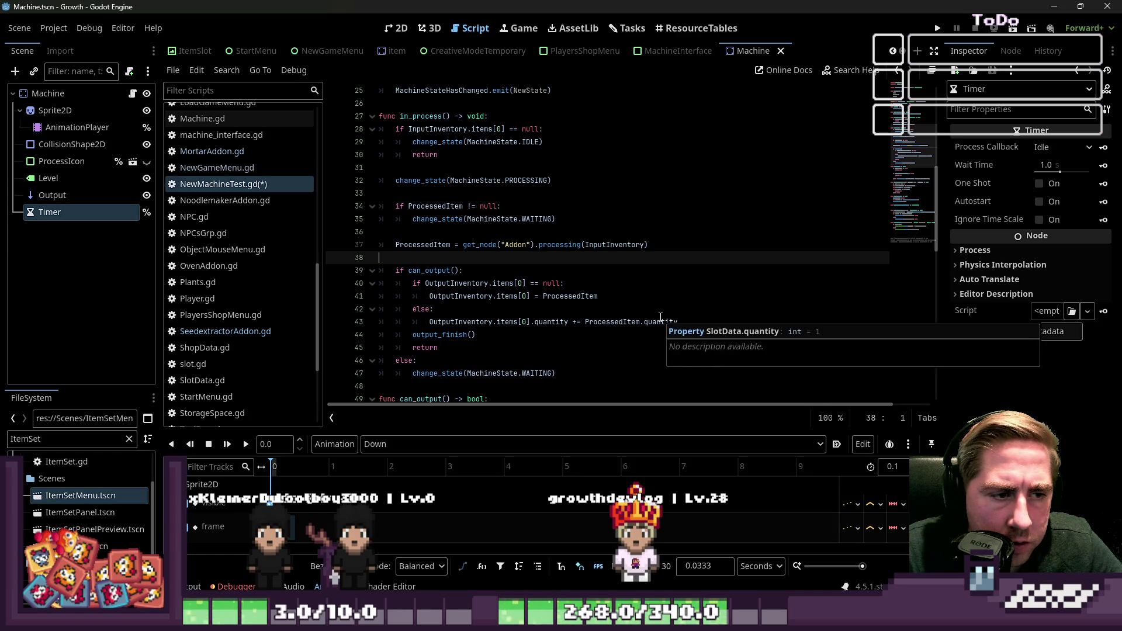
key(Return)
key(Tab)
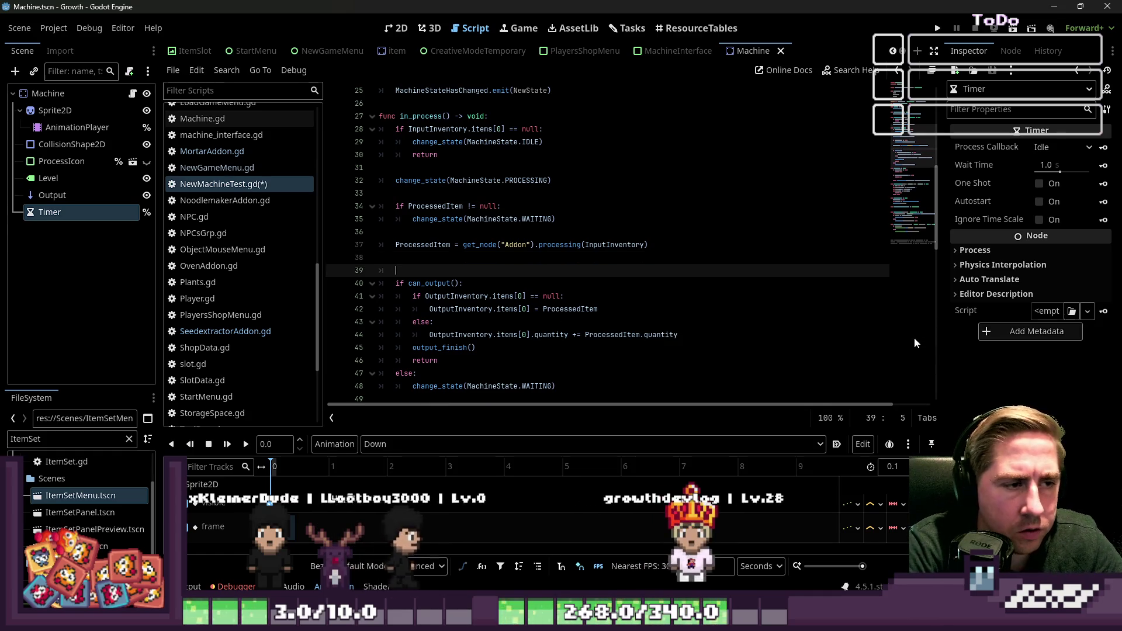
Add 'if ProcessedItem != null:' above the can_output check and indent the can_output block beneath it
key(Up)
key(Up)
key(Up)
key(ctrl+shift+Right)
key(ctrl+shift+Right)
key(ctrl+shift+Right)
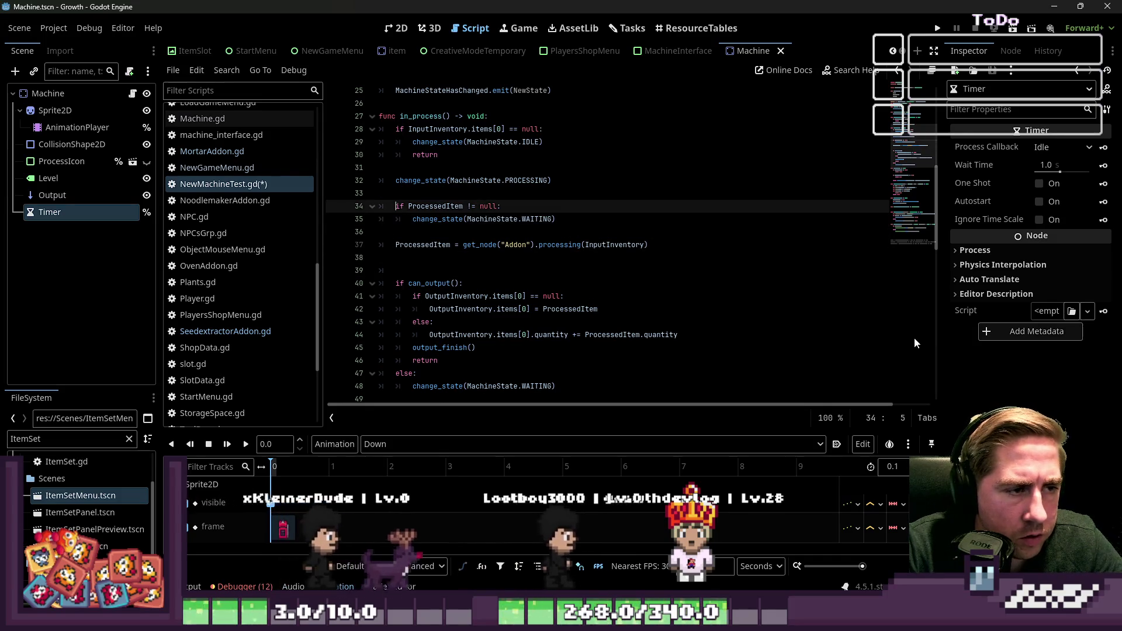
key(ctrl+c)
key(Down)
key(Down)
key(Down)
key(ctrl+v)
text(:)
key(Down)
key(Home)
key(shift+Down)
key(shift+Down)
key(shift+Down)
key(Tab)
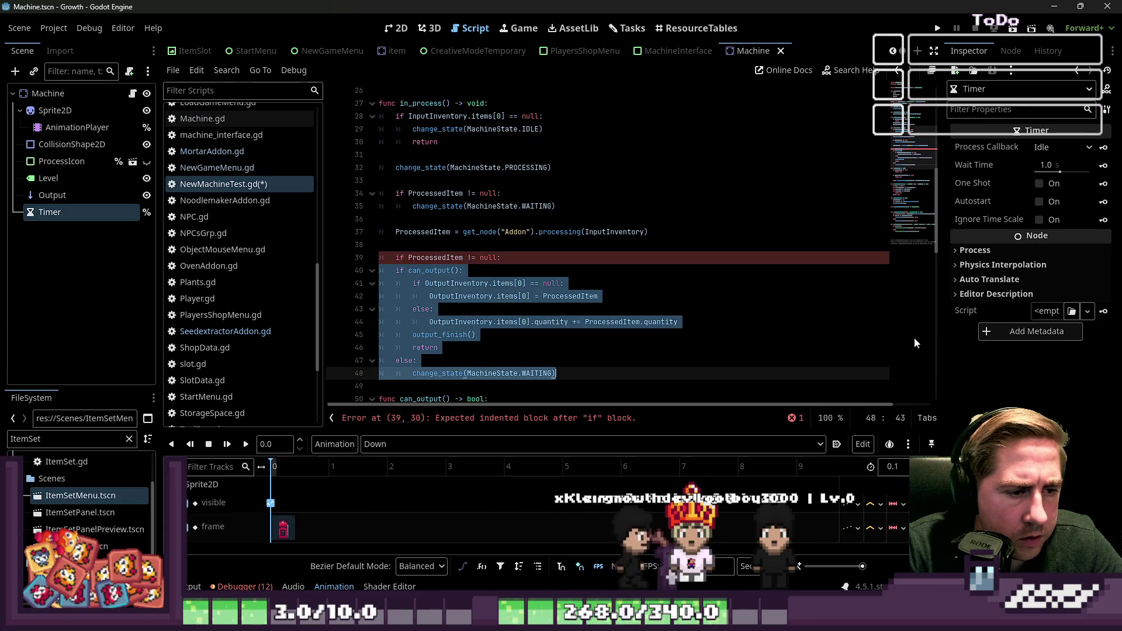
key(Up)
key(Up)
key(Up)
key(End)
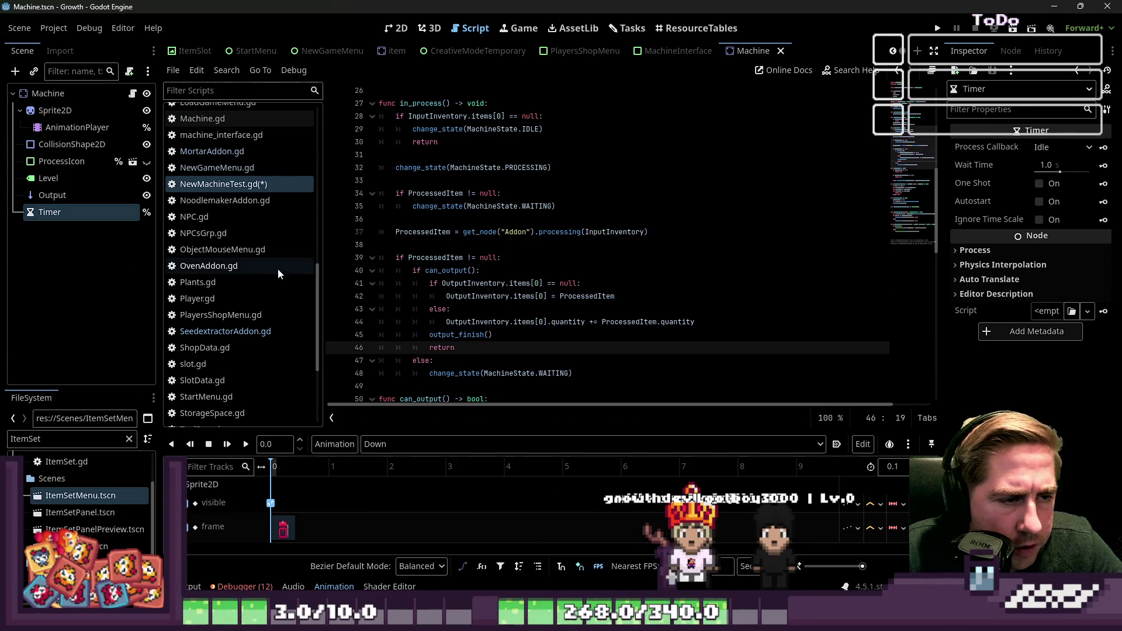
Delete the earlier ProcessedItem null check and its WAITING state change
double_click(433, 262)
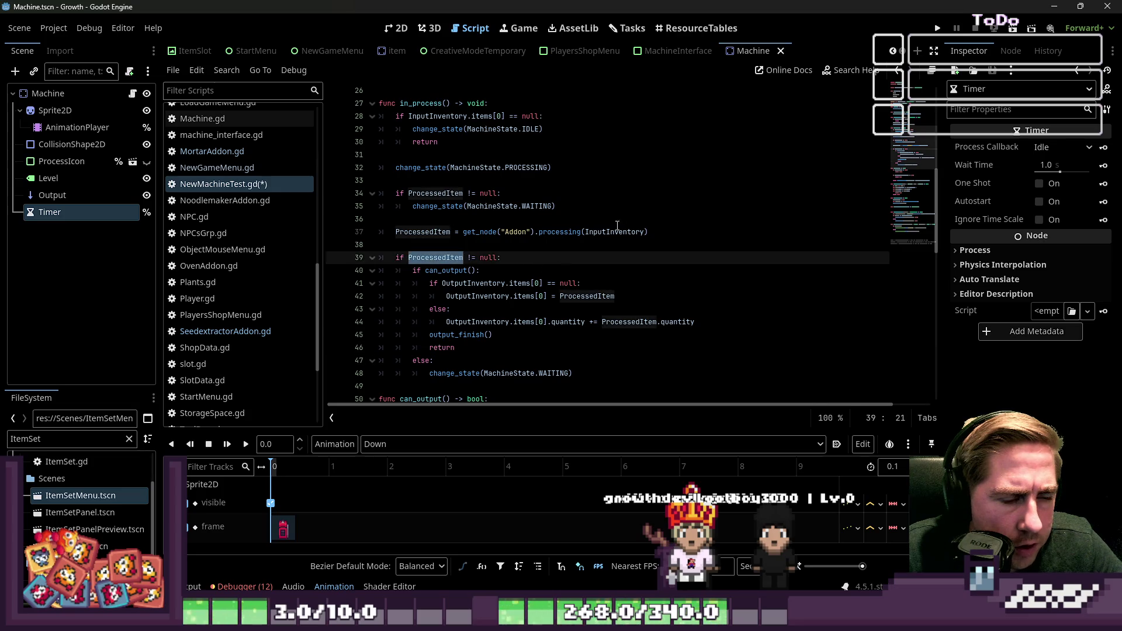
click(456, 297)
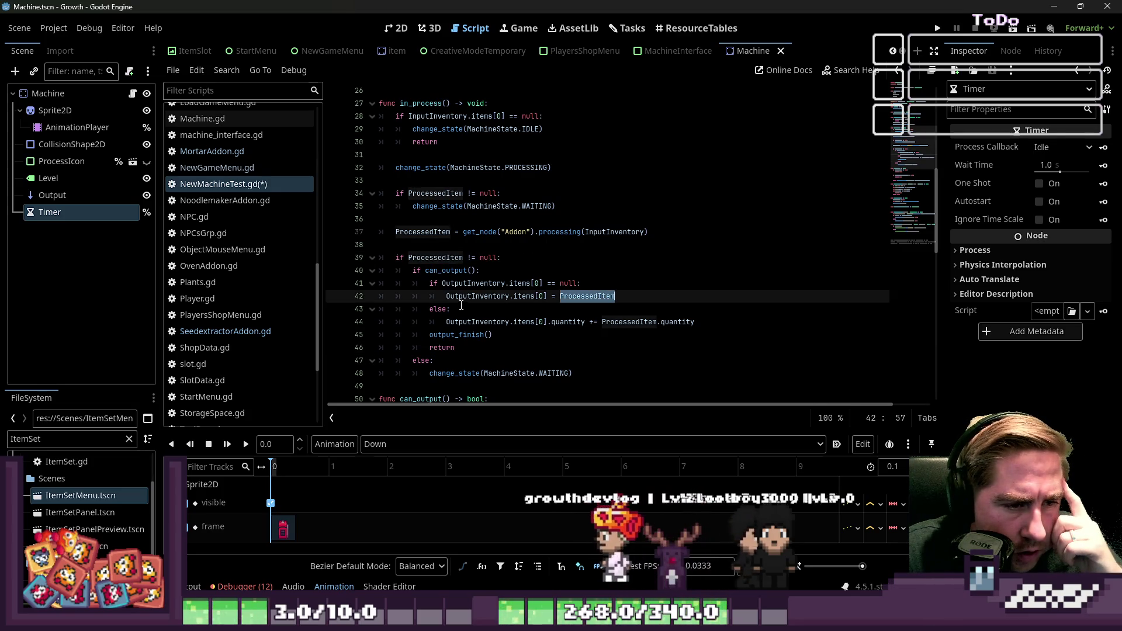
key(shift+End)
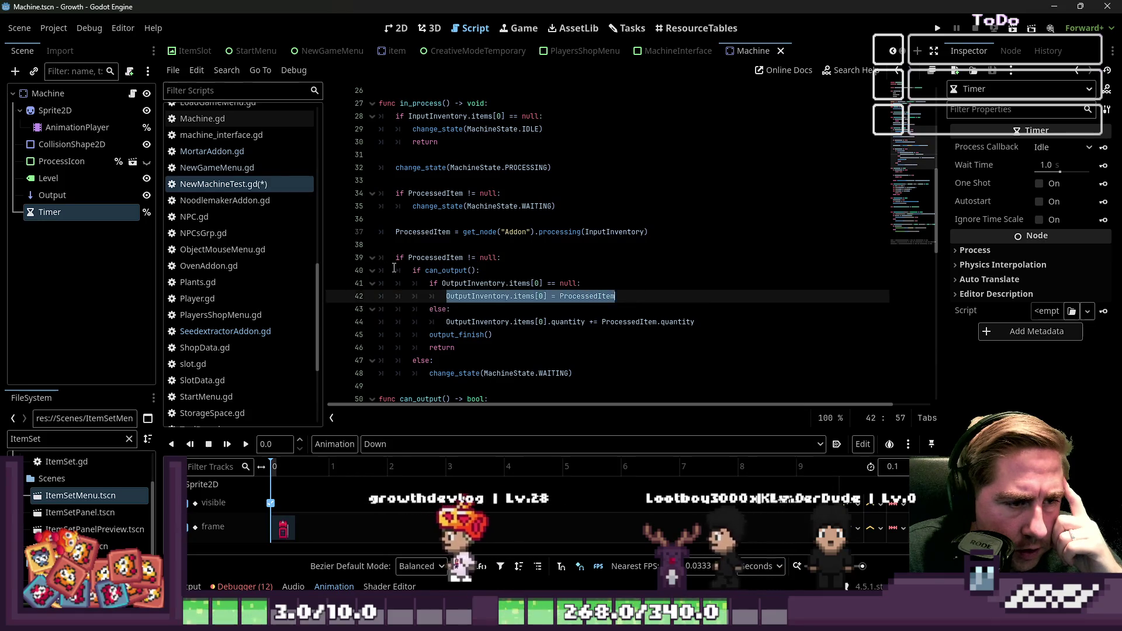
key(ctrl+z)
scroll(564, 297, down, 2)
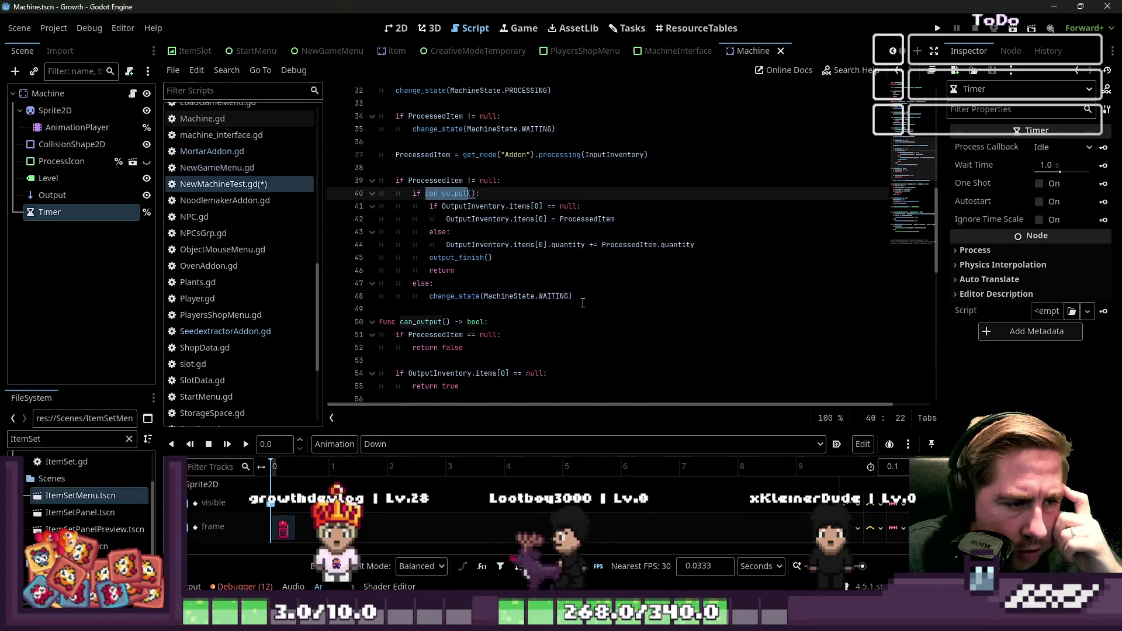
scroll(555, 296, up, 1)
scroll(561, 263, up, 1)
mouse_move(559, 207)
mouse_down()
mouse_move(419, 197)
mouse_move(411, 207)
mouse_up()
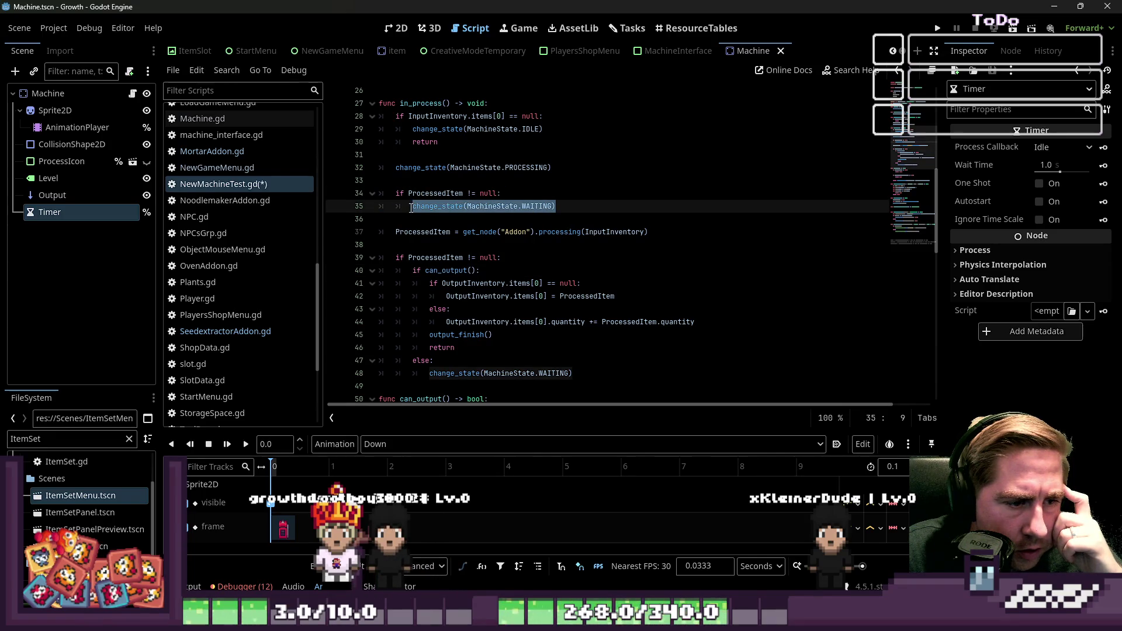
drag(572, 210, 397, 180)
key(BackSpace)
key(BackSpace)
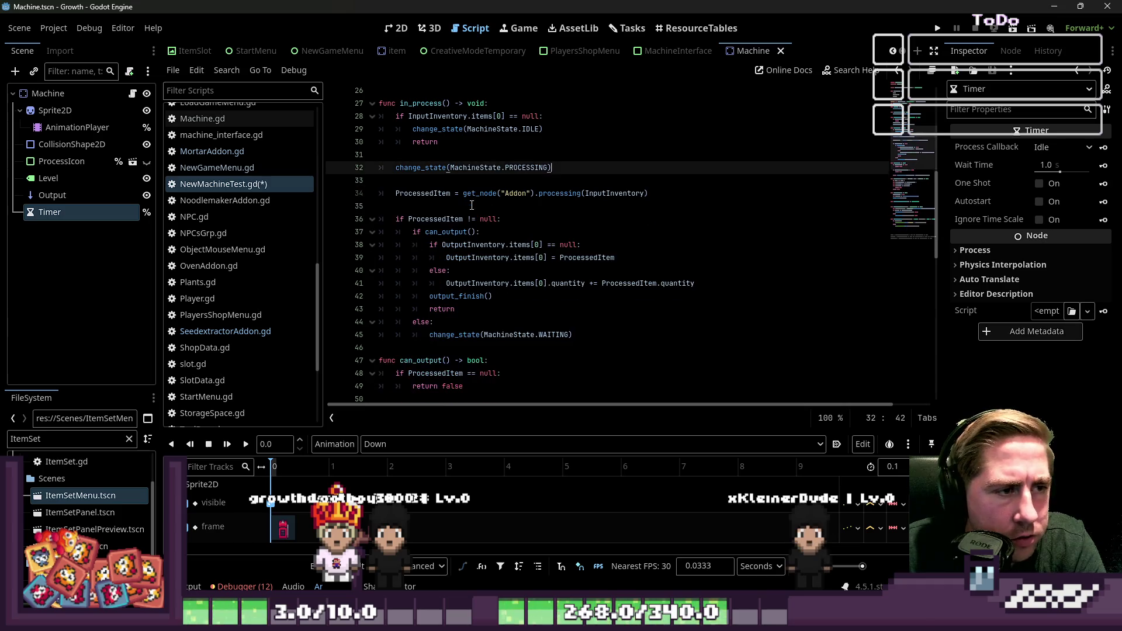
Remove the ProcessedItem assignment line and open blank lines below the if/else block
click(438, 193)
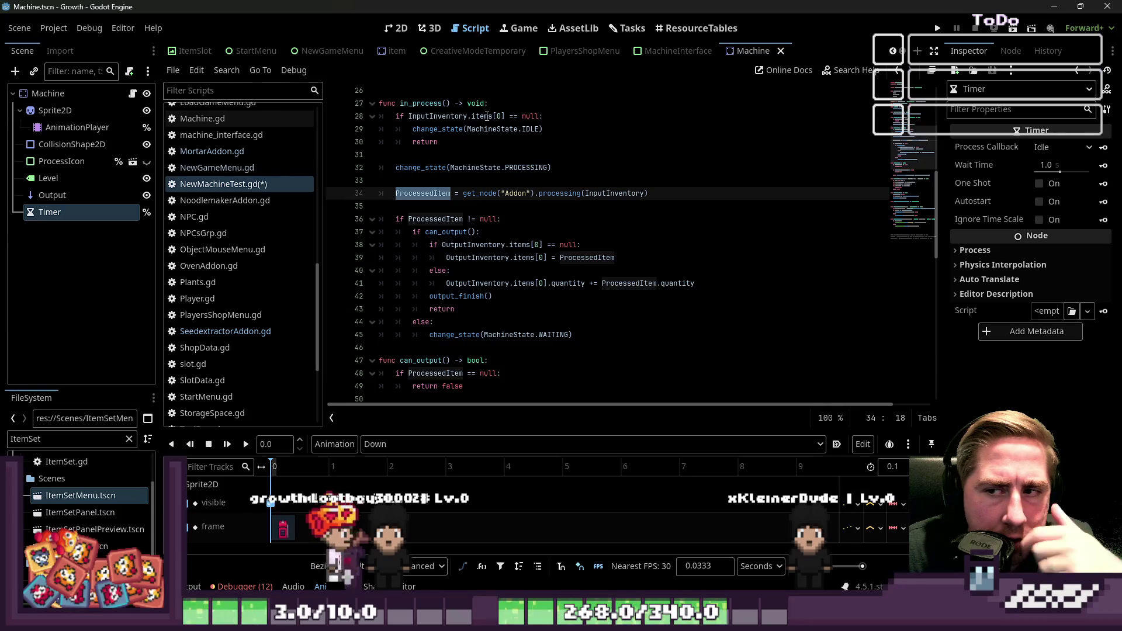
mouse_move(487, 115)
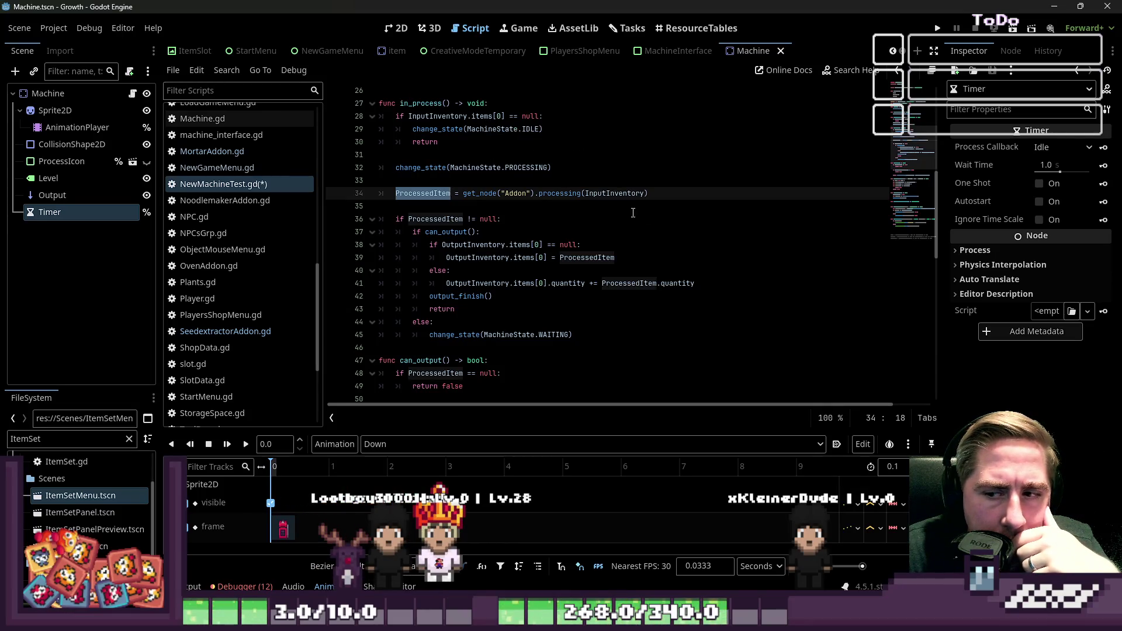
key(shift+Home)
key(BackSpace)
key(BackSpace)
key(BackSpace)
key(Down)
key(Down)
key(Down)
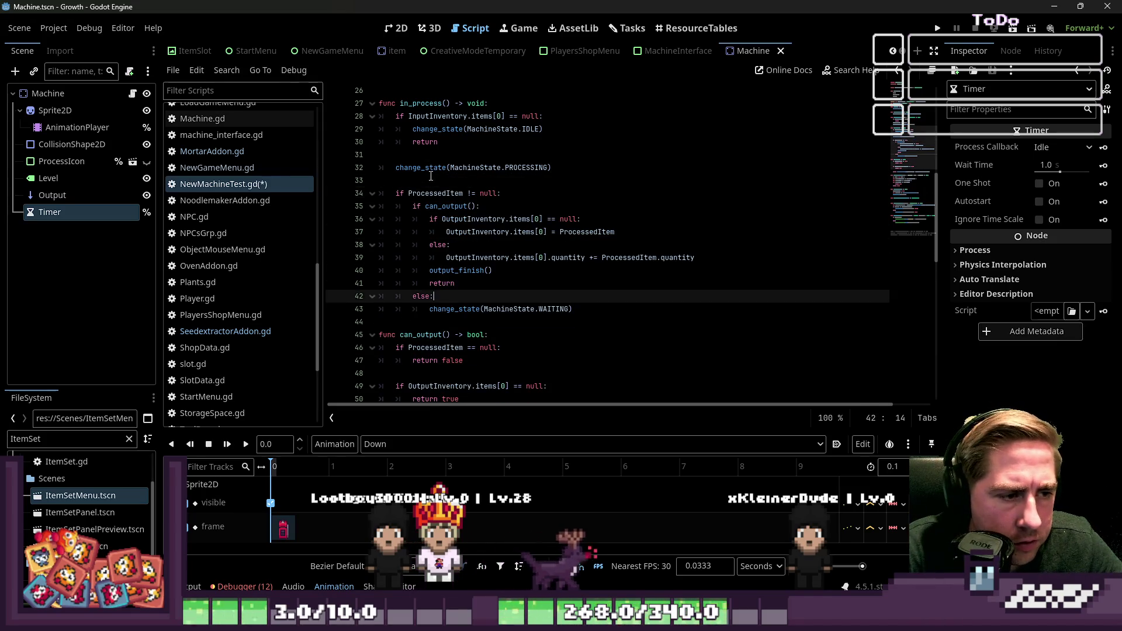
key(Return)
key(Return)
key(Return)
key(Up)
key(Up)
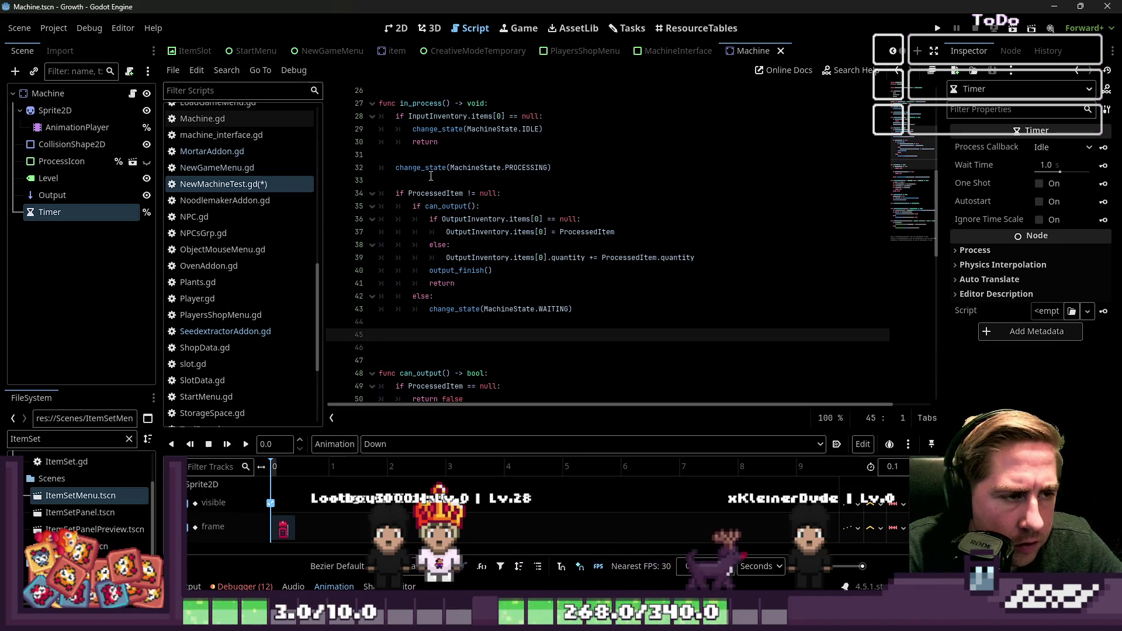
key(Return)
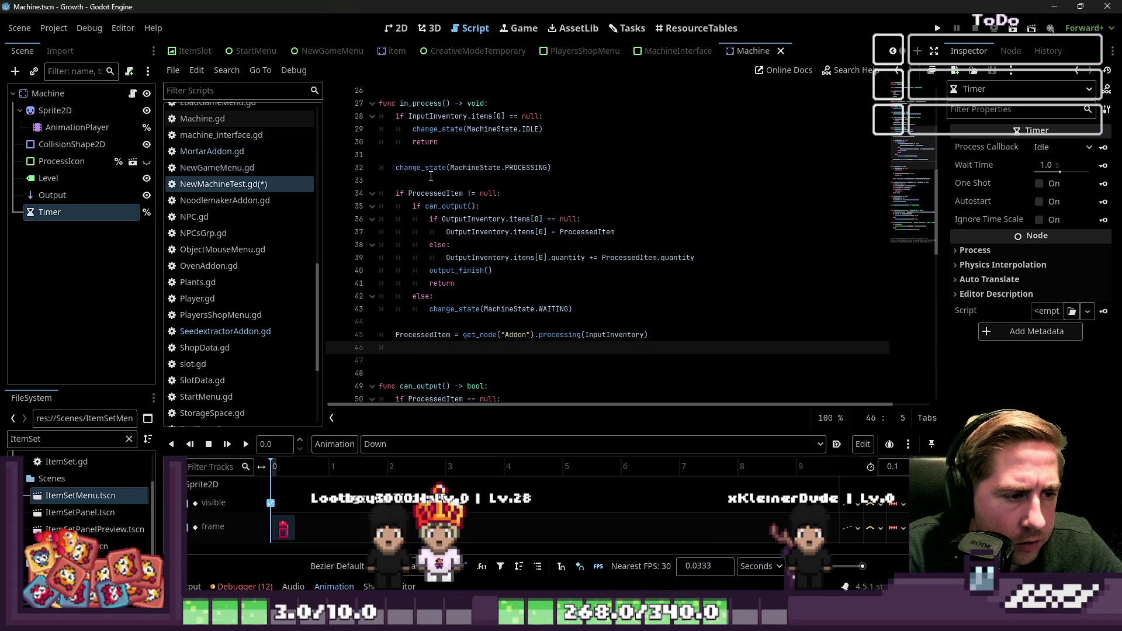
Add a return beneath the change_state(MachineState.WAITING) call
key(Up)
key(Up)
key(Up)
key(Down)
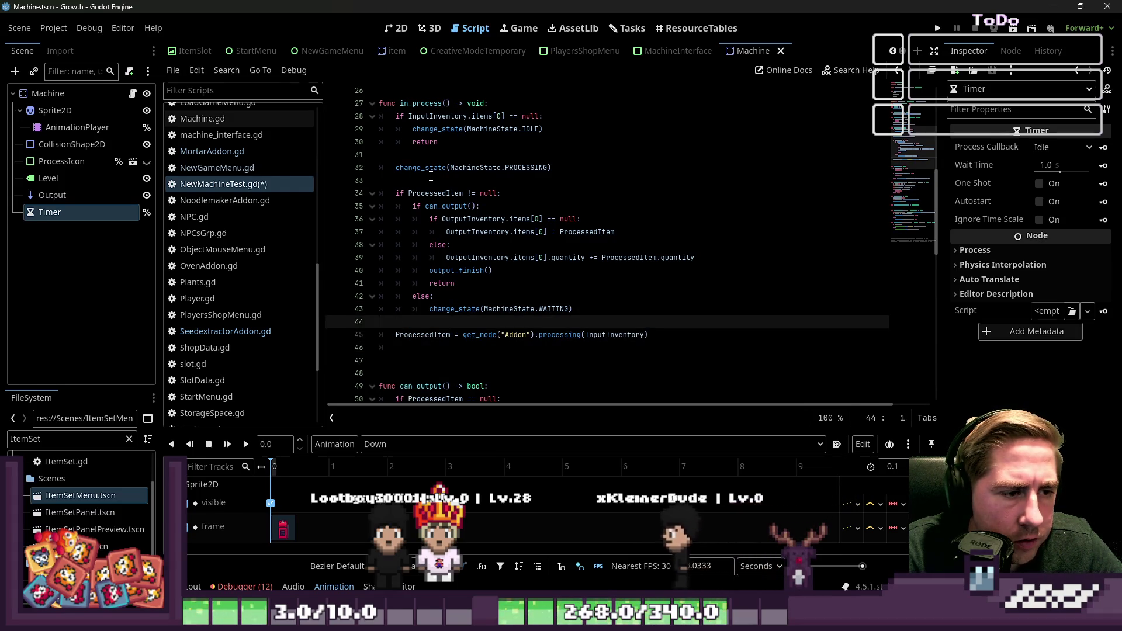
key(Up)
key(End)
key(Return)
text(return)
key(Home)
key(Left)
key(Left)
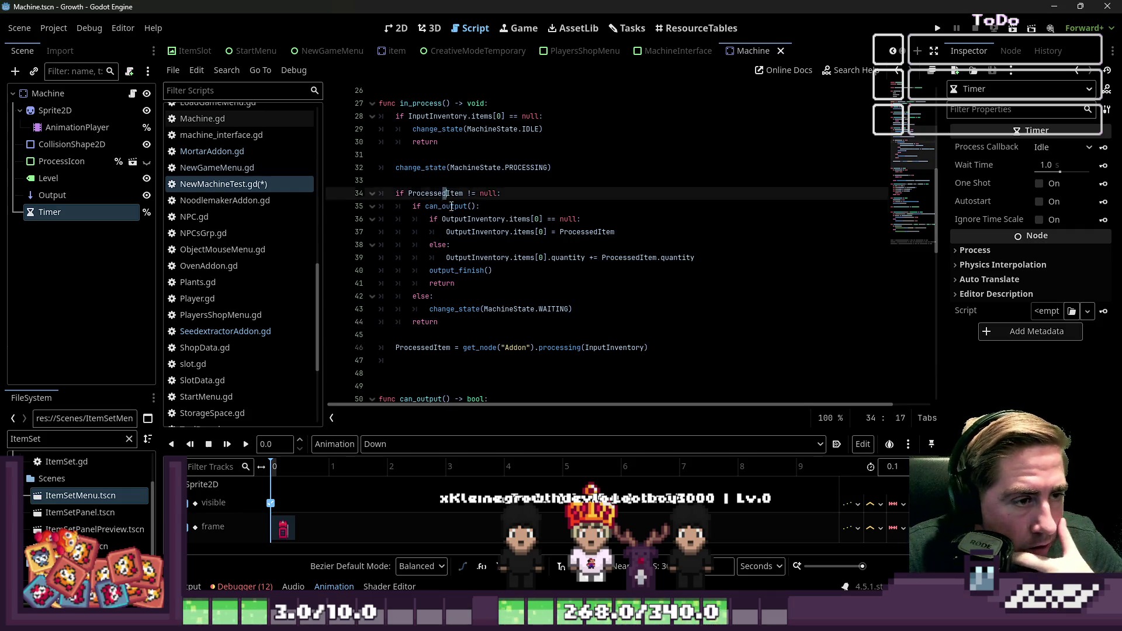
scroll(467, 292, down, 1)
click(473, 326)
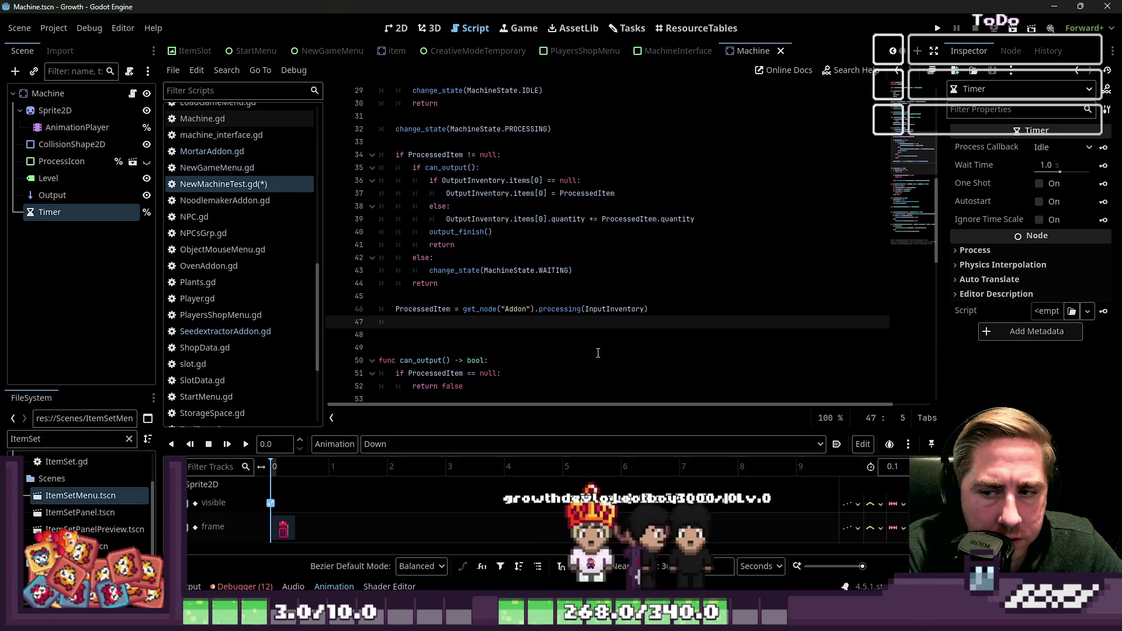
Insert change_state(MachineState.PROCESSING) above the ProcessedItem assignment using autocomplete
key(BackSpace)
key(Up)
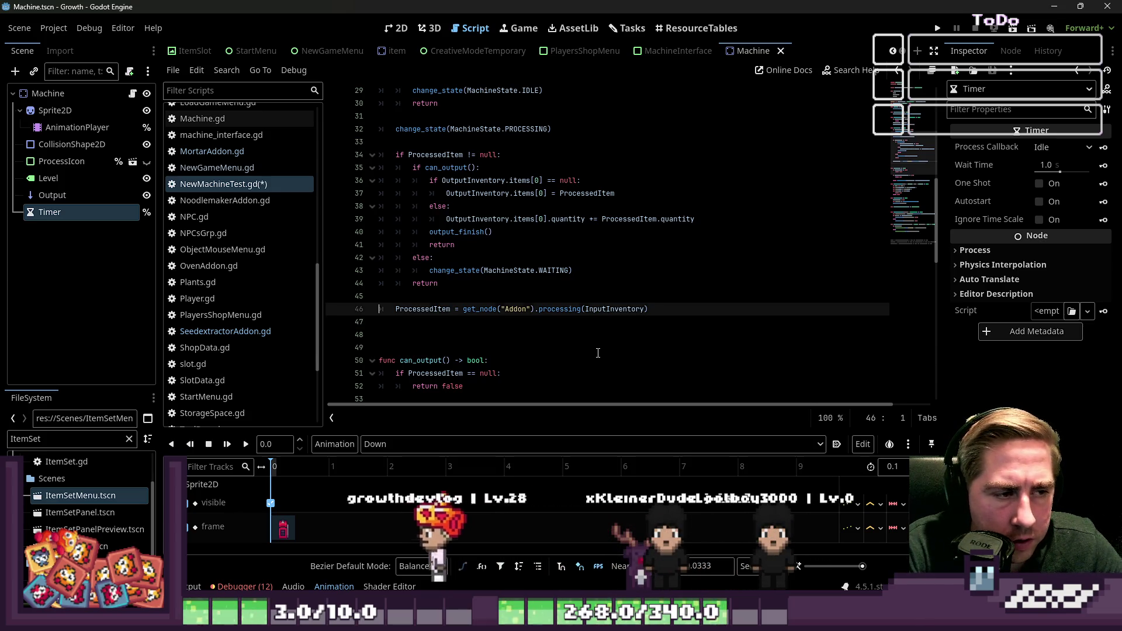
key(Return)
key(Up)
text(ge_)
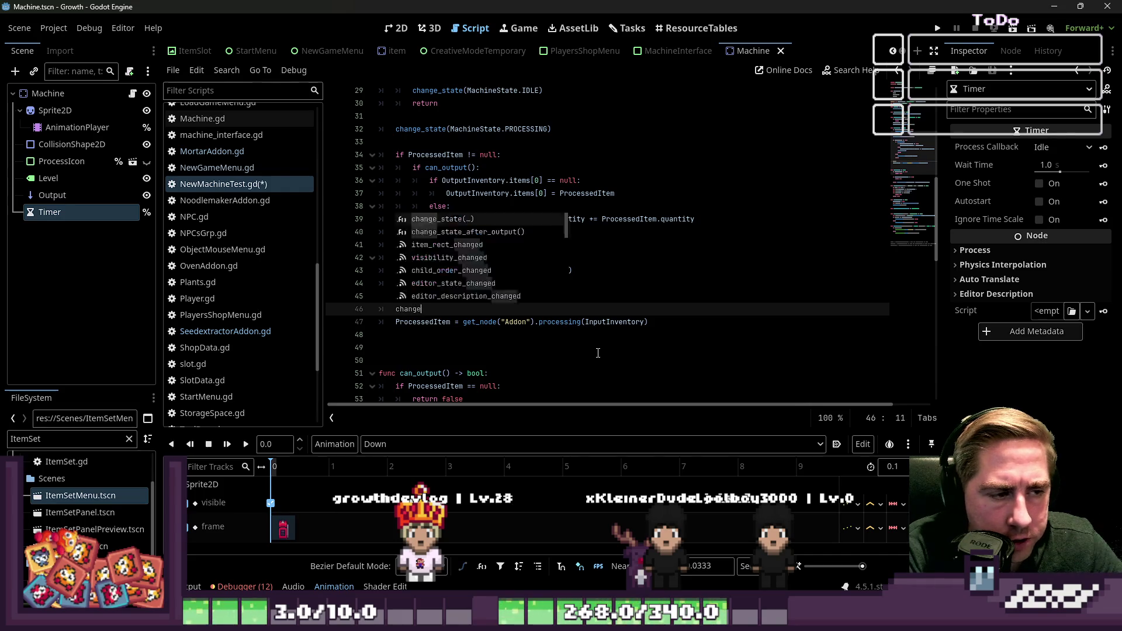
key(Return)
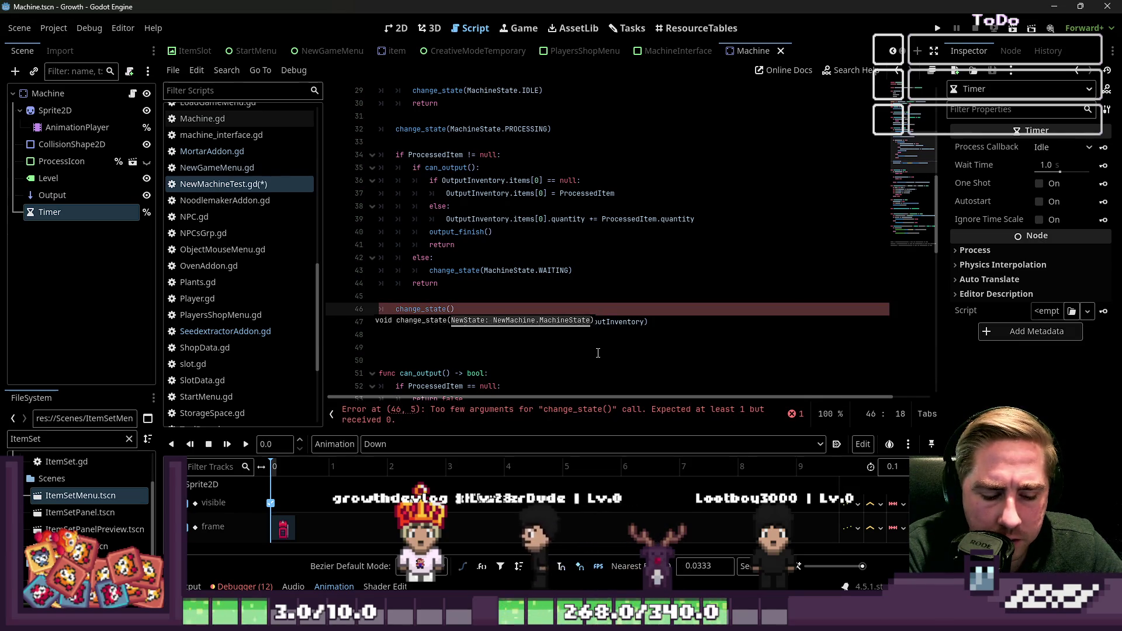
text(State)
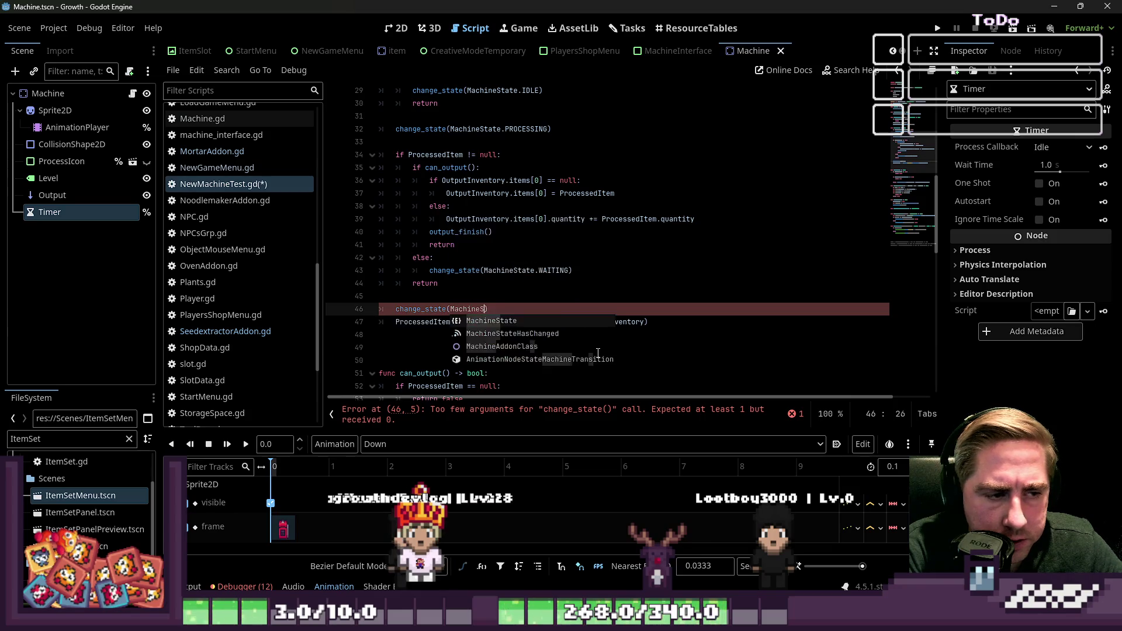
text(.P)
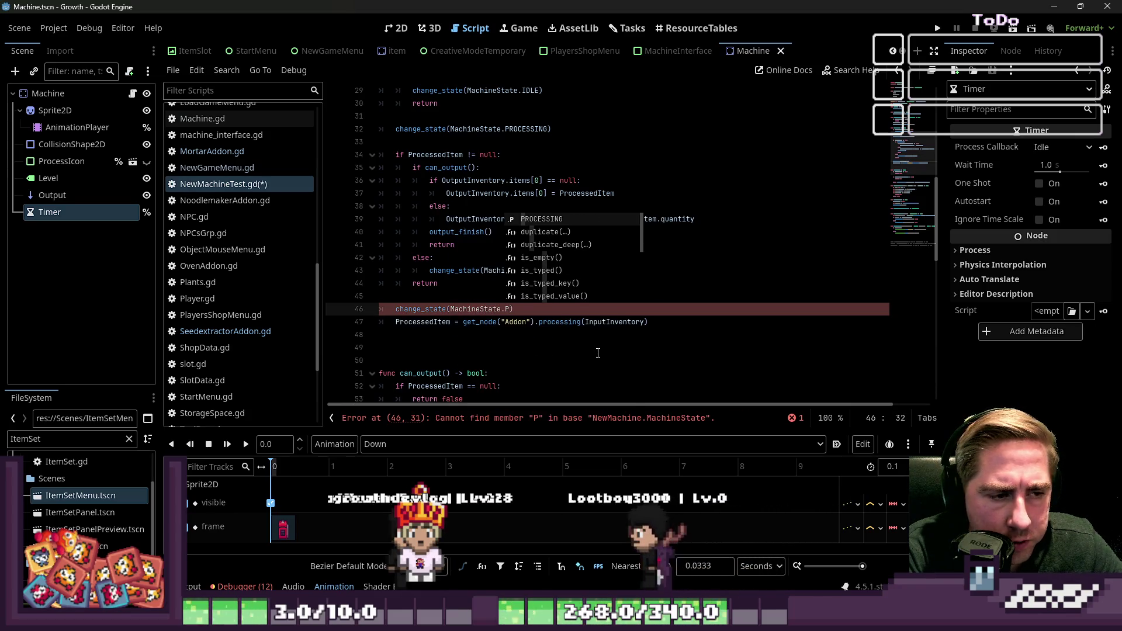
key(Return)
key(Down)
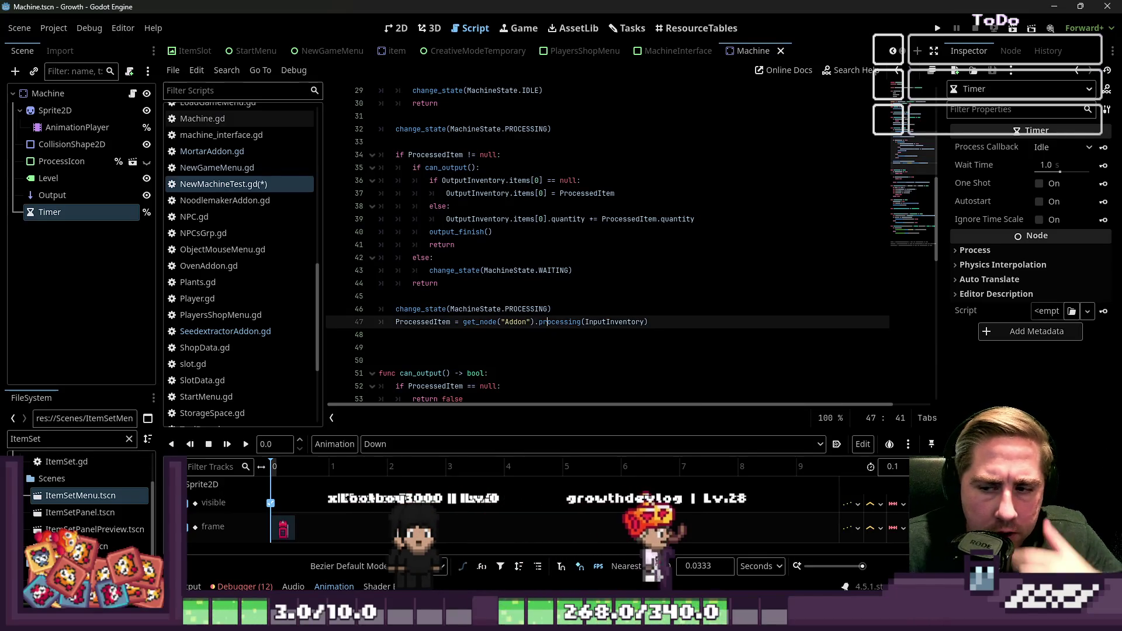
Delete the original change_state(MachineState.PROCESSING) line near the top of in_process
click(711, 199)
key(ctrl+a)
click(705, 221)
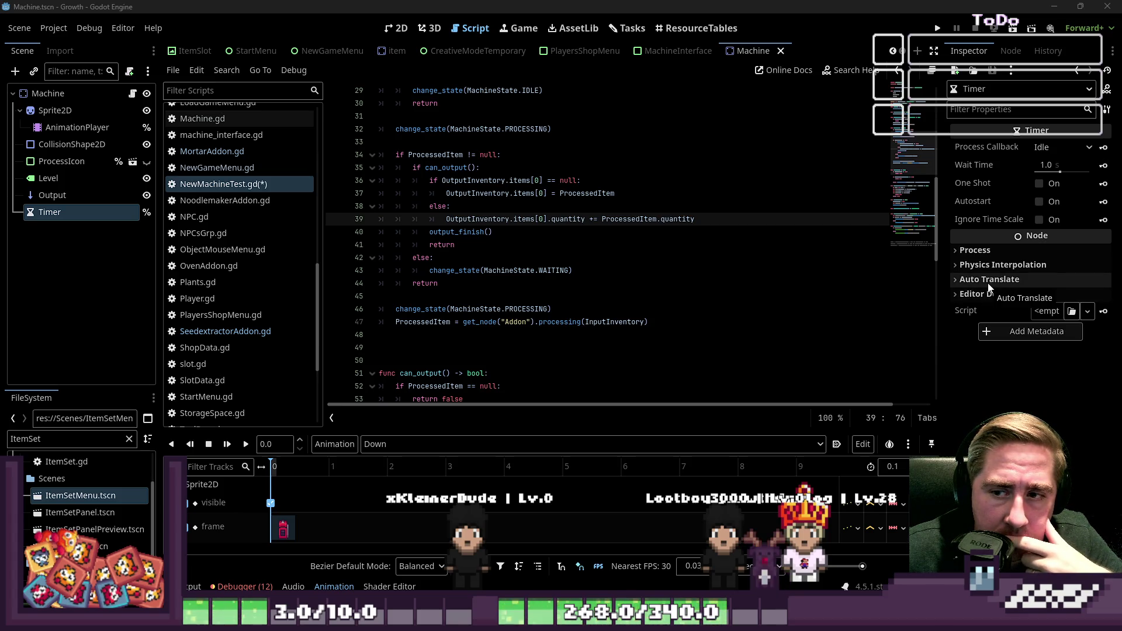
triple_click(433, 310)
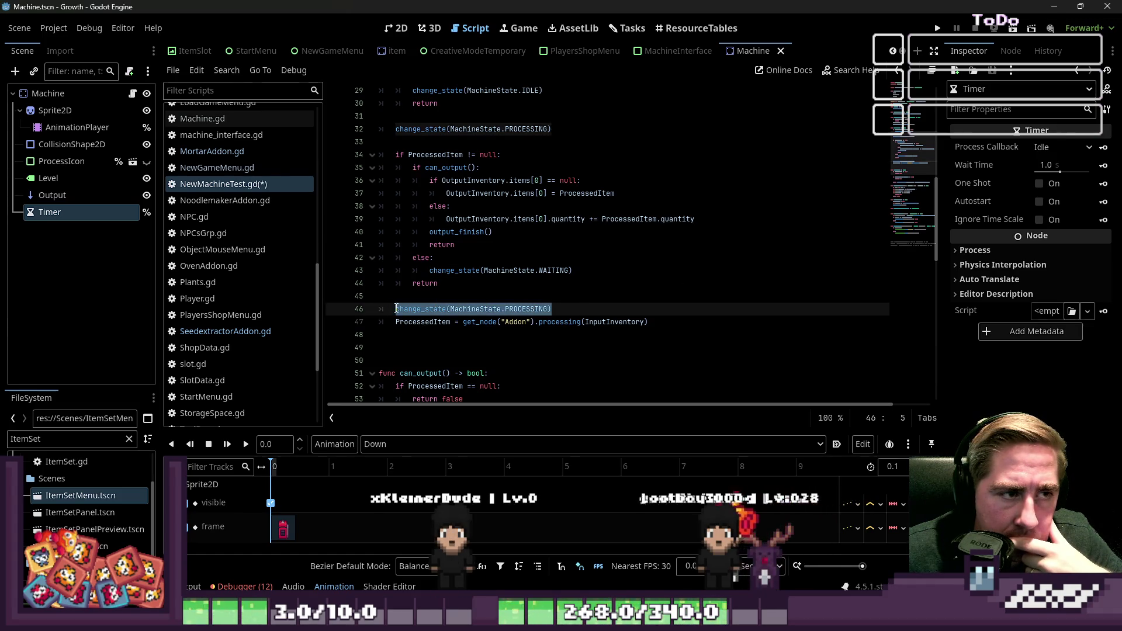
scroll(460, 284, up, 2)
click(401, 206)
key(ctrl+x)
key(BackSpace)
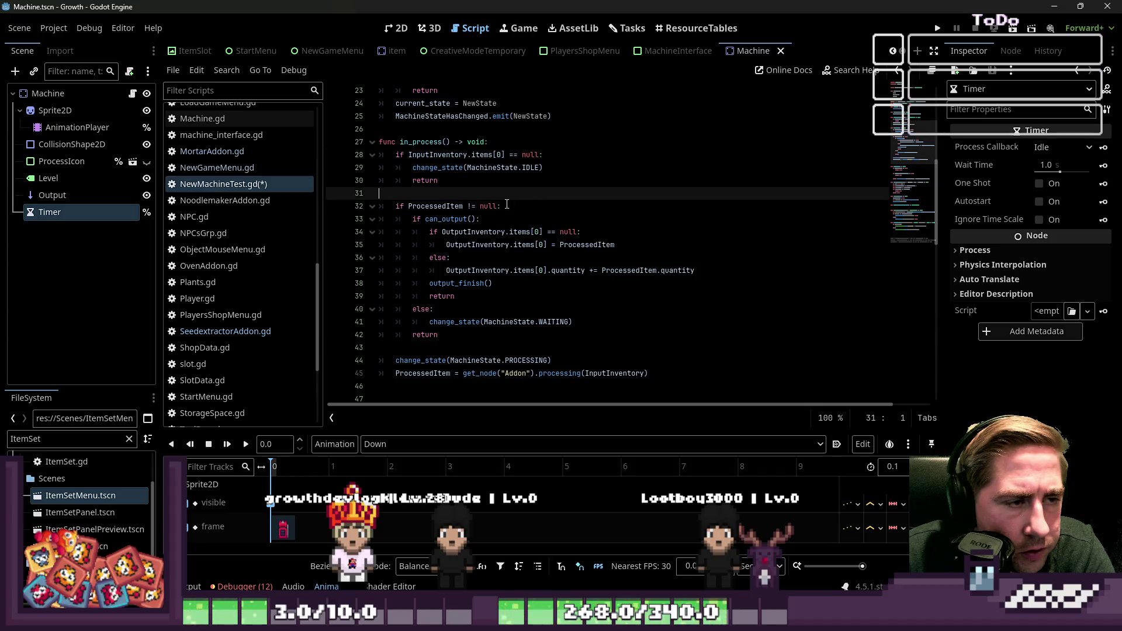
triple_click(401, 206)
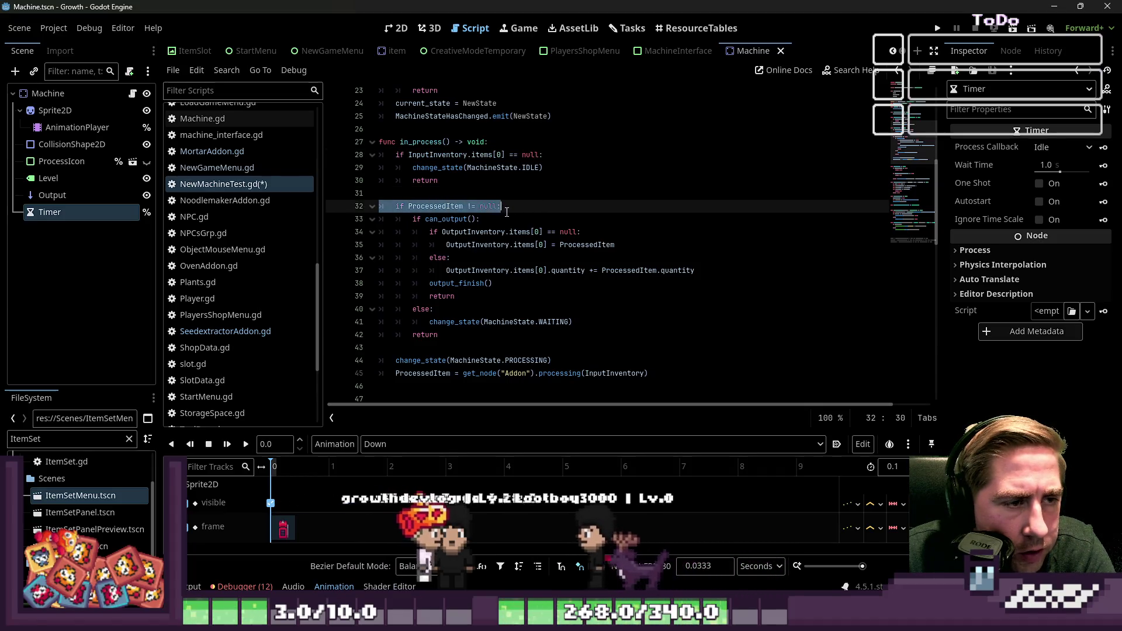
key(Down)
key(Down)
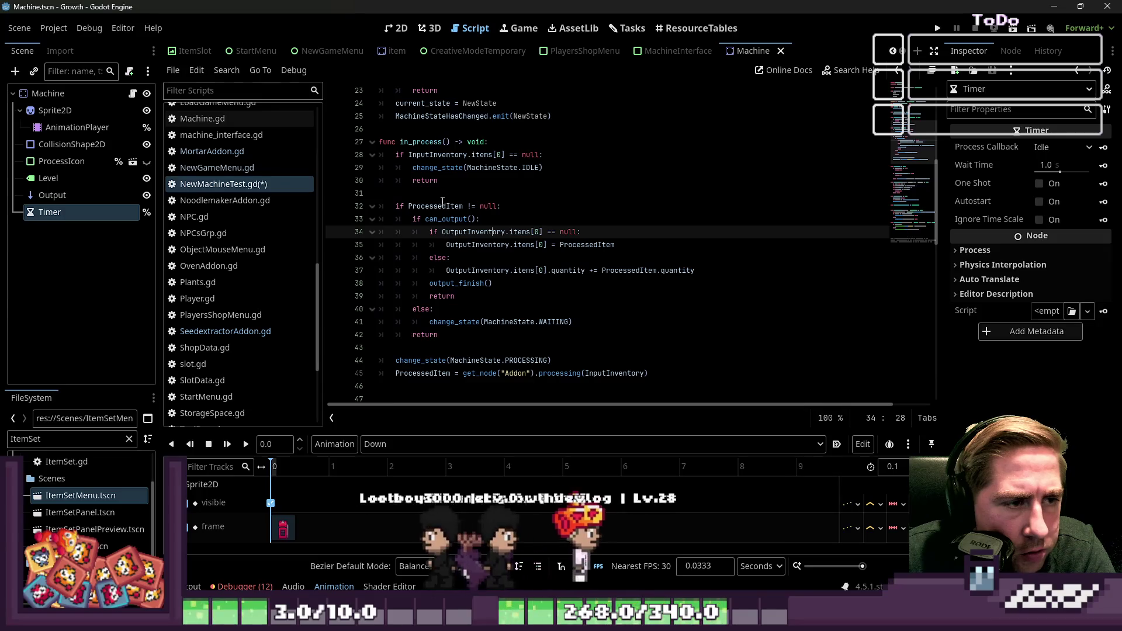
key(shift+Up)
key(shift+Up)
click(459, 218)
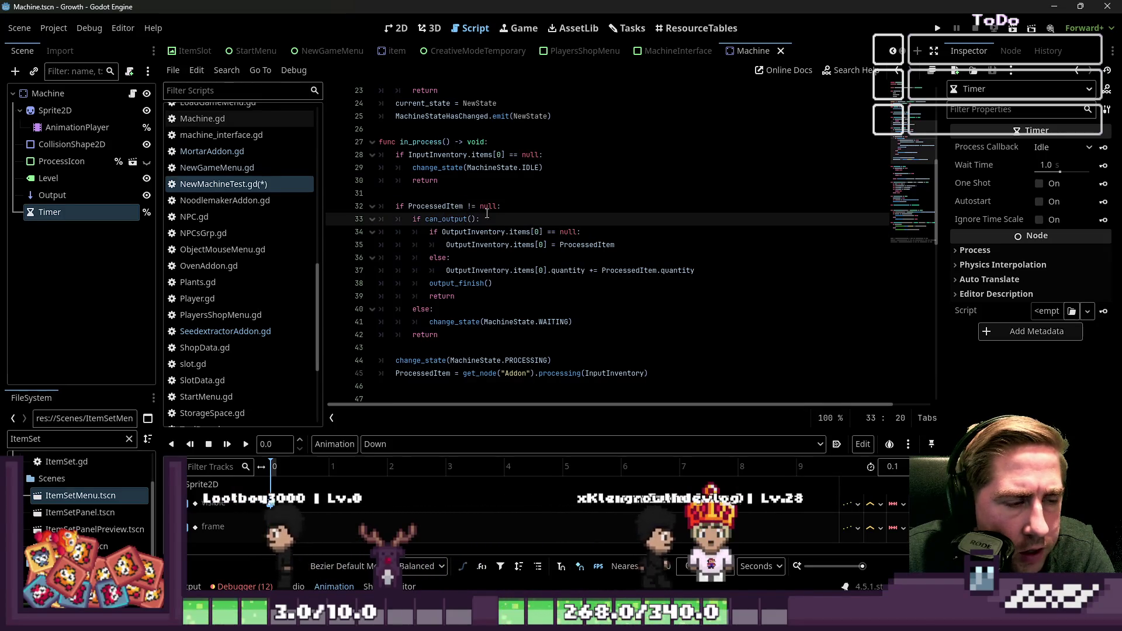
drag(480, 219, 481, 320)
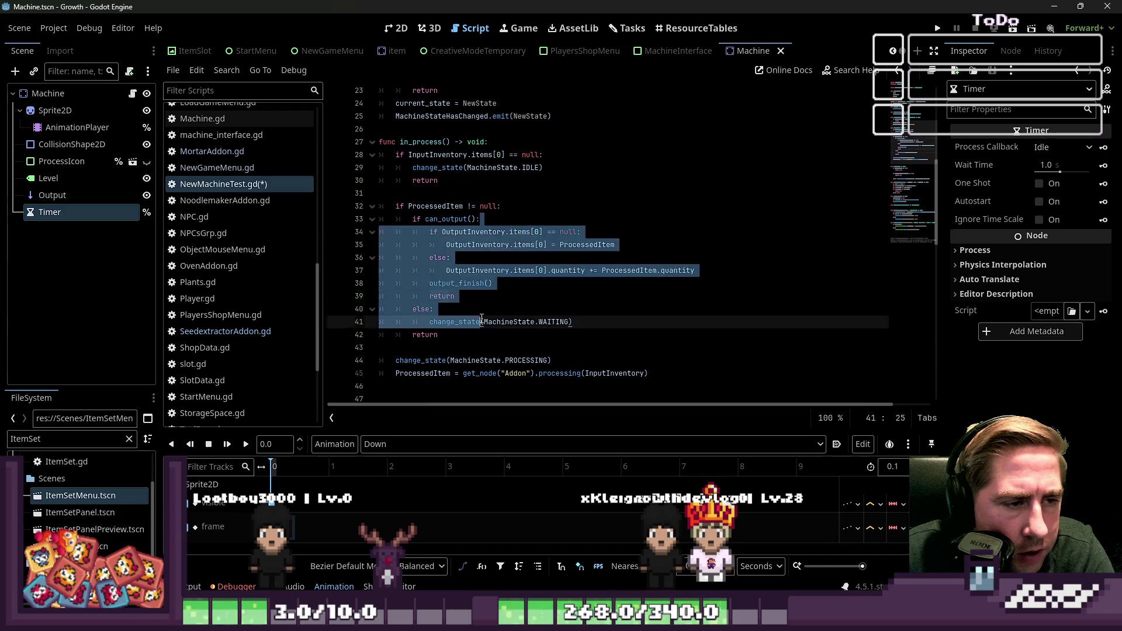
click(522, 302)
click(435, 244)
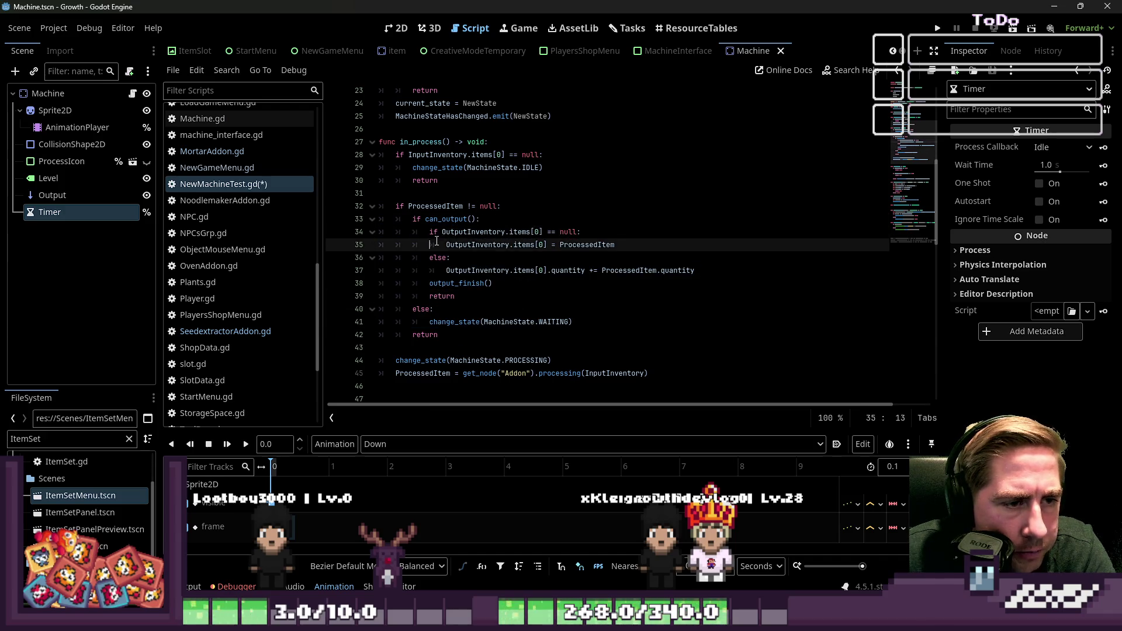
drag(441, 219, 456, 219)
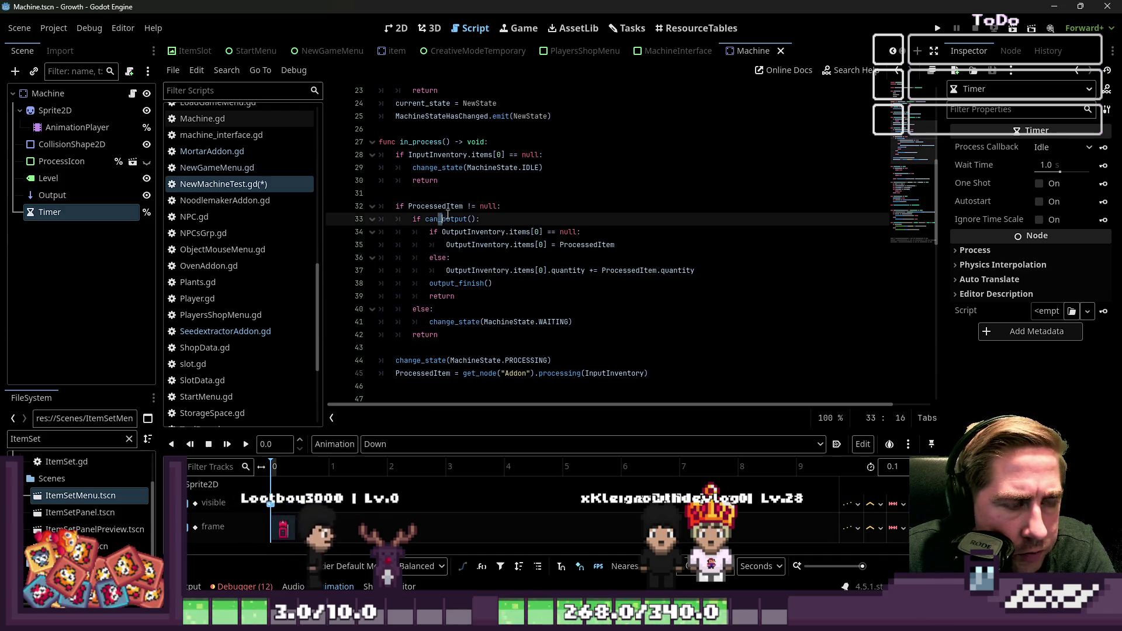
click(456, 218)
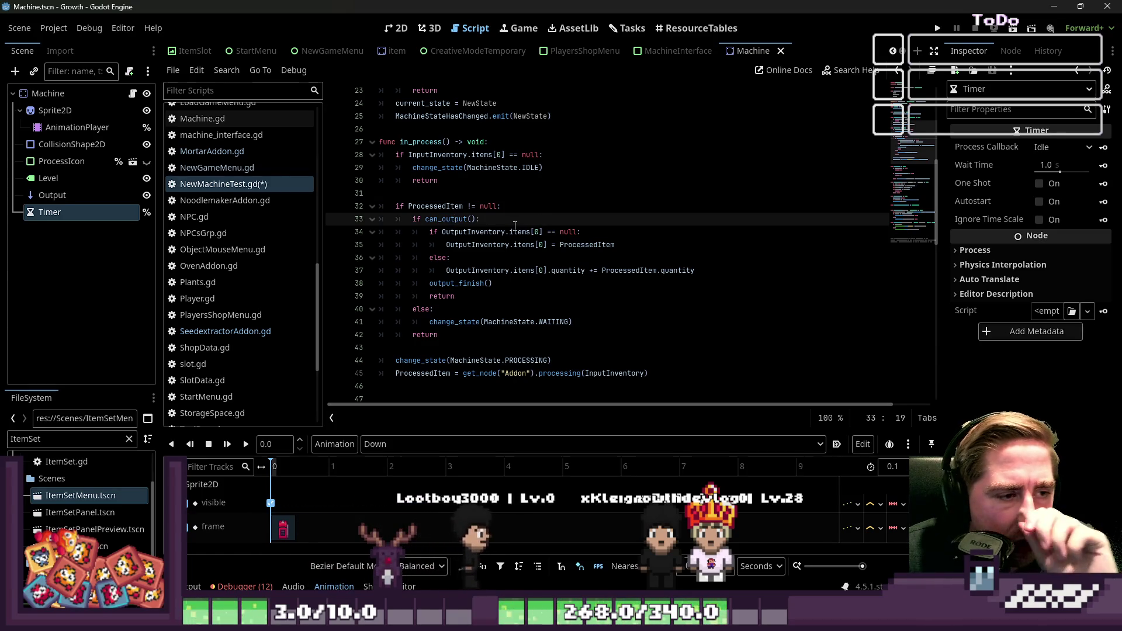
click(562, 232)
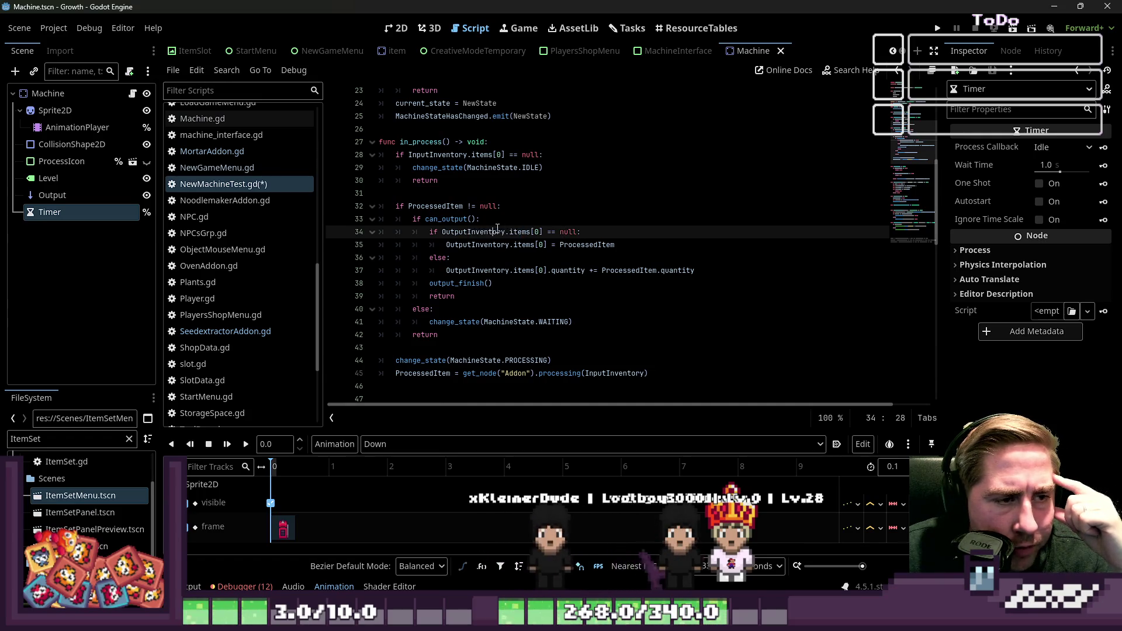
drag(493, 232, 548, 232)
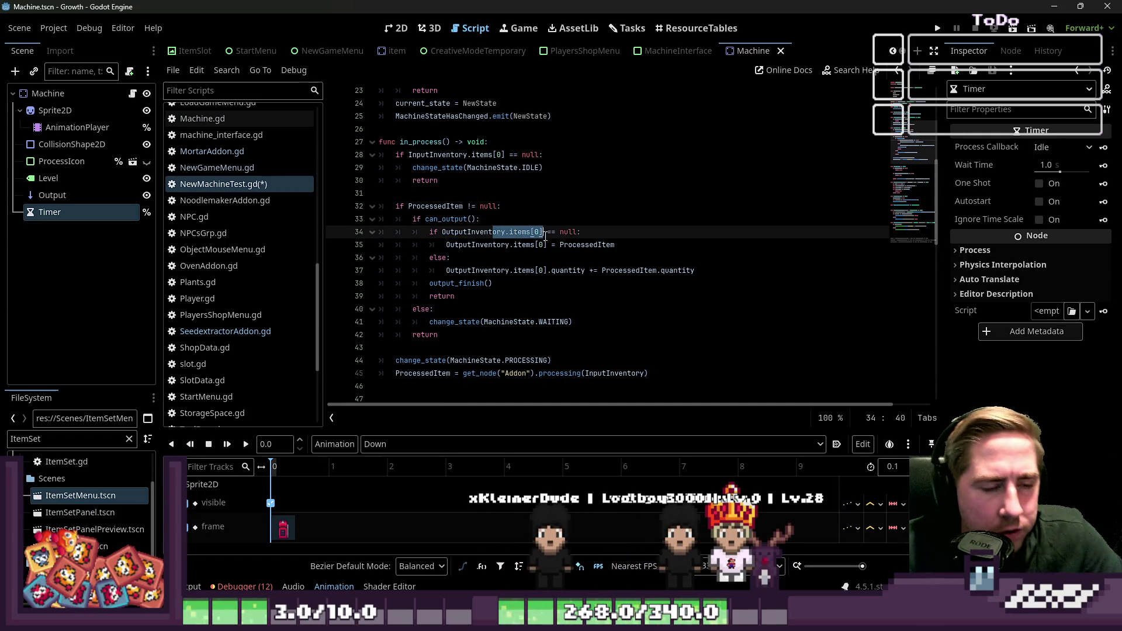
double_click(523, 241)
drag(513, 232, 580, 232)
click(524, 244)
drag(501, 232, 509, 234)
drag(446, 270, 694, 270)
click(589, 281)
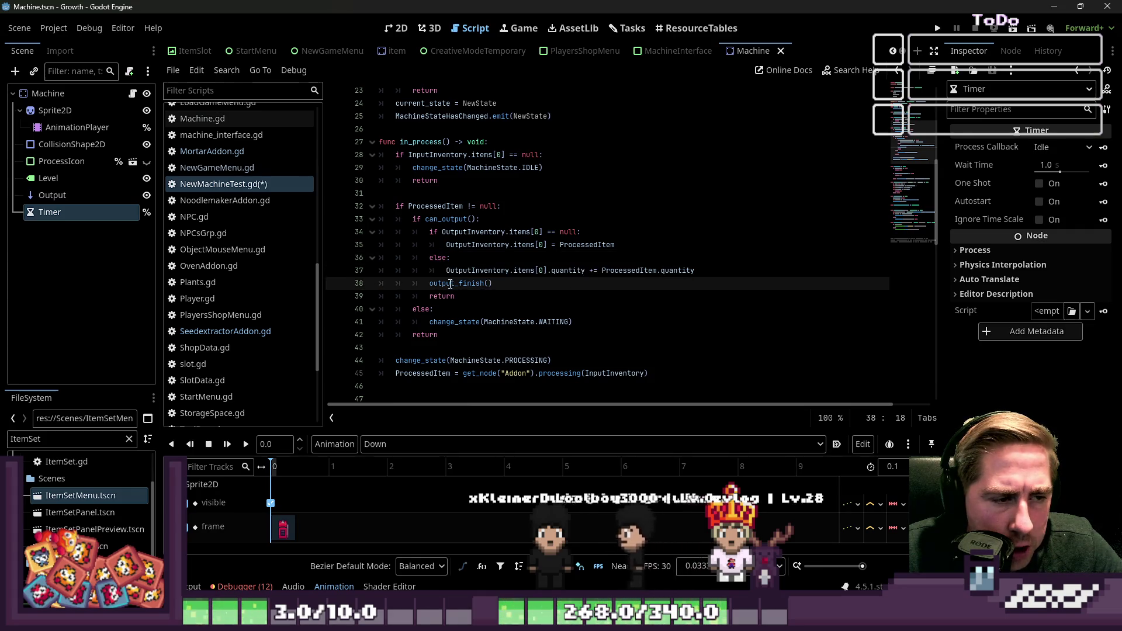
mouse_move(430, 283)
mouse_down()
mouse_move(494, 283)
mouse_move(429, 282)
mouse_up()
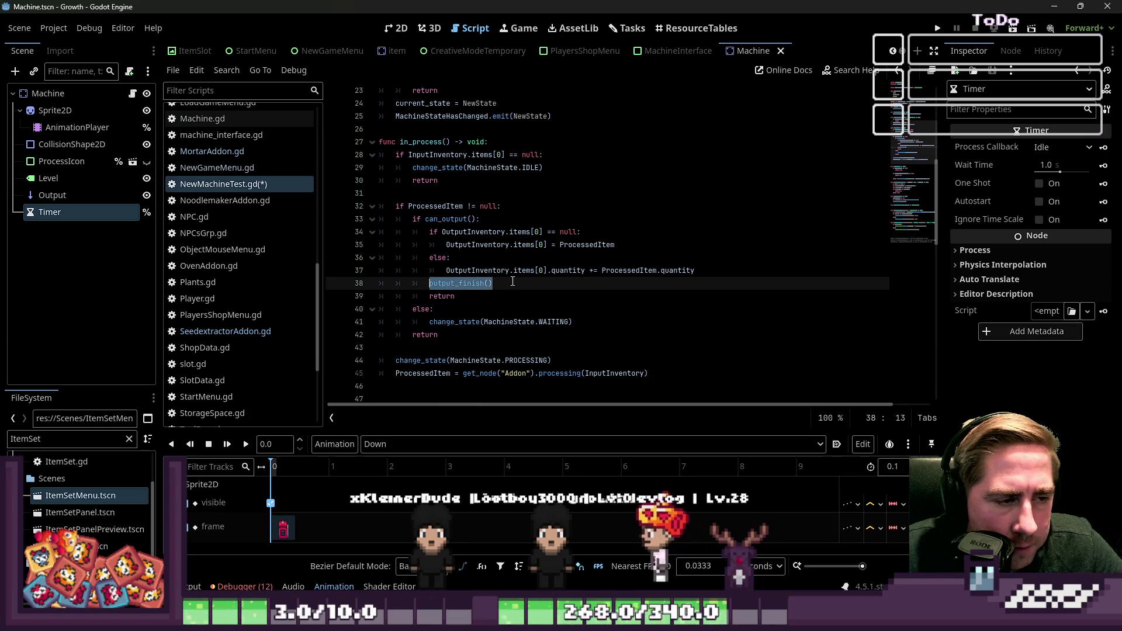
scroll(512, 282, down, 7)
scroll(513, 281, down, 2)
double_click(423, 309)
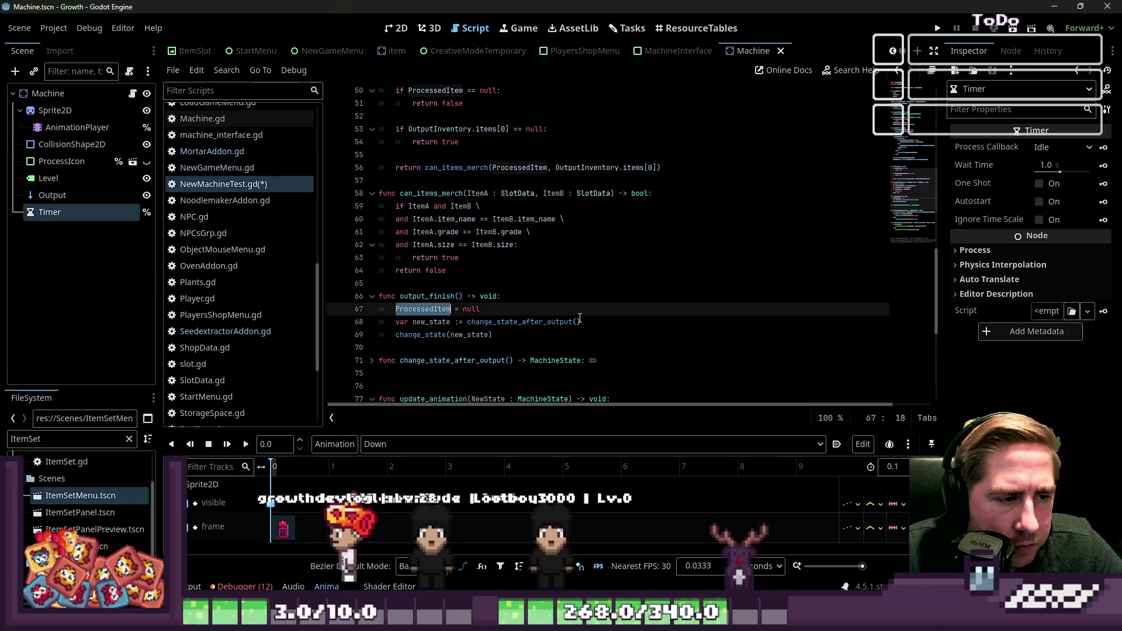
double_click(444, 322)
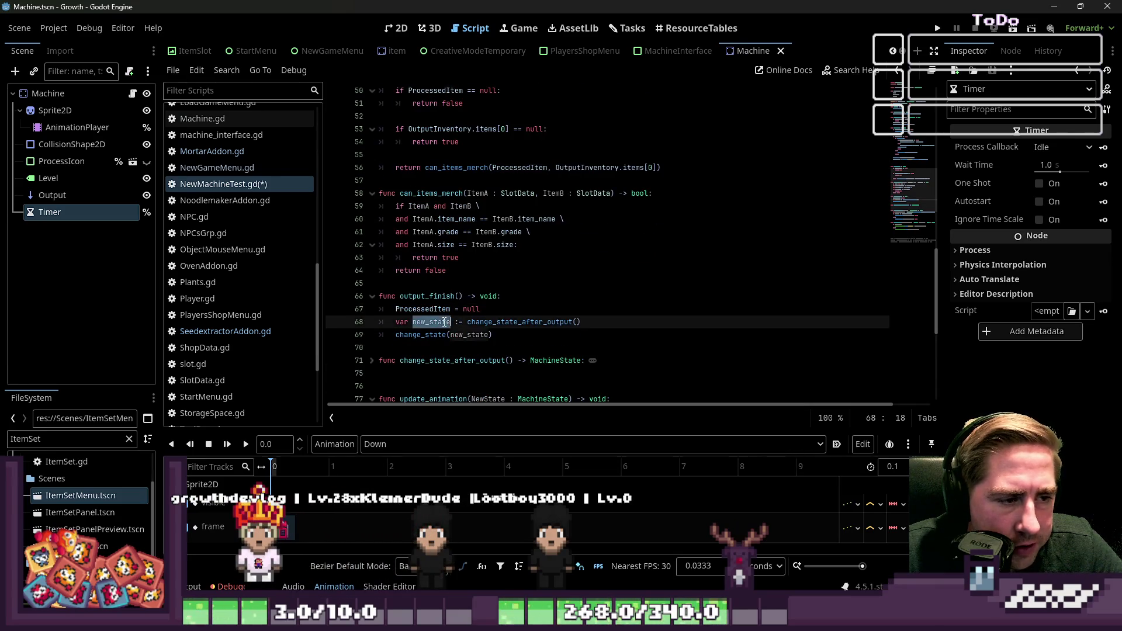
double_click(428, 334)
scroll(486, 330, up, 8)
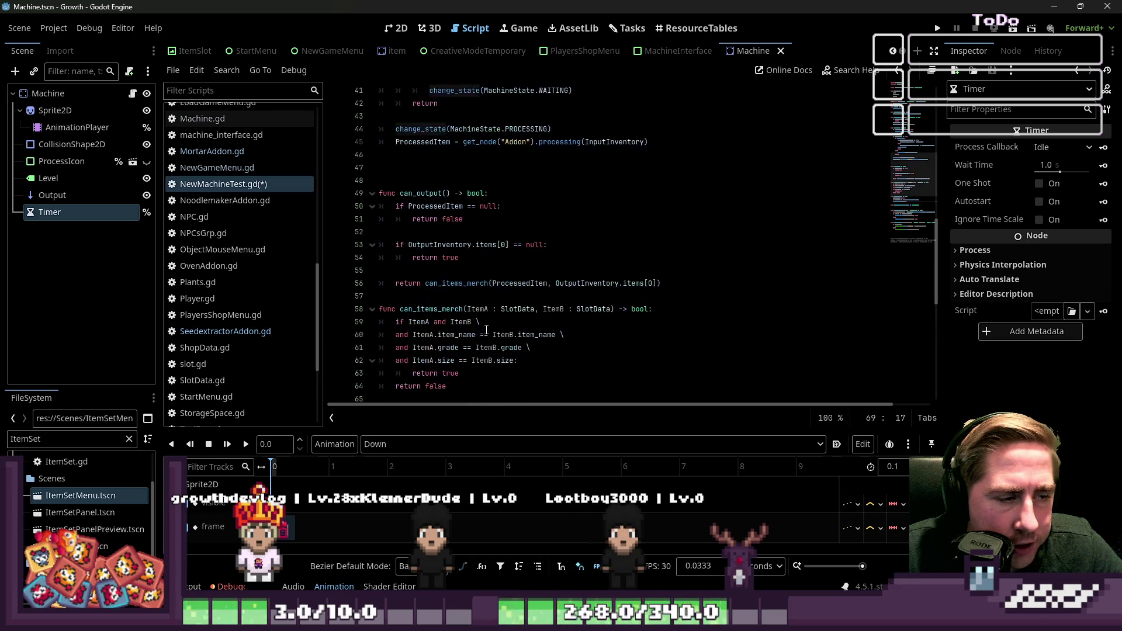
click(455, 283)
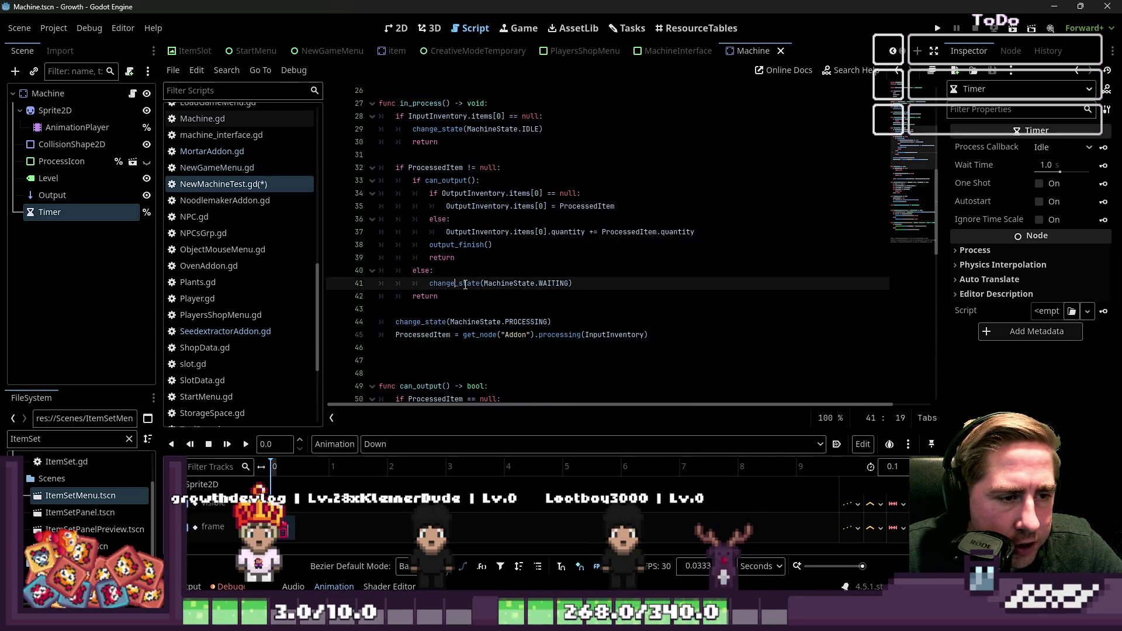
scroll(465, 289, up, 1)
scroll(471, 289, down, 9)
scroll(474, 290, down, 6)
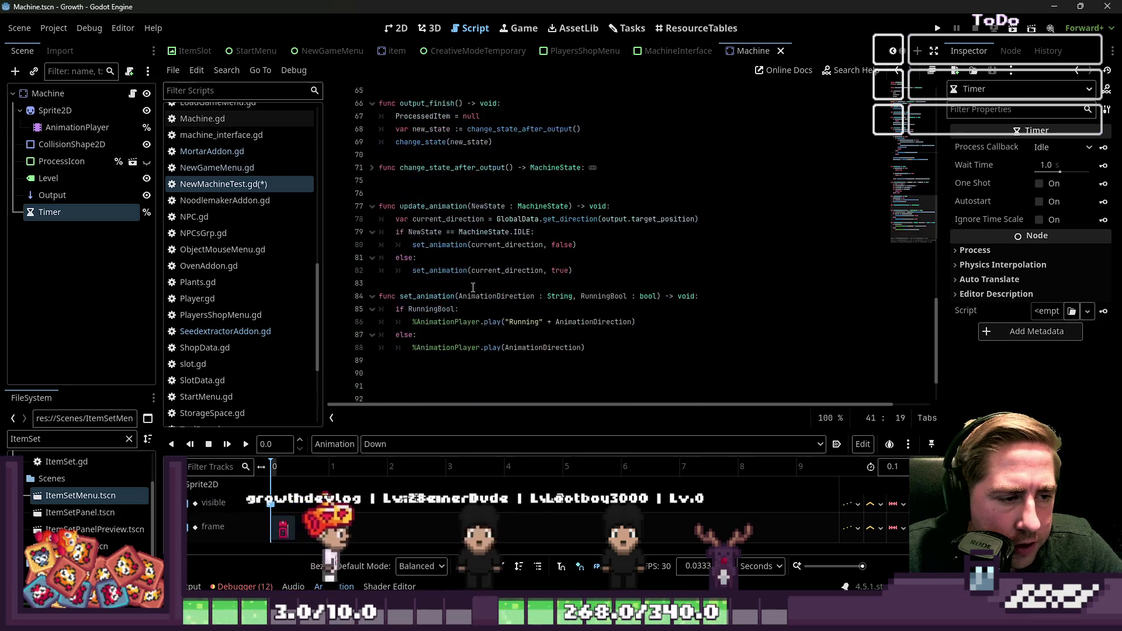
scroll(474, 286, up, 7)
scroll(473, 278, down, 2)
scroll(473, 278, down, 4)
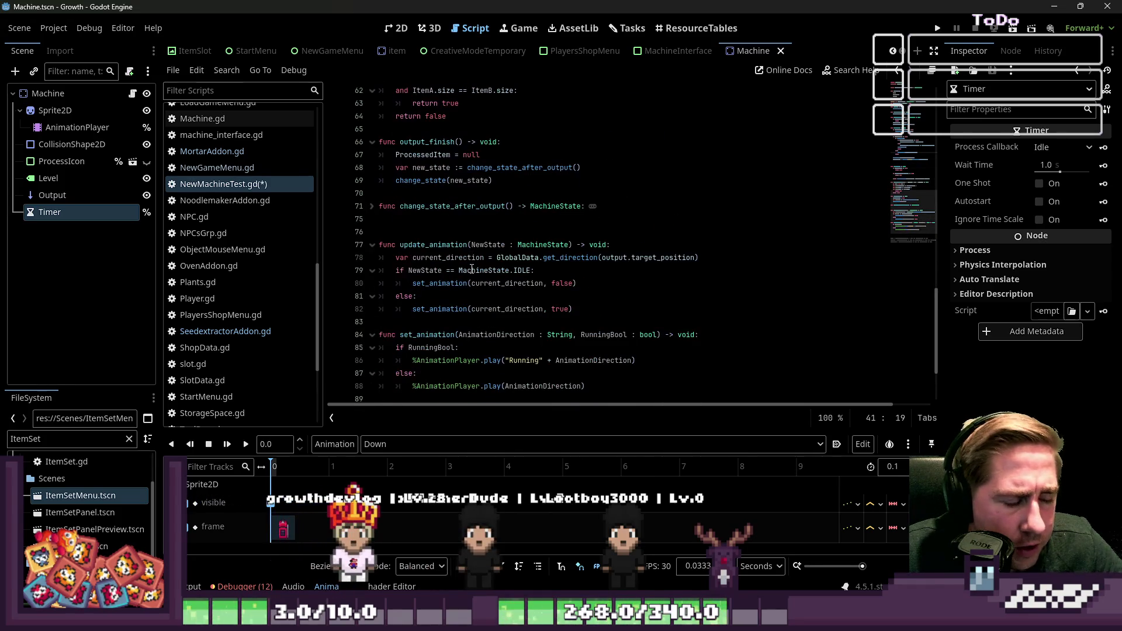
scroll(471, 269, up, 15)
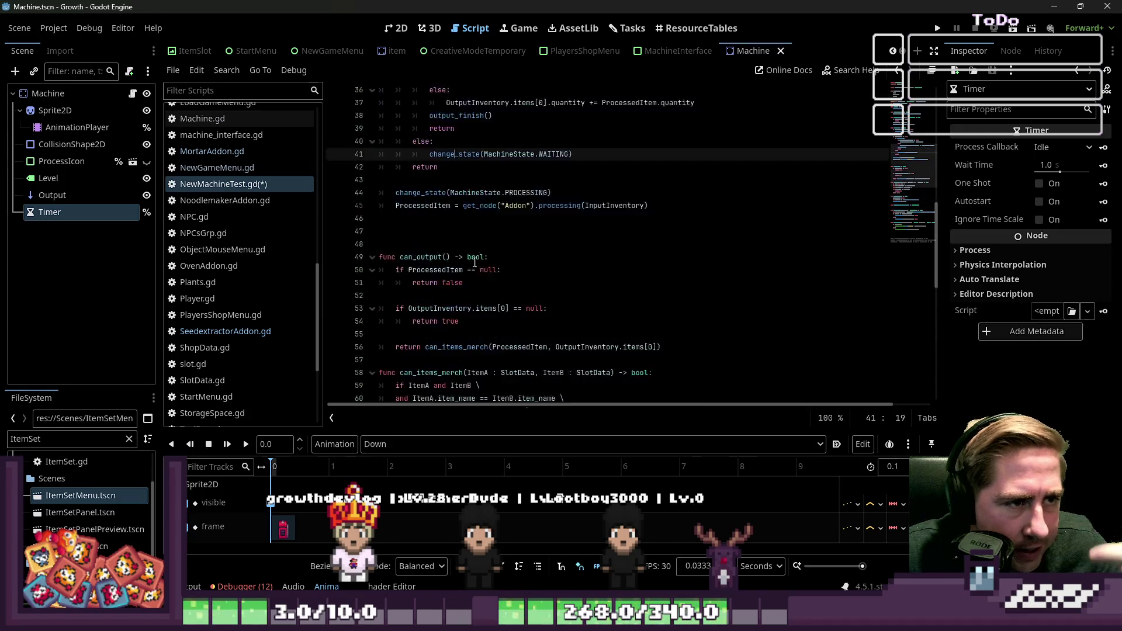
scroll(474, 263, up, 4)
scroll(475, 260, down, 6)
click(496, 219)
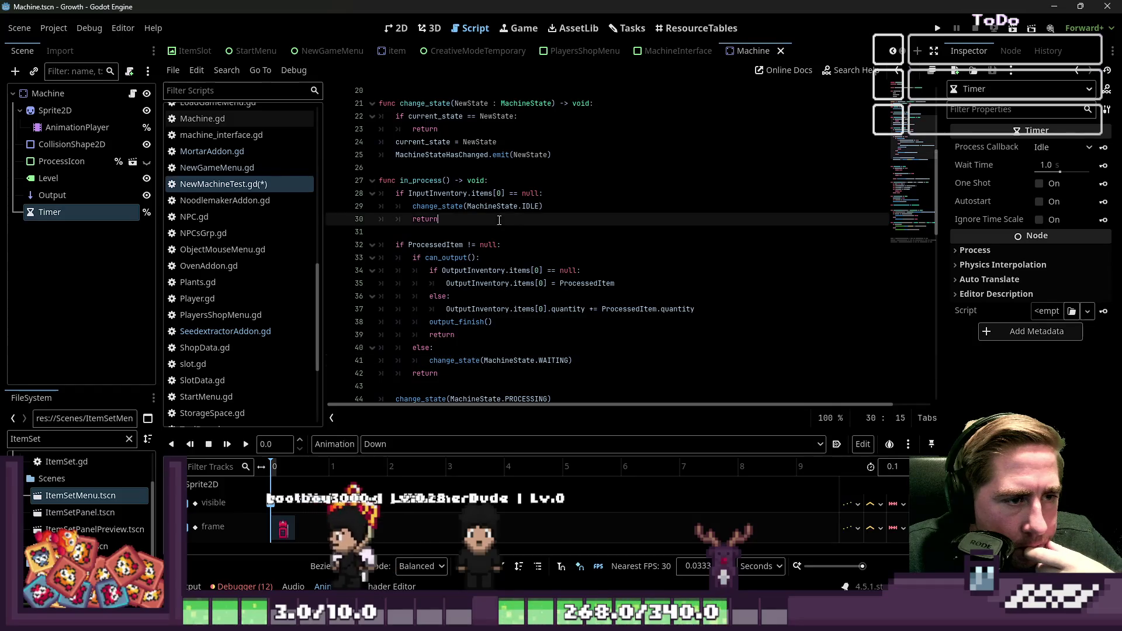
click(438, 180)
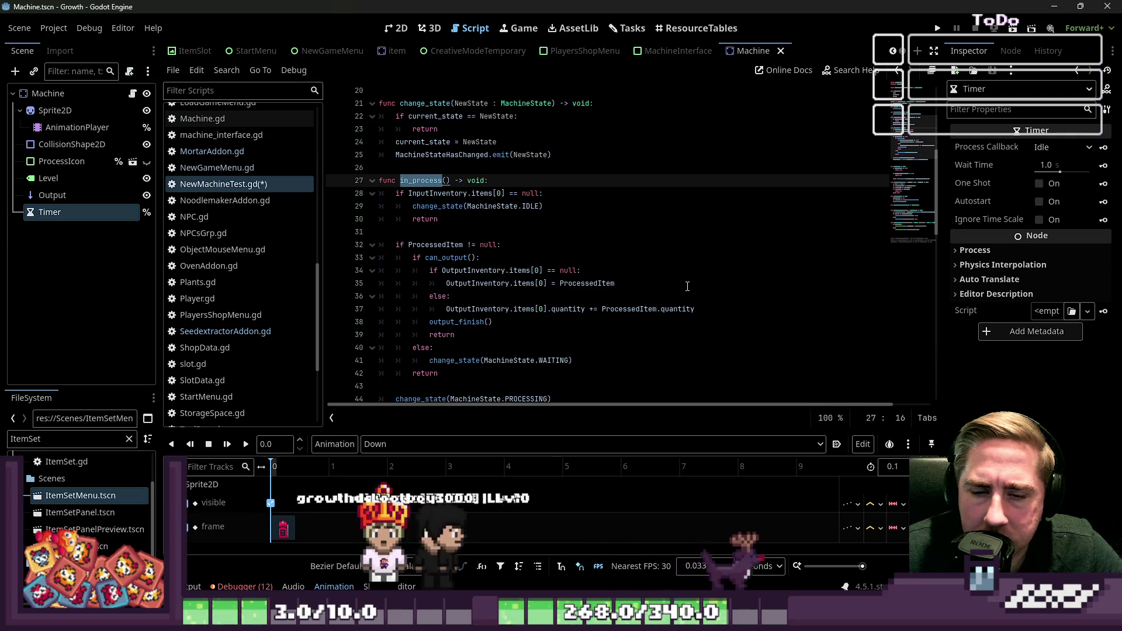
key(ctrl+a)
click(689, 245)
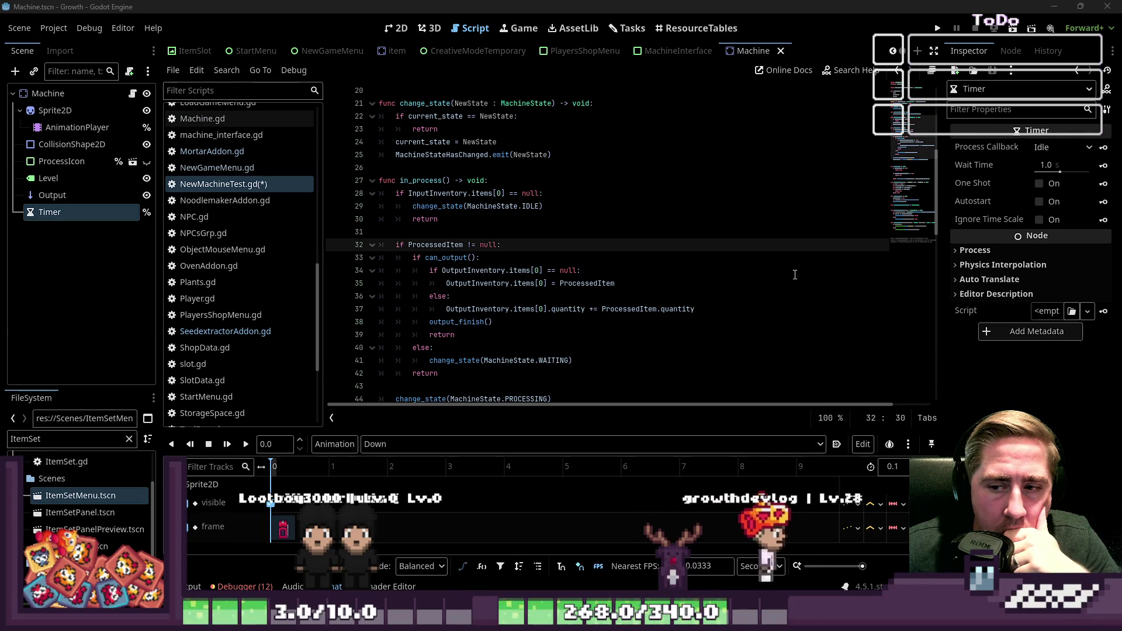
scroll(672, 248, down, 1)
scroll(482, 223, up, 2)
click(417, 219)
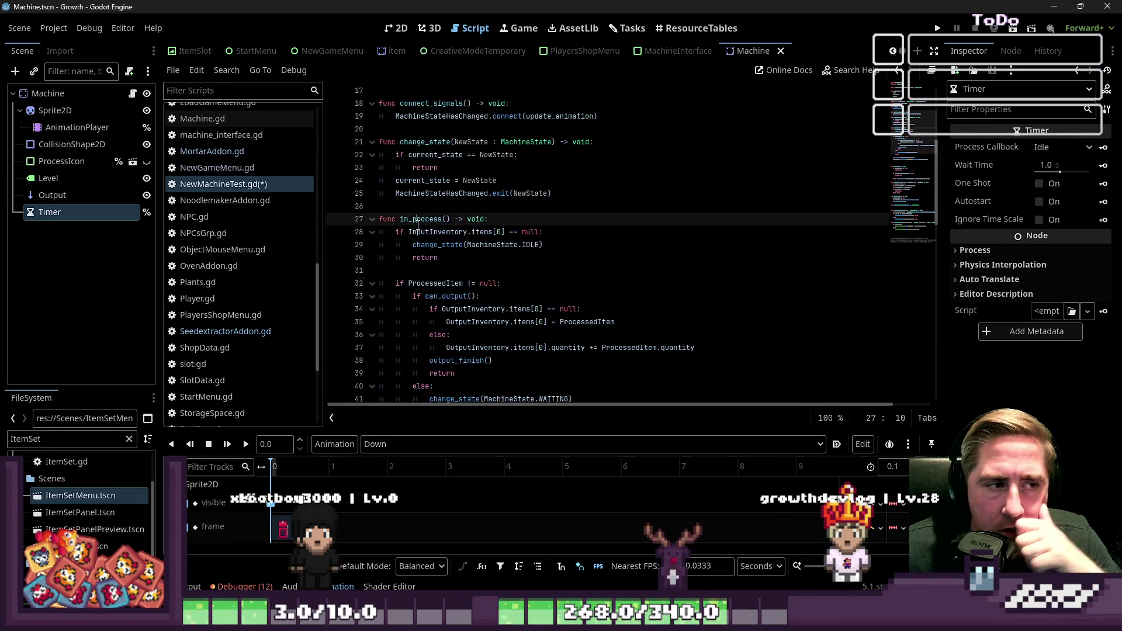
Save NewMachineTest.gd with Ctrl+S after returning to the enum at the top
click(547, 273)
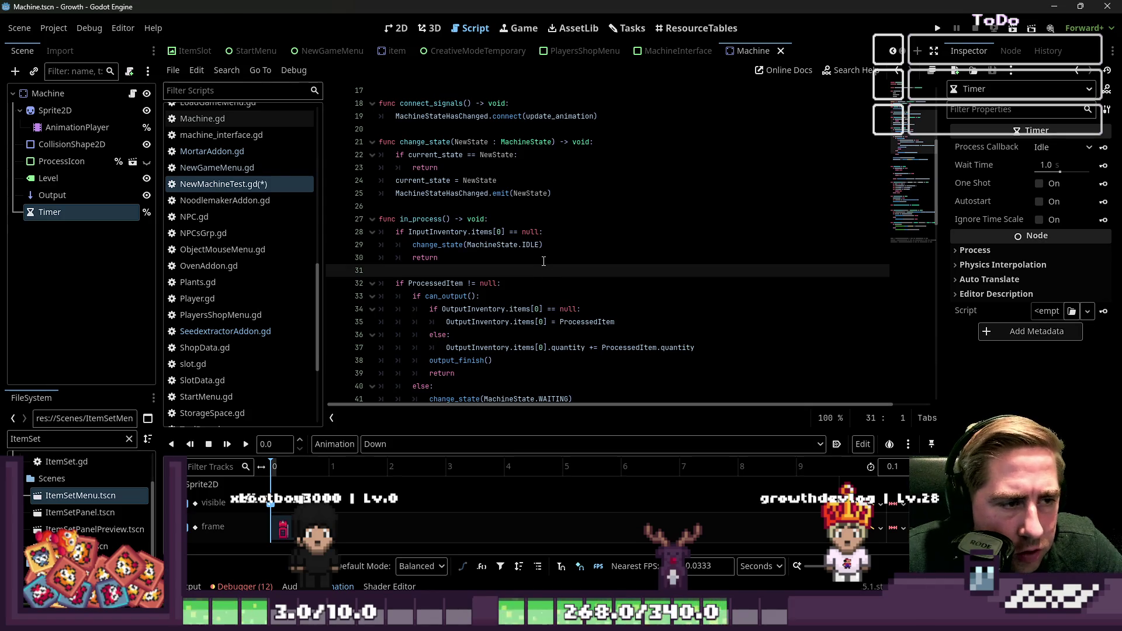
scroll(543, 261, up, 1)
scroll(542, 250, up, 5)
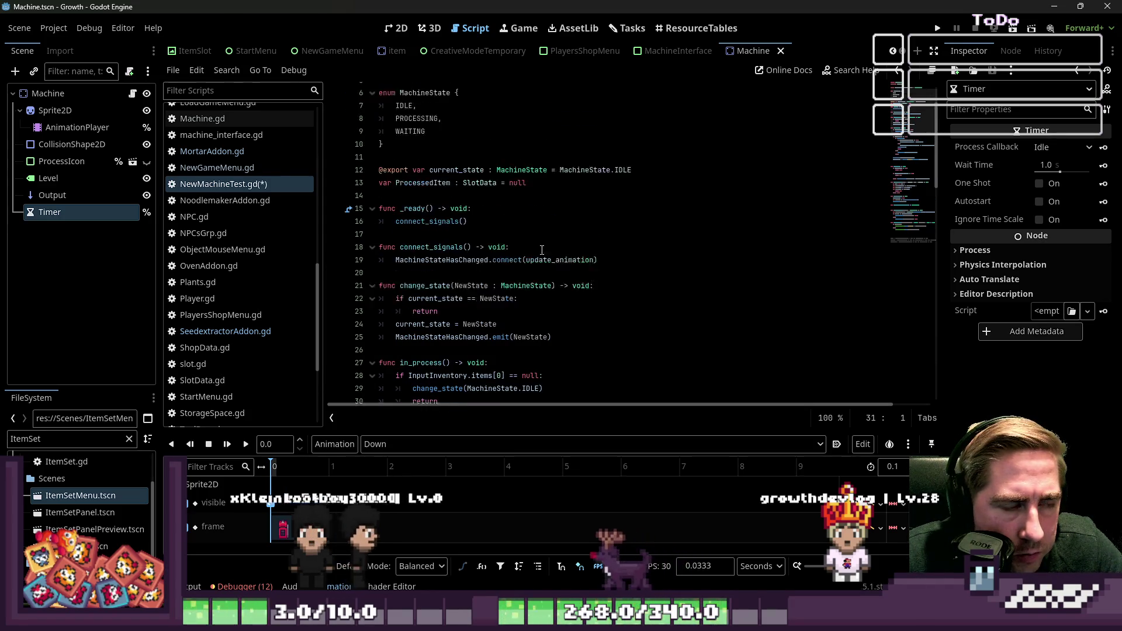
click(434, 213)
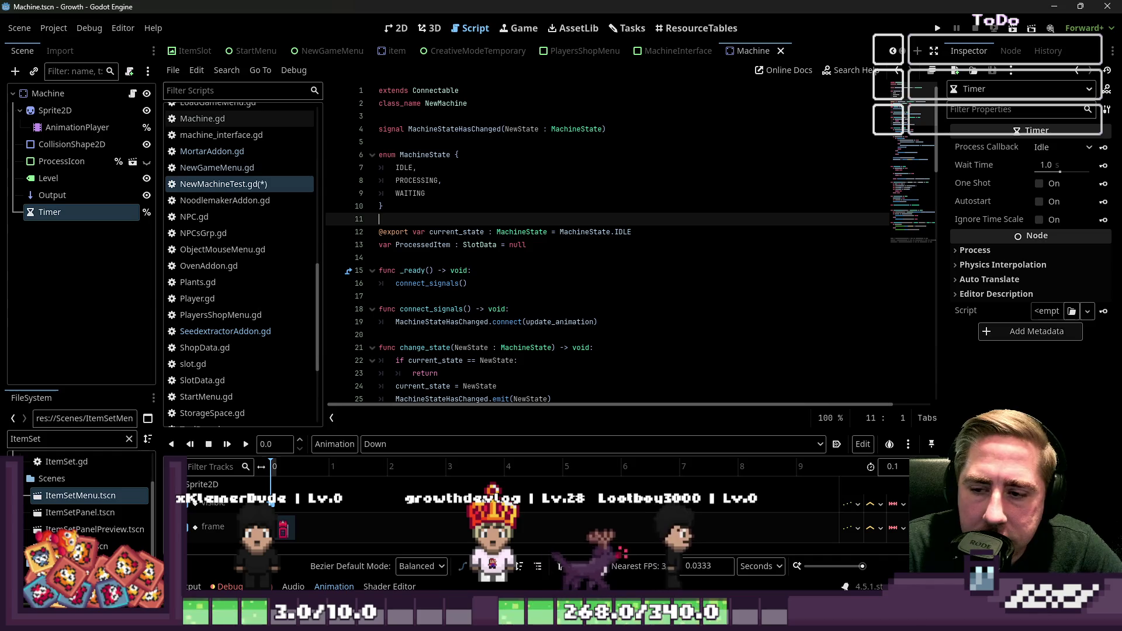
click(432, 206)
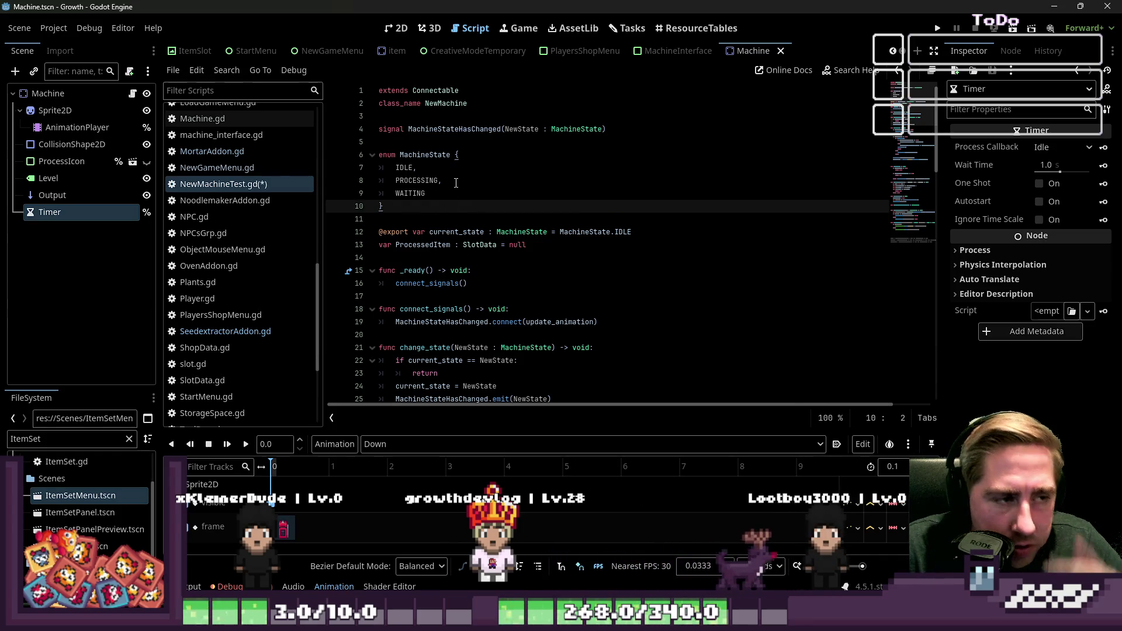
key(Up)
key(Up)
key(Up)
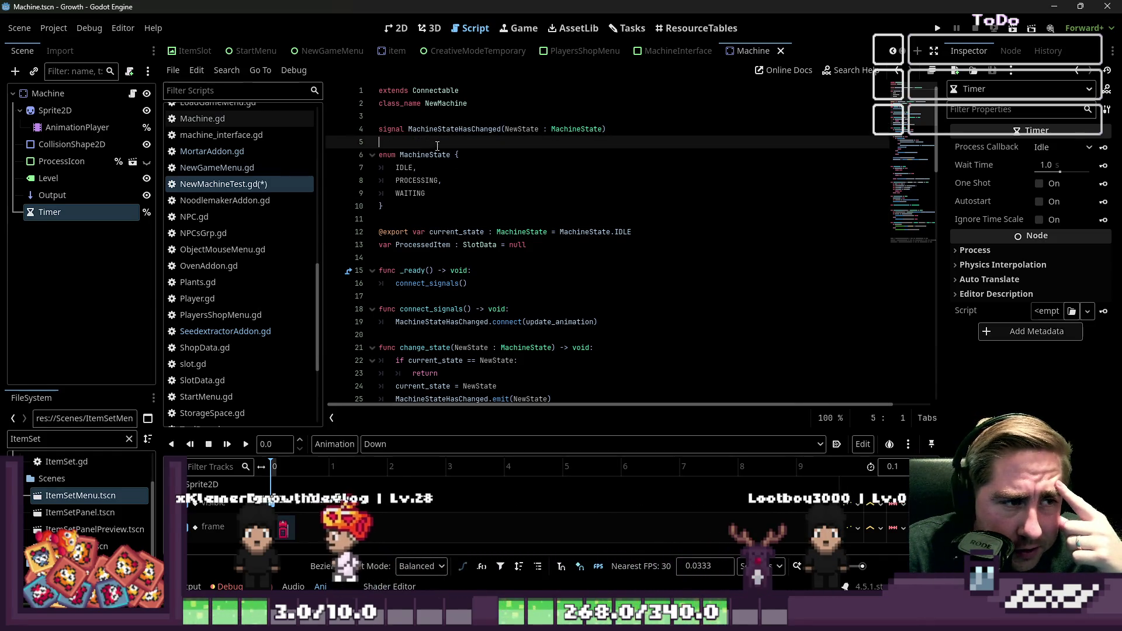
click(486, 210)
key(ctrl+s)
Browse the Filter Scripts list and open the InventoryData.gd script
click(417, 216)
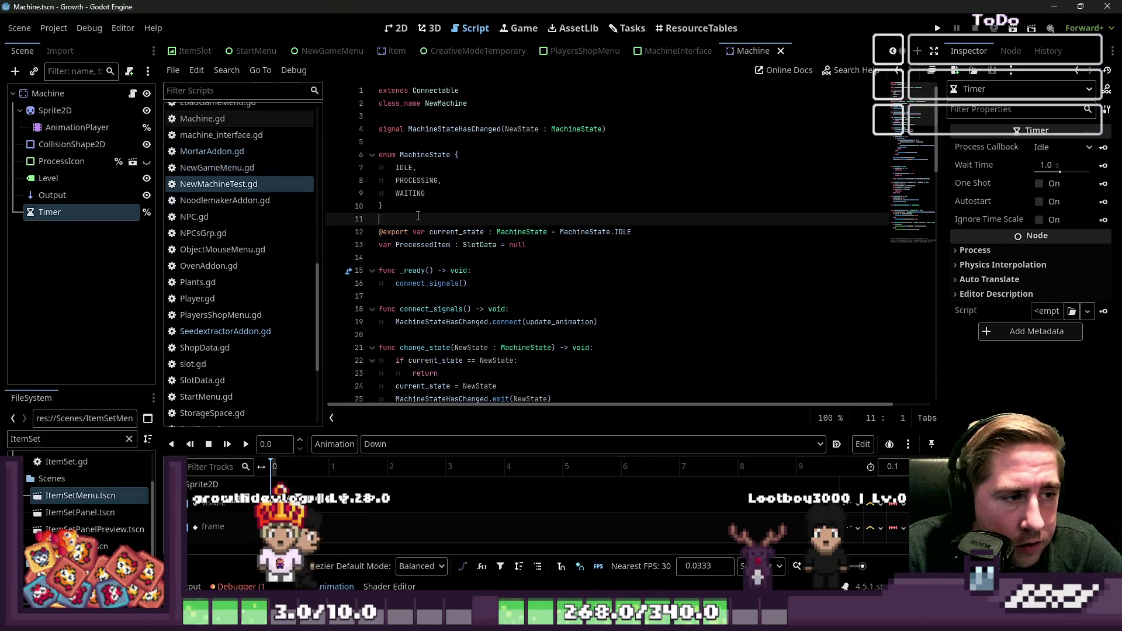
scroll(249, 269, up, 5)
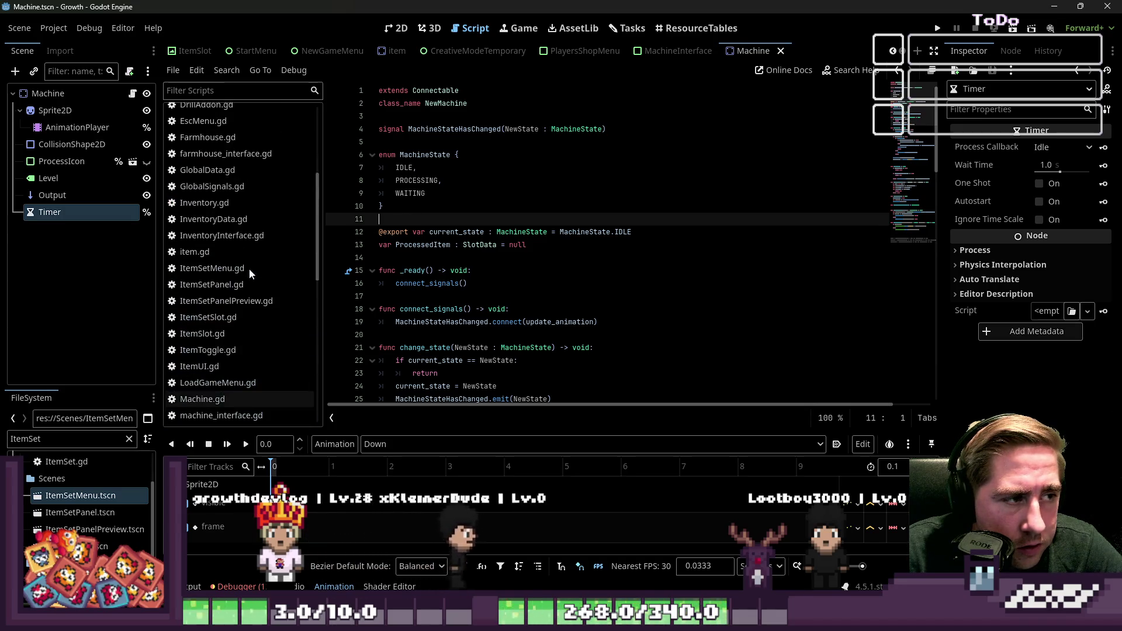
scroll(249, 268, up, 4)
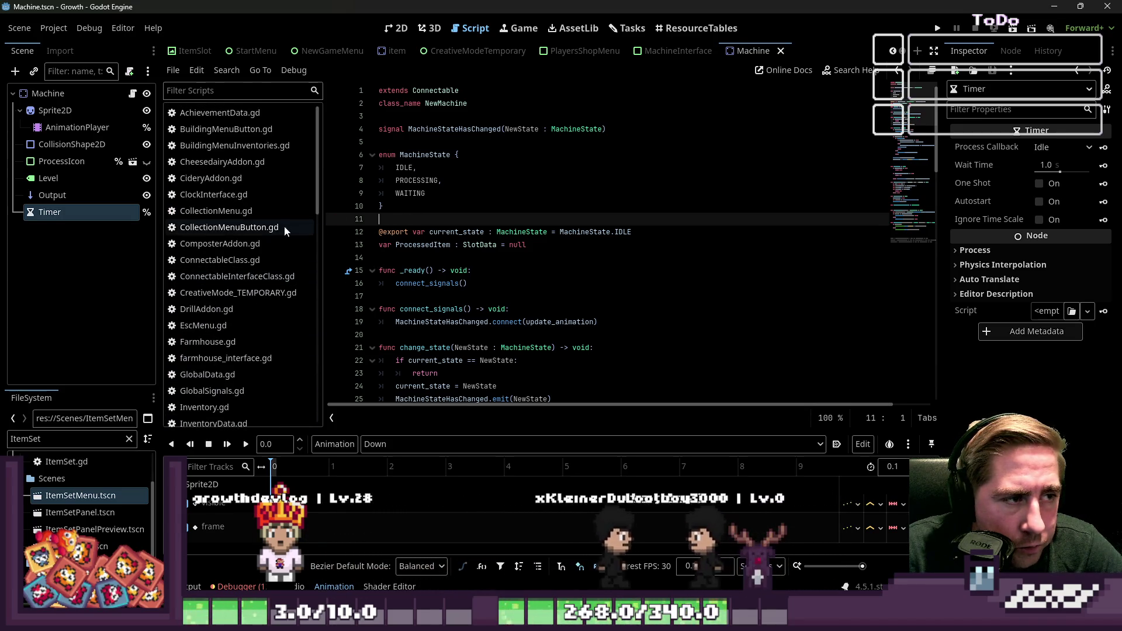
scroll(279, 225, down, 5)
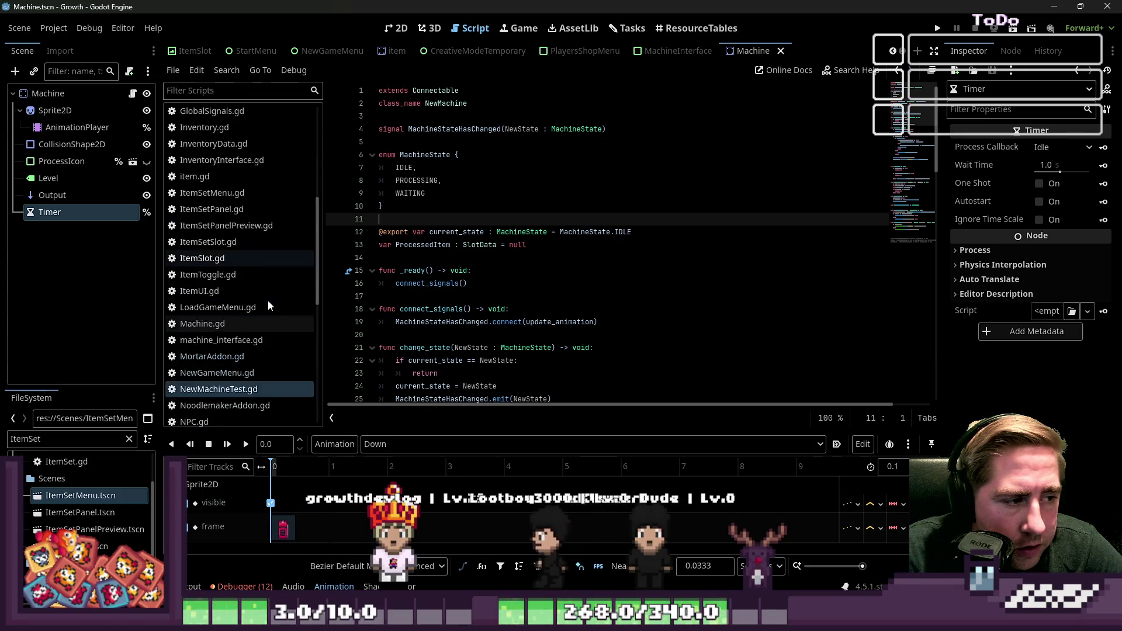
scroll(268, 306, down, 3)
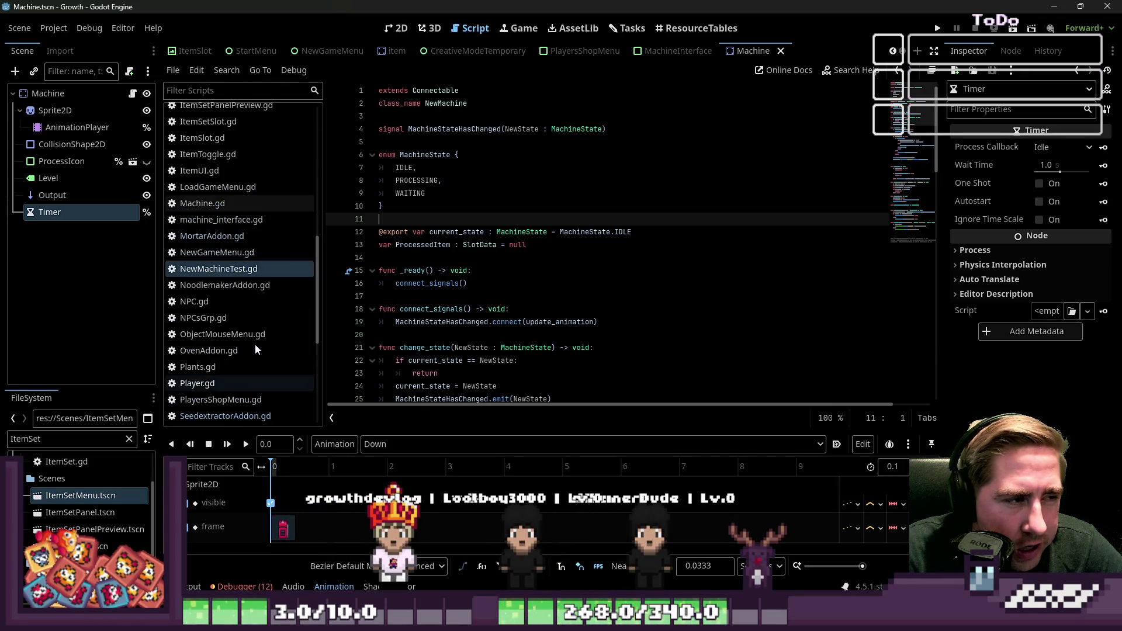
scroll(239, 234, up, 3)
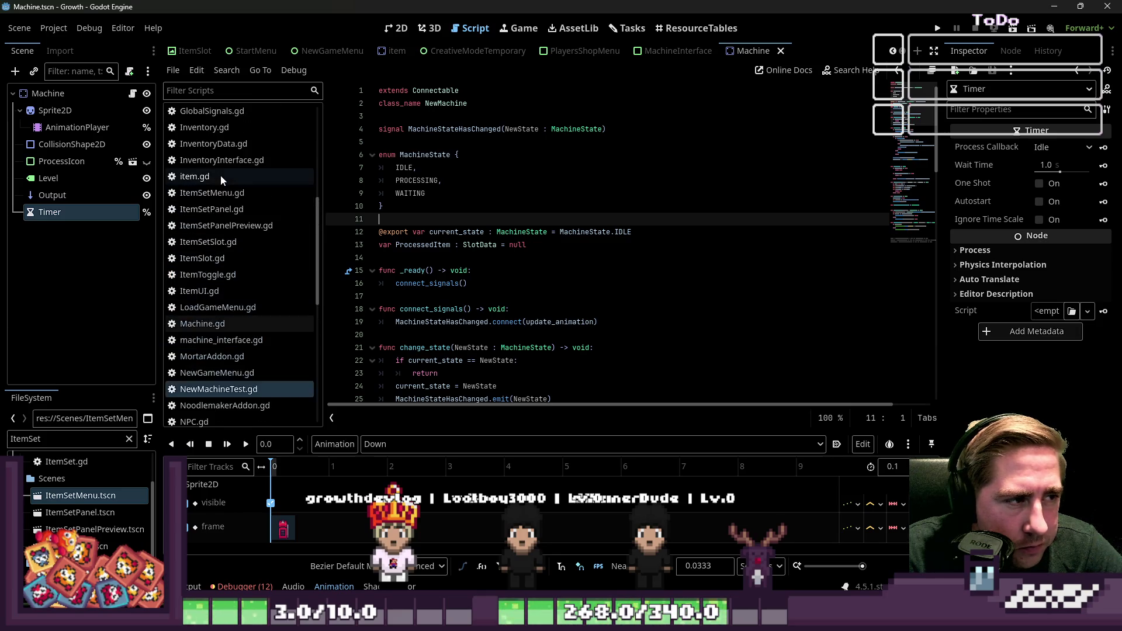
click(229, 145)
Add a blank line 7 at the end of InventoryData.gd, below the exported items variable
click(469, 191)
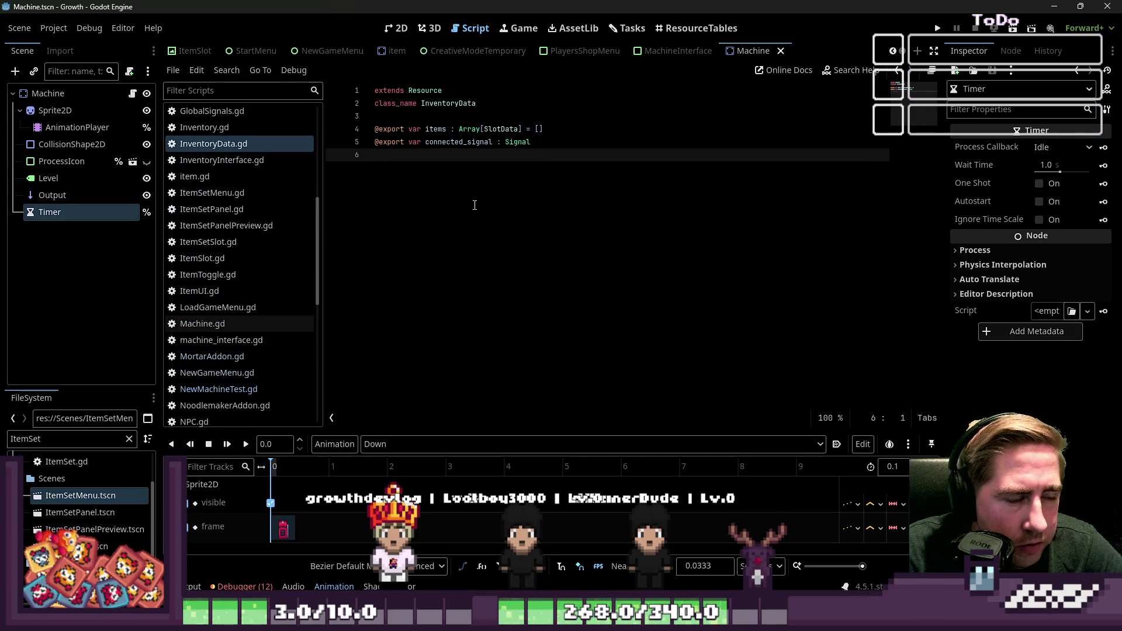
key(Return)
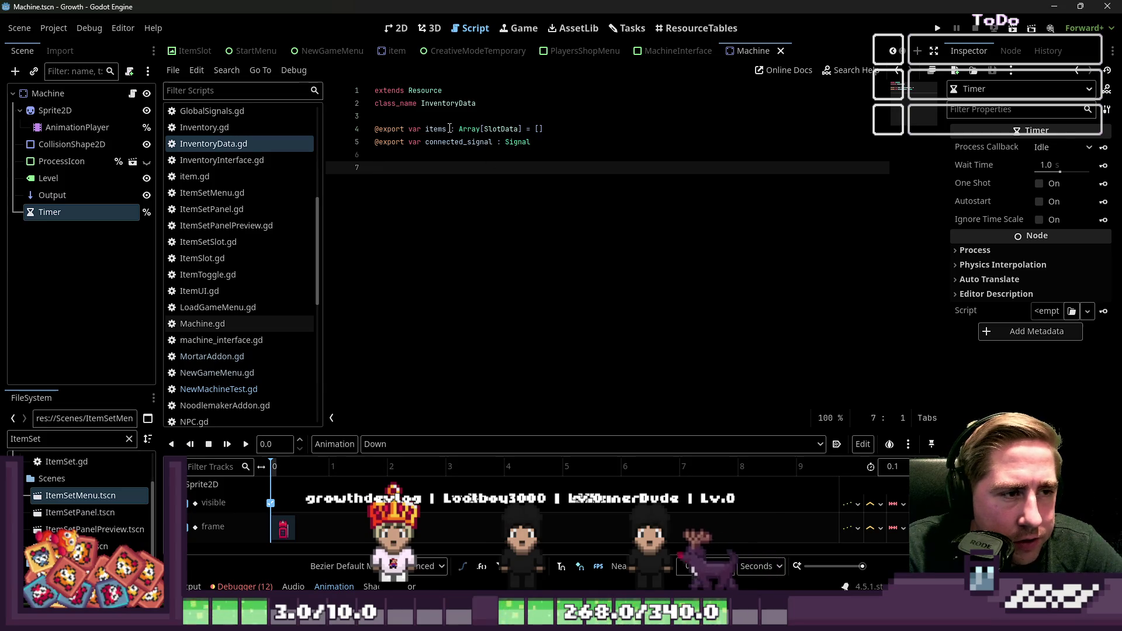
click(449, 128)
click(563, 128)
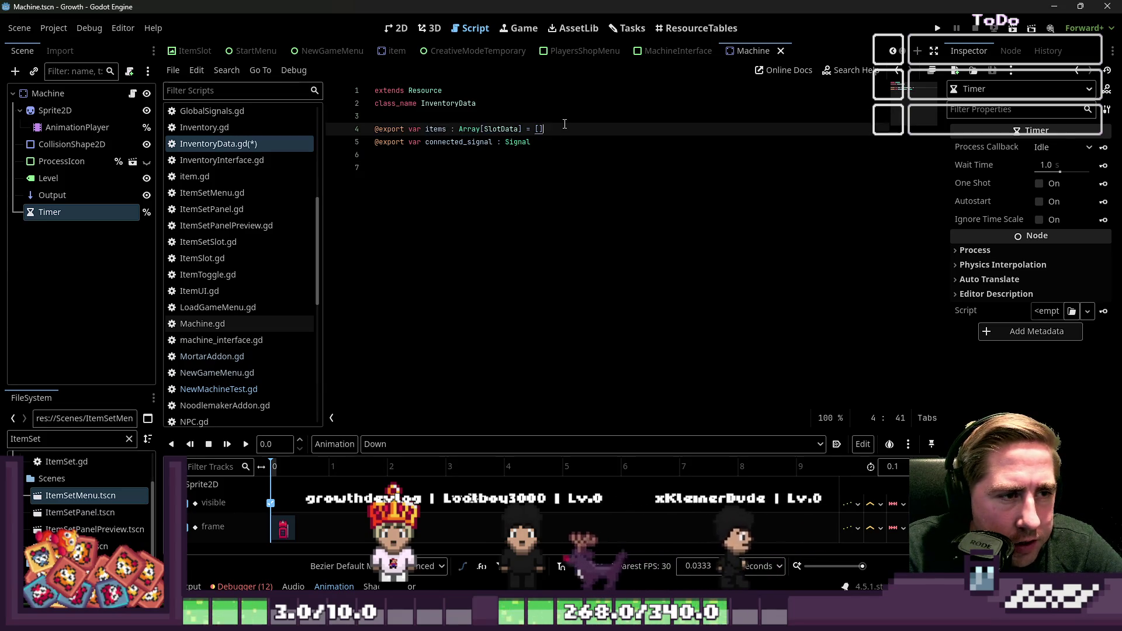
click(555, 163)
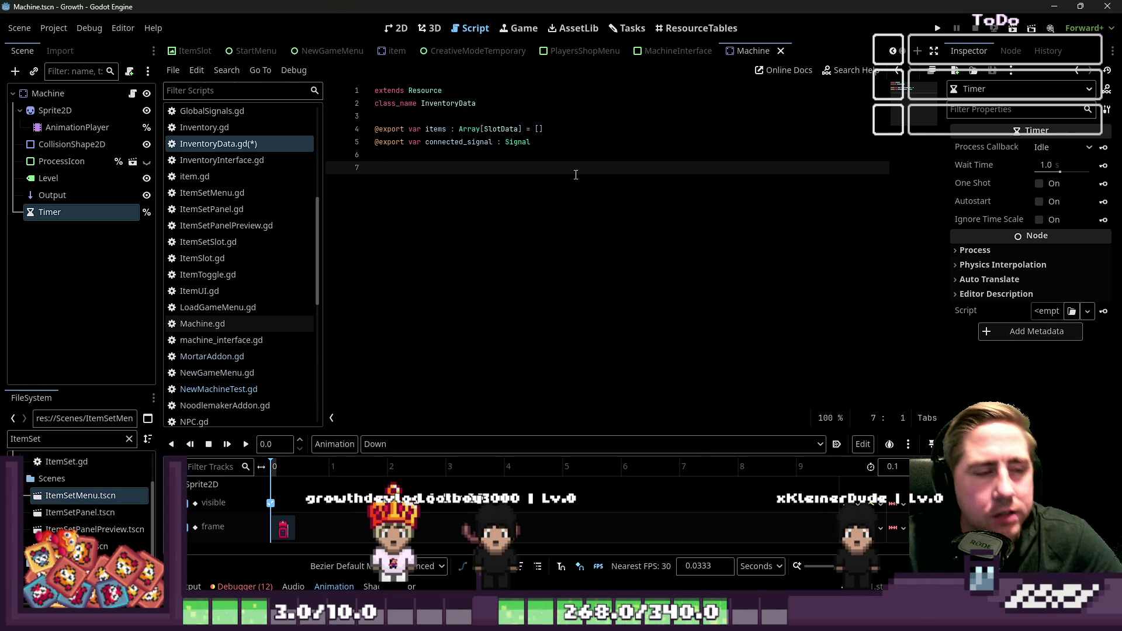
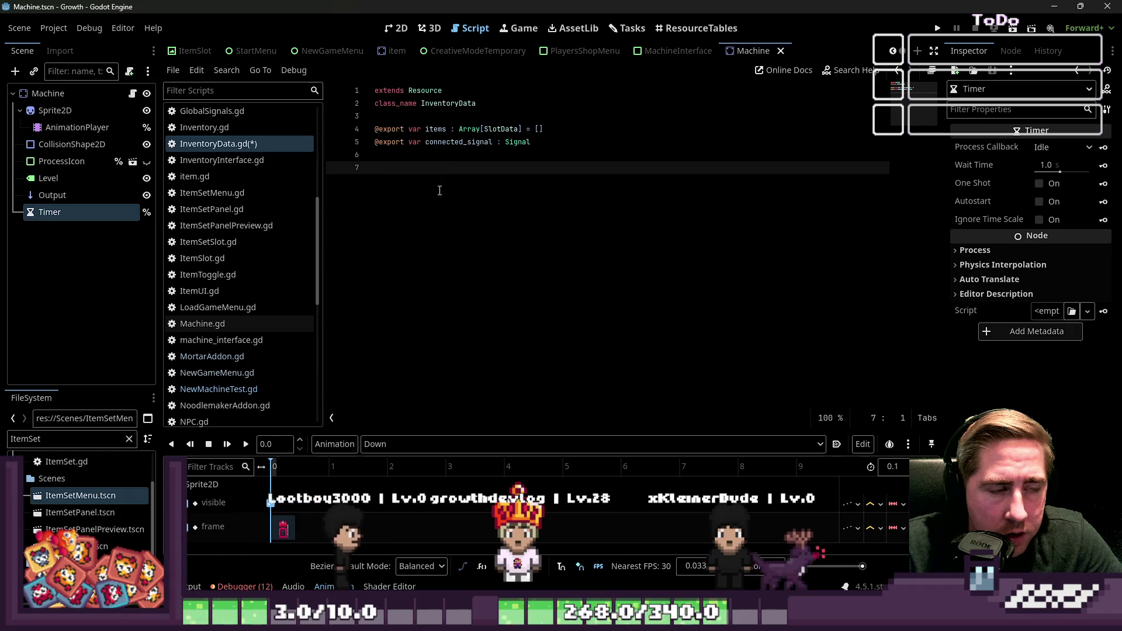
Add 'signal ItemsHasChanged' on a new line 4 above the exported variables, without parentheses
key(Up)
key(Up)
key(Up)
key(Return)
key(Return)
key(Up)
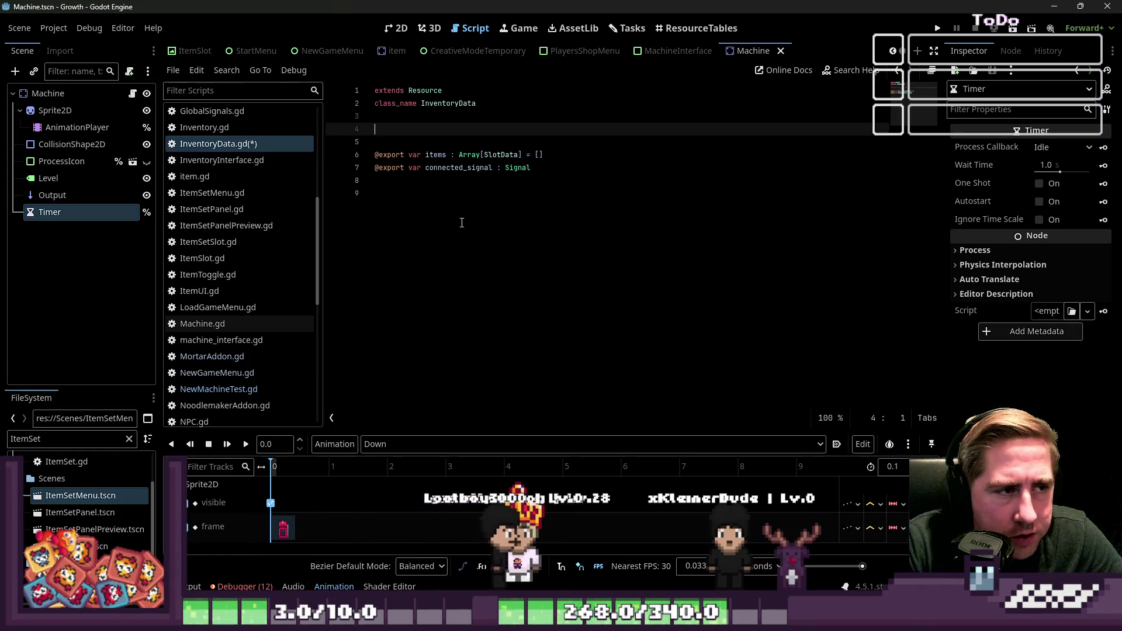
text(signal)
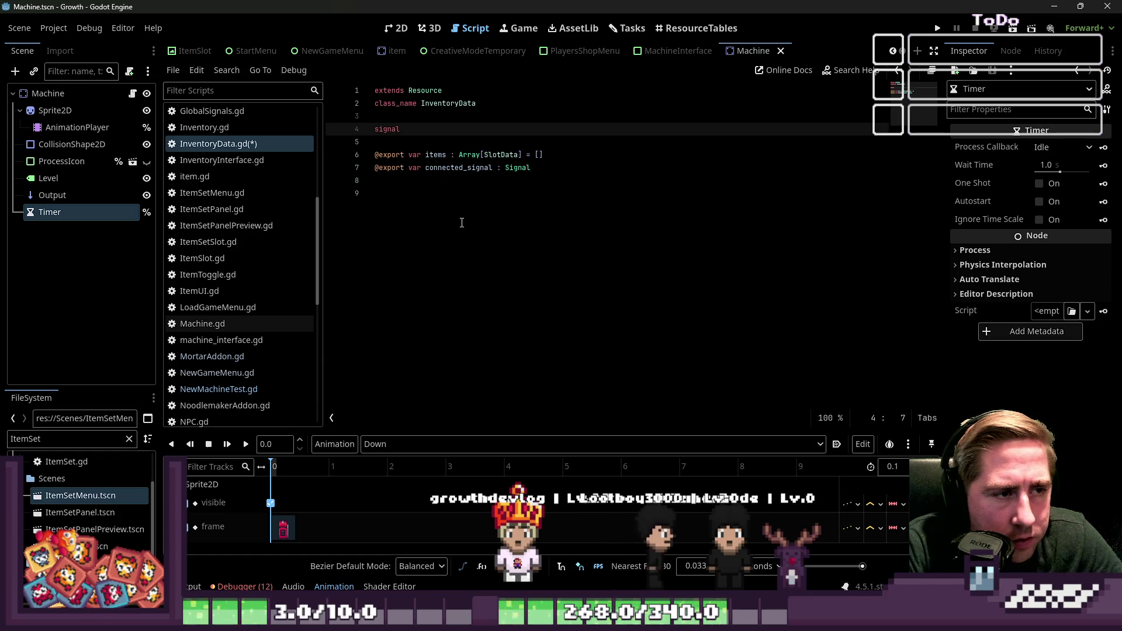
key(Down)
key(Down)
key(Down)
text(i)
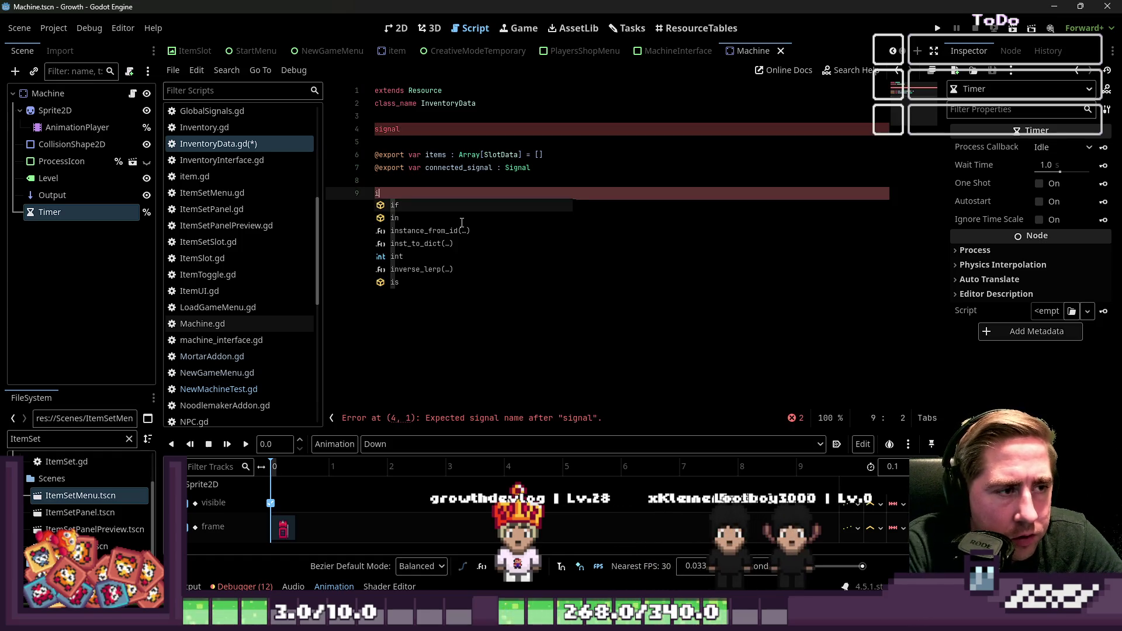
key(BackSpace)
key(Up)
key(Up)
key(Up)
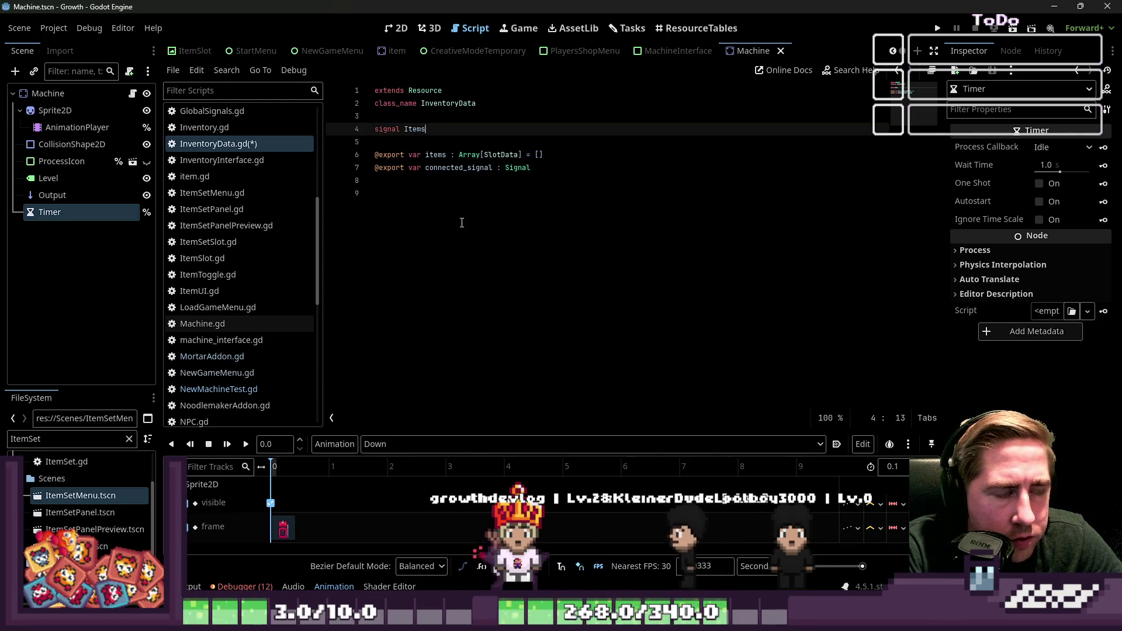
text(HasC)
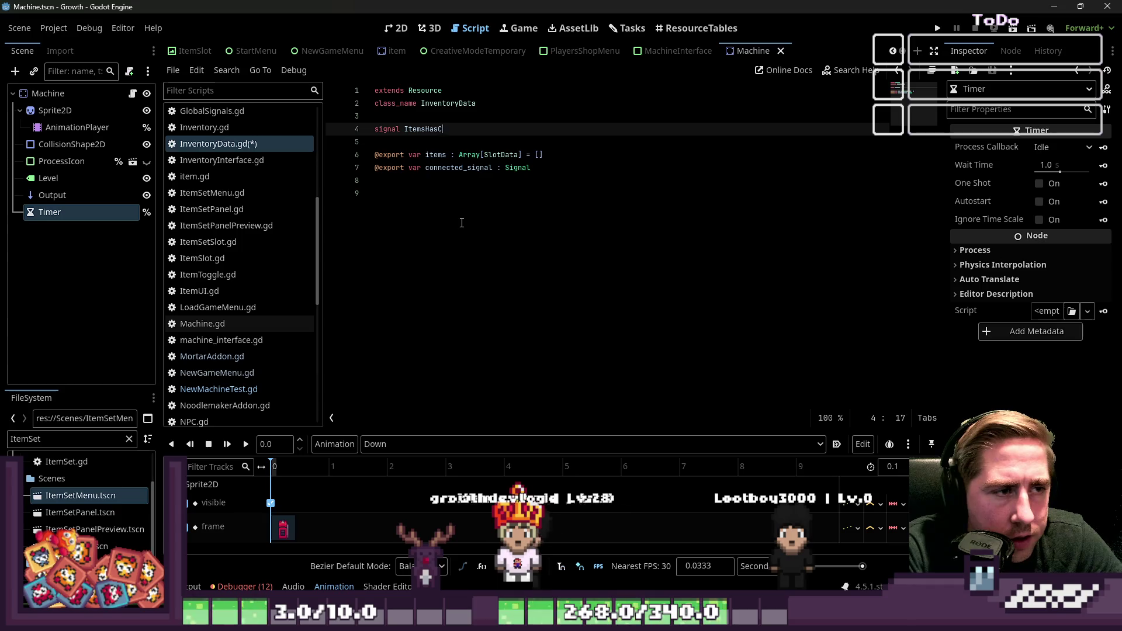
text(hanged()
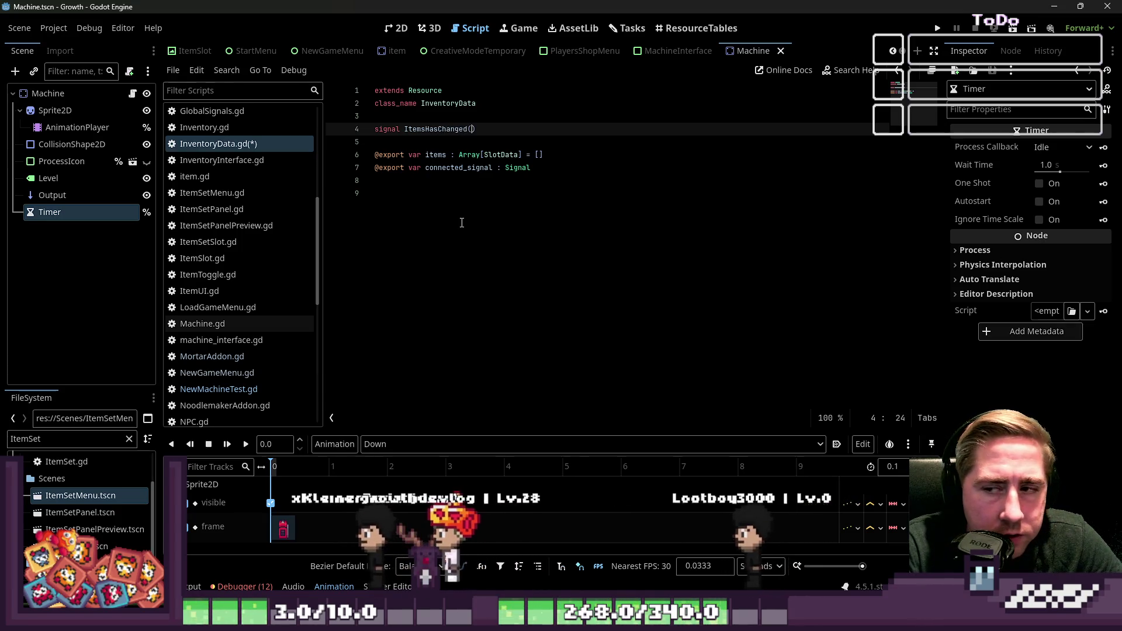
key(Left)
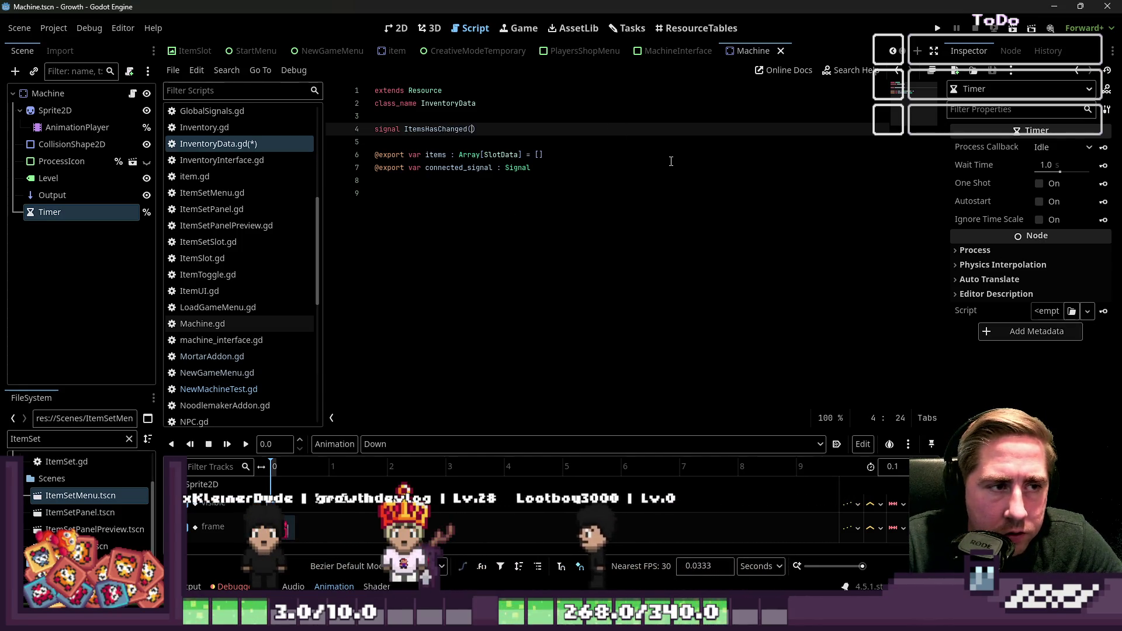
key(Delete)
key(Delete)
key(Down)
key(Down)
key(Down)
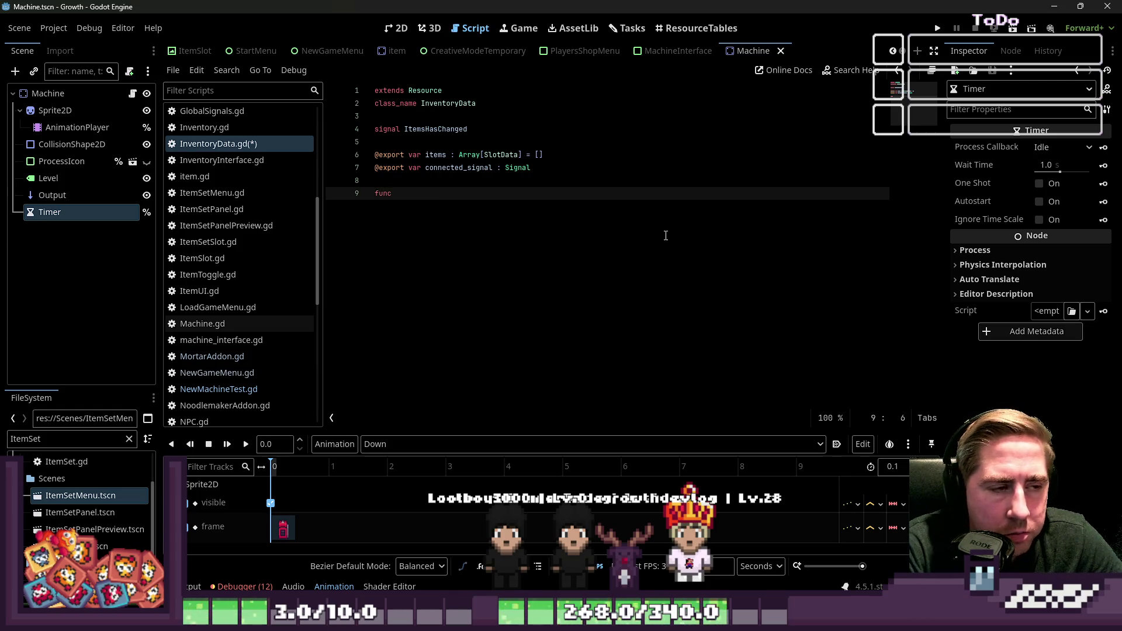
Write add_item(ItemData : SlotData, ItemIndex : int = 0) -> void, setting items[ItemIndex] = ItemData
text(add_)
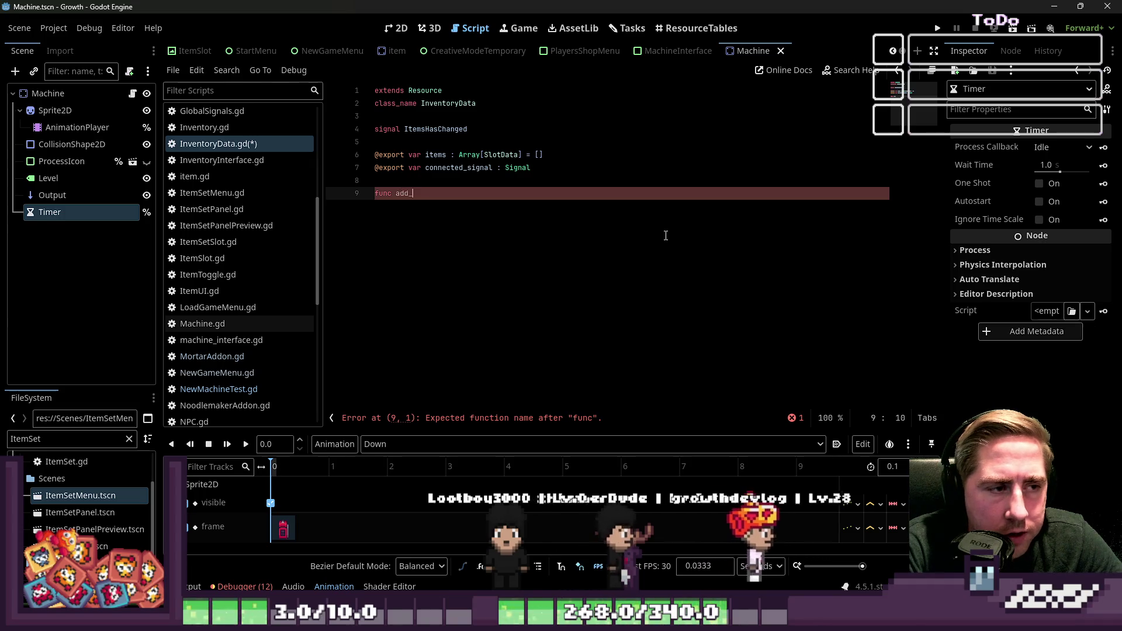
text(item(ItemDat)
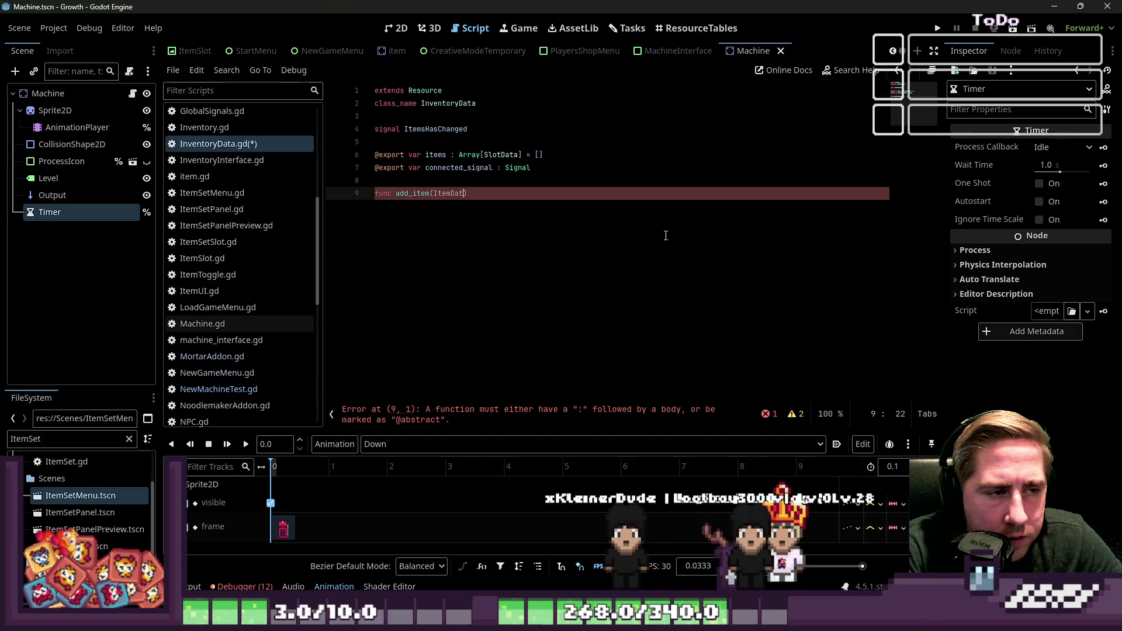
key(BackSpace)
key(BackSpace)
key(BackSpace)
text(I)
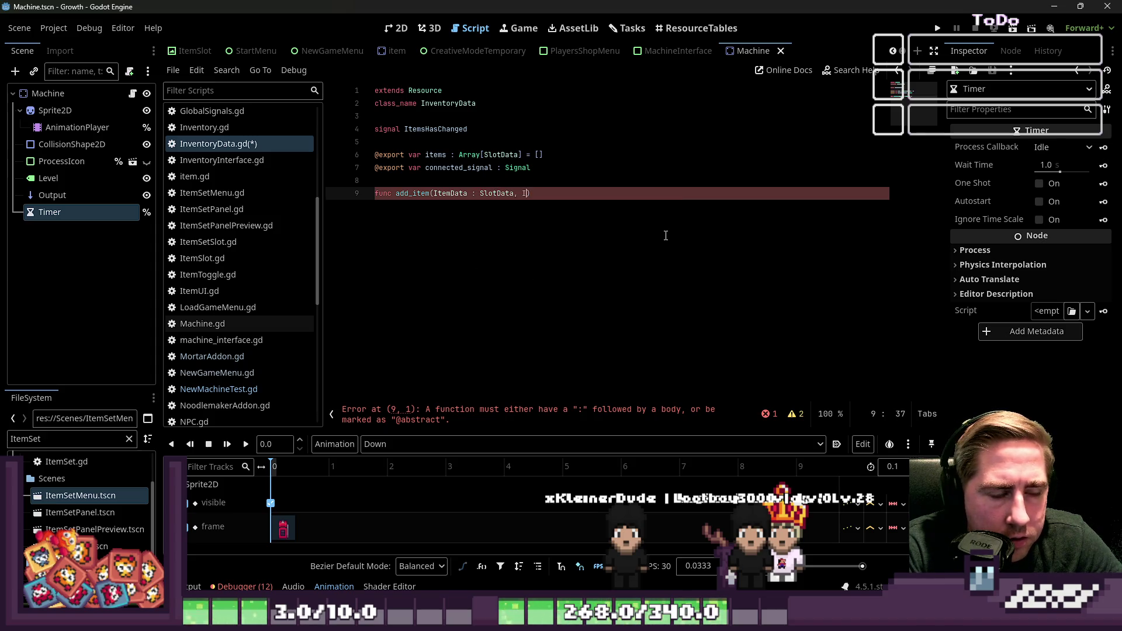
text(tem)
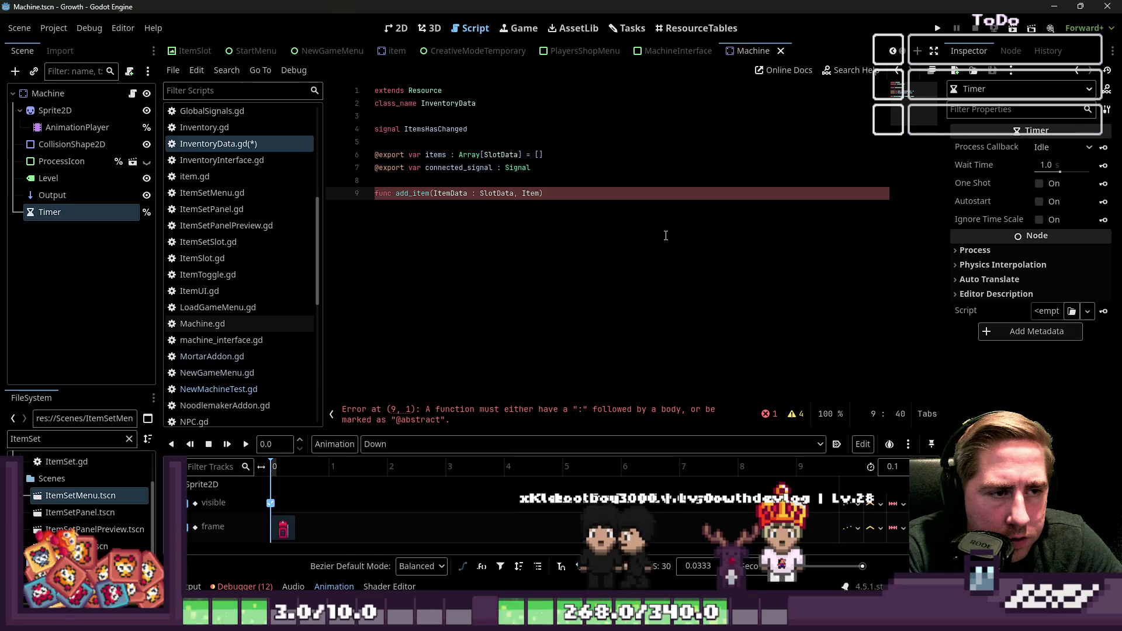
text(Index : )
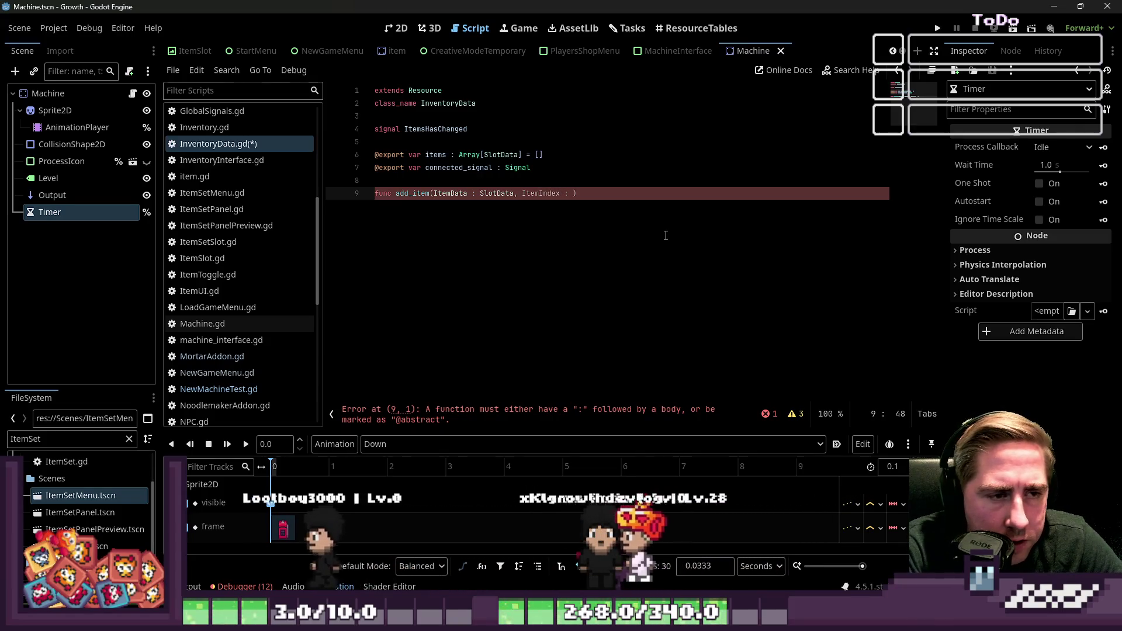
text(int = 0)
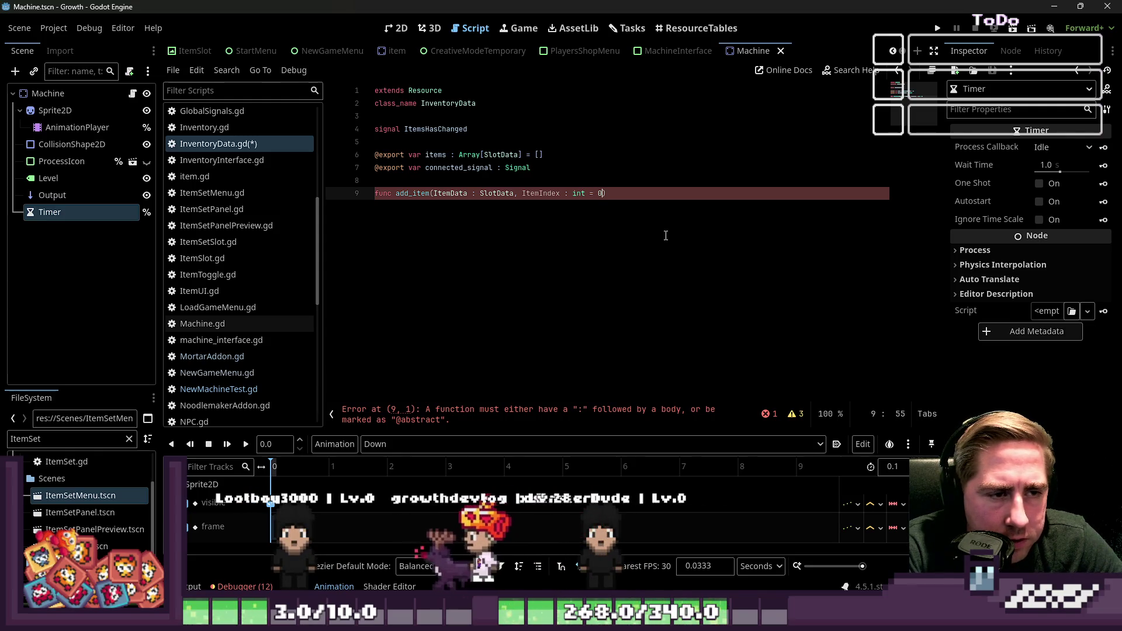
text() -> void:)
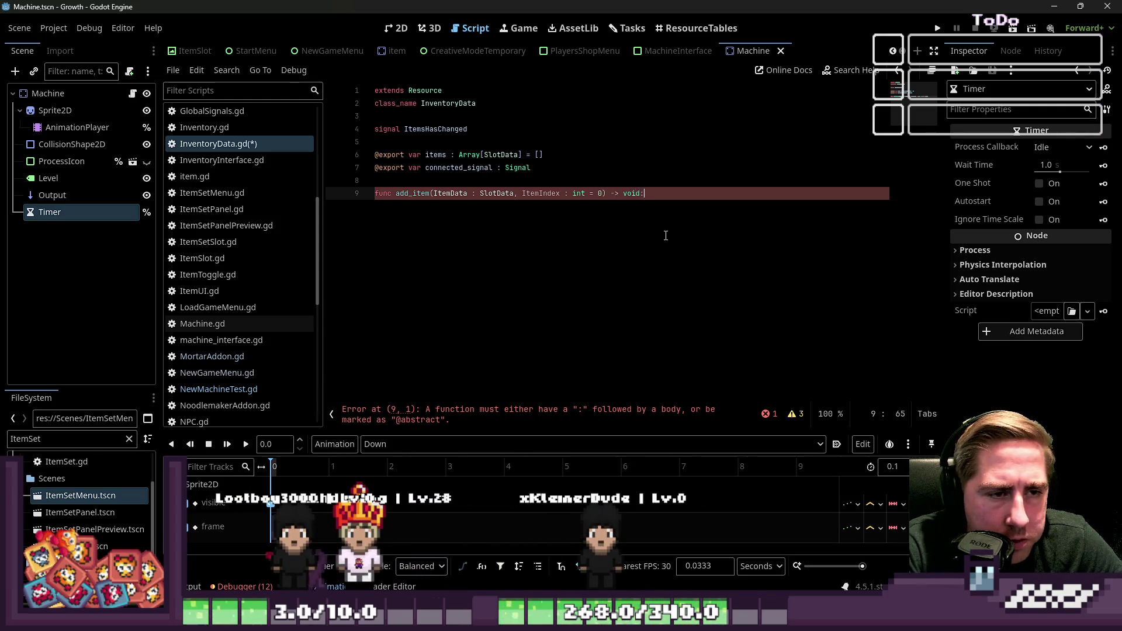
key(Return)
text(it)
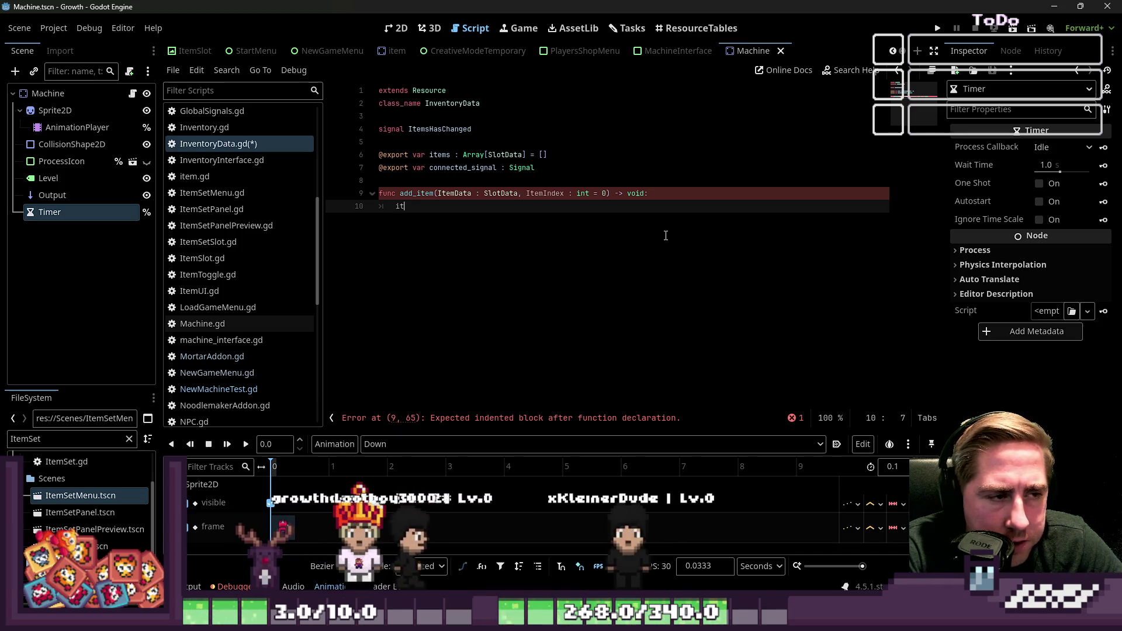
text(ems.)
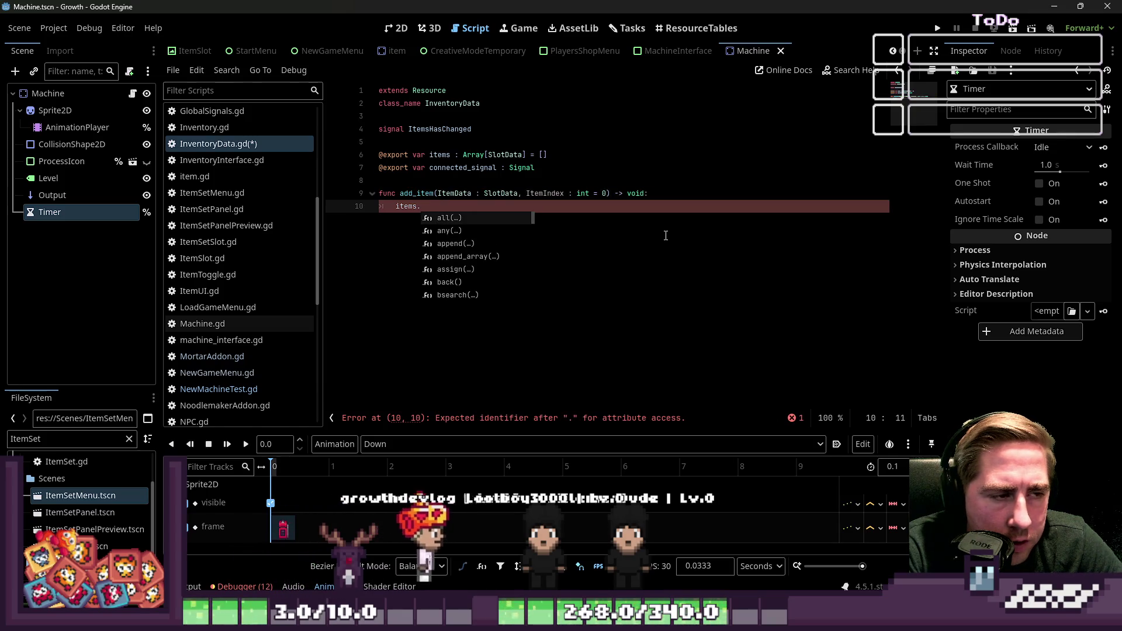
key(BackSpace)
text([)
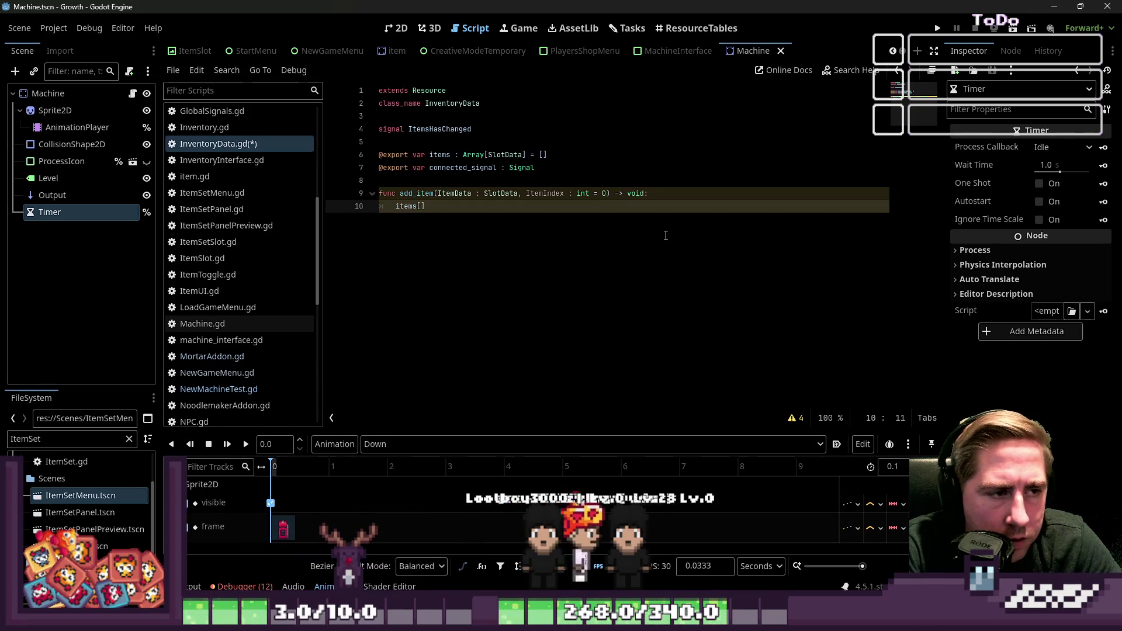
text(ItemIndex] = )
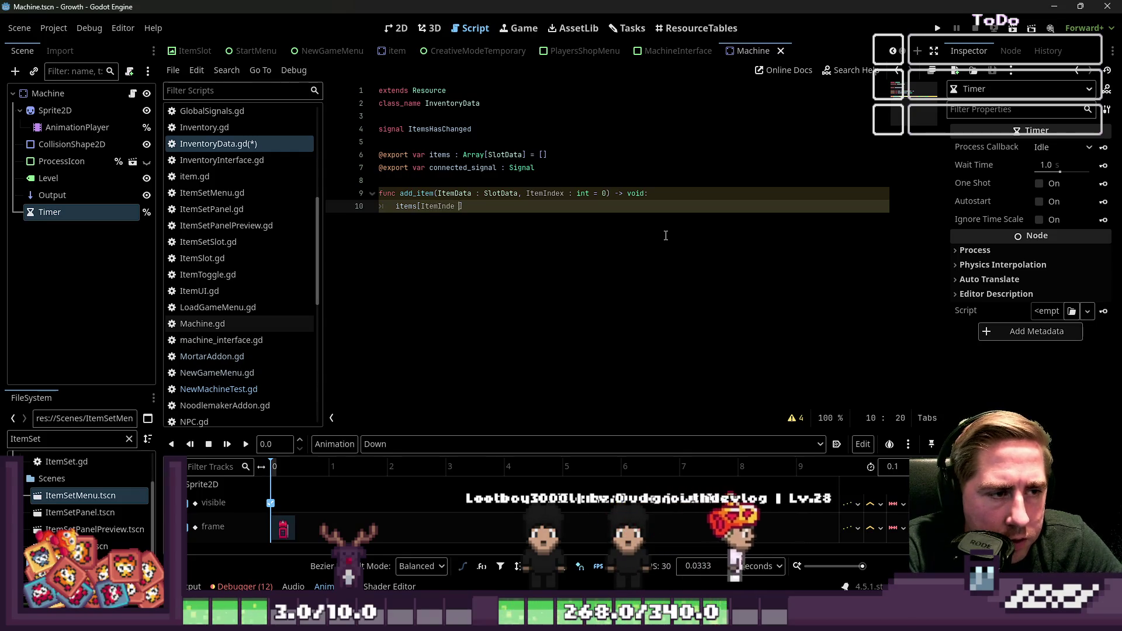
text(ItemData)
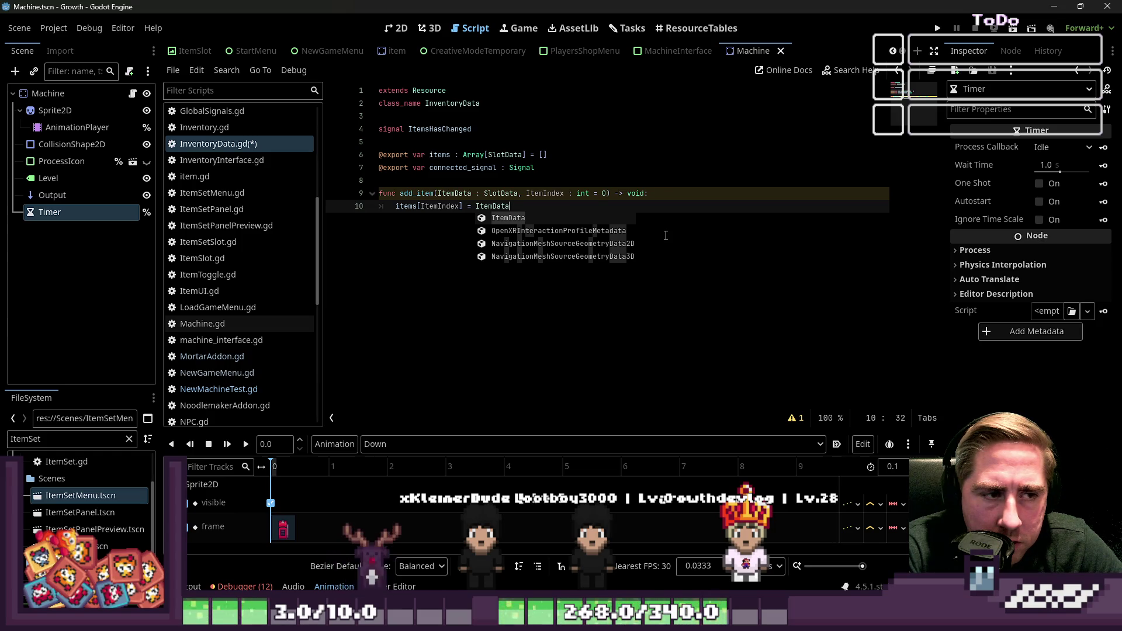
key(Return)
Begin a clear_item(ItemIndex) function below add_item
key(Return)
key(BackSpace)
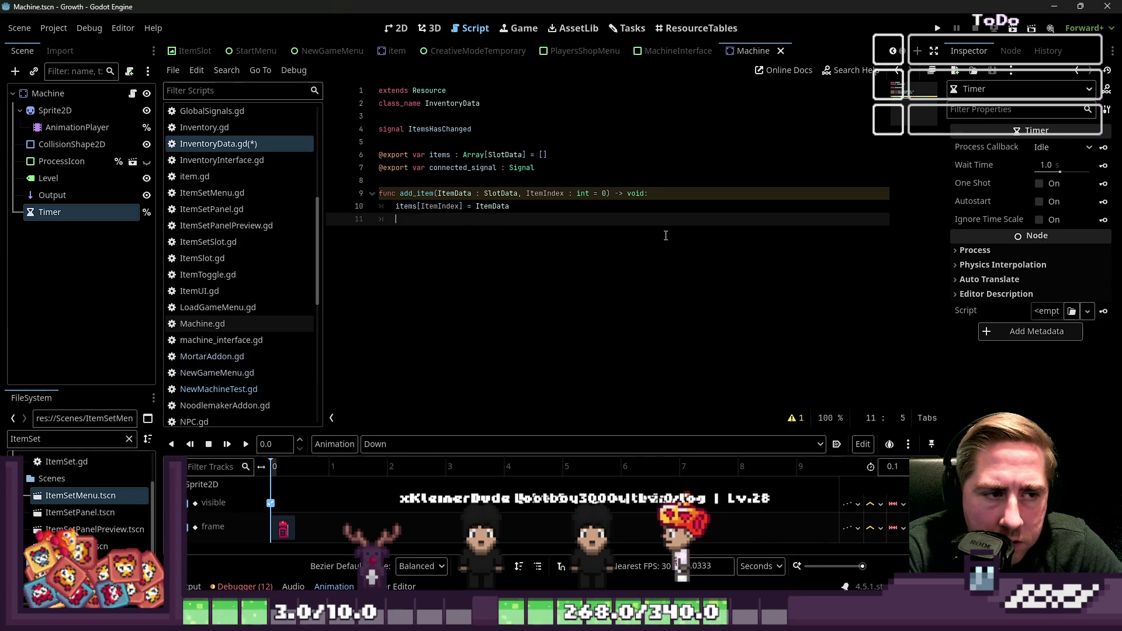
key(Return)
text(func clear_item)
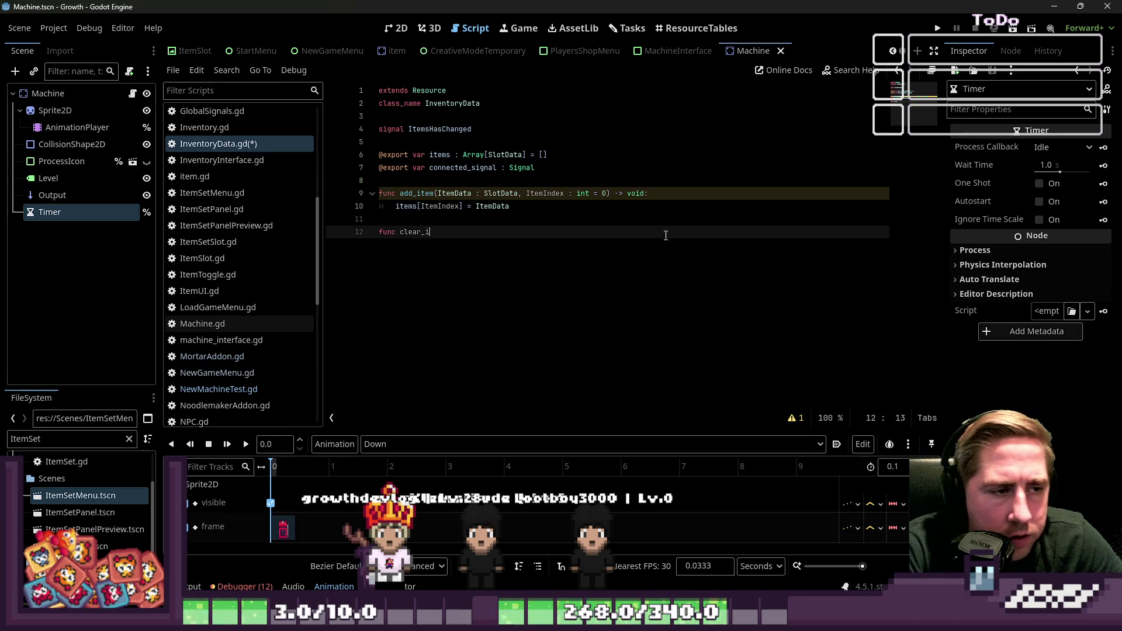
text((I)
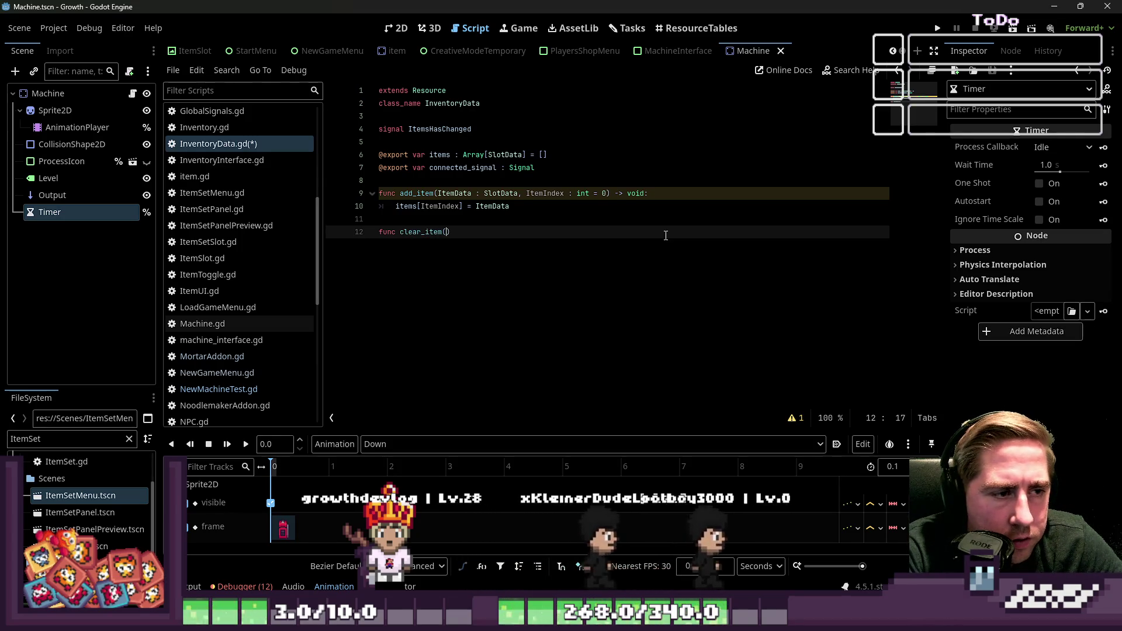
text(temIndex =)
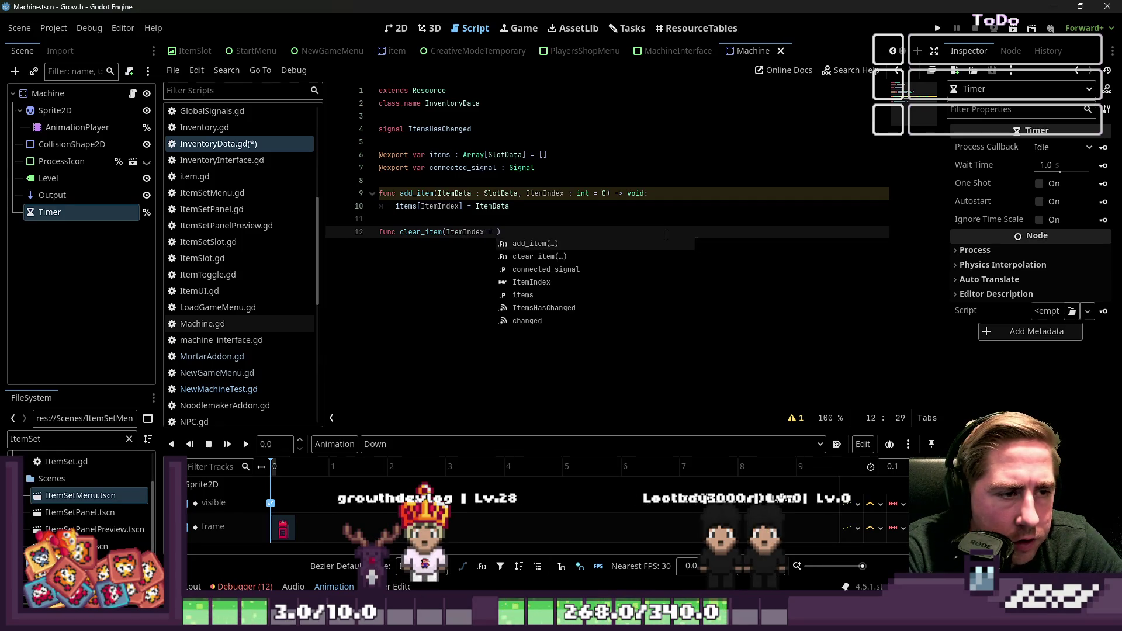
Type-annotate clear_item's ItemIndex parameter and set items[ItemIndex] to null in its body
key(BackSpace)
key(BackSpace)
text(: int )
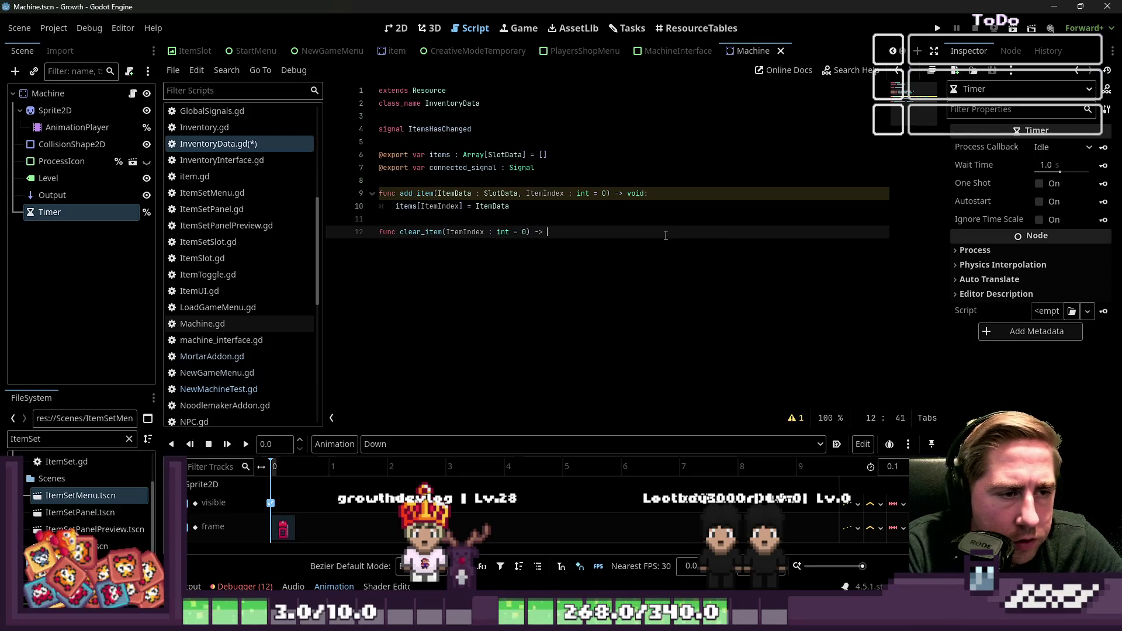
text(:)
key(Return)
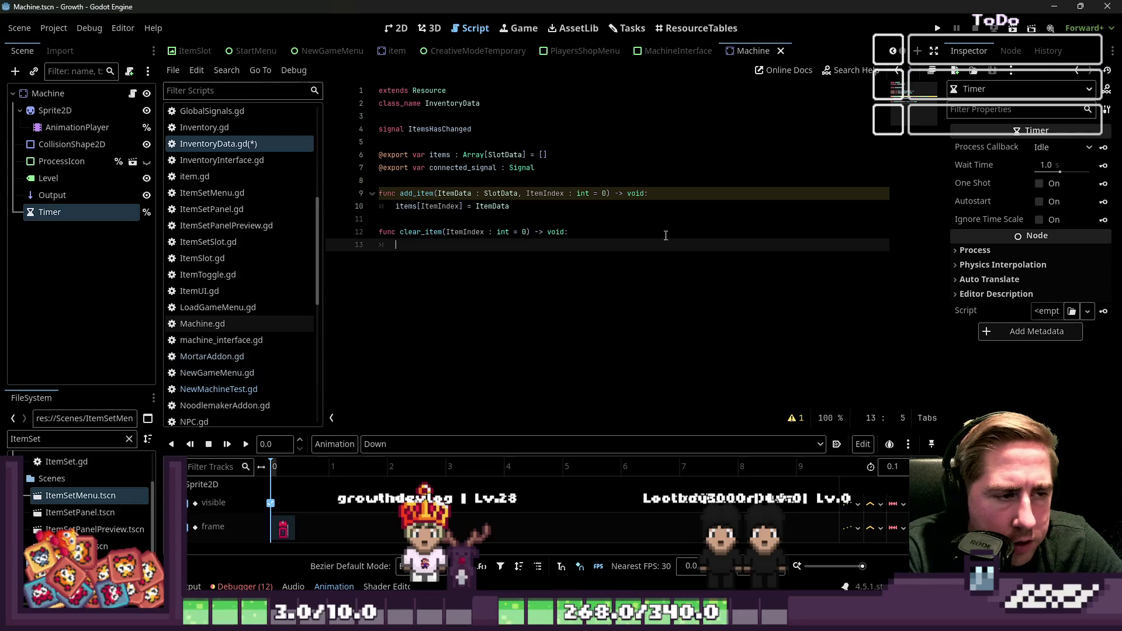
text(imtems.)
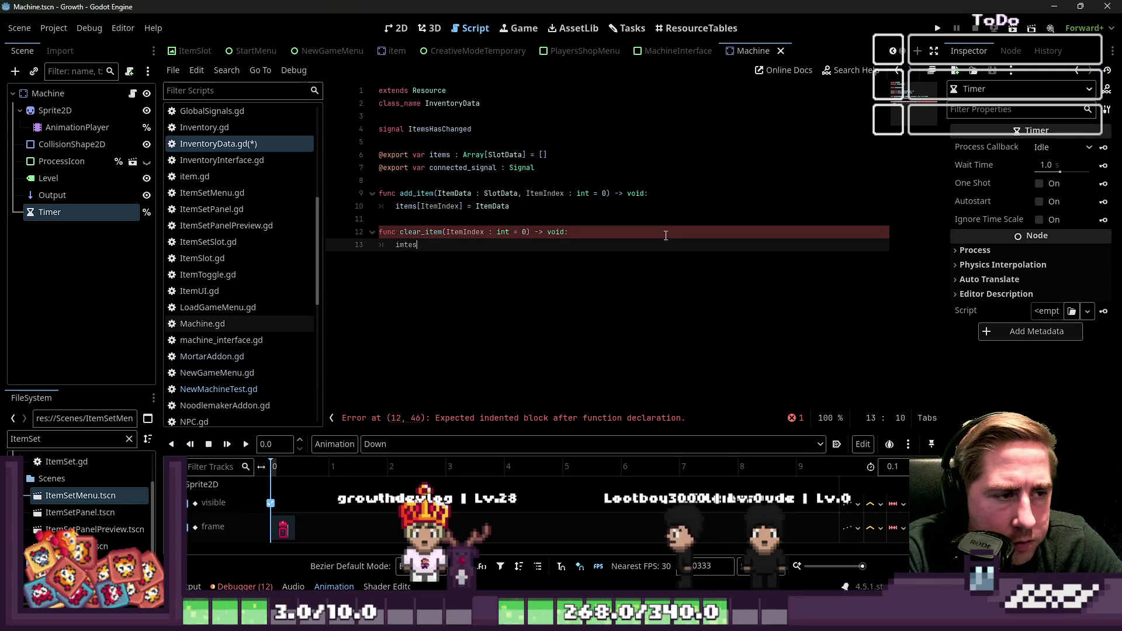
key(BackSpace)
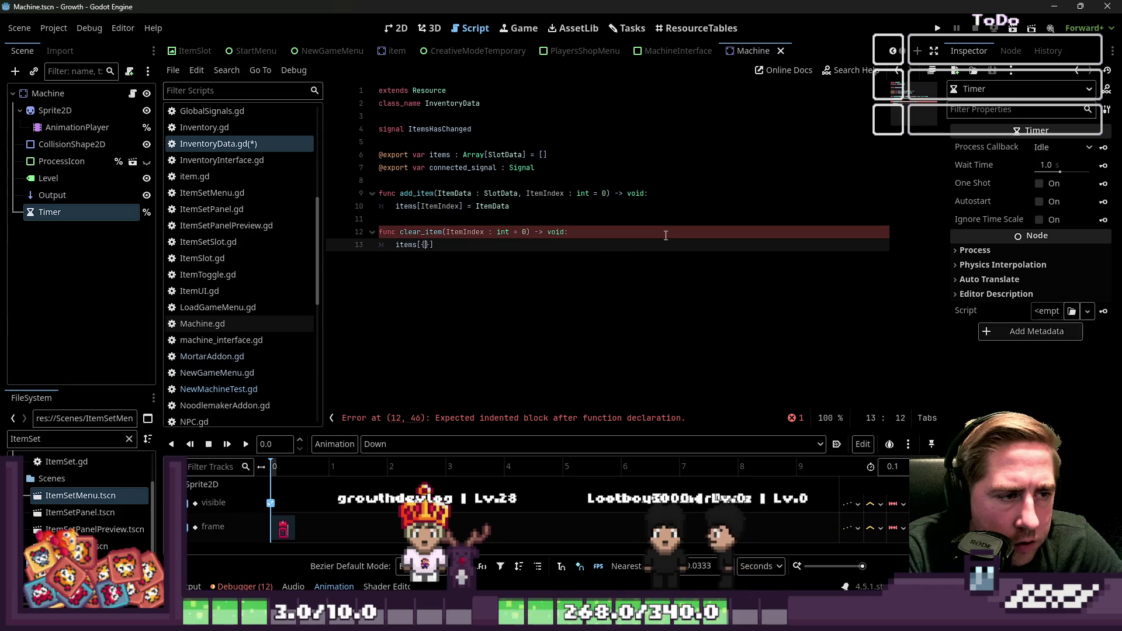
text([)
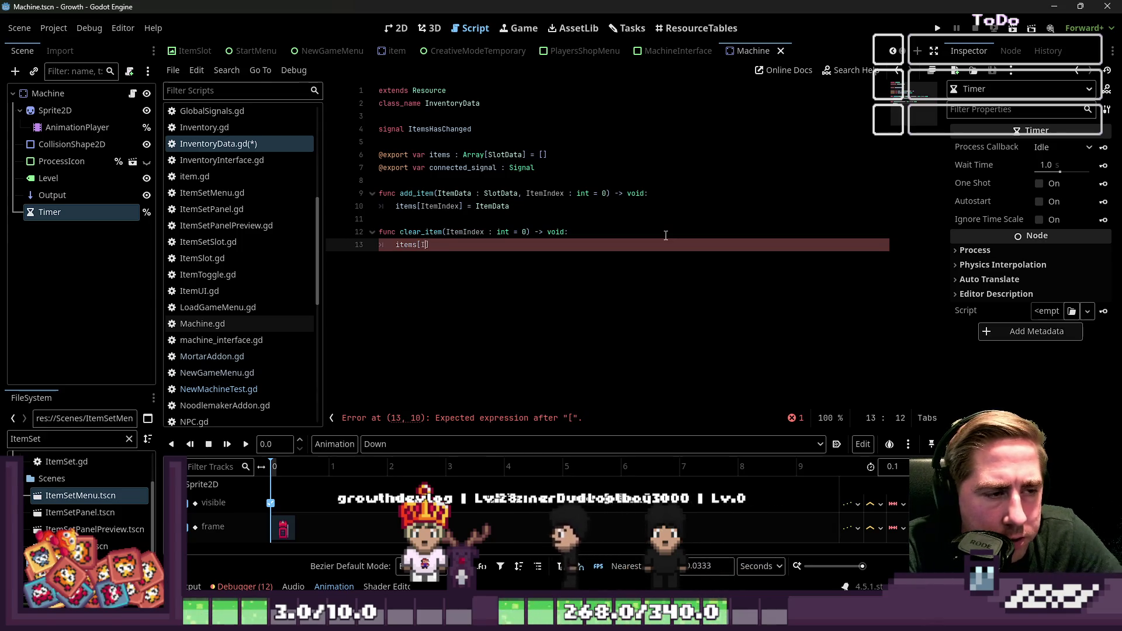
text(ItemIndex)
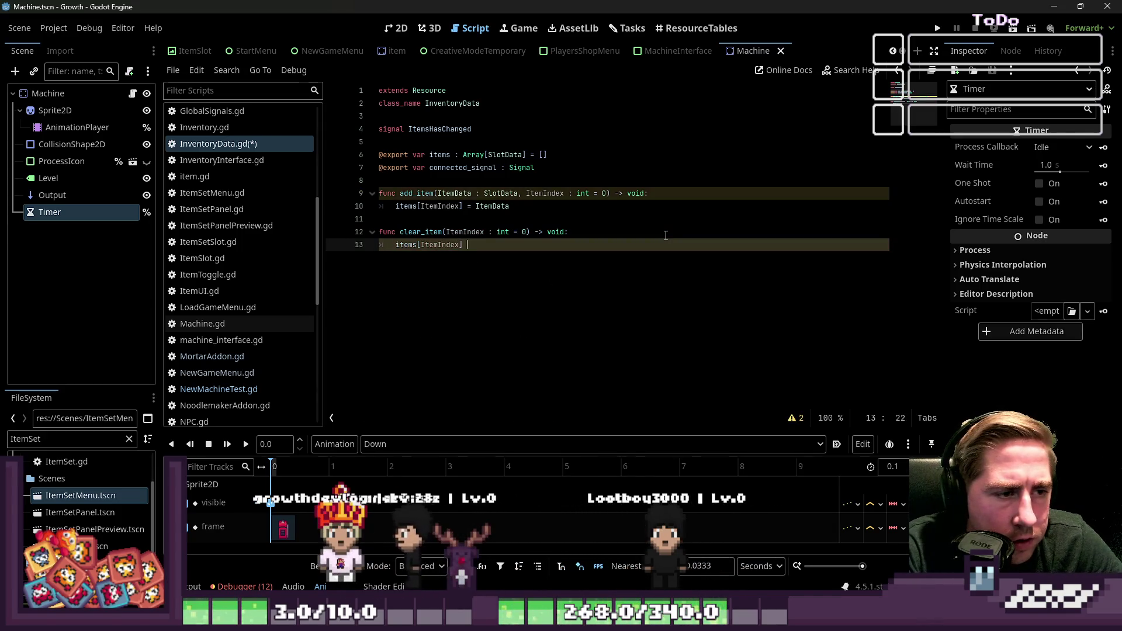
text(l)
key(Return)
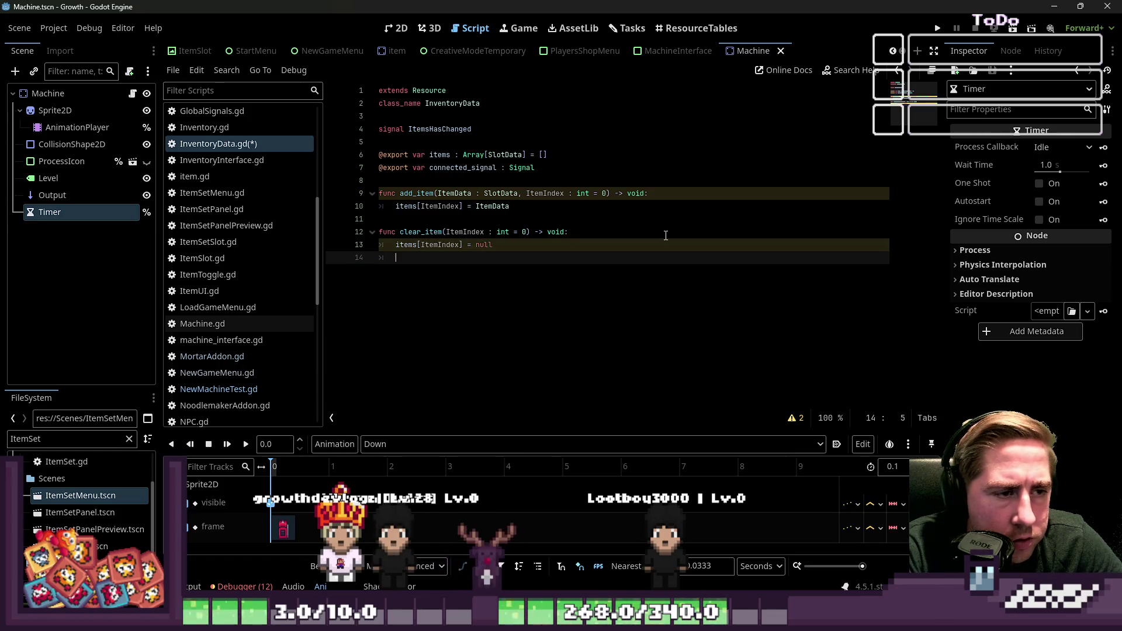
Emit ItemsHasChanged at the end of clear_item and paste the same emit line into add_item
text(ItemsHasChanged.emit)
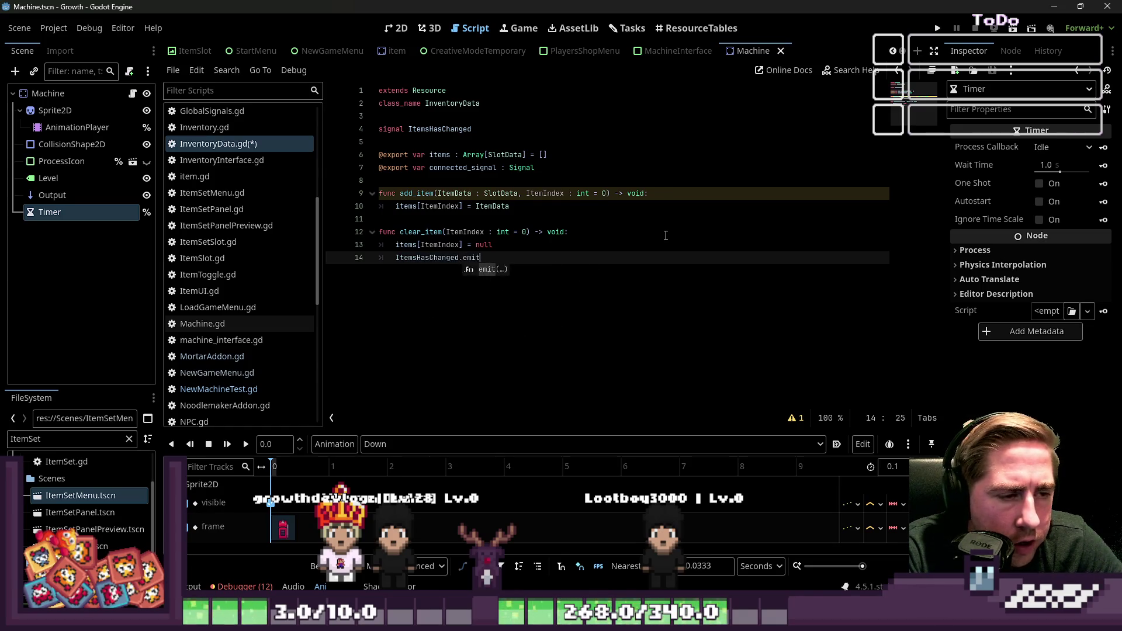
key(Up)
key(Up)
key(Up)
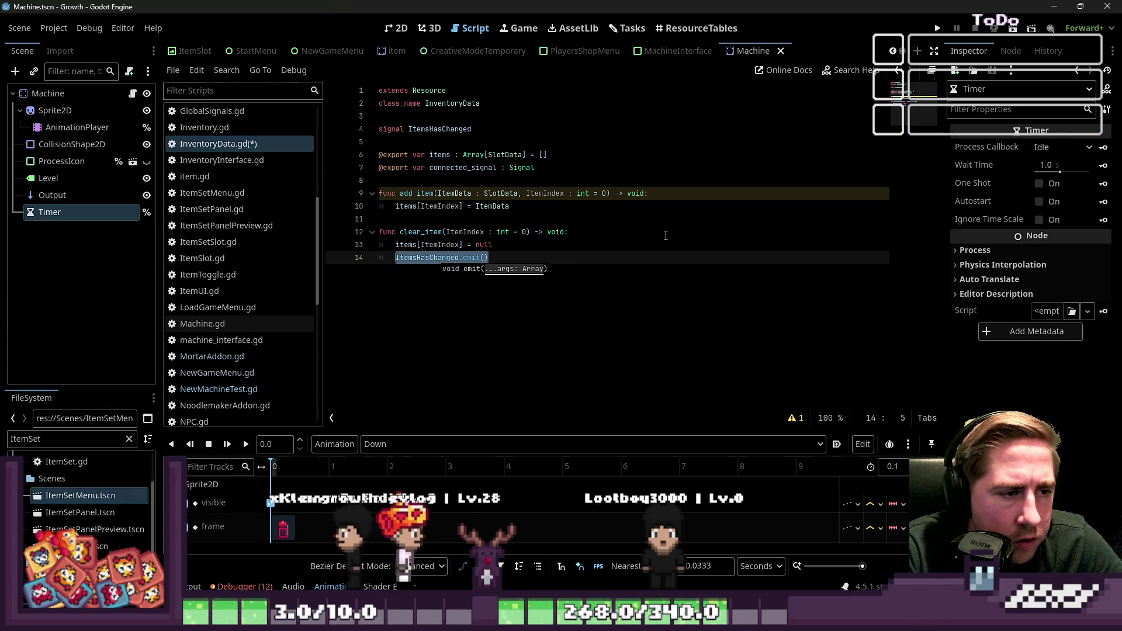
key(Return)
key(Up)
text(ItemsHasChanged.emit())
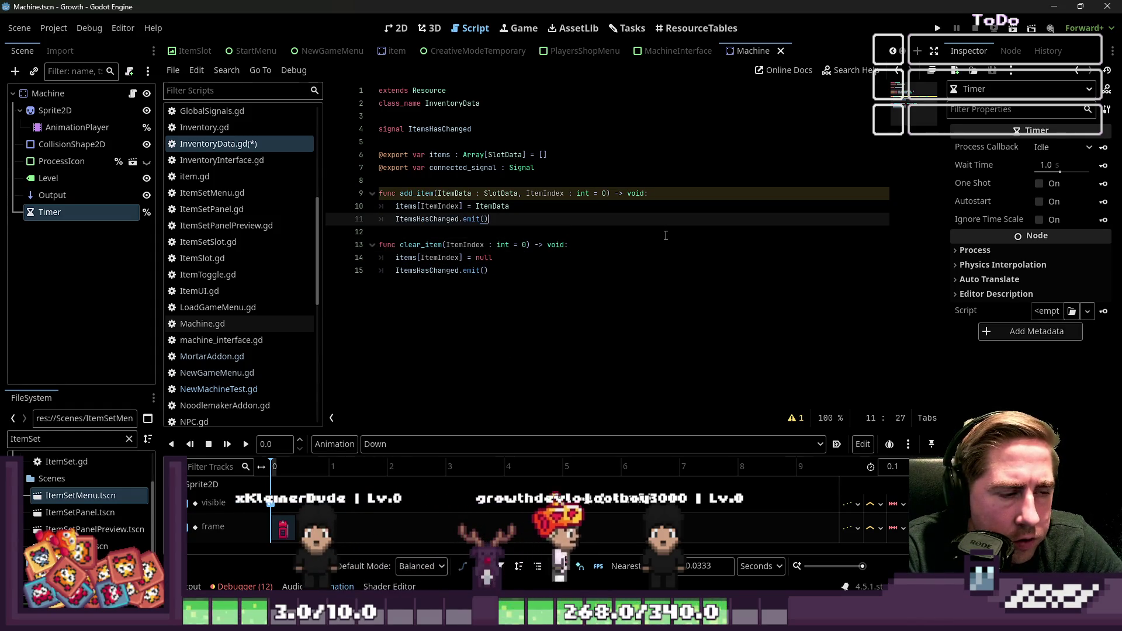
Inspect add_item's ItemData and ItemIndex parameters and show the script's warning list
click(581, 291)
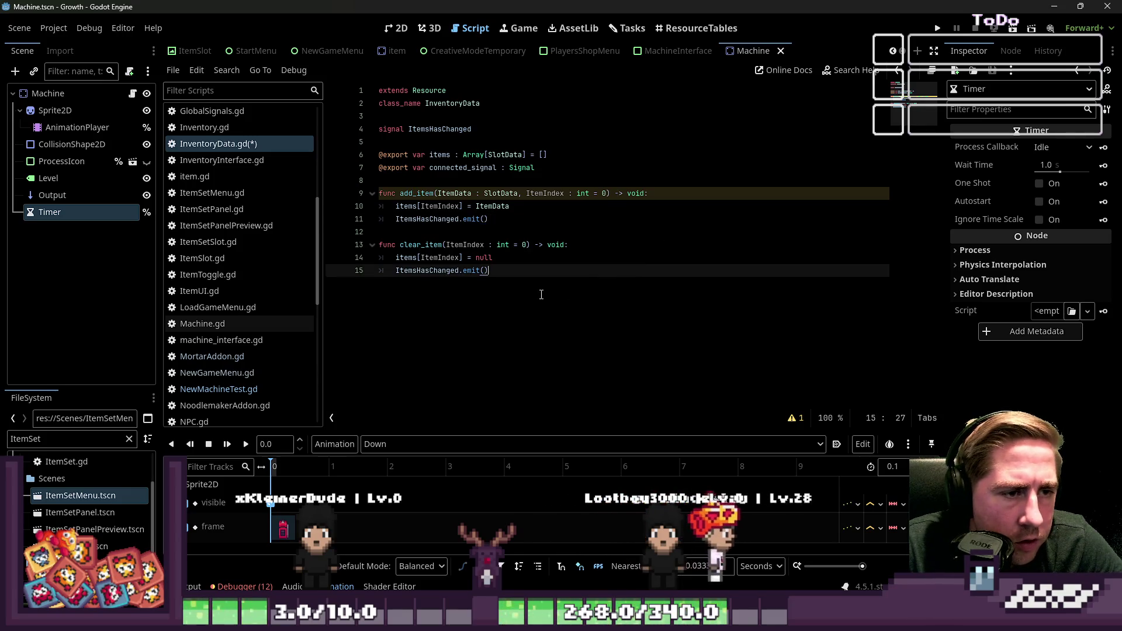
double_click(455, 194)
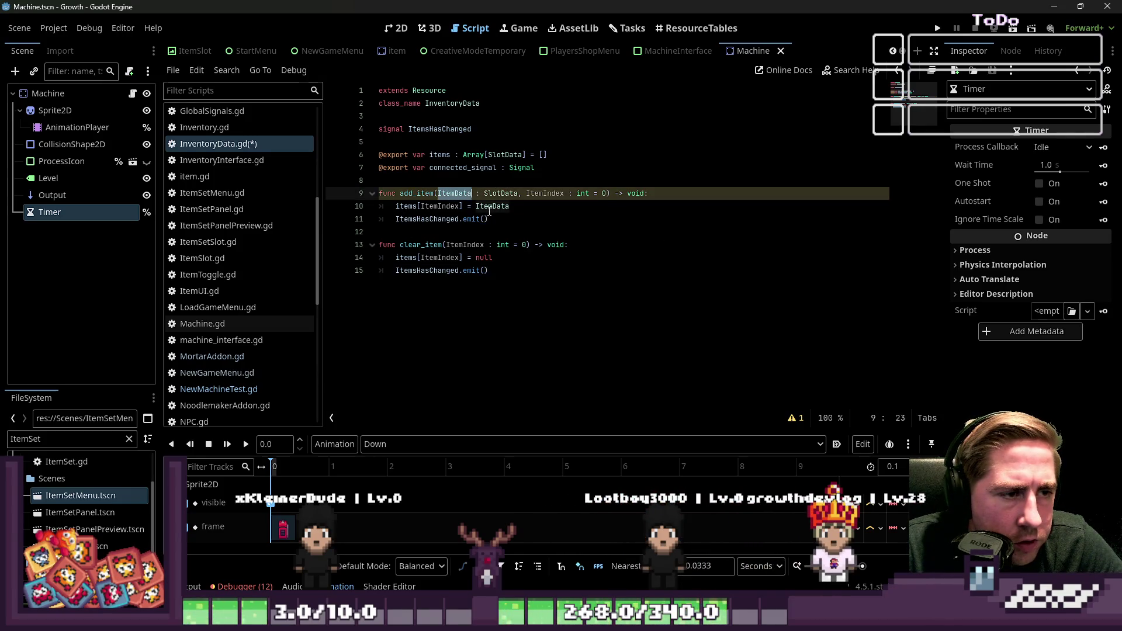
click(541, 218)
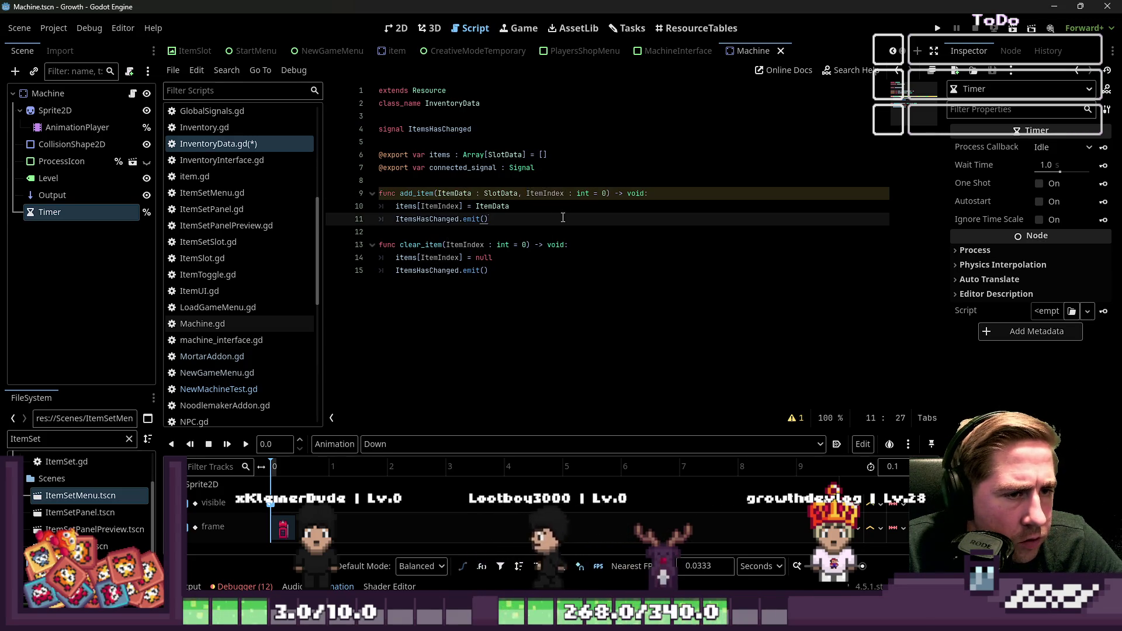
double_click(545, 193)
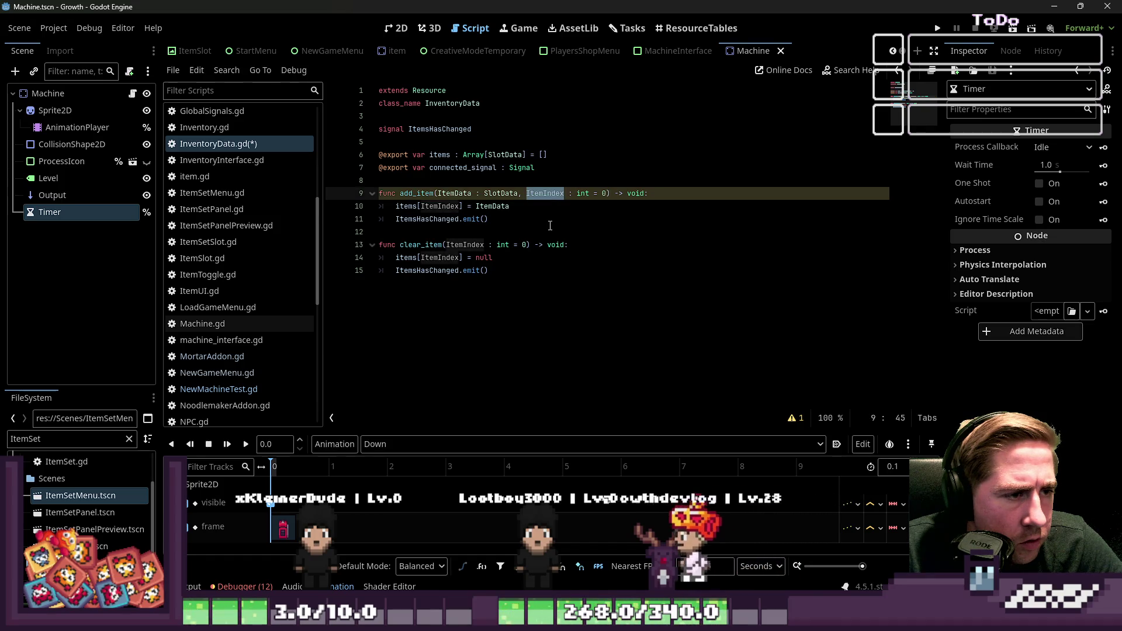
click(535, 307)
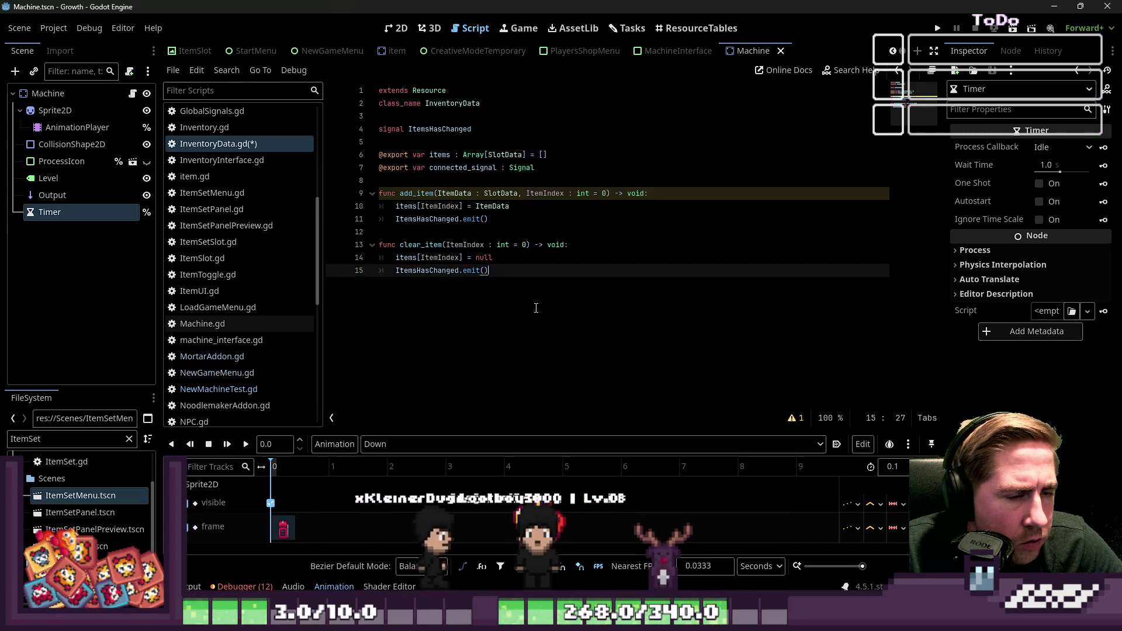
click(795, 416)
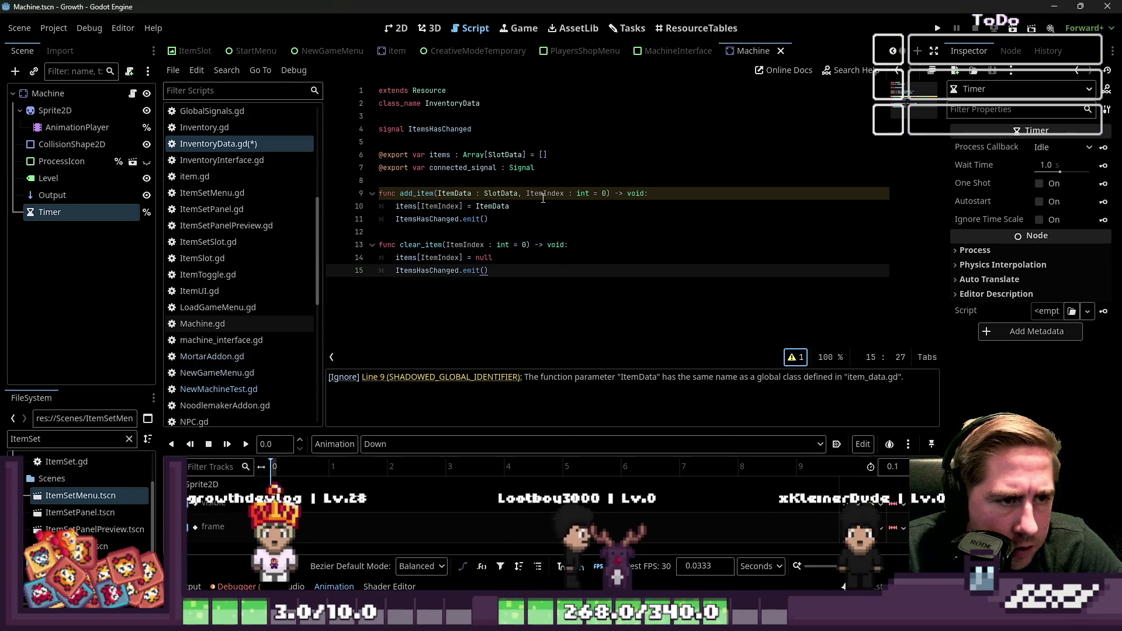
Rename add_item's ItemData parameter and its line-10 use to ItemSlotData, then save the script
click(455, 193)
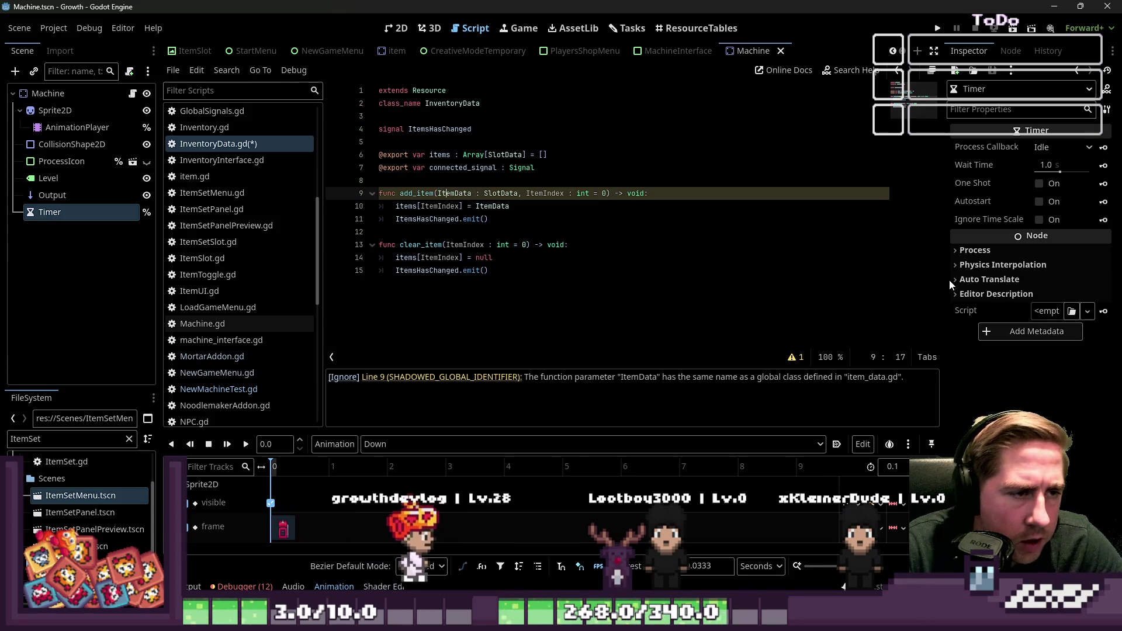
text(Slot)
key(ctrl+d)
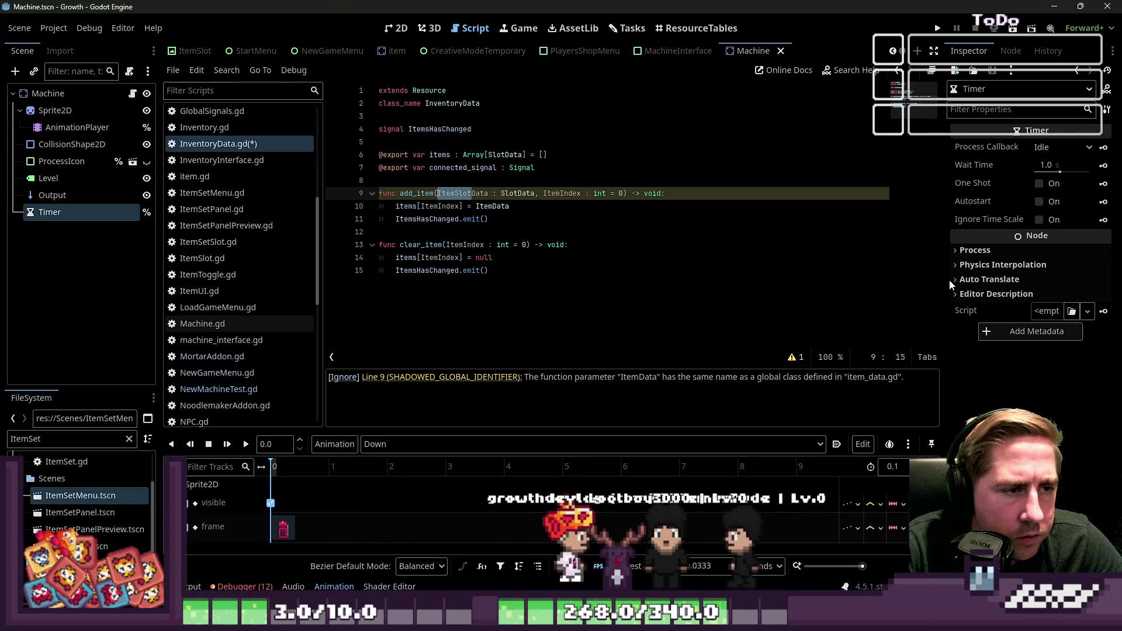
key(Down)
text(Slot)
key(Down)
key(Down)
key(Down)
key(ctrl+s)
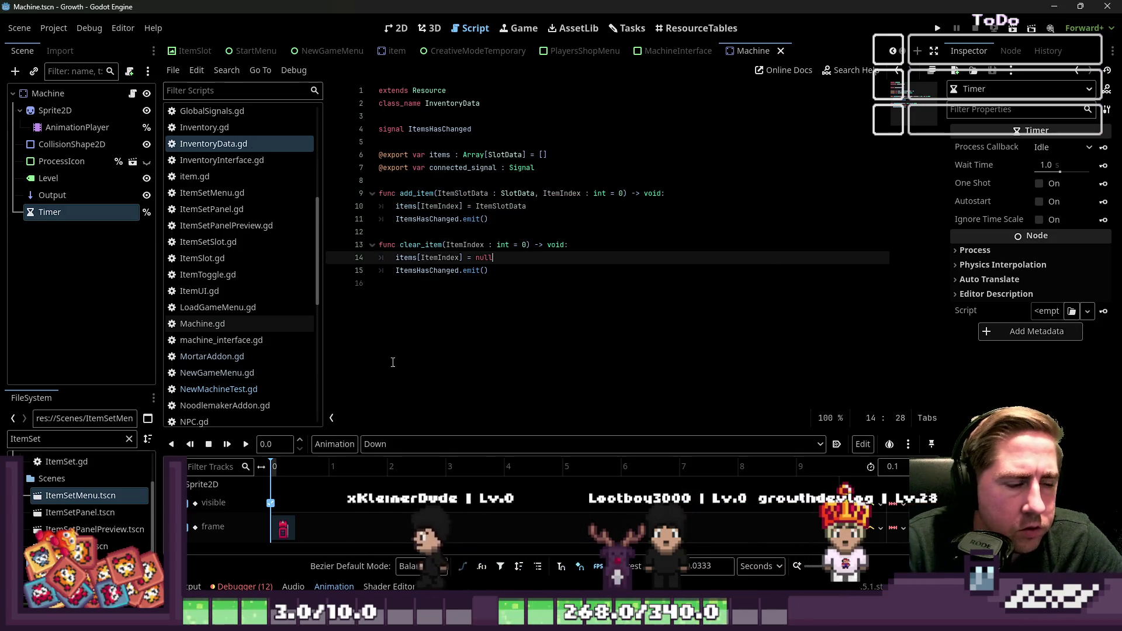
click(571, 320)
Review the add_item and clear_item declarations
double_click(431, 194)
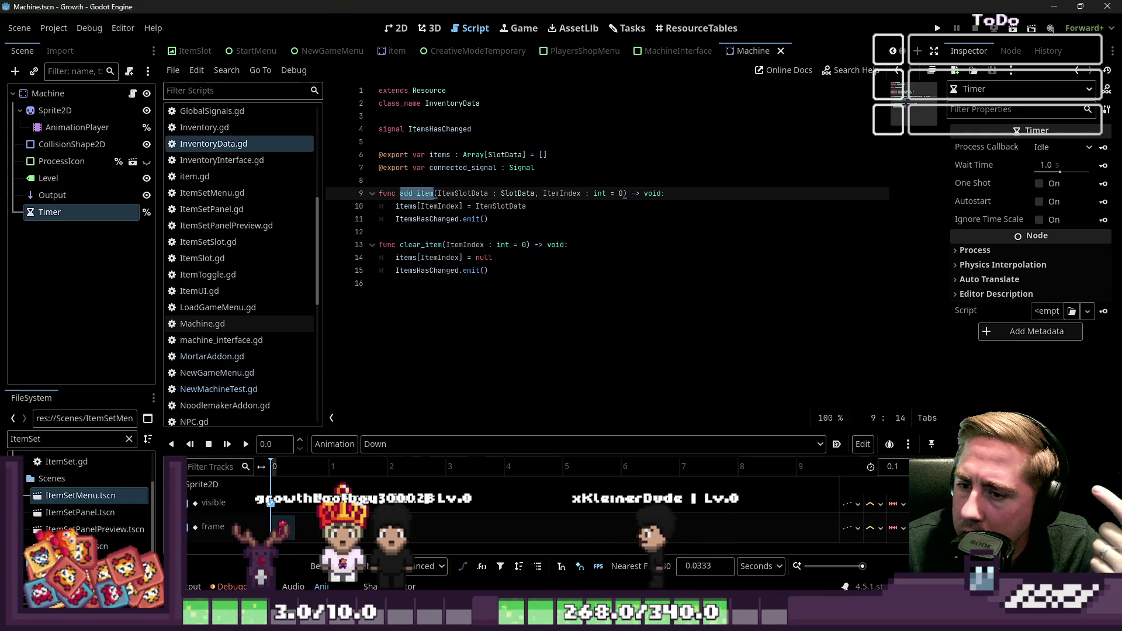
drag(509, 244, 380, 232)
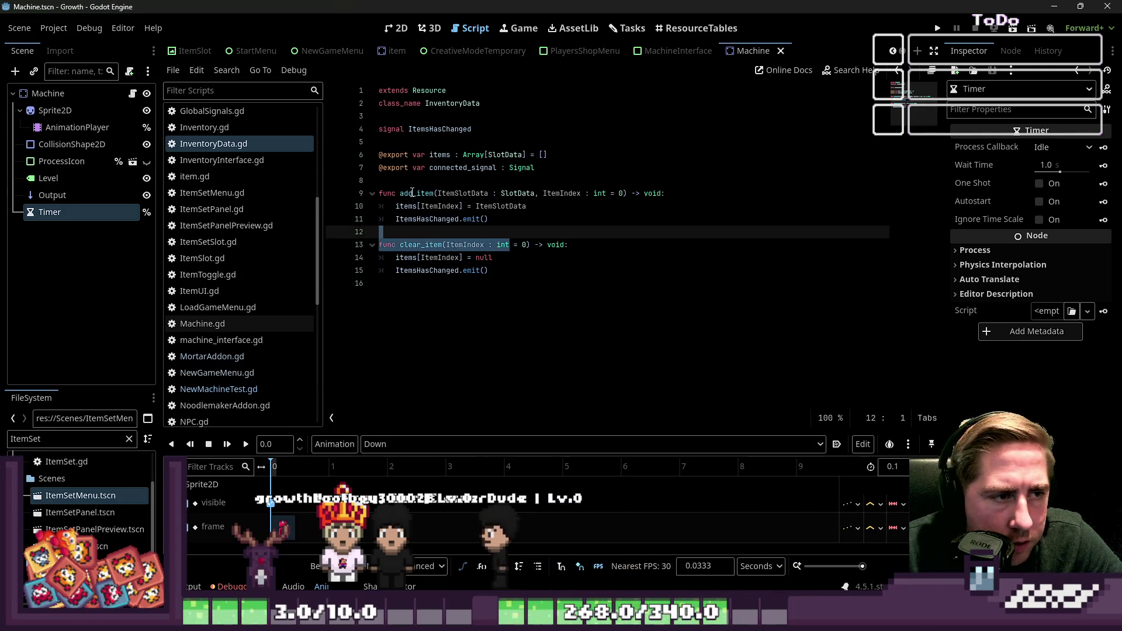
double_click(413, 193)
click(546, 222)
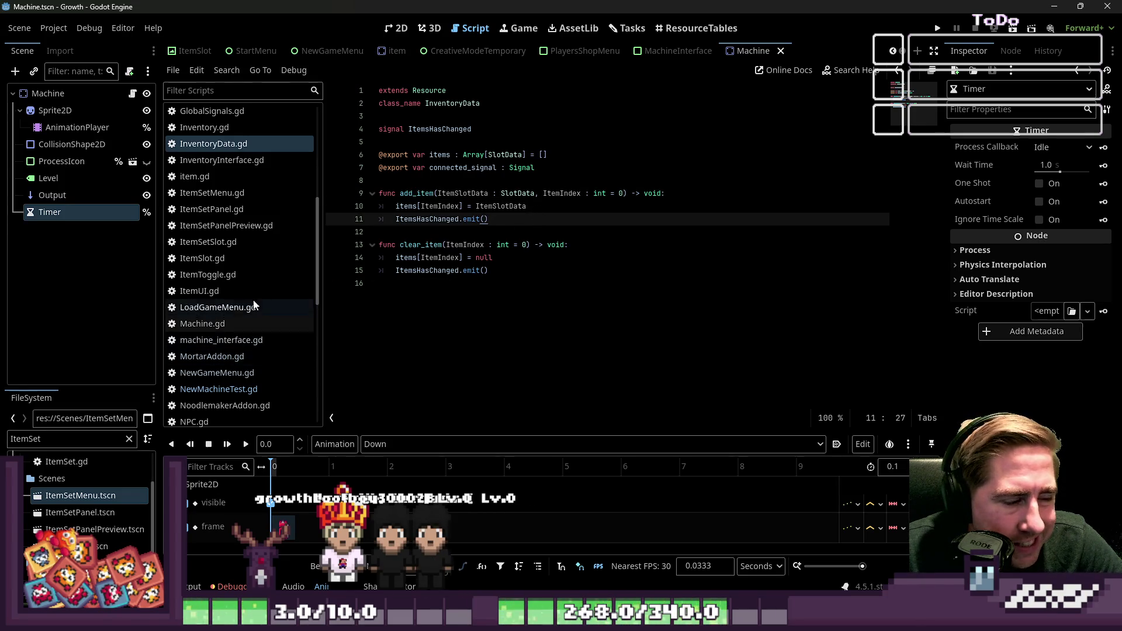
Open InventoryInterface.gd and peek at update_player_toolbar_data
scroll(250, 307, up, 3)
click(245, 279)
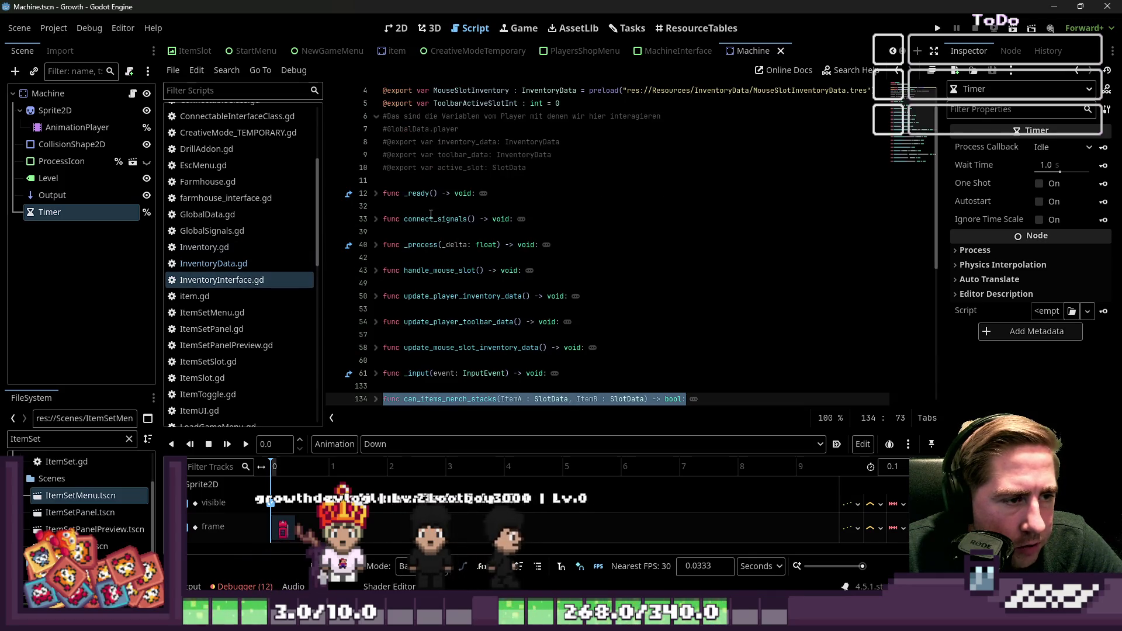
scroll(397, 254, down, 2)
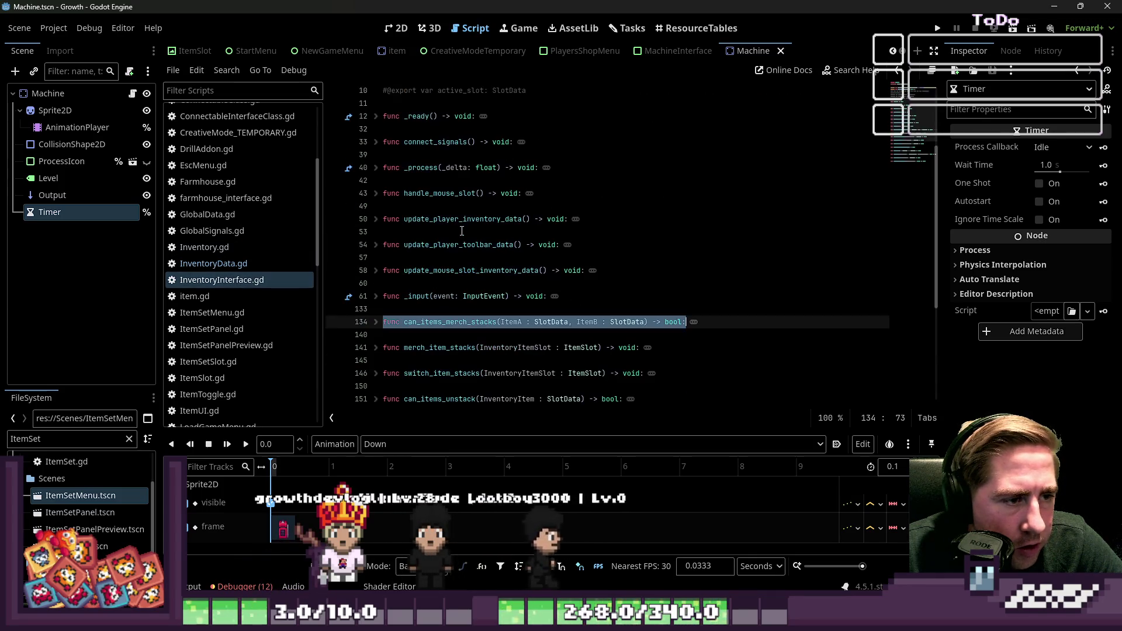
click(376, 246)
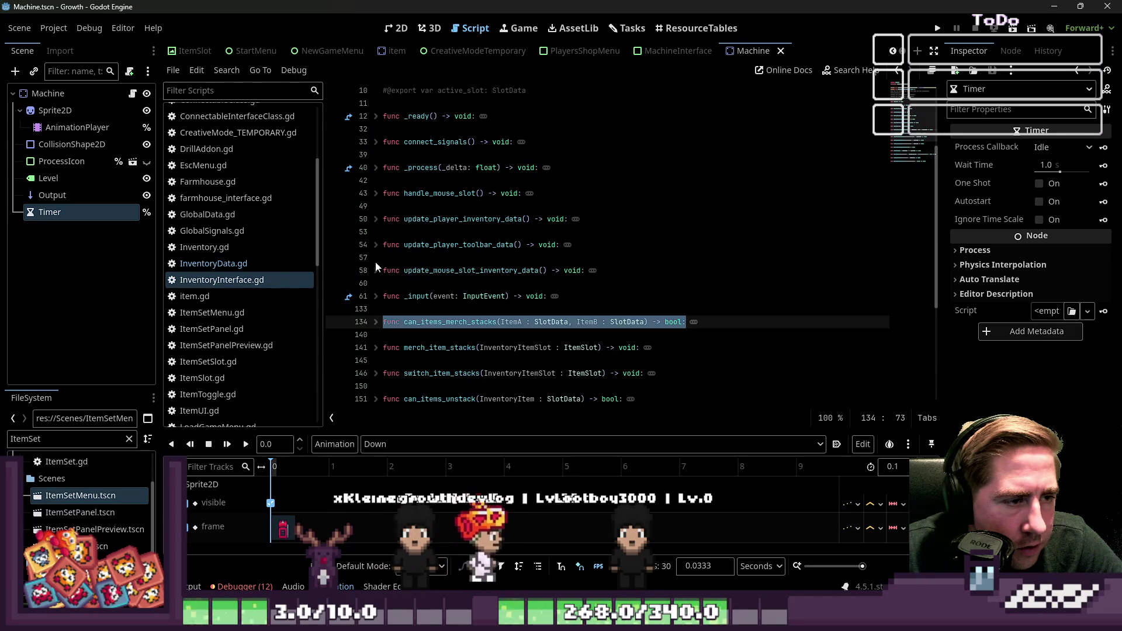
click(376, 245)
scroll(377, 274, down, 5)
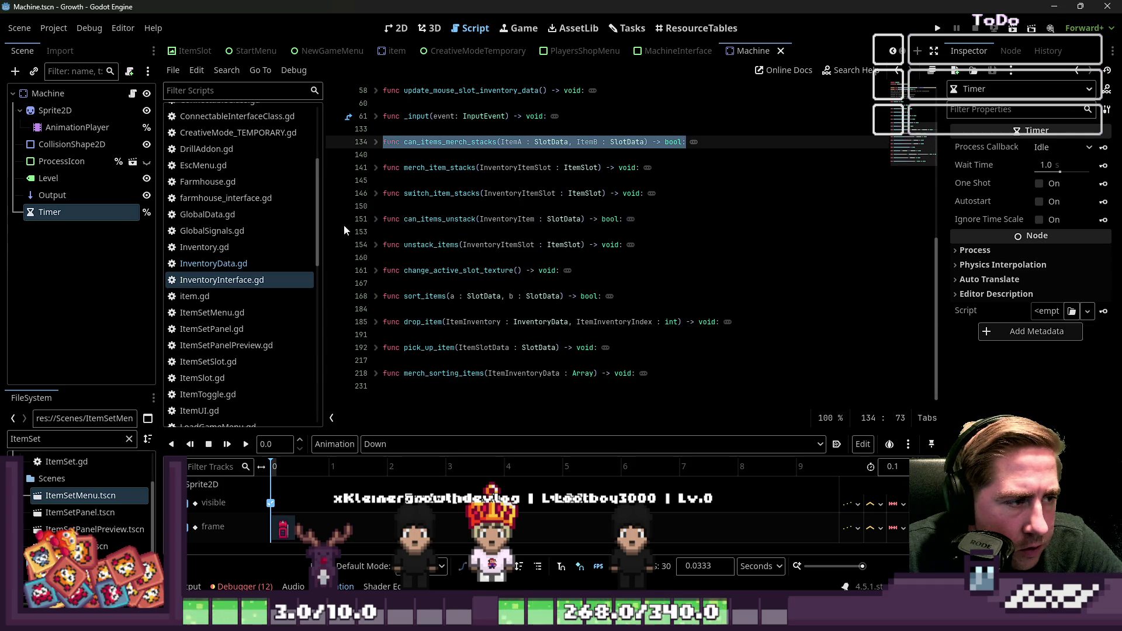
Review switch_item_stacks and its items reference, then peek at connect_signals
click(368, 193)
click(375, 194)
click(417, 232)
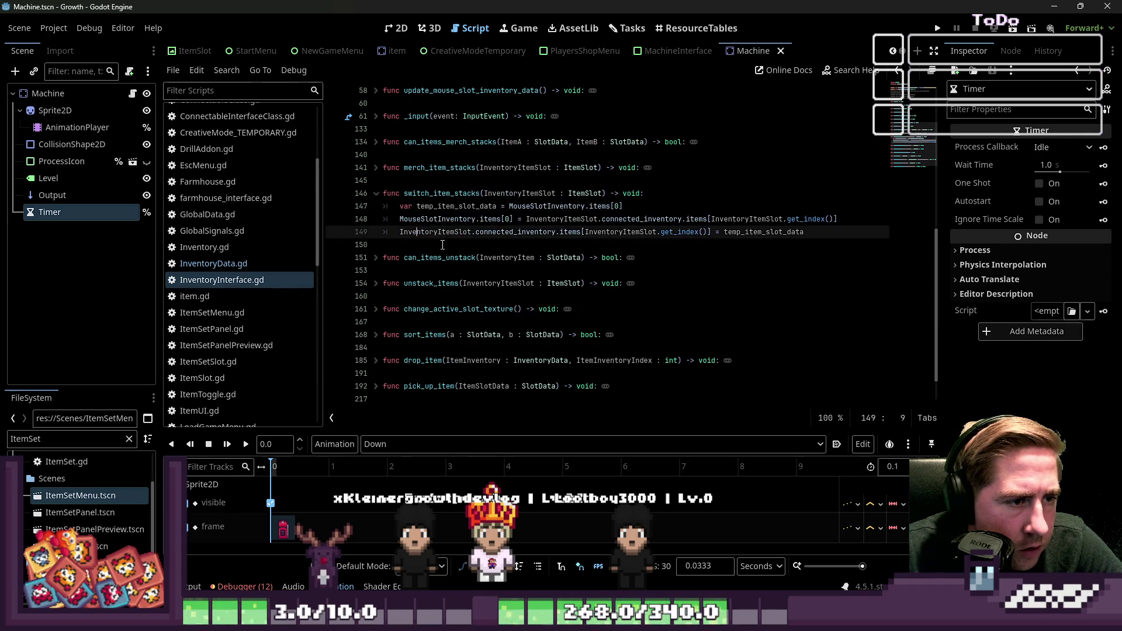
click(481, 219)
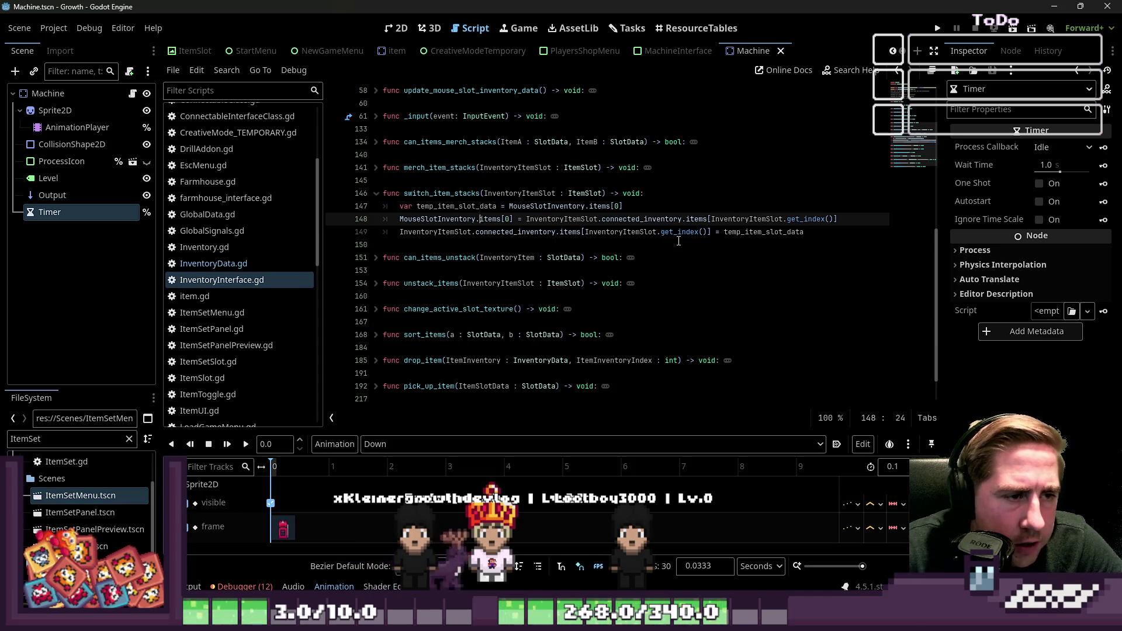
key(ctrl+shift+Right)
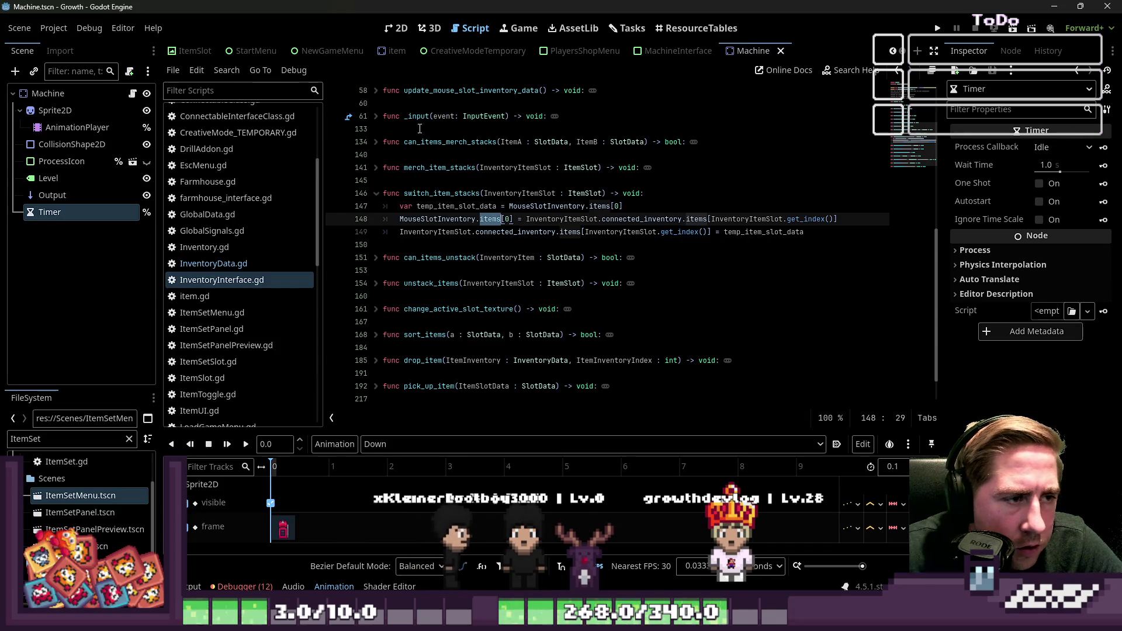
click(375, 193)
scroll(386, 210, up, 7)
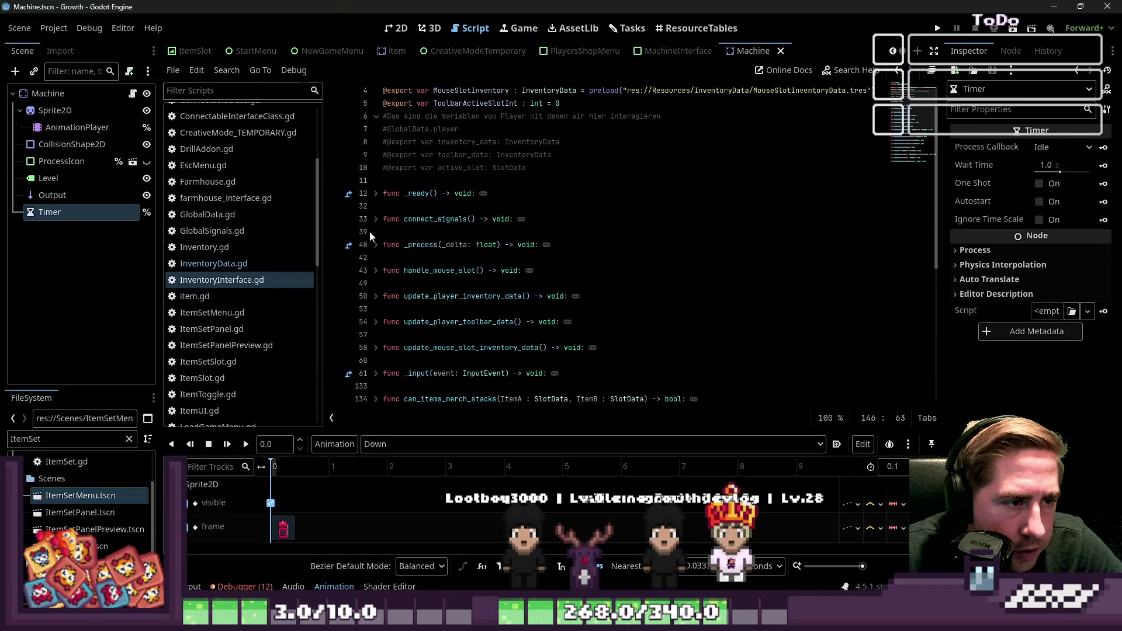
click(376, 219)
click(375, 219)
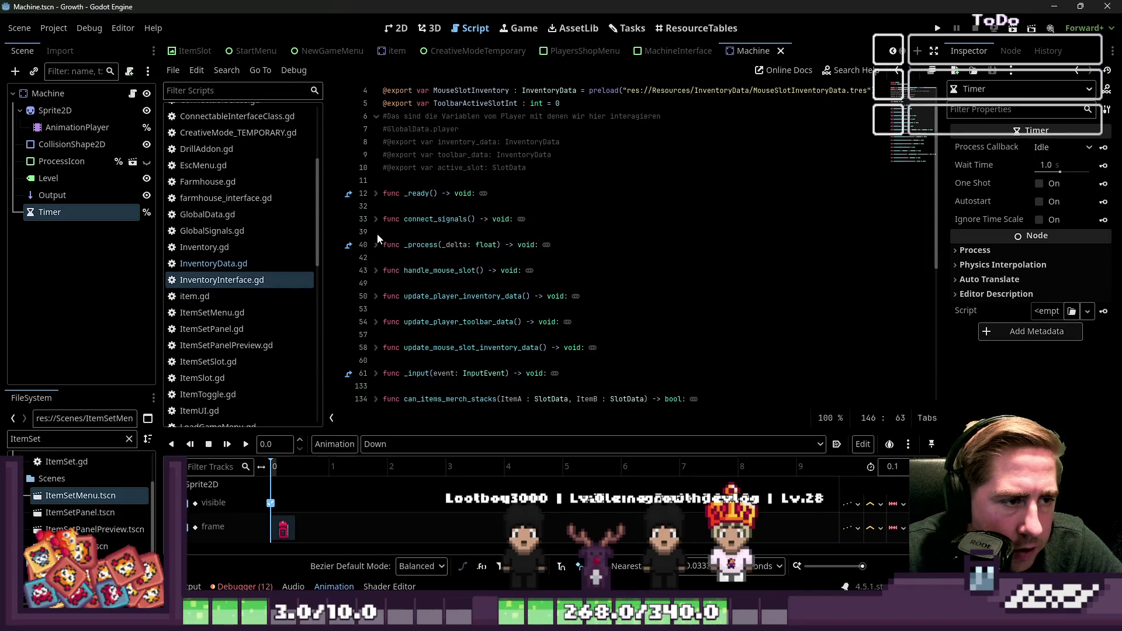
Read handle_mouse_slot, update_player_inventory_data, update_player_toolbar_data and update_mouse_slot_inventory_data
click(375, 271)
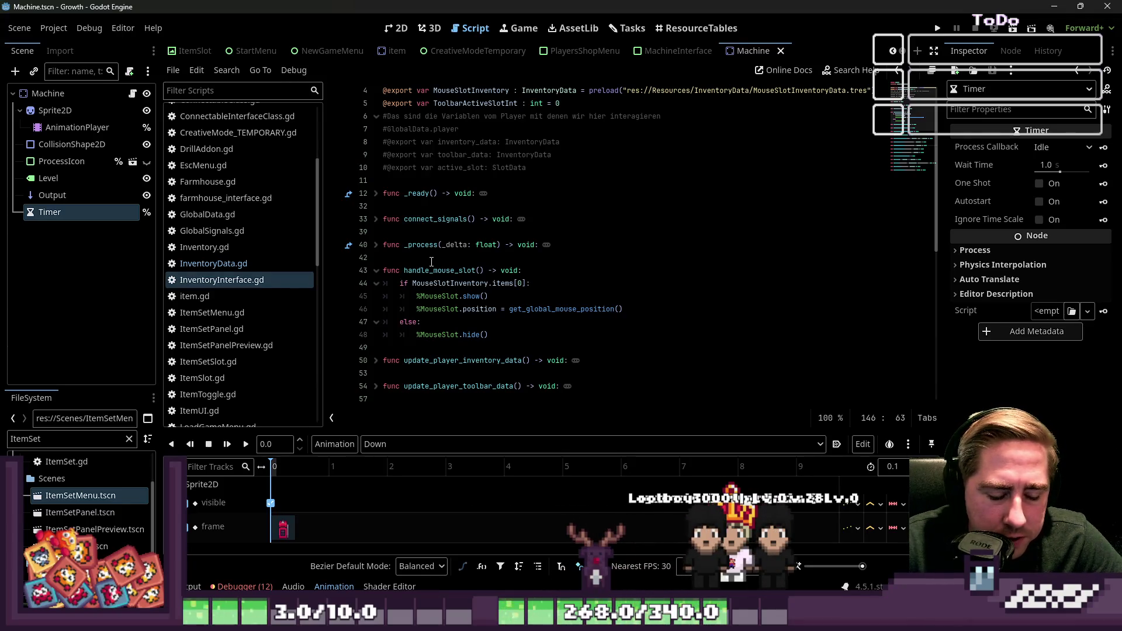
click(377, 271)
scroll(374, 276, down, 1)
click(378, 258)
click(505, 283)
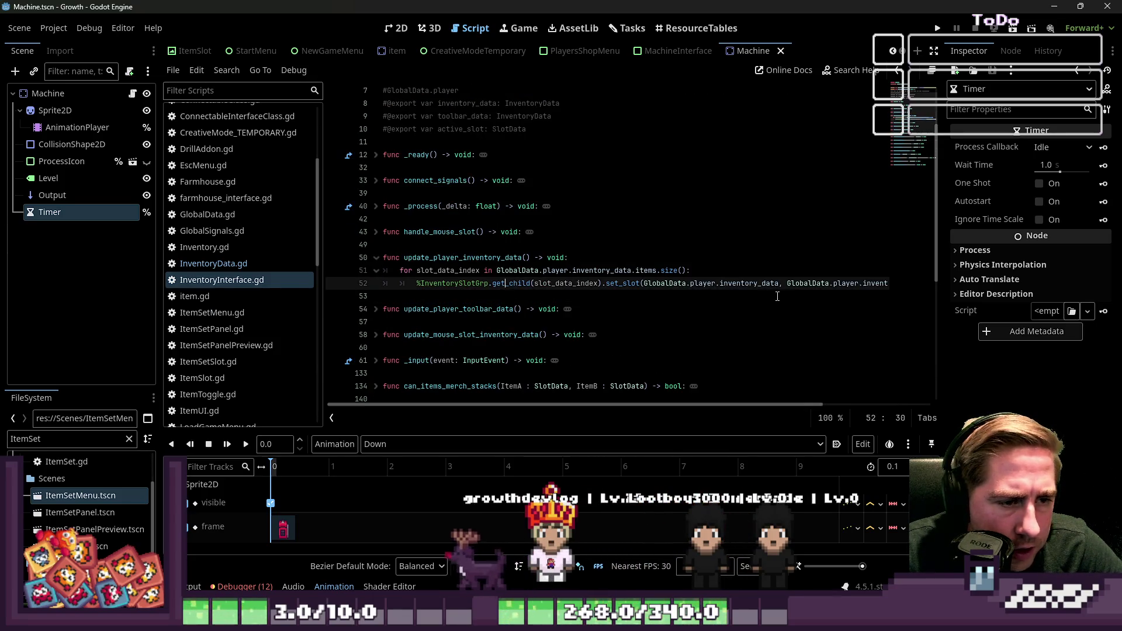
click(376, 257)
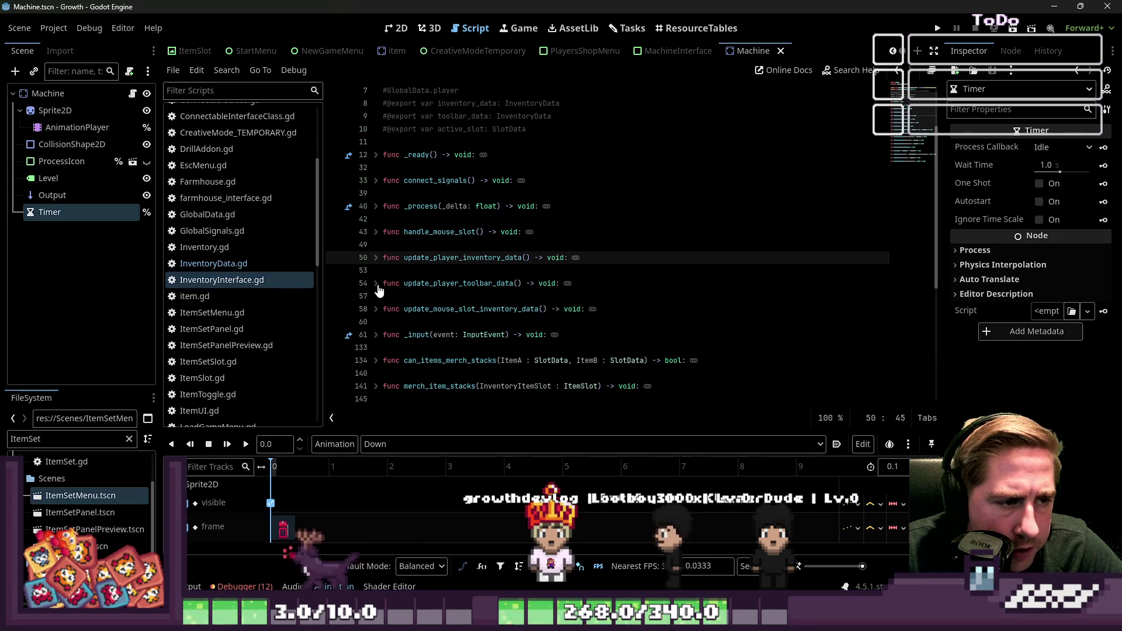
click(376, 284)
click(376, 283)
click(376, 309)
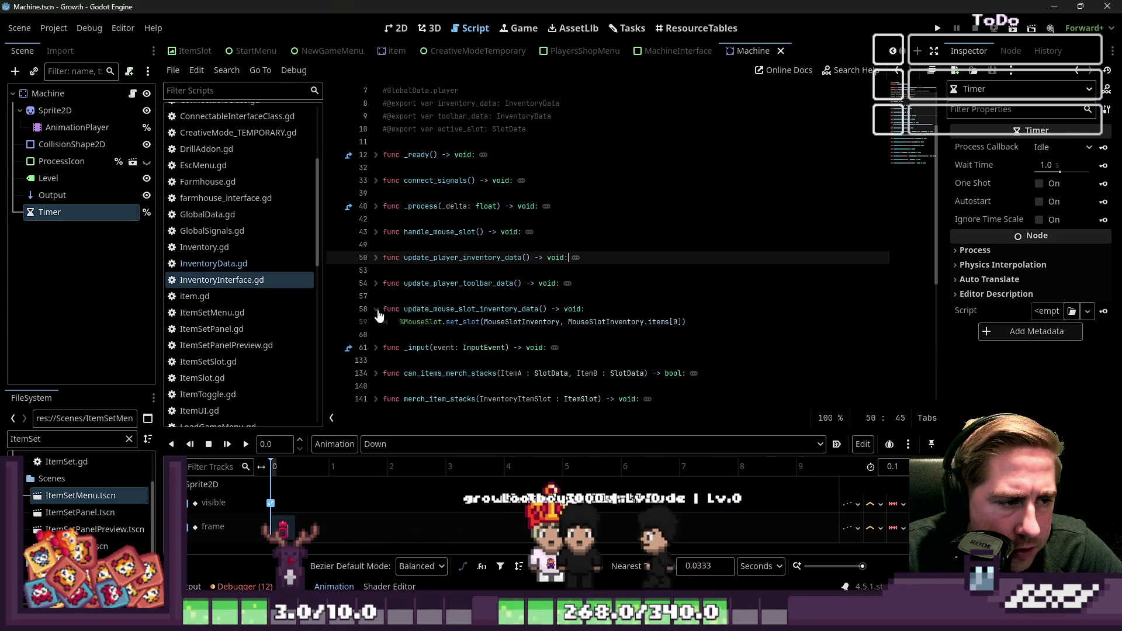
scroll(431, 299, down, 1)
click(376, 271)
Expand the _input function and read through to line 68
click(376, 297)
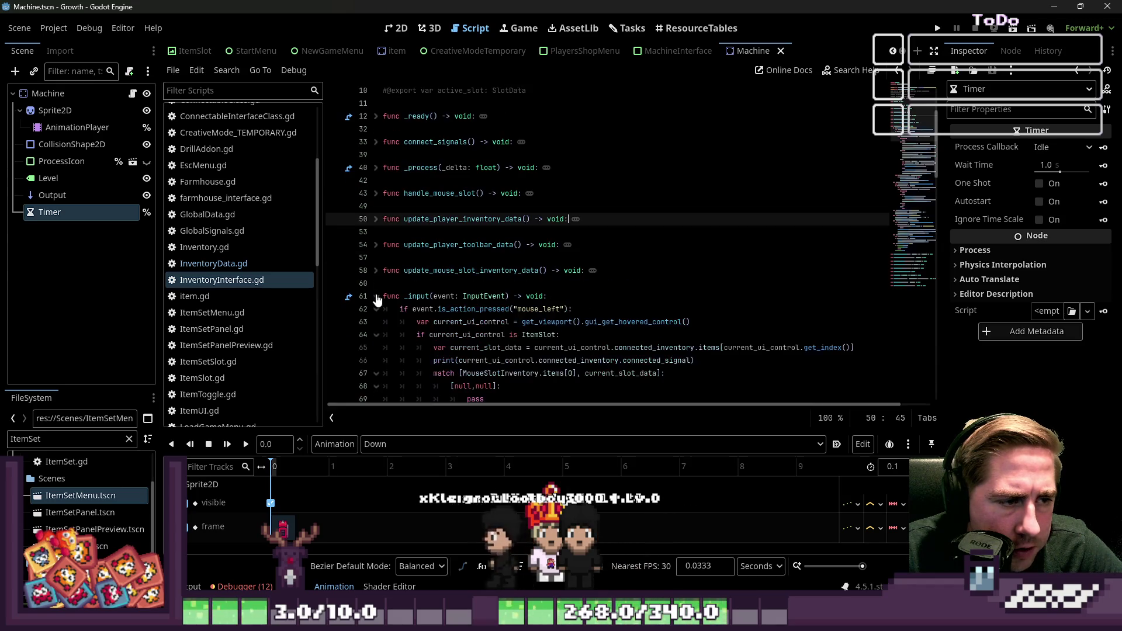
scroll(535, 304, down, 2)
scroll(536, 304, down, 1)
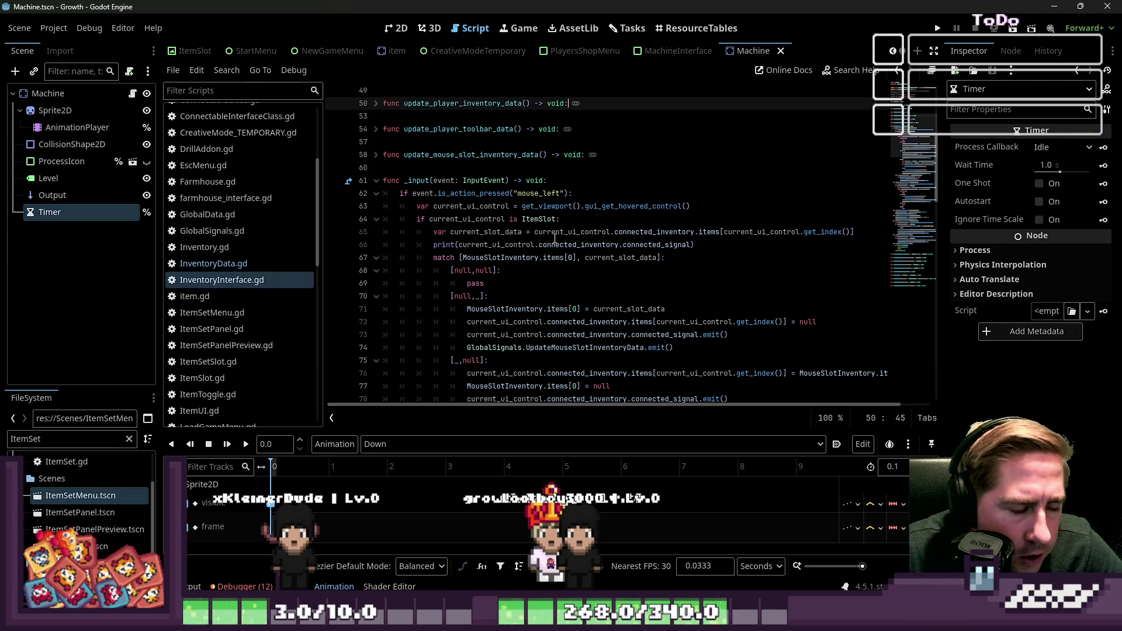
click(606, 245)
scroll(624, 235, down, 2)
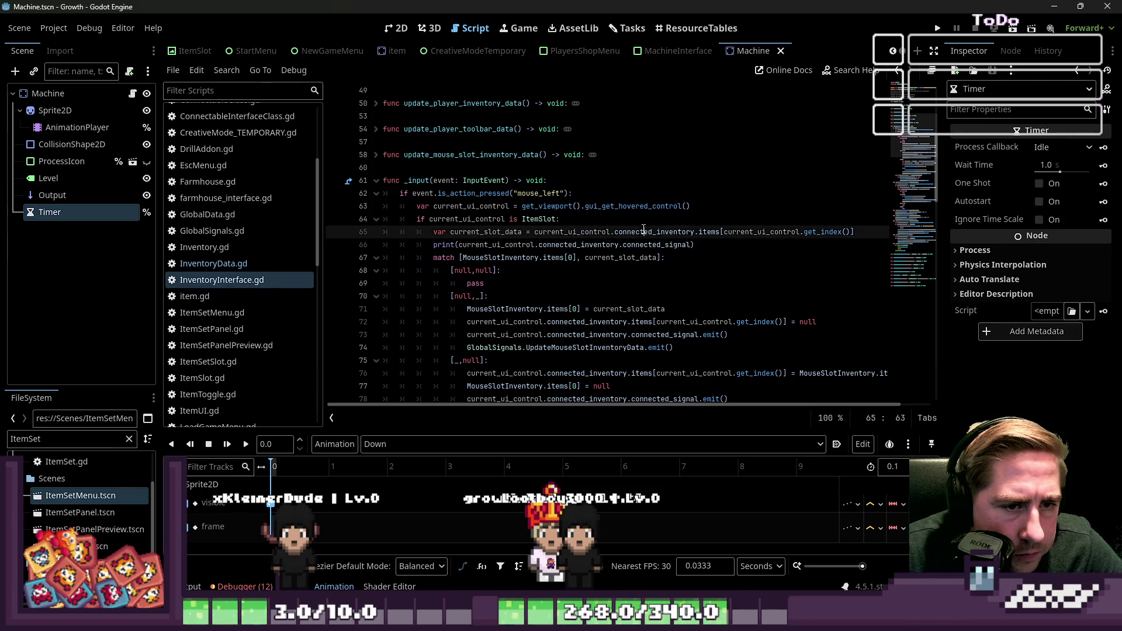
click(526, 192)
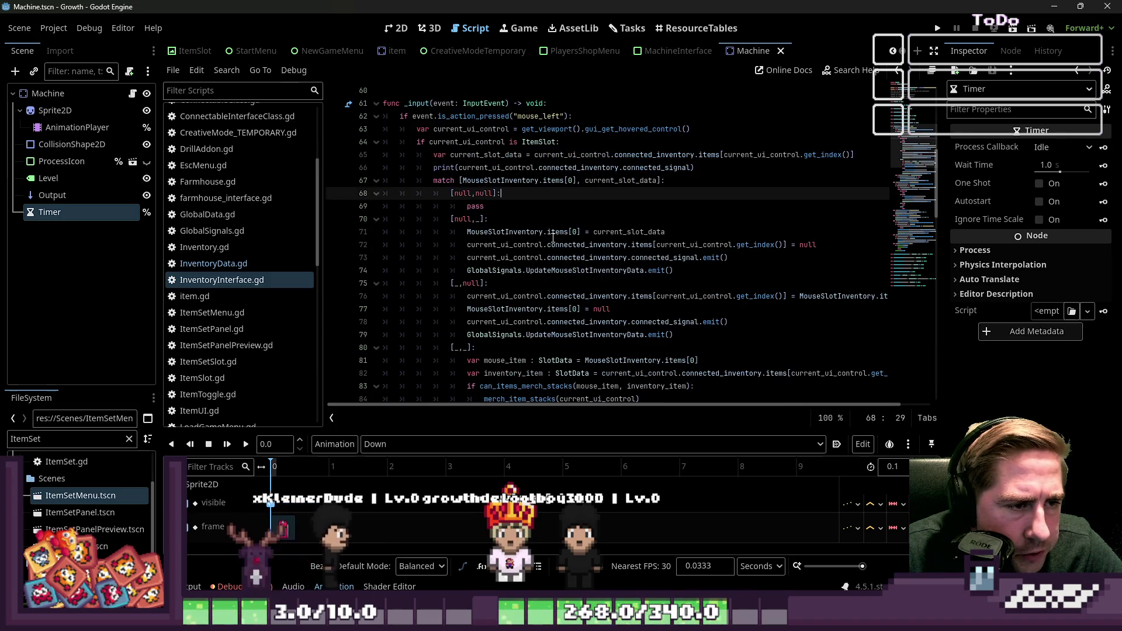
Start a call after MouseSlotInventory on line 71, checking add_item's definition in InventoryData.gd
key(Down)
key(Down)
key(Down)
key(Home)
key(Up)
key(Down)
key(ctrl+Right)
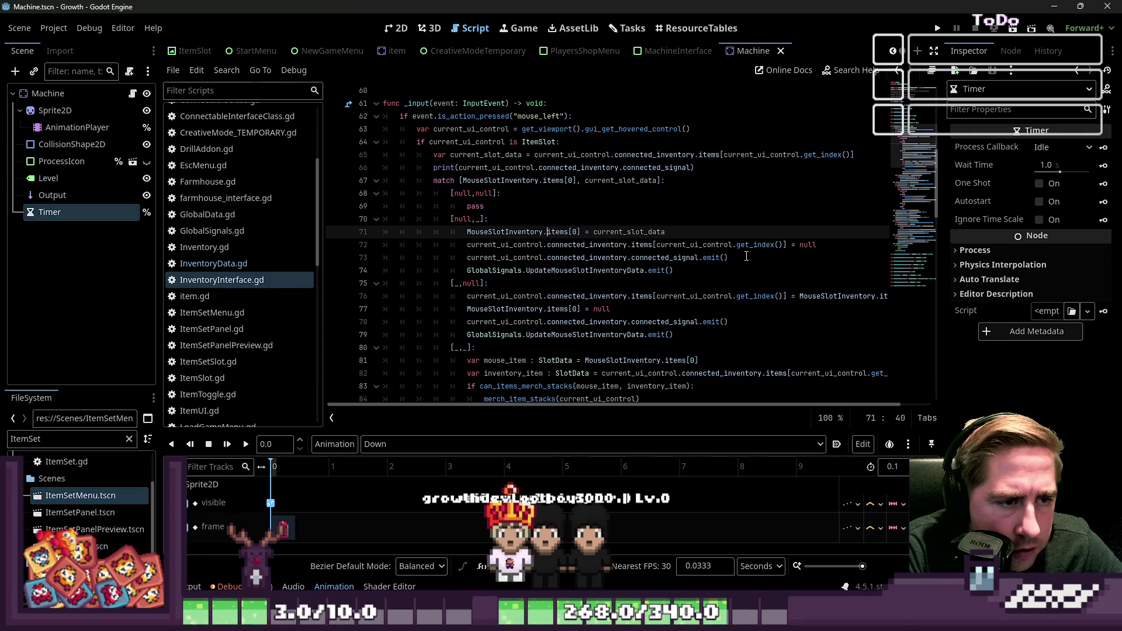
text(s)
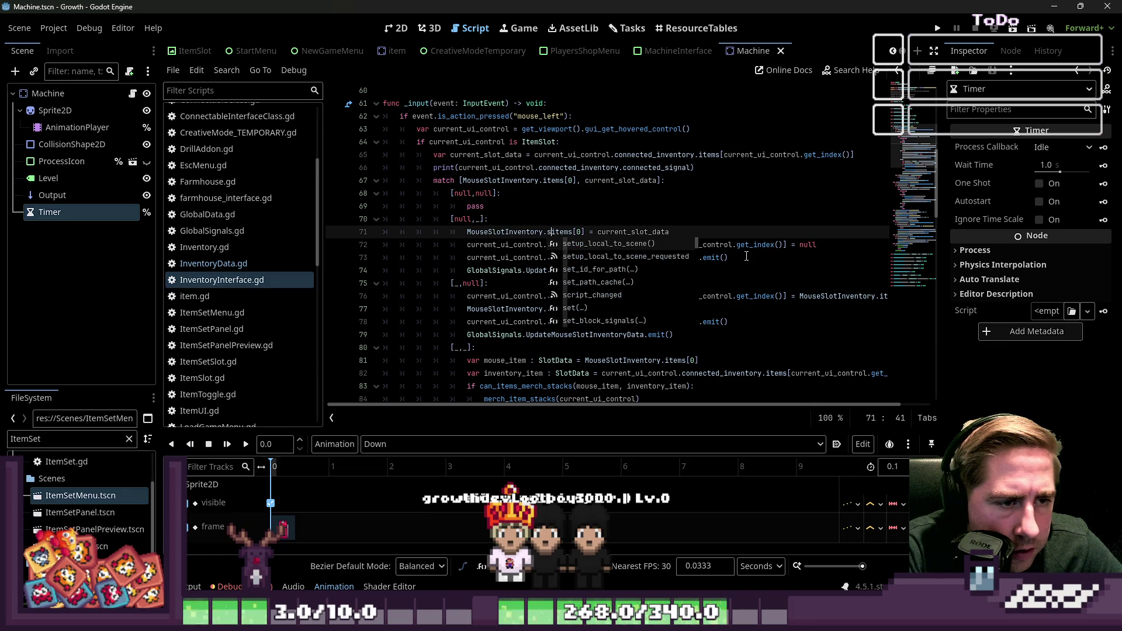
text(chang)
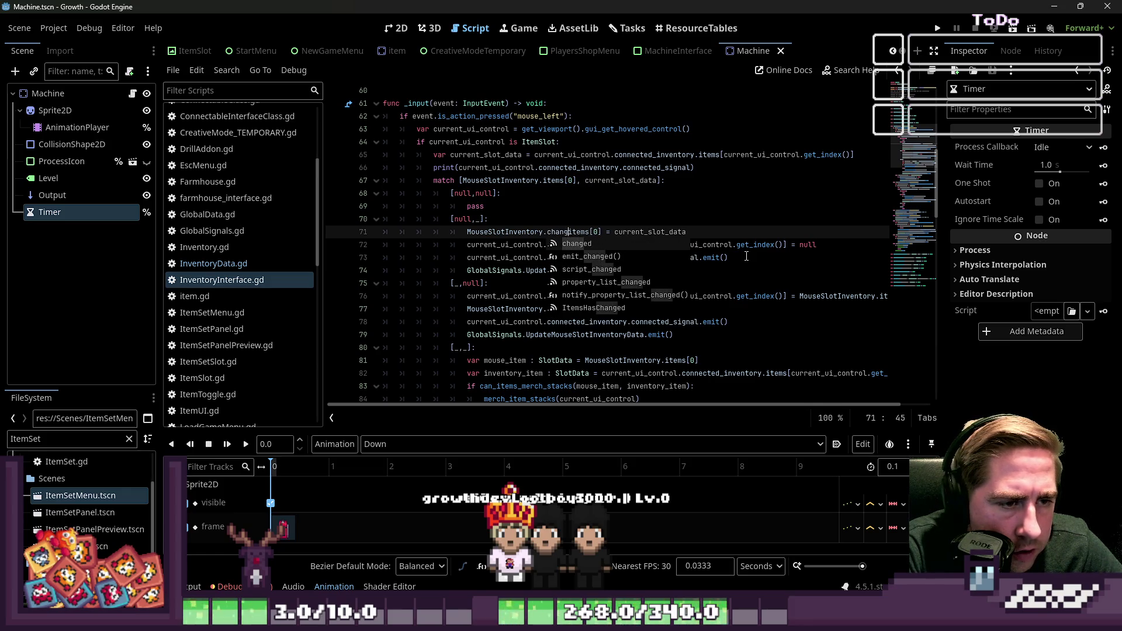
text(_)
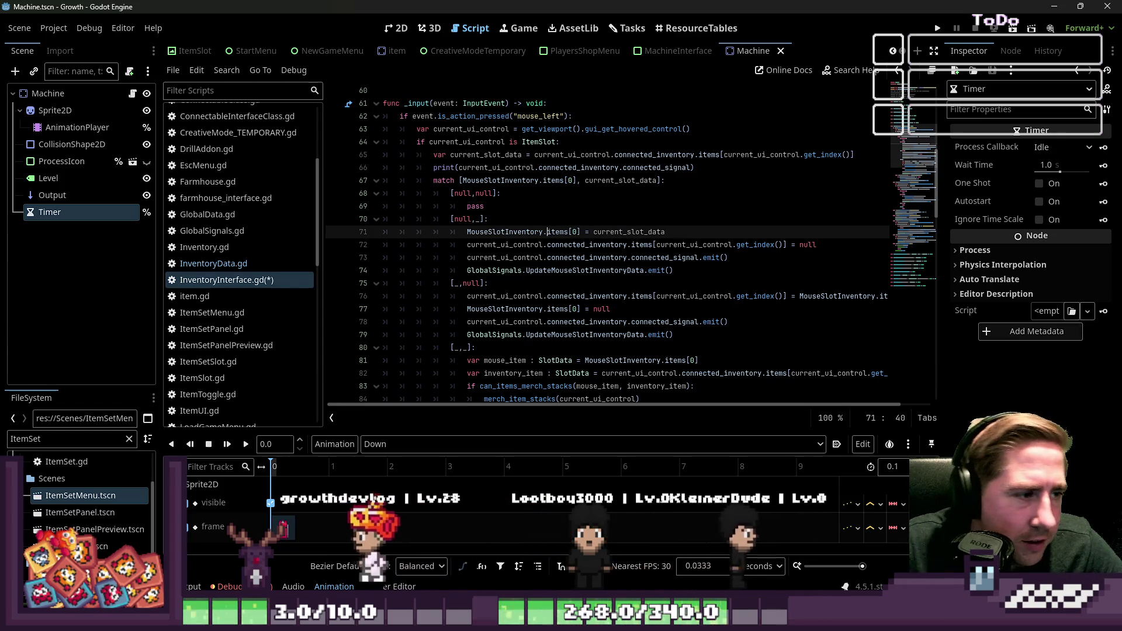
click(256, 263)
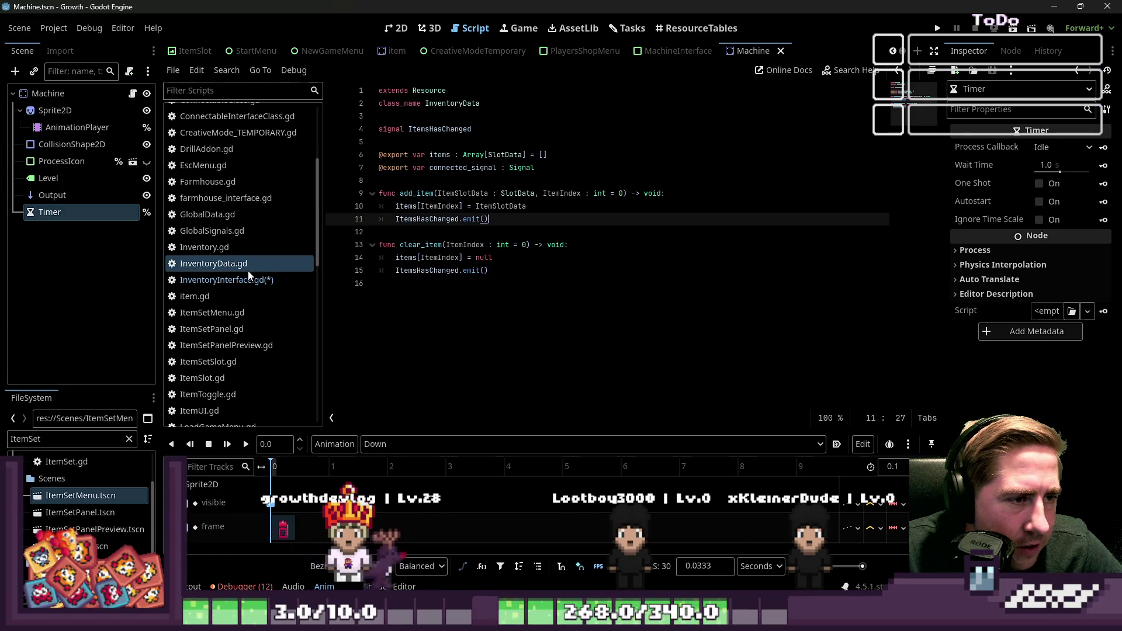
click(250, 280)
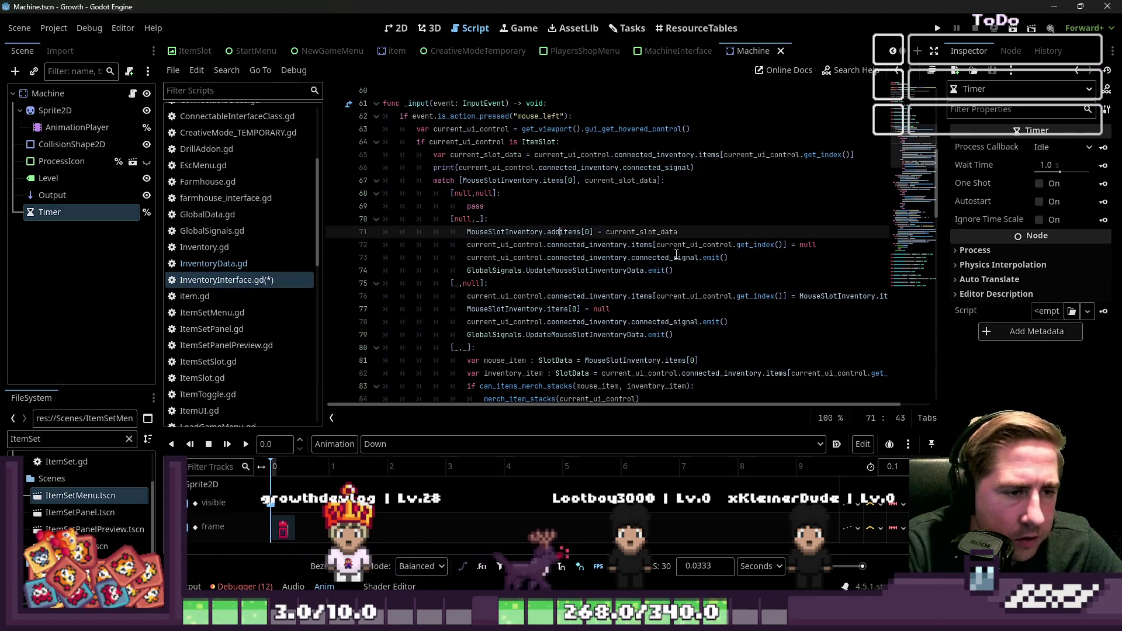
Replace 'items[0] = current_slot_data' on line 71 with add_item(current_slot_data)
key(Return)
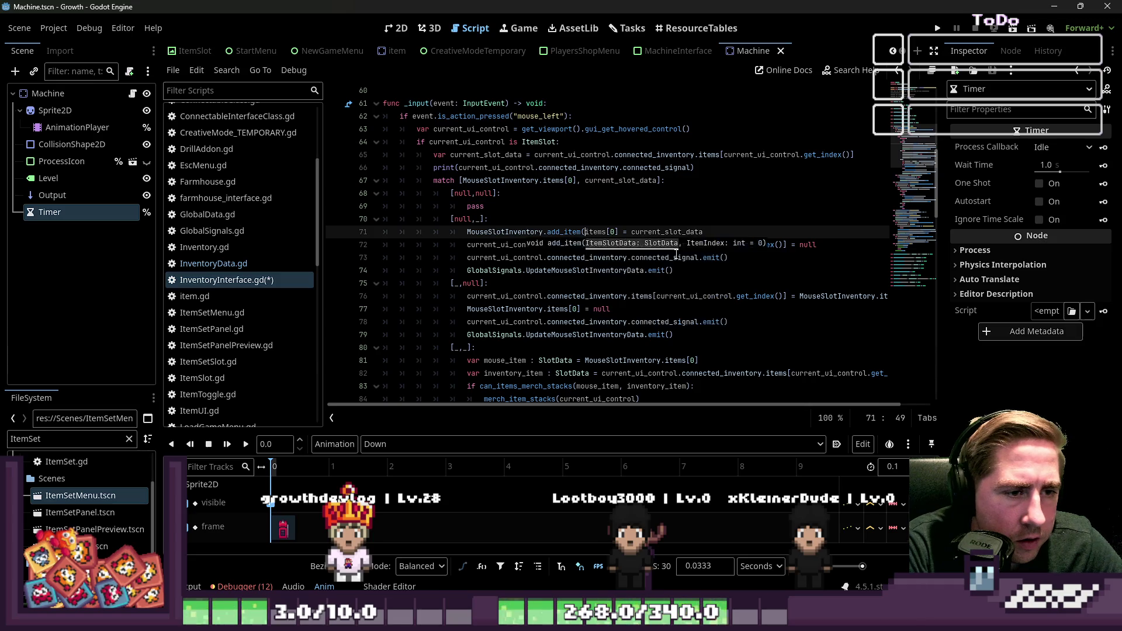
key(shift+Right)
key(shift+Right)
key(shift+Right)
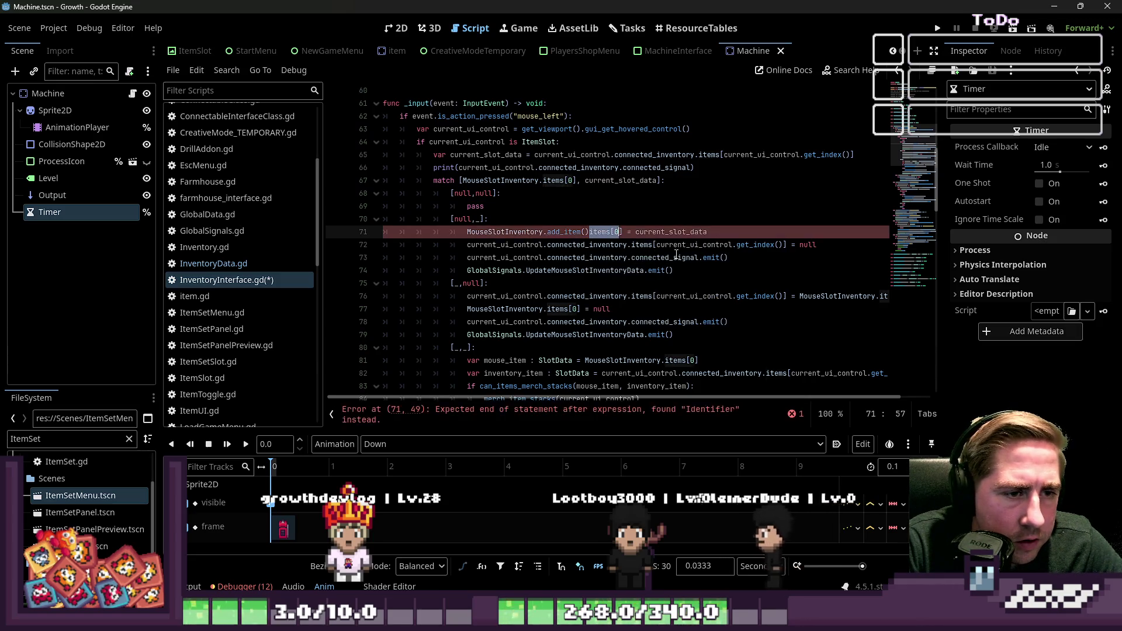
key(ctrl+x)
key(Left)
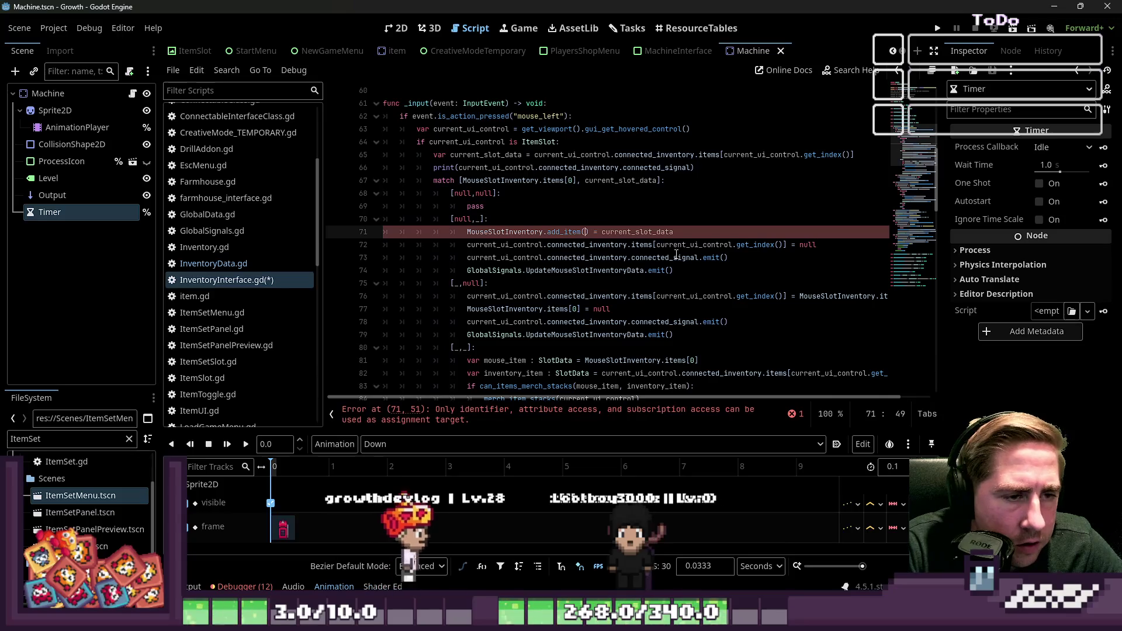
key(End)
key(ctrl+shift+Left)
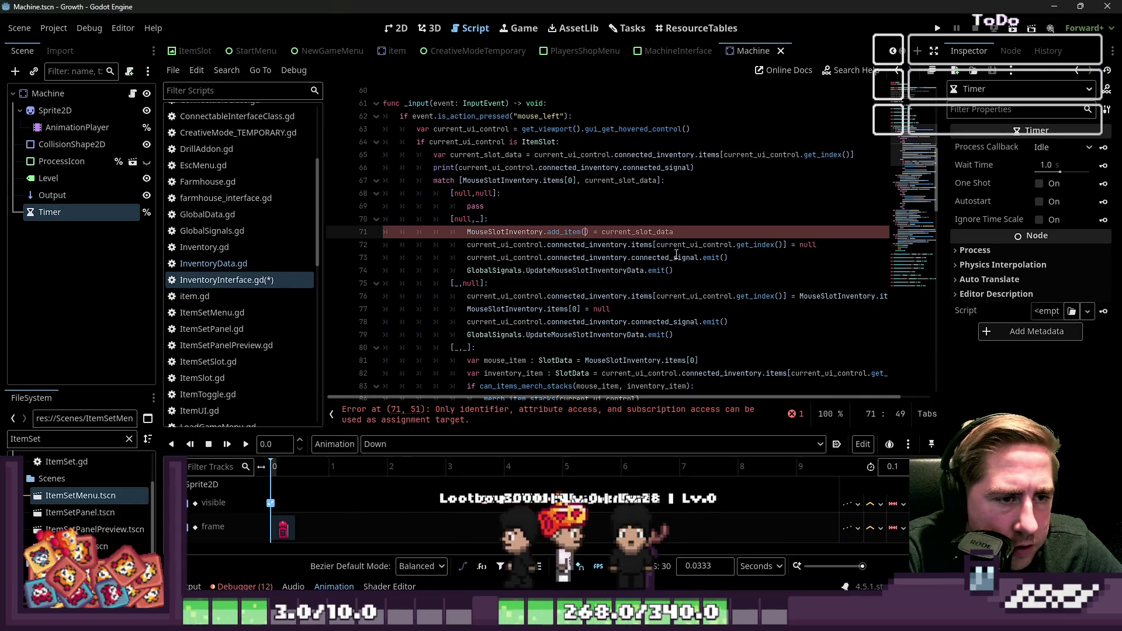
key(BackSpace)
key(BackSpace)
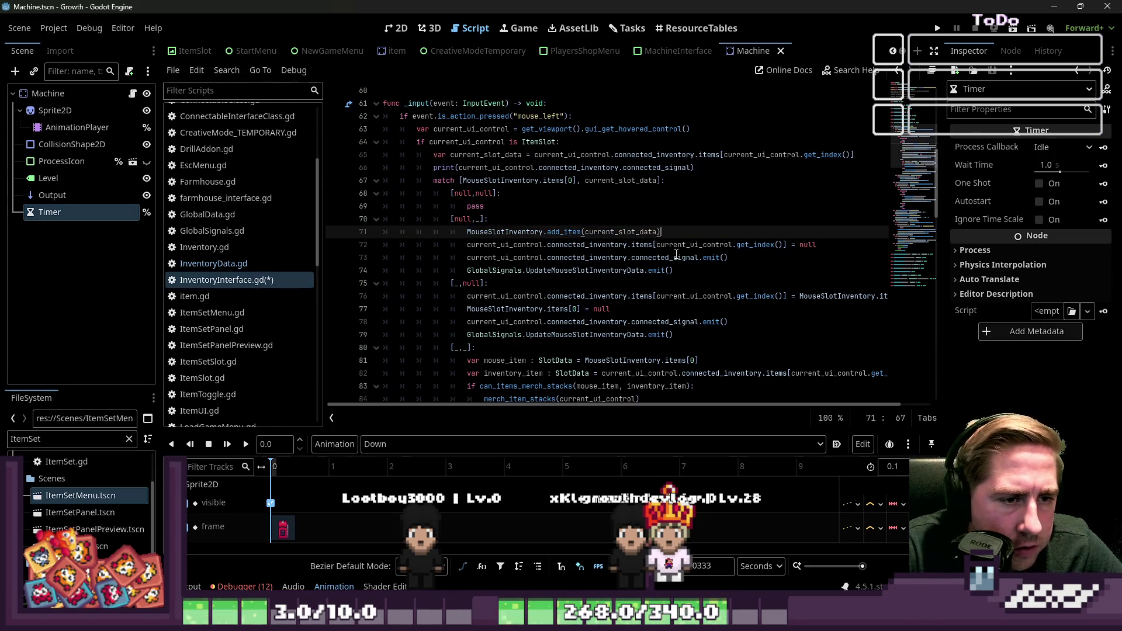
key(Down)
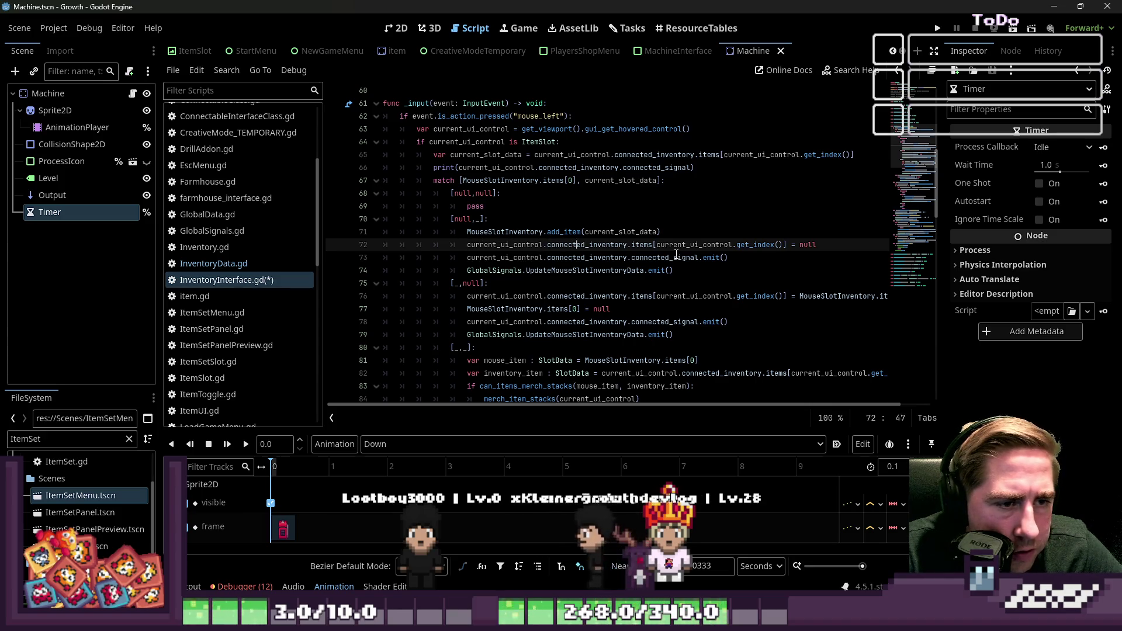
Insert an add_item call after connected_inventory on line 72 and delete the old subscript
key(ctrl+Right)
key(ctrl+Right)
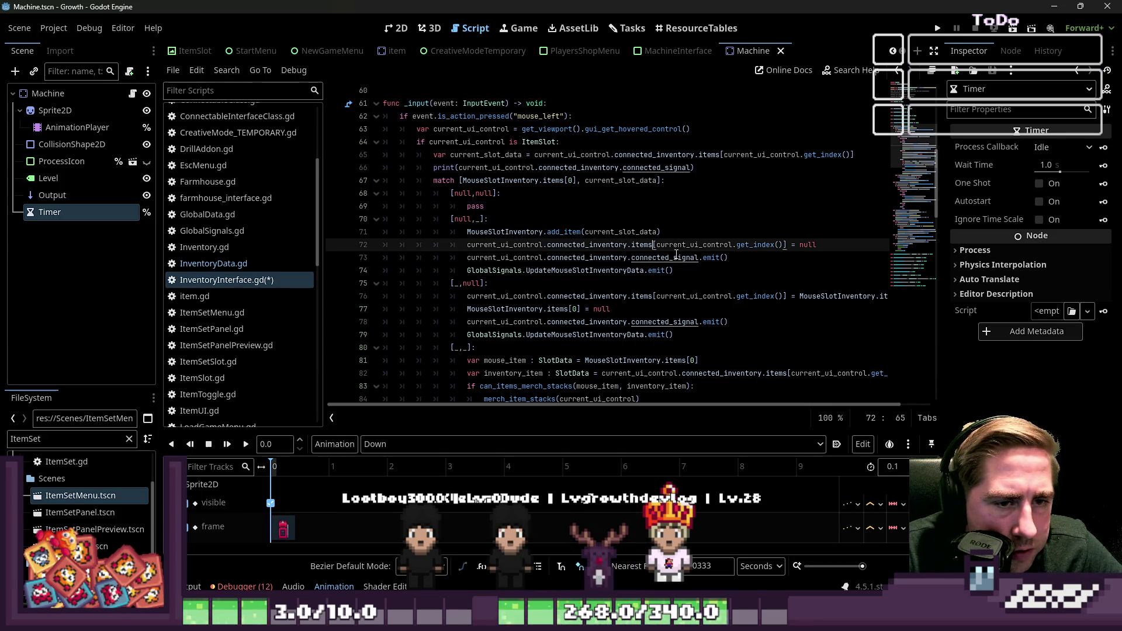
key(ctrl+shift+Right)
key(ctrl+shift+Right)
key(ctrl+shift+Right)
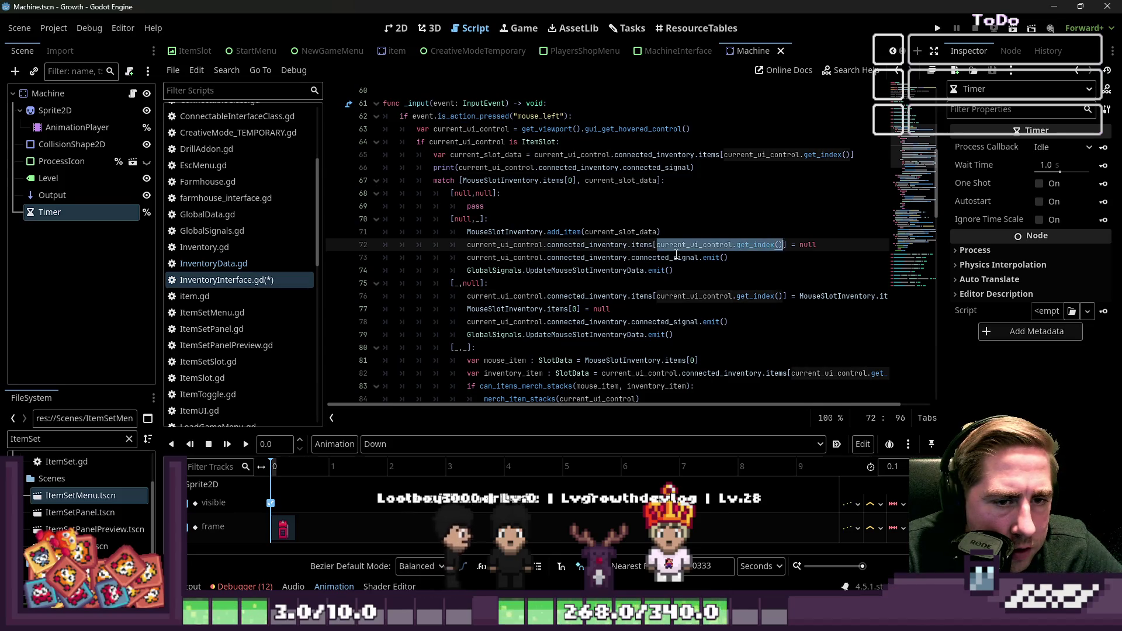
key(ctrl+Left)
key(ctrl+Left)
key(ctrl+Left)
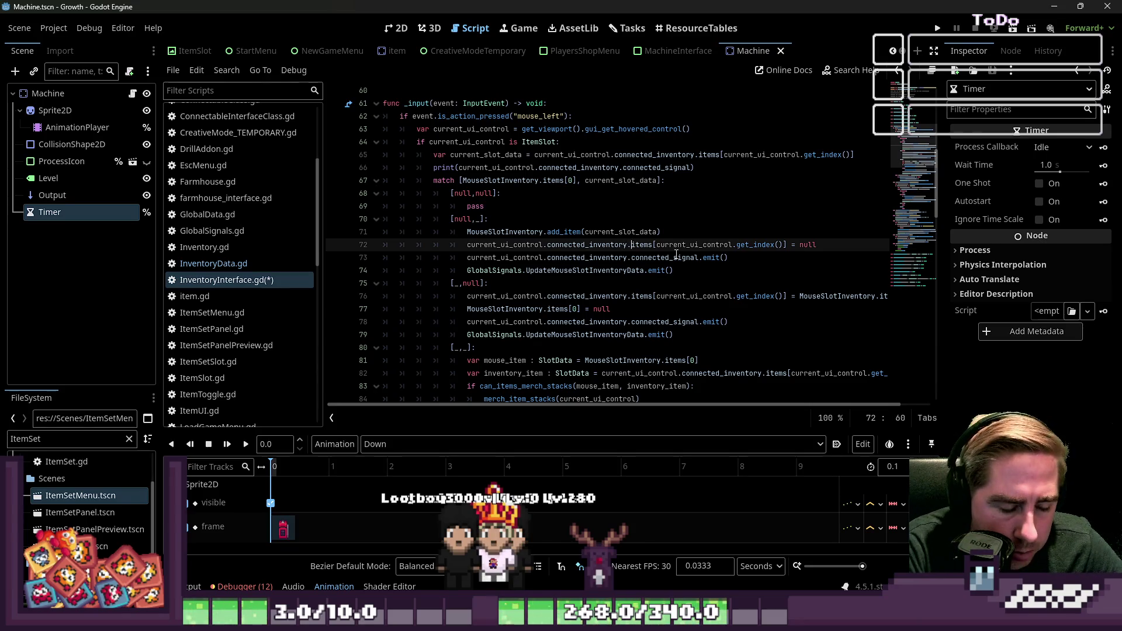
text(item()
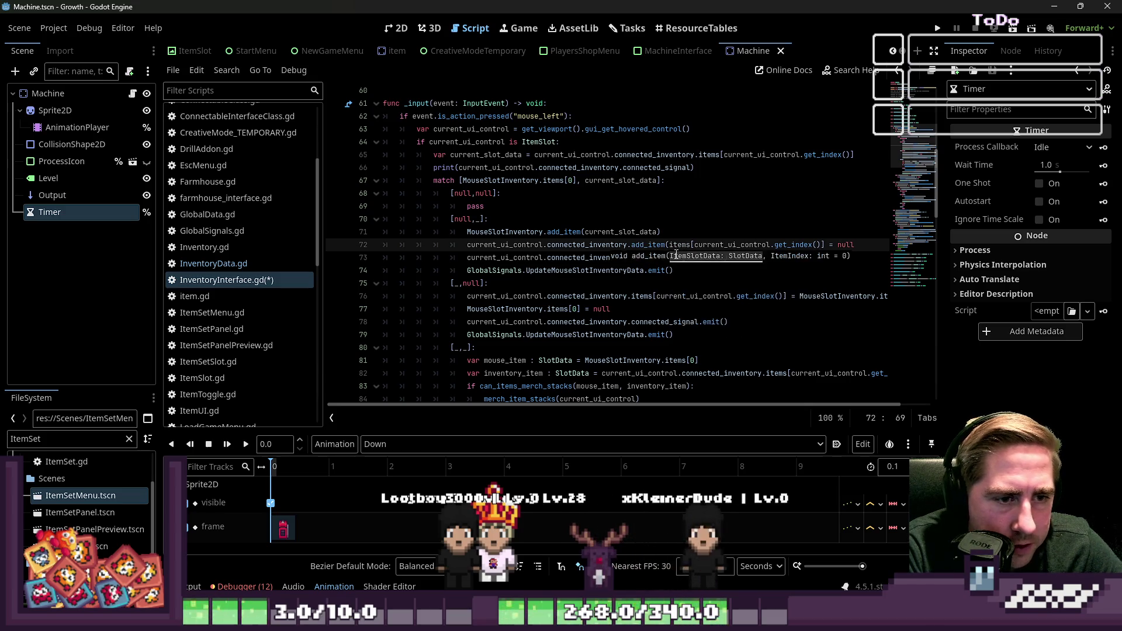
text())
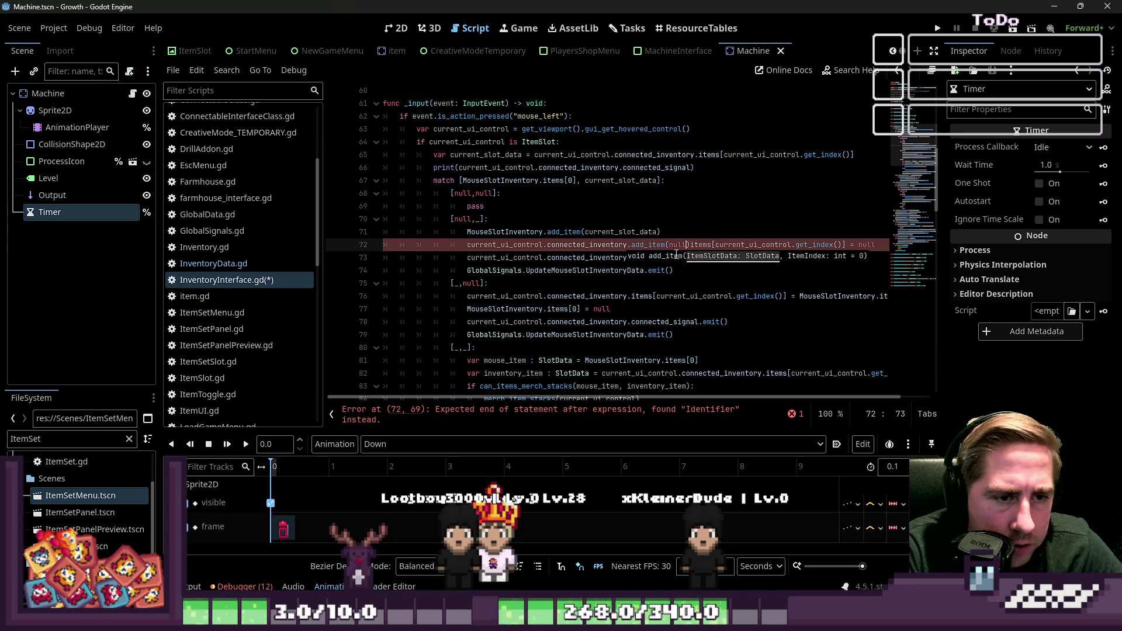
text(,)
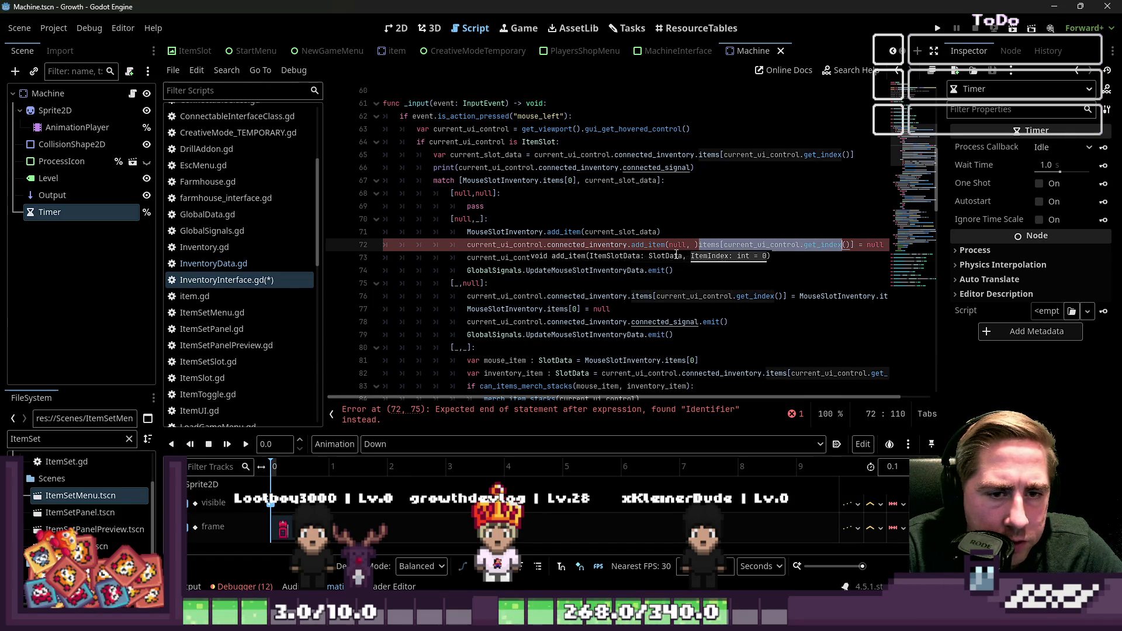
key(Left)
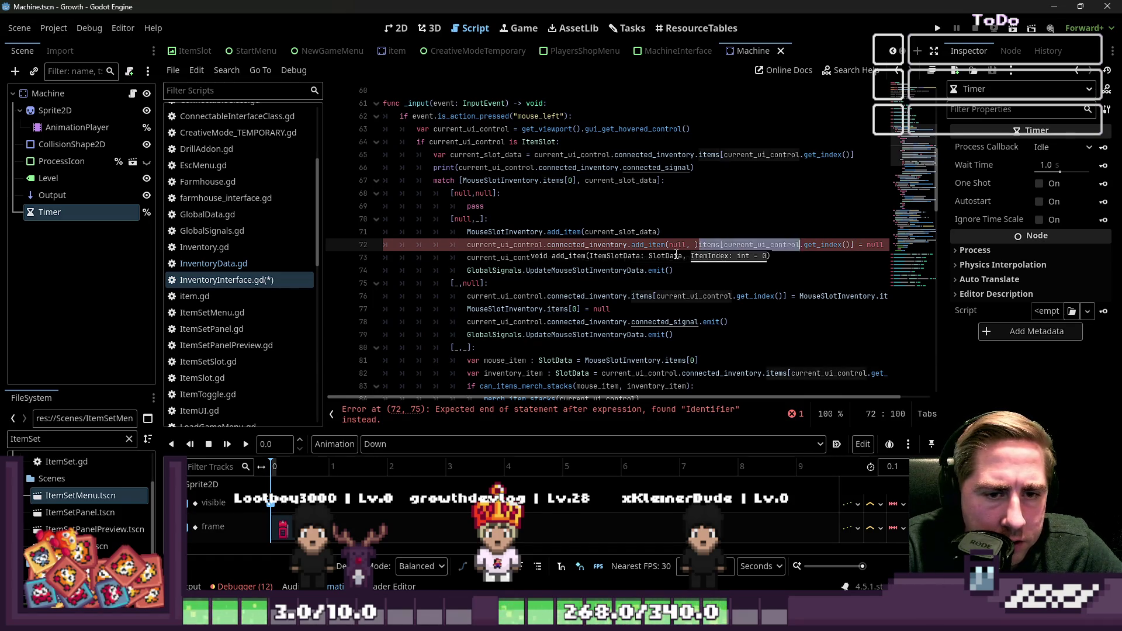
key(shift+End)
key(Delete)
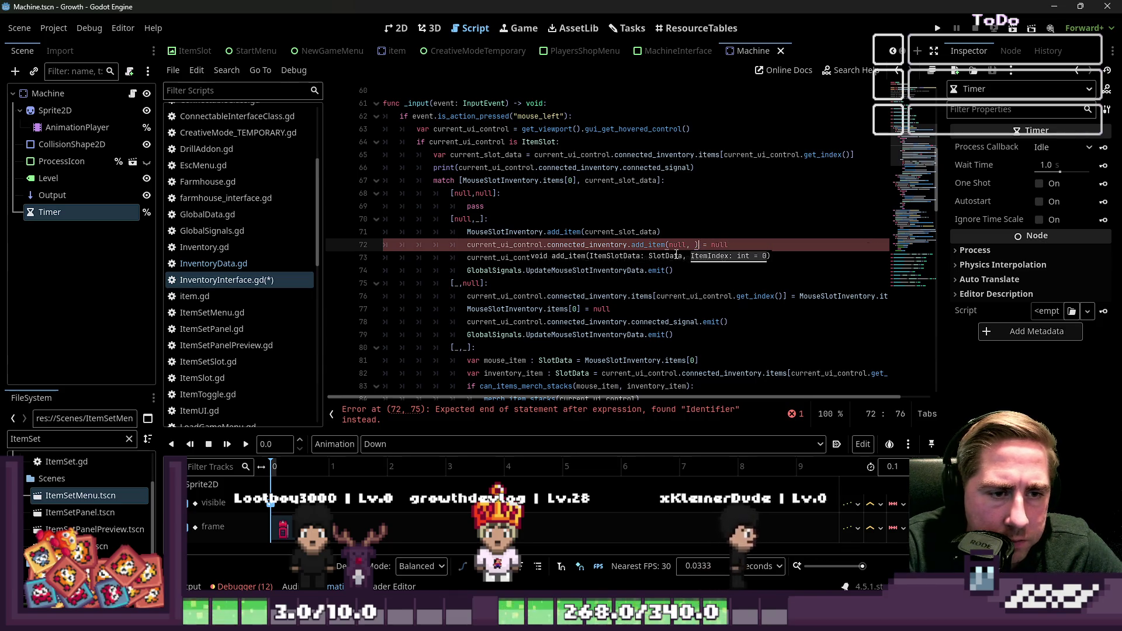
Undo the deletion and remove the stray closing bracket at the end of line 72
key(ctrl+z)
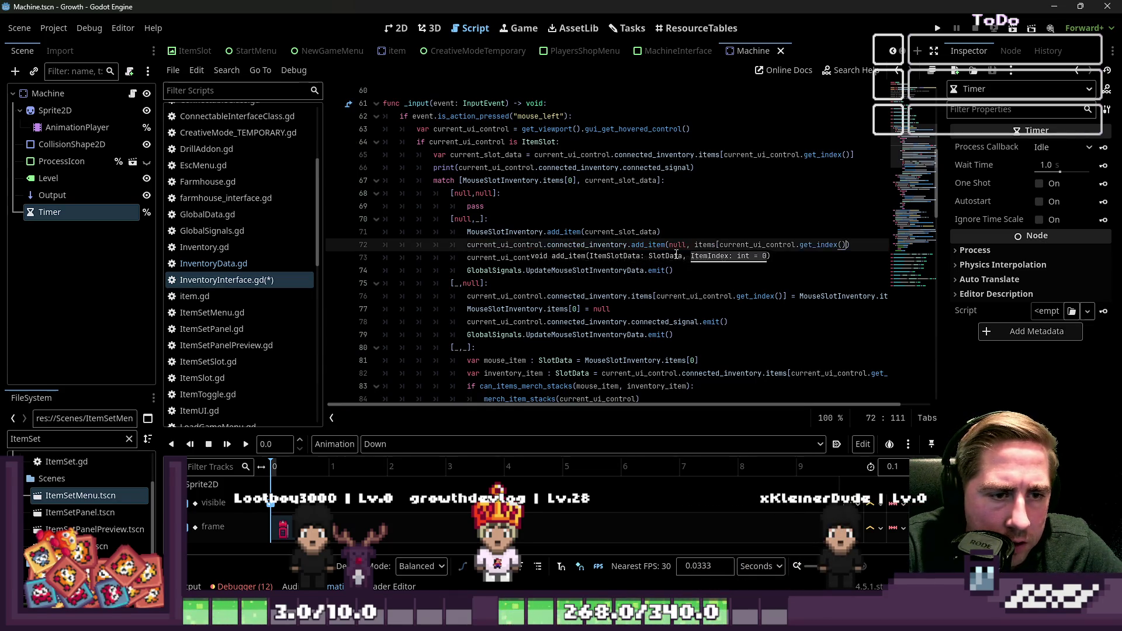
key(Up)
key(Down)
key(Down)
key(Up)
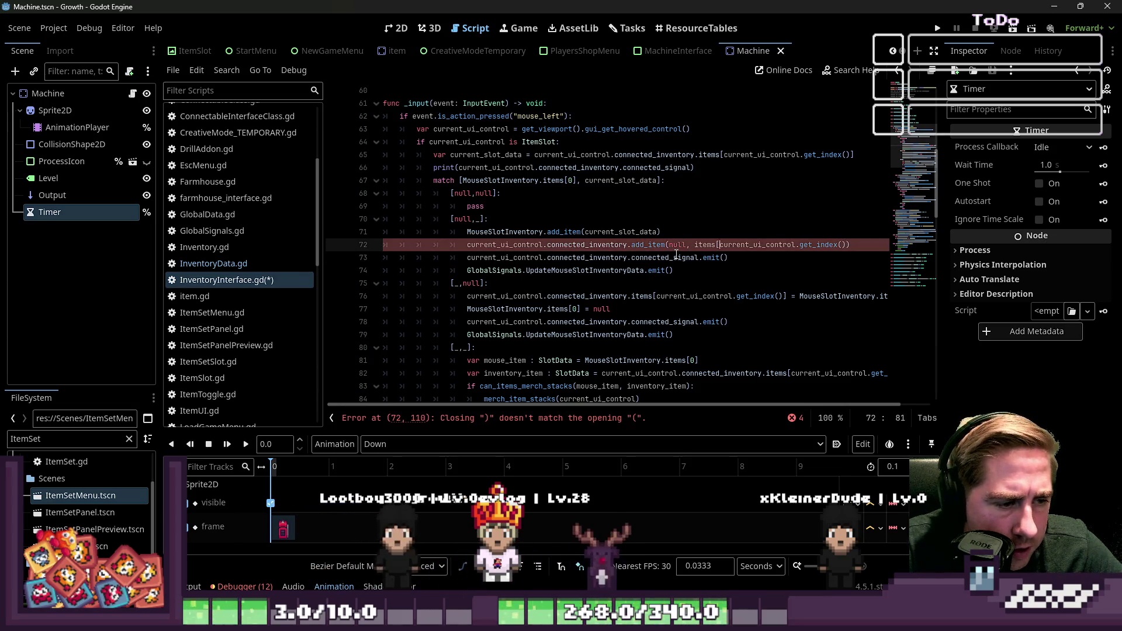
key(End)
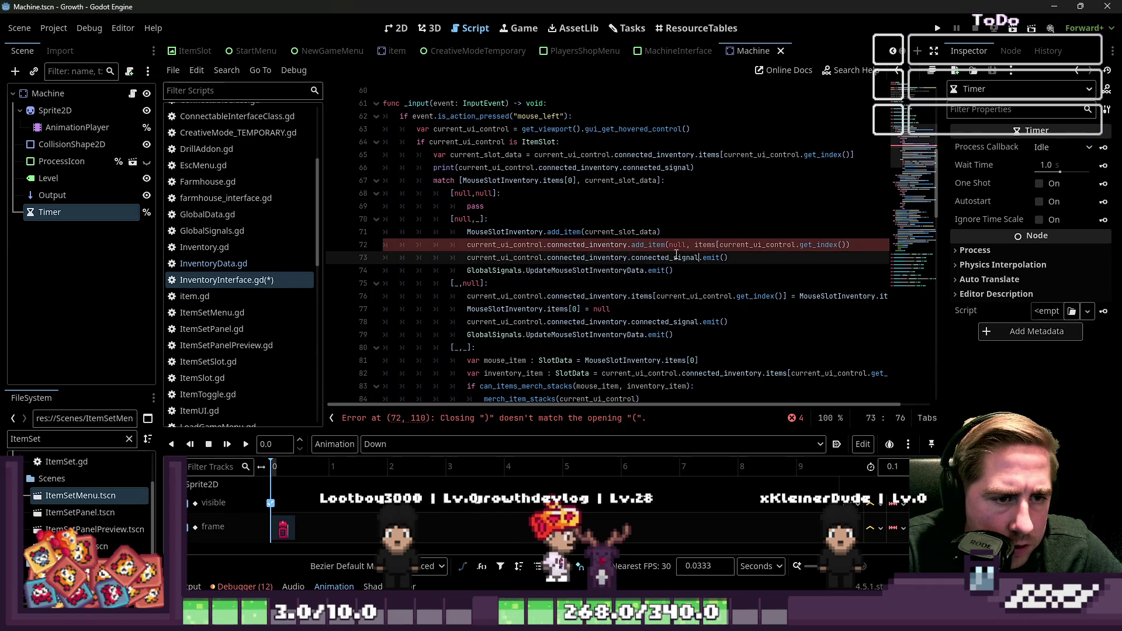
key(BackSpace)
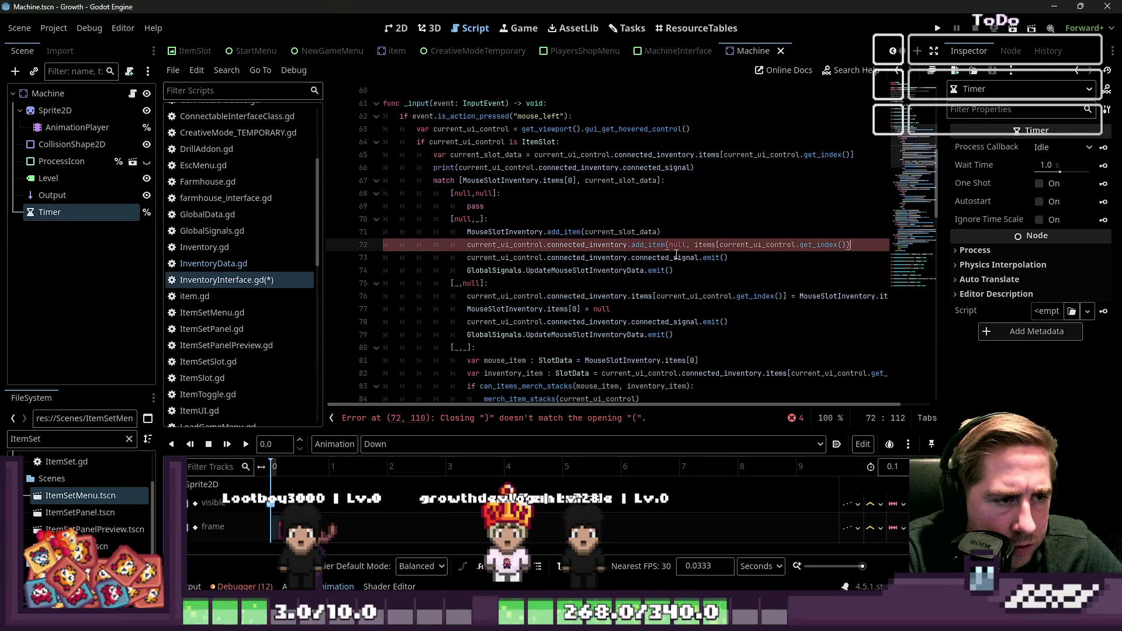
key(Right)
key(ctrl+Left)
key(ctrl+Left)
key(ctrl+Left)
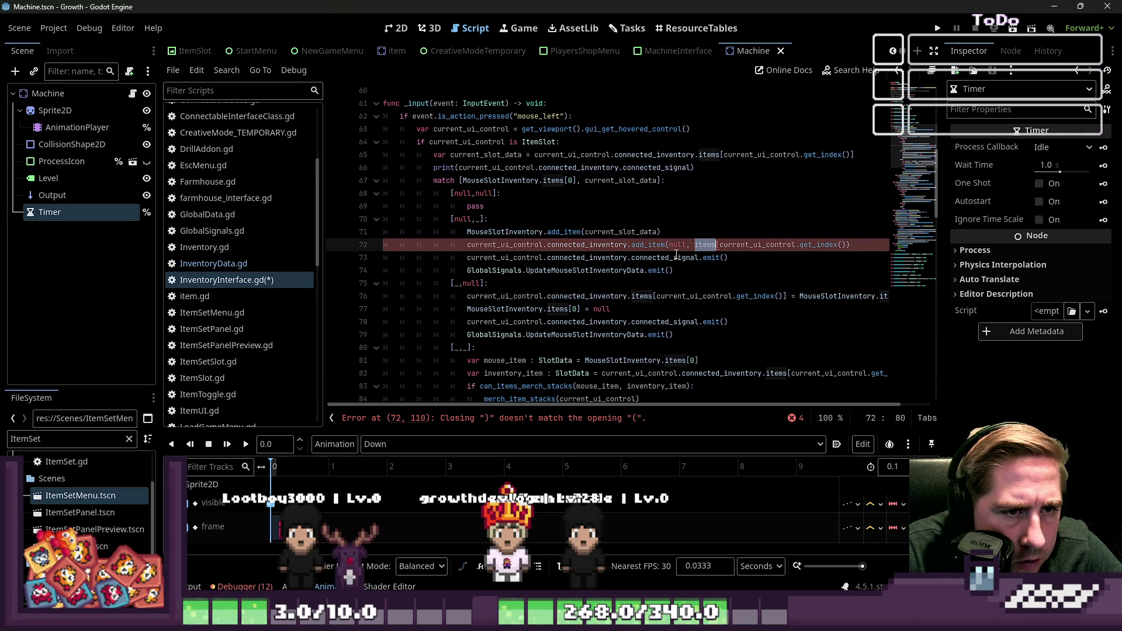
Remove the leftover 'items[' so line 72 reads add_item(null, current_ui_control.get_index())
key(Up)
key(Up)
key(Up)
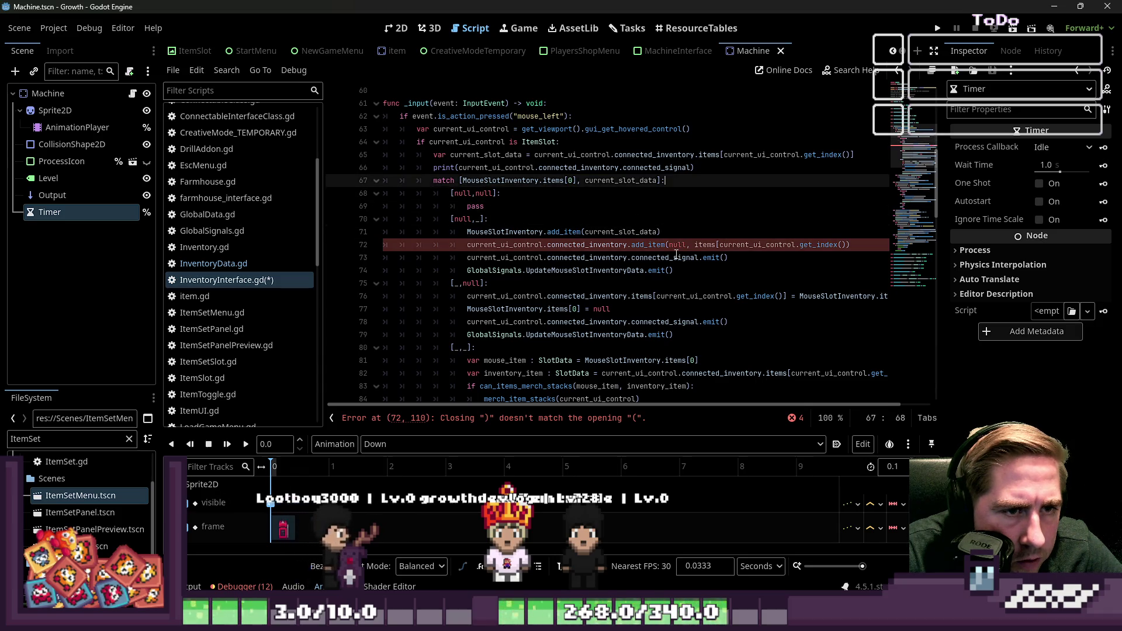
key(Down)
key(Down)
key(Down)
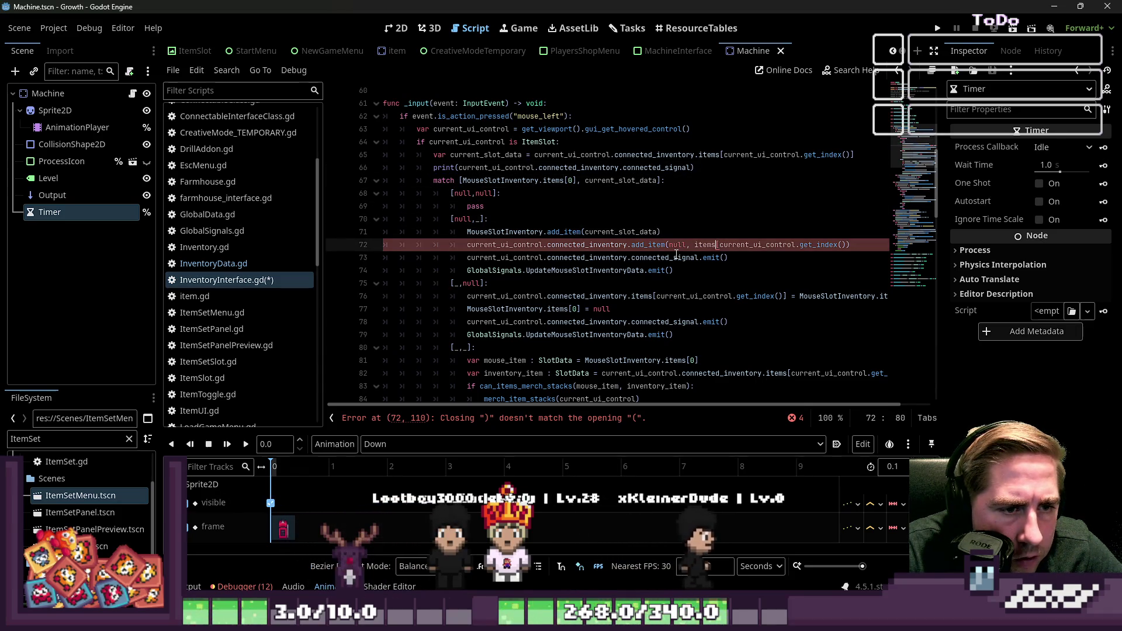
key(ctrl+shift+Left)
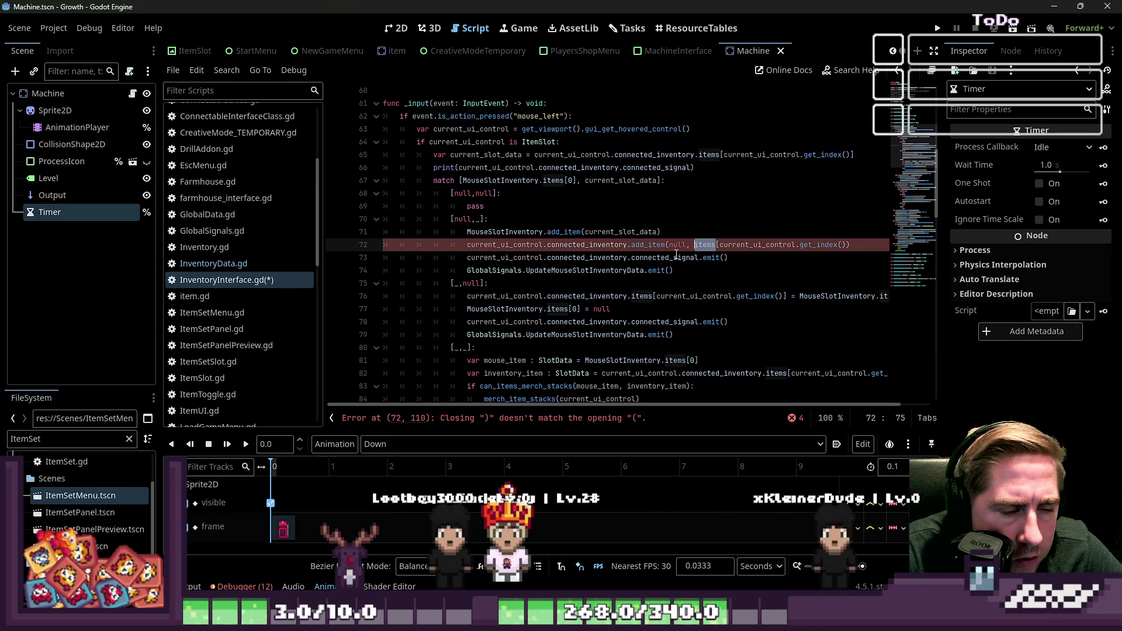
key(ctrl+Left)
key(ctrl+Left)
key(ctrl+Left)
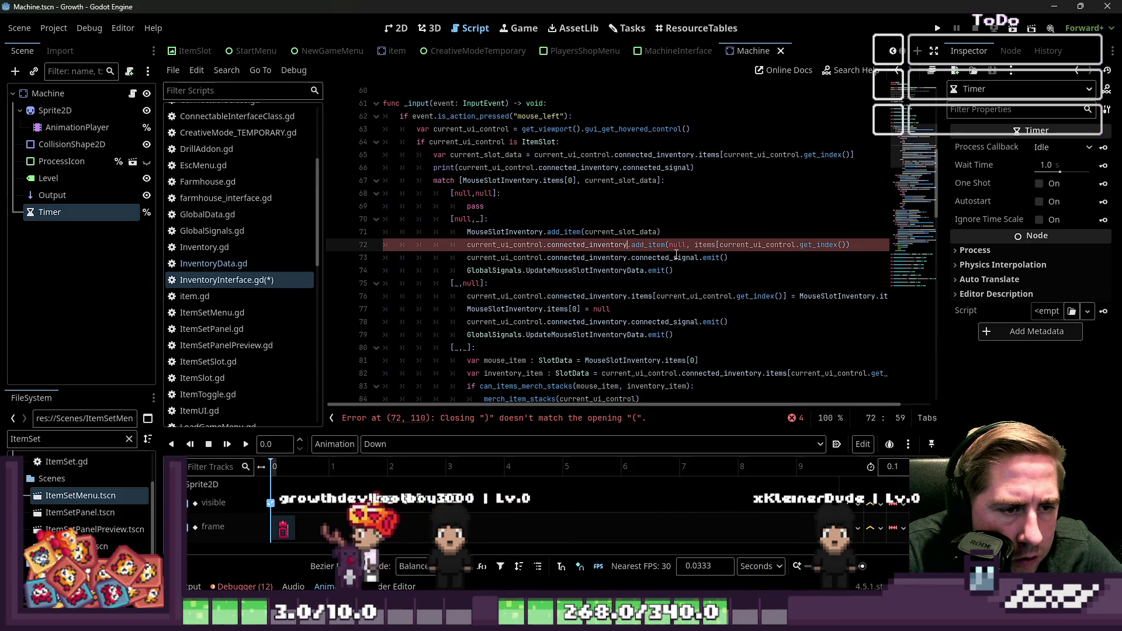
key(Right)
key(Right)
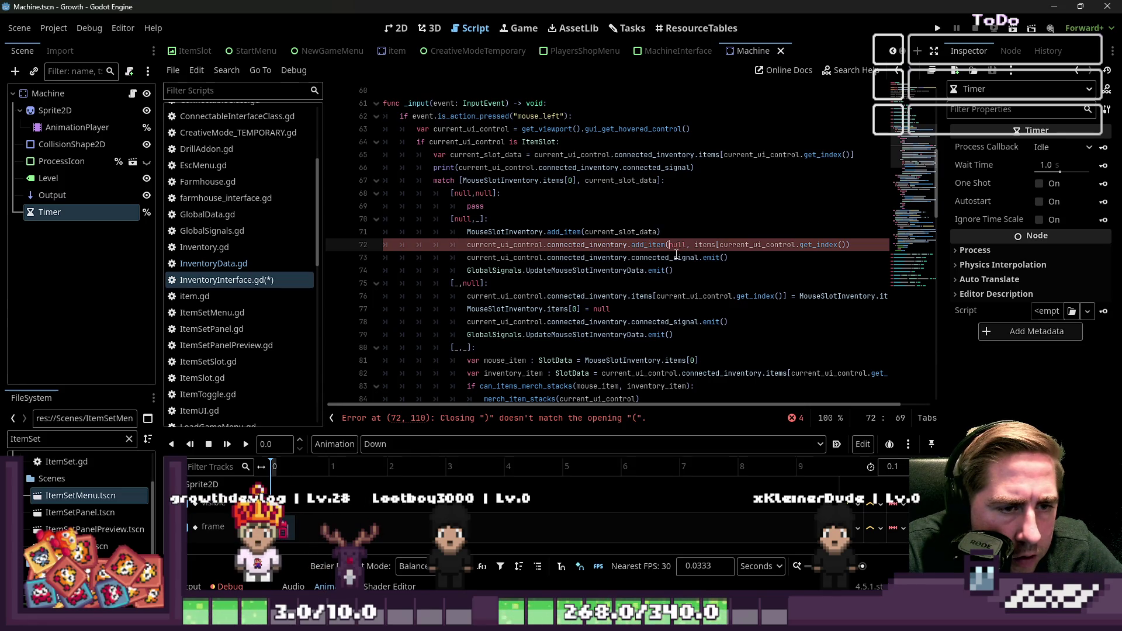
key(ctrl+shift+Right)
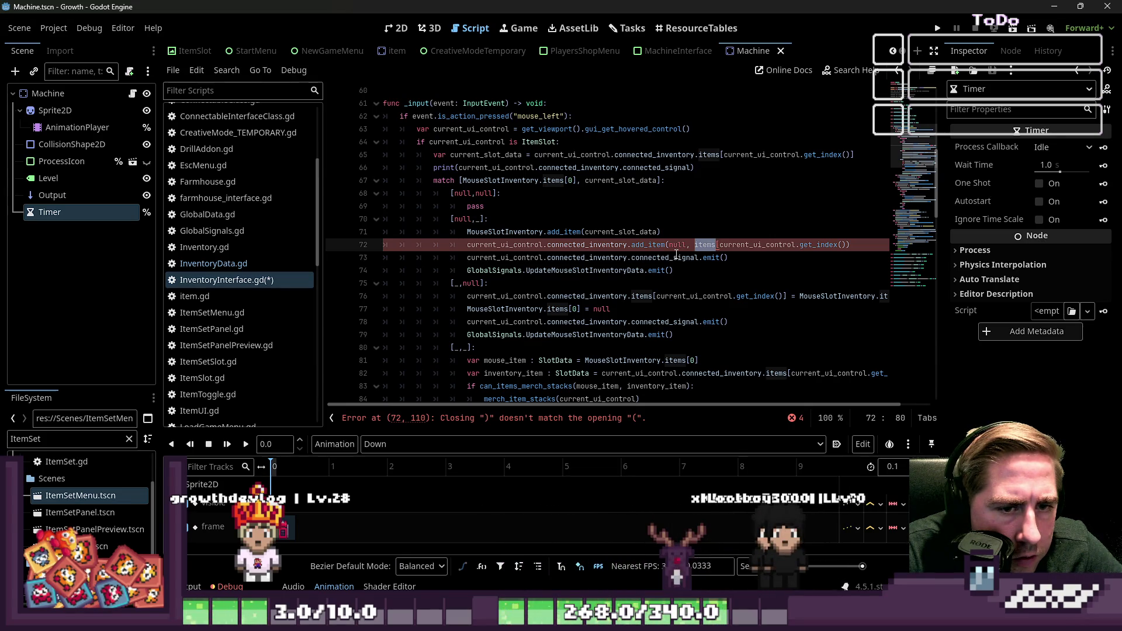
key(shift+Right)
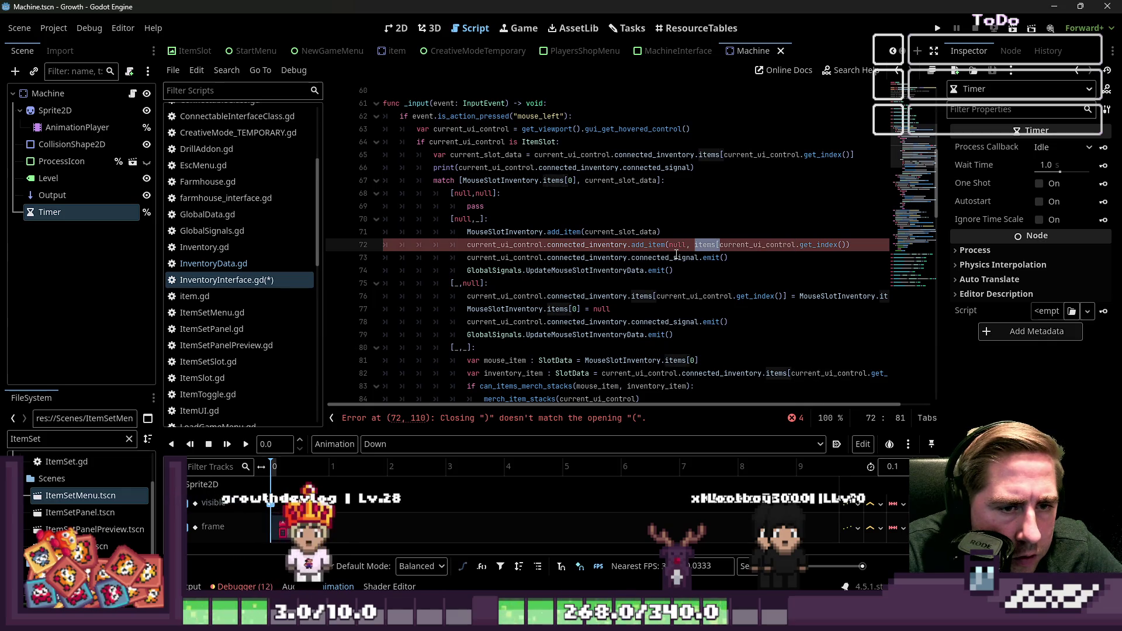
key(Down)
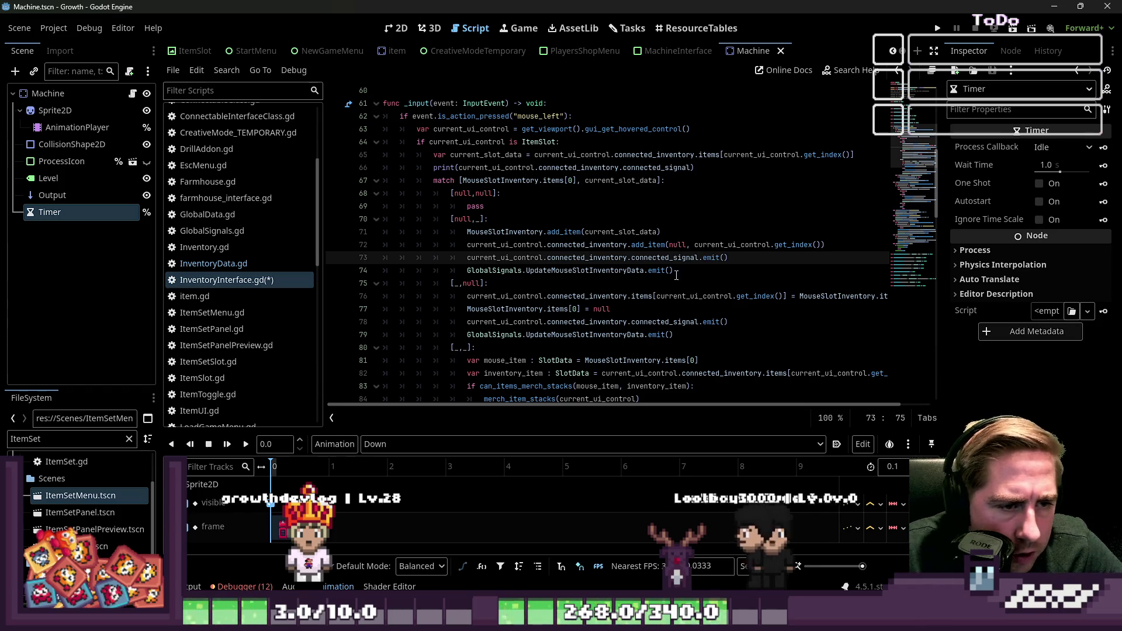
Remove the items[ indexing and its stray closing bracket from line 76
key(Right)
key(Right)
key(Right)
key(Down)
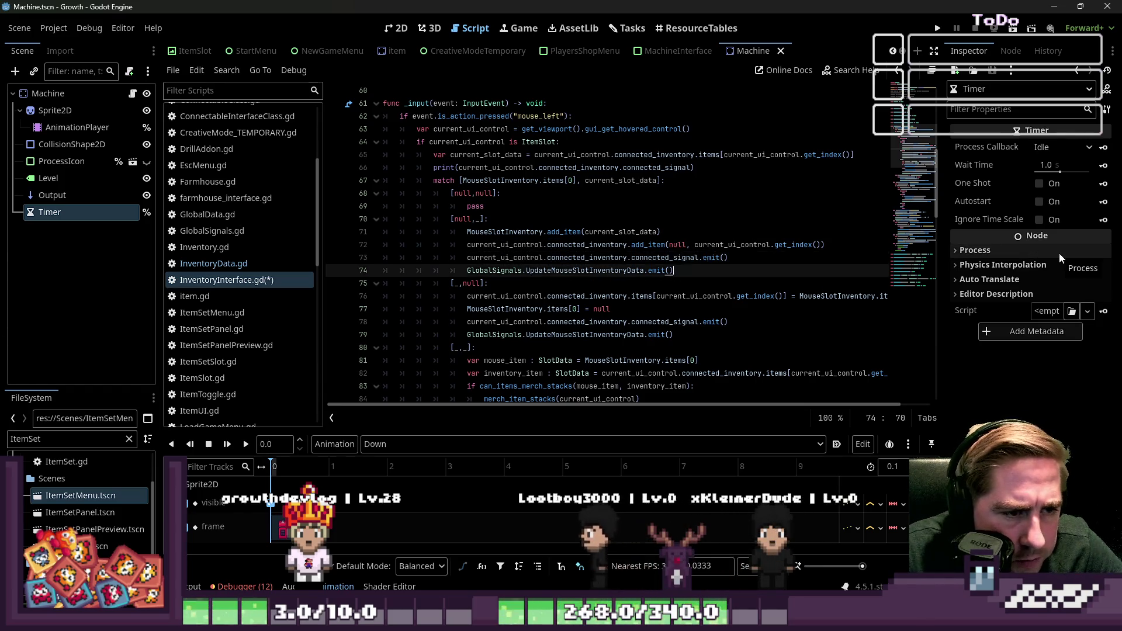
key(Down)
key(Down)
key(Right)
key(Right)
key(Right)
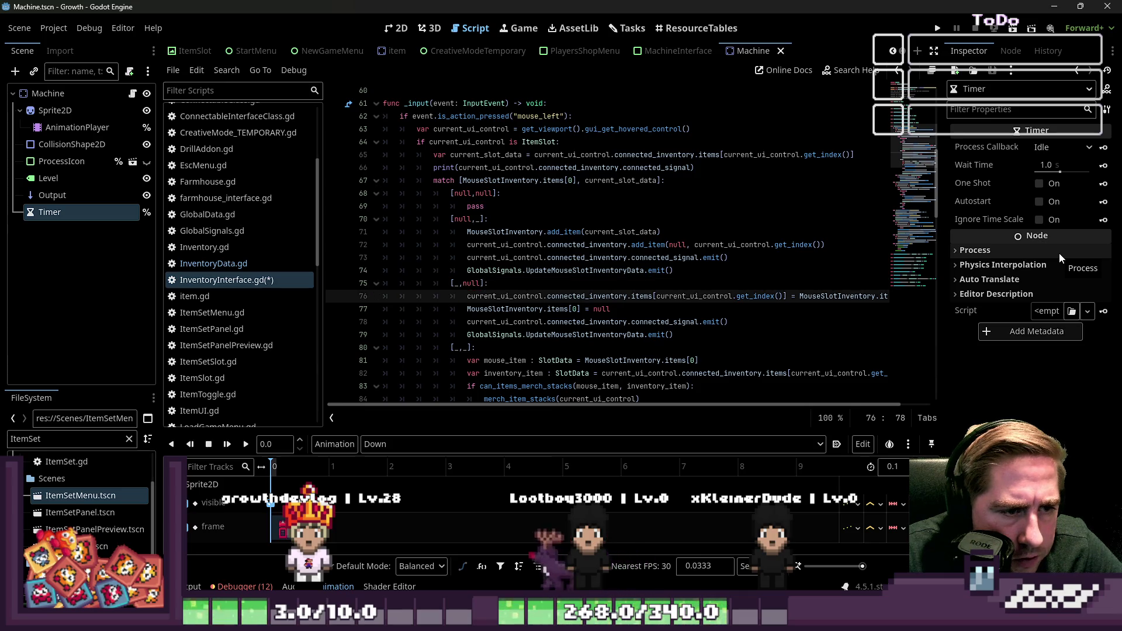
key(Left)
key(ctrl+shift+Left)
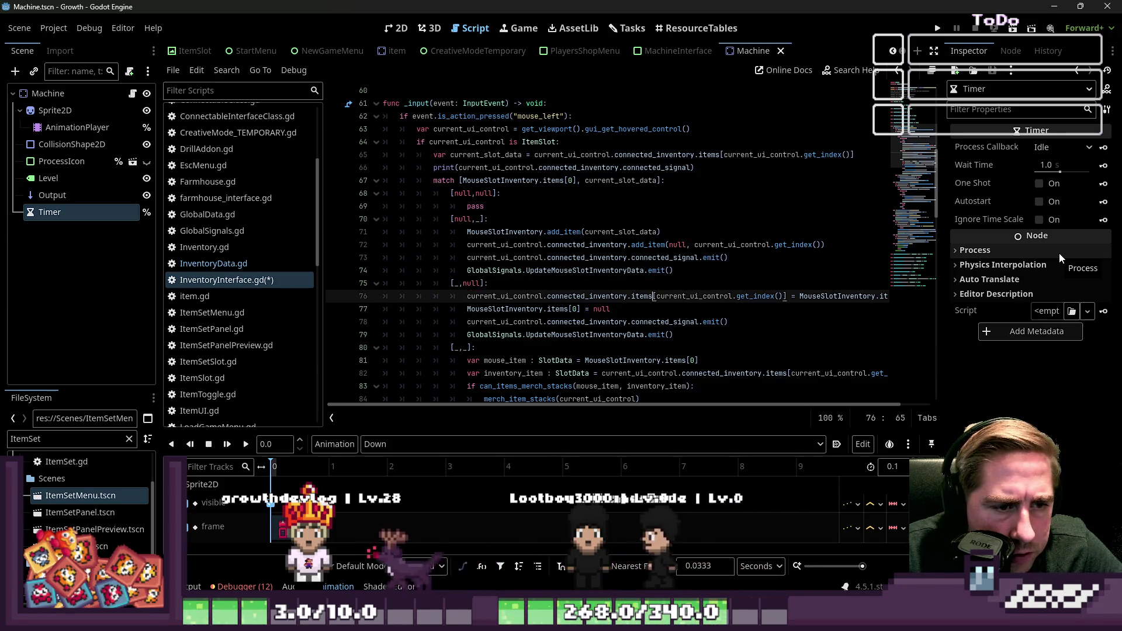
key(ctrl+space)
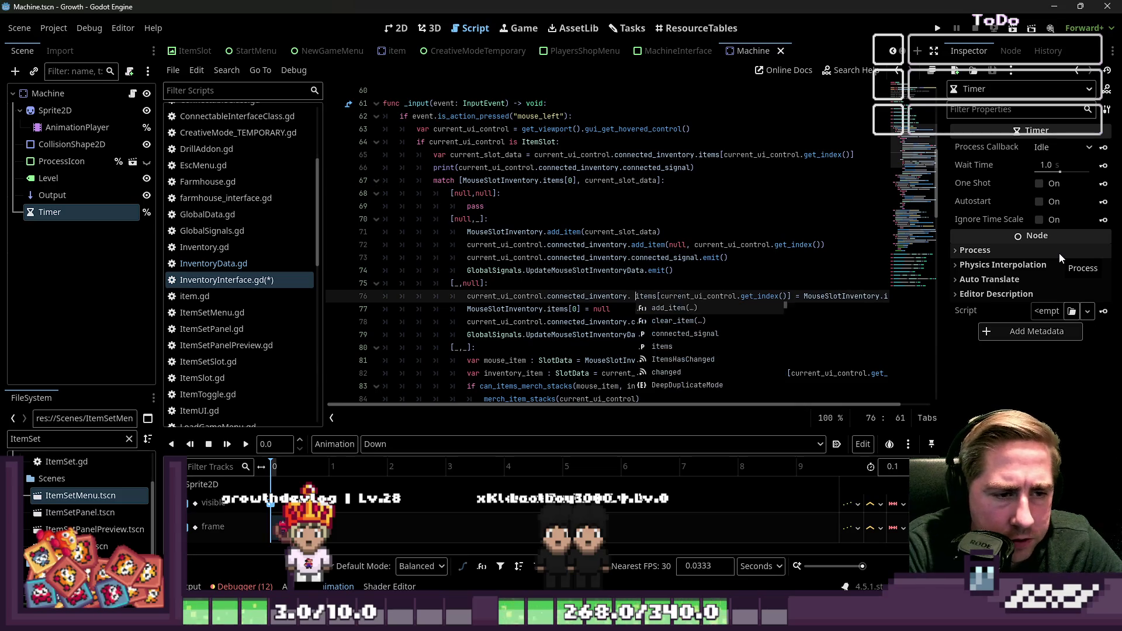
key(Delete)
key(Delete)
key(ctrl+Right)
key(ctrl+Right)
key(ctrl+Right)
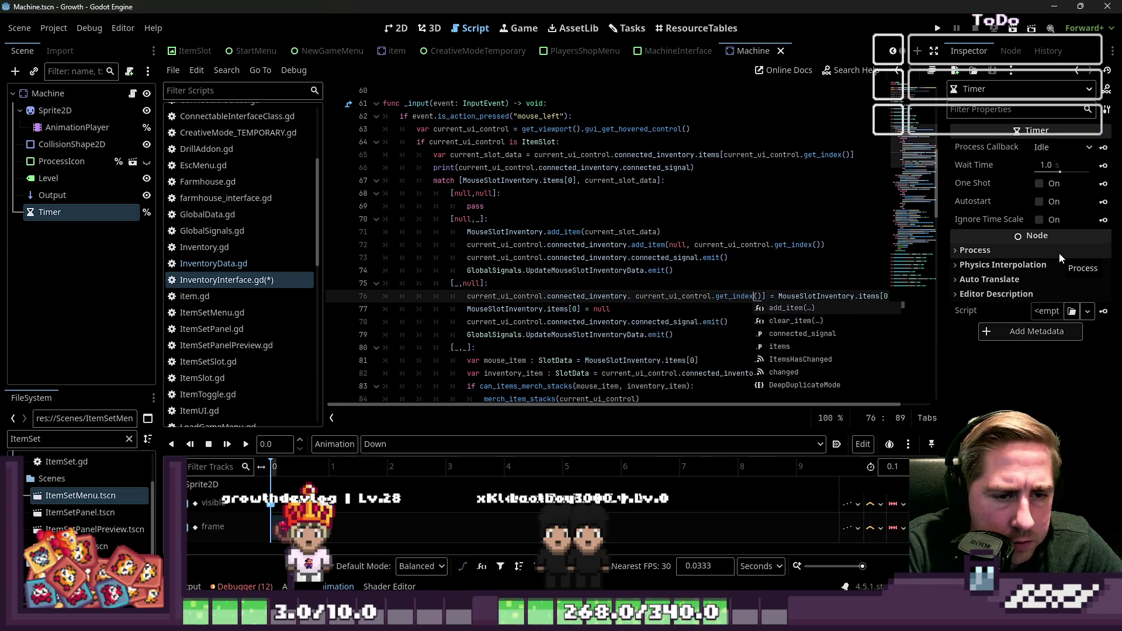
key(Left)
key(Left)
key(Left)
key(BackSpace)
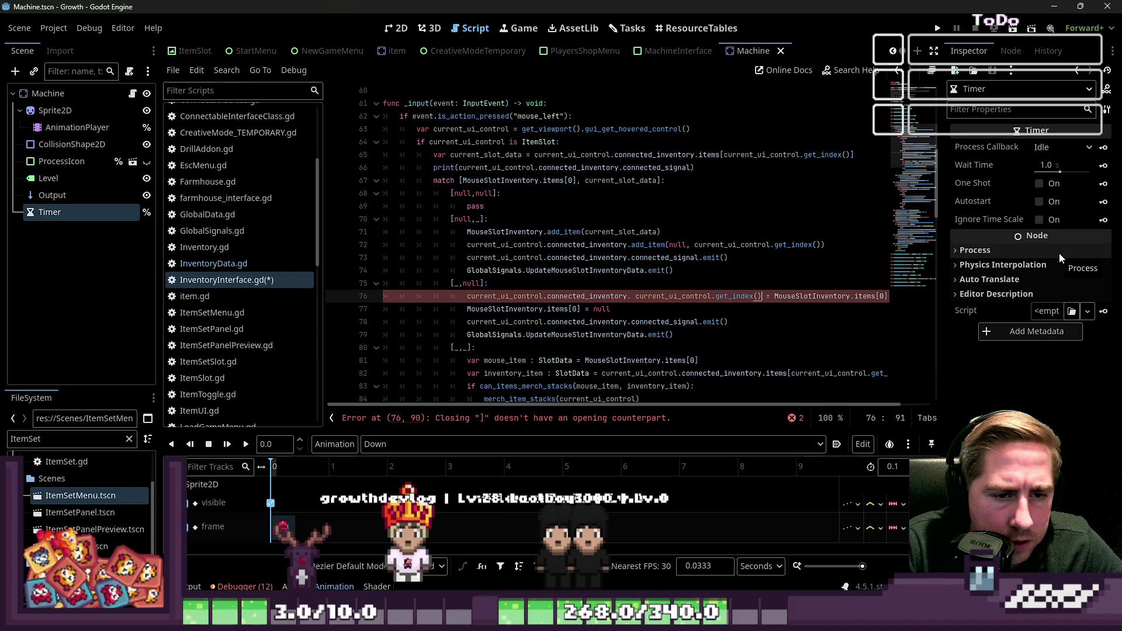
Cut the '= MouseSlotInventory.items[0]' assignment off the end of line 76
key(Right)
key(Right)
key(shift+End)
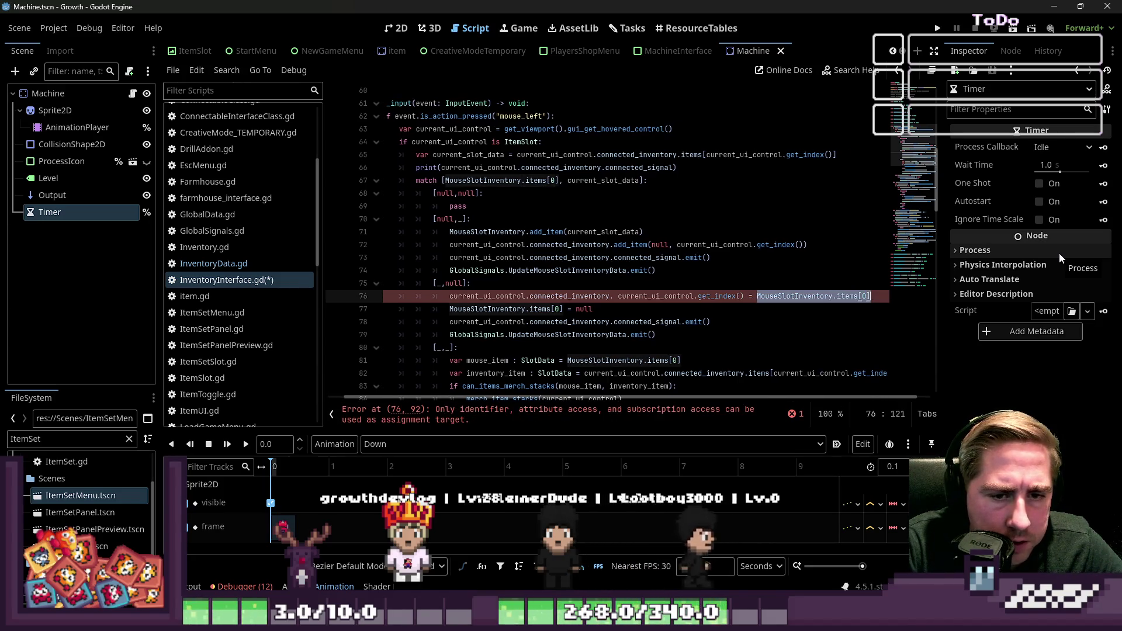
key(ctrl+x)
key(BackSpace)
key(BackSpace)
key(BackSpace)
key(ctrl+Left)
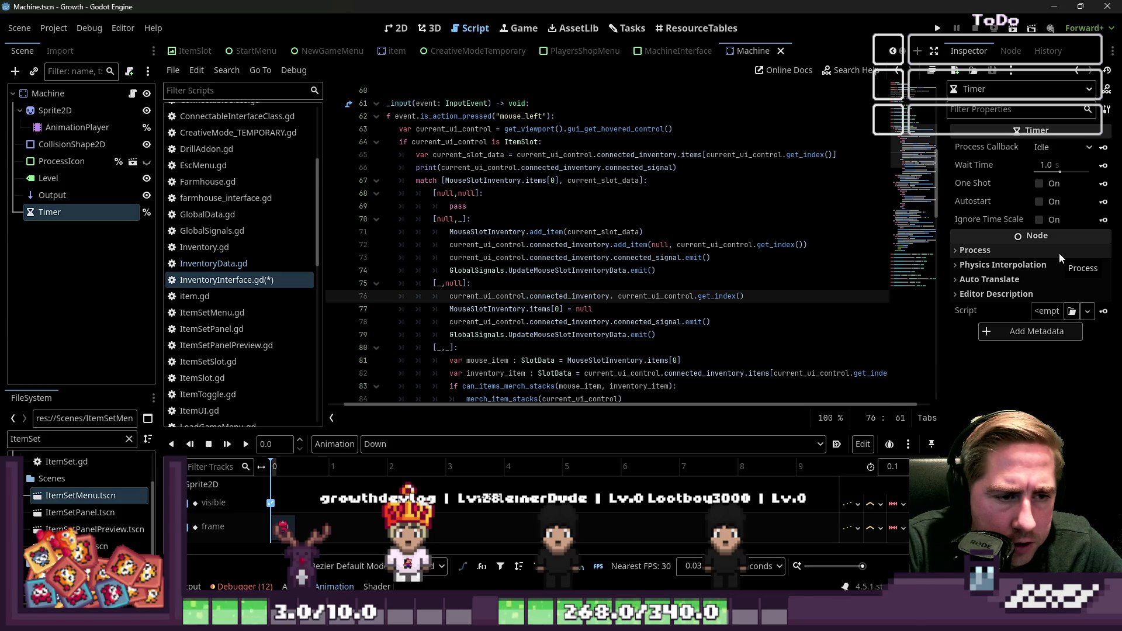
Rewrite line 76 as add_item(MouseSlotInventory.items[0], current_ui_control.get_index())
text(add_item)
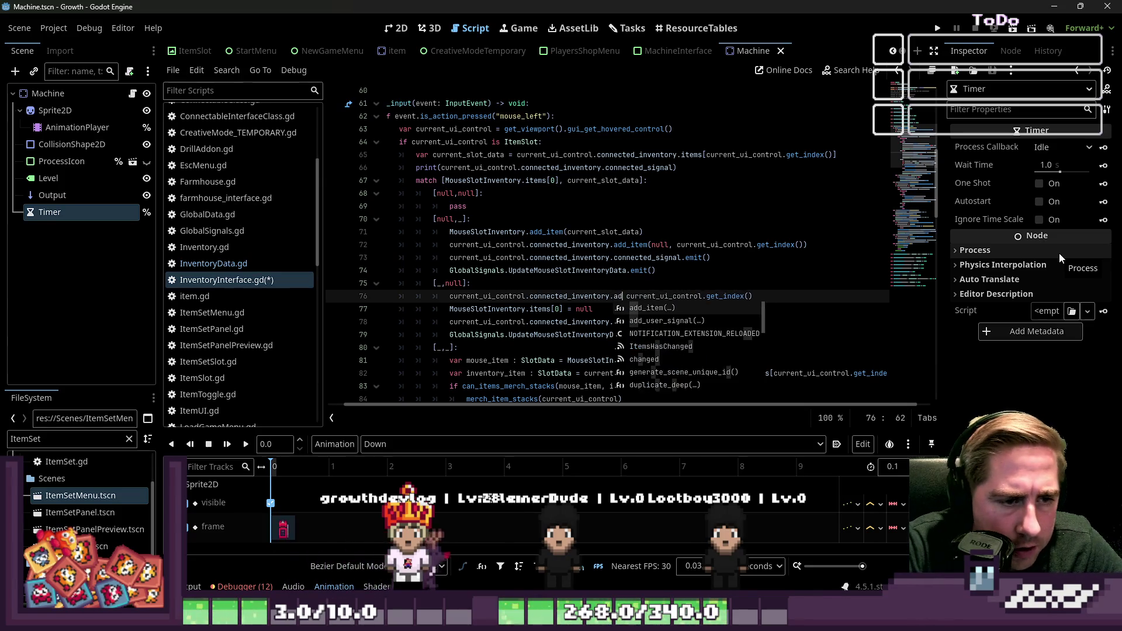
key(ctrl+shift+Right)
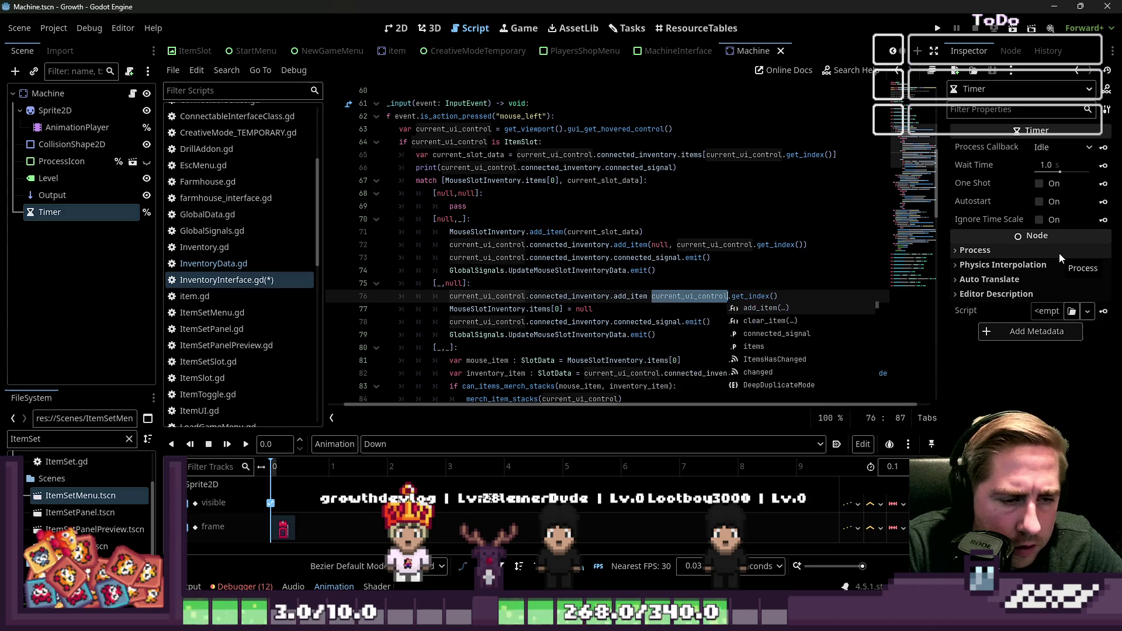
key(shift+End)
text(()
key(ctrl+Left)
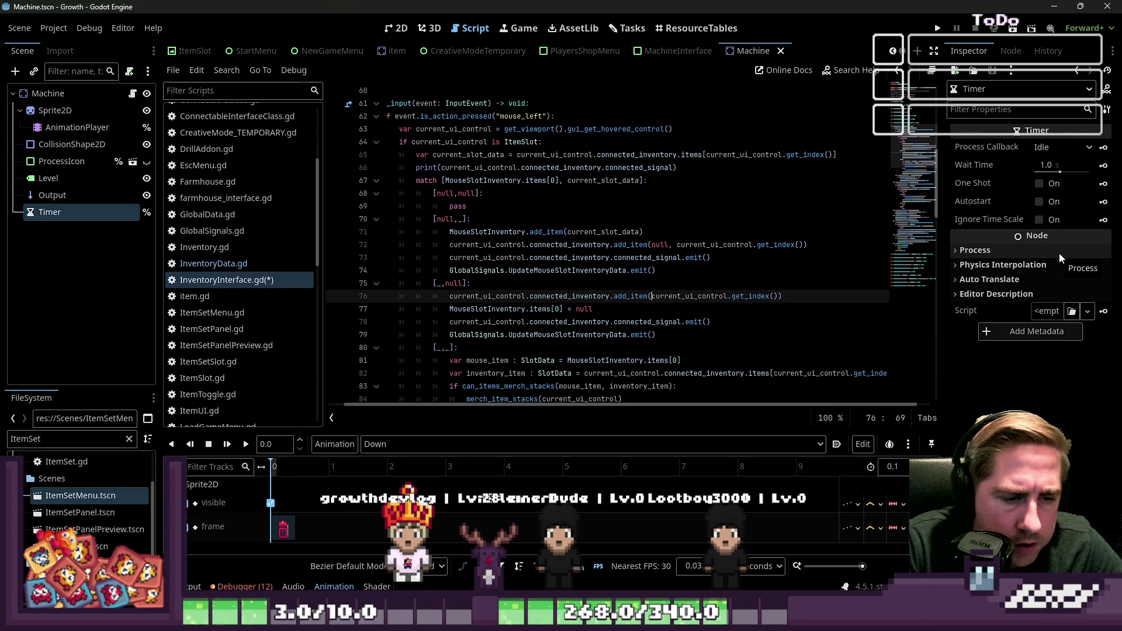
text(MouseSlotInventory.items[0],)
key(Down)
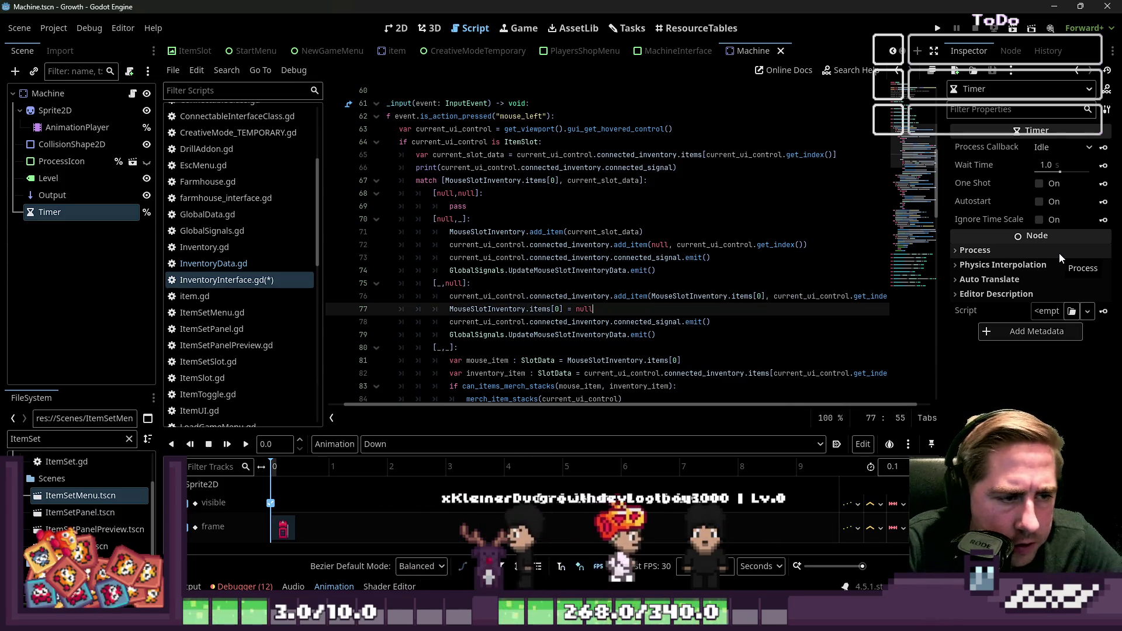
scroll(562, 280, down, 1)
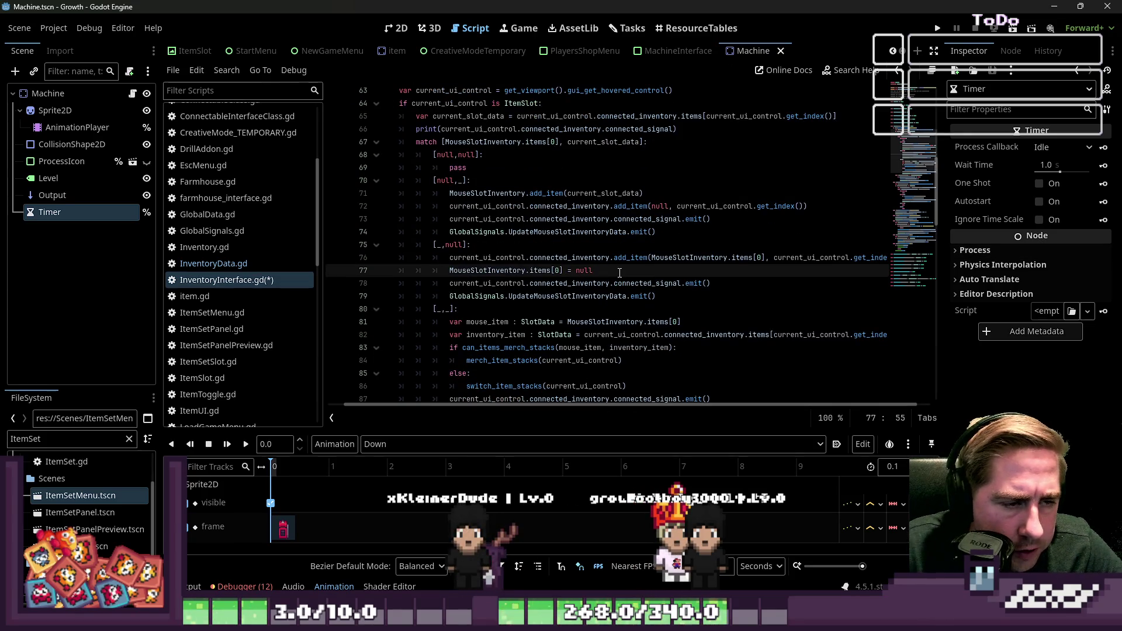
Replace line 77's 'items[0] = null' with MouseSlotInventory.clear_item() using autocomplete
text(.)
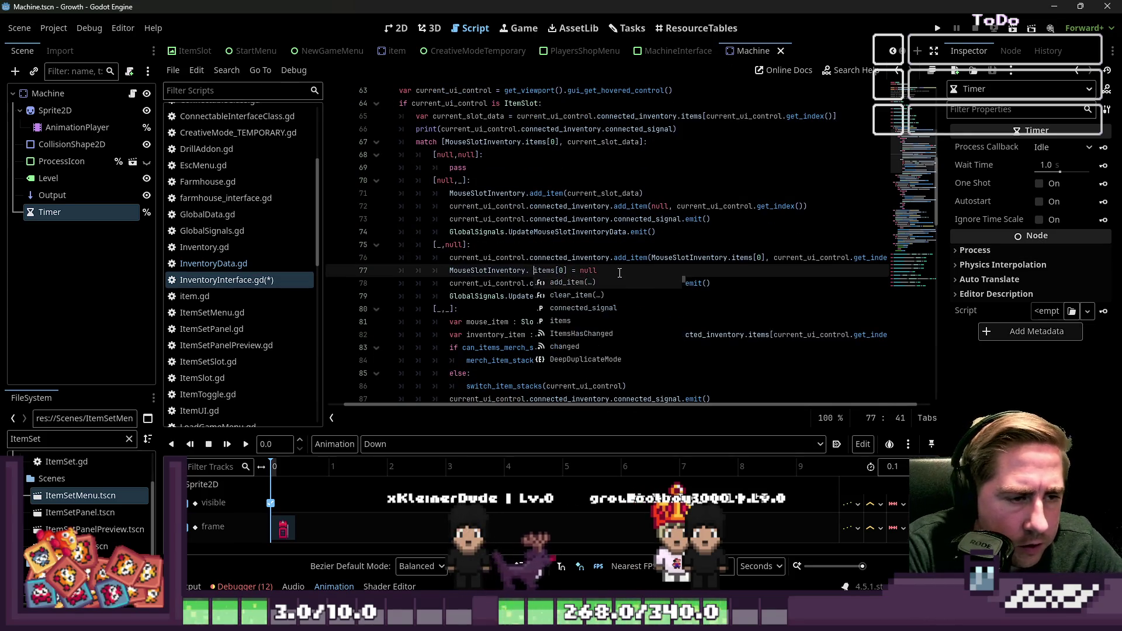
text(add_item()
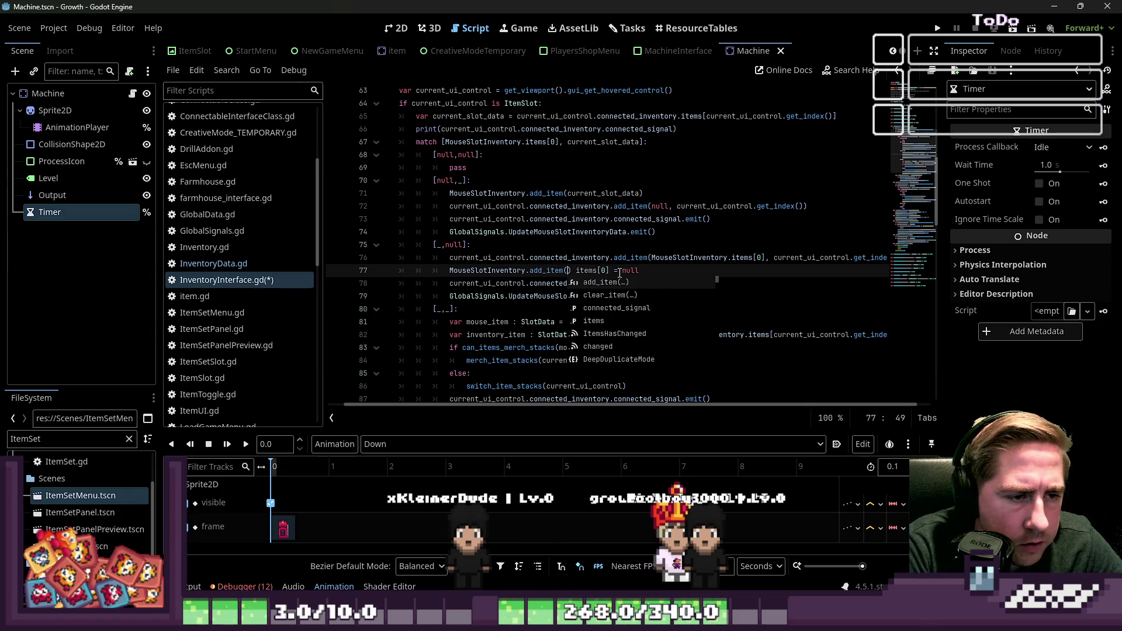
key(Return)
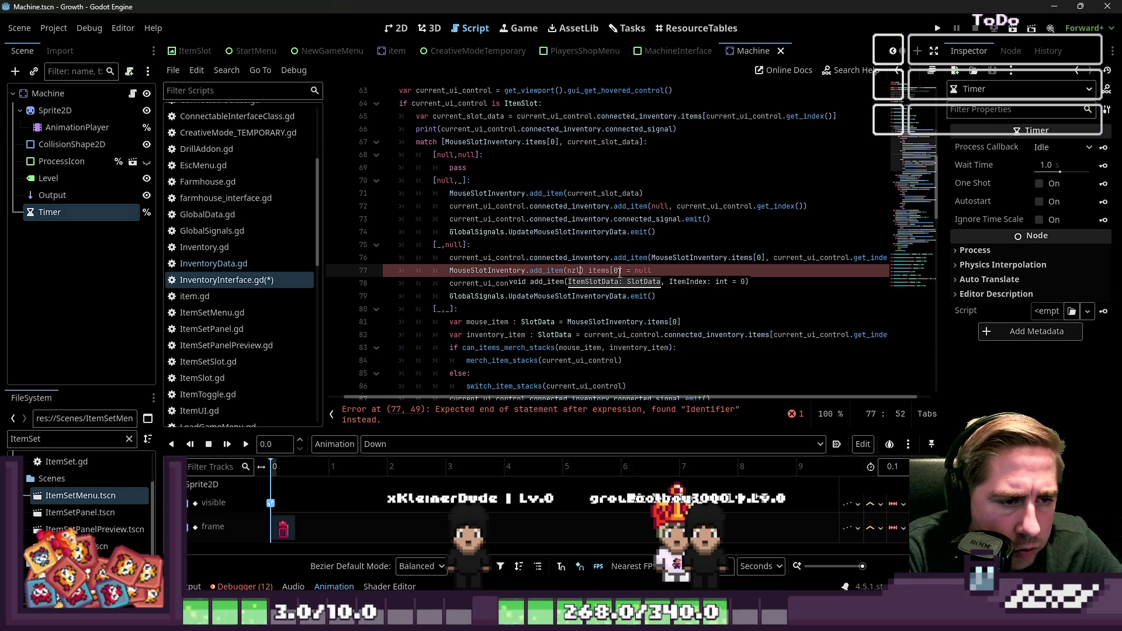
text(l)
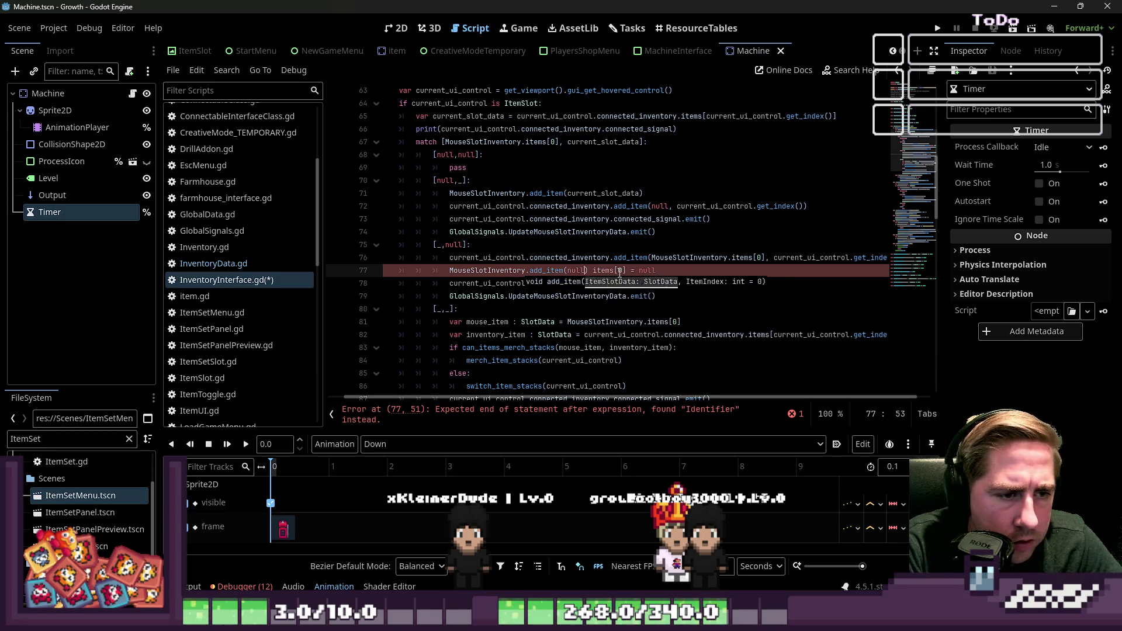
key(Right)
key(Right)
key(shift+End)
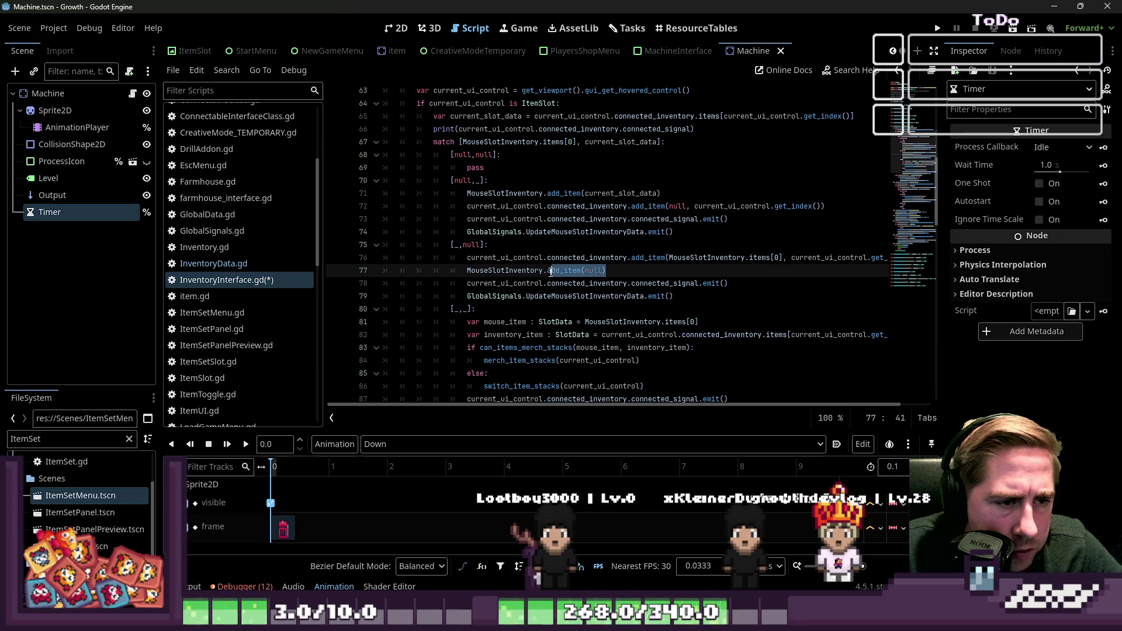
drag(545, 271, 547, 271)
text(clear)
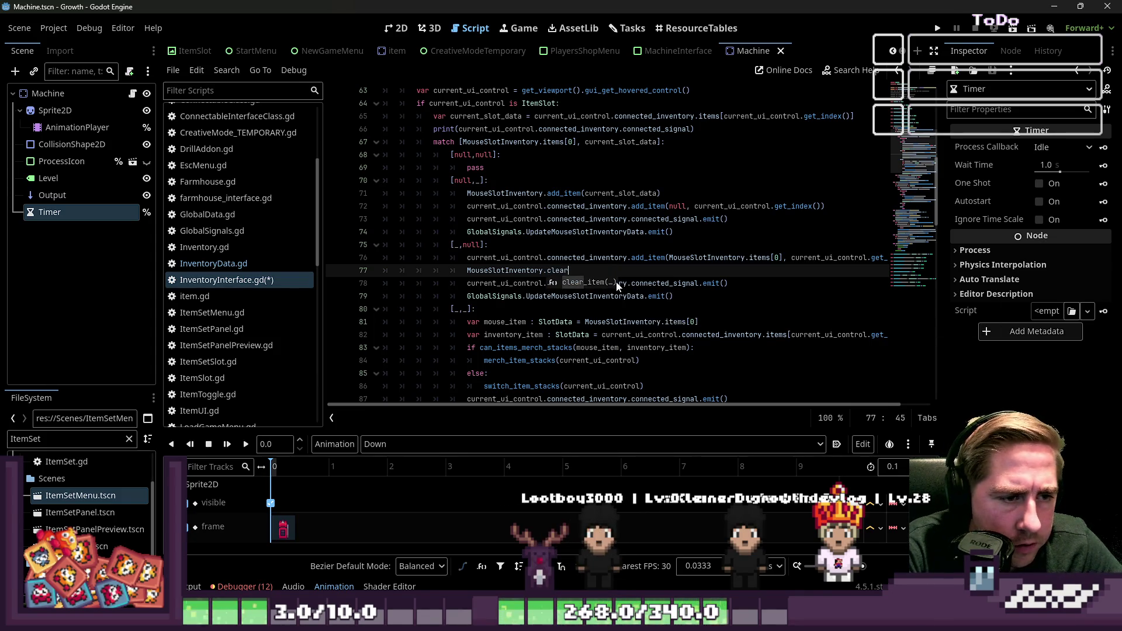
key(Return)
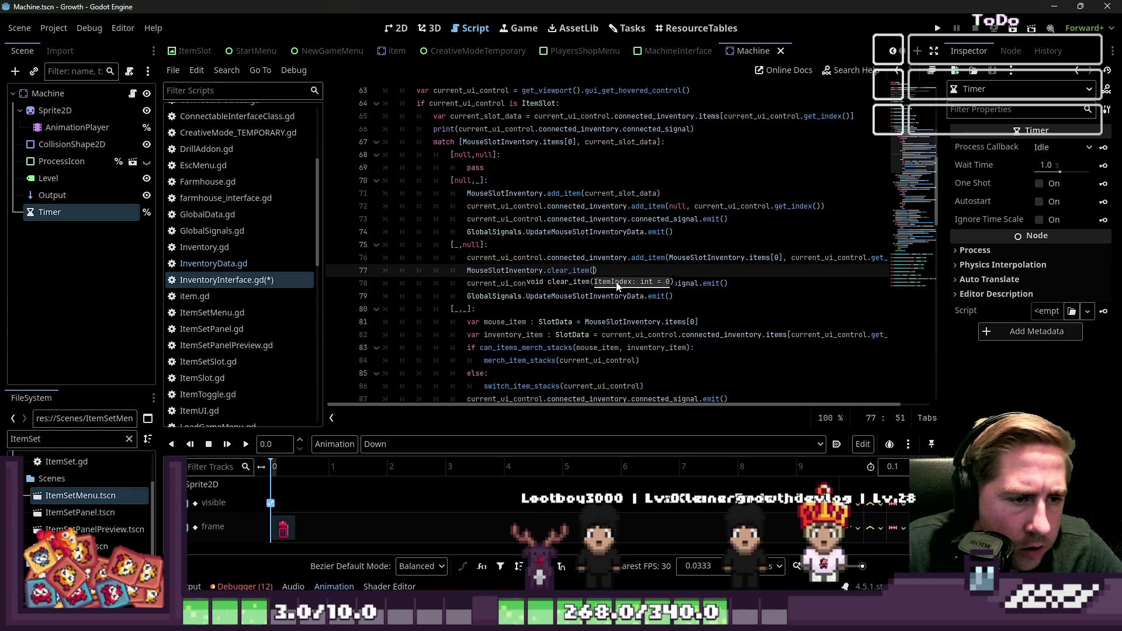
double_click(566, 270)
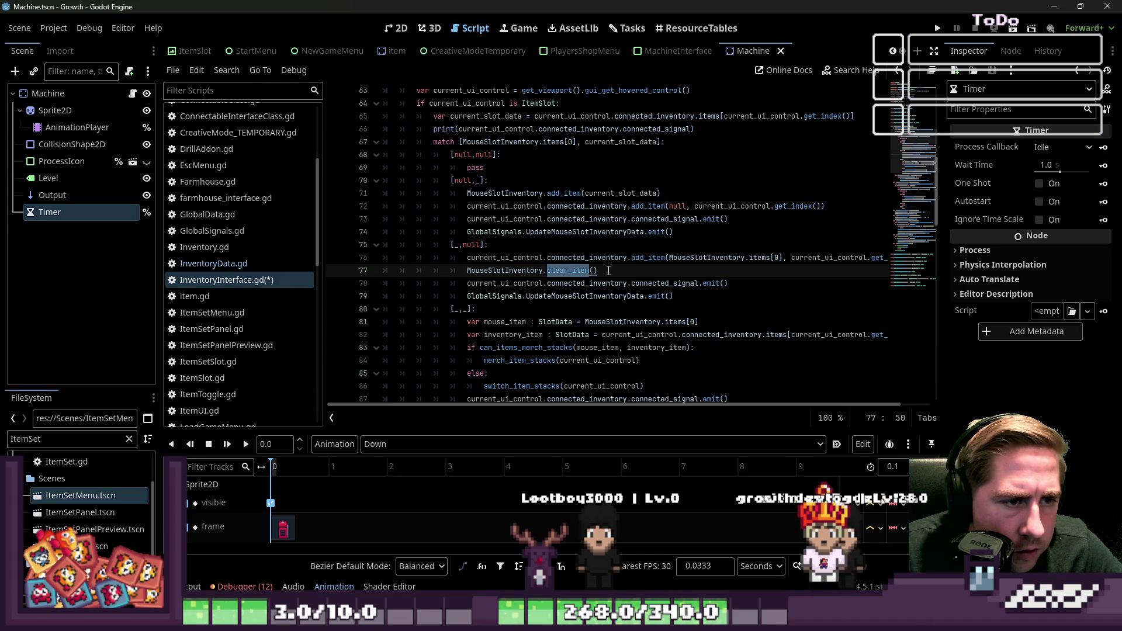
scroll(608, 266, up, 1)
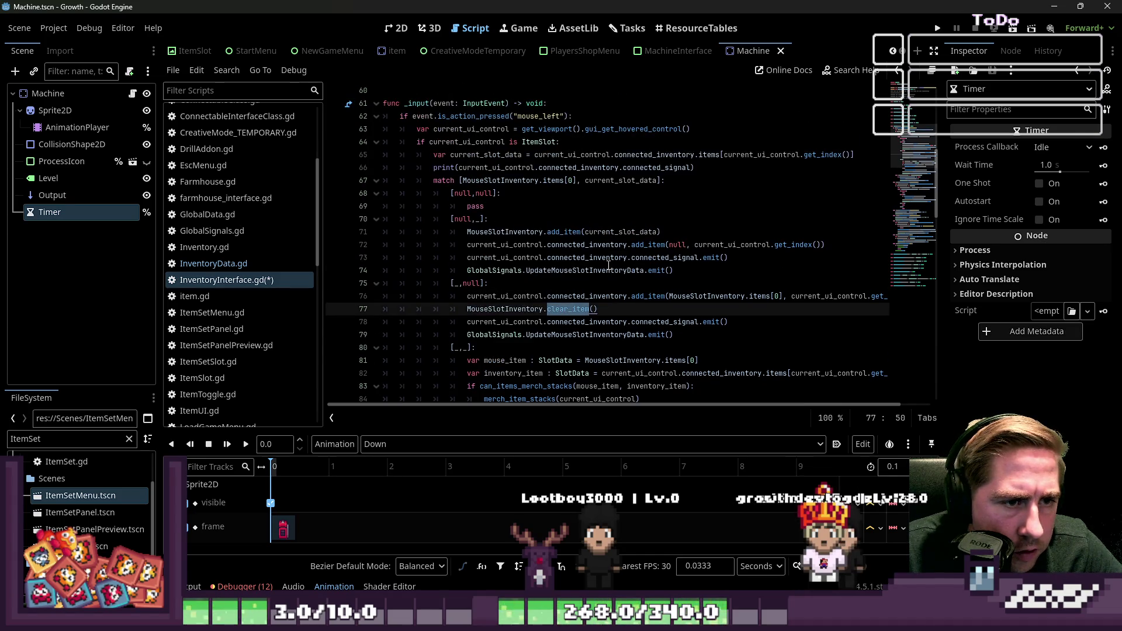
Change line 72 to connected_inventory.clear_item(current_ui_control.get_index()), dropping the null argument
click(647, 245)
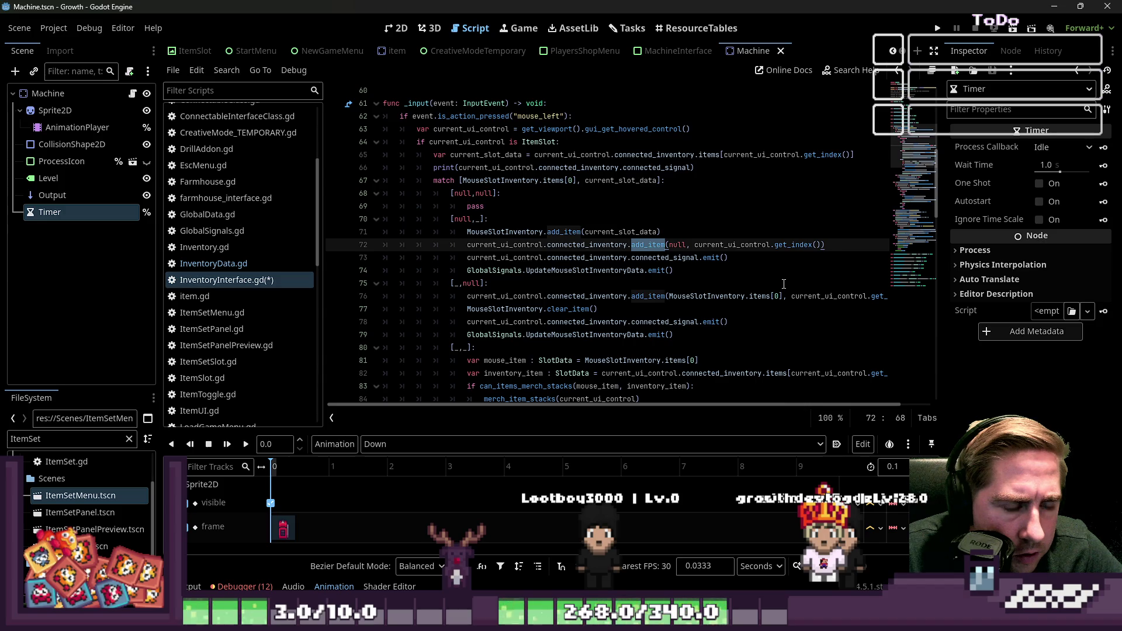
text(clear)
click(740, 211)
double_click(657, 246)
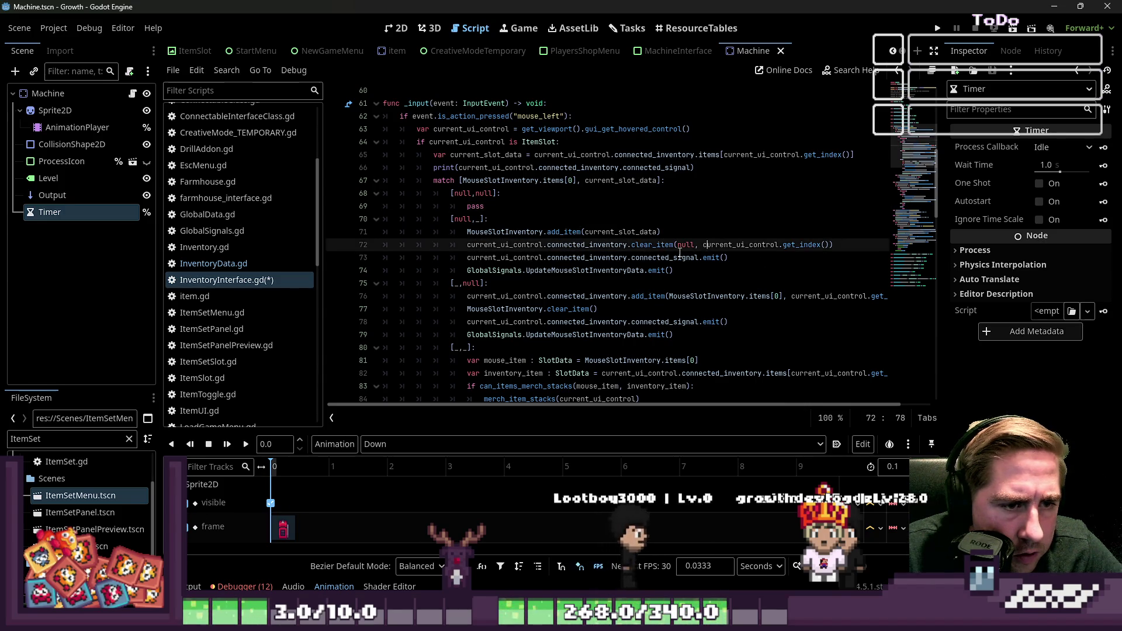
key(Right)
key(Right)
key(Right)
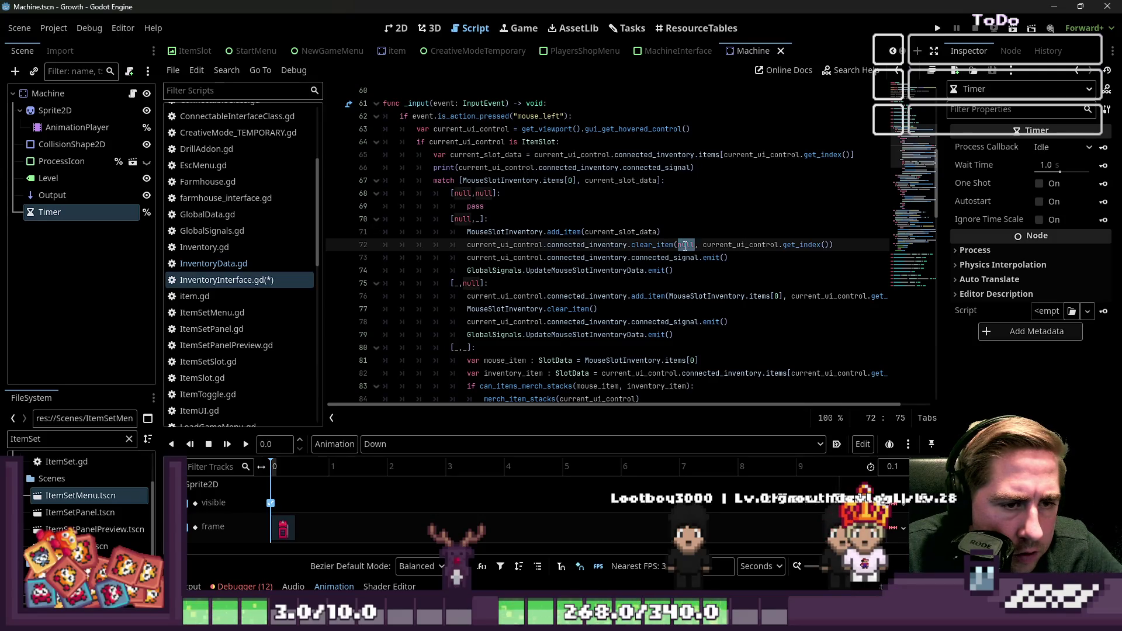
click(687, 245)
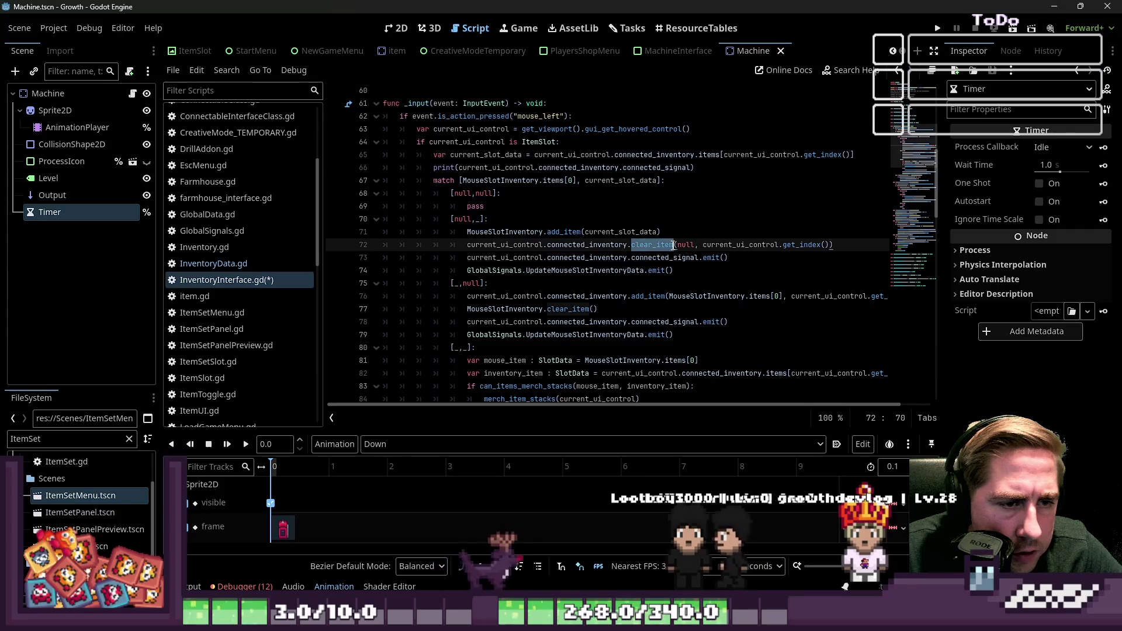
key(Left)
key(Left)
key(Left)
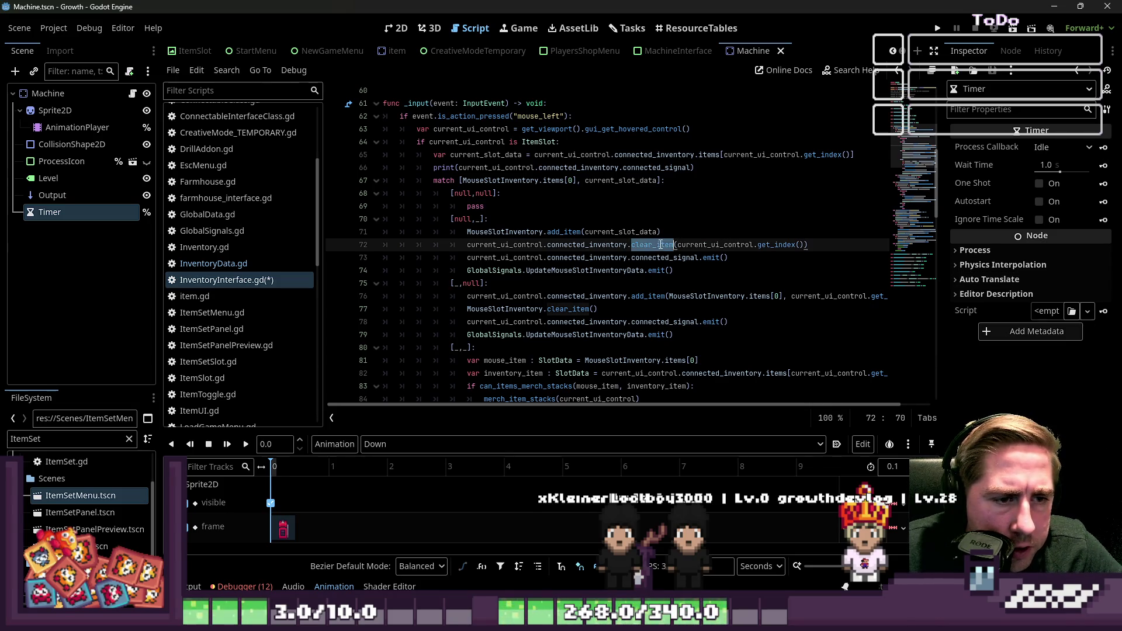
Scroll down to the branch handling both a mouse item and an inventory item
scroll(695, 276, down, 1)
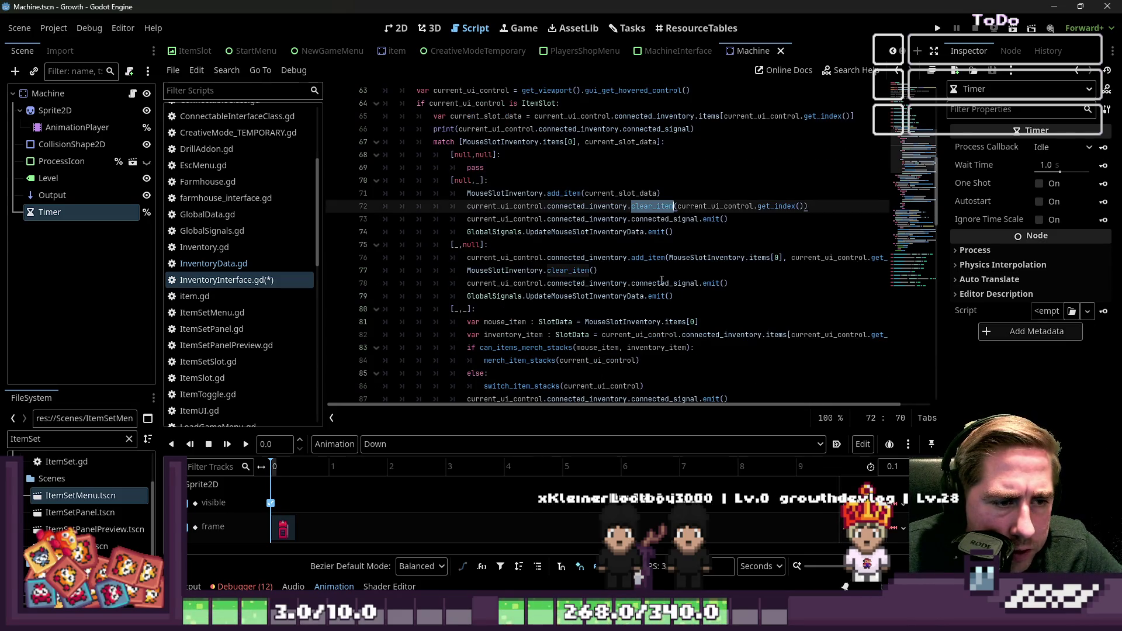
click(644, 282)
scroll(670, 294, down, 1)
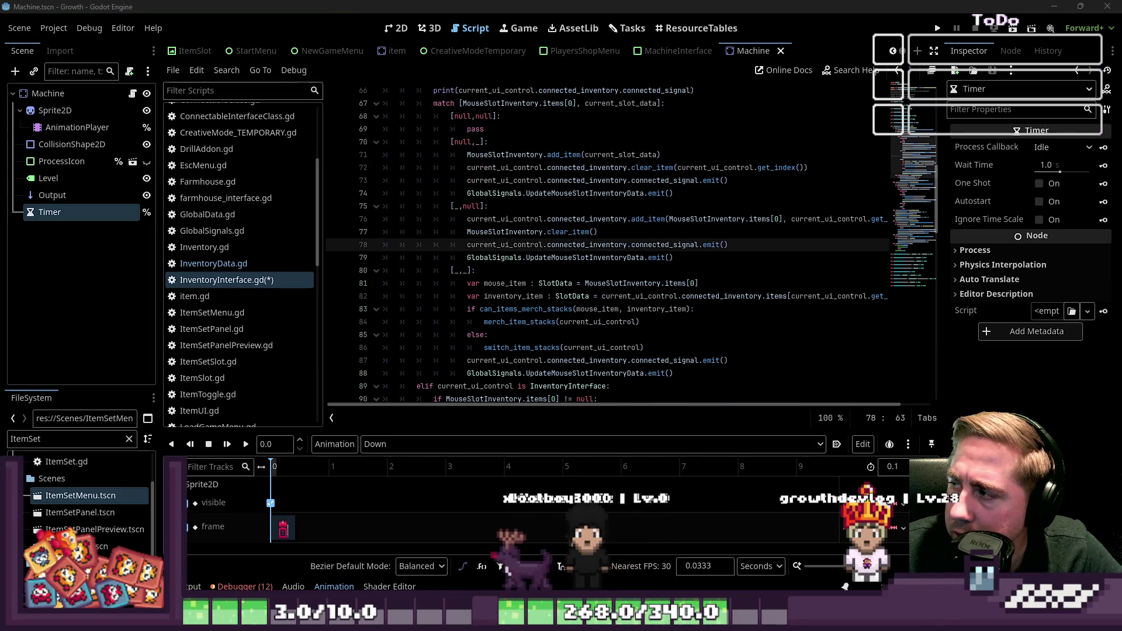
click(587, 283)
scroll(599, 281, down, 1)
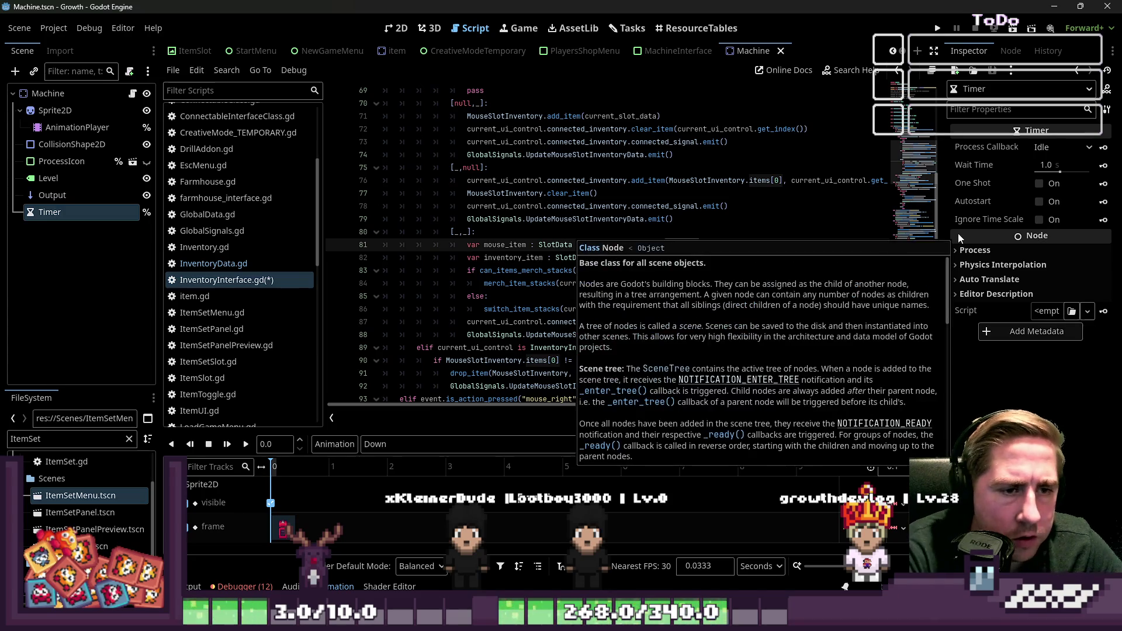
Step through the stack-merging branch from line 77 down to the else on line 85
click(537, 193)
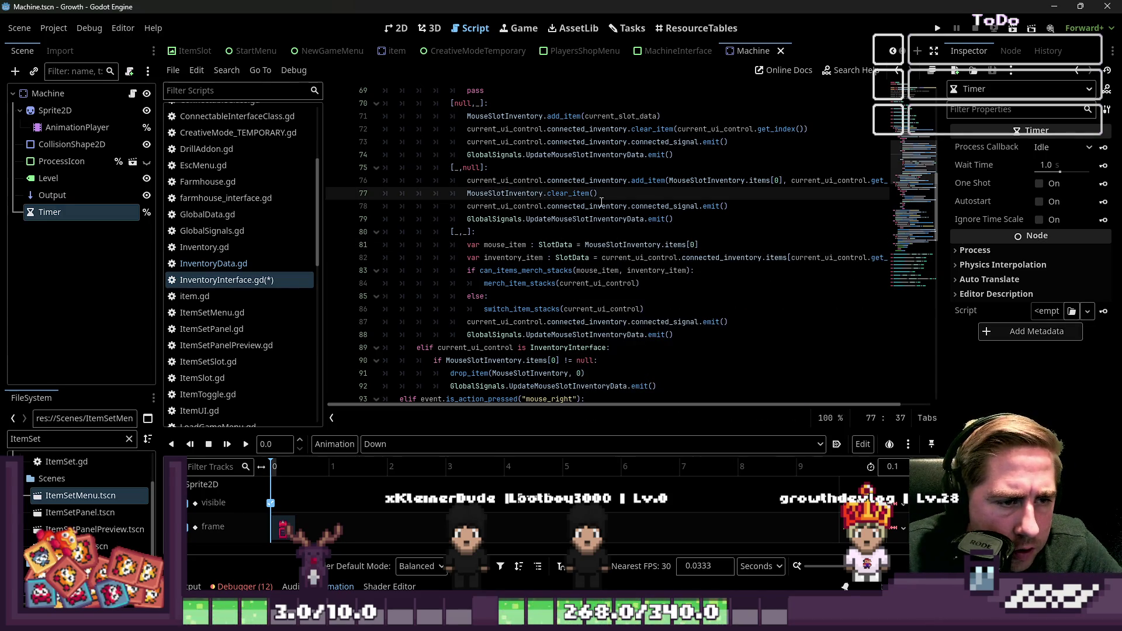
double_click(505, 244)
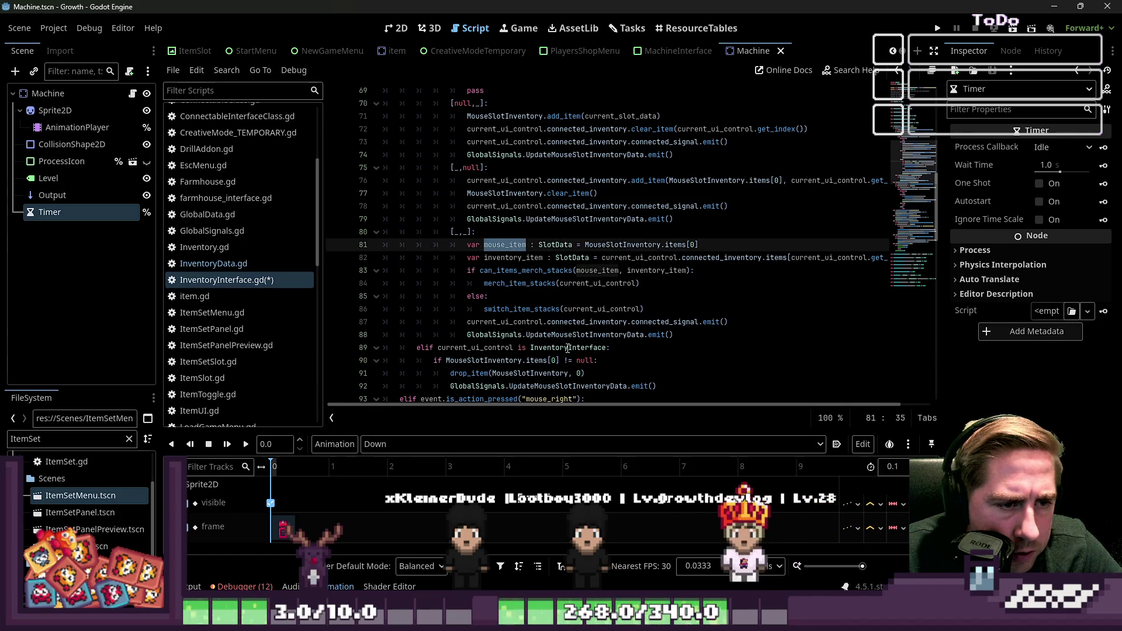
click(539, 271)
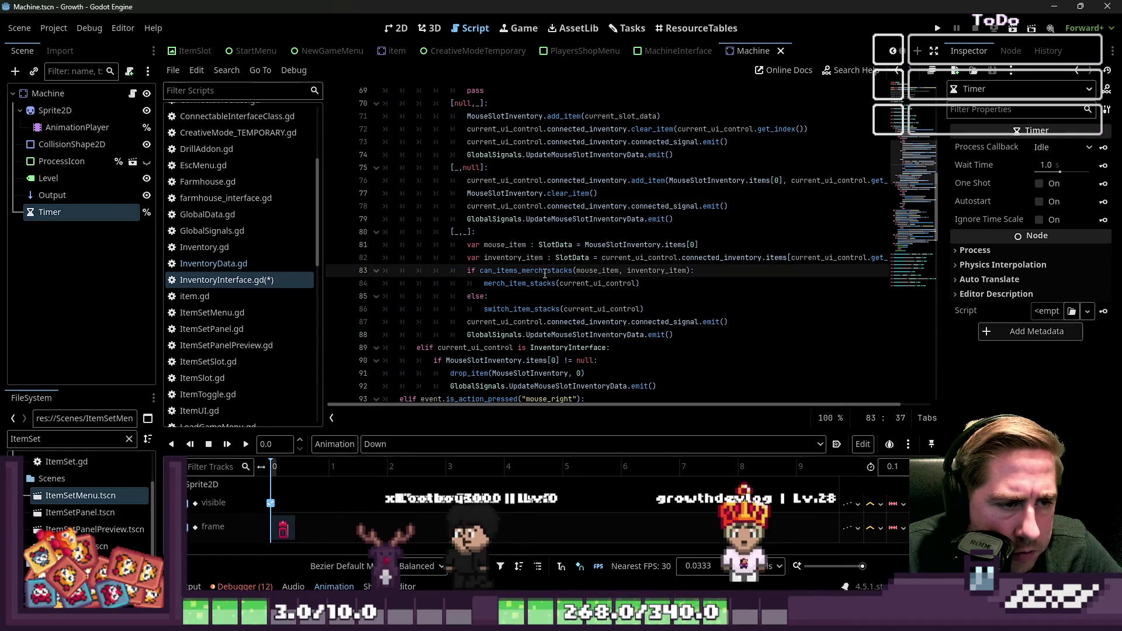
click(669, 245)
click(662, 322)
scroll(658, 271, down, 2)
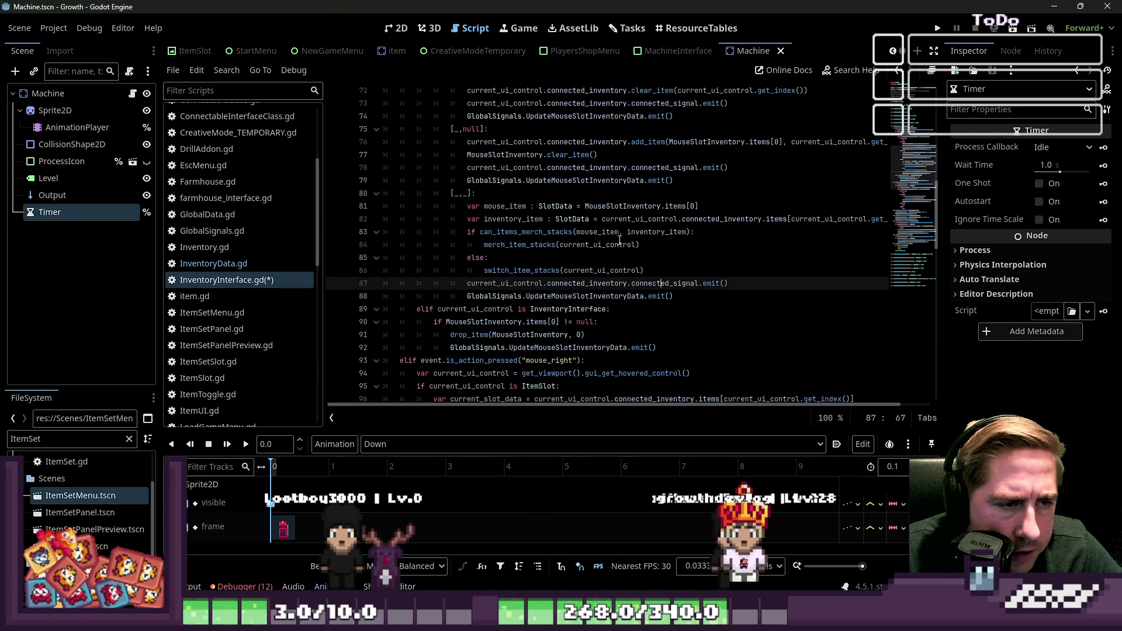
click(551, 174)
click(565, 217)
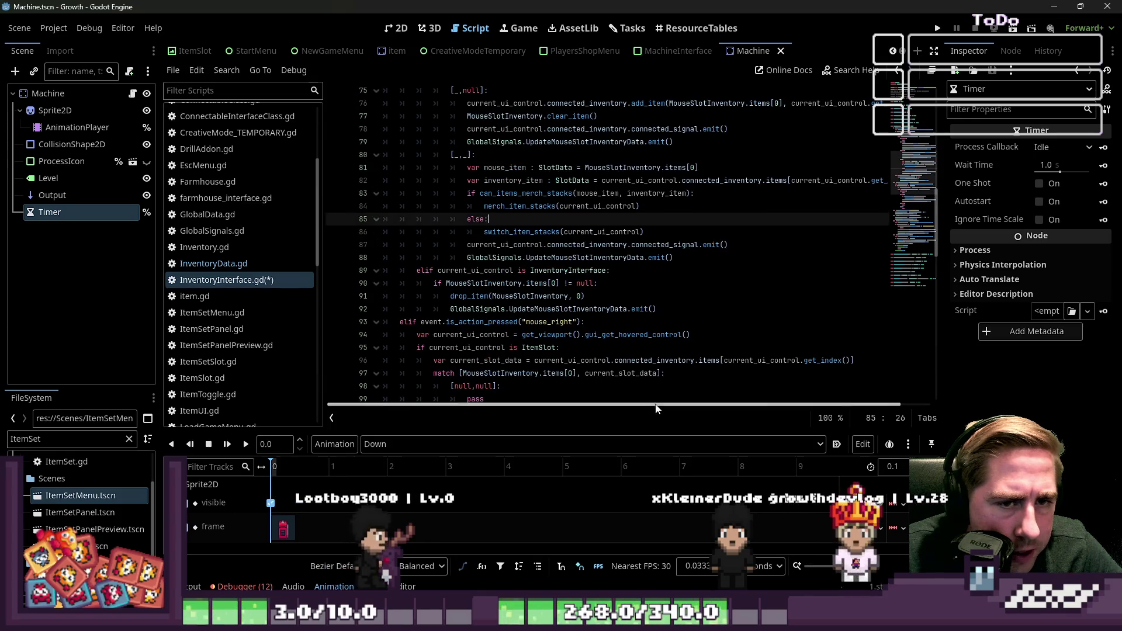
Glance at switch_item_stacks' documentation, then jump to the merch_item_stacks definition at line 141
click(510, 206)
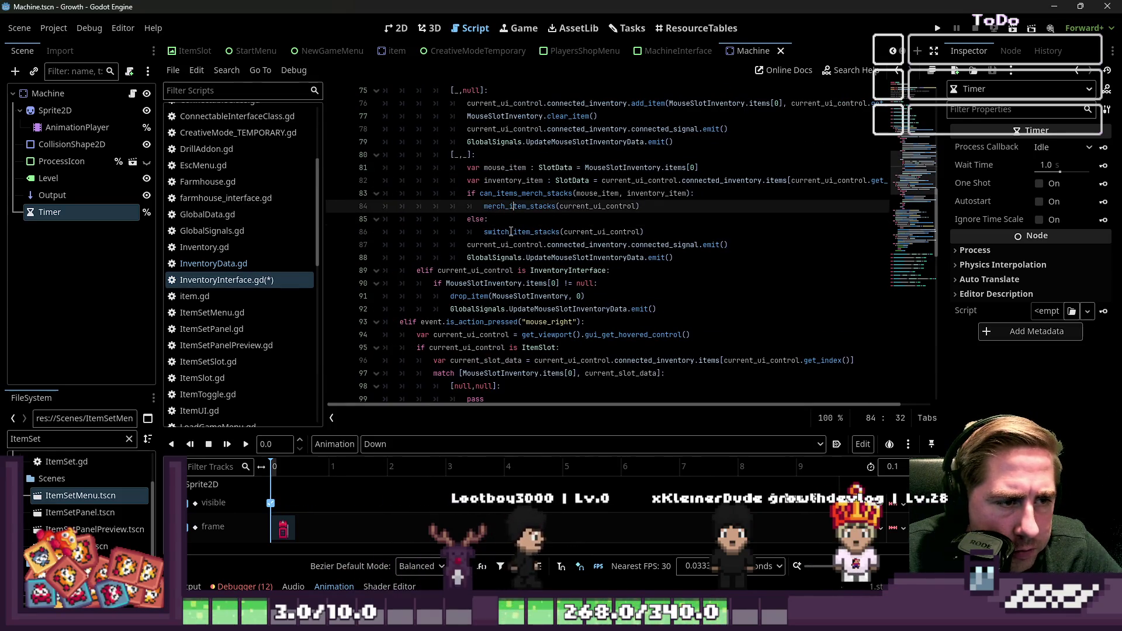
double_click(511, 232)
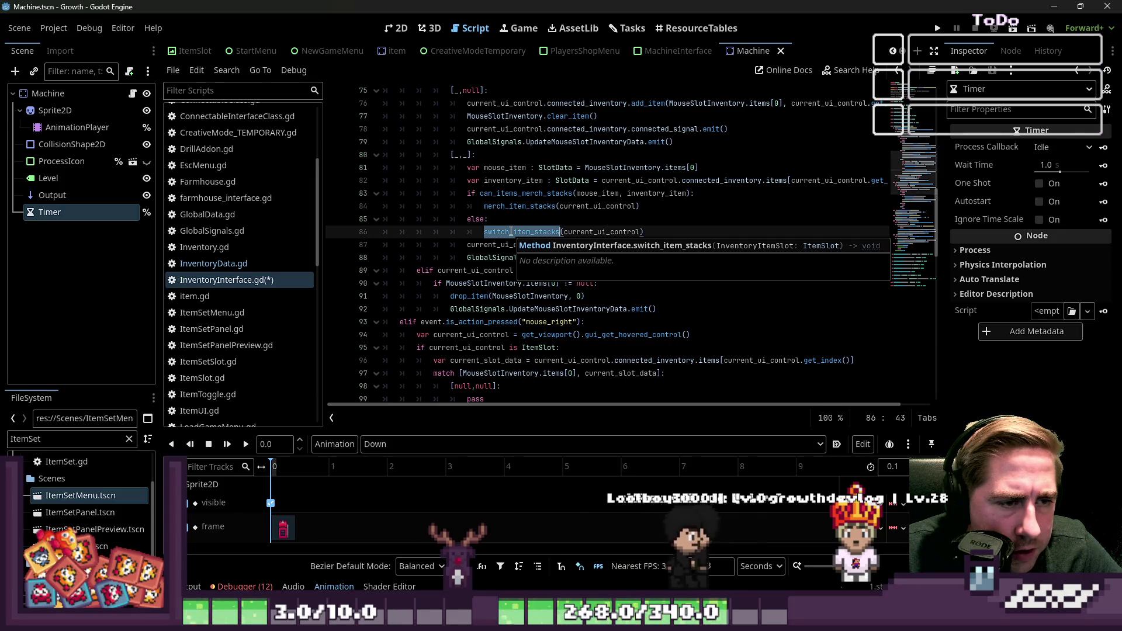
click(532, 233)
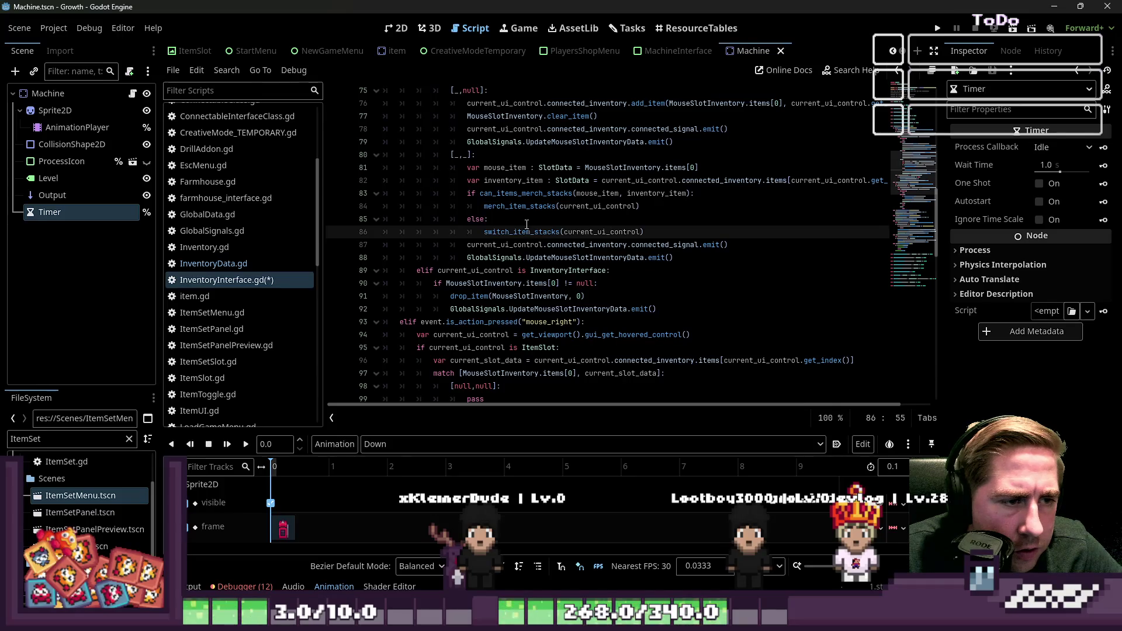
ctrl+click(537, 207)
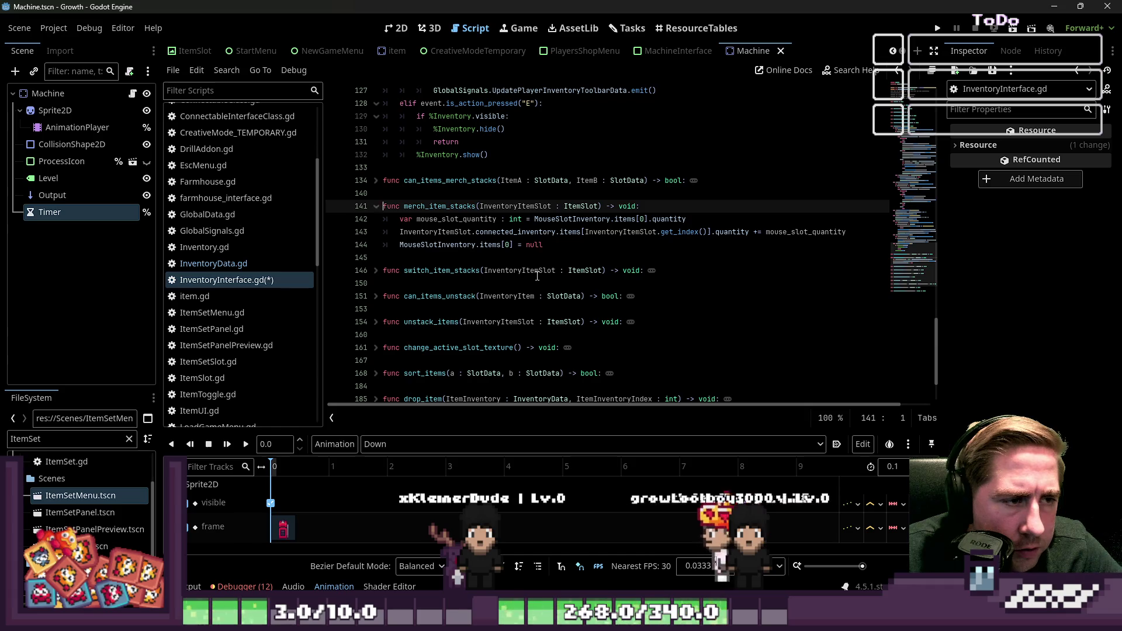
Scroll back to the click handler and review the signal lines 87–88
scroll(584, 292, up, 10)
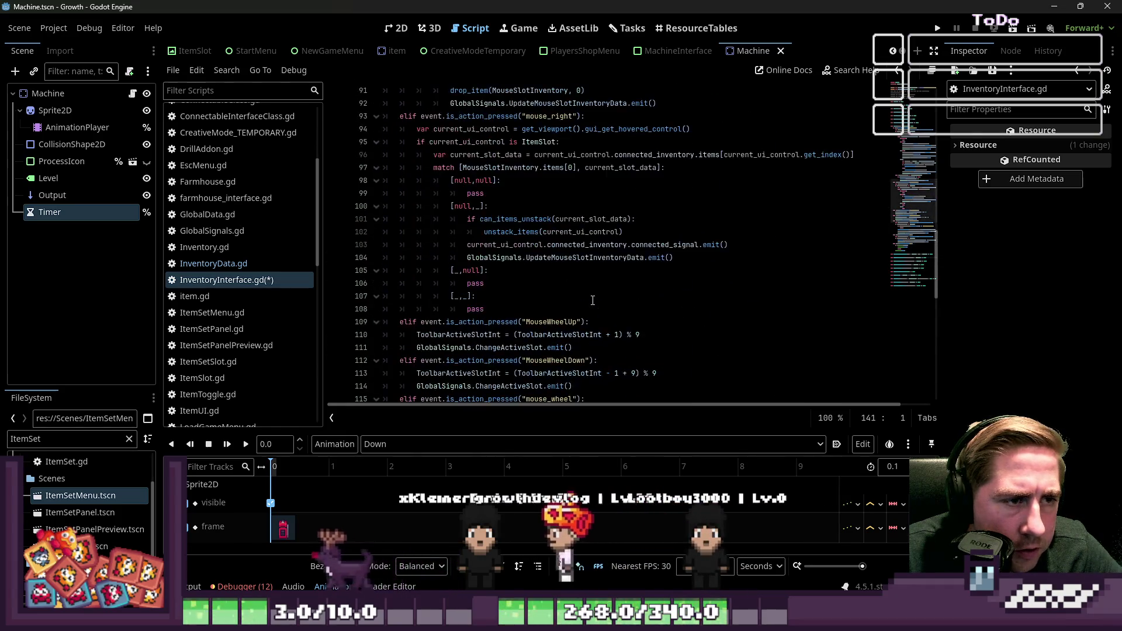
scroll(519, 225, up, 5)
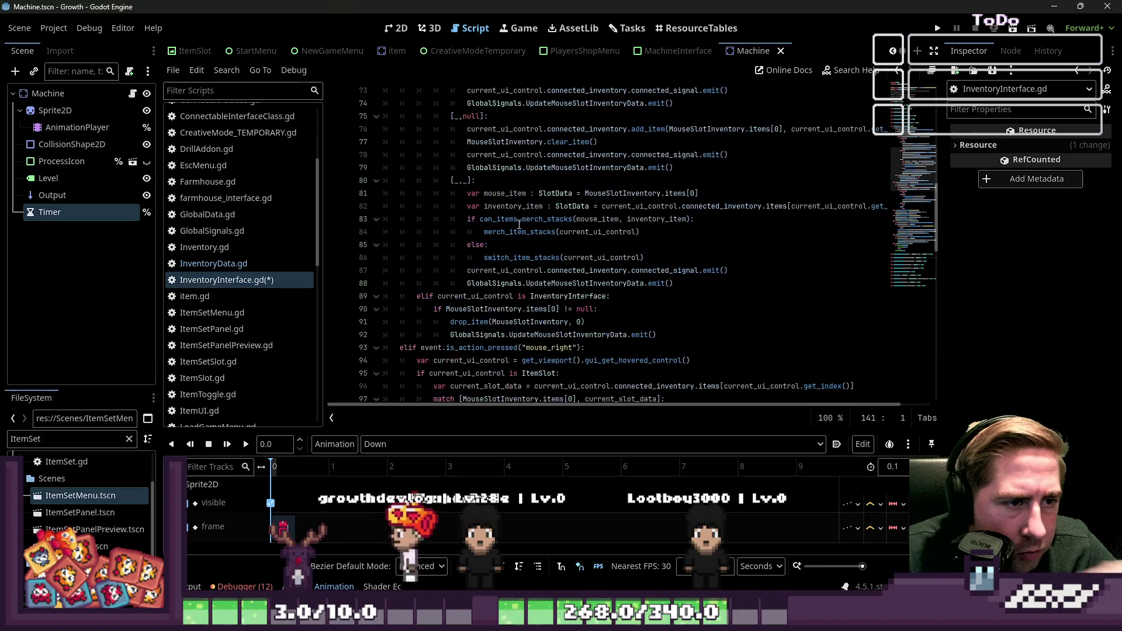
scroll(519, 225, down, 2)
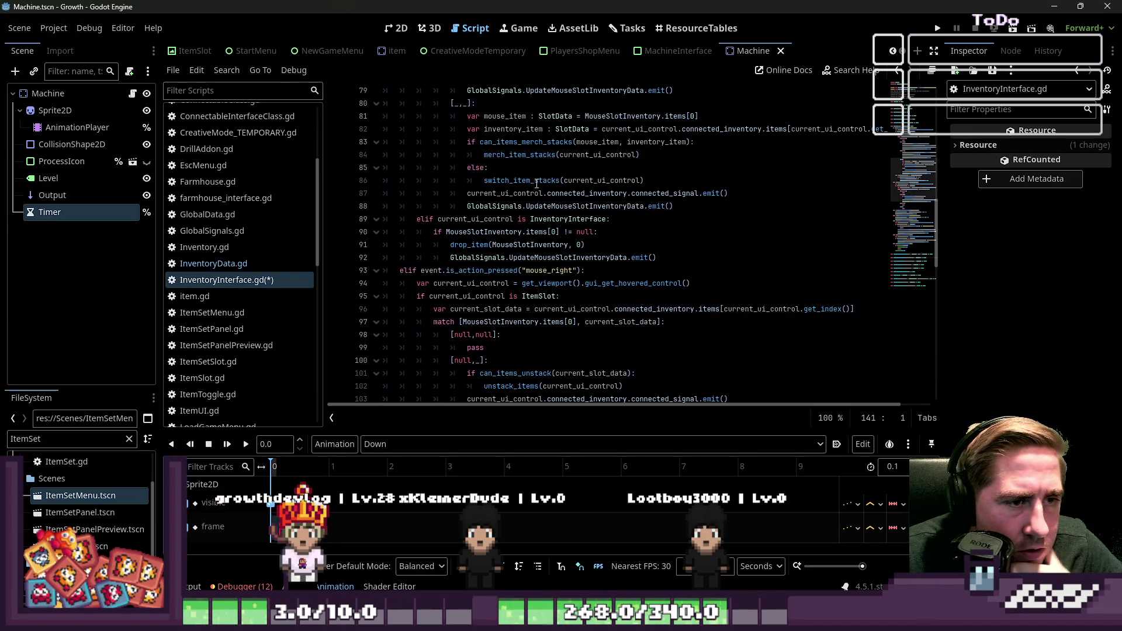
click(562, 193)
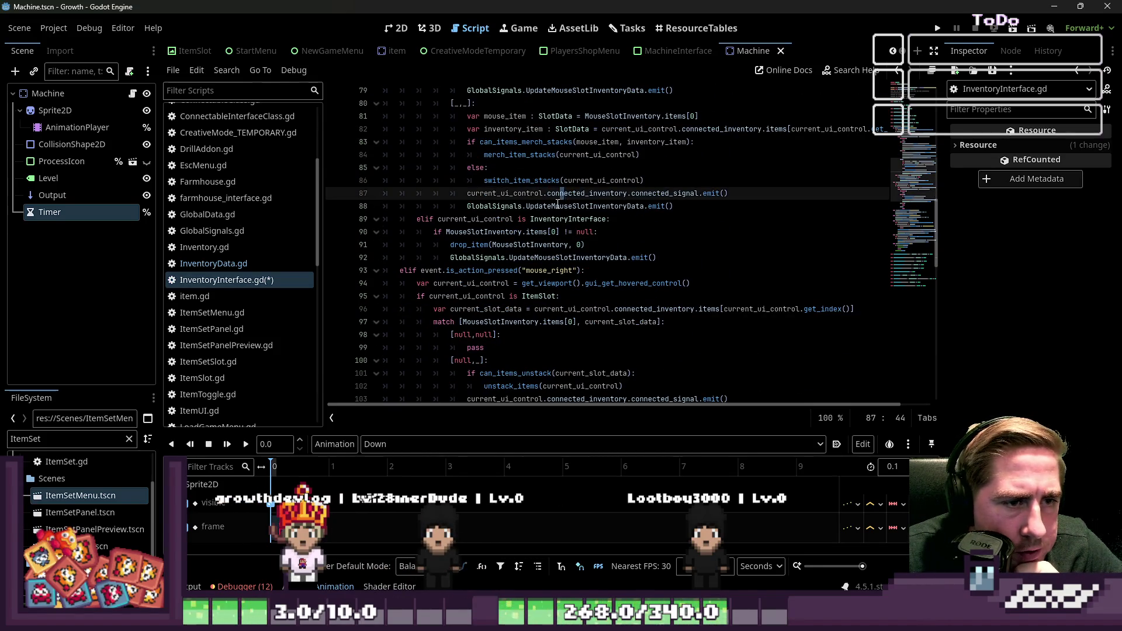
click(543, 207)
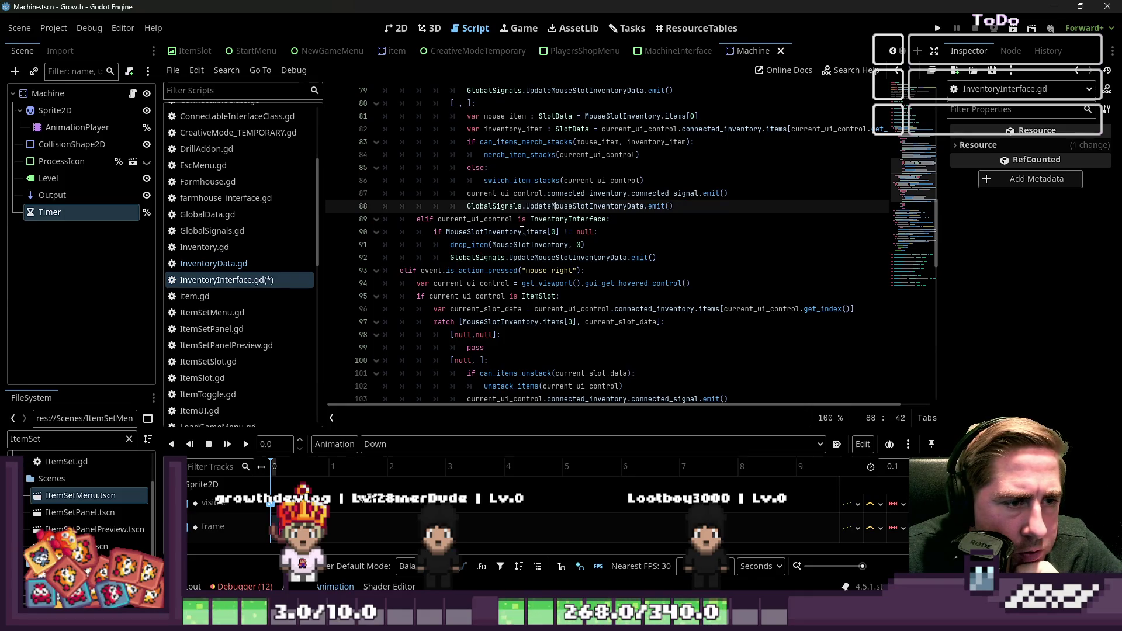
Try swapping line 90's items[0] != null check for clear_item(), then undo it
click(533, 232)
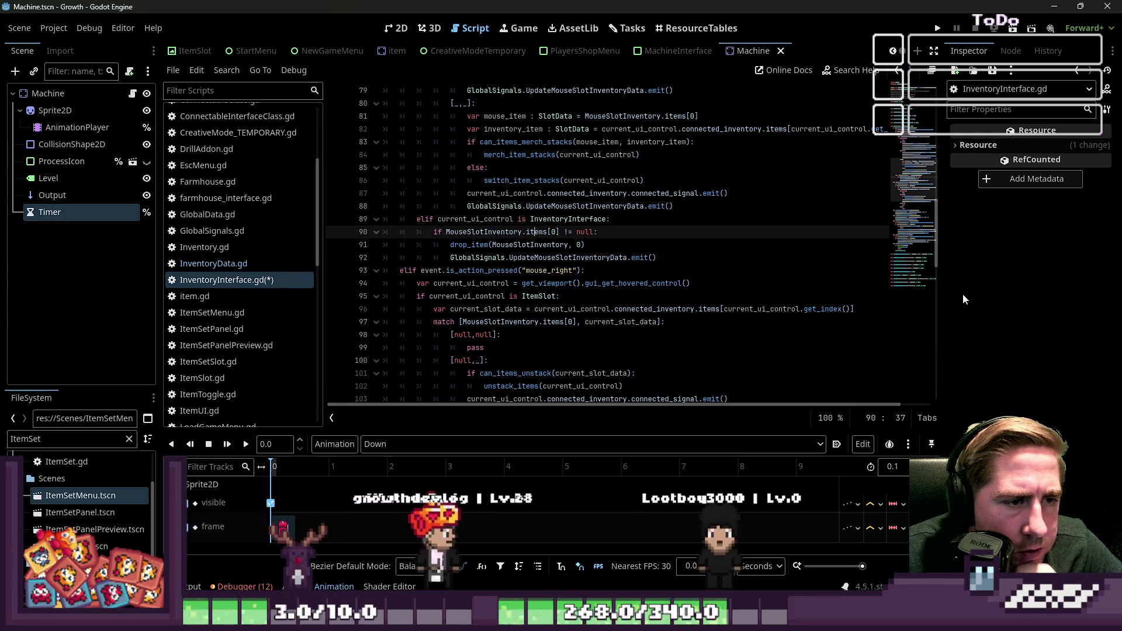
key(shift+Right)
key(shift+Right)
key(shift+Right)
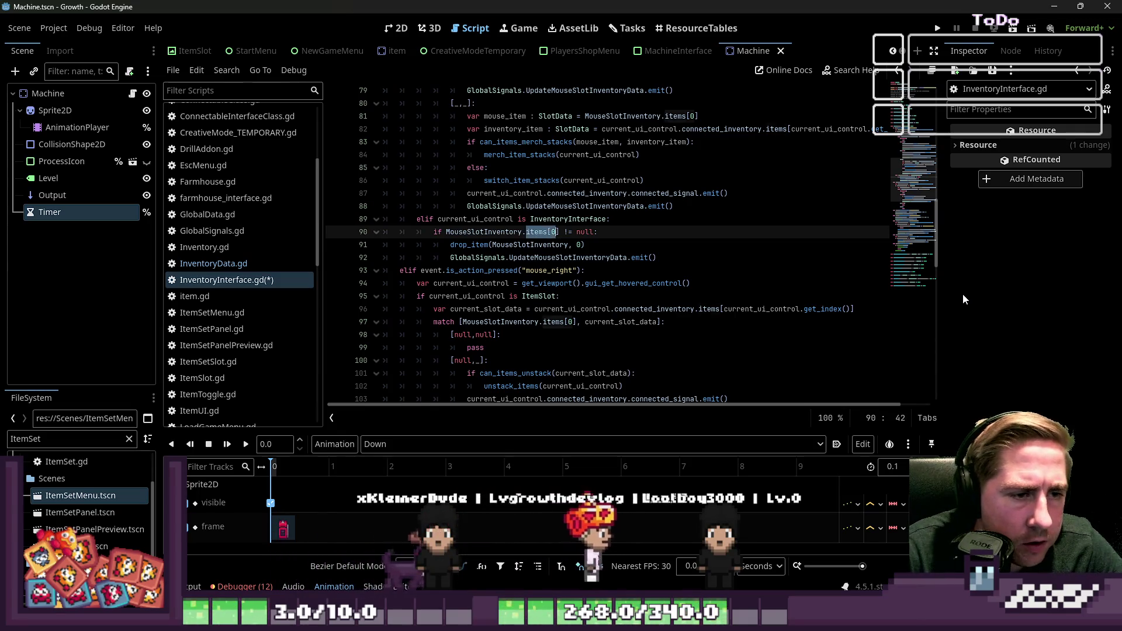
text(clear)
key(Return)
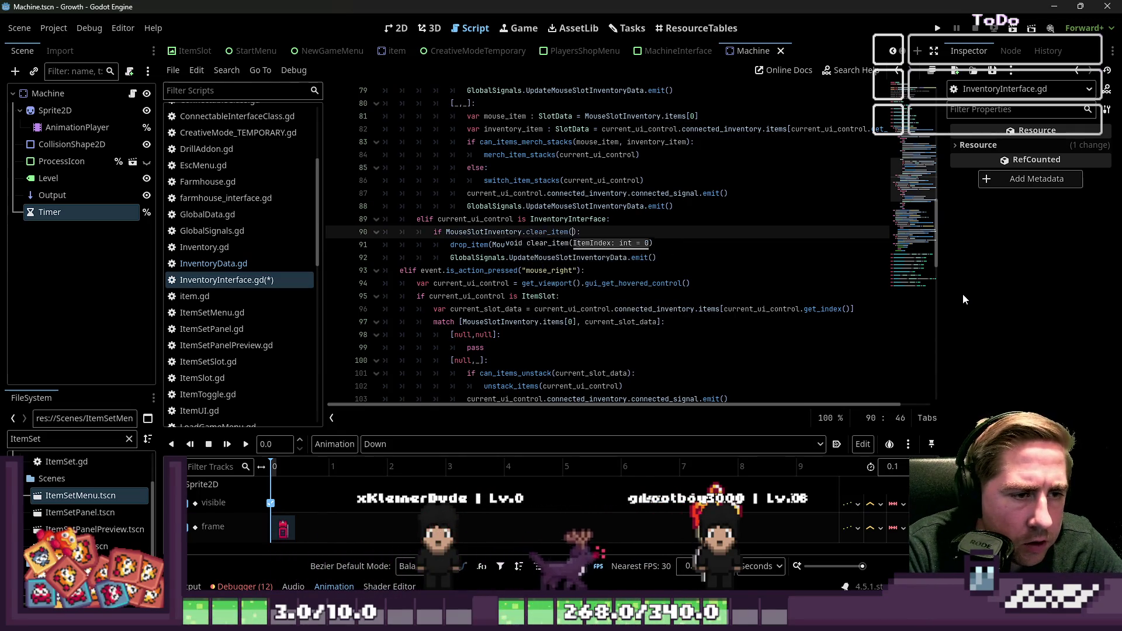
key(Down)
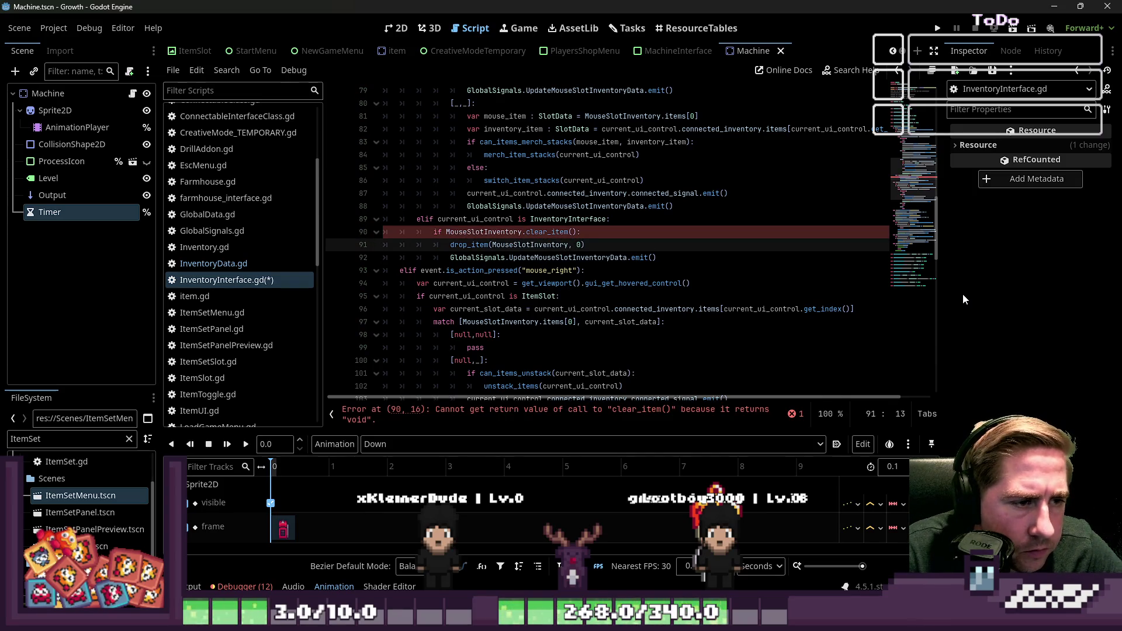
key(ctrl+z)
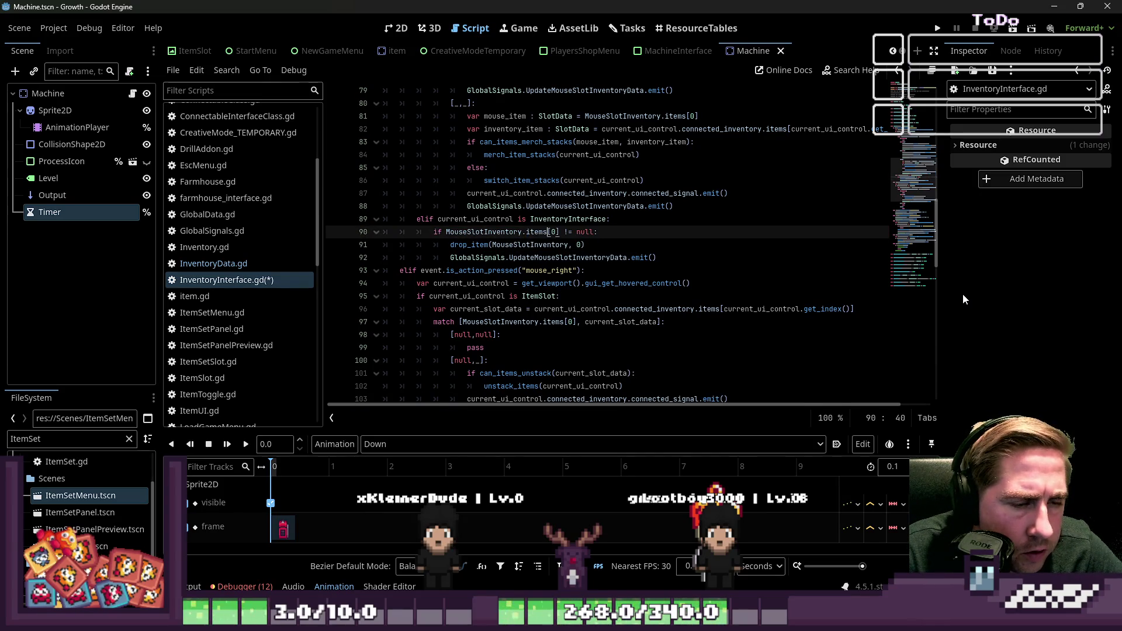
key(Down)
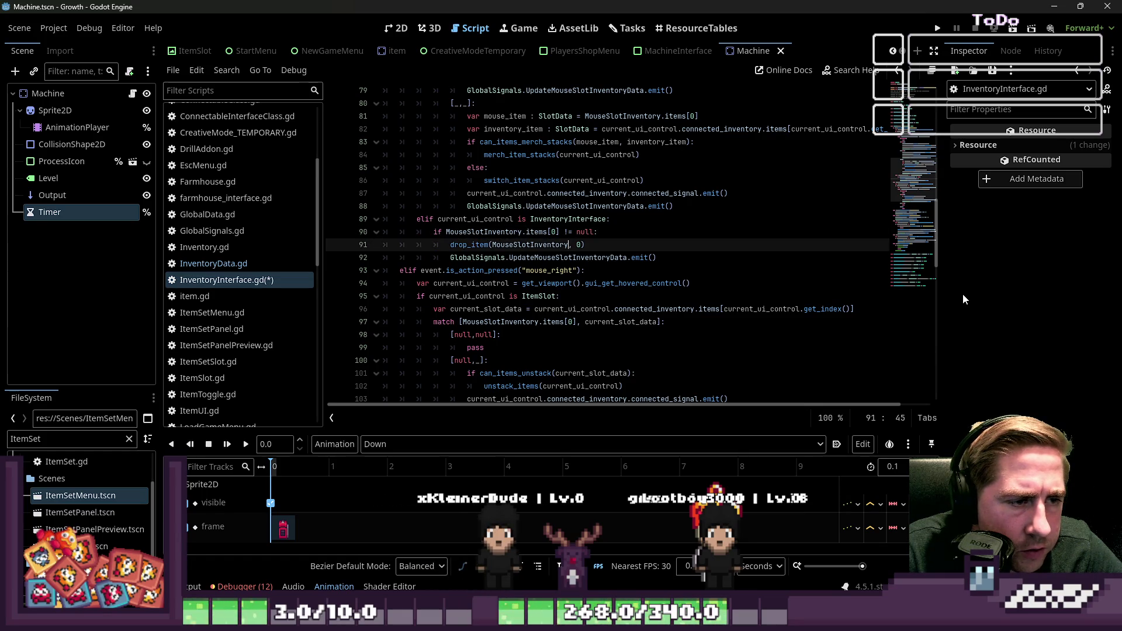
Step through the right-click branch from line 92 to the match statement on line 97
key(Down)
key(ctrl+Left)
key(Down)
key(End)
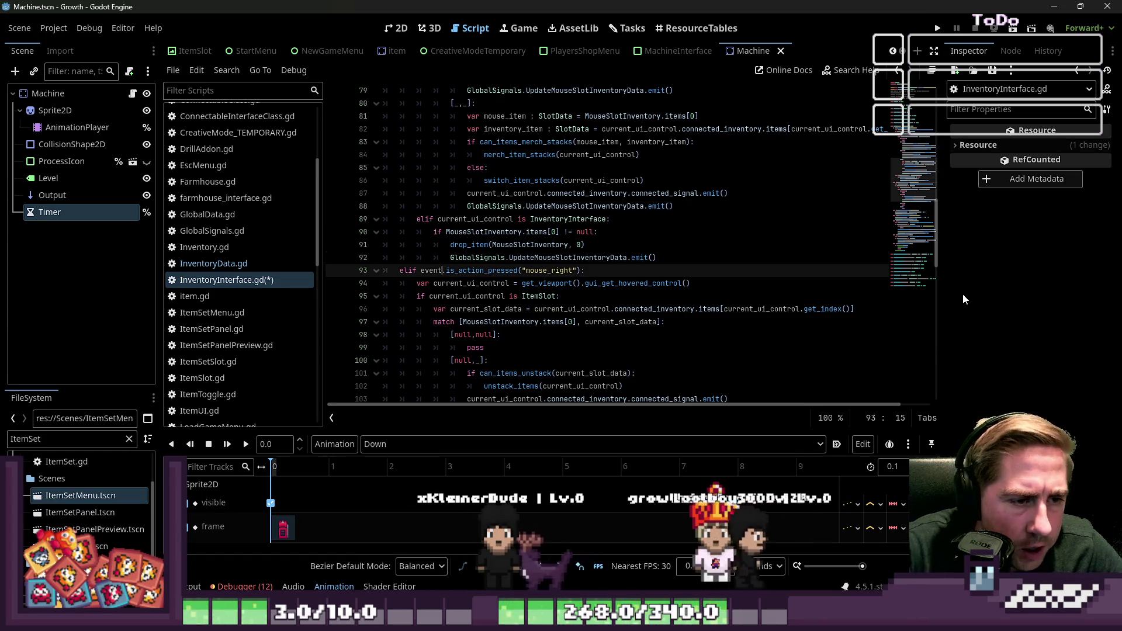
key(Down)
key(Down)
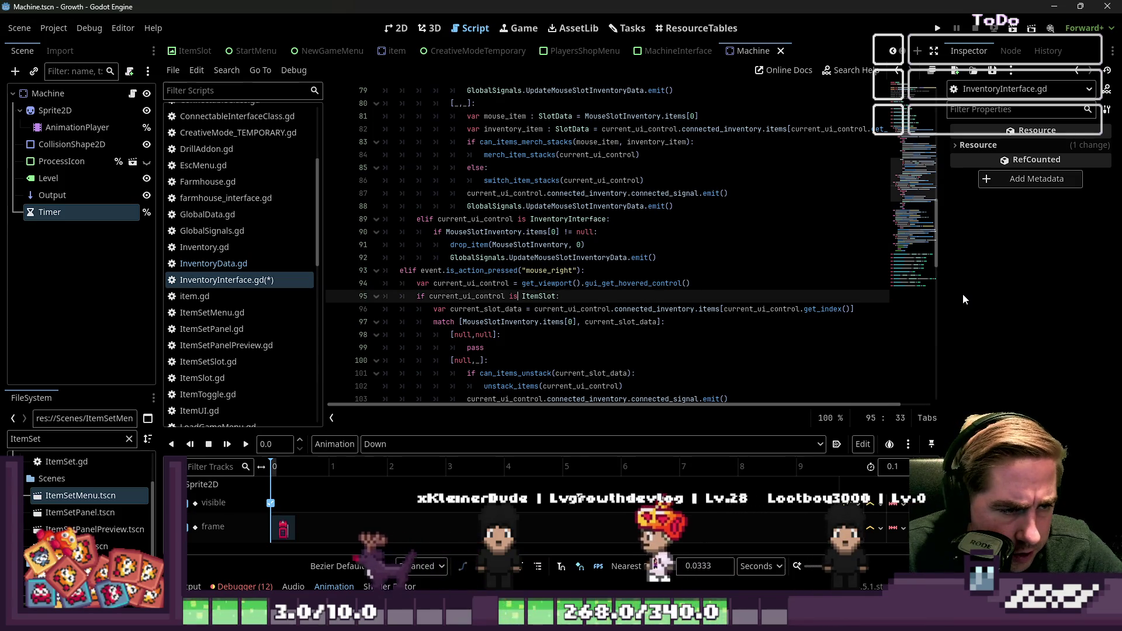
key(Down)
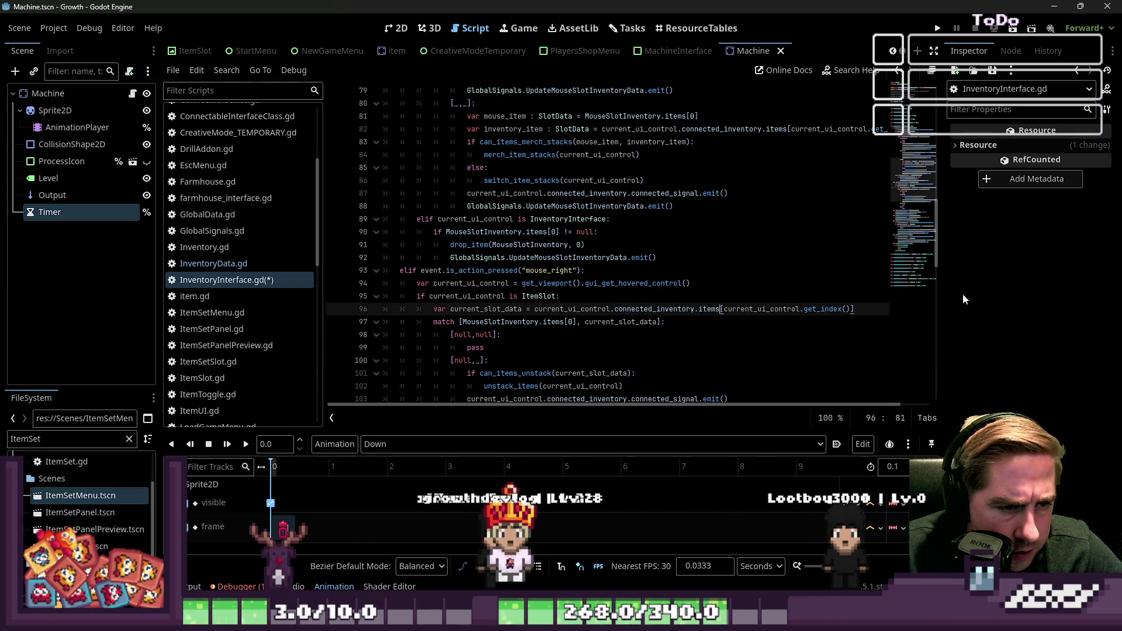
key(Down)
key(Home)
key(ctrl+Right)
key(ctrl+Right)
key(ctrl+Right)
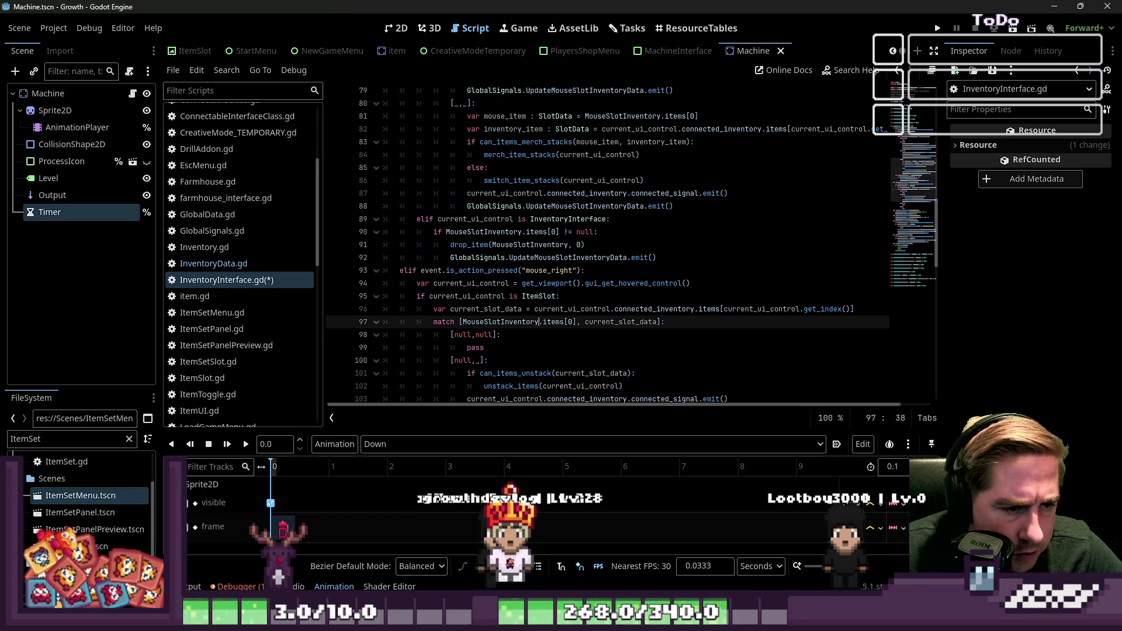
Review the can_items_unstack check and the unstack_items call on line 102
scroll(665, 284, down, 2)
scroll(582, 270, down, 2)
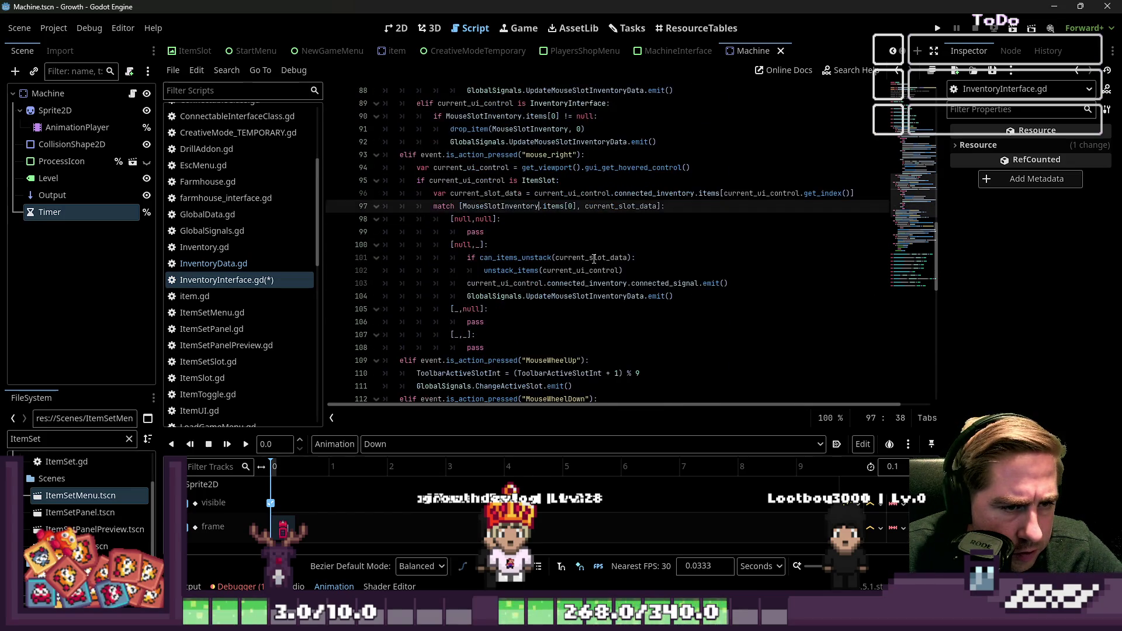
click(503, 180)
click(496, 210)
click(495, 219)
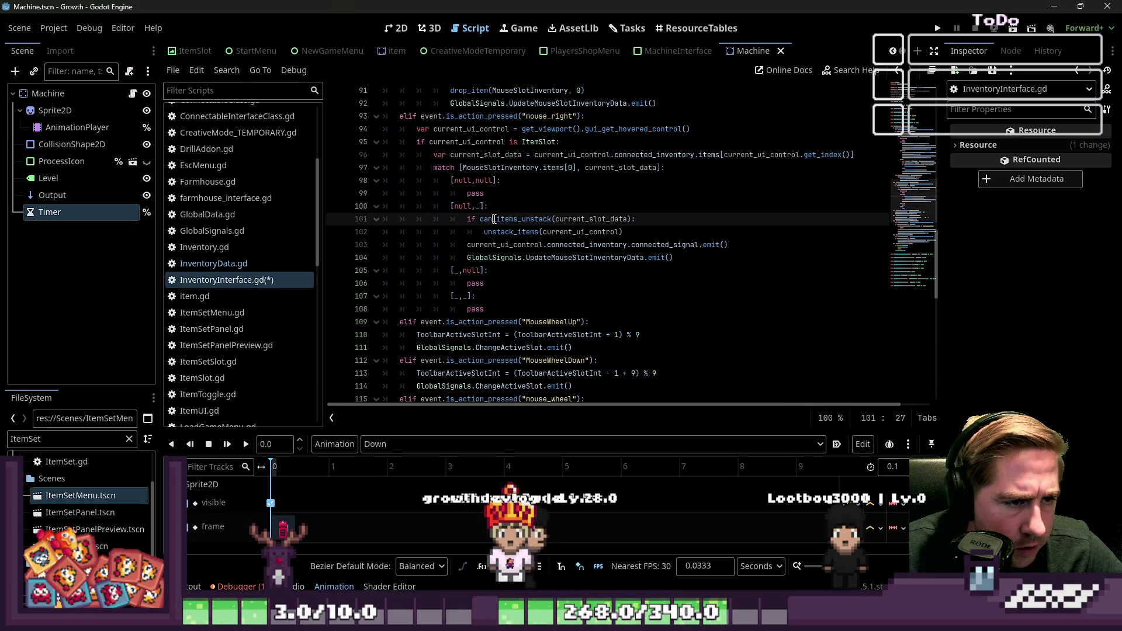
text(_)
double_click(509, 232)
Scroll down through the mouse-wheel handlers, lines 104–116, up to get_viewport
scroll(552, 278, down, 1)
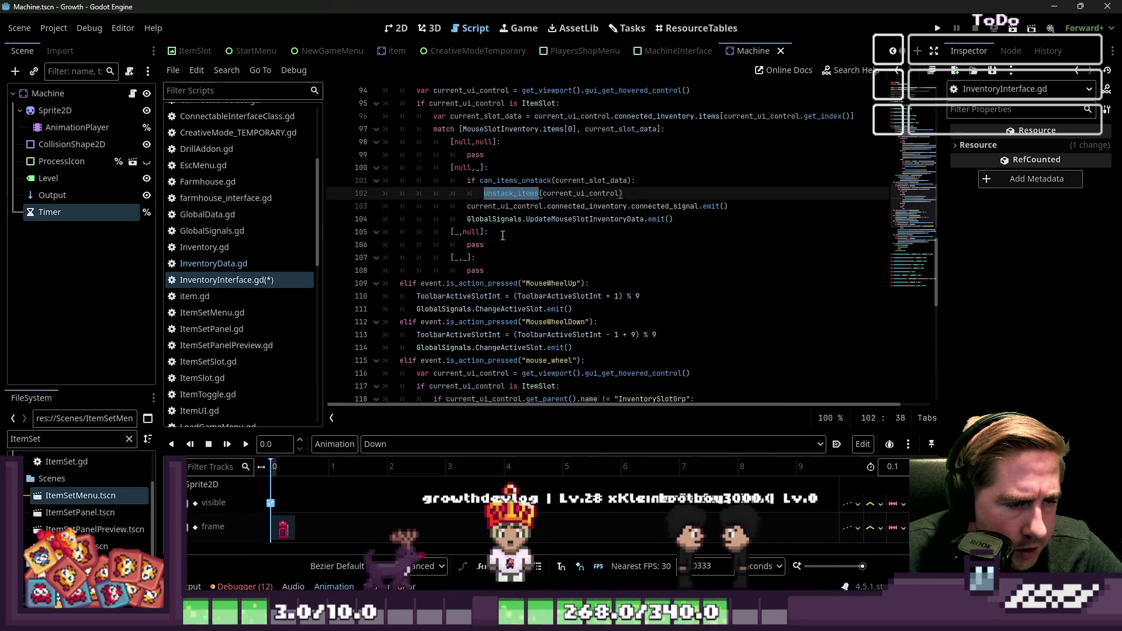
click(530, 219)
scroll(515, 231, down, 2)
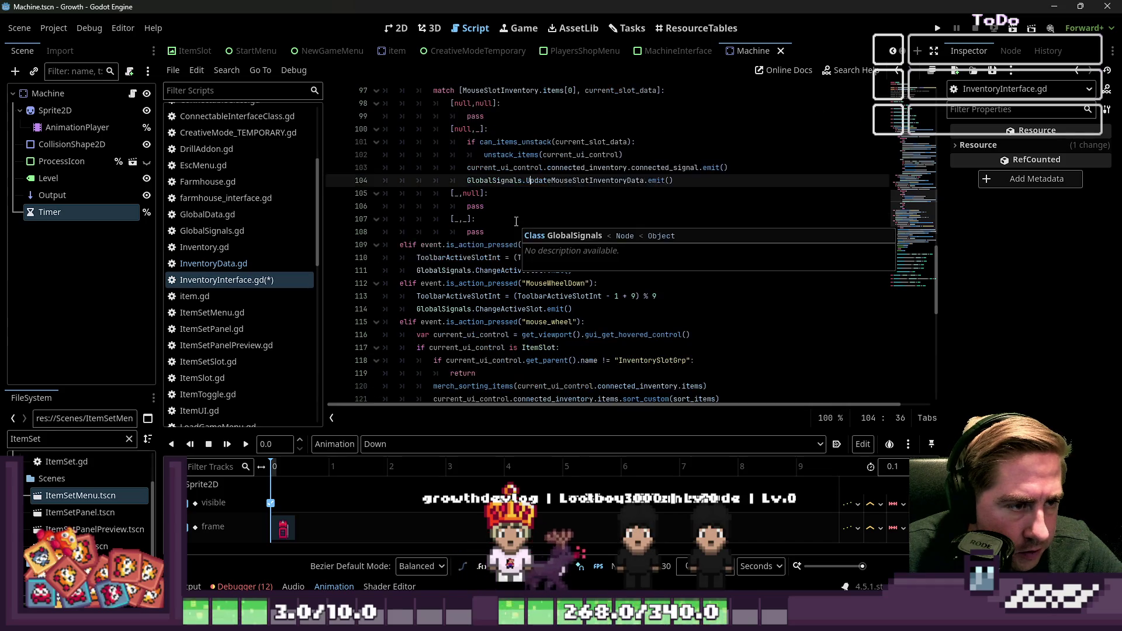
mouse_move(517, 235)
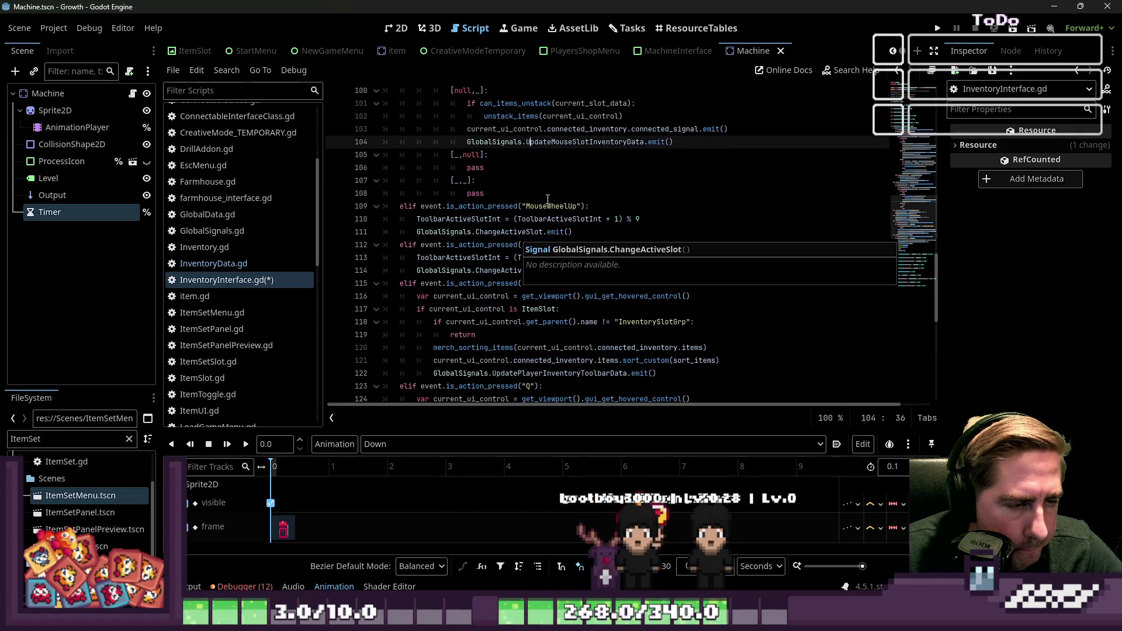
scroll(547, 199, down, 1)
click(549, 180)
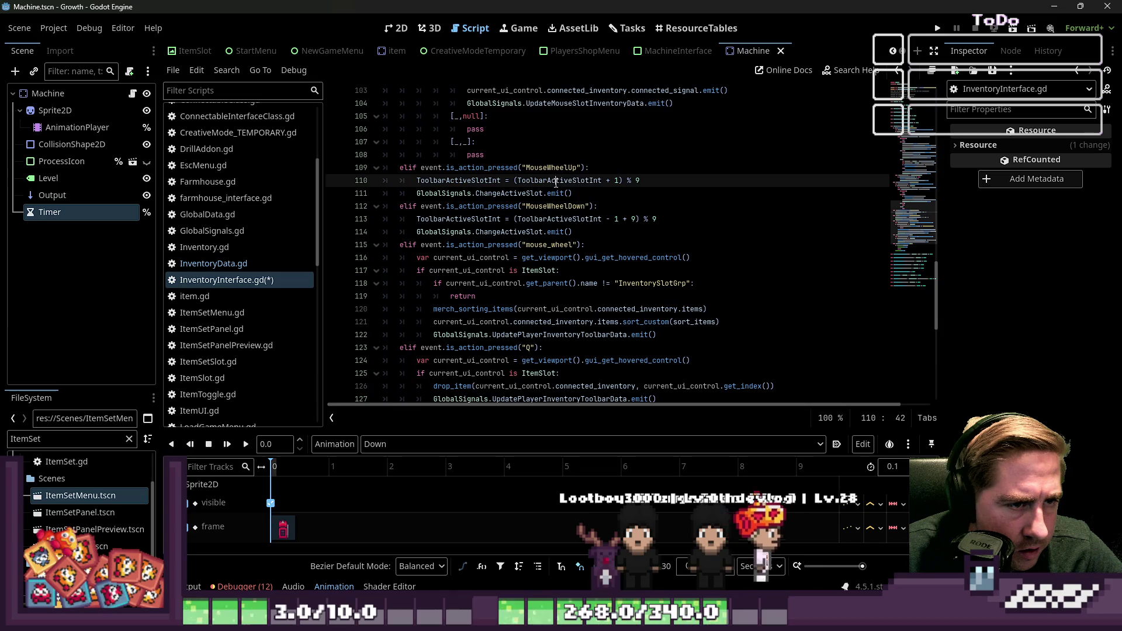
click(541, 206)
click(529, 231)
scroll(539, 259, down, 1)
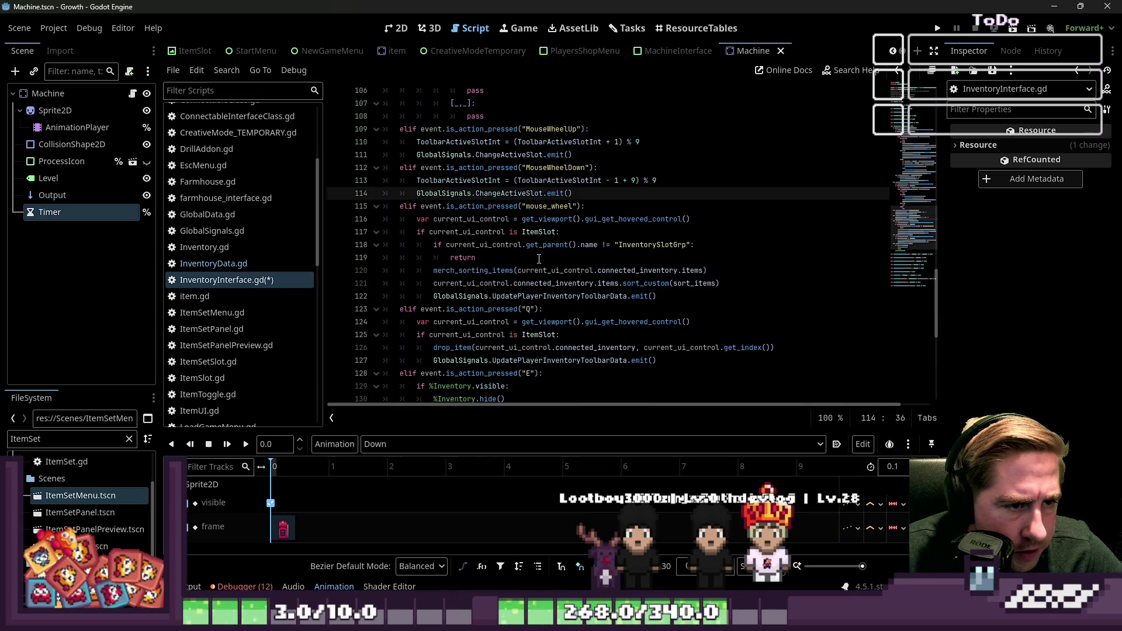
click(538, 219)
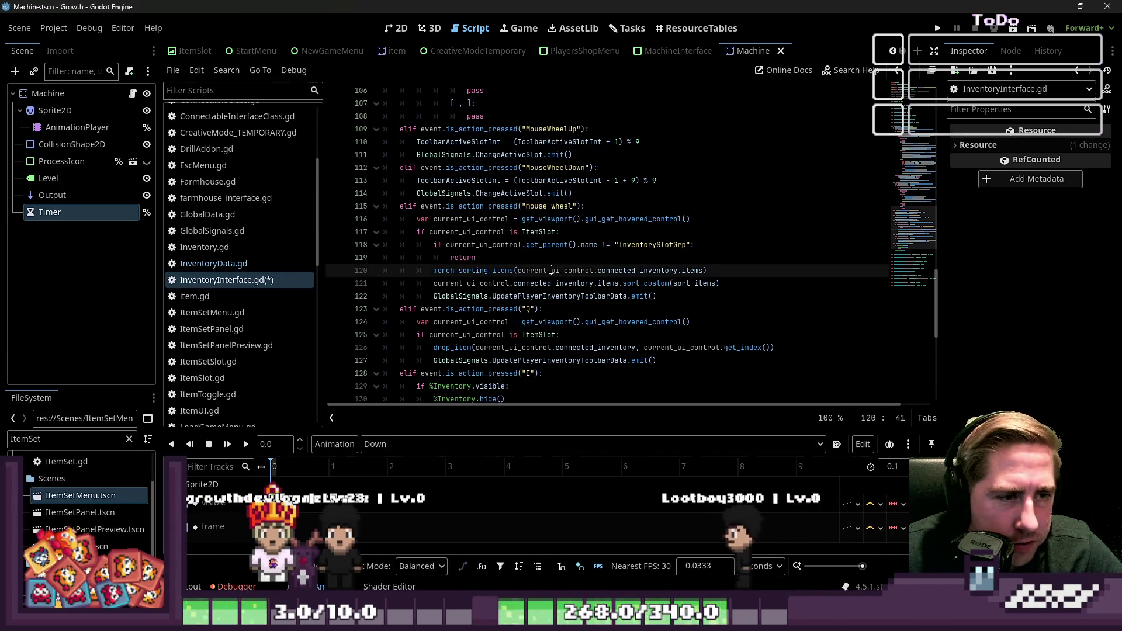
Review the ItemSlot, InventorySlotGrp parent and sort_custom lines around line 117
click(556, 244)
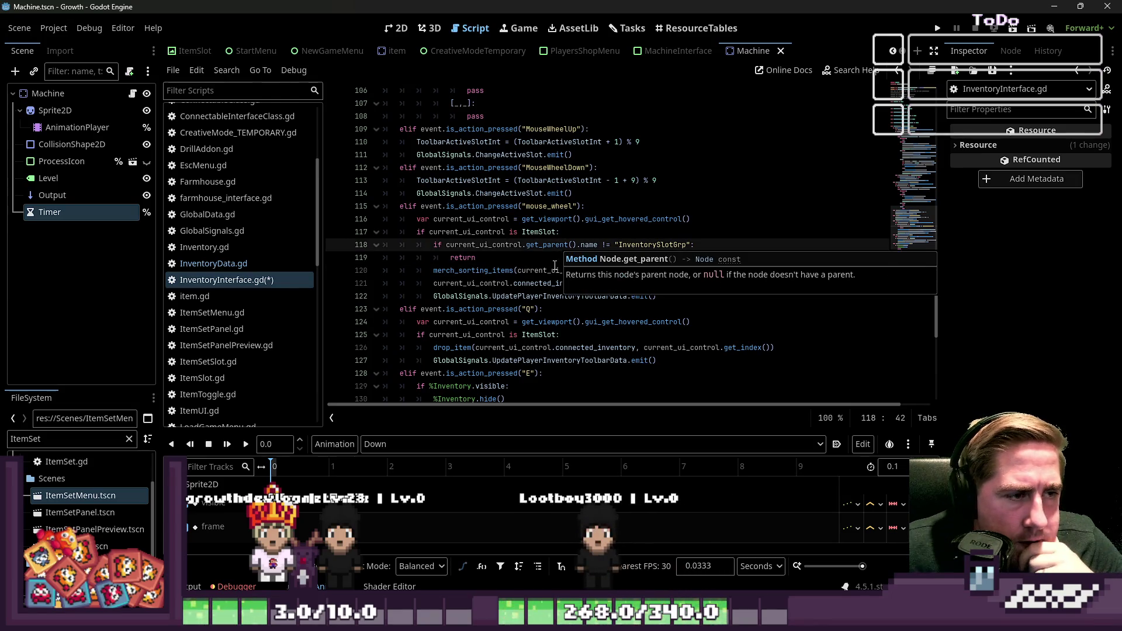
click(638, 216)
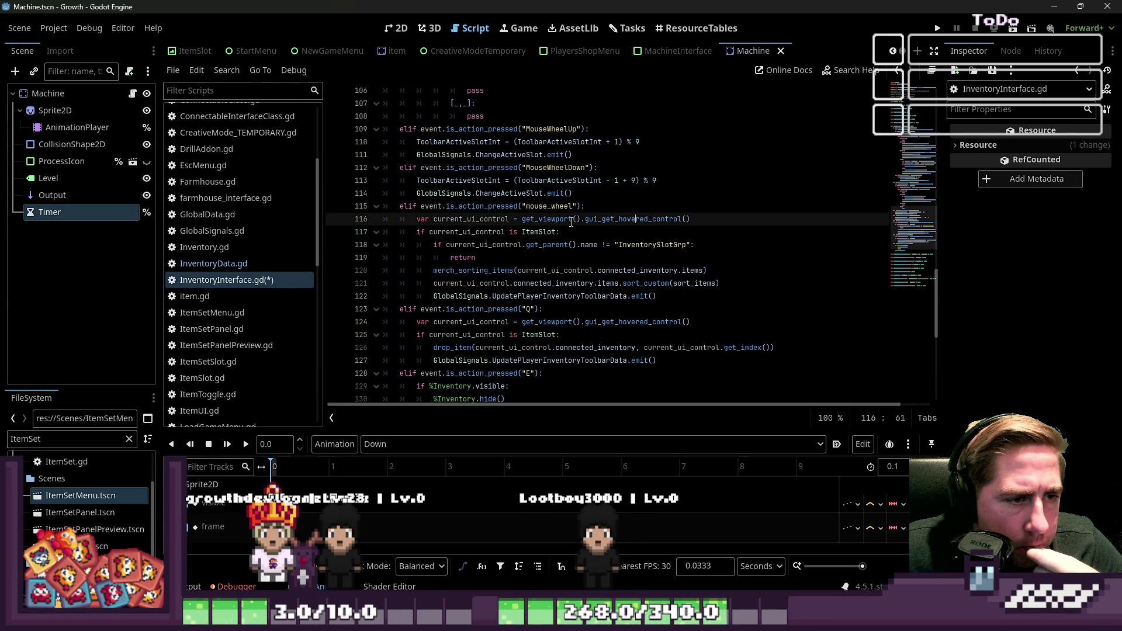
click(553, 229)
click(514, 258)
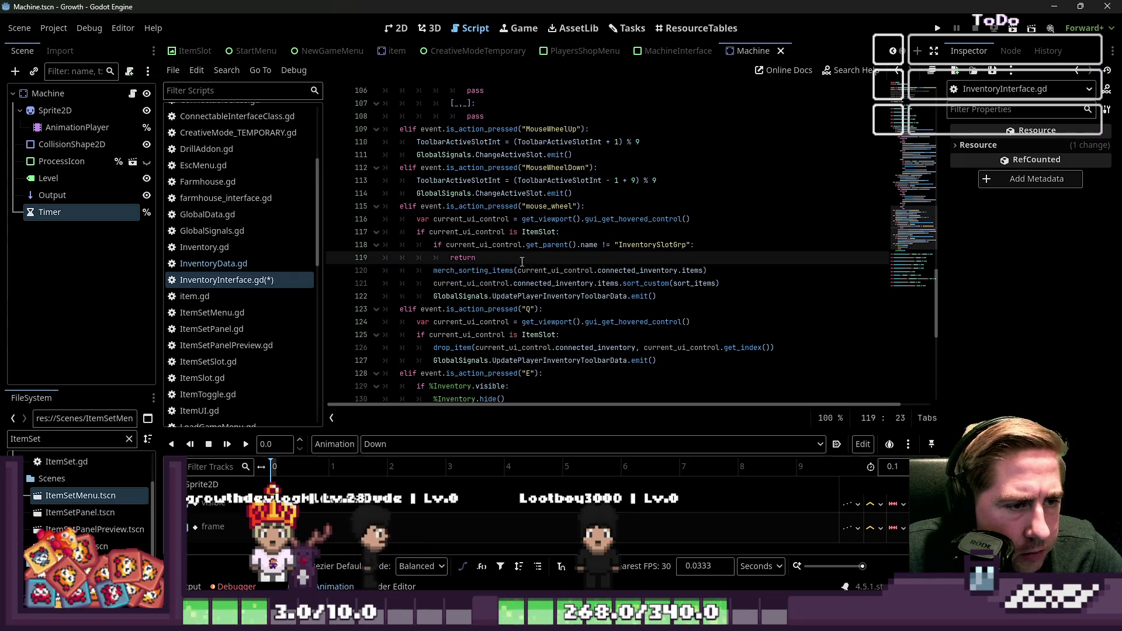
click(513, 245)
click(492, 268)
click(479, 282)
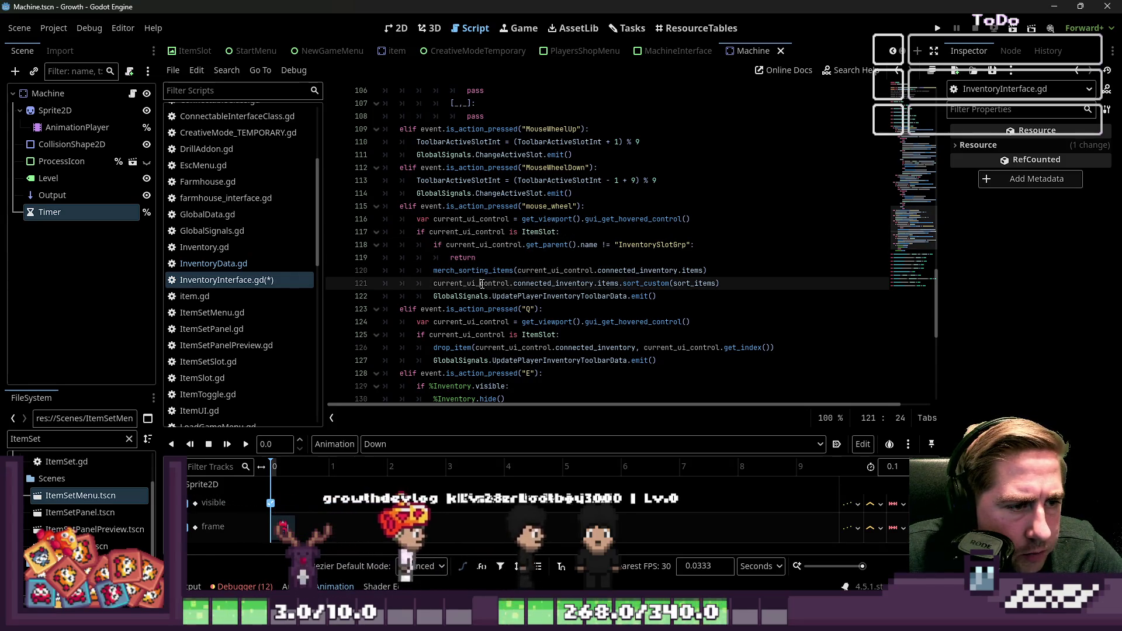
Review the Q-key drop branch, then fold the _input function at line 61
scroll(550, 283, down, 1)
click(525, 258)
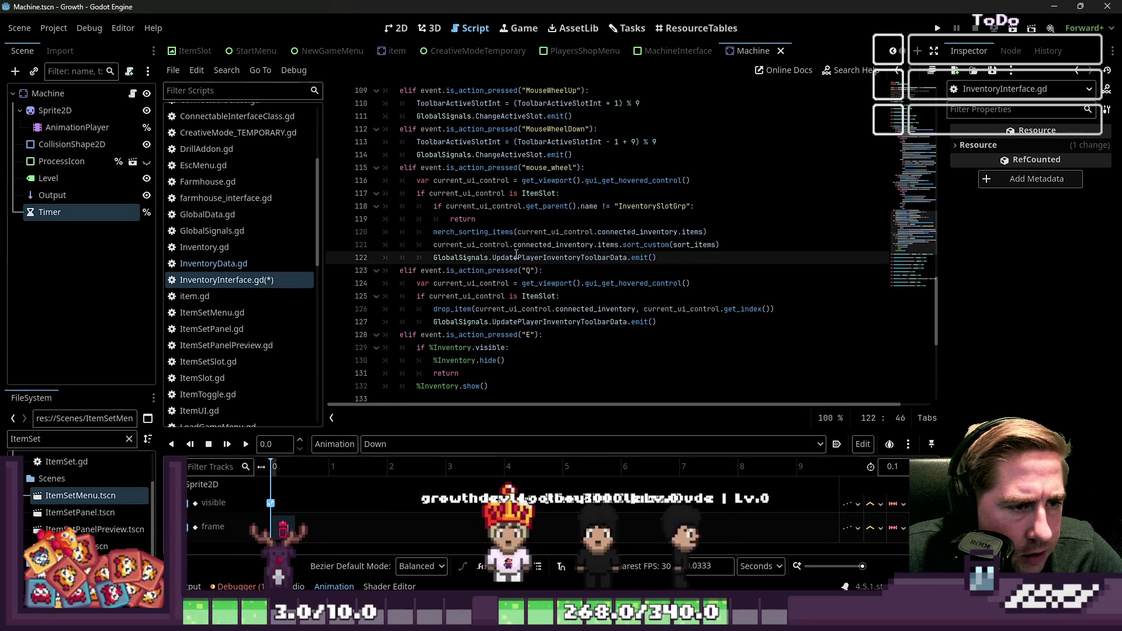
click(489, 271)
scroll(519, 275, down, 1)
click(514, 256)
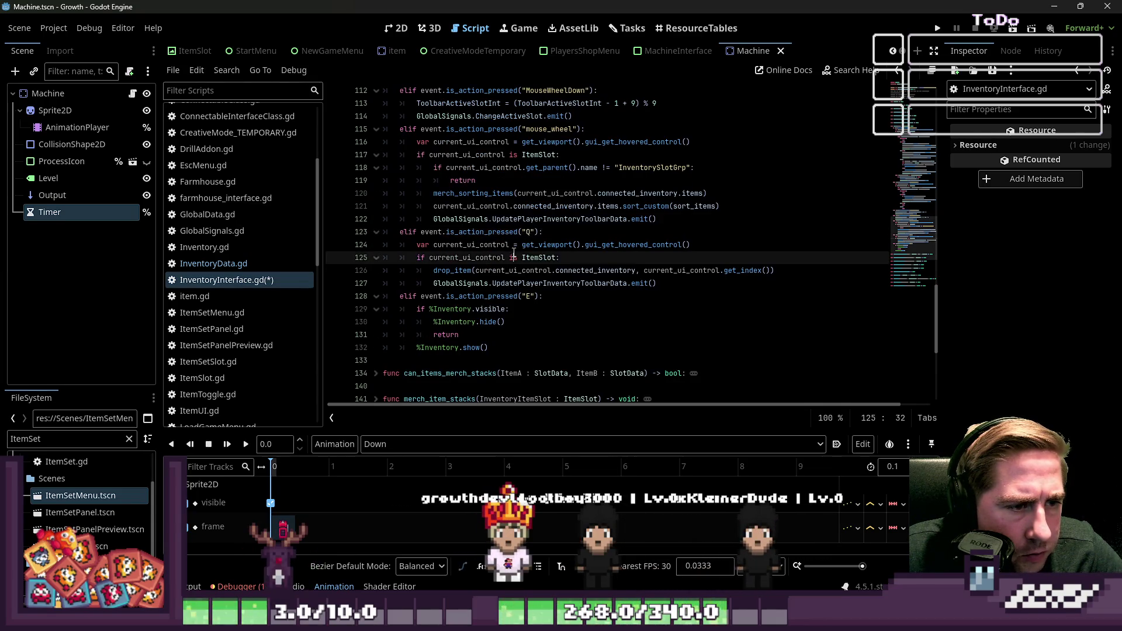
click(512, 268)
click(510, 283)
scroll(512, 289, down, 2)
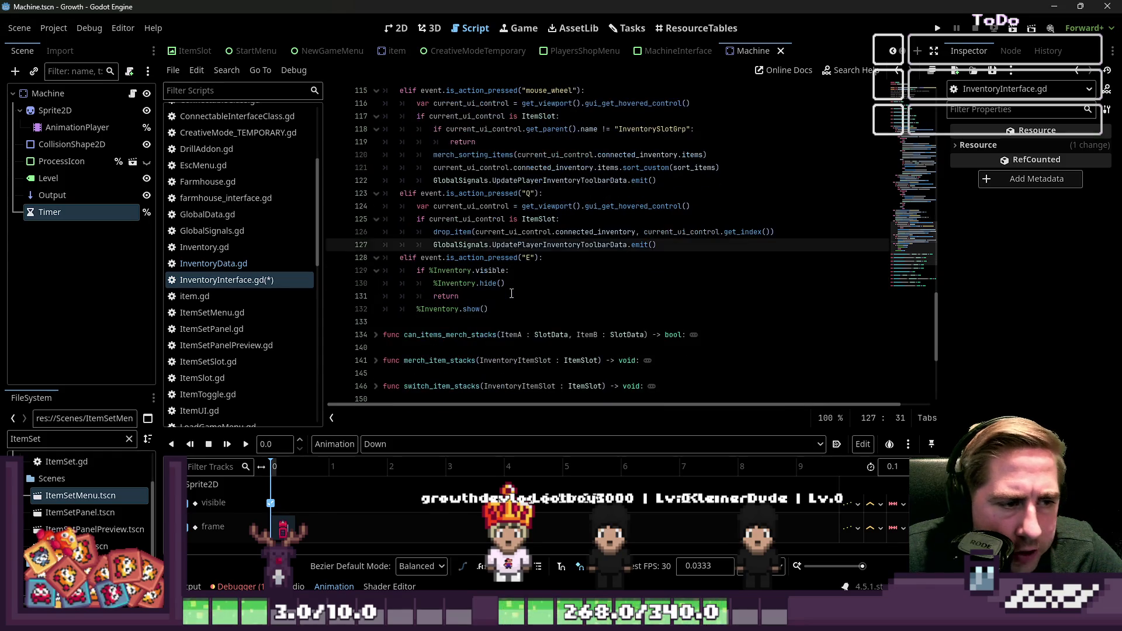
scroll(511, 294, down, 1)
scroll(495, 280, up, 2)
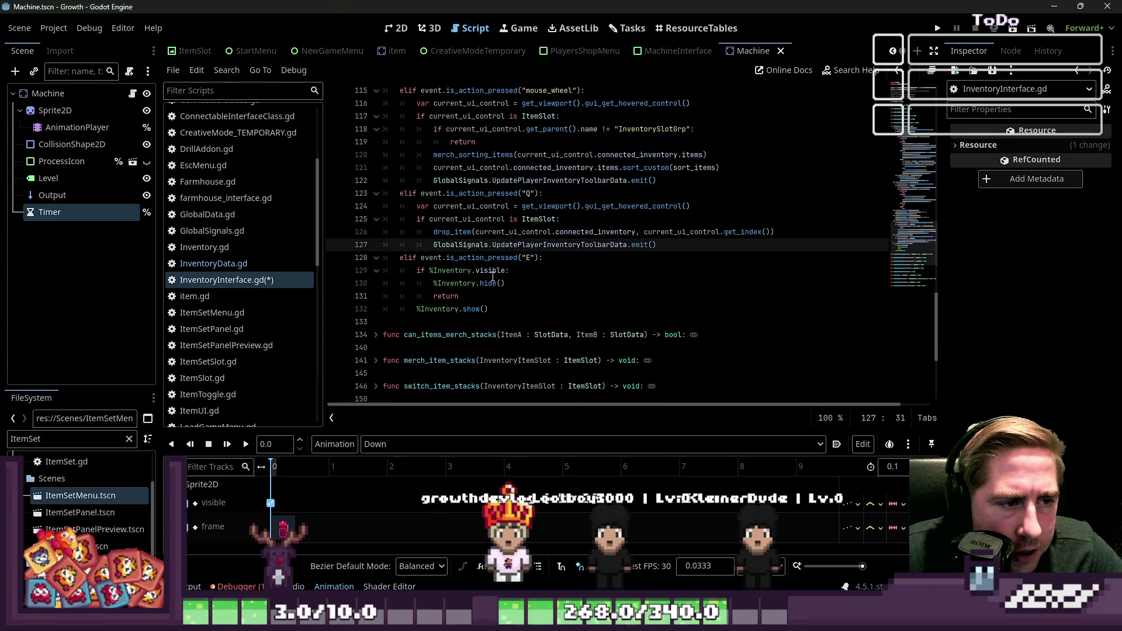
scroll(493, 277, up, 20)
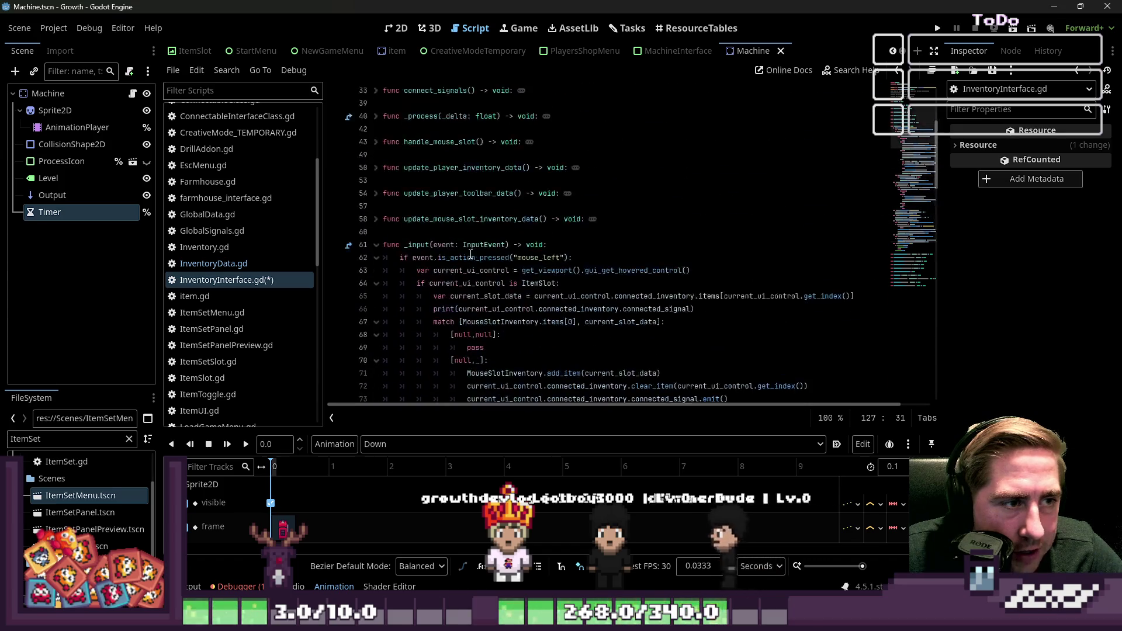
click(376, 244)
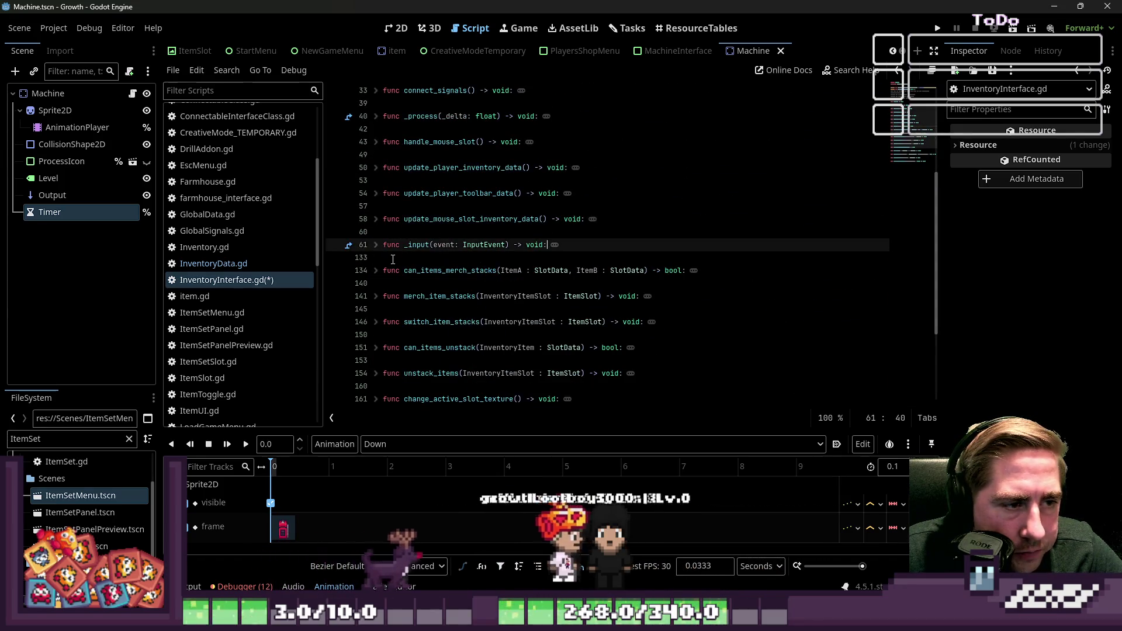
Expand can_items_merch_stacks to read its body, then fold it again
click(376, 270)
click(438, 270)
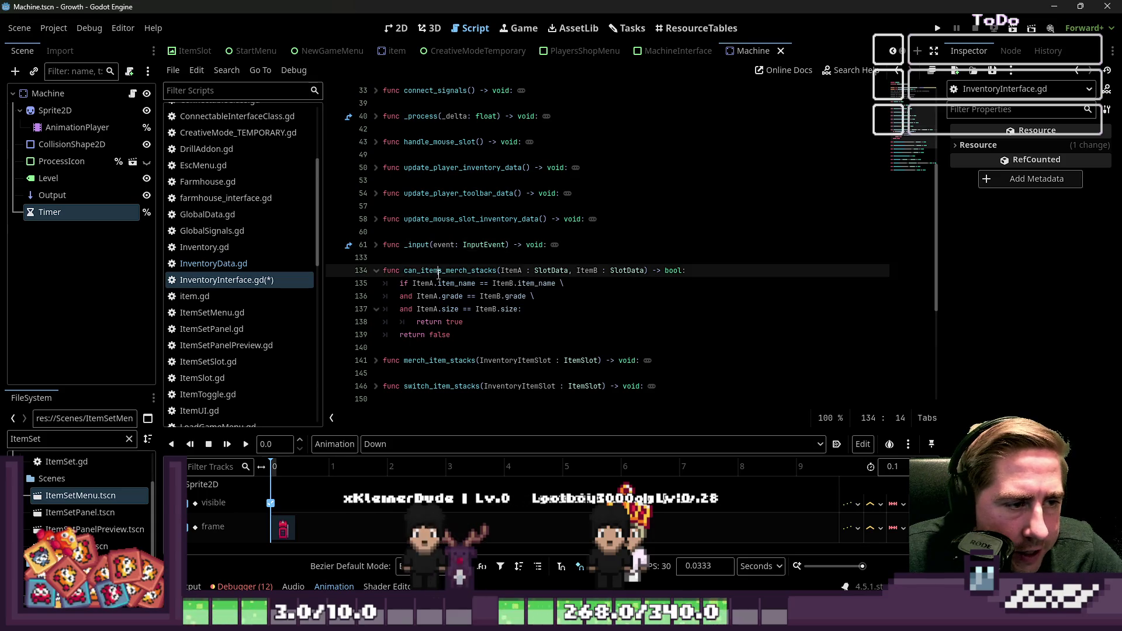
double_click(439, 271)
scroll(437, 292, down, 1)
click(376, 232)
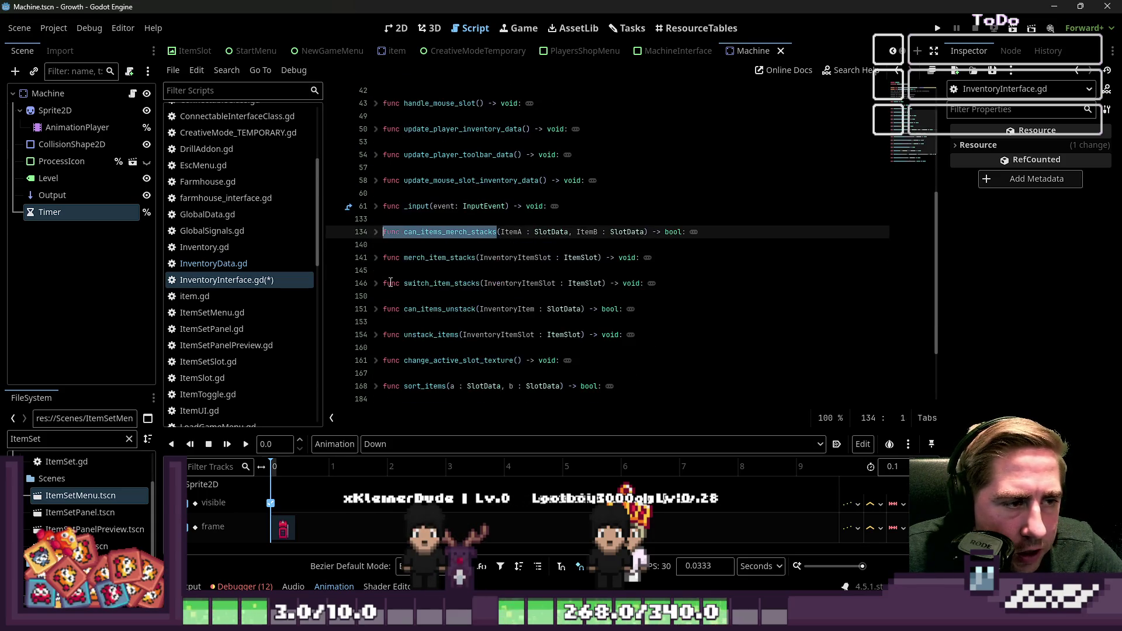
Expand merch_item_stacks, inspect line 143's quantity merge with autocomplete, then open InventoryData.gd
click(376, 258)
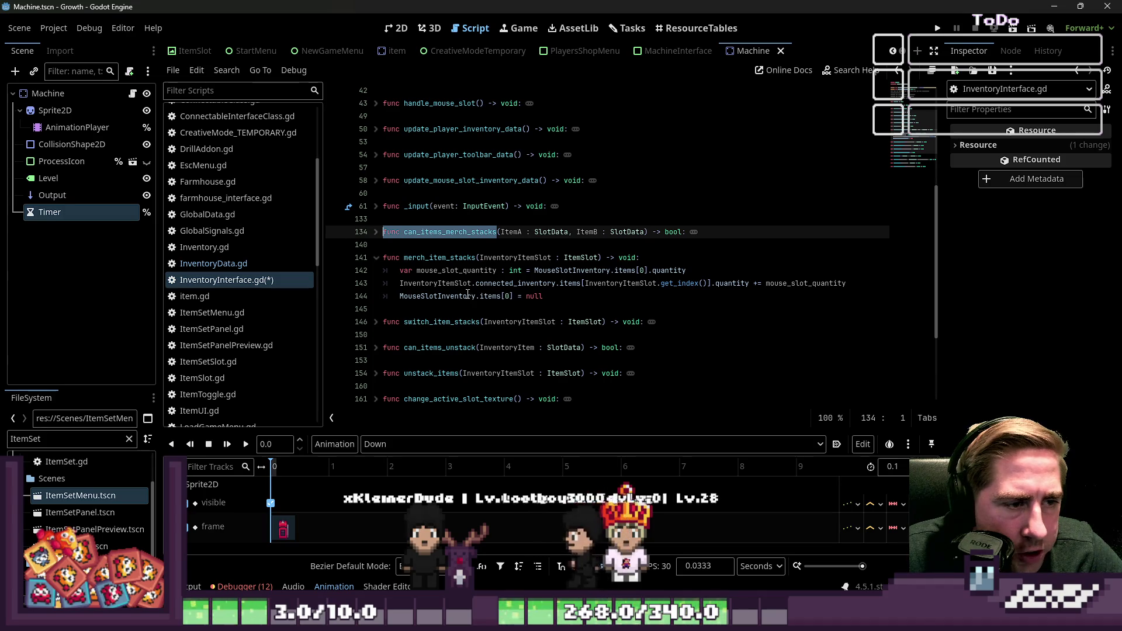
click(531, 296)
click(614, 270)
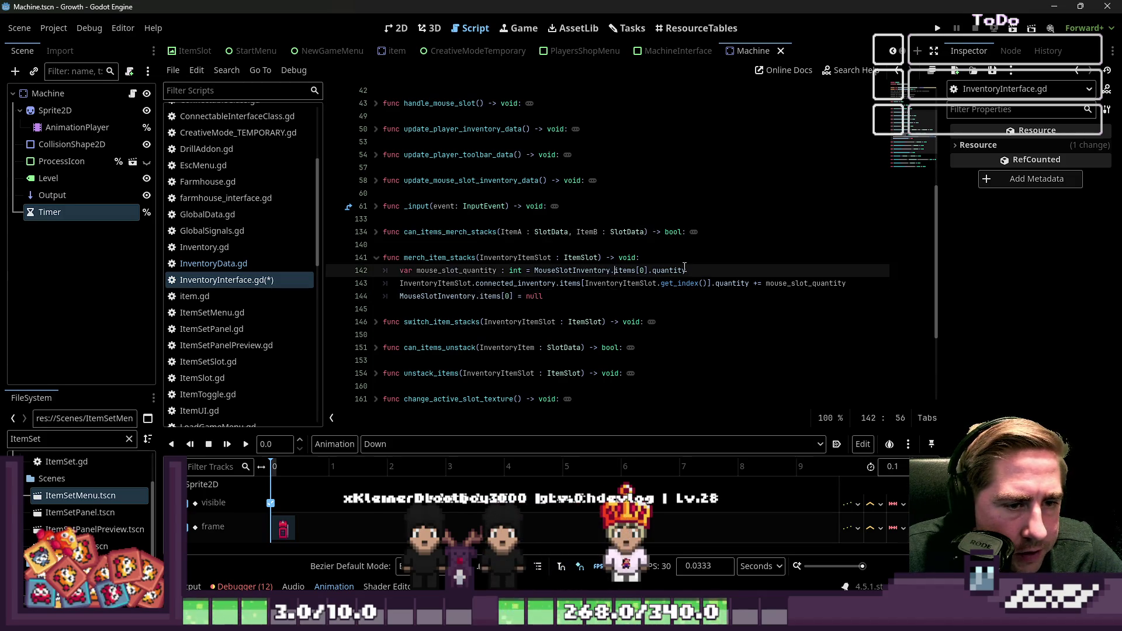
key(Down)
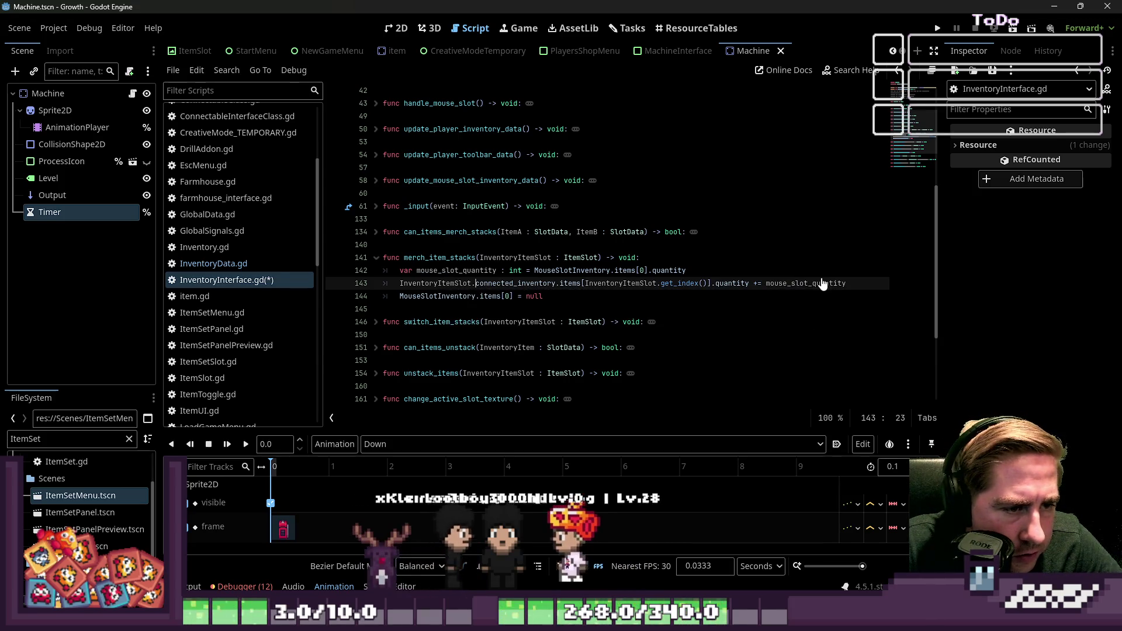
key(ctrl+Left)
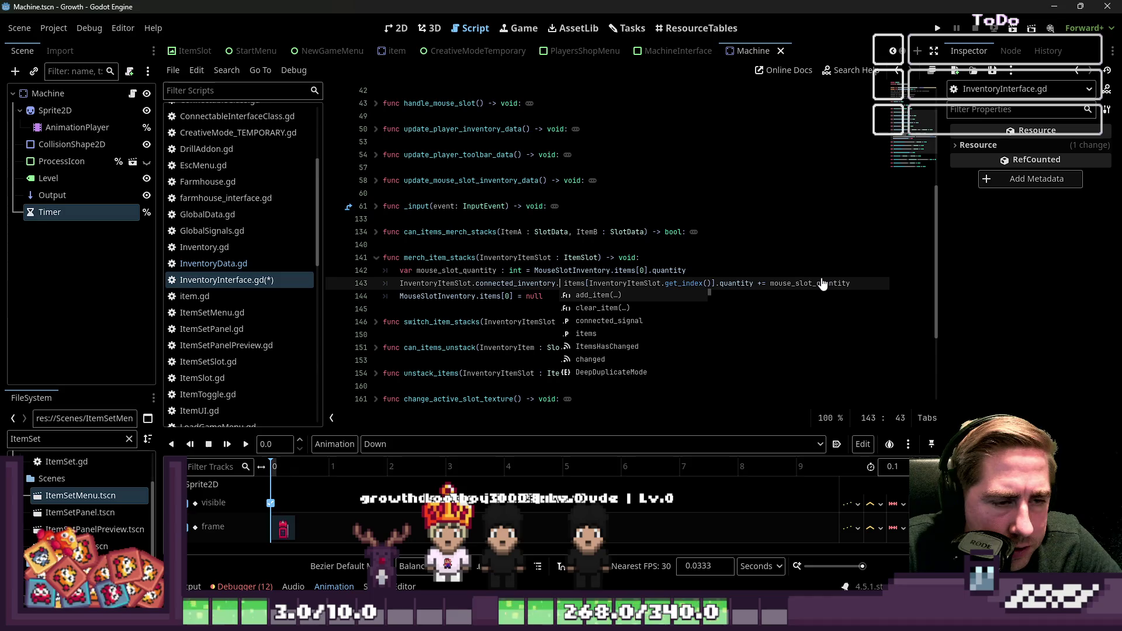
key(Delete)
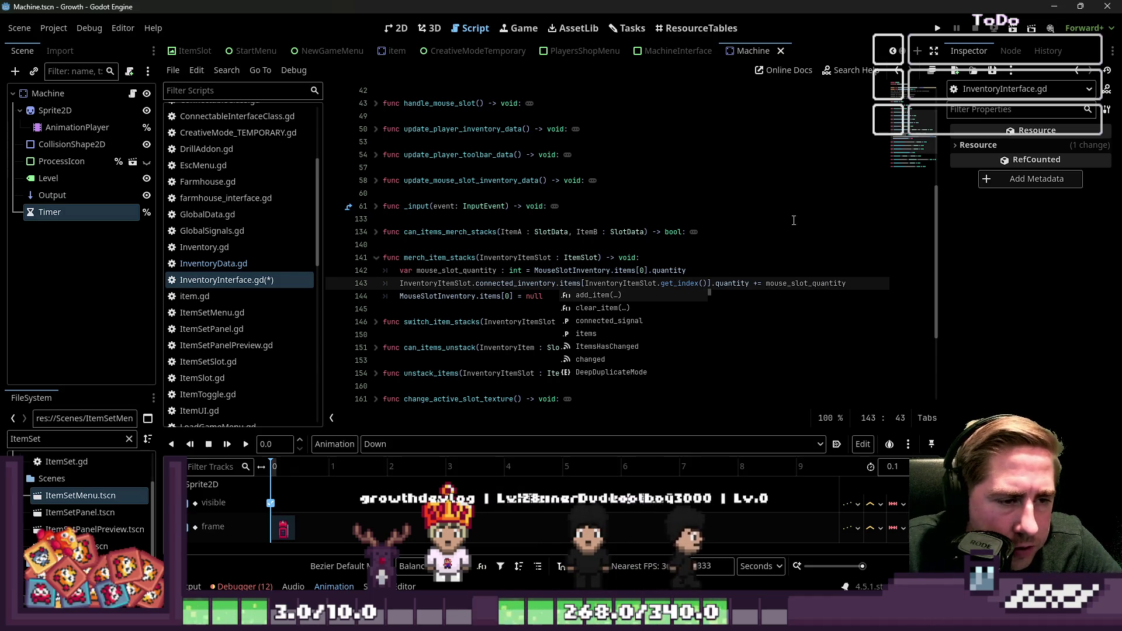
key(Escape)
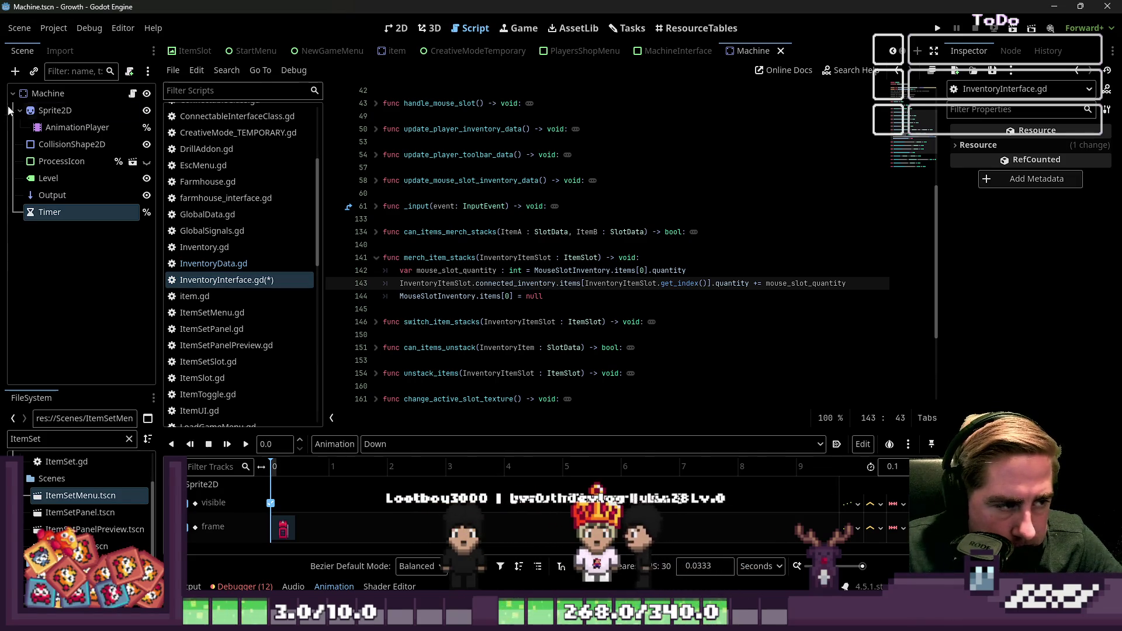
click(214, 264)
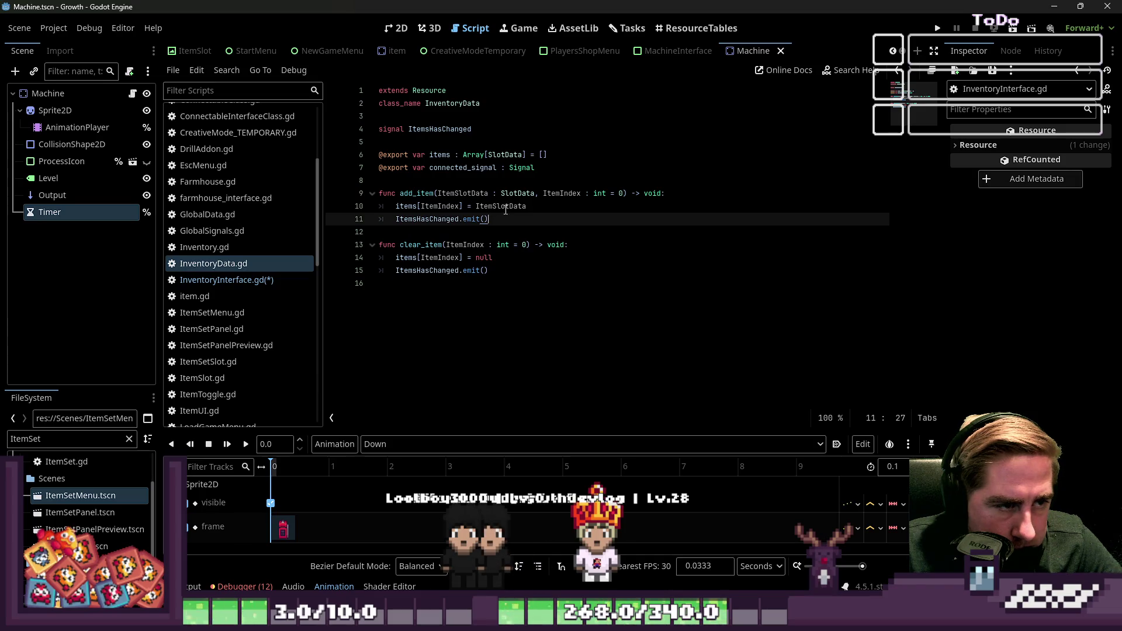
Check add_item in InventoryData.gd against line 144 of InventoryInterface.gd
click(551, 207)
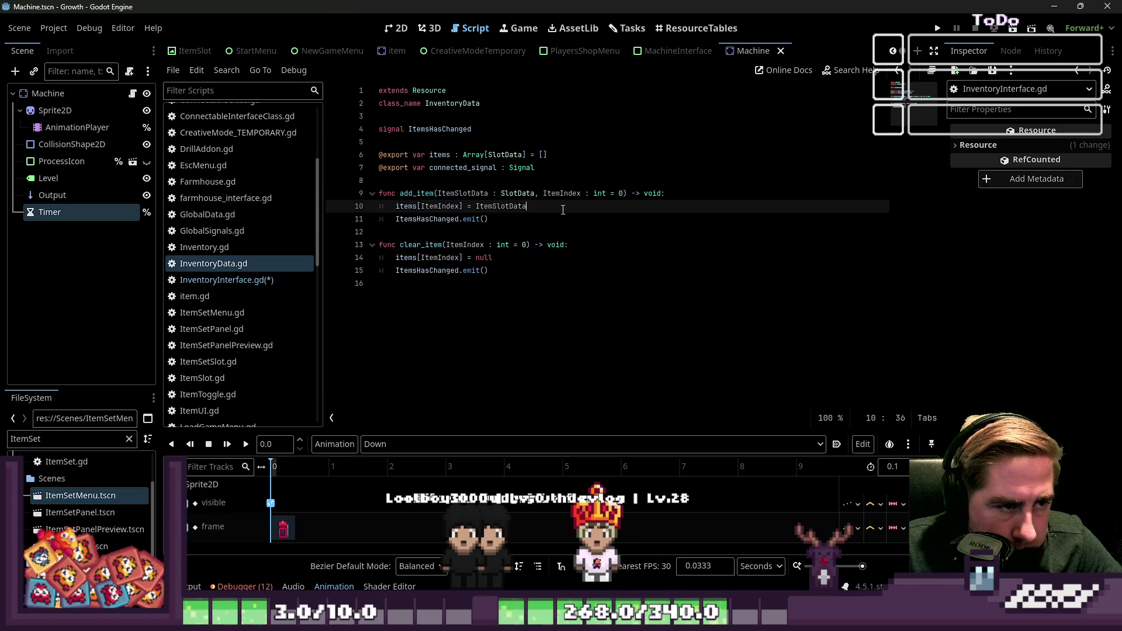
click(690, 194)
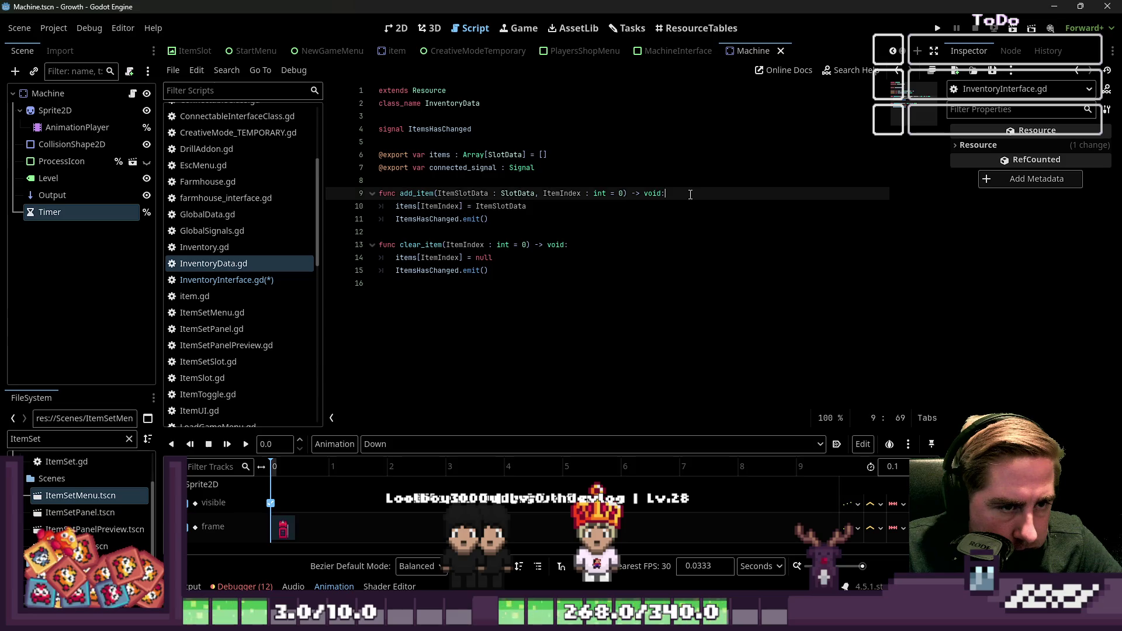
click(280, 278)
click(273, 264)
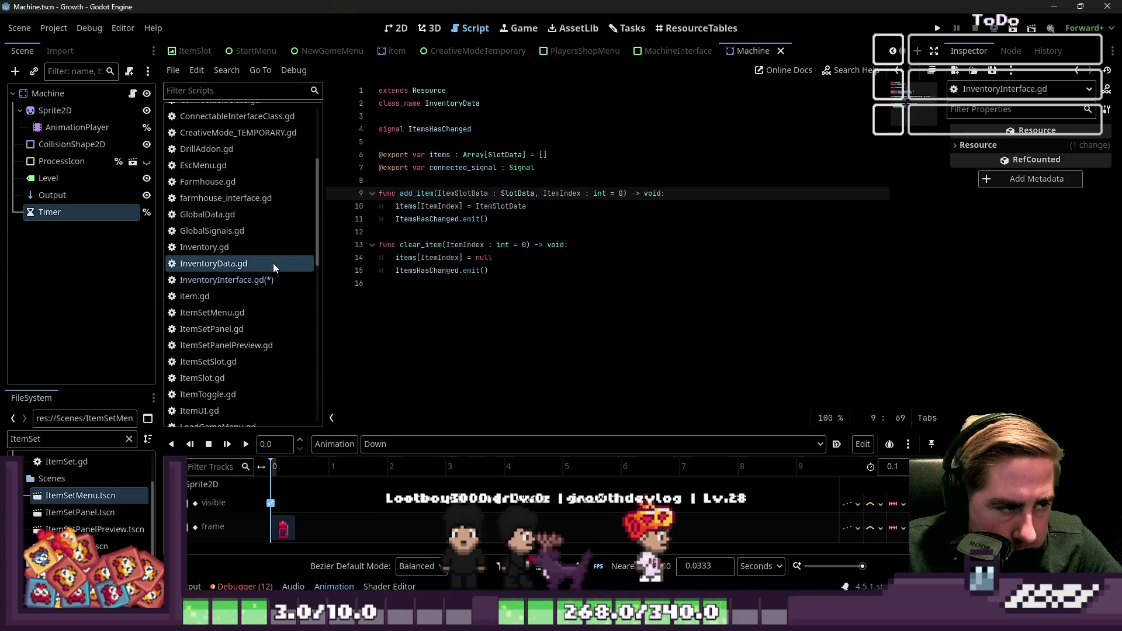
click(277, 280)
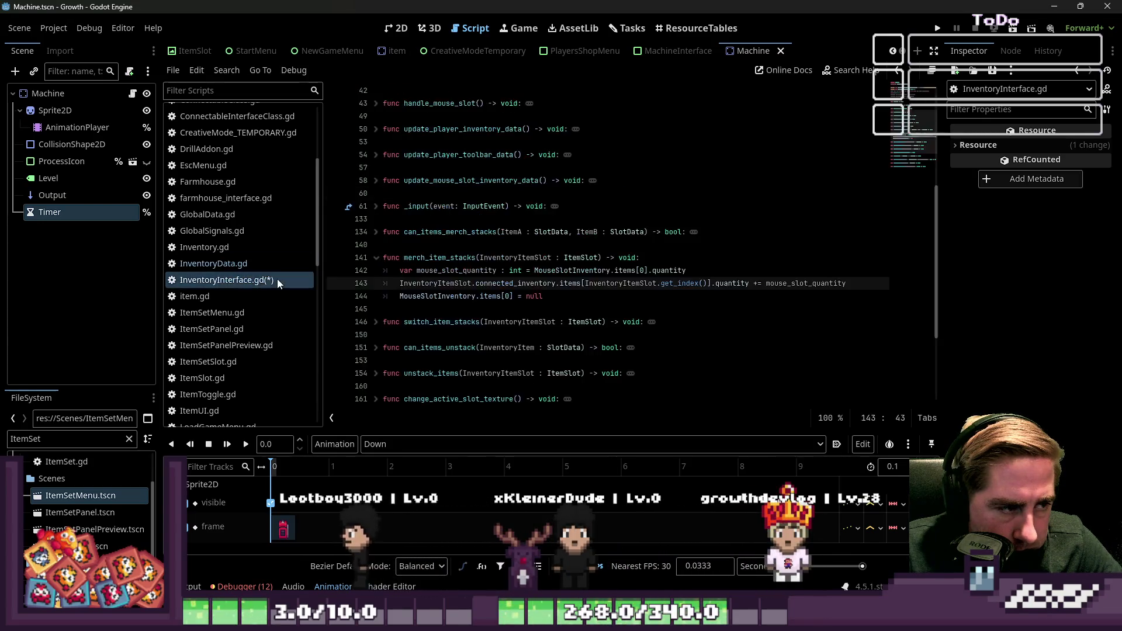
click(472, 297)
mouse_move(471, 299)
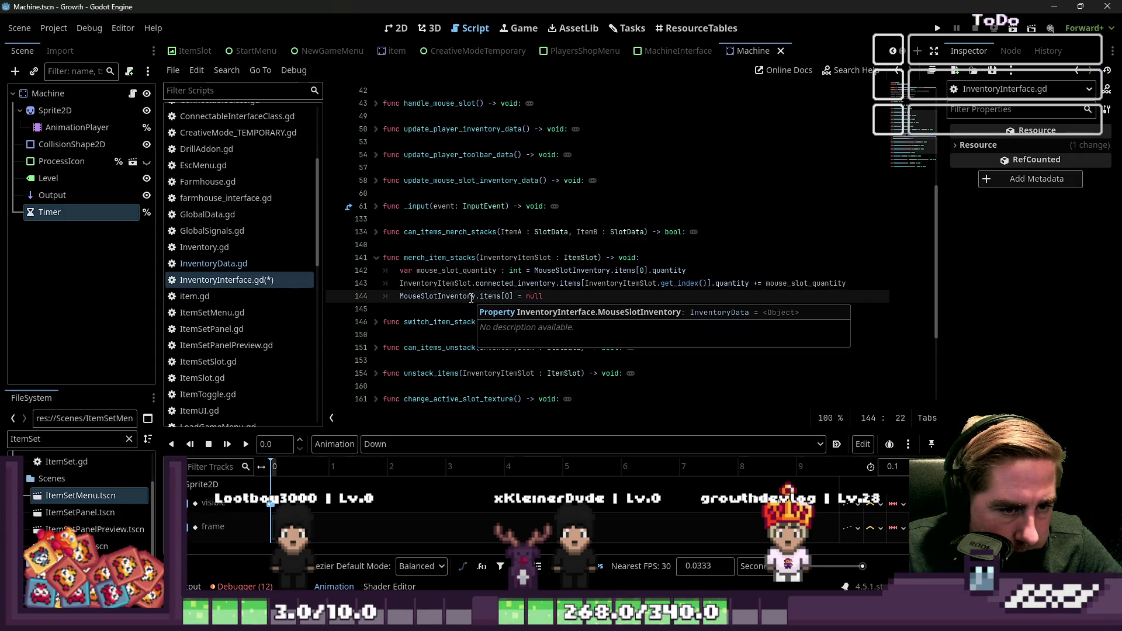
Compare merch_item_stacks once more, ending on InventoryData.gd's add_item signature
click(261, 268)
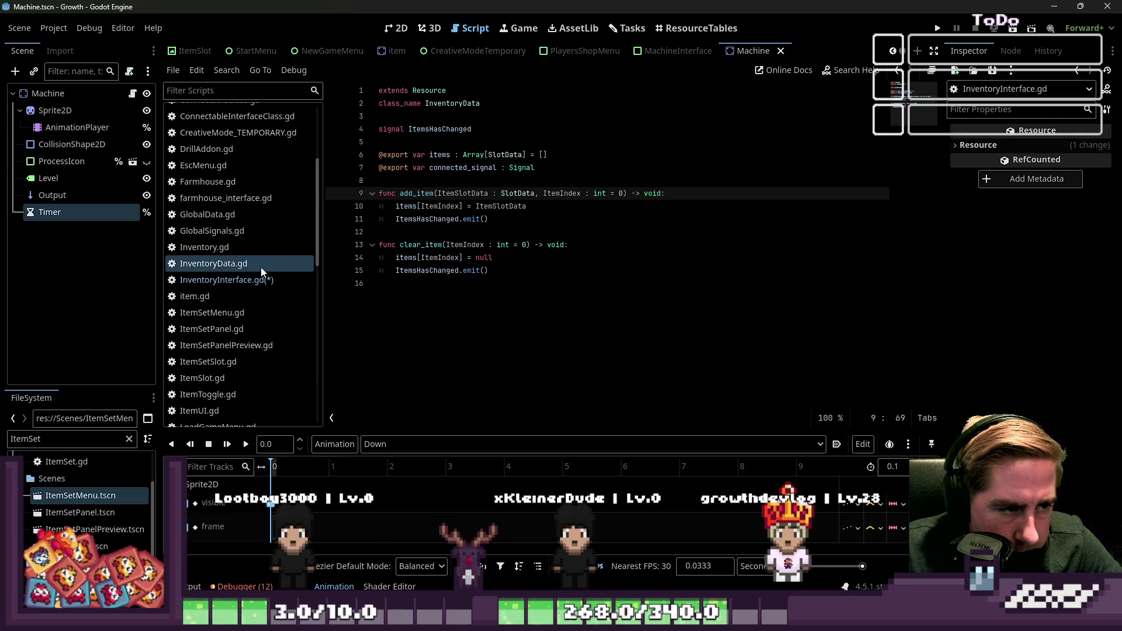
click(233, 280)
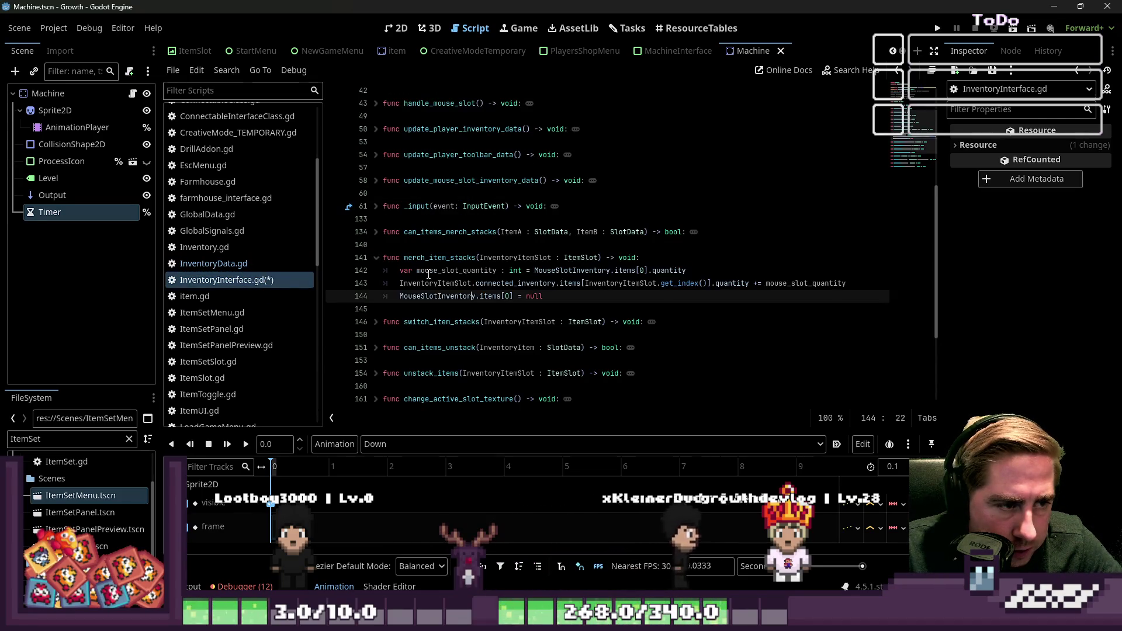
double_click(440, 258)
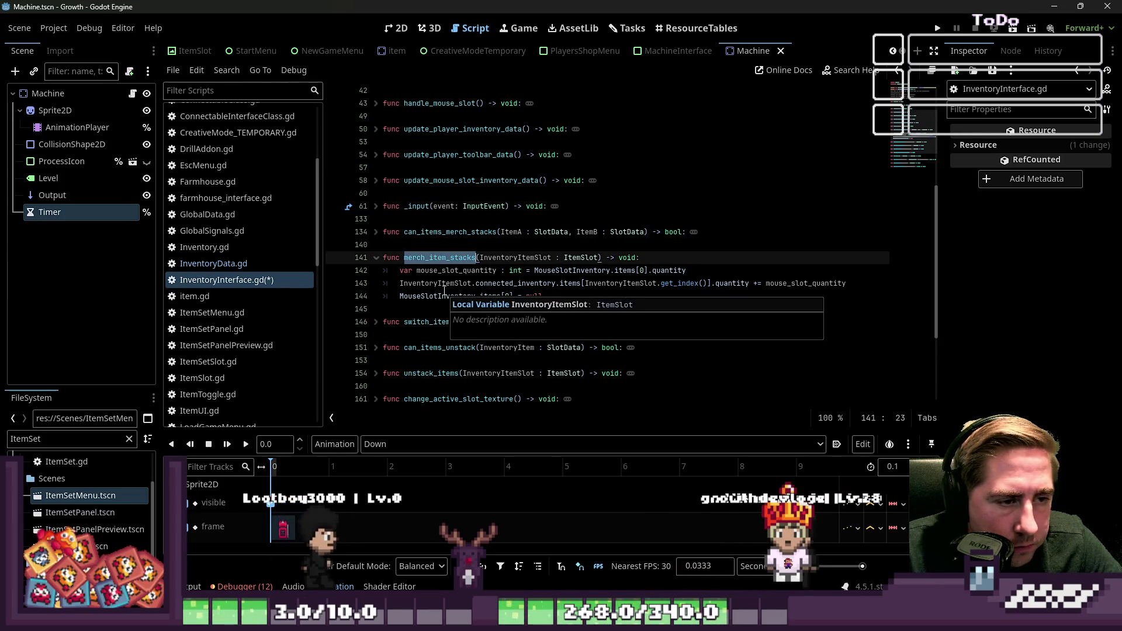
click(209, 265)
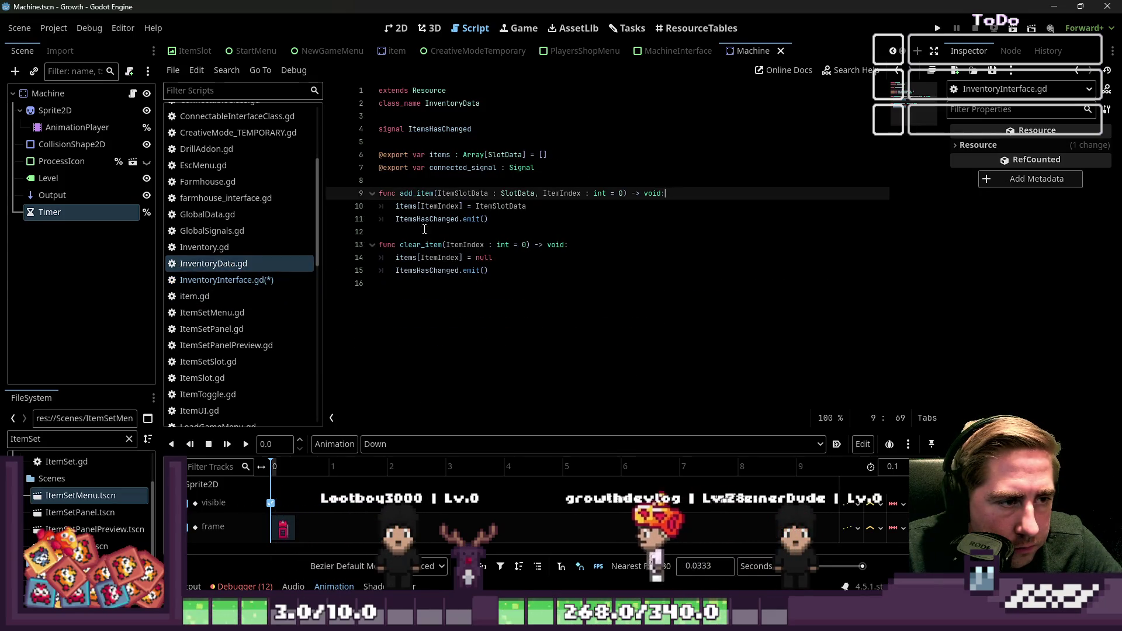
click(701, 218)
click(717, 192)
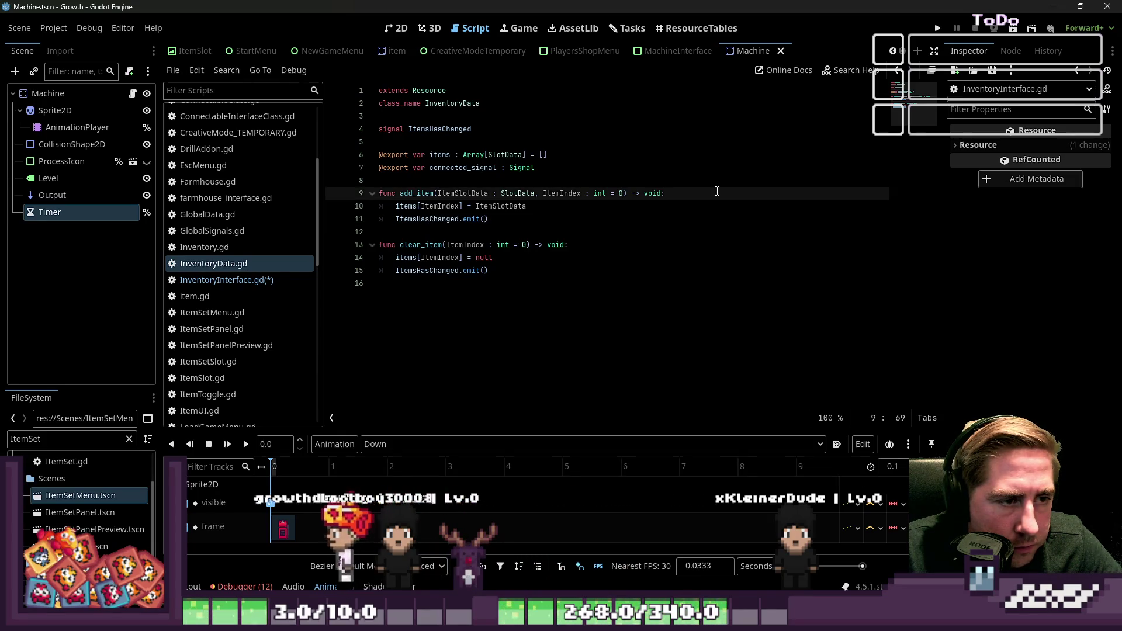
In add_item, add an 'if items[ItemIndex]:' check that does items[ItemIndex].quantity += ItemSlotData.quantity
key(Return)
text(if items[ItemIndex]:)
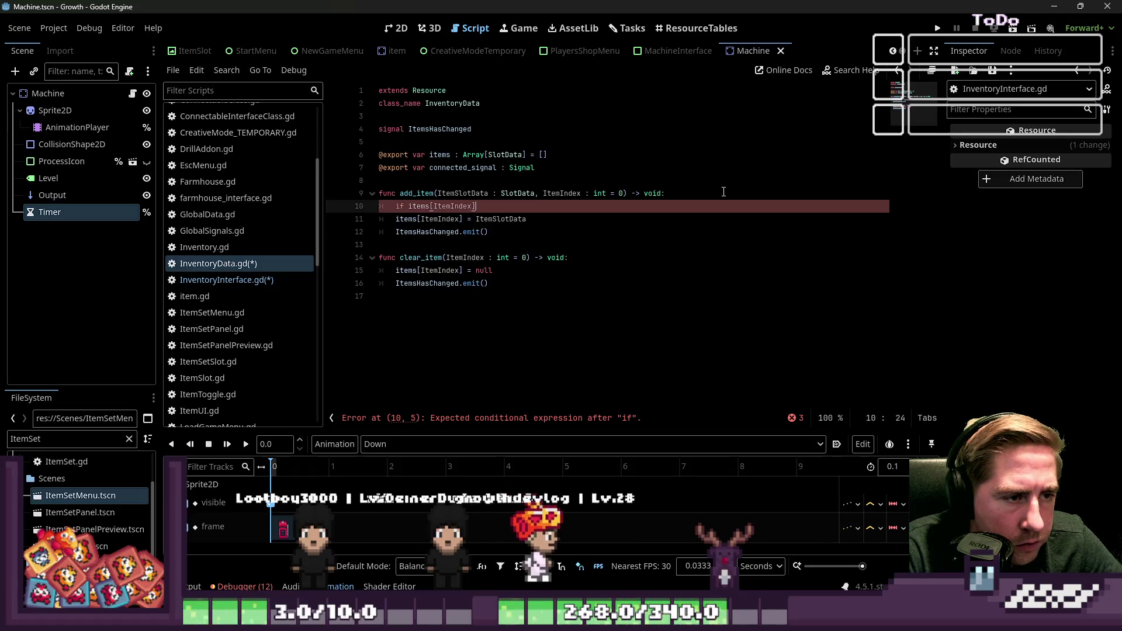
key(Return)
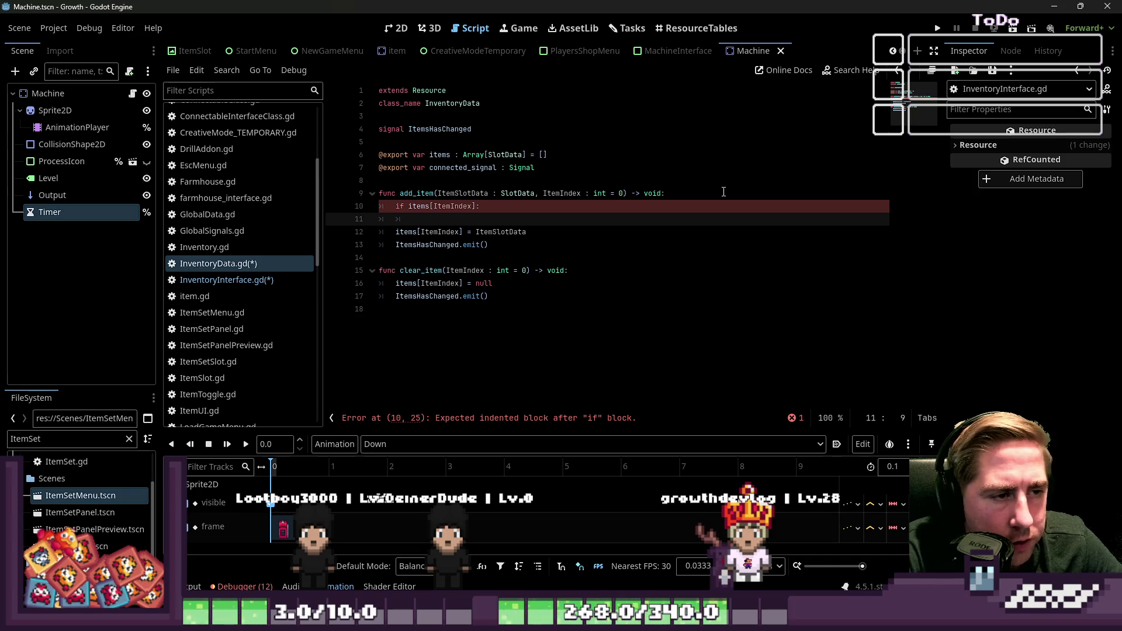
text(items[)
text(Index] =)
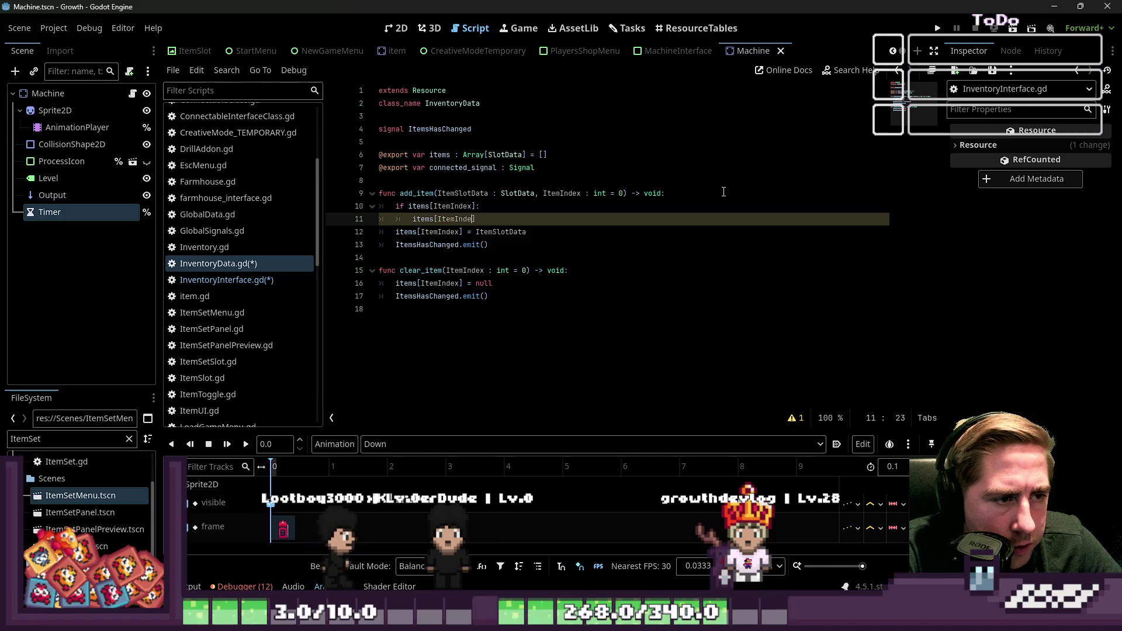
key(BackSpace)
key(BackSpace)
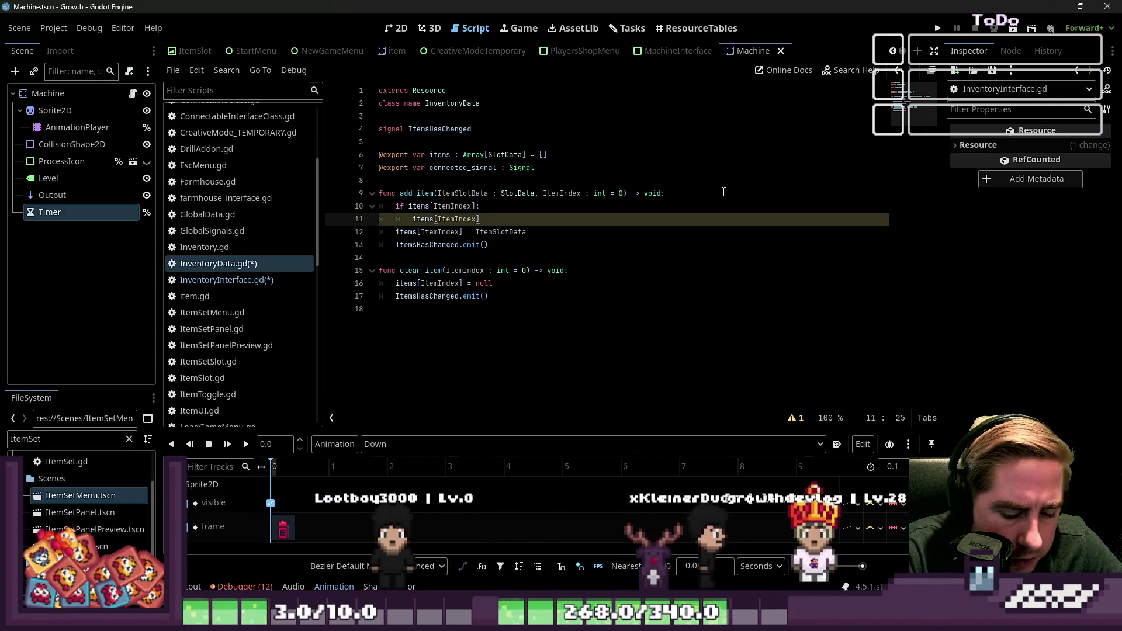
key(BackSpace)
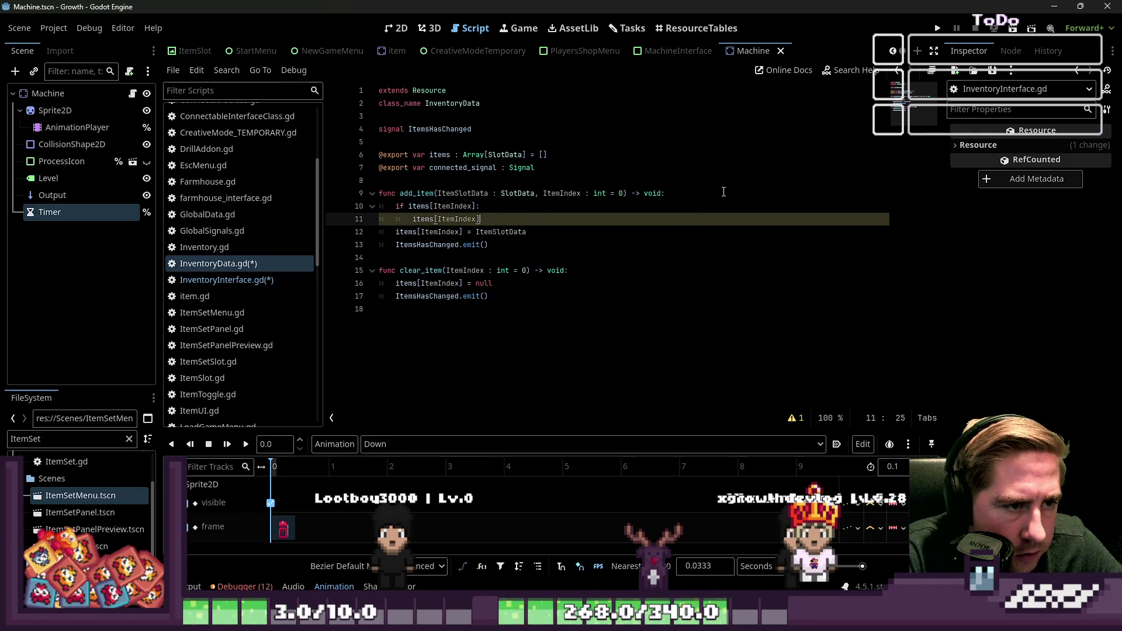
text(+= Item)
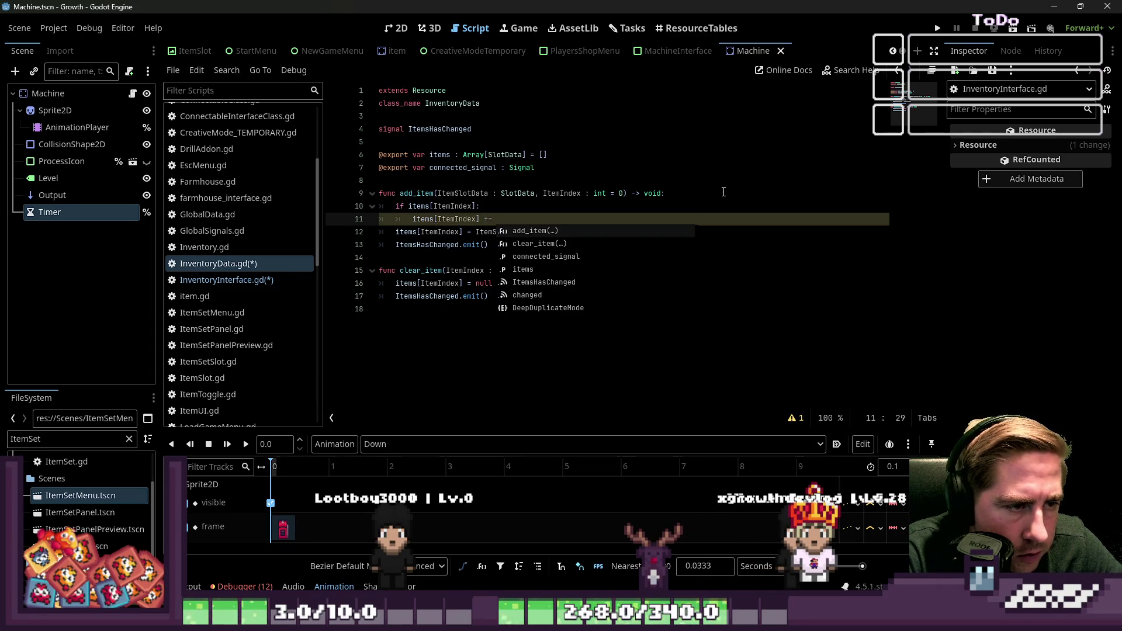
text(SlotData.)
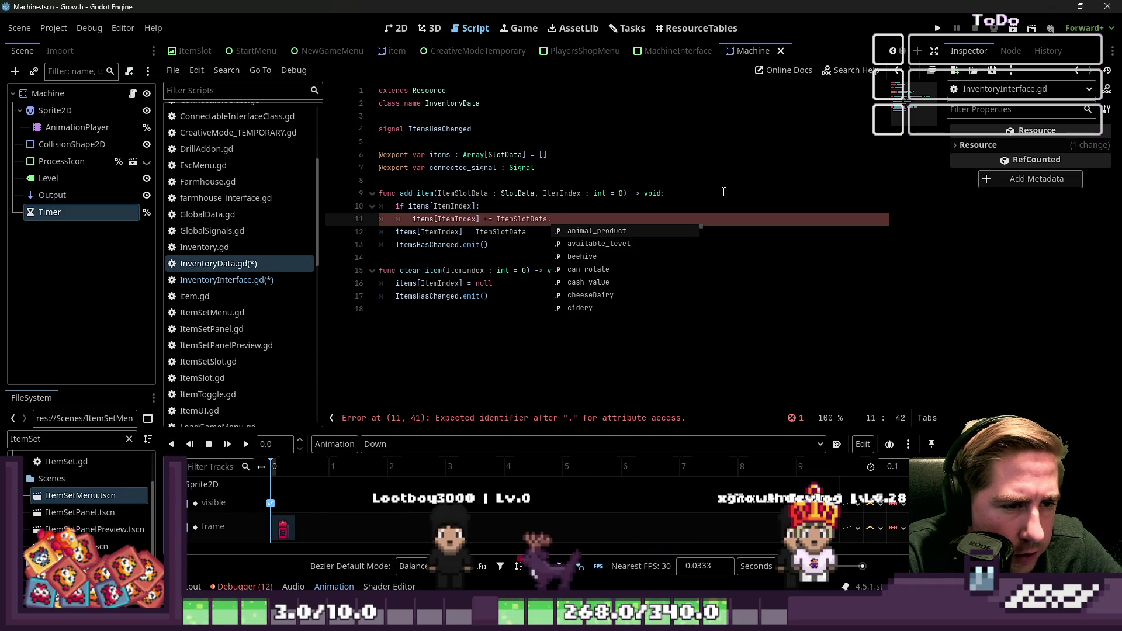
text(quantity)
key(Left)
key(Left)
key(Left)
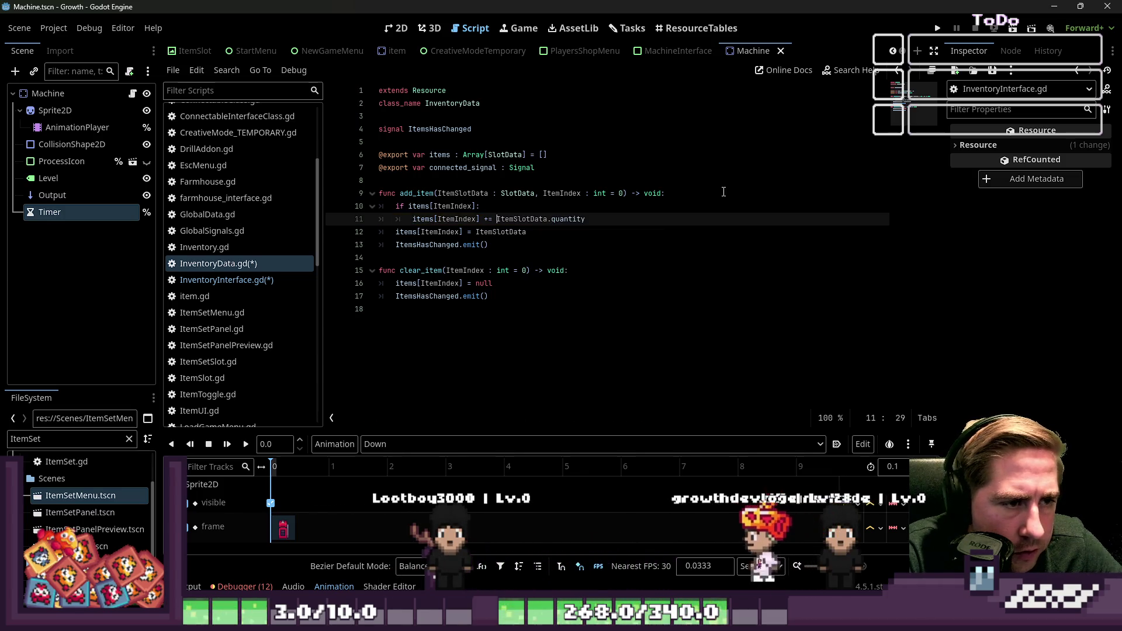
key(Left)
key(Left)
text(quan)
Put the original slot assignment under an else branch, so empty slots store the new item
key(Down)
key(Home)
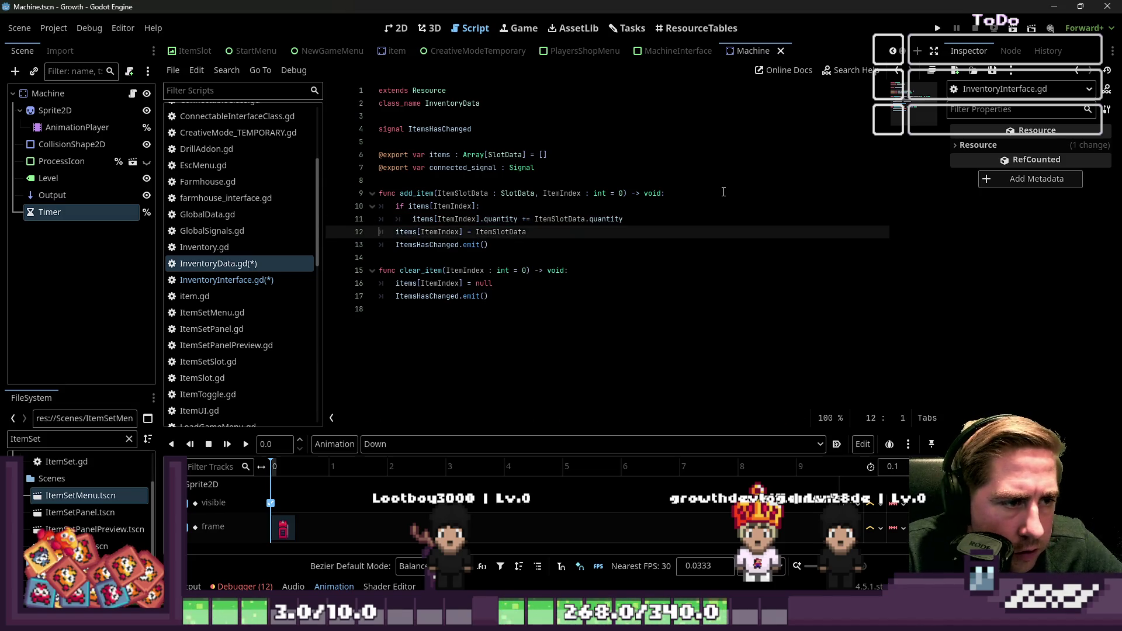
key(Down)
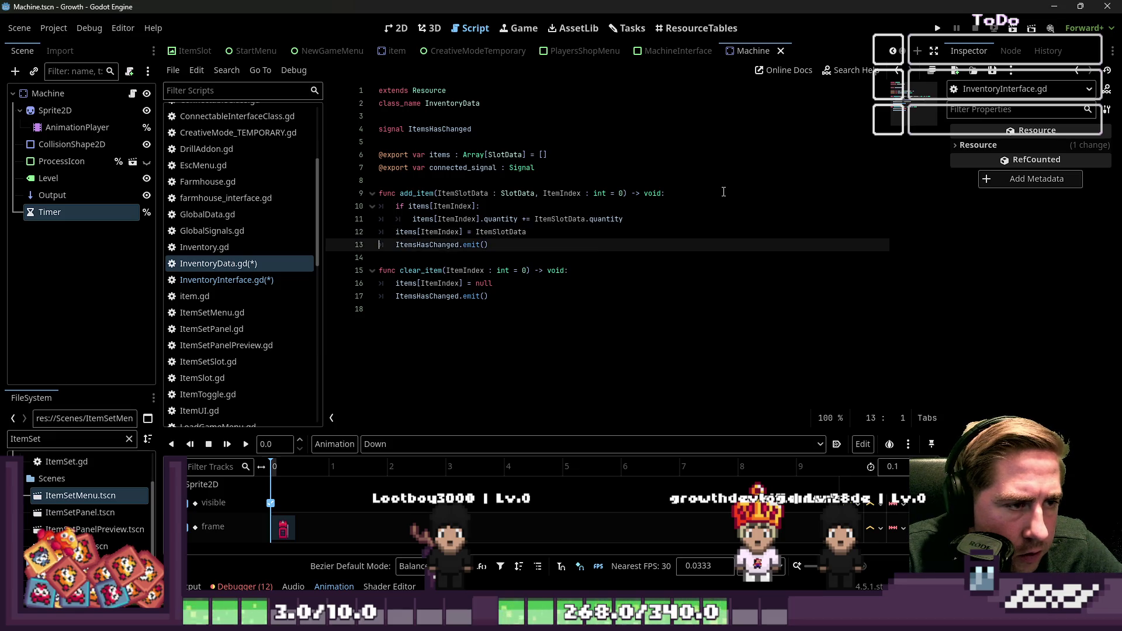
key(Up)
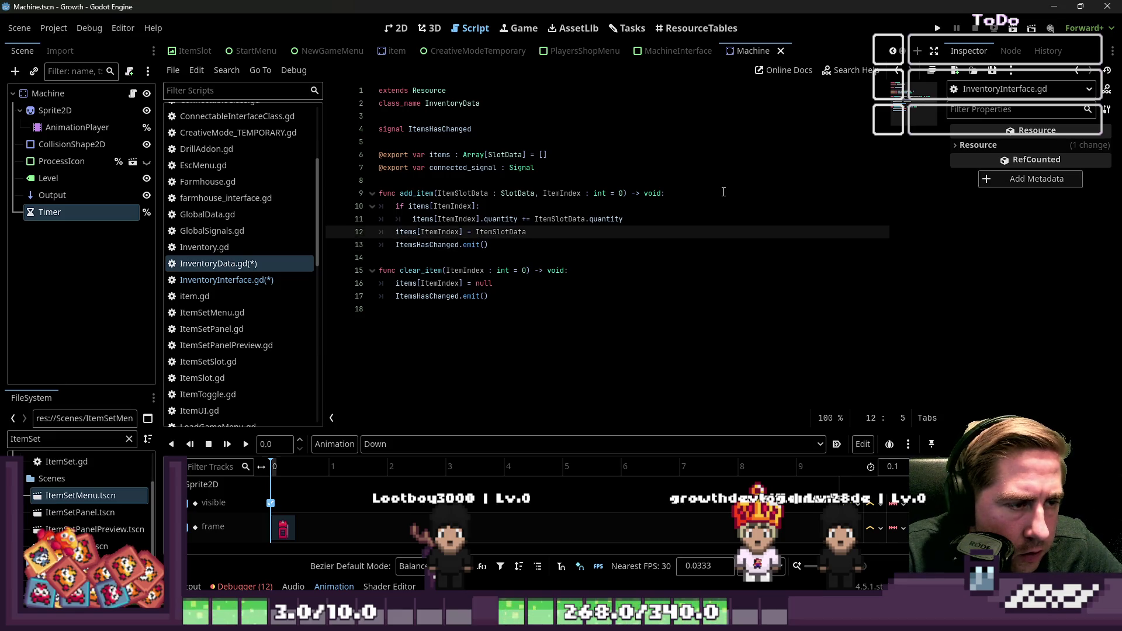
key(Return)
key(Up)
click(396, 244)
key(Tab)
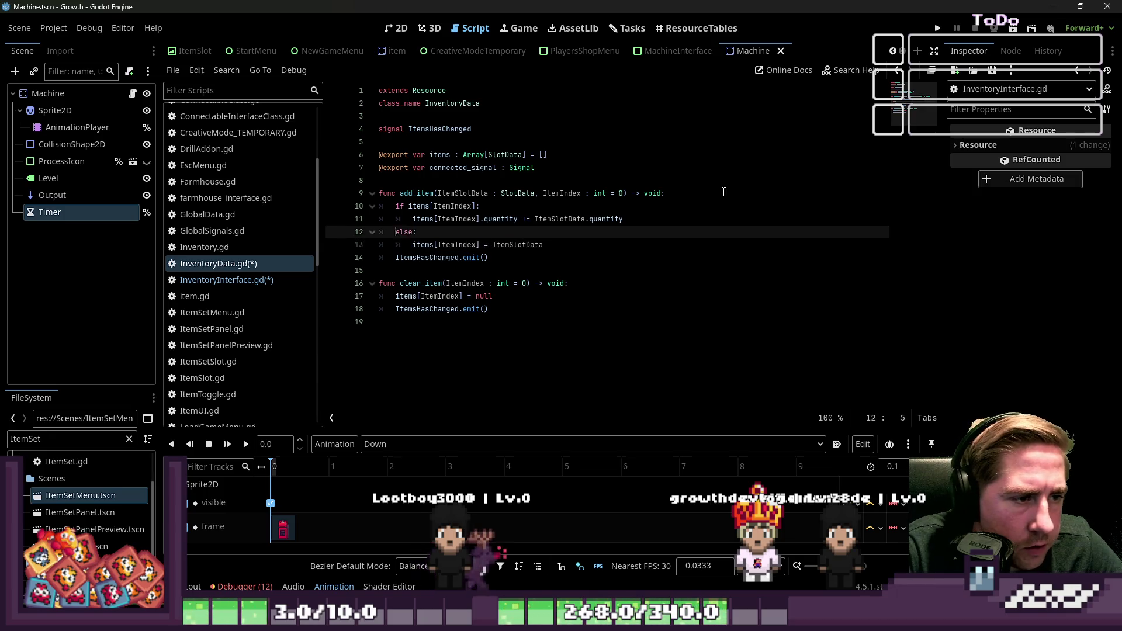
click(396, 219)
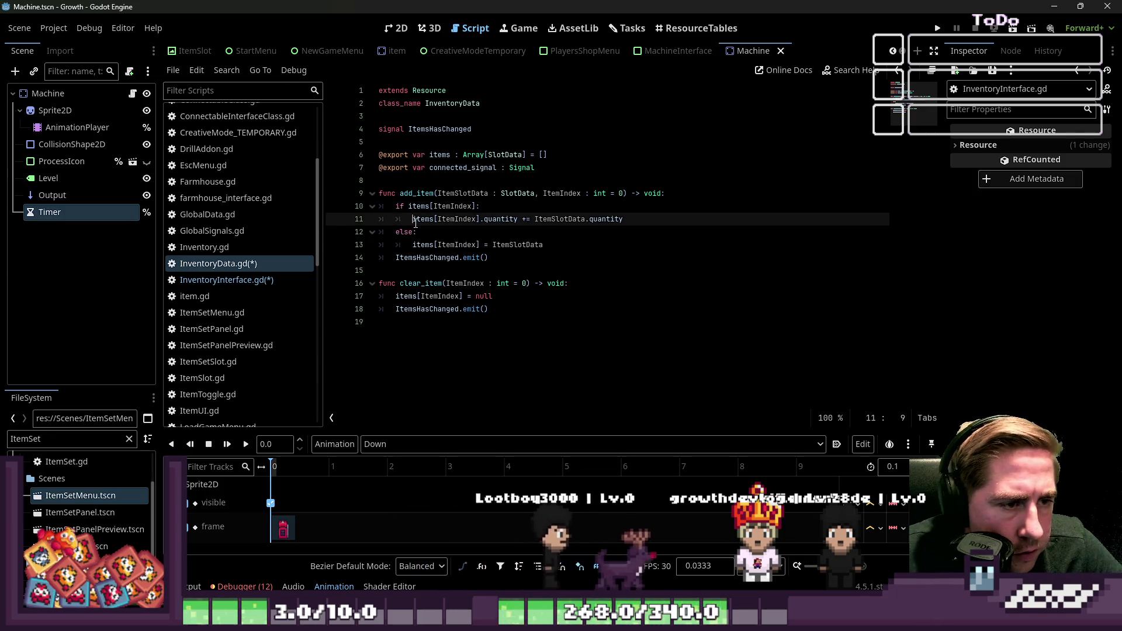
Review the add_item function, then open InventoryInterface.gd at line 143 in the merge function
double_click(422, 244)
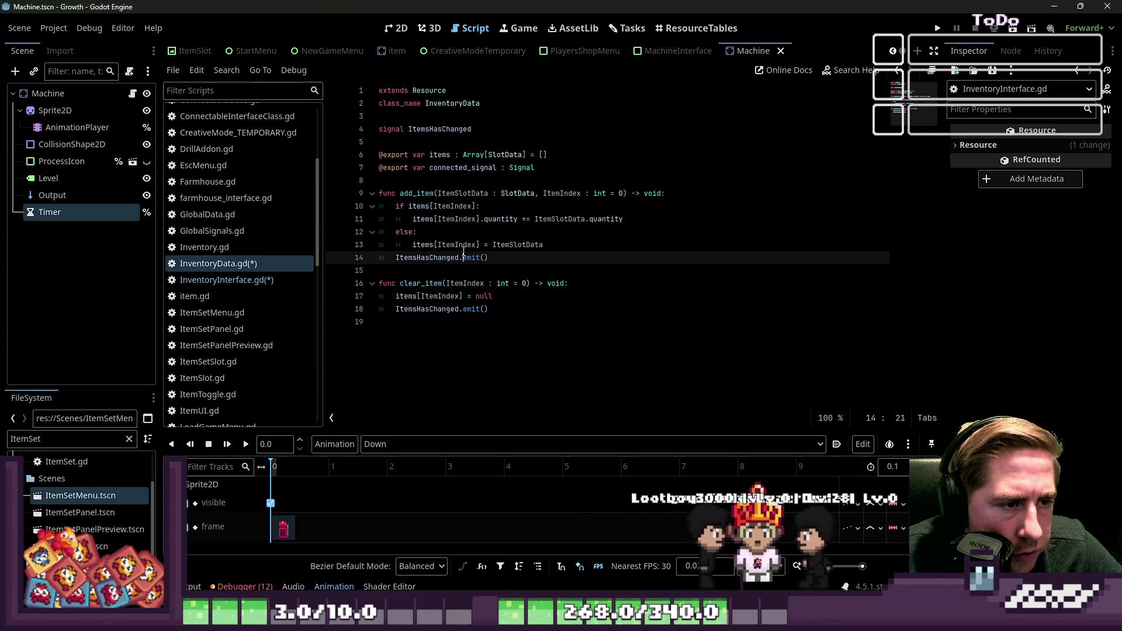
click(425, 193)
double_click(424, 195)
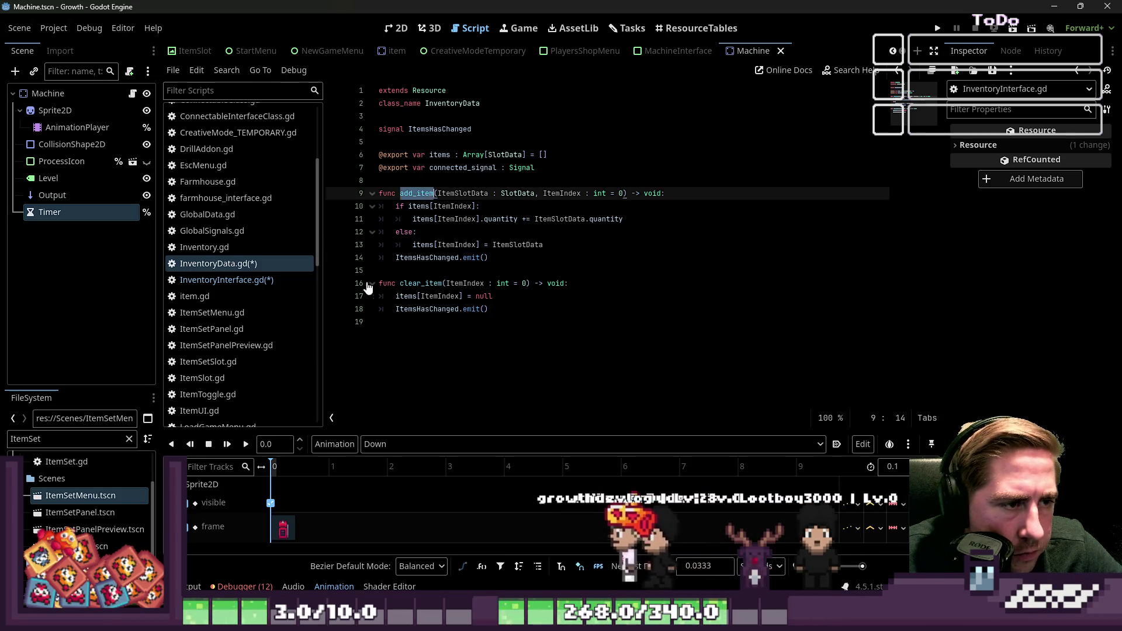
click(243, 280)
click(514, 284)
Replace line 143's items[...] += access with connected_inventory.add_item(InventoryItemSlot.get_index())
key(Left)
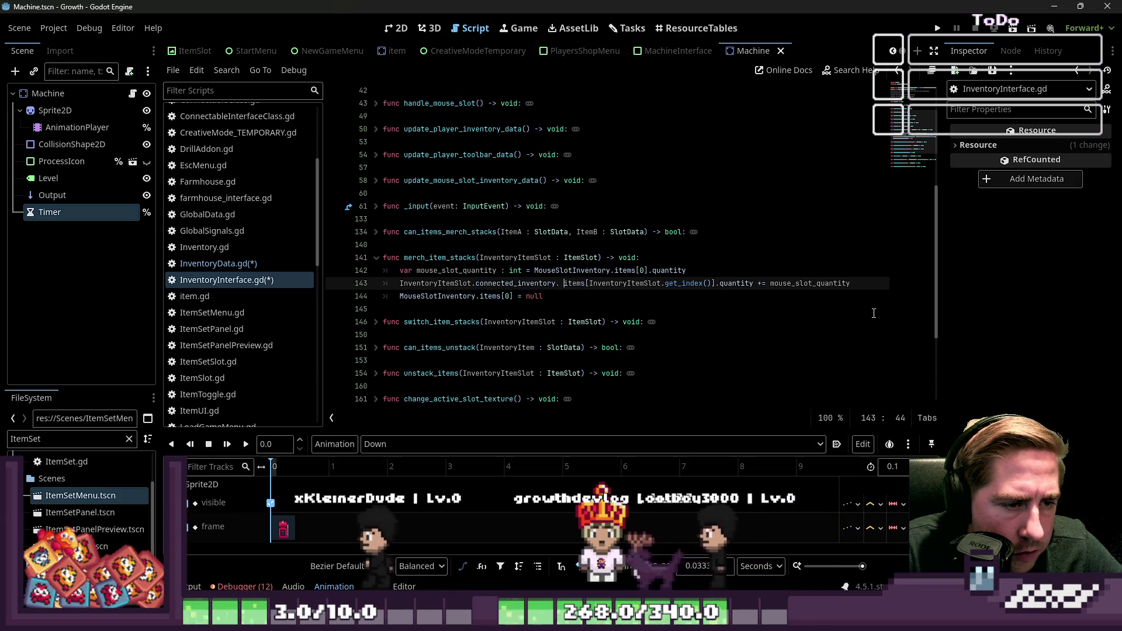
key(Right)
key(ctrl+space)
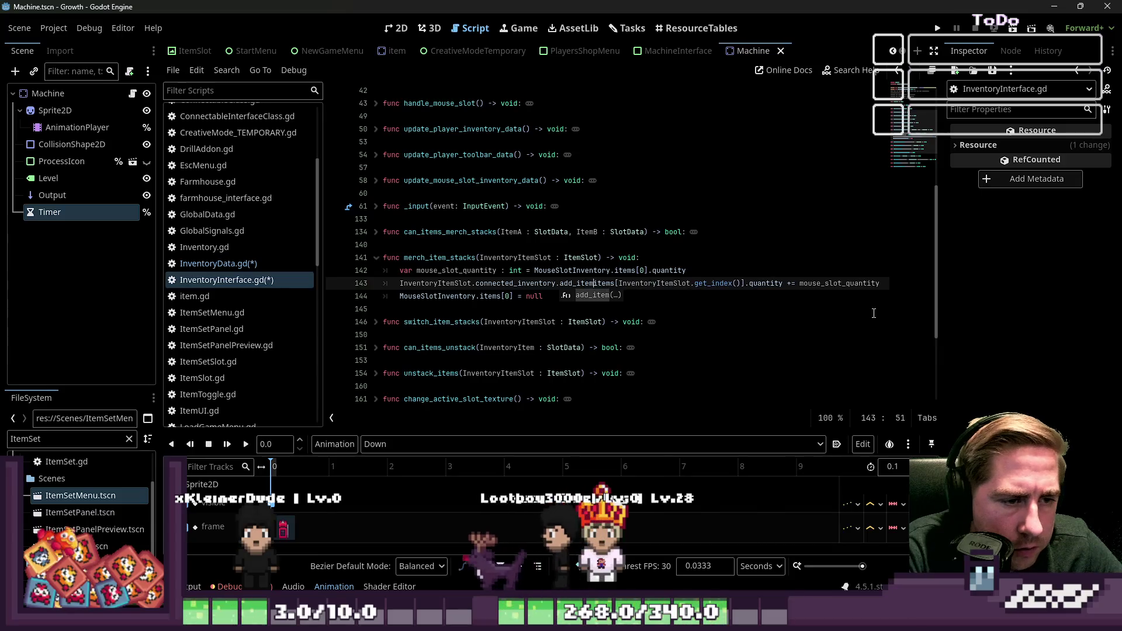
text(add_item)
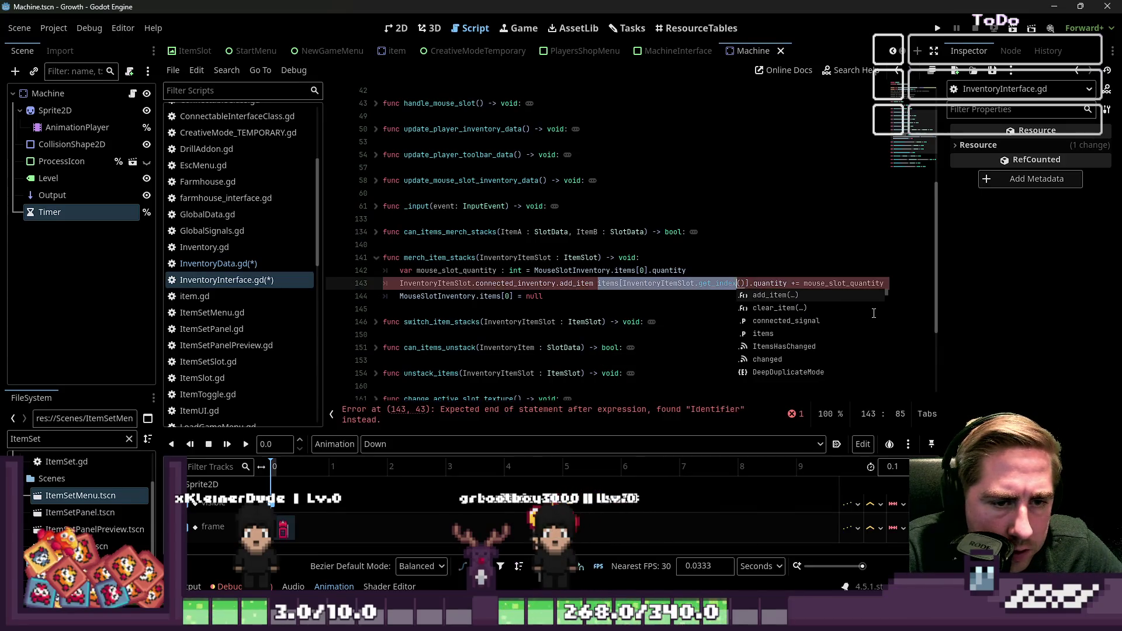
key(shift+Right)
key(shift+Right)
key(shift+Right)
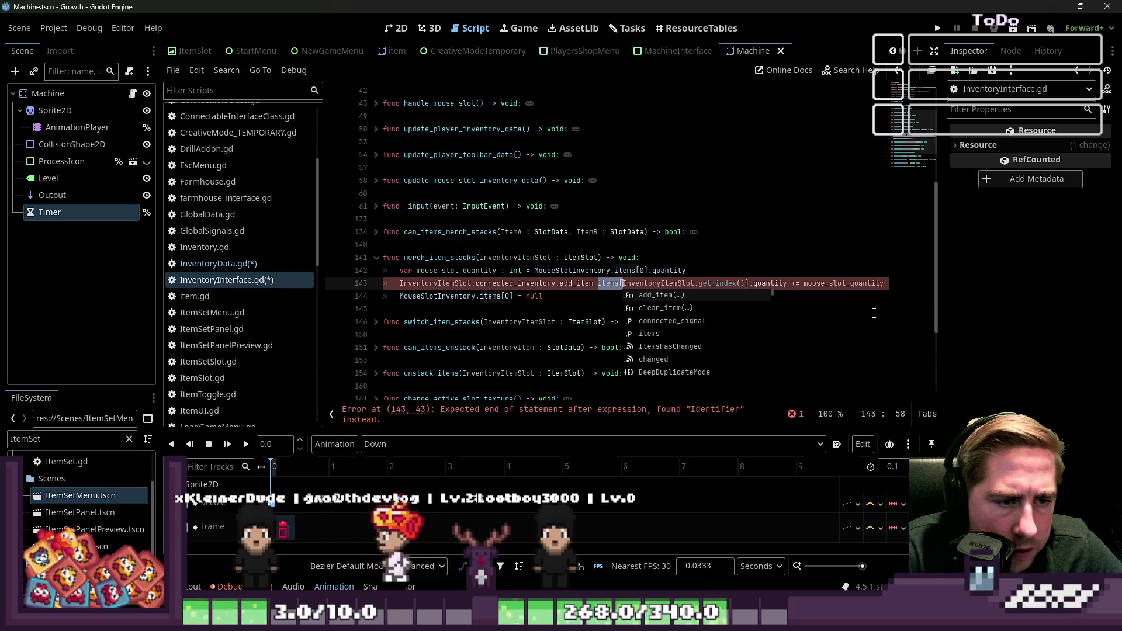
key(Delete)
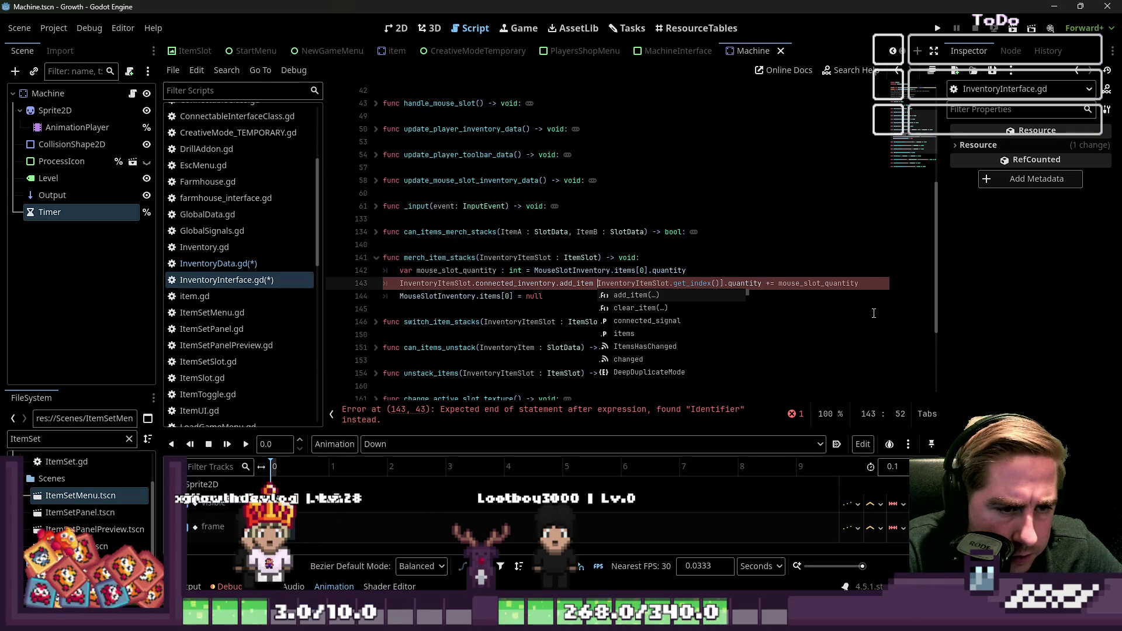
key(ctrl+shift+Right)
key(ctrl+shift+Right)
key(ctrl+shift+Right)
key(shift+Right)
key(shift+Right)
key(Delete)
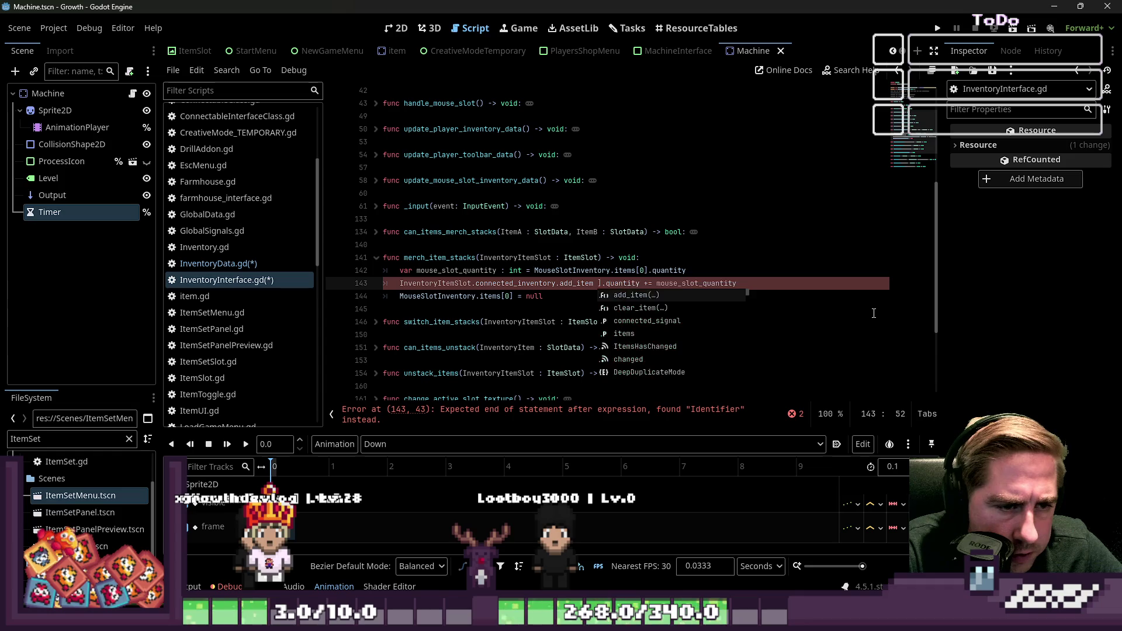
key(ctrl+shift+Right)
key(ctrl+shift+Right)
key(Delete)
key(shift+End)
key(Left)
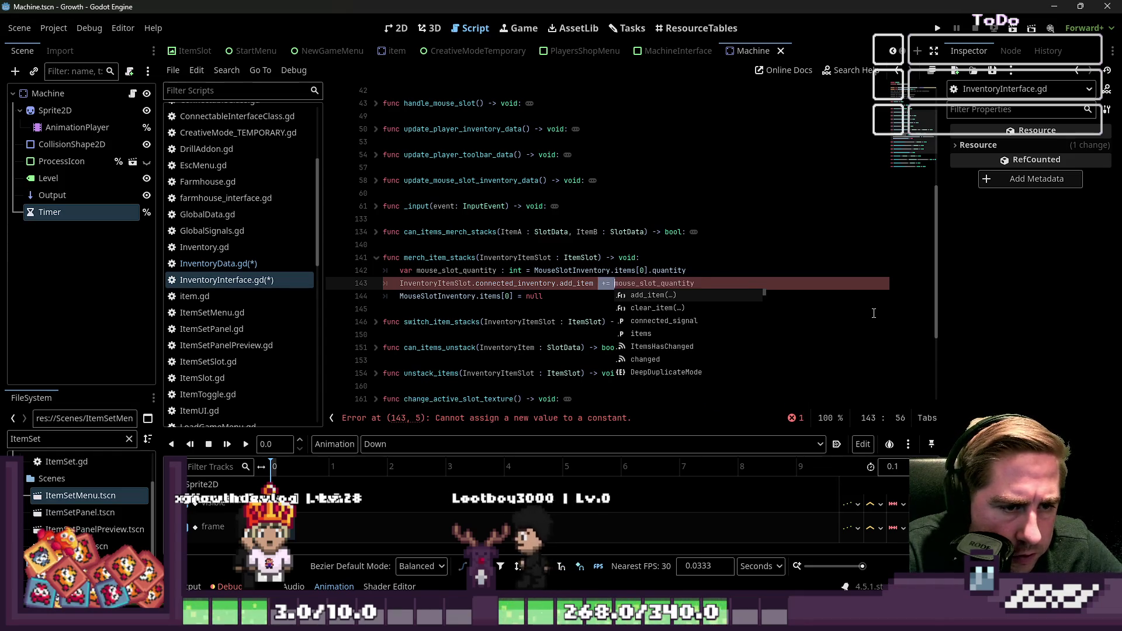
key(Delete)
key(Delete)
key(Delete)
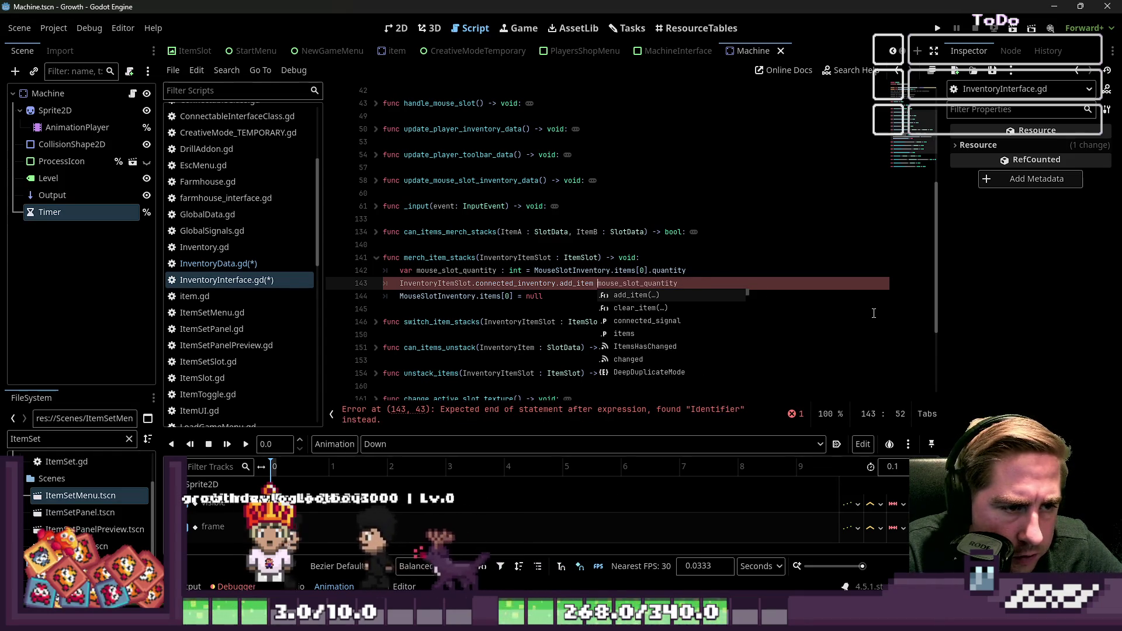
key(BackSpace)
text(()
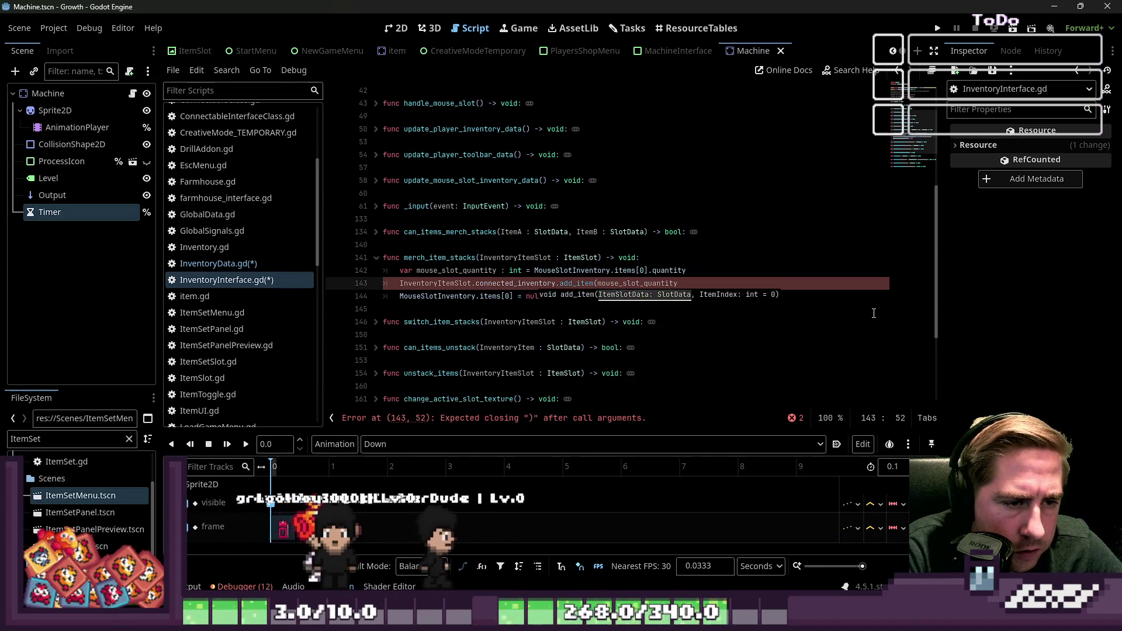
text())
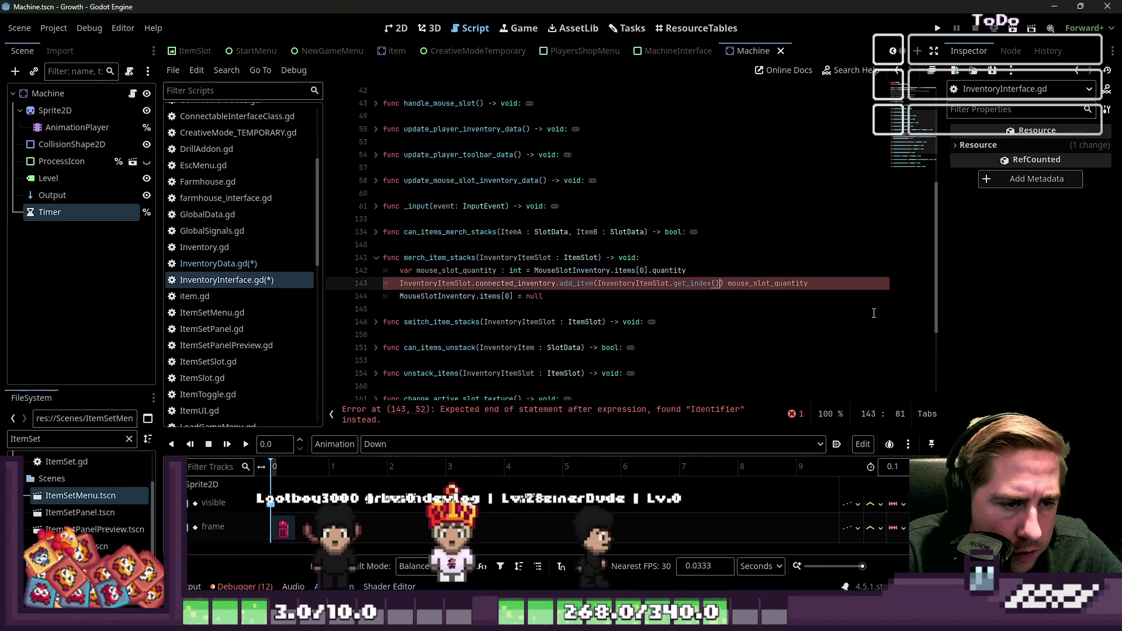
key(ctrl+v)
Insert MouseSlotInventory.items[0] as add_item's first argument and delete the leftover mouse_slot_quantity text
key(Up)
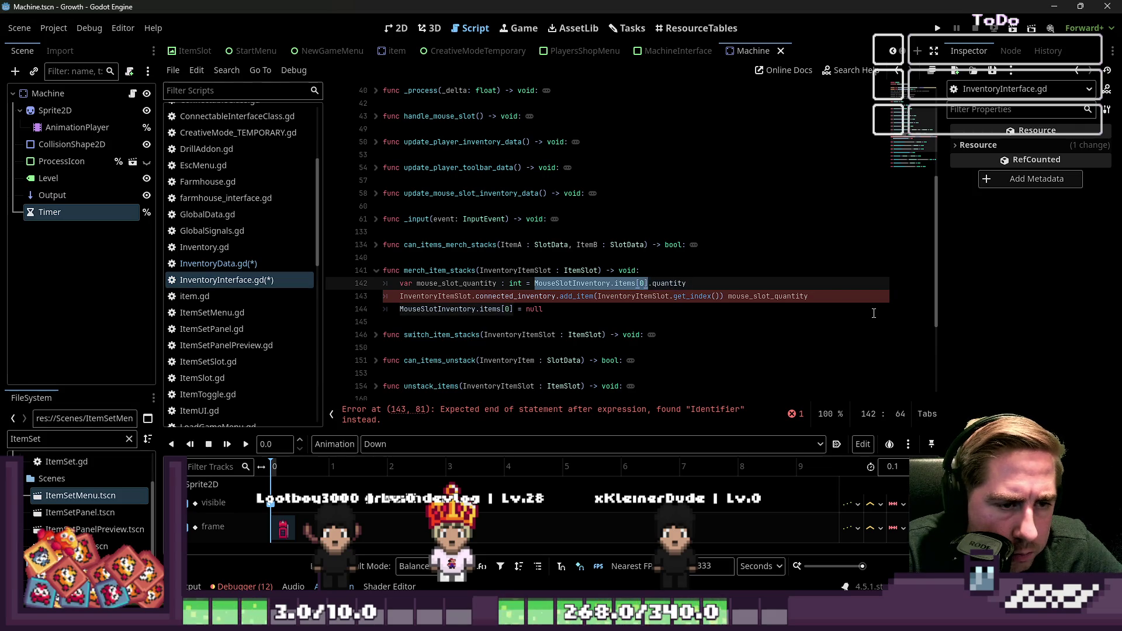
key(Down)
key(ctrl+Left)
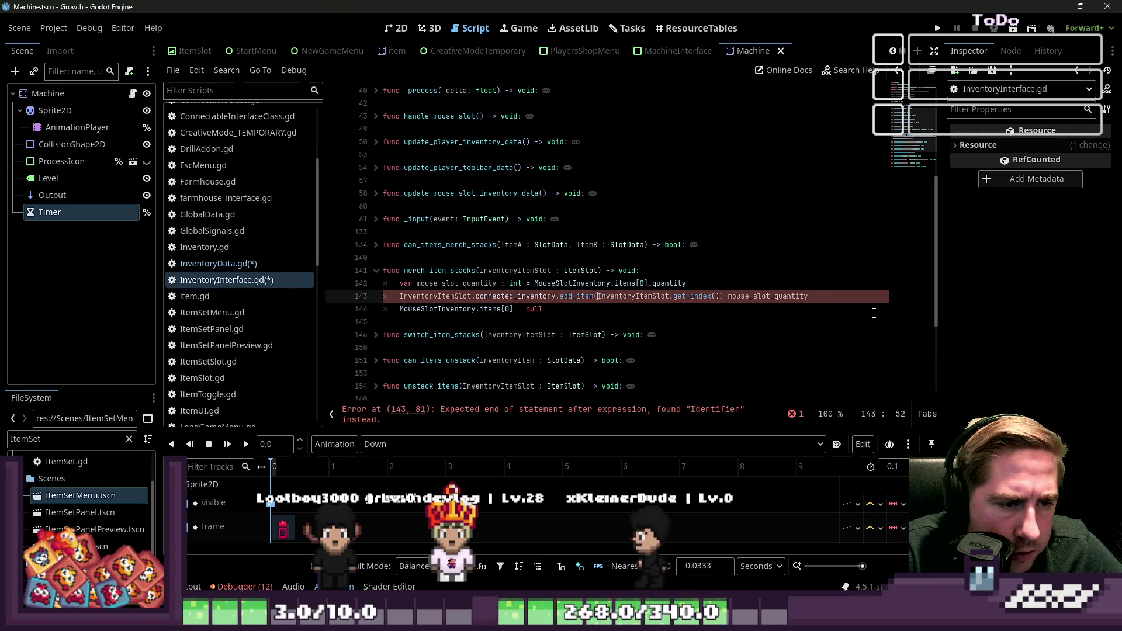
text(MouseSlotInventory.items[0])
text(,)
key(ctrl+Right)
key(ctrl+Right)
key(Right)
key(Right)
key(Right)
key(shift+End)
key(Delete)
Delete the now-unused quantity variable line
key(Up)
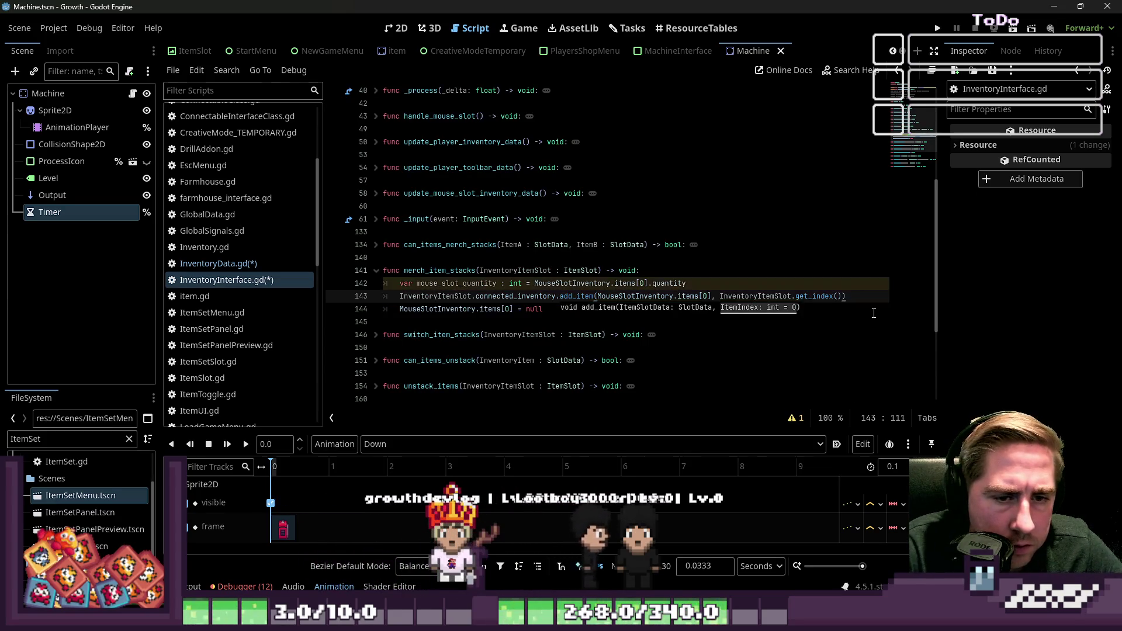
key(shift+Home)
key(shift+Home)
key(Delete)
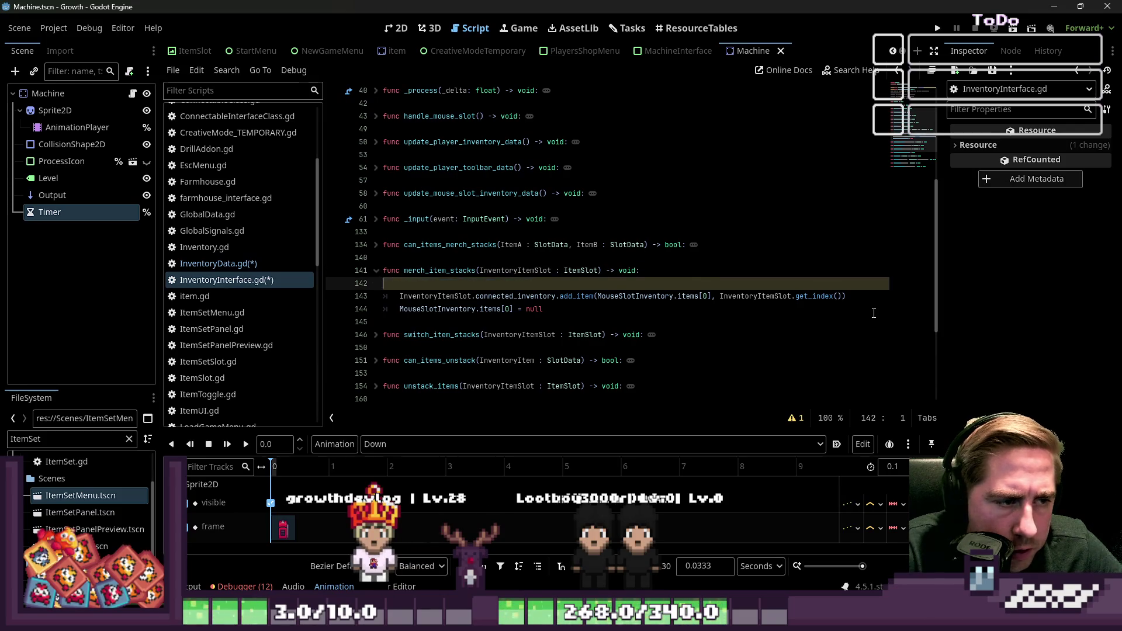
key(Delete)
key(Down)
key(Down)
Replace the MouseSlotInventory.items[0] = null assignment with MouseSlotInventory.clear_item()
key(Up)
key(Down)
key(Up)
key(End)
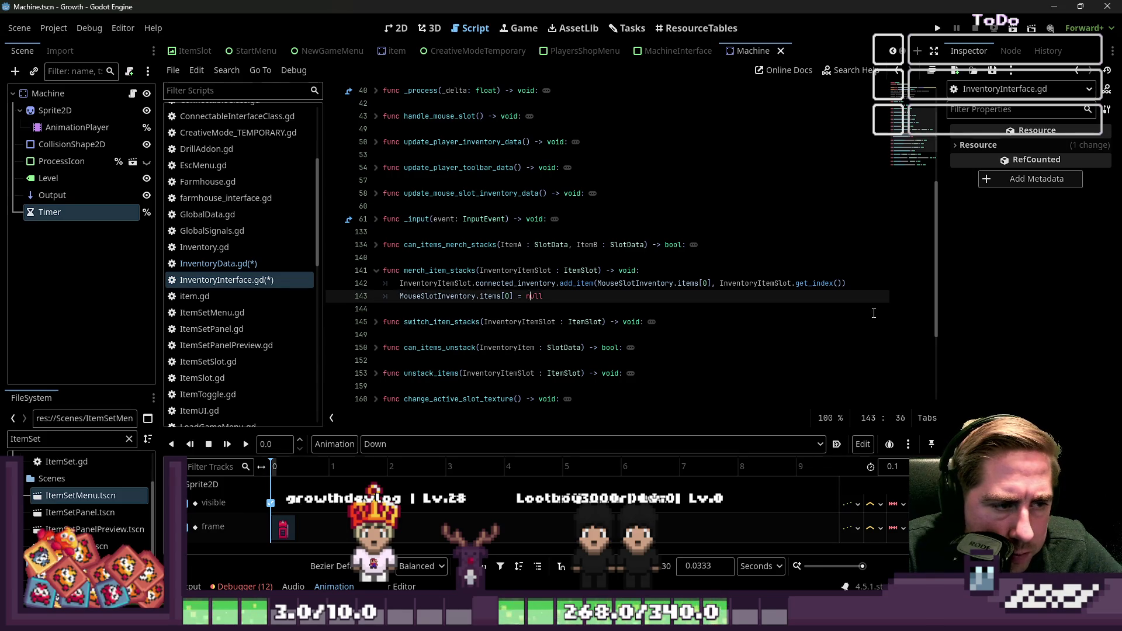
key(shift+End)
text(cl)
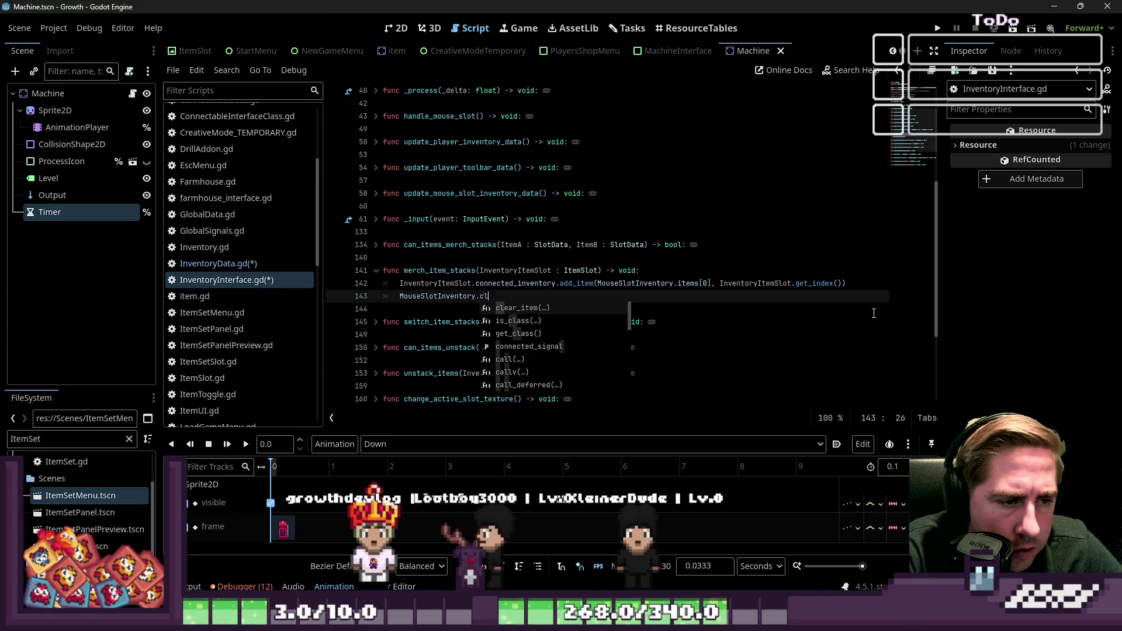
key(Return)
key(Down)
key(Down)
key(Down)
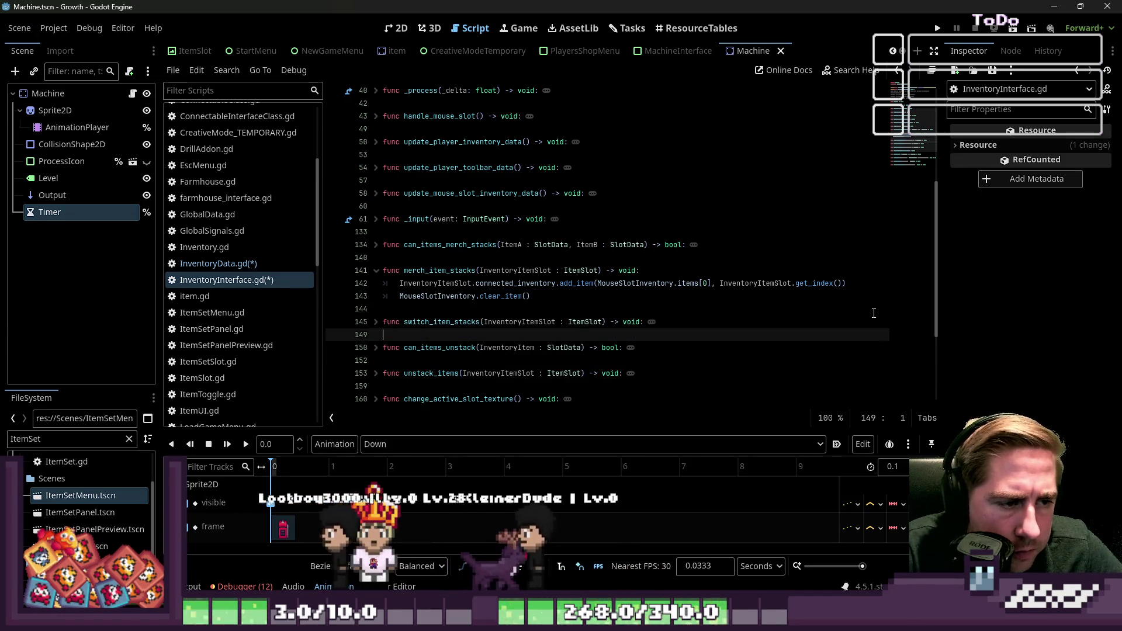
right_click(874, 313)
click(374, 270)
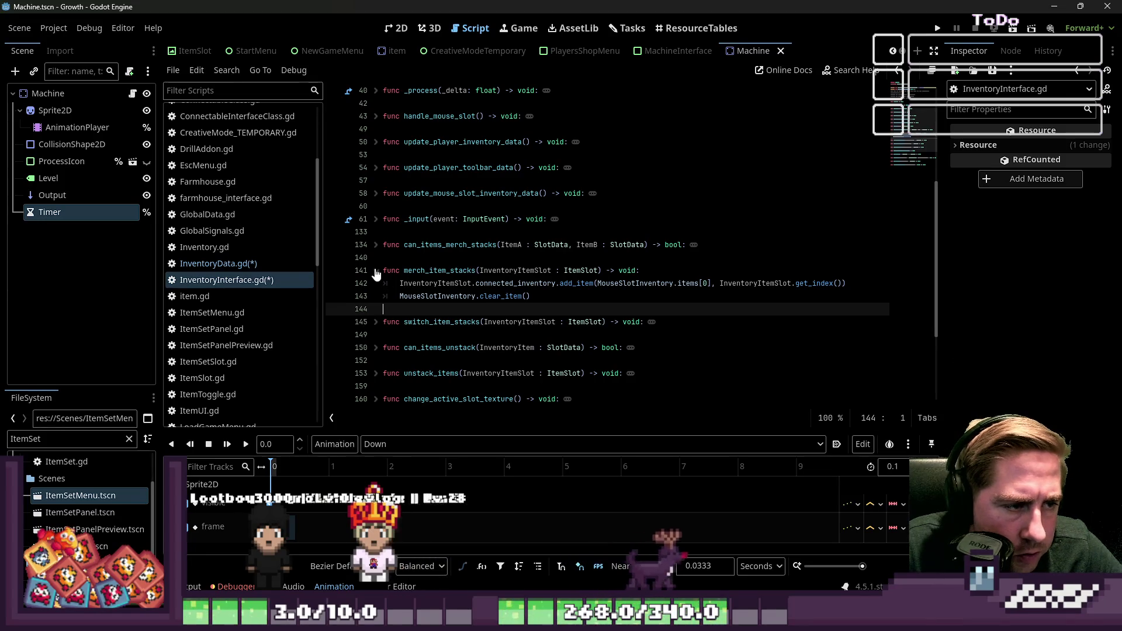
Collapse merch_item_stacks and change line 147 of switch_item_stacks to call add_item
click(376, 271)
scroll(372, 234, down, 2)
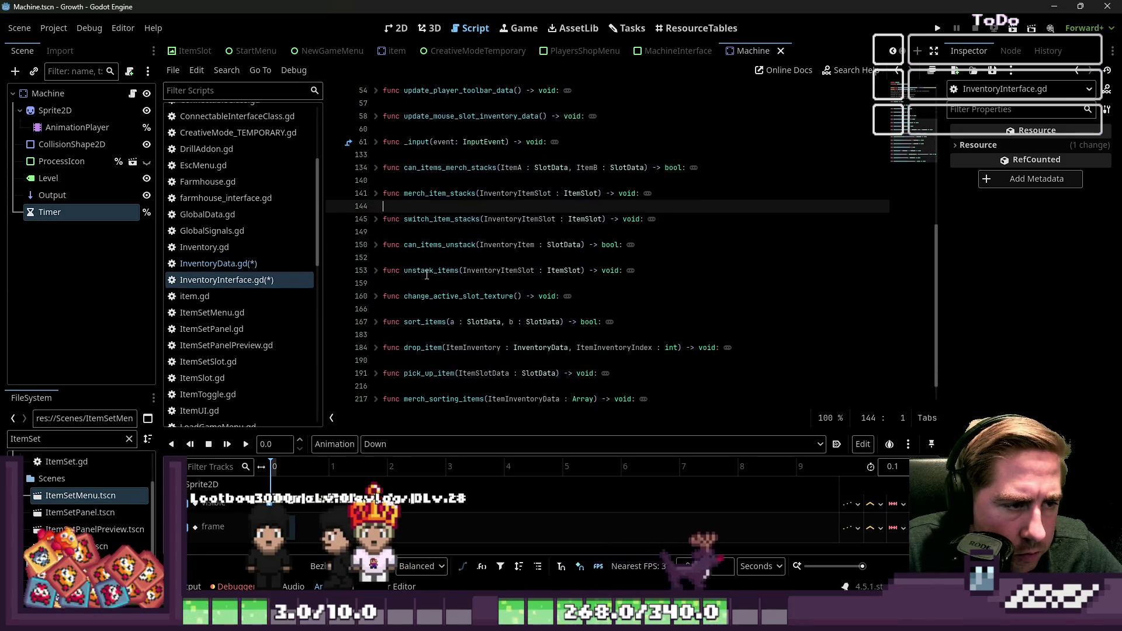
click(374, 219)
click(590, 244)
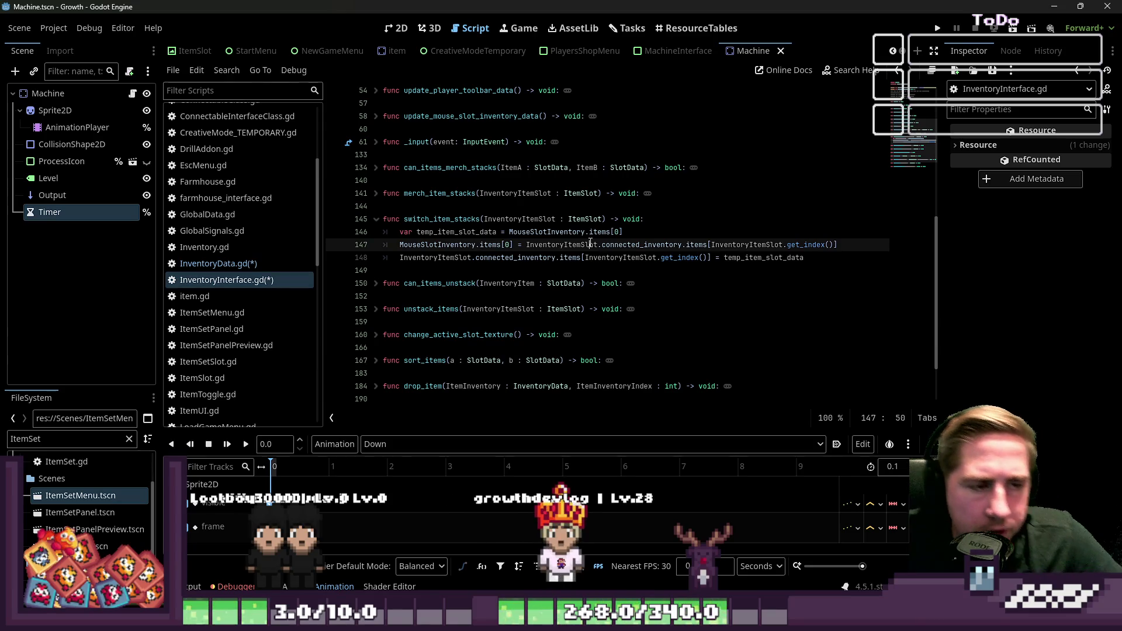
click(620, 232)
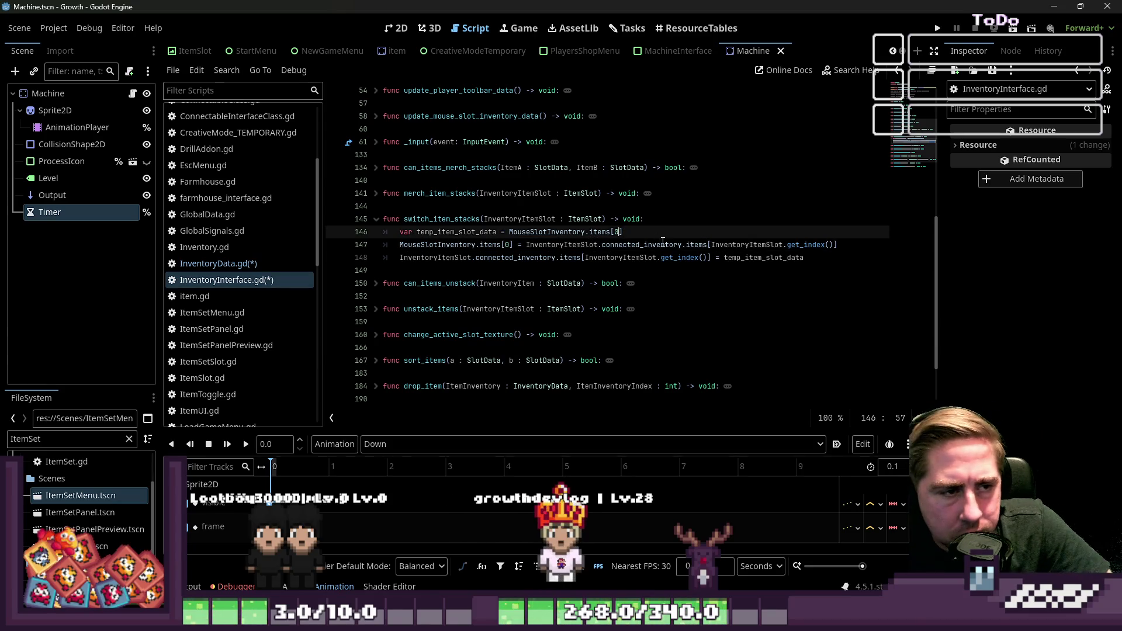
click(565, 245)
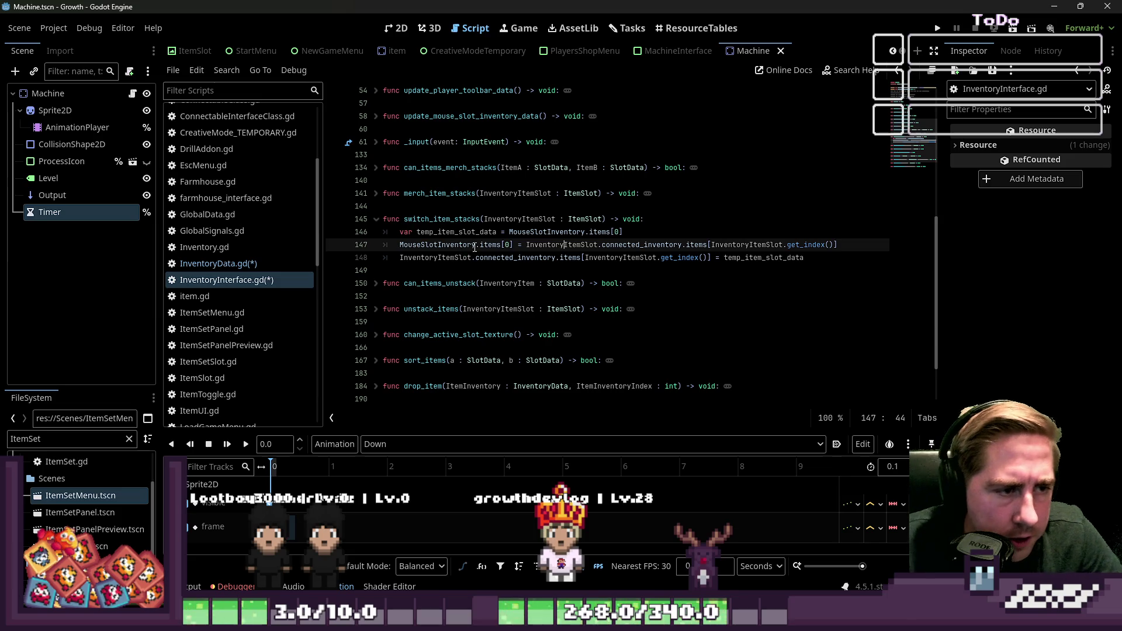
mouse_move(473, 246)
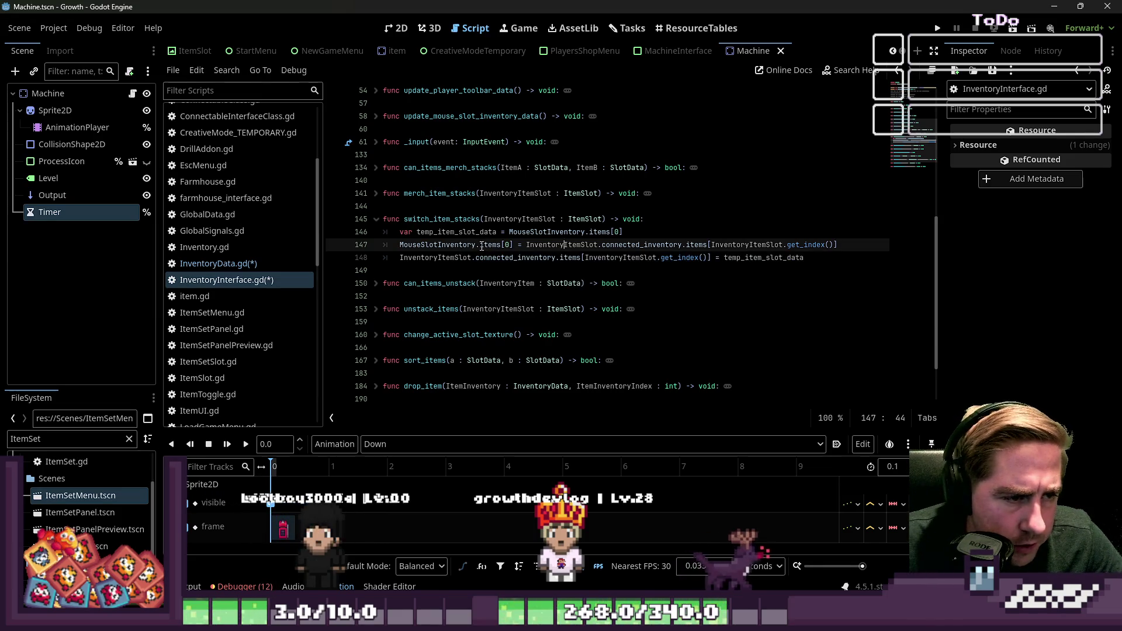
text(chnge)
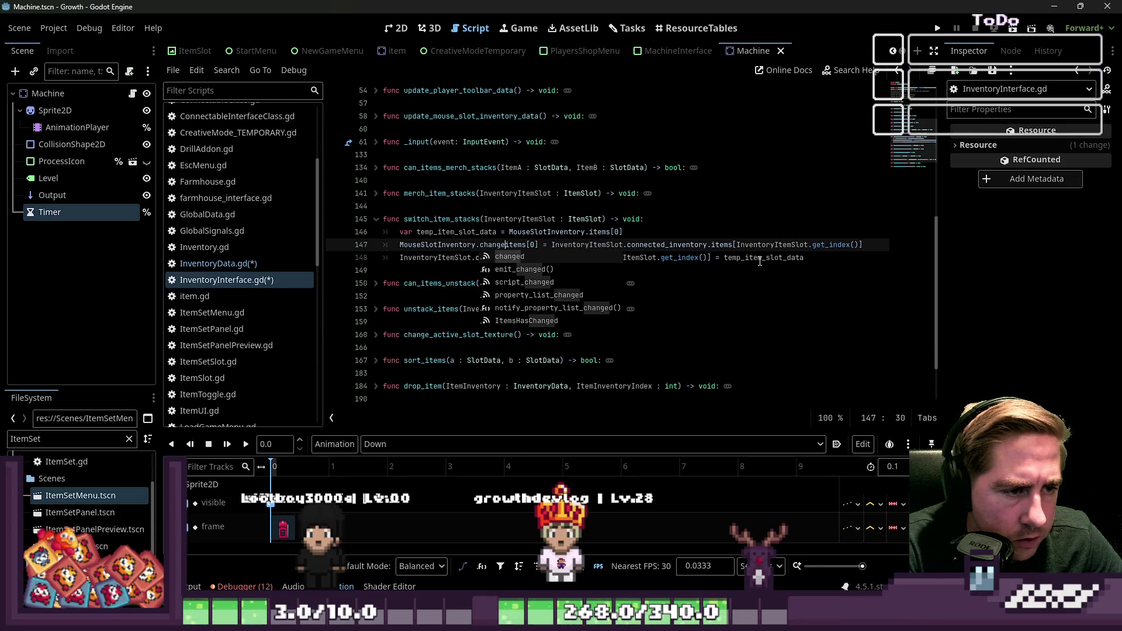
key(BackSpace)
key(BackSpace)
key(BackSpace)
text(add_item)
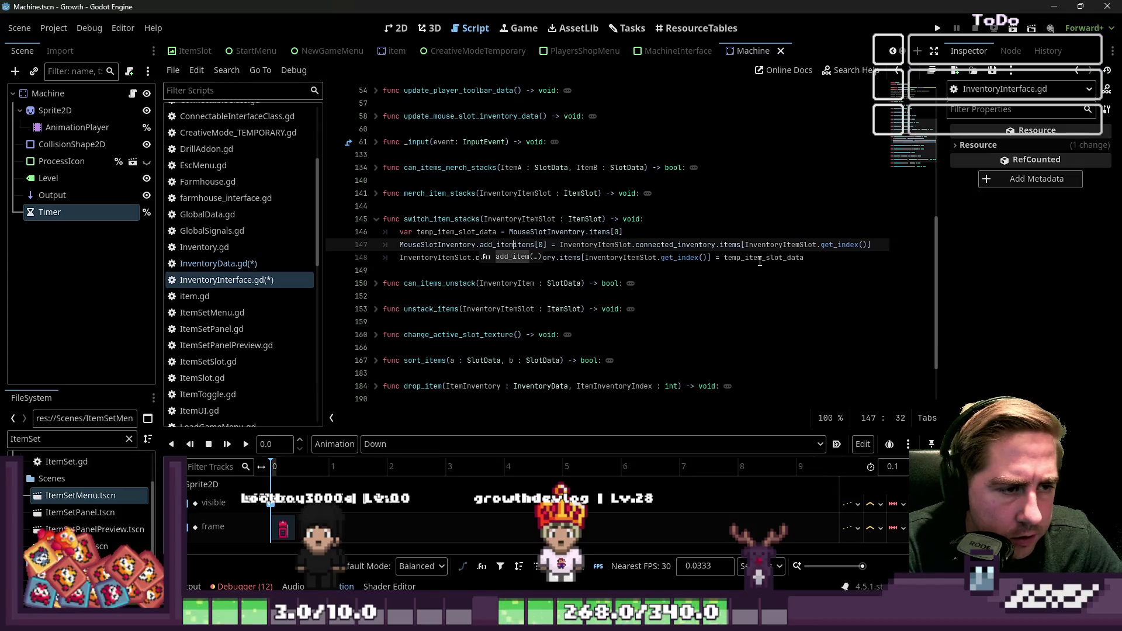
key(Return)
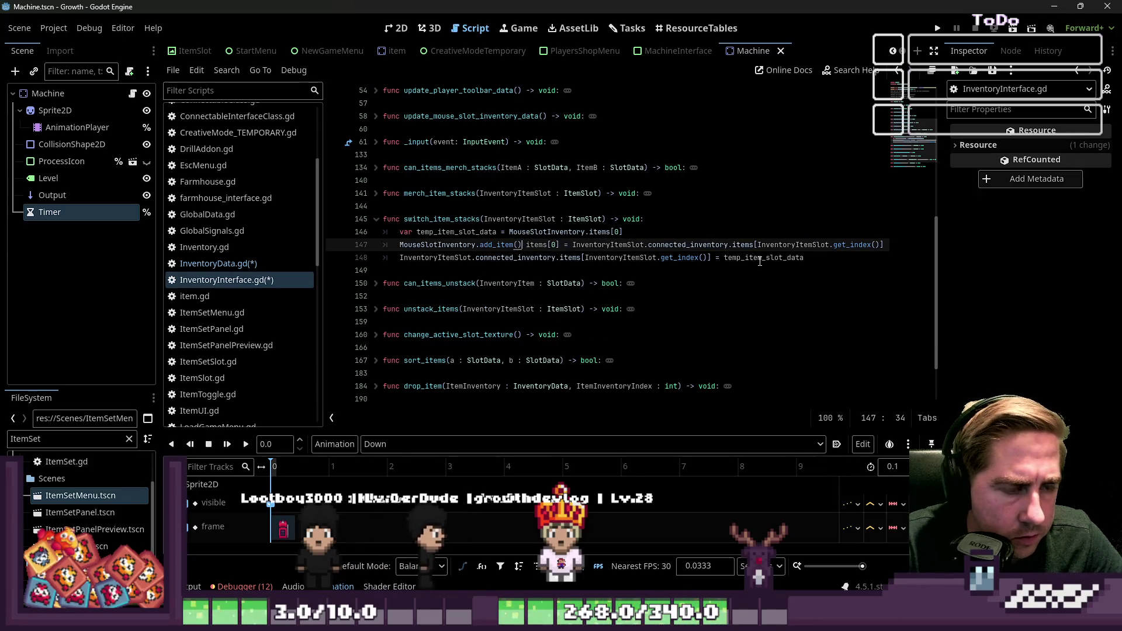
Move line 147's old slot-item expression inside the add_item call
key(Right)
key(Right)
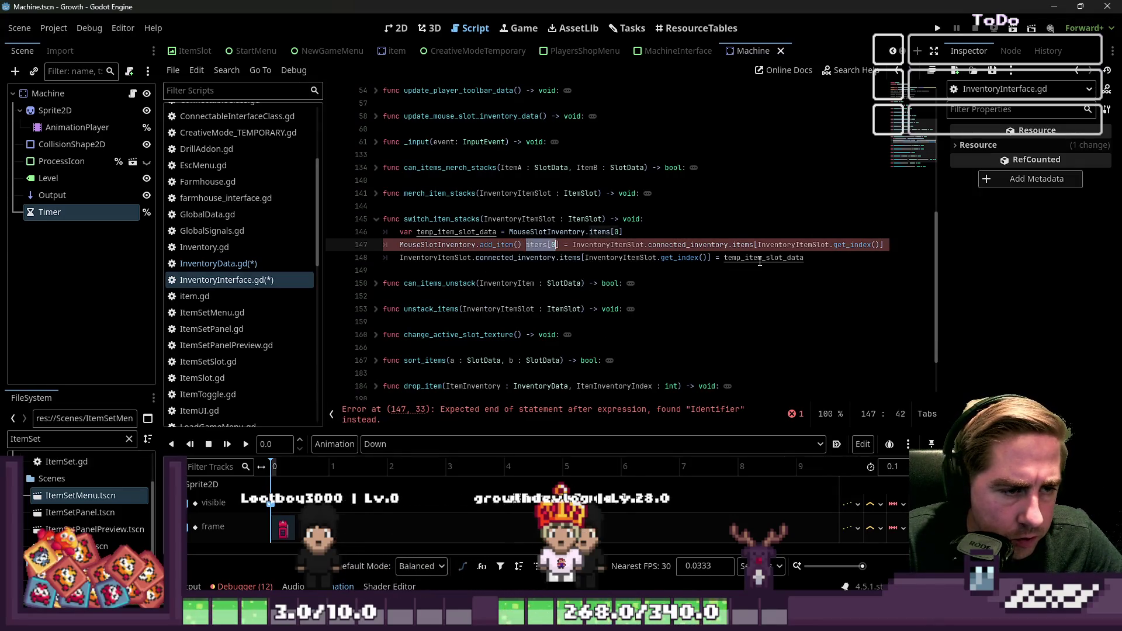
key(ctrl+shift+Right)
key(ctrl+shift+Right)
key(ctrl+shift+Right)
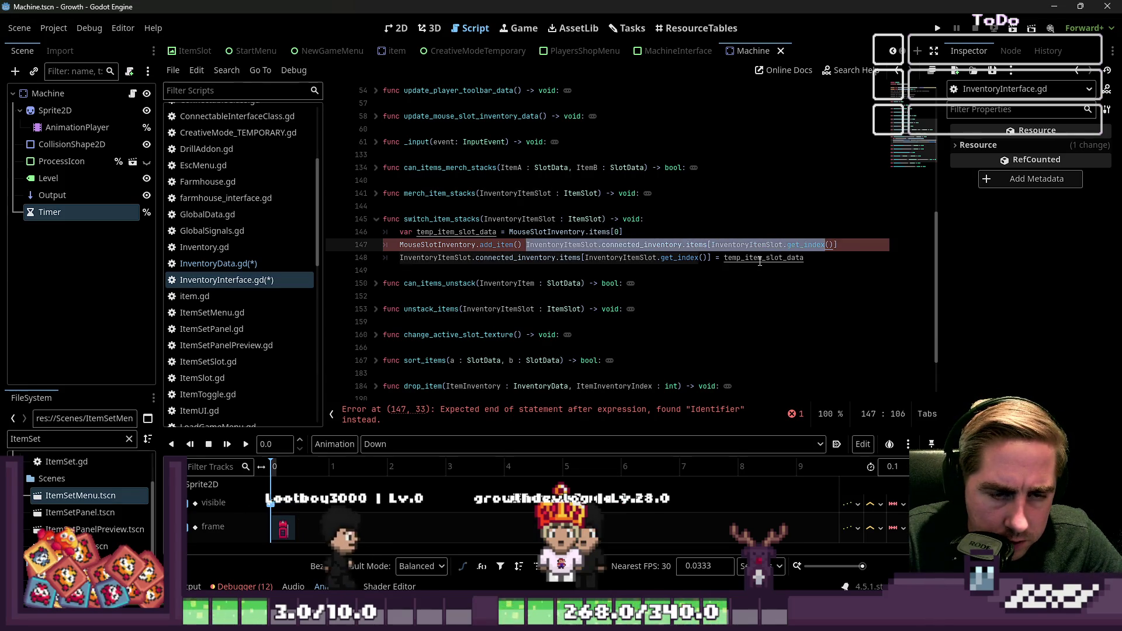
key(shift+End)
key(ctrl+x)
key(ctrl+v)
key(Home)
key(Home)
Turn line 148 into an add_item call with InventoryItemSlot.get_index(), removing the old items assignment
key(Down)
key(ctrl+shift+Right)
key(Right)
key(Right)
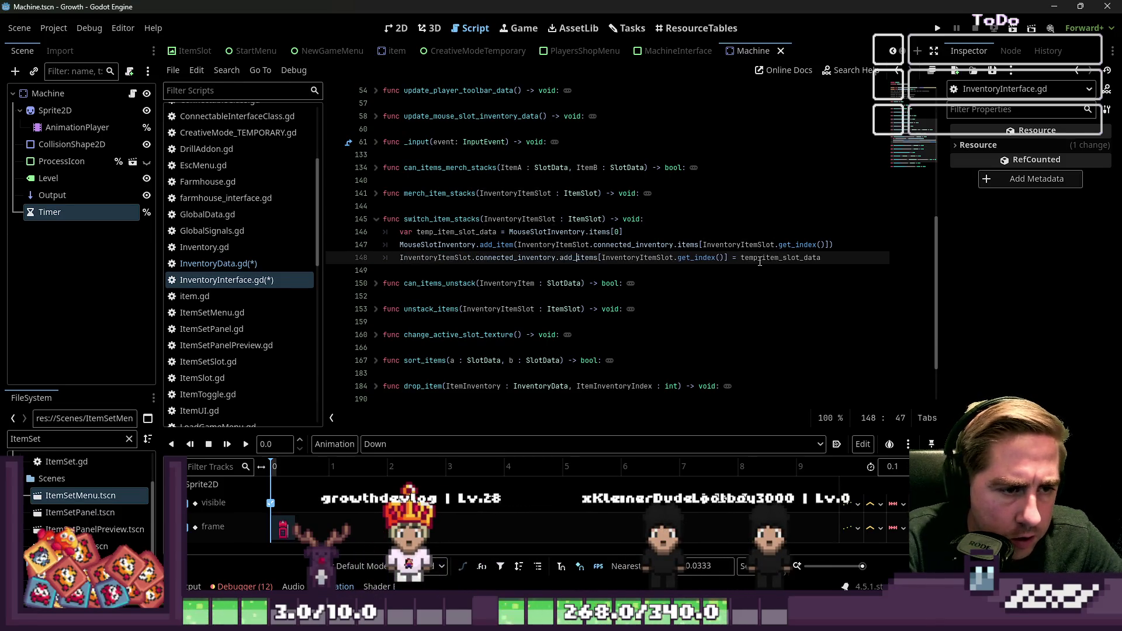
text(()
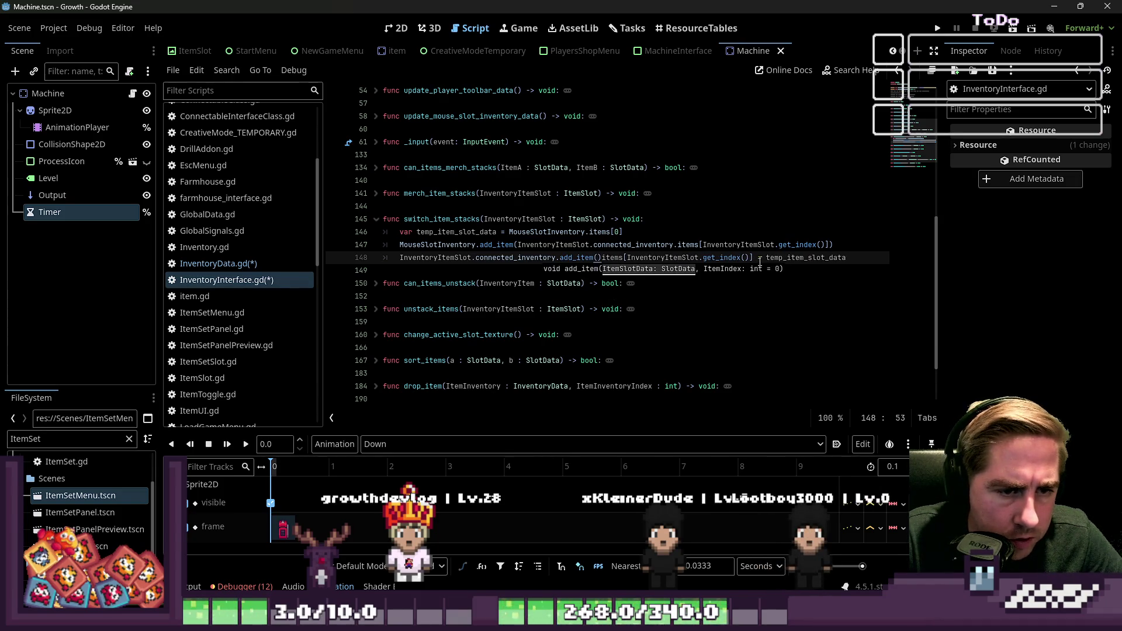
key(ctrl+shift+Right)
key(ctrl+shift+Right)
key(ctrl+shift+Right)
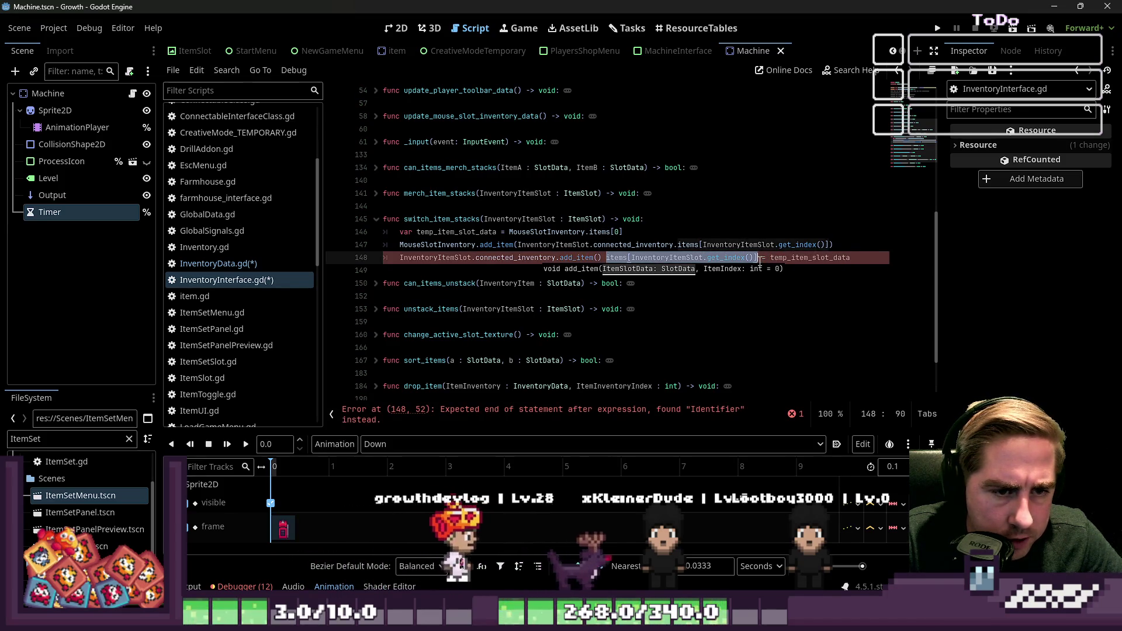
click(759, 258)
key(ctrl+shift+Left)
key(ctrl+shift+Left)
key(ctrl+shift+Left)
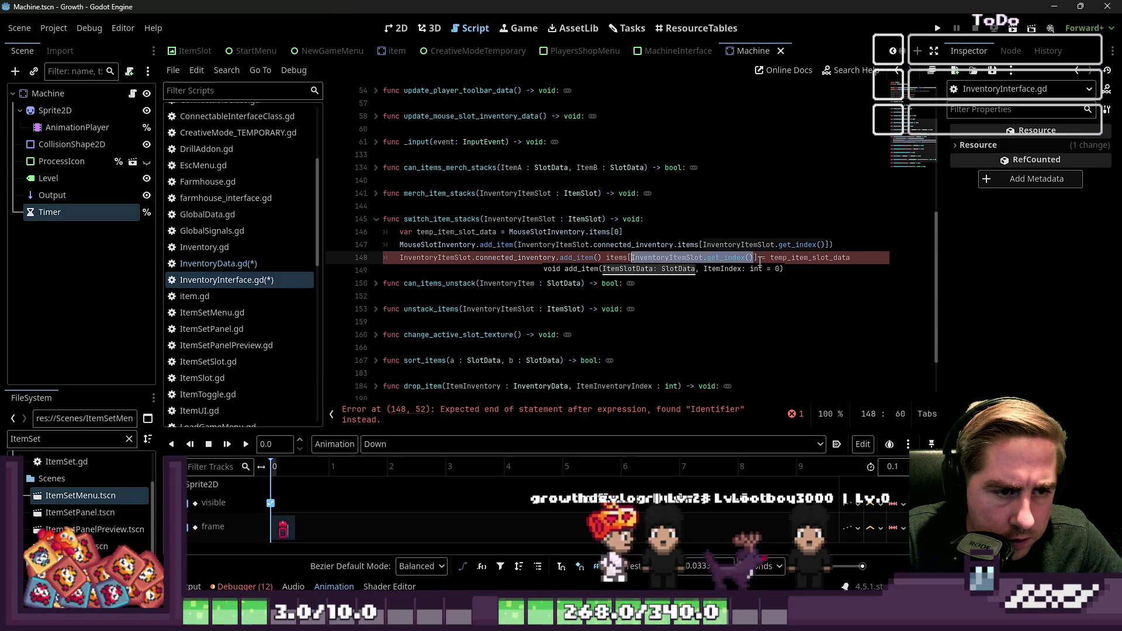
key(ctrl+v)
key(Right)
key(Right)
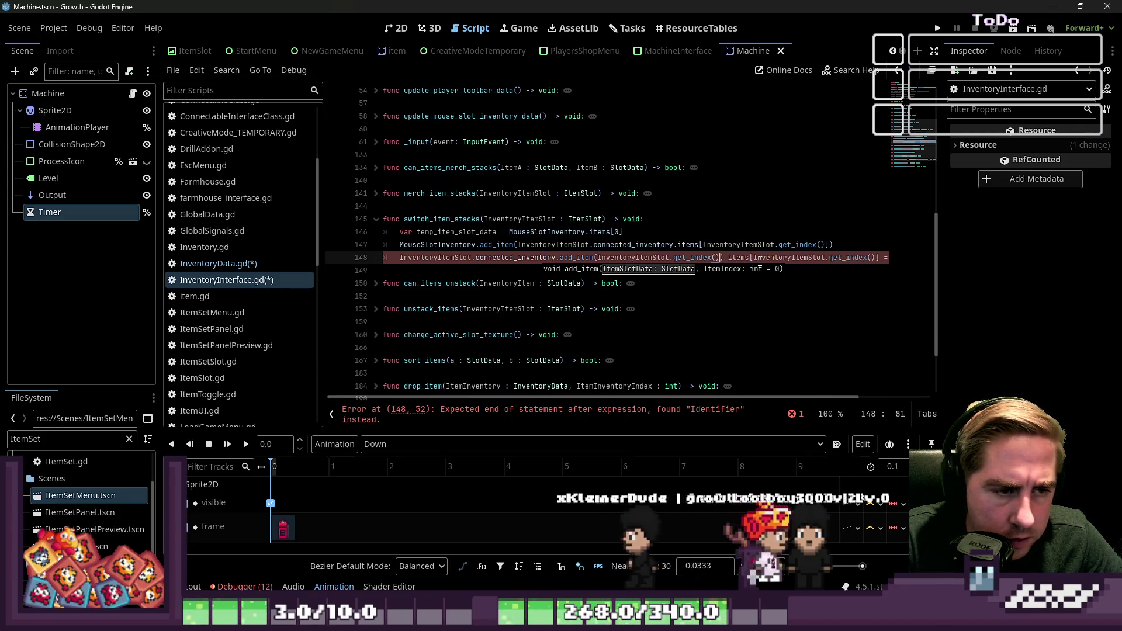
key(shift+End)
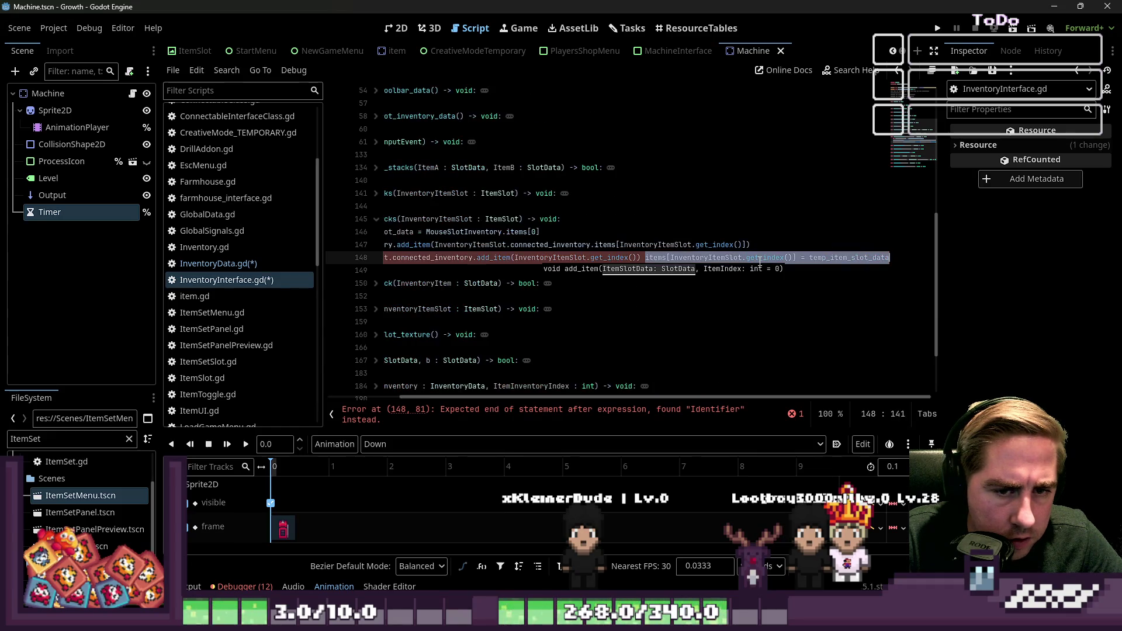
key(BackSpace)
Make temp_item_slot_data the first add_item argument on line 148 and save the scripts
key(ctrl+x)
key(BackSpace)
key(ctrl+Left)
key(ctrl+Left)
key(ctrl+Left)
key(ctrl+v)
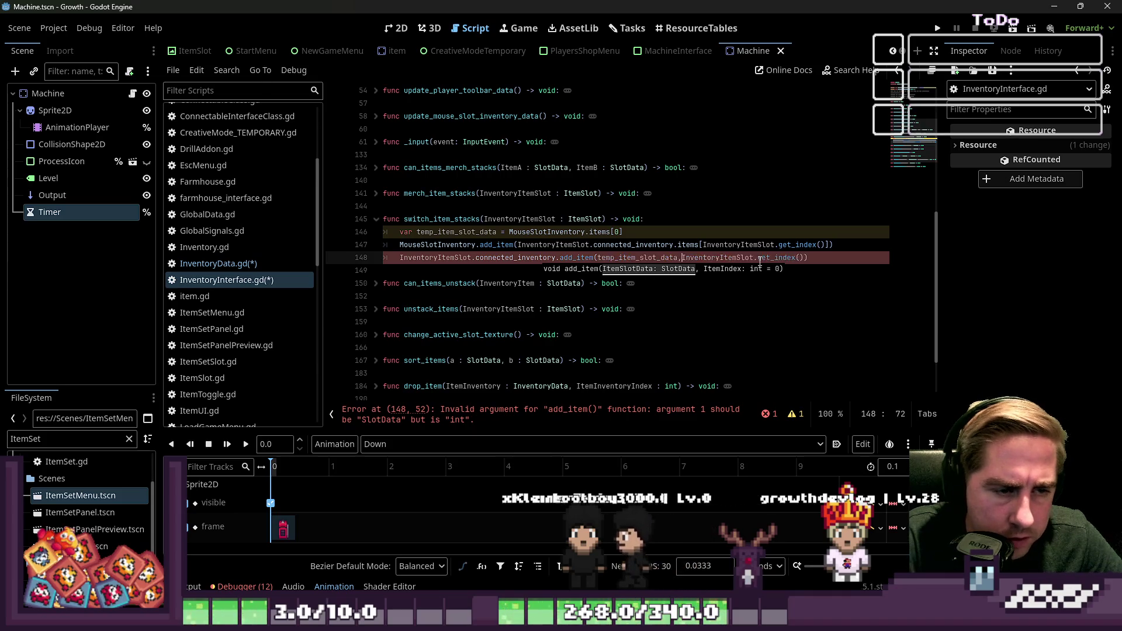
text(,)
key(Down)
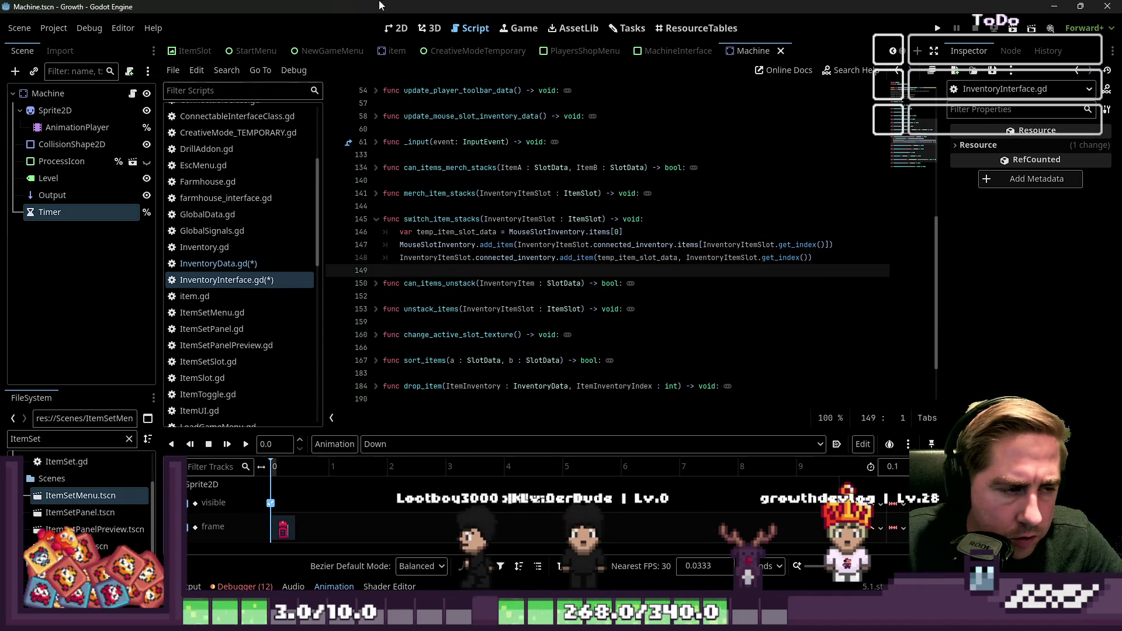
key(ctrl+s)
click(376, 219)
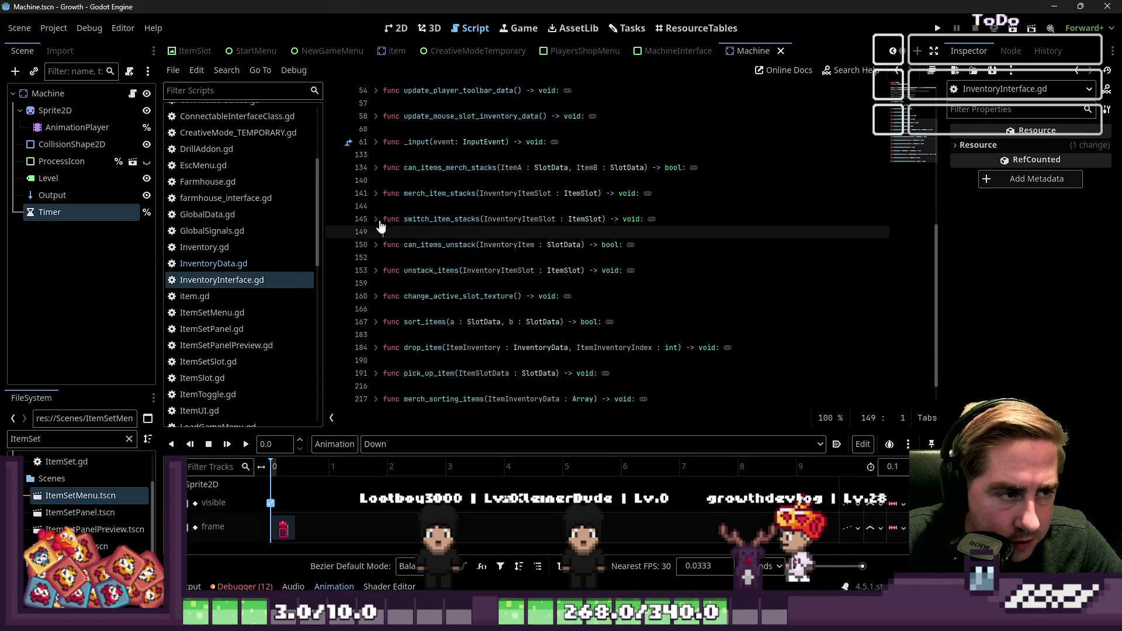
Expand can_items_unstack to read its body, then collapse it again
scroll(379, 228, down, 1)
click(376, 220)
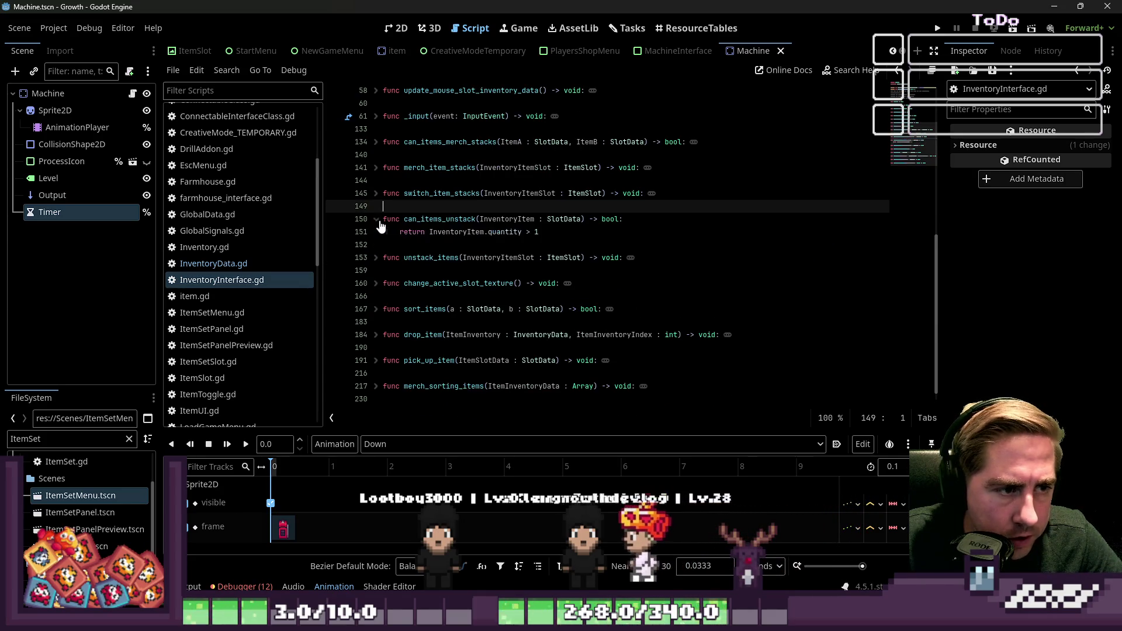
click(447, 232)
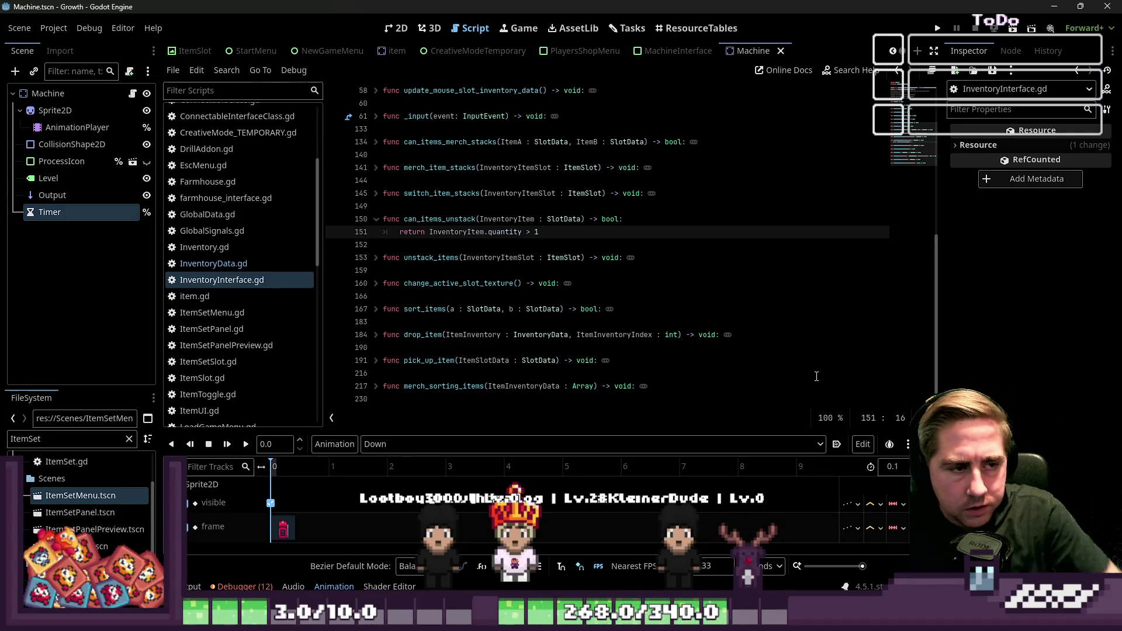
click(376, 220)
click(410, 232)
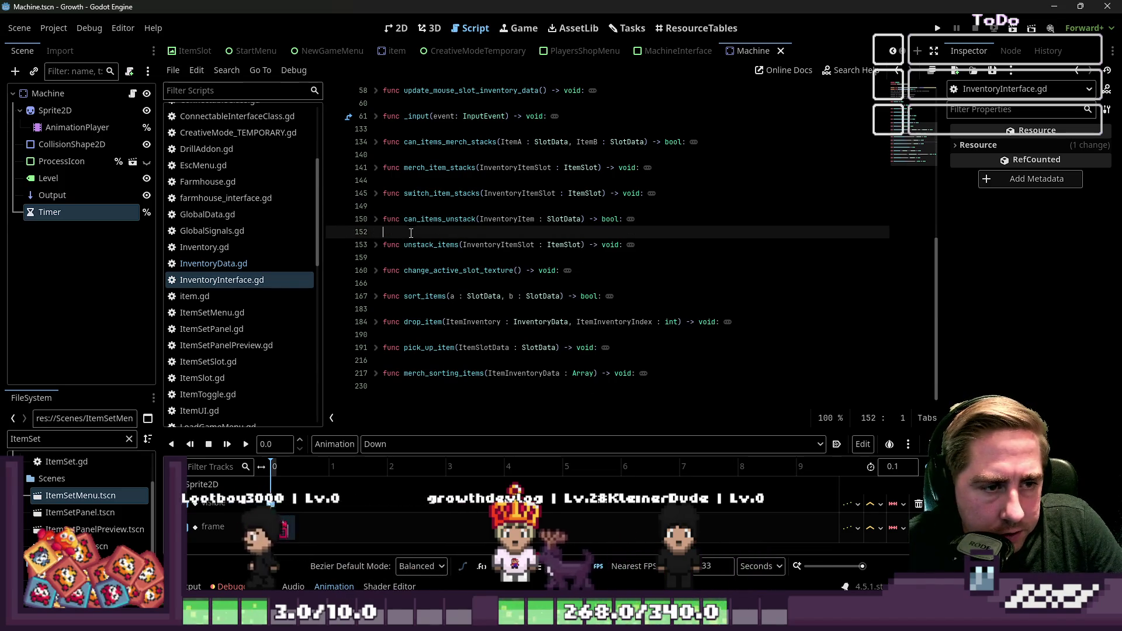
Expand unstack_items and step through lines 154–157, covering the mouse_stack and quantity assignments
click(377, 245)
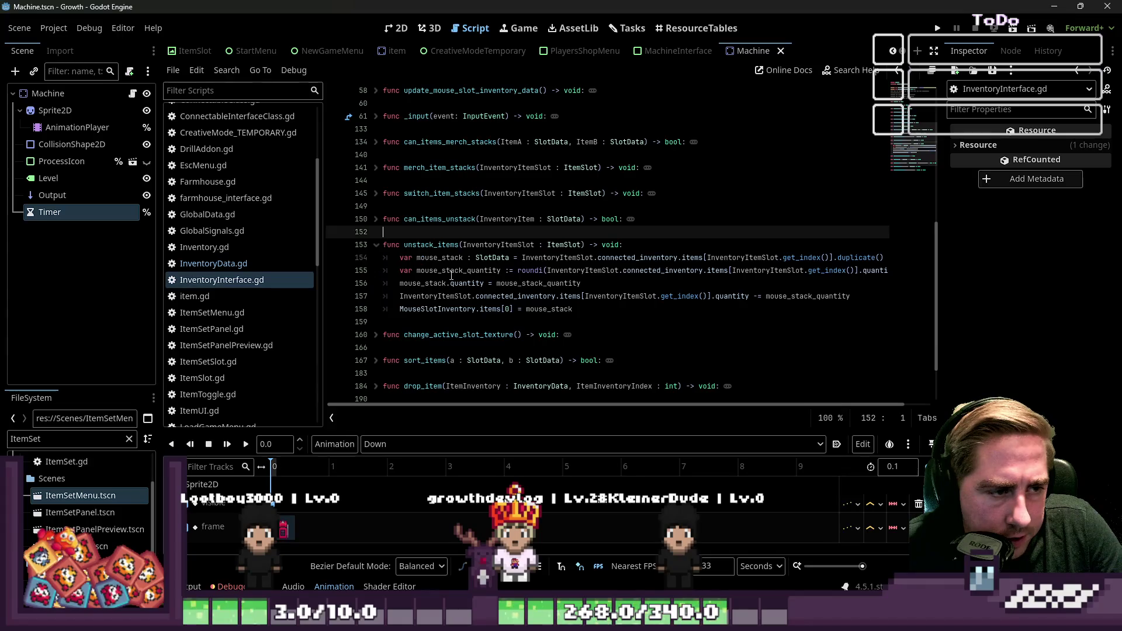
click(564, 258)
key(ctrl+Right)
key(ctrl+Right)
key(ctrl+Right)
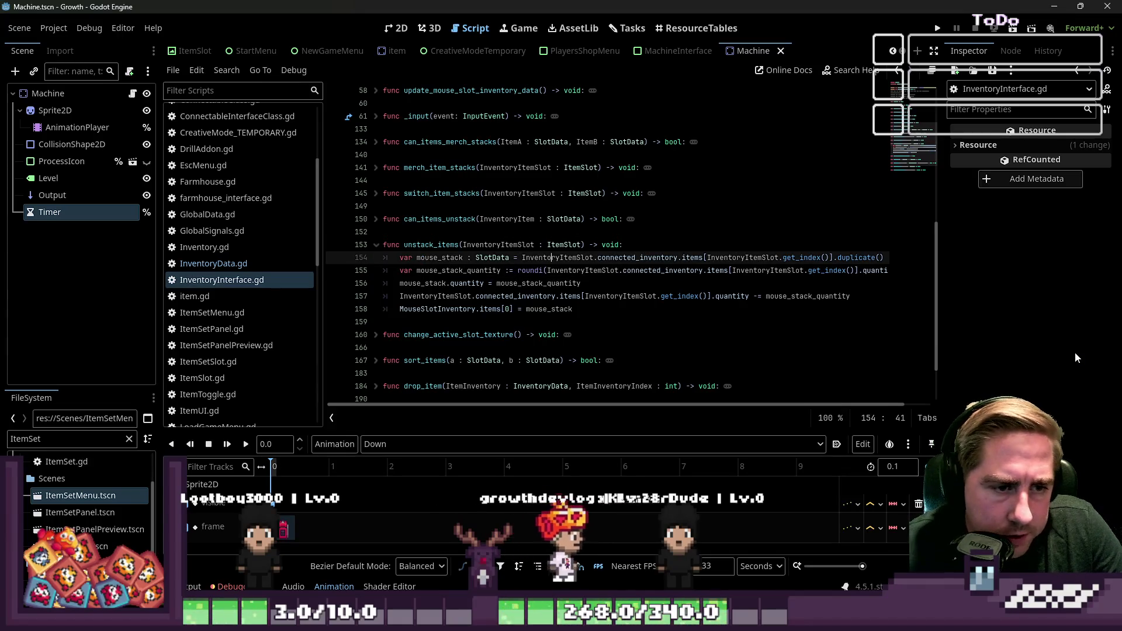
key(ctrl+Left)
key(ctrl+Left)
key(ctrl+Left)
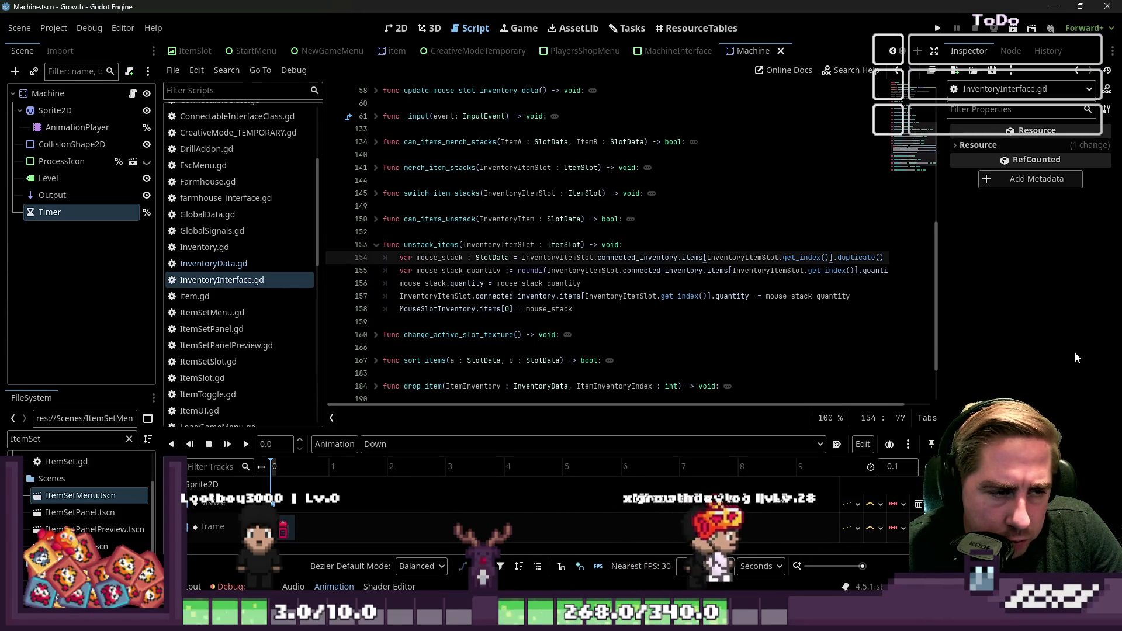
key(Down)
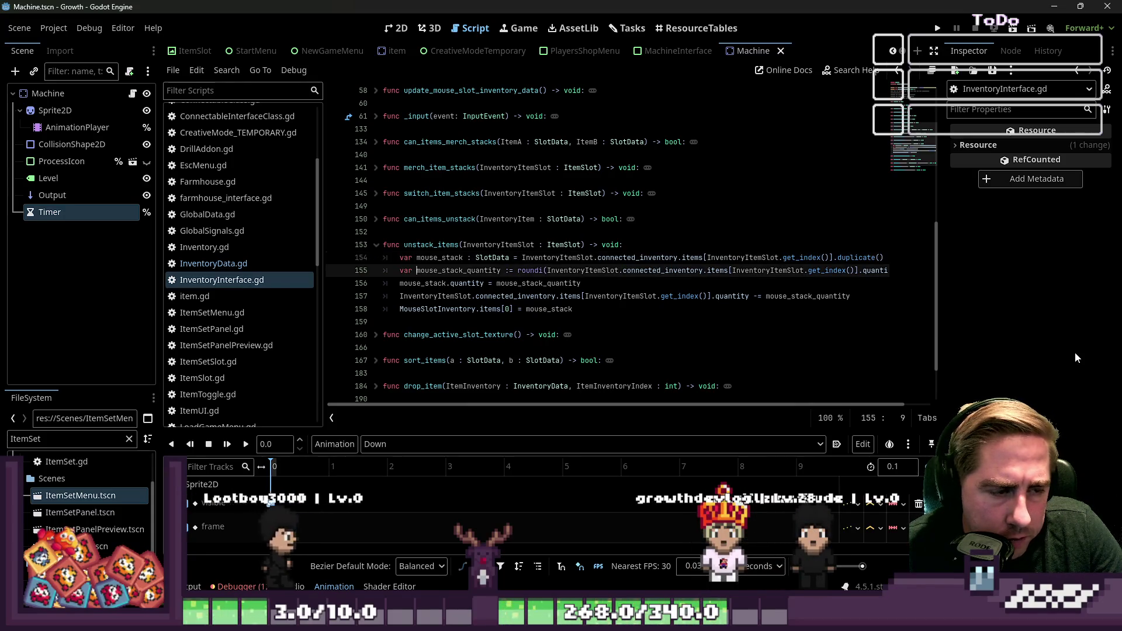
key(ctrl+Right)
key(ctrl+Right)
key(ctrl+Right)
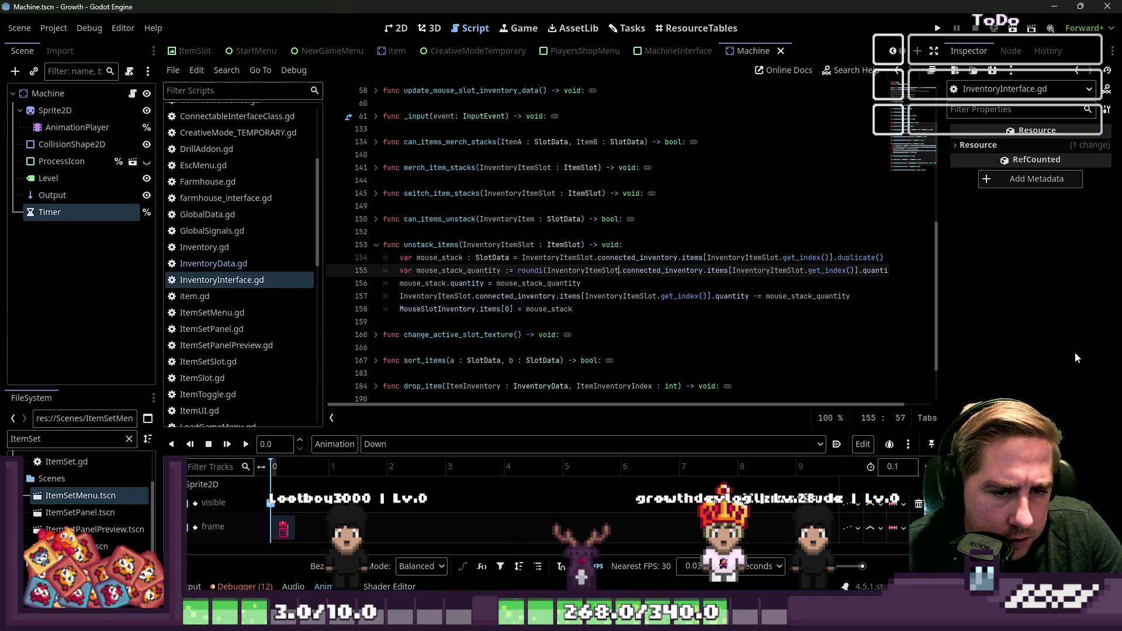
key(Down)
key(ctrl+Left)
key(ctrl+Left)
key(ctrl+Left)
key(Home)
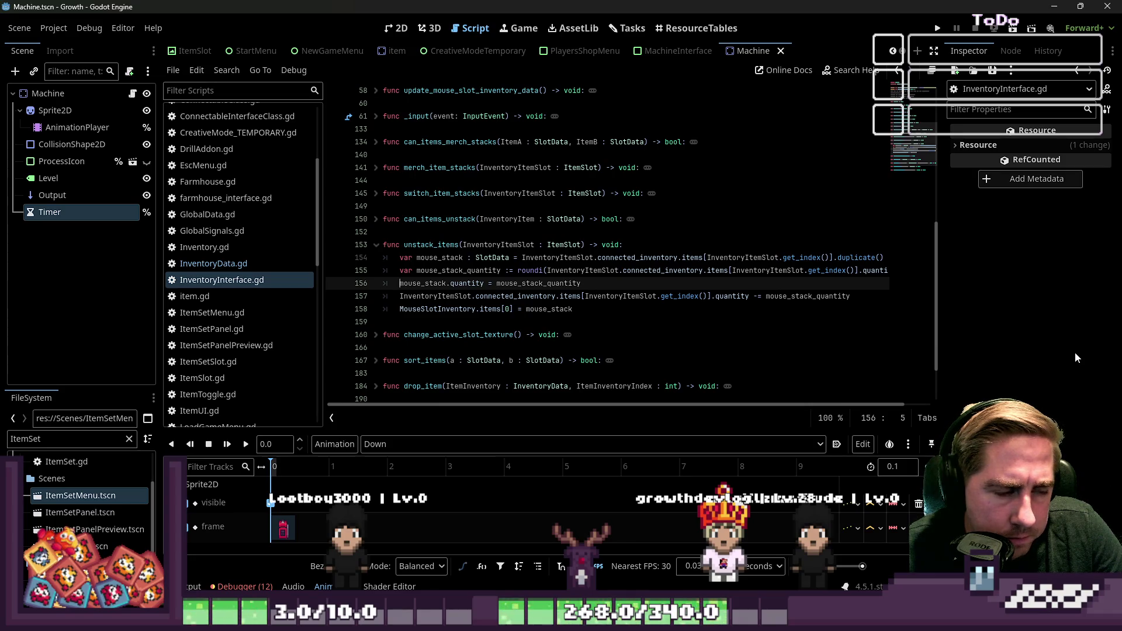
key(ctrl+Right)
key(End)
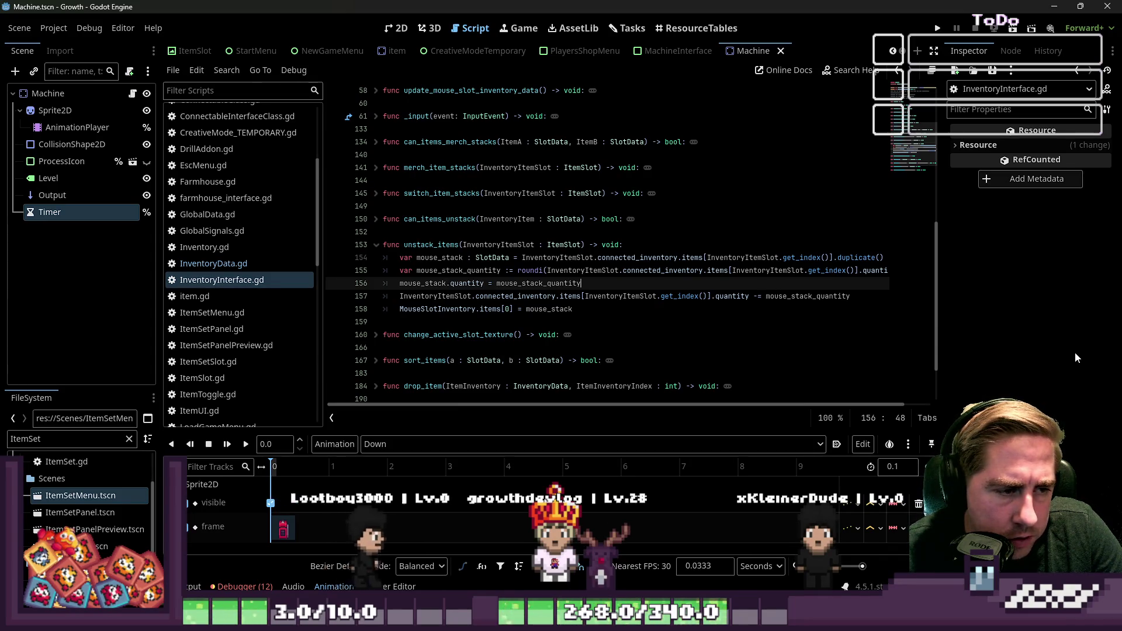
key(Down)
key(Home)
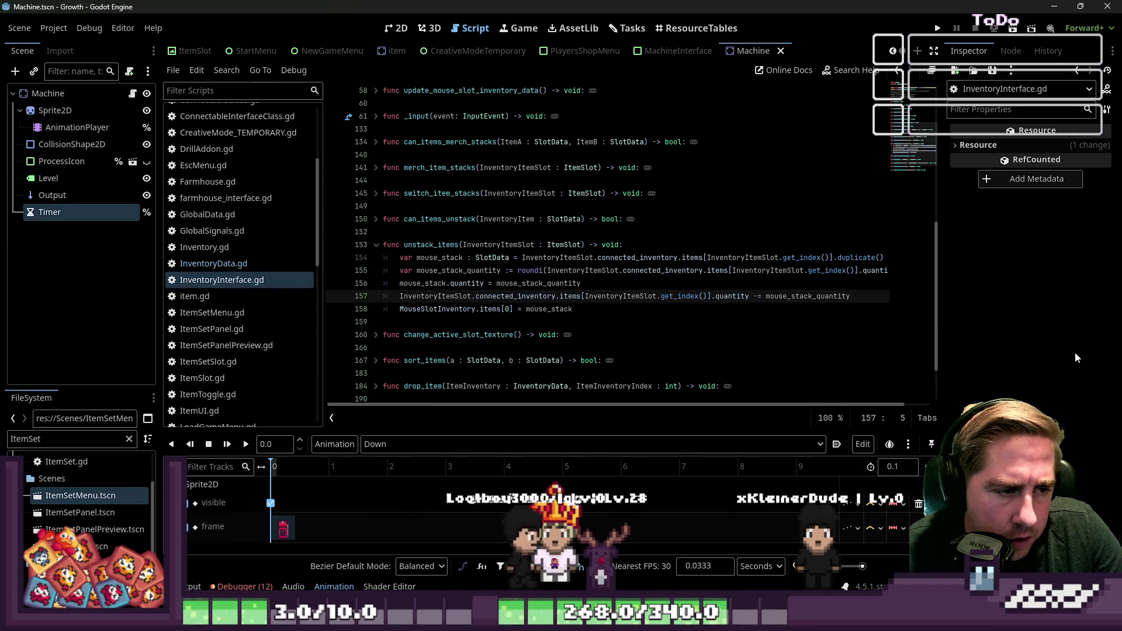
key(ctrl+Right)
key(Right)
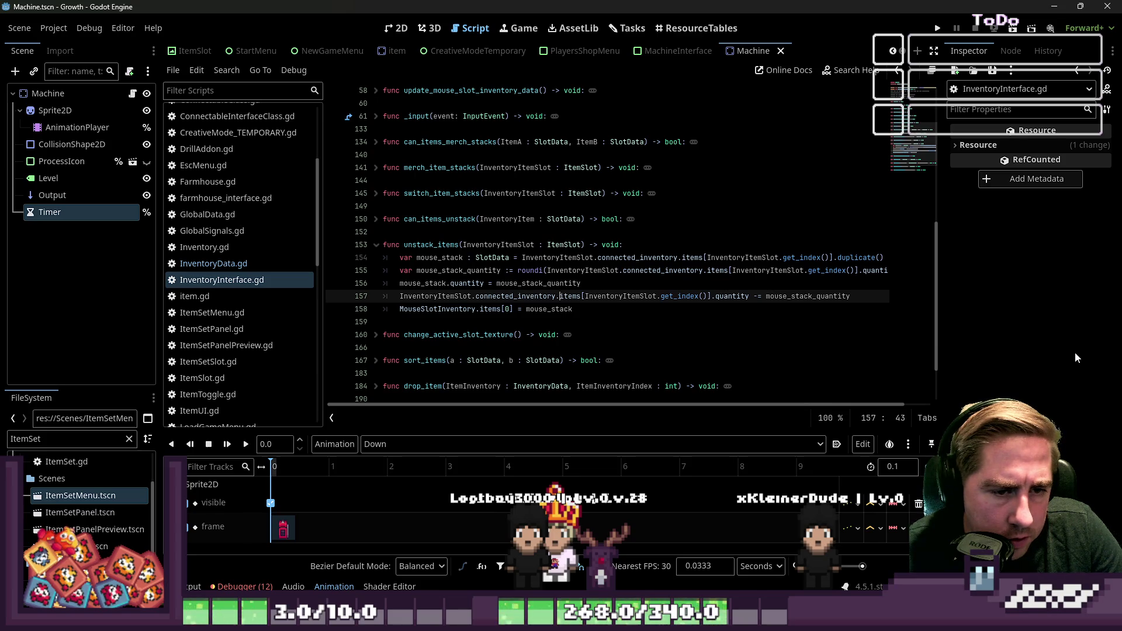
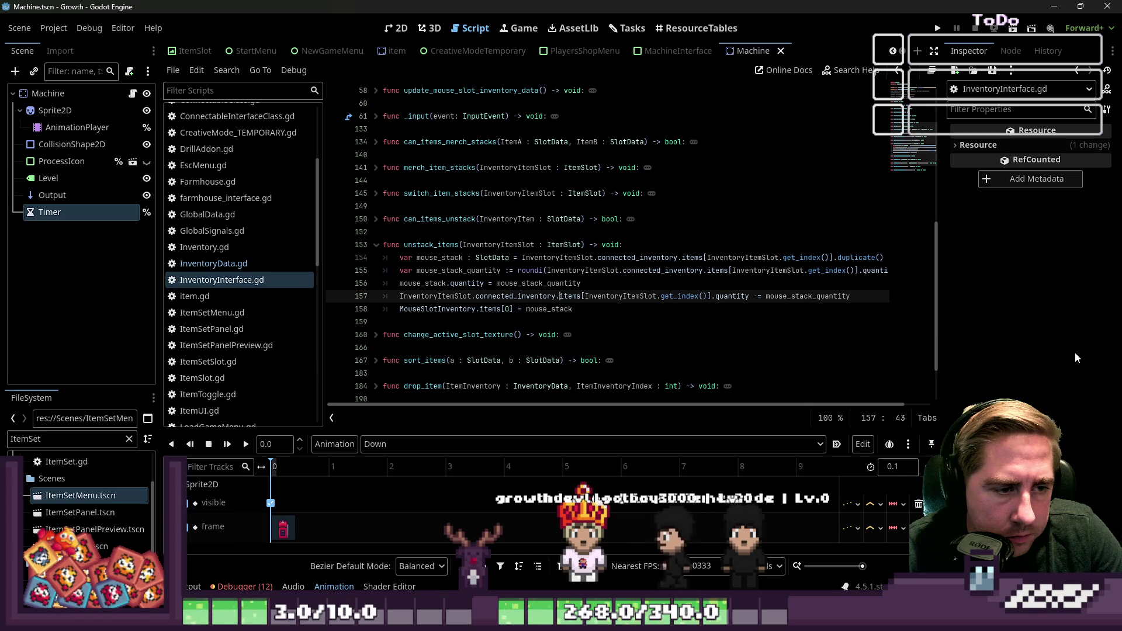
In InventoryData.gd, declare a new unstack_items() function at the end of the script
click(253, 263)
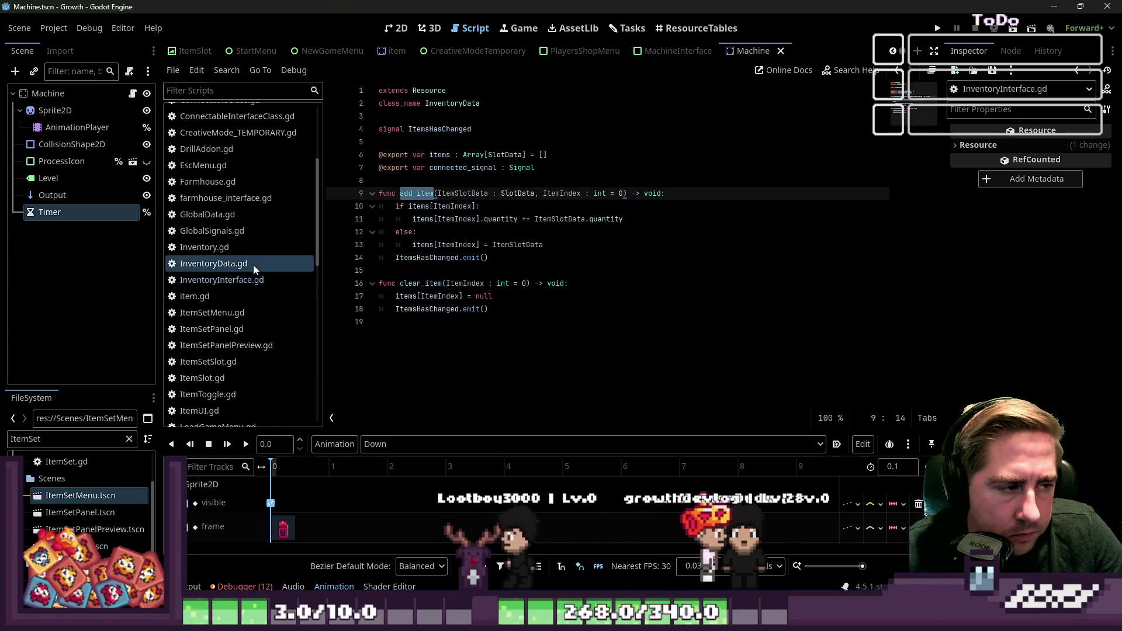
click(420, 257)
click(435, 270)
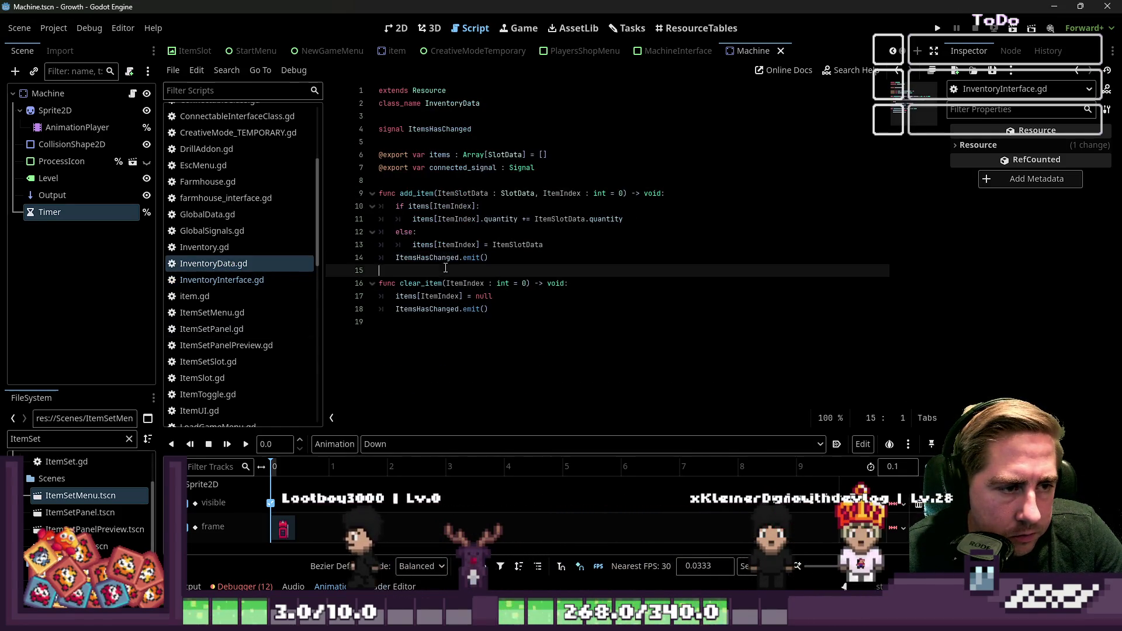
click(406, 336)
key(Return)
text(func stack)
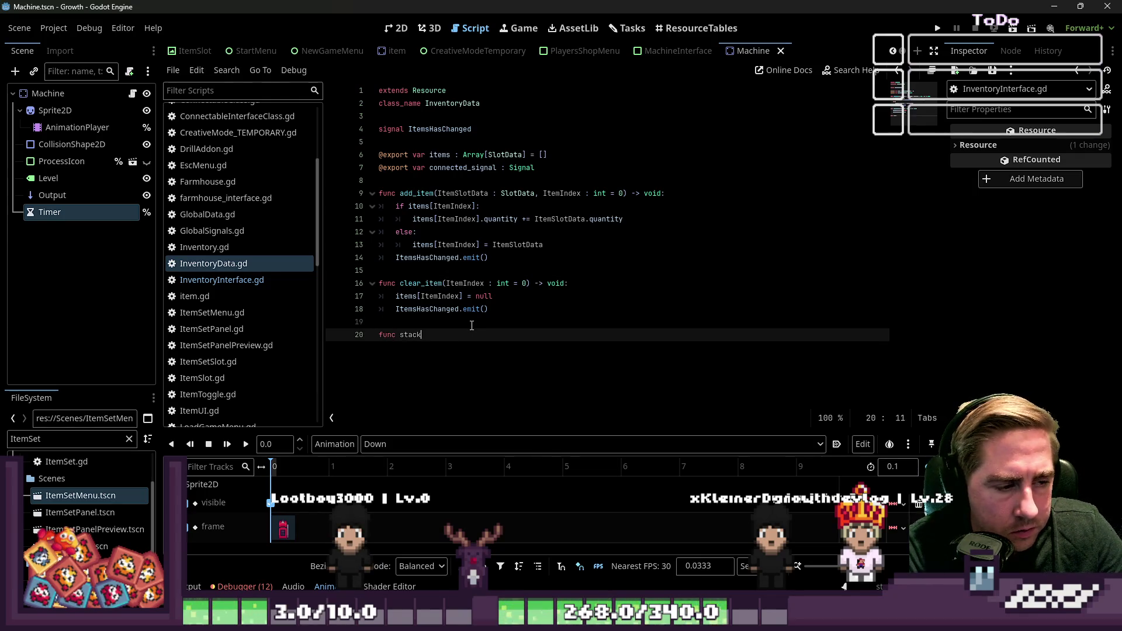
key(BackSpace)
key(BackSpace)
key(BackSpace)
key(BackSpace)
key(BackSpace)
text(unstack_items() ->)
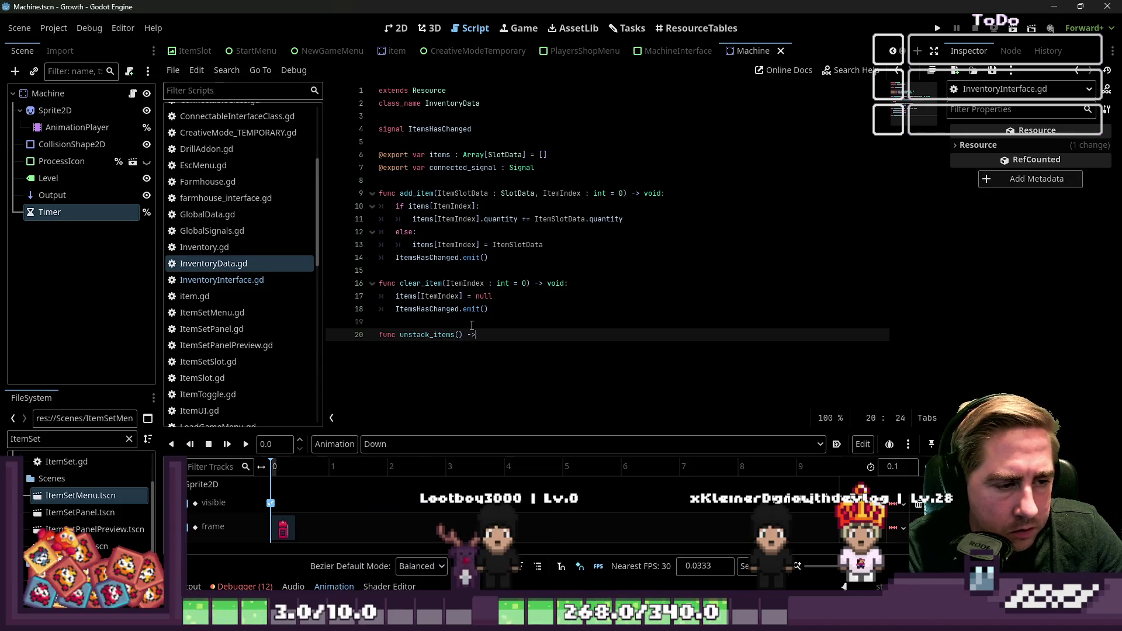
key(Return)
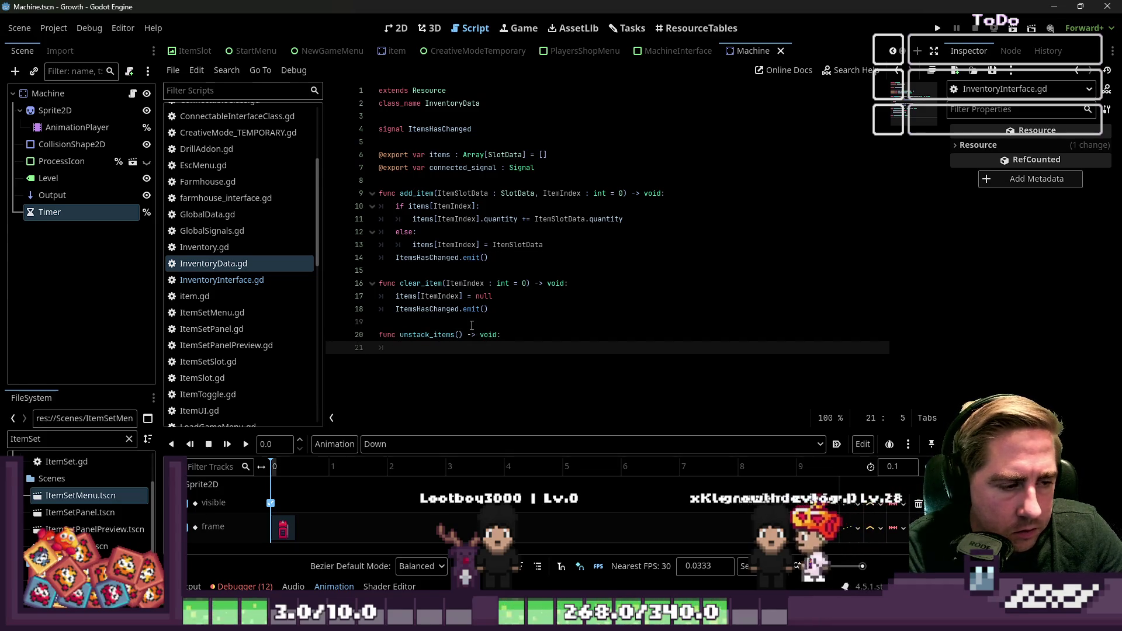
Copy add_item's ItemSlotData and ItemIndex parameters into the unstack_items declaration
key(Up)
key(Up)
key(Up)
key(Up)
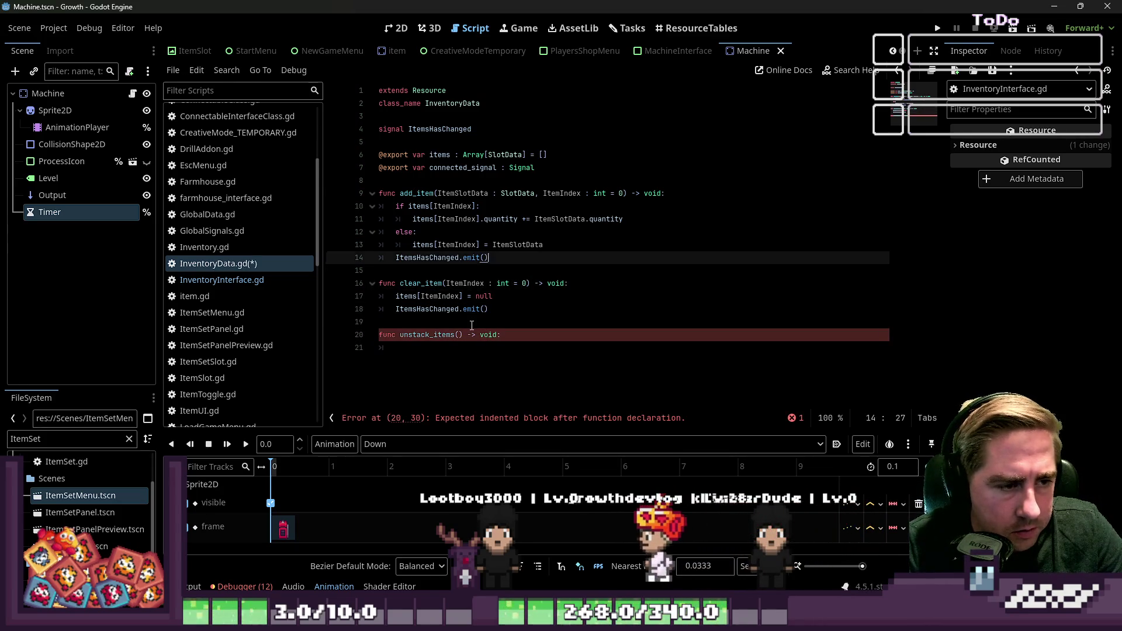
key(shift+Right)
key(shift+Right)
key(shift+Right)
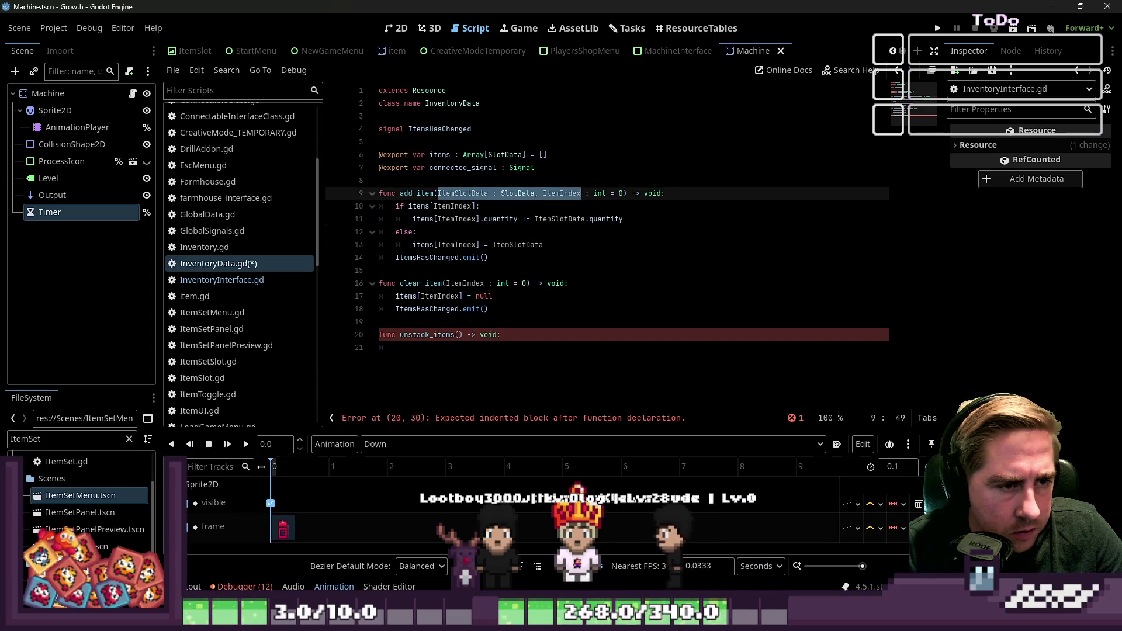
key(Down)
key(Down)
key(Down)
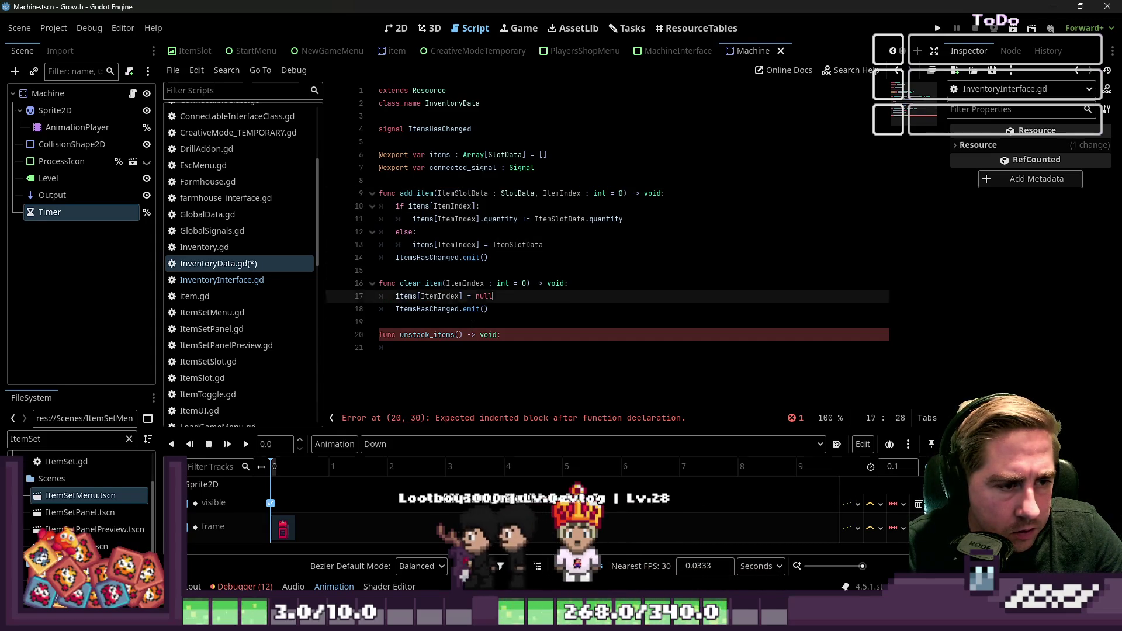
key(Up)
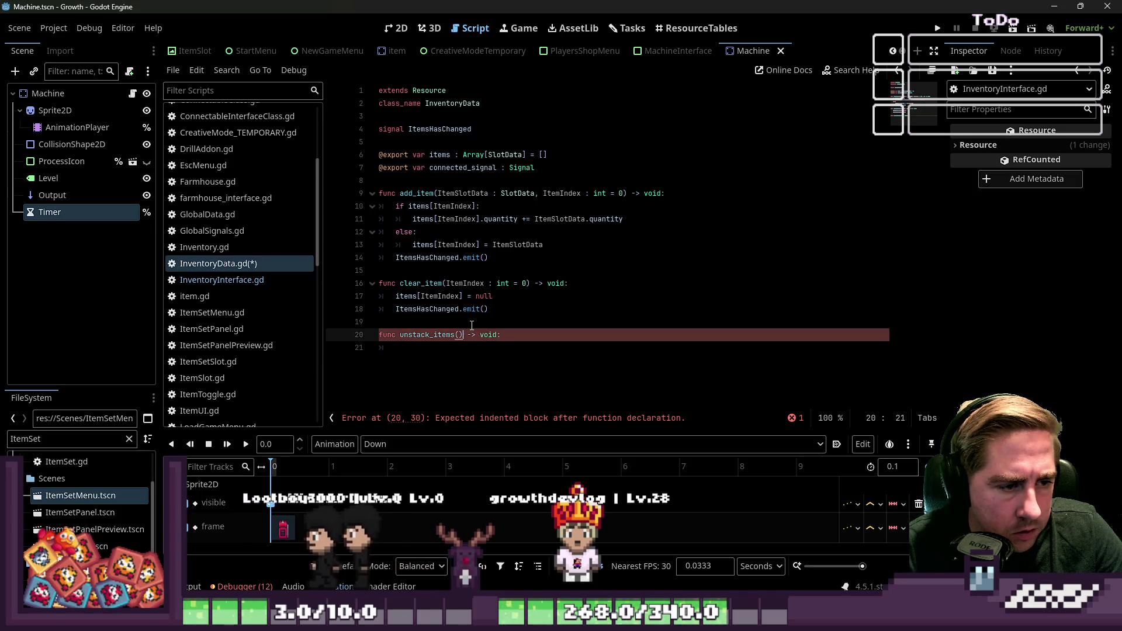
key(Left)
key(Left)
key(Left)
text(ItemSlotData : SlotData, ItemIndex : int = 0)
key(Down)
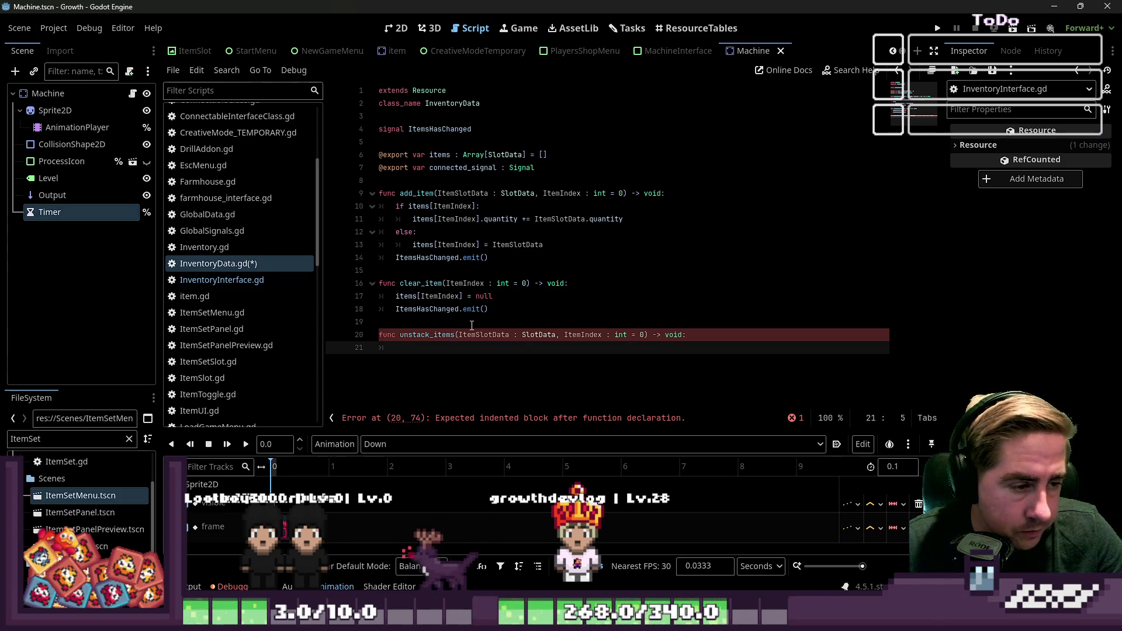
Use clear_item's ItemsHasChanged.emit() as the unstack_items body and save InventoryData.gd
key(Up)
key(Up)
key(Up)
key(End)
key(shift+Left)
key(shift+Left)
key(shift+Left)
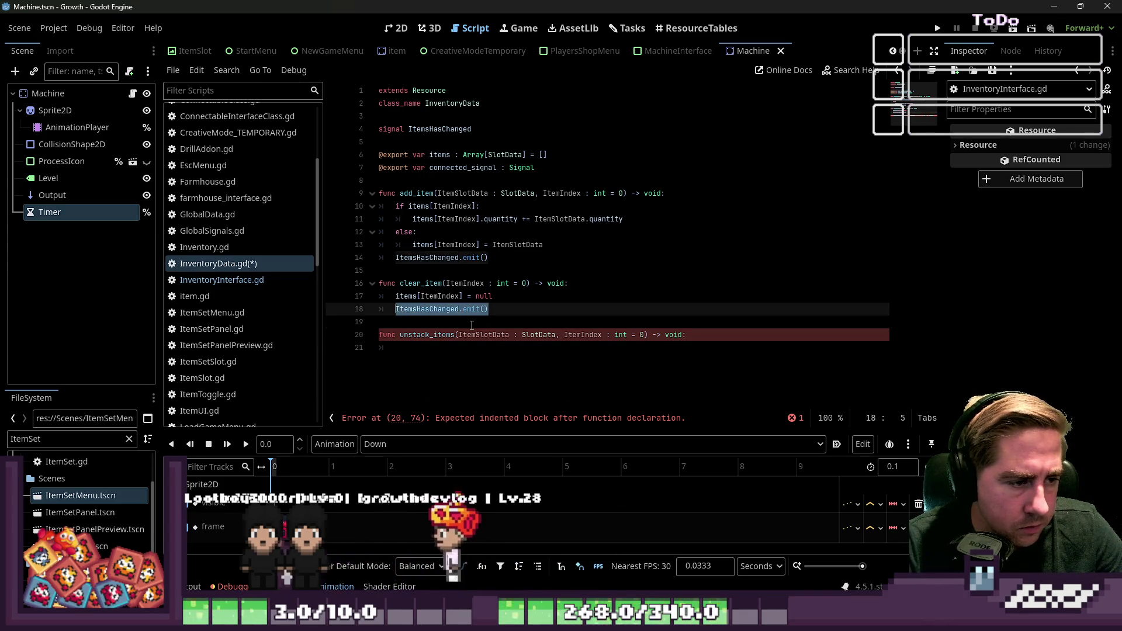
key(Down)
key(Down)
key(Down)
key(Tab)
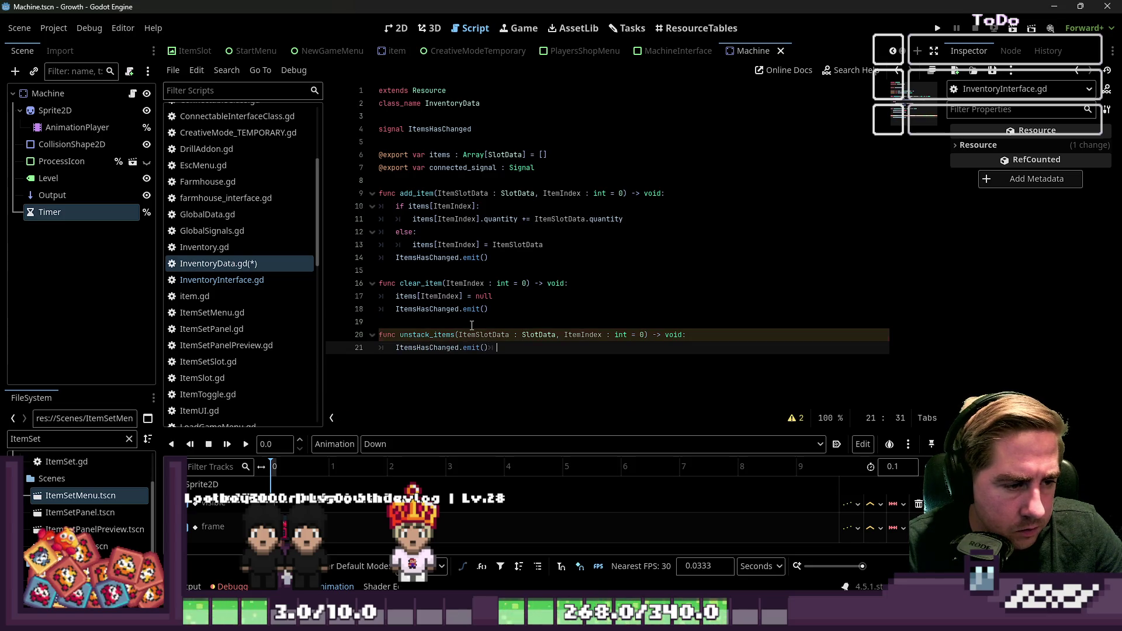
key(Return)
key(BackSpace)
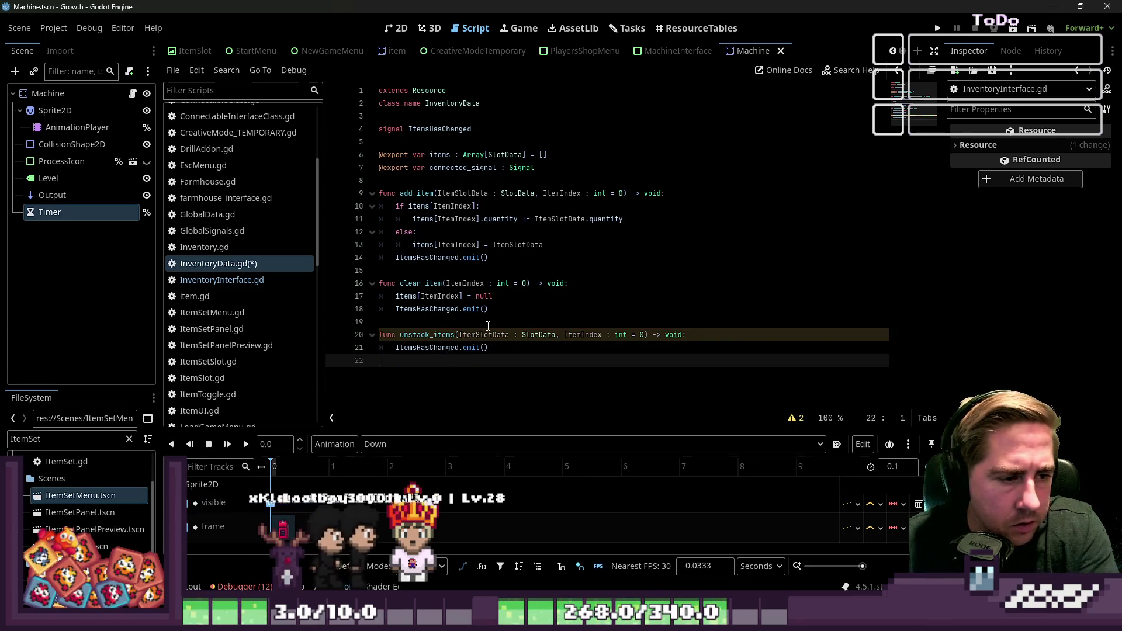
key(ctrl+s)
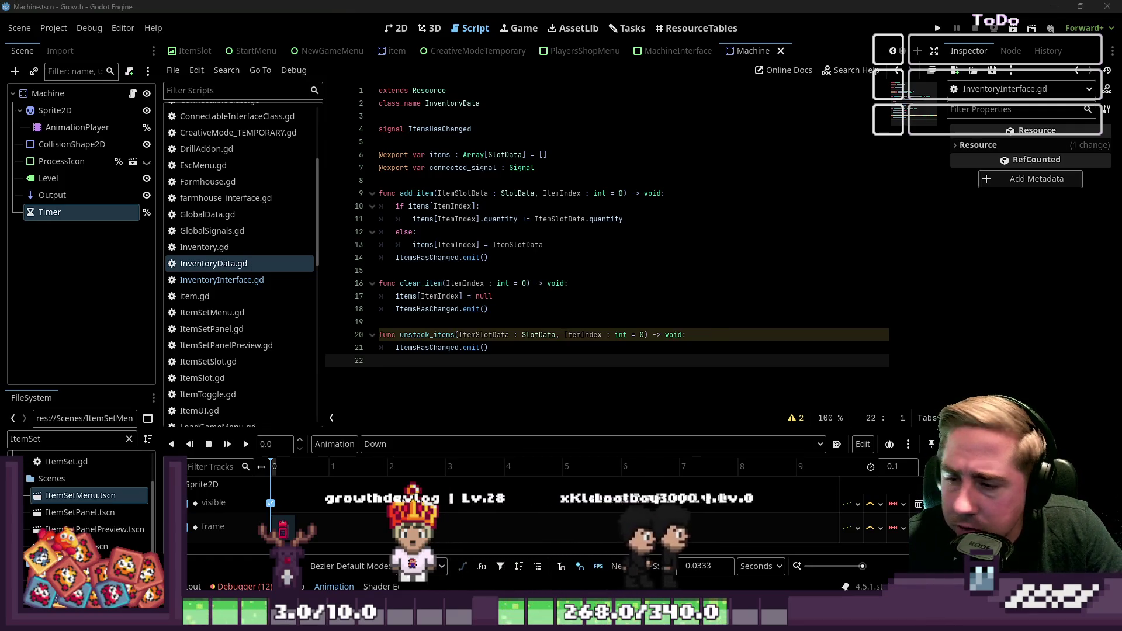
click(427, 347)
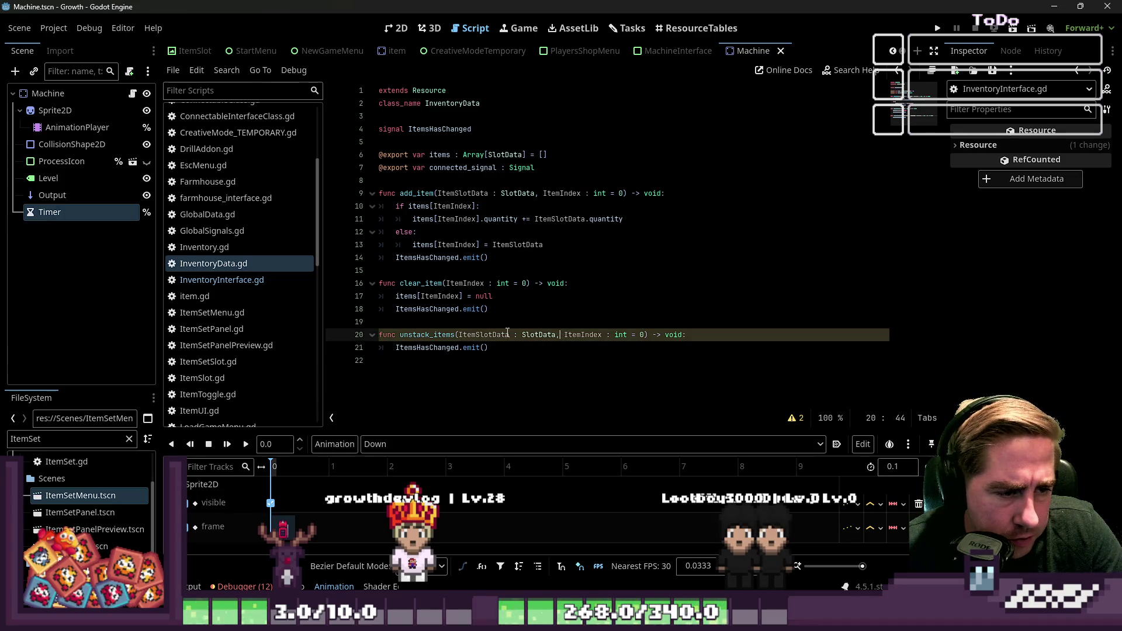
click(234, 280)
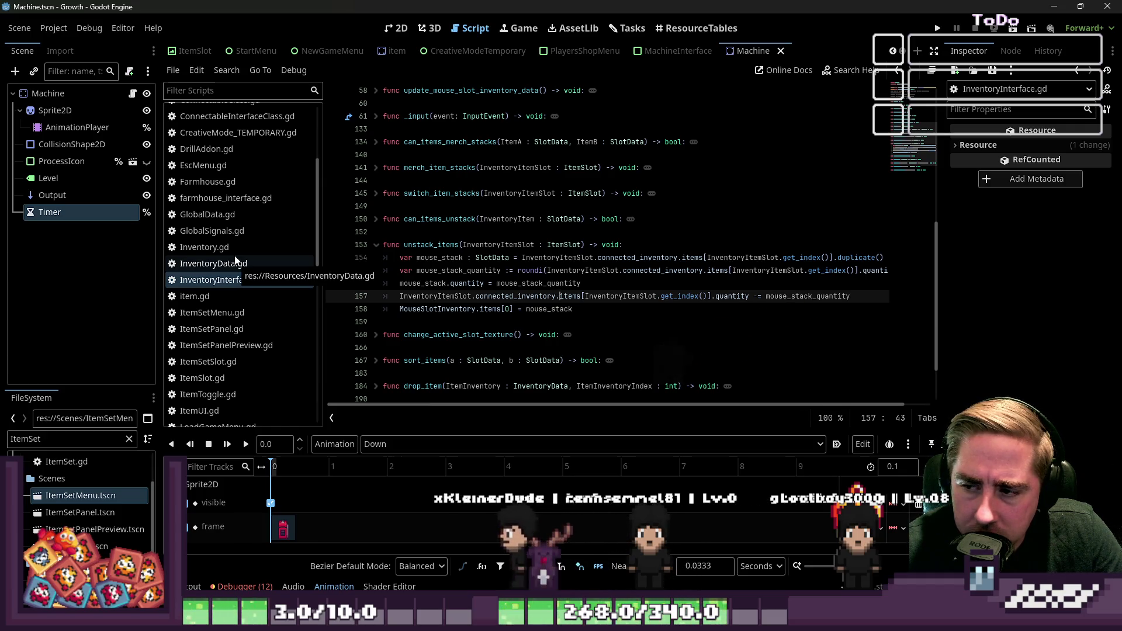
key(Down)
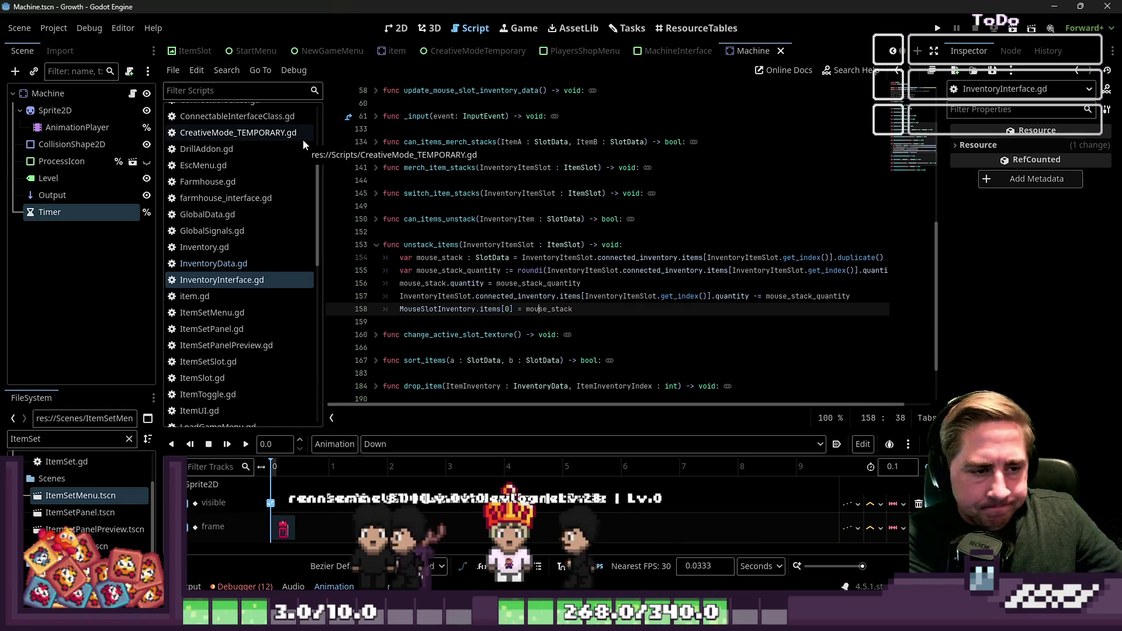
drag(302, 139, 301, 67)
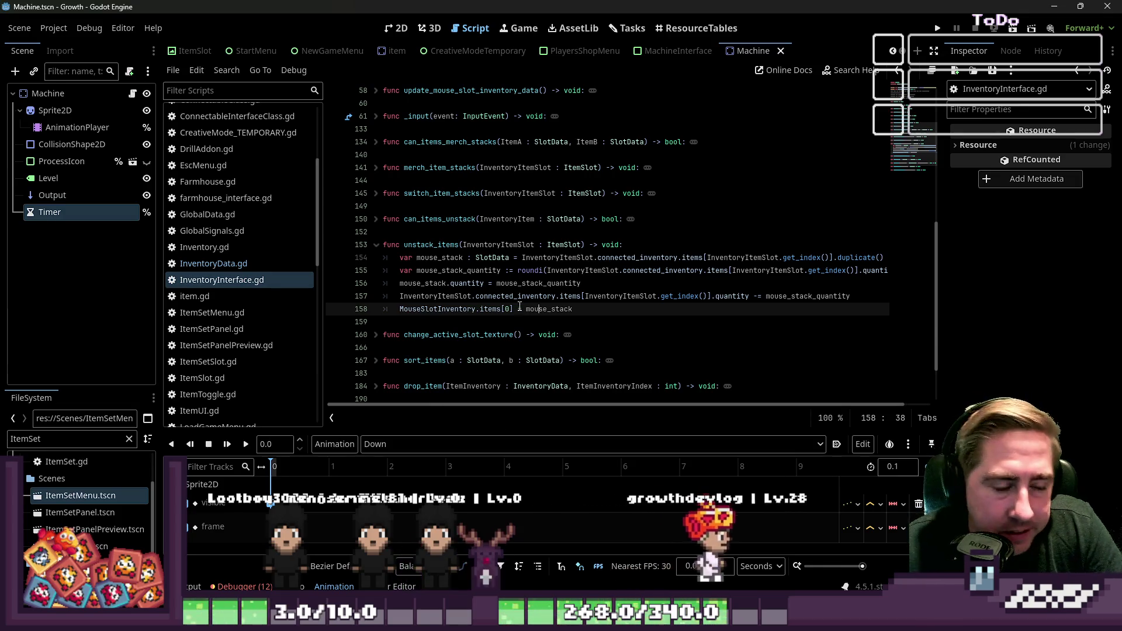
click(484, 323)
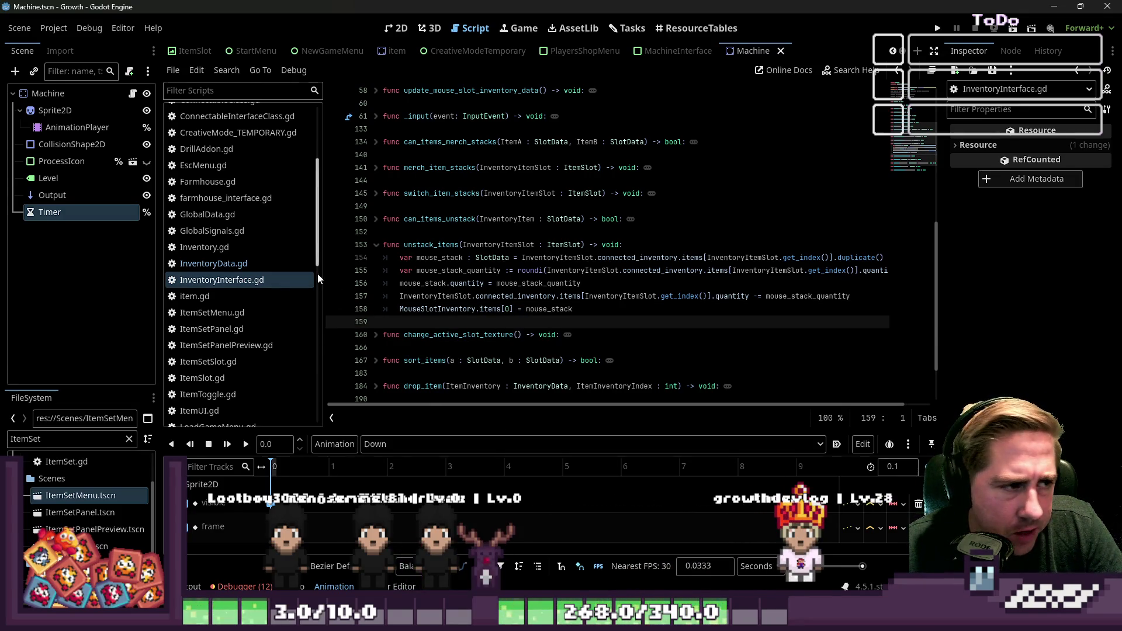
click(279, 263)
click(443, 348)
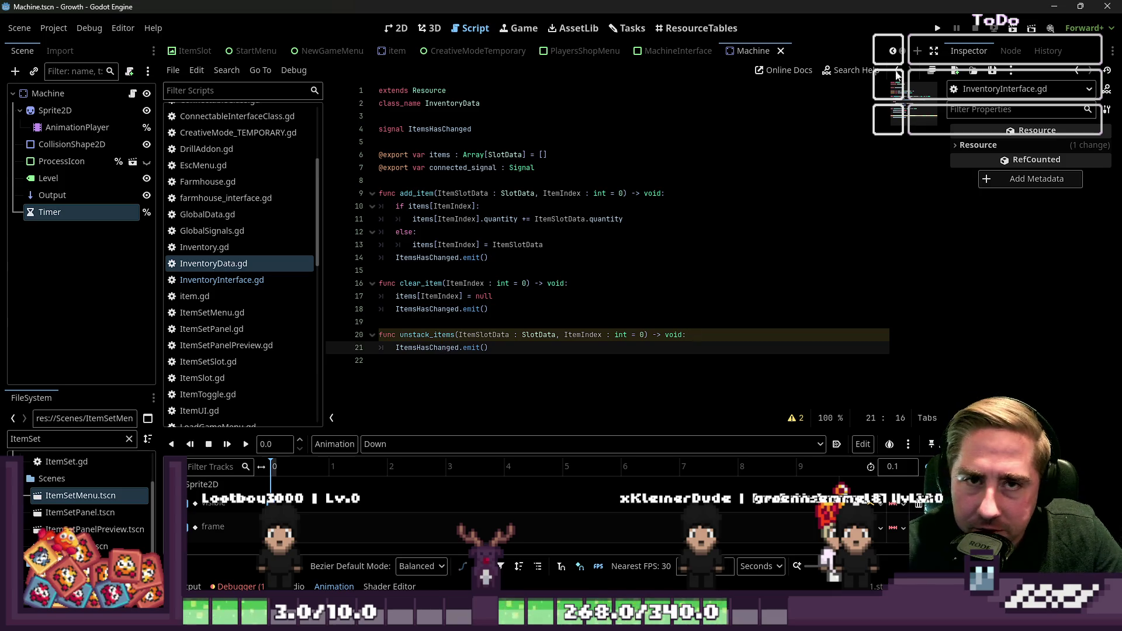
click(936, 31)
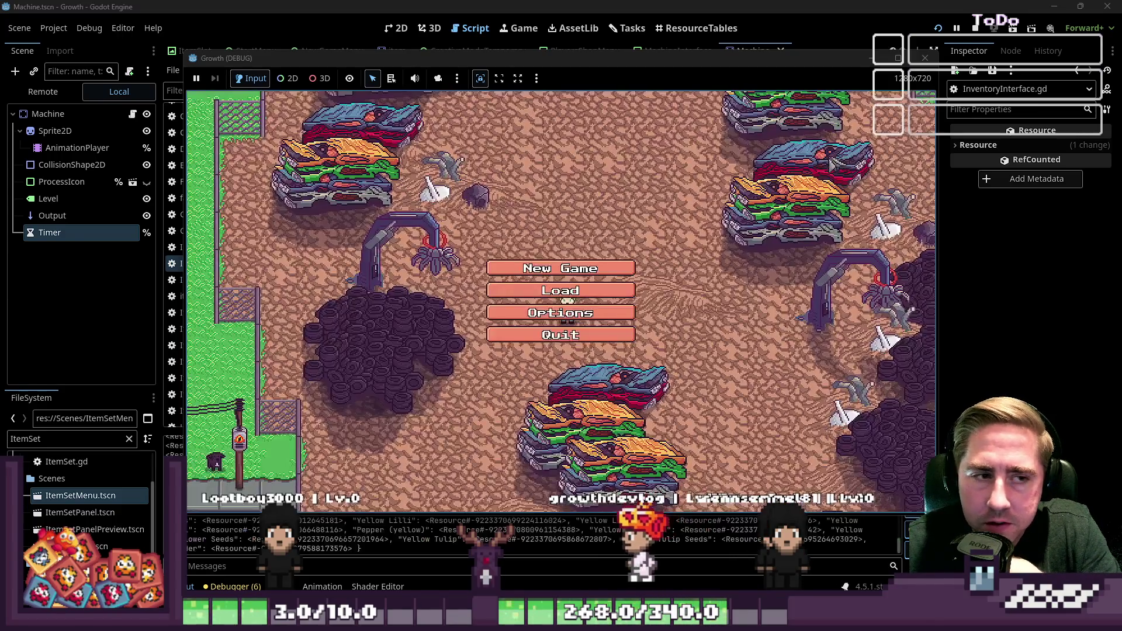
Enter a name for the new character and start the game
text(cx)
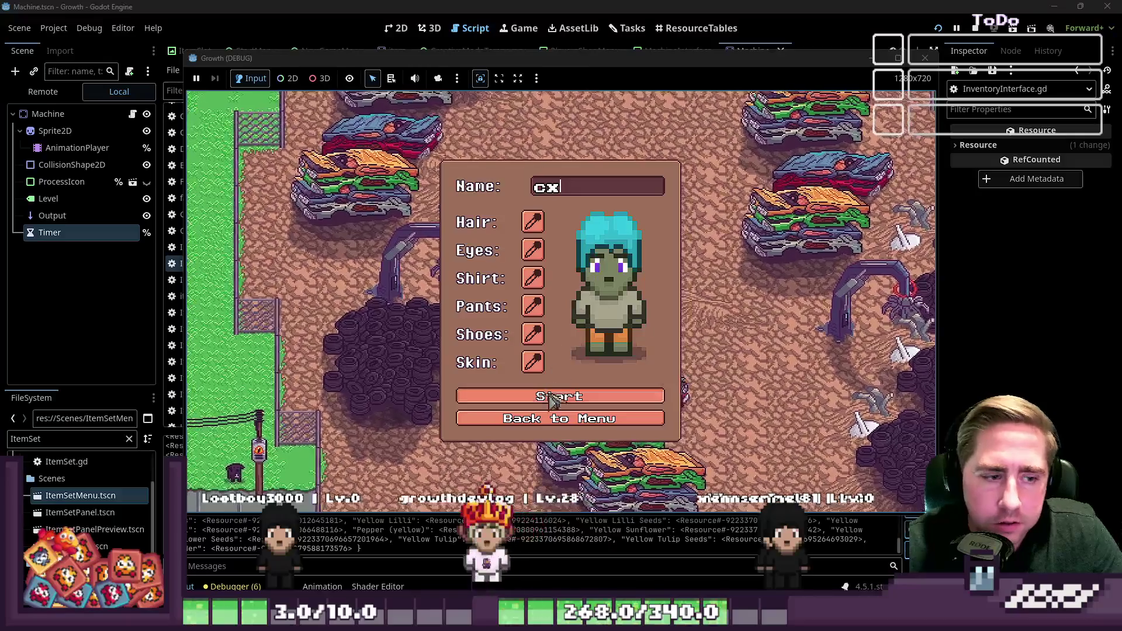
click(561, 404)
Walk the character up-left, then up-right, then down-left around the starting area
key(a)
key(w)
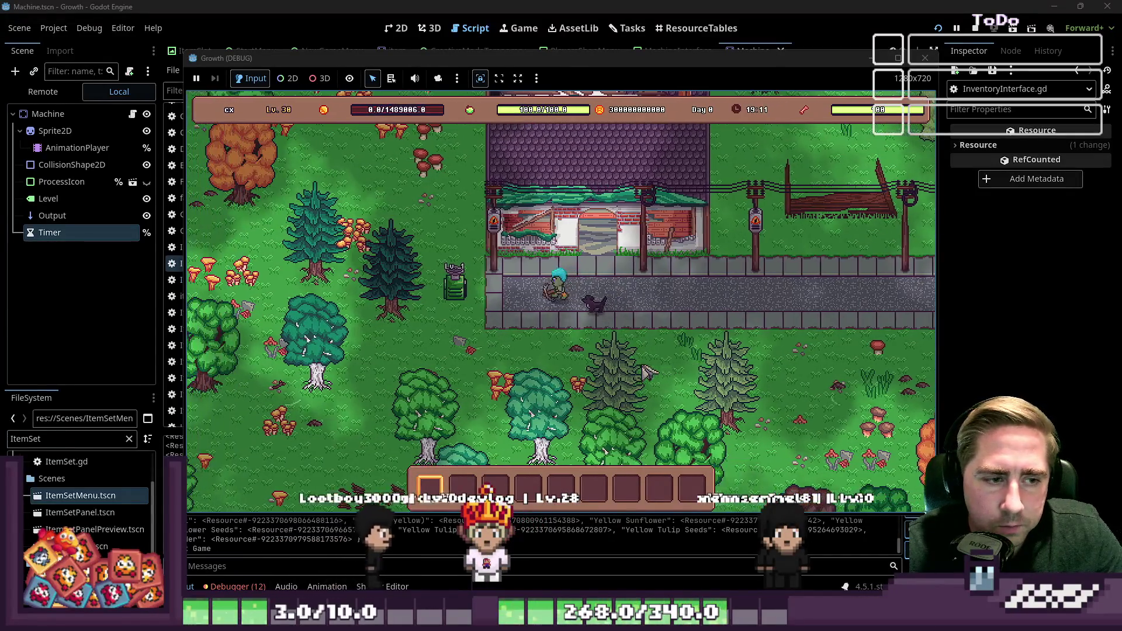
key(w)
key(a)
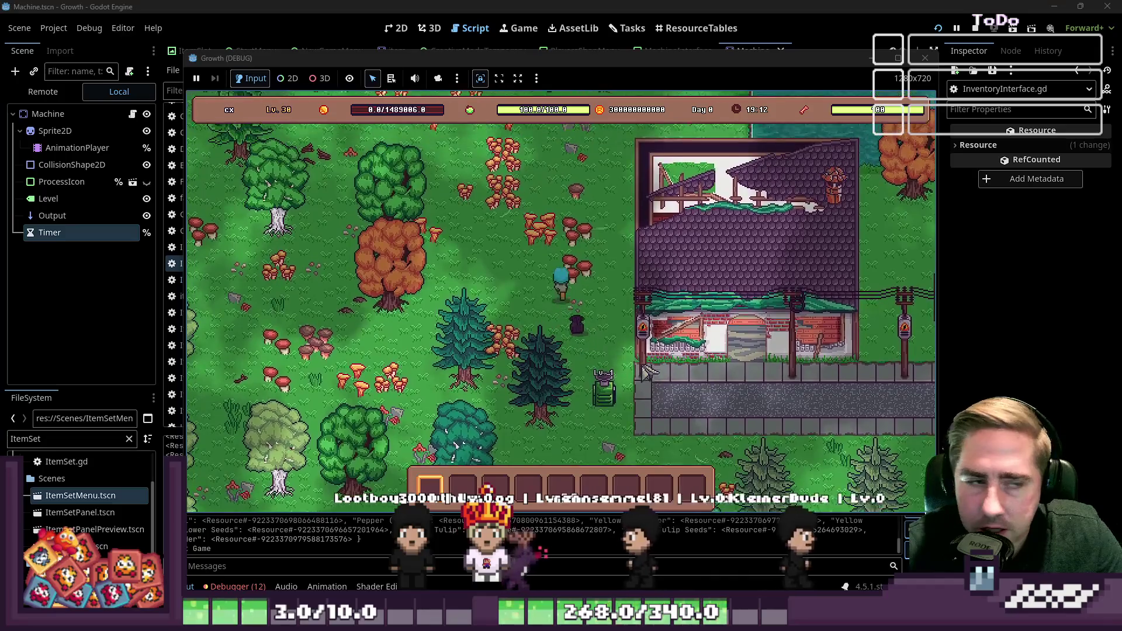
key(w)
key(a)
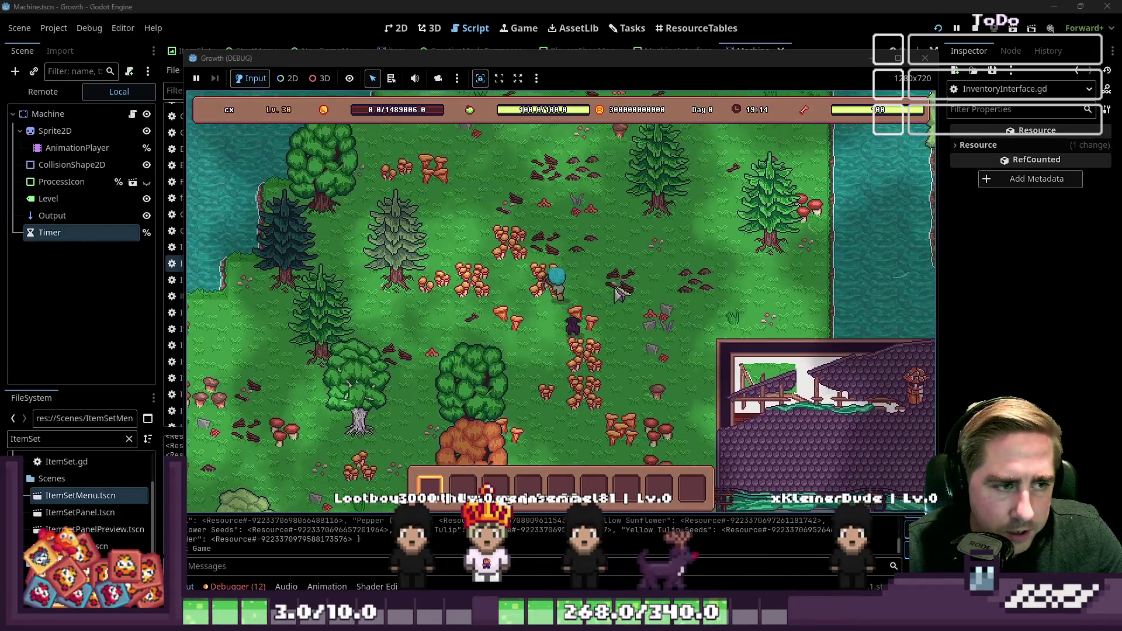
key(w)
key(d)
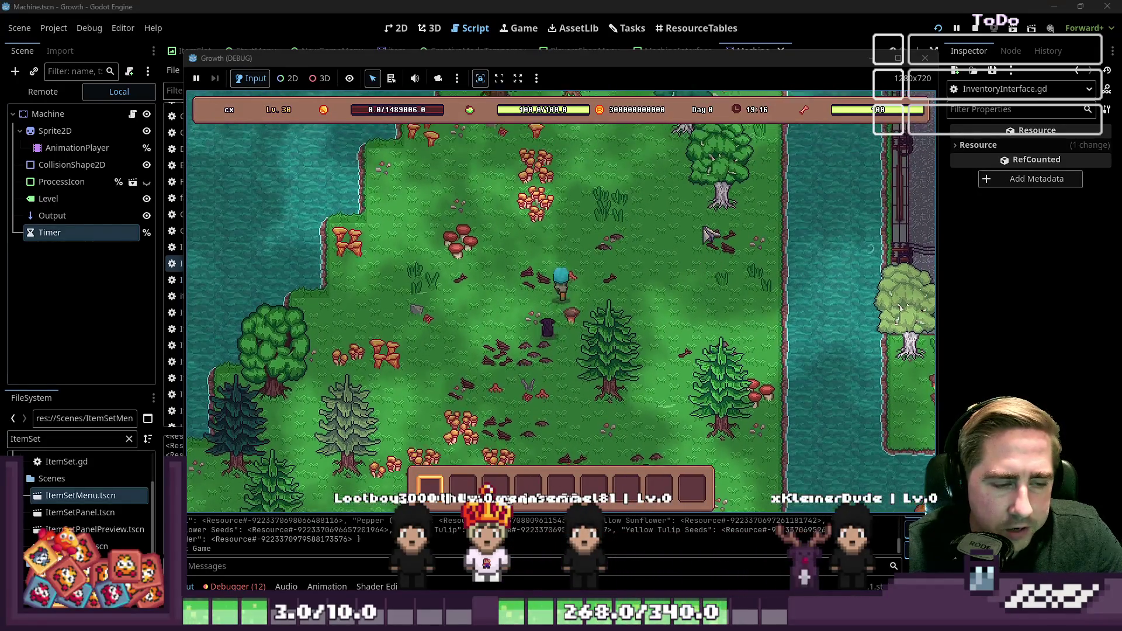
key(w)
key(d)
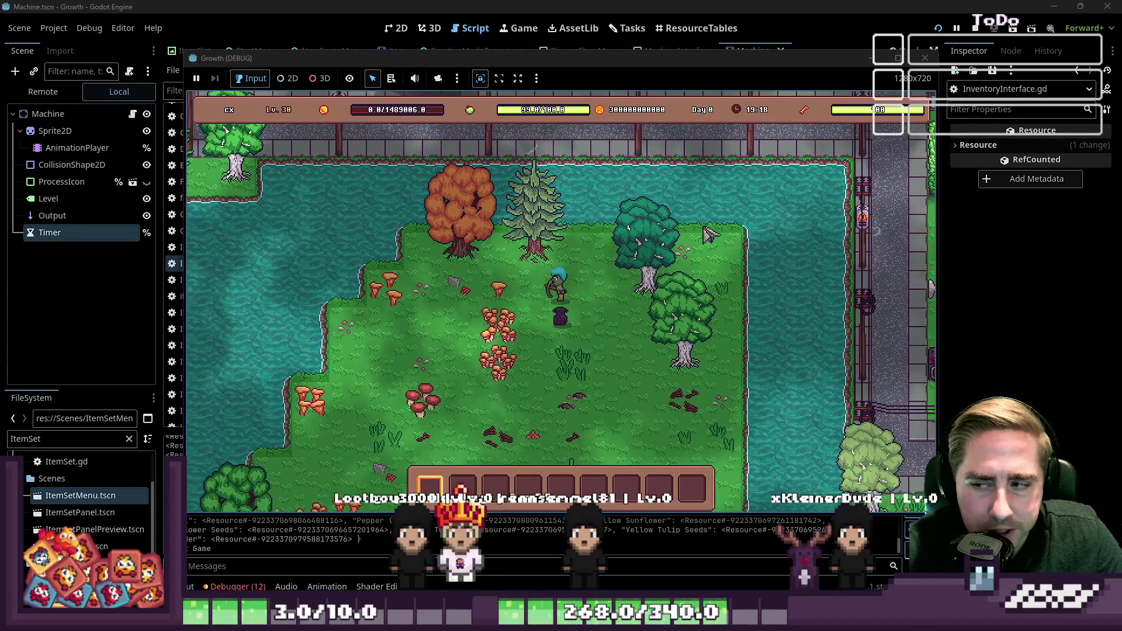
key(s)
key(a)
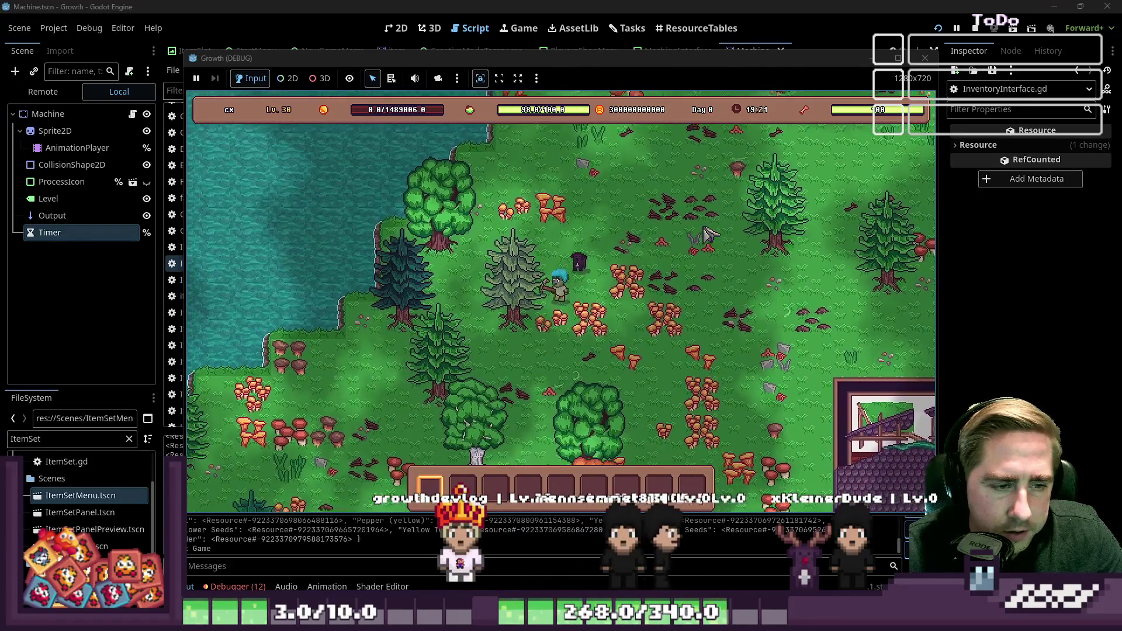
Walk down and east along the road into Archi's architecture office
key(s)
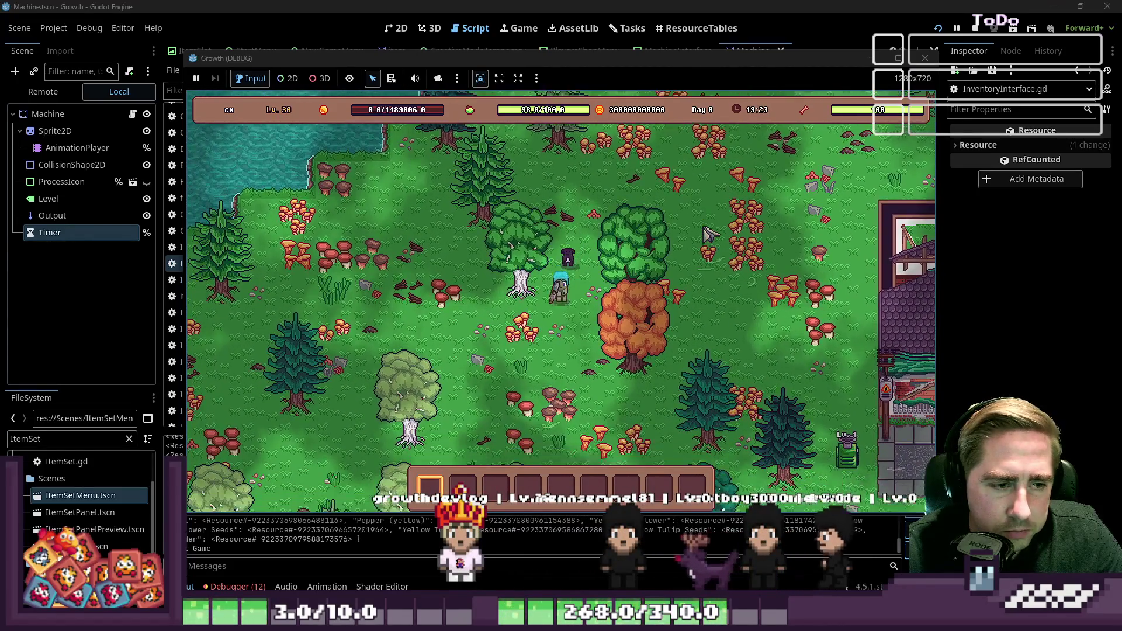
key(s)
key(d)
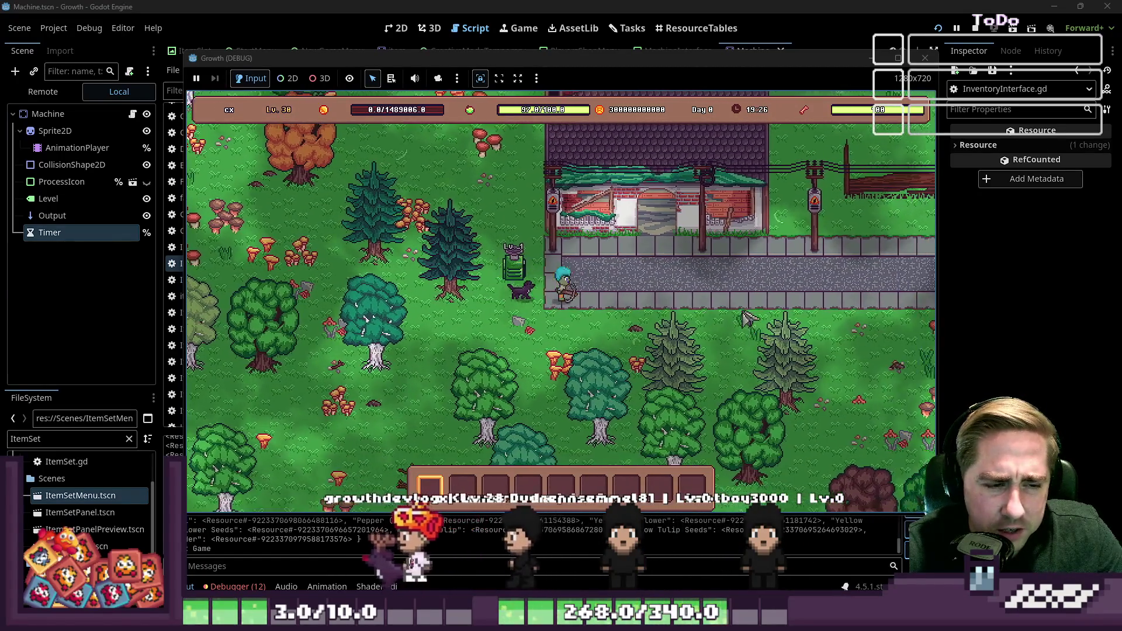
key(d)
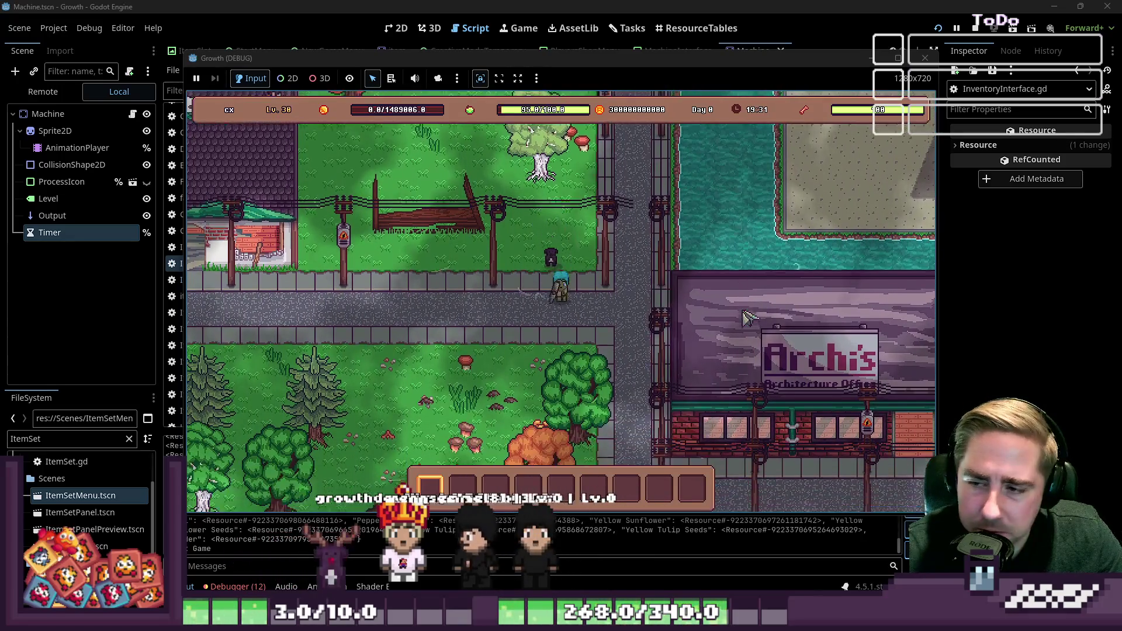
key(s)
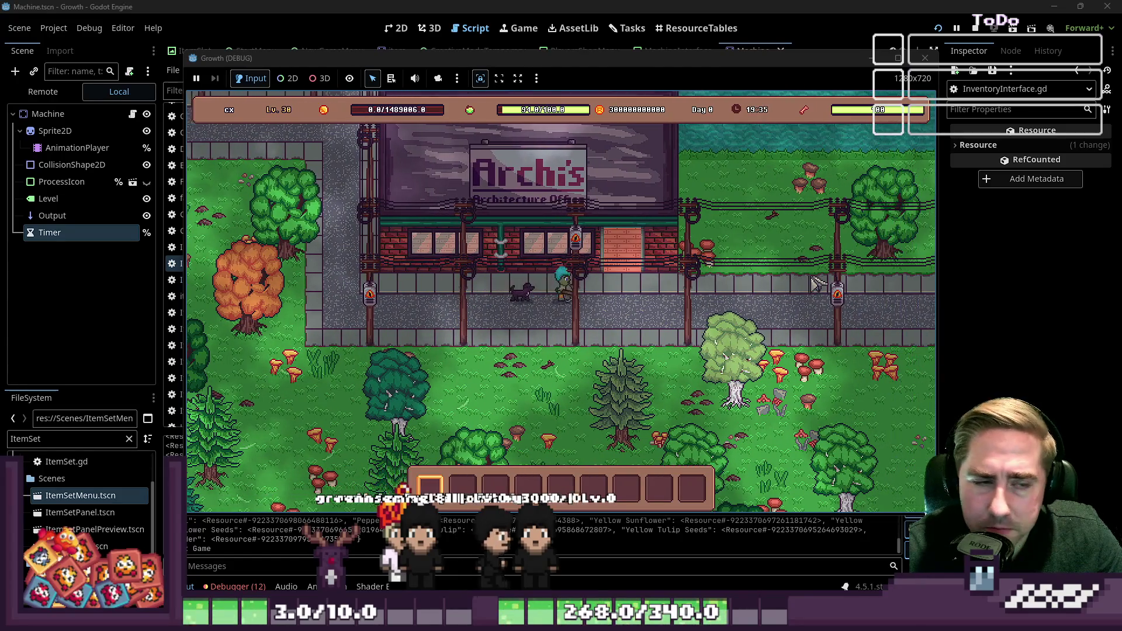
key(w)
key(a)
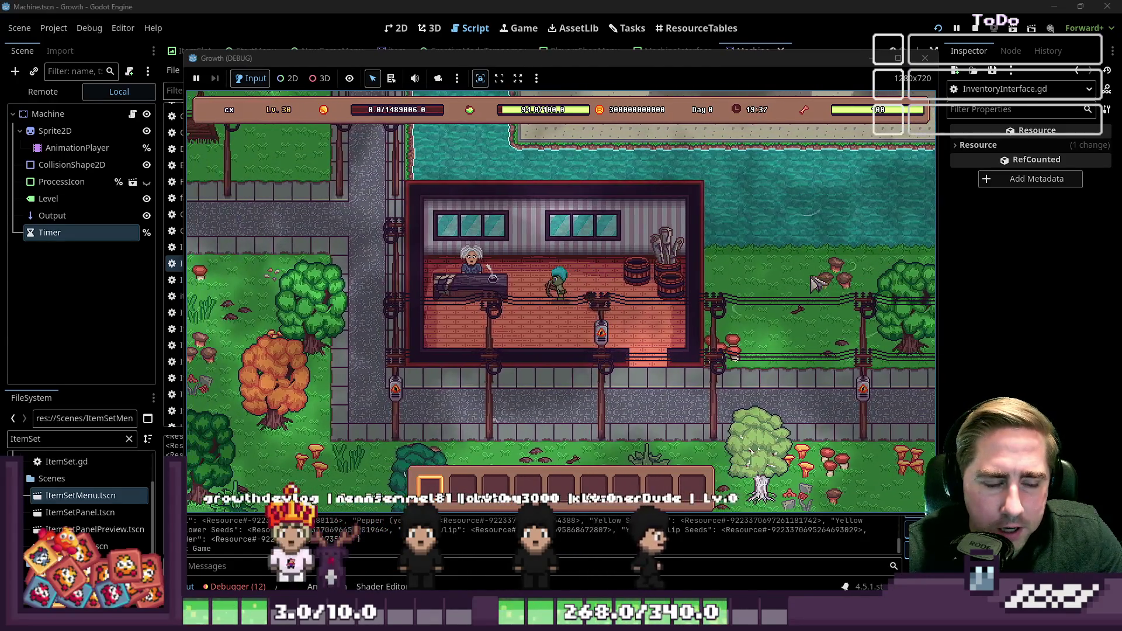
key(s)
key(d)
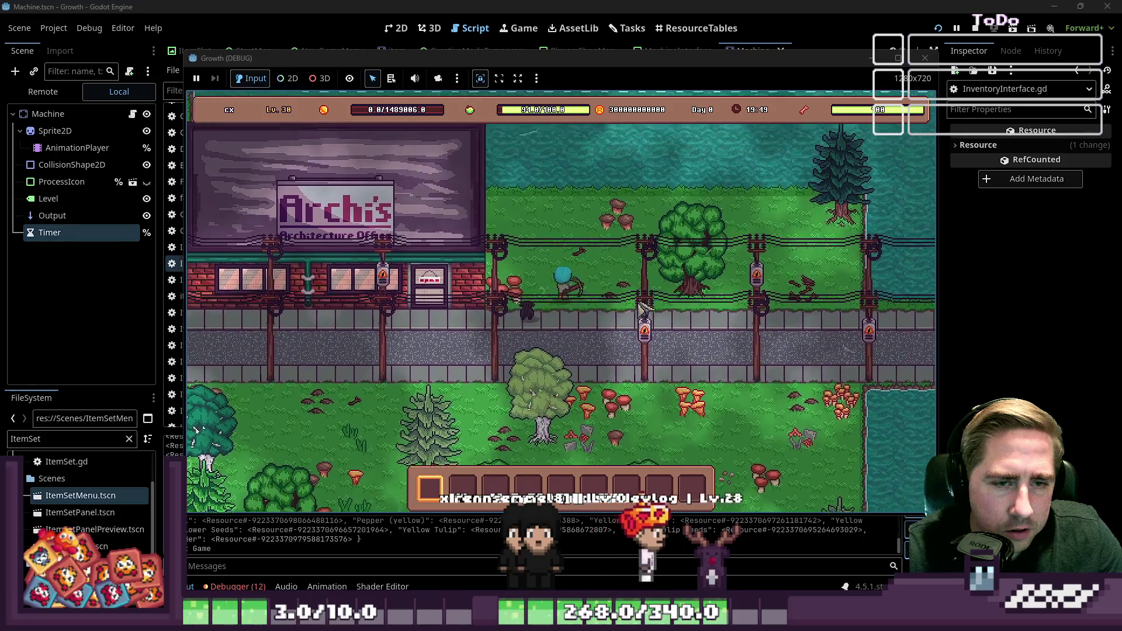
Walk the character east, then north-west through the market stalls
key(d)
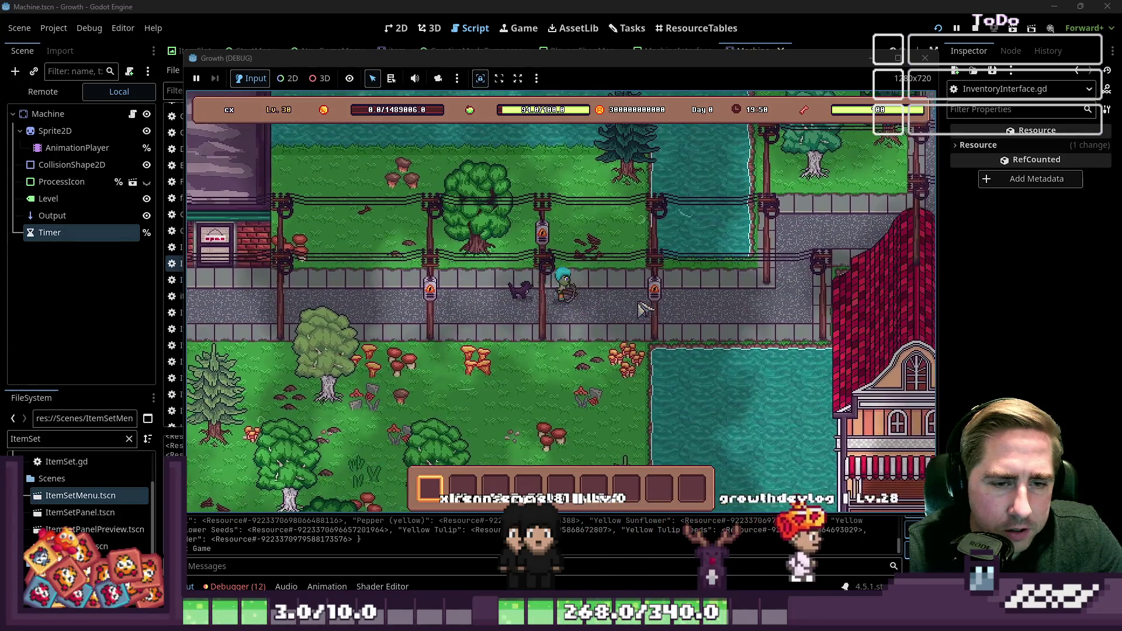
key(d)
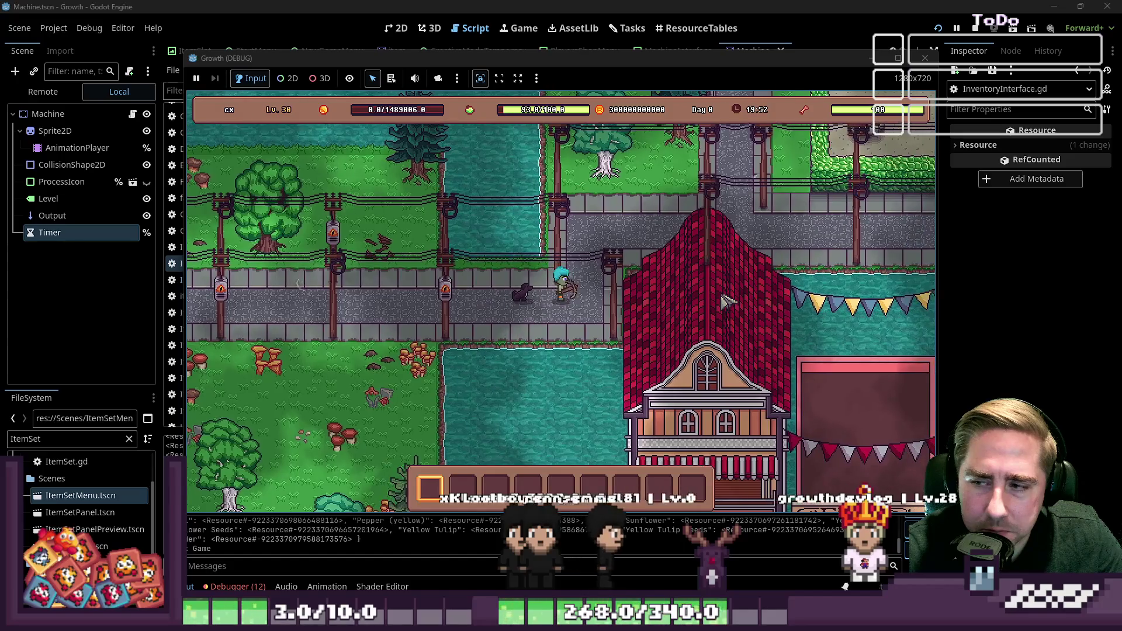
key(w)
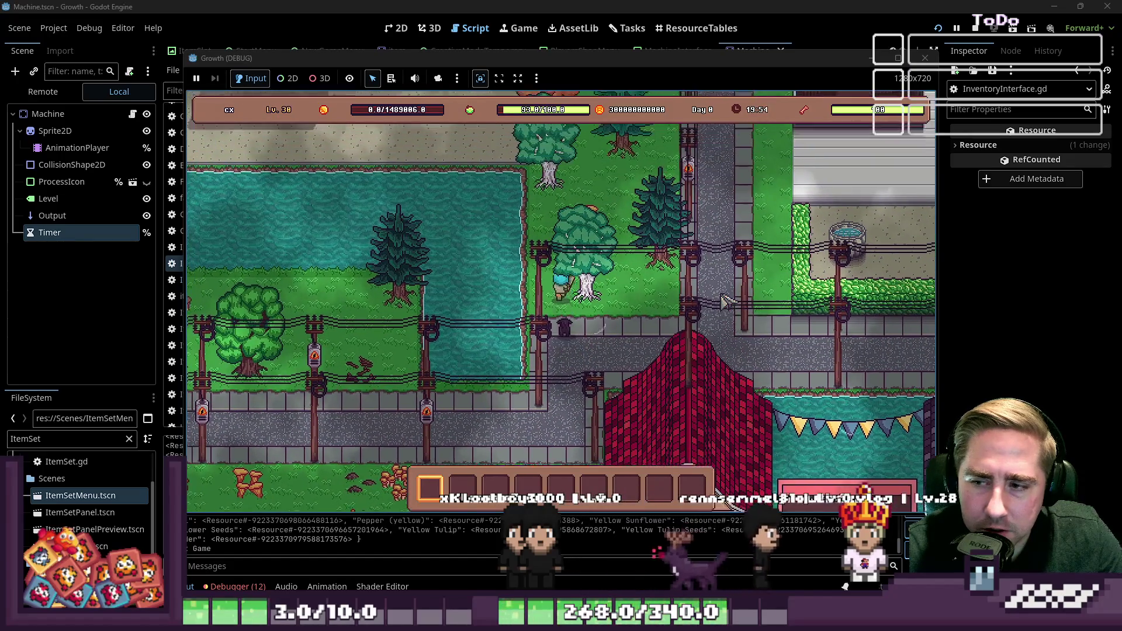
key(w)
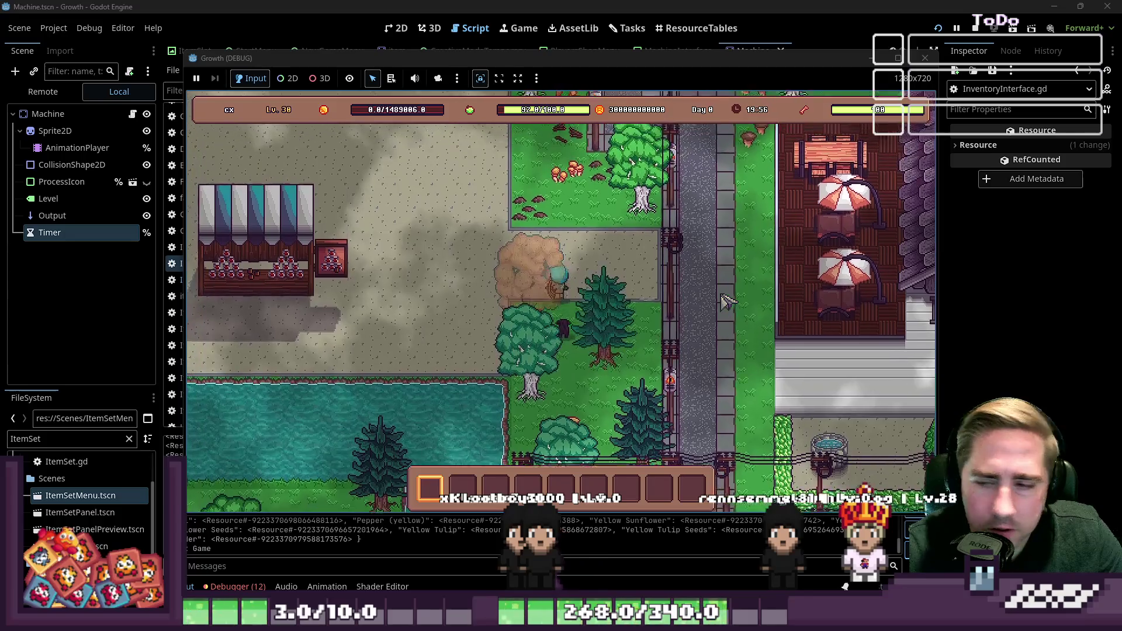
key(a)
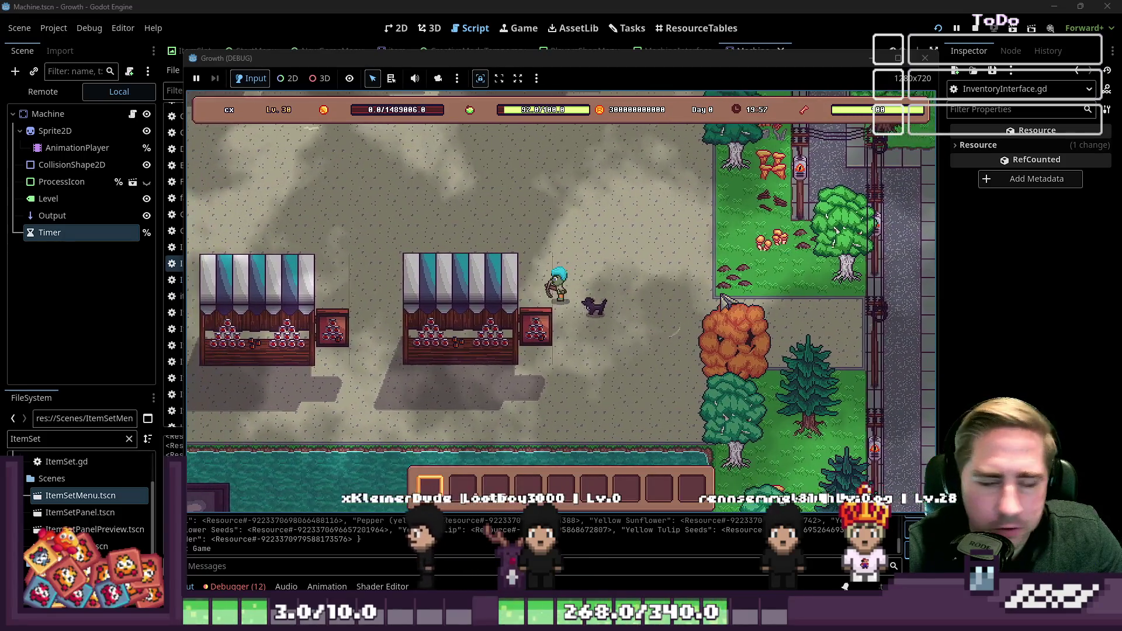
key(w)
key(a)
key(a)
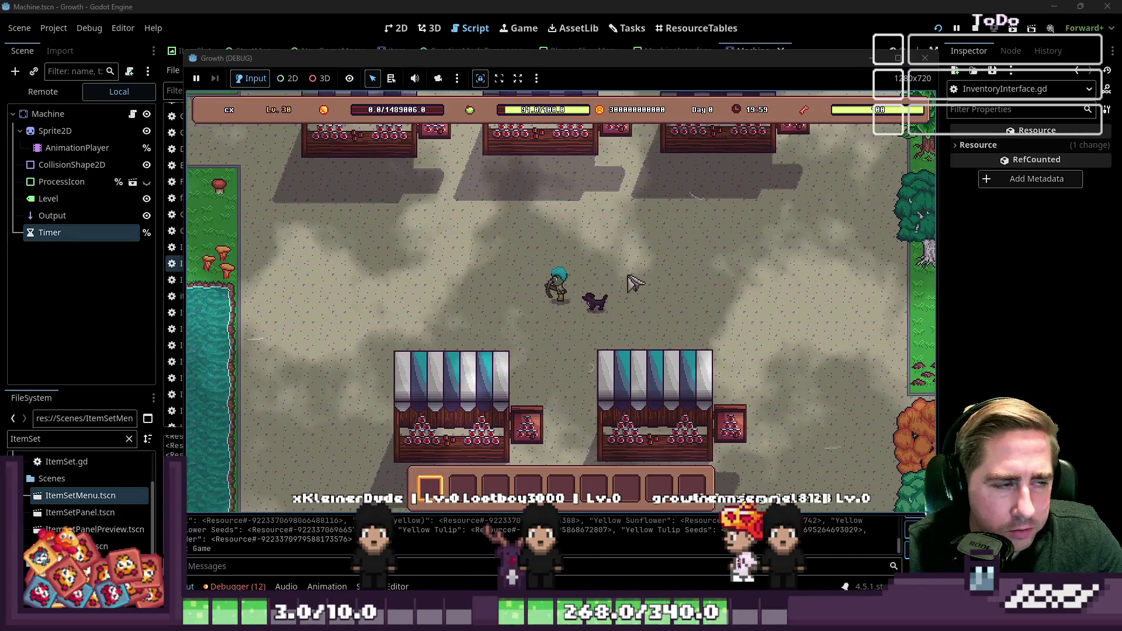
key(w)
key(a)
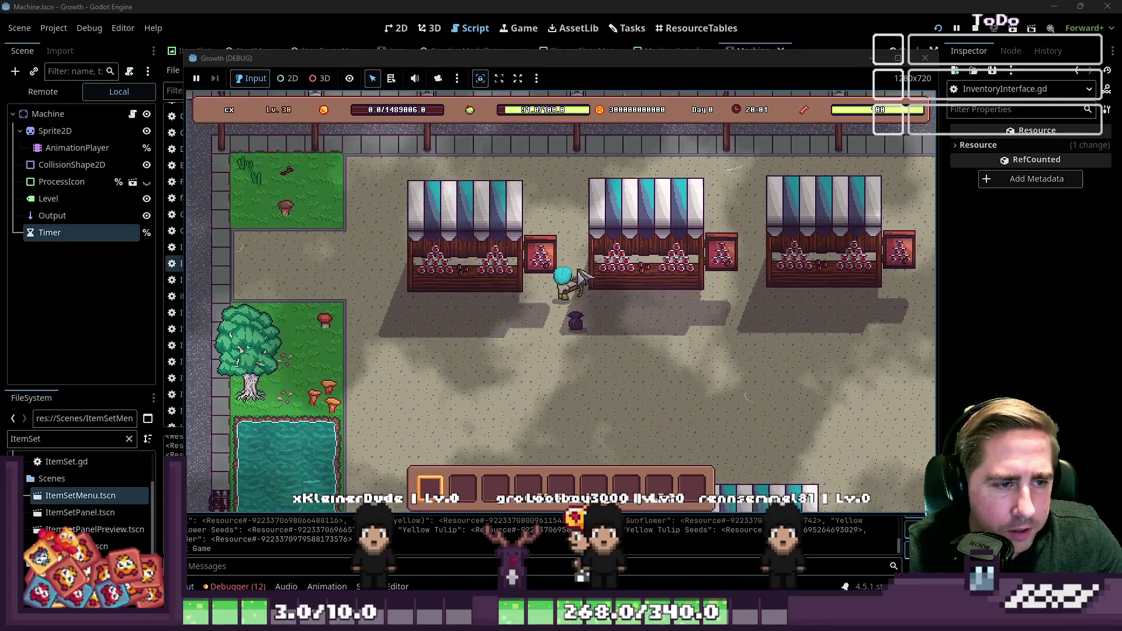
key(w)
key(a)
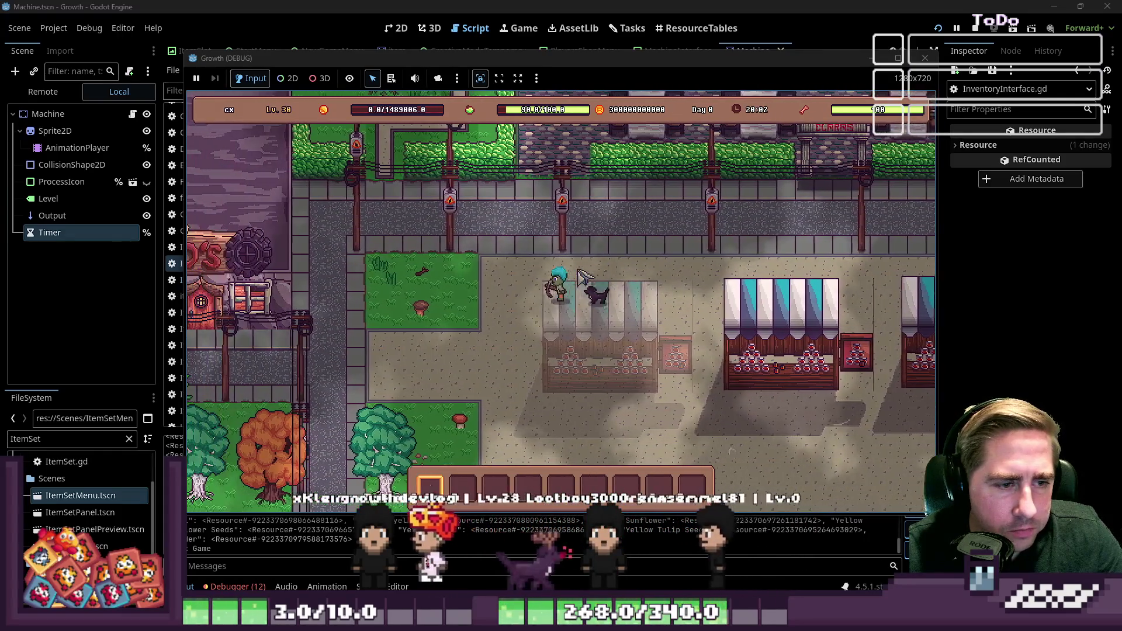
Reach the NEO'S shop, stepping inside and back out a few times
key(s)
key(a)
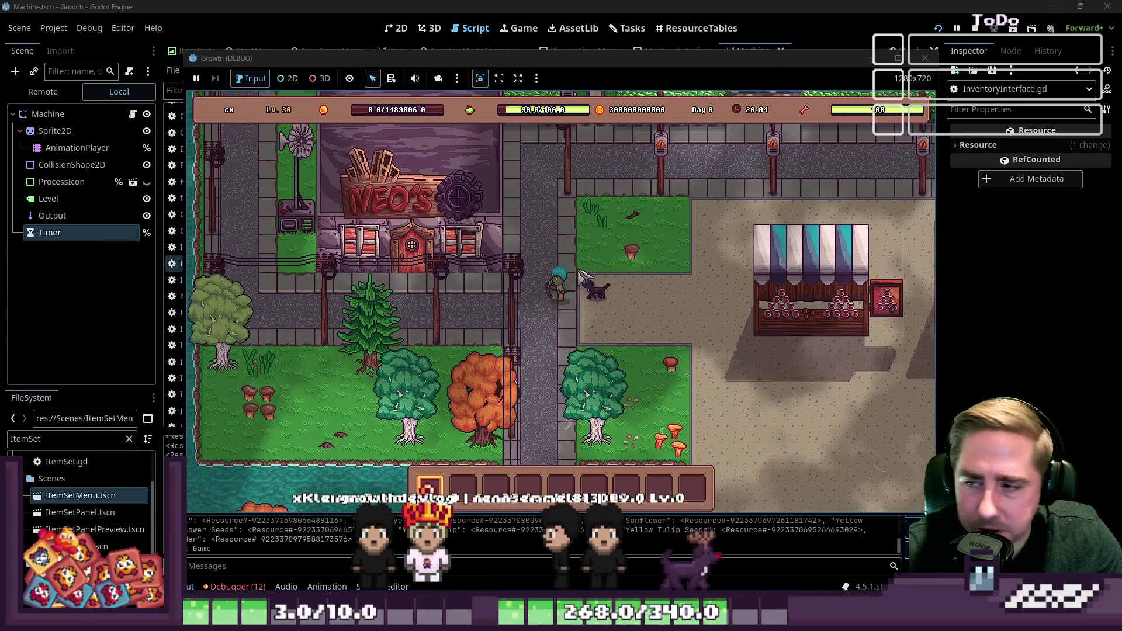
key(w)
key(a)
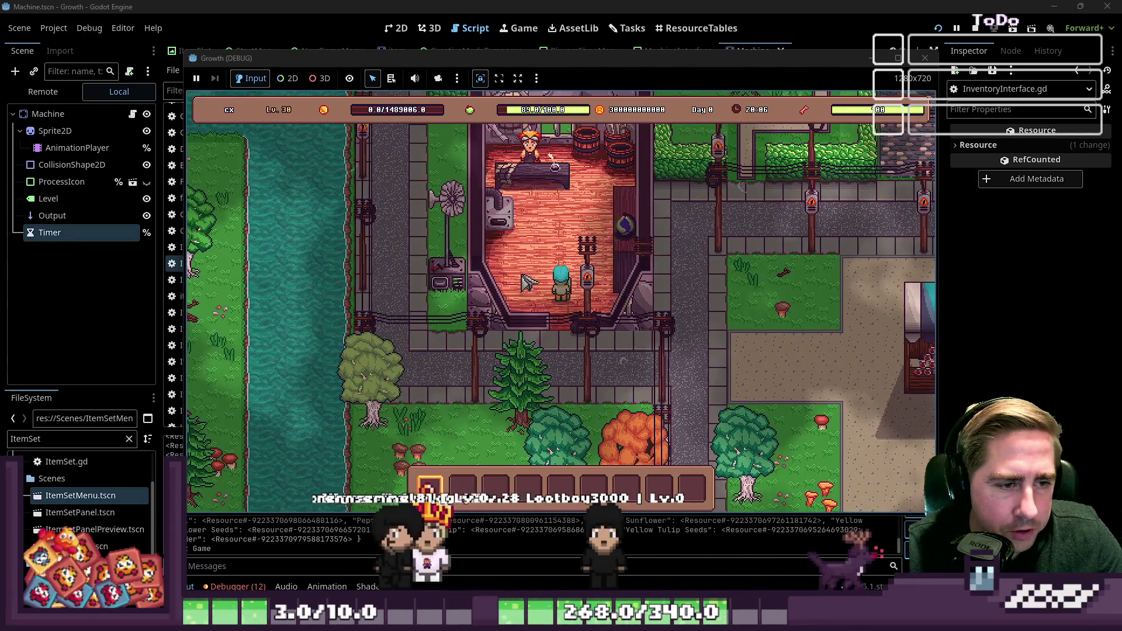
key(w)
key(a)
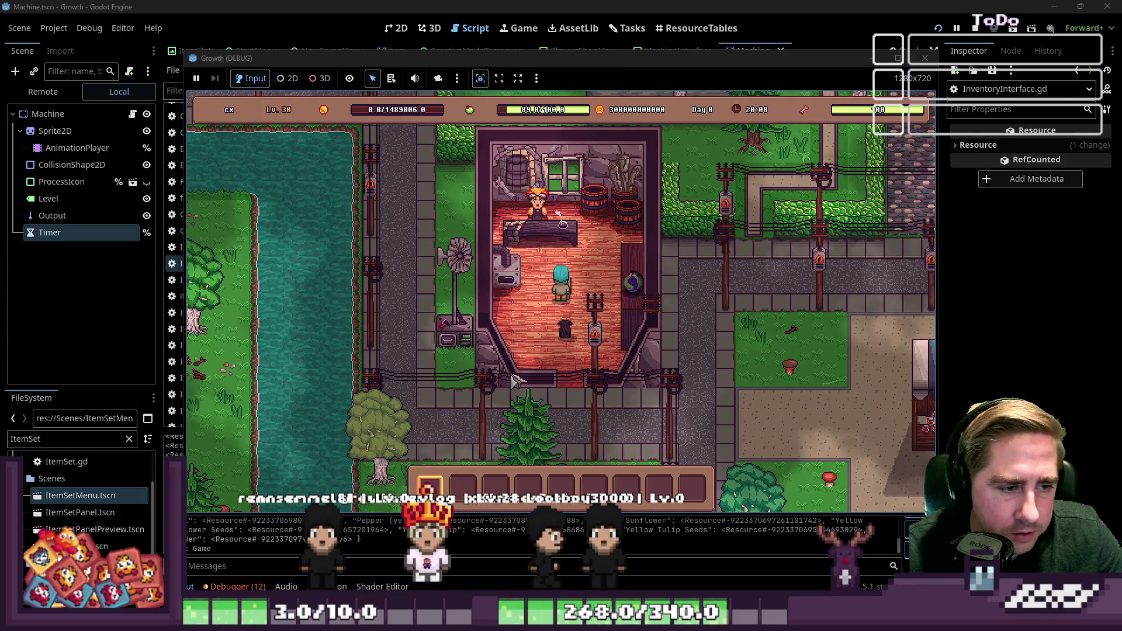
key(s)
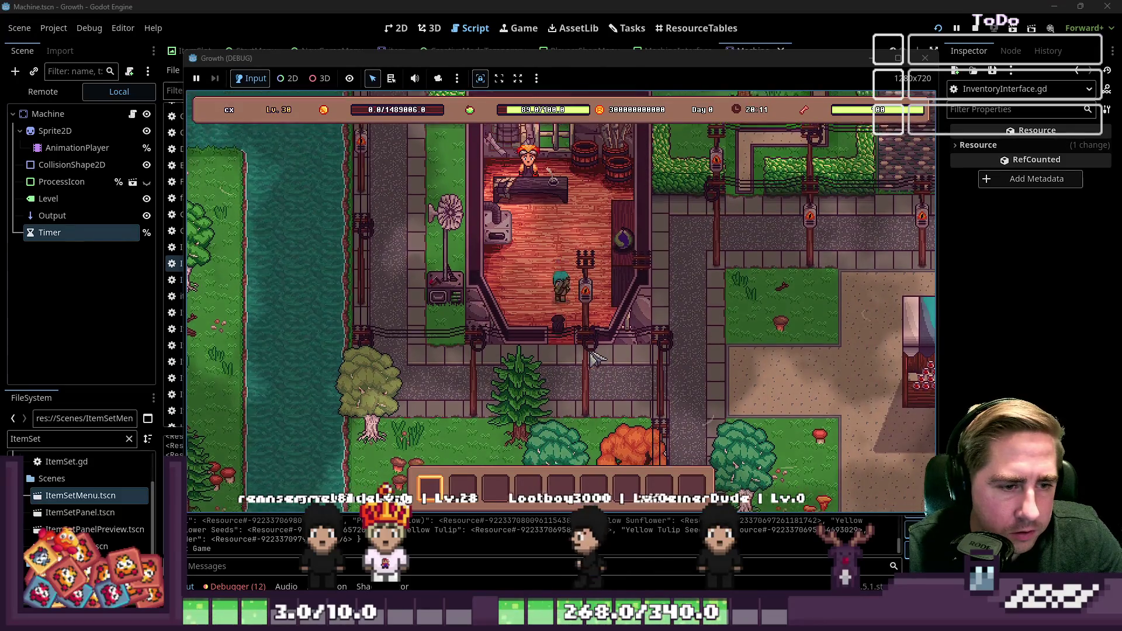
key(s)
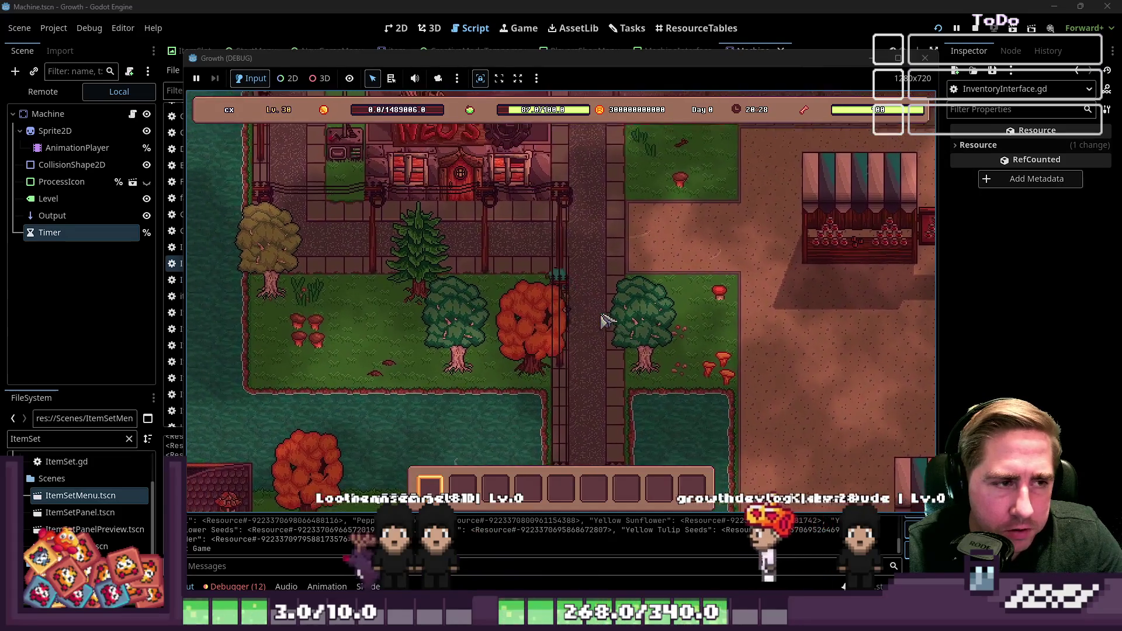
key(w)
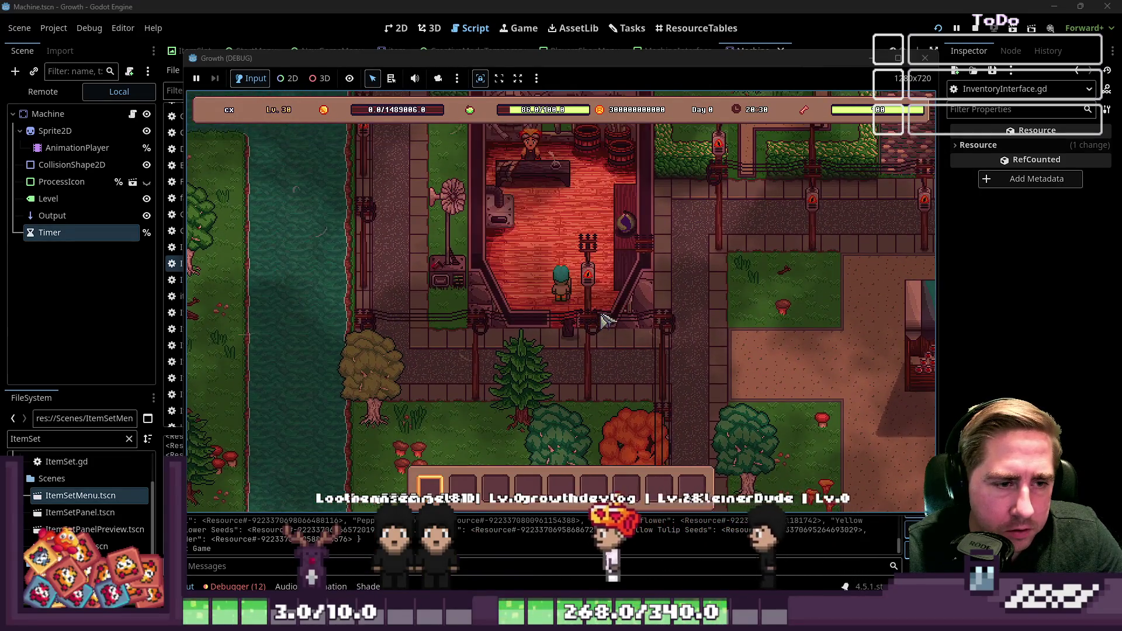
key(s)
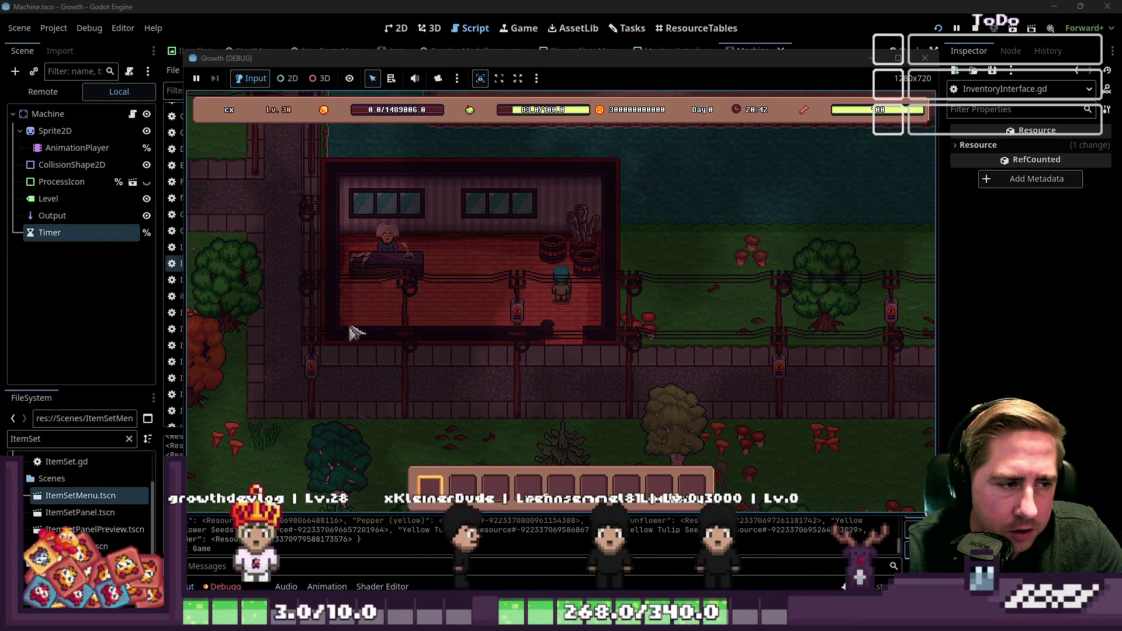
Leave the office doorway and walk north through the NEO'S door, then back out
key(s)
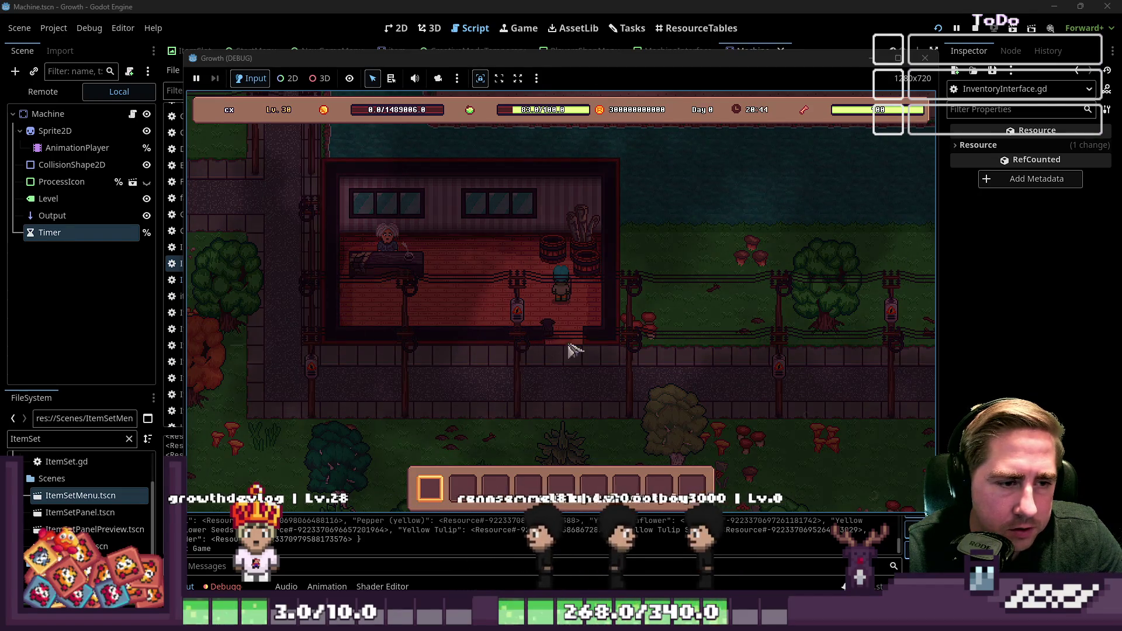
key(a)
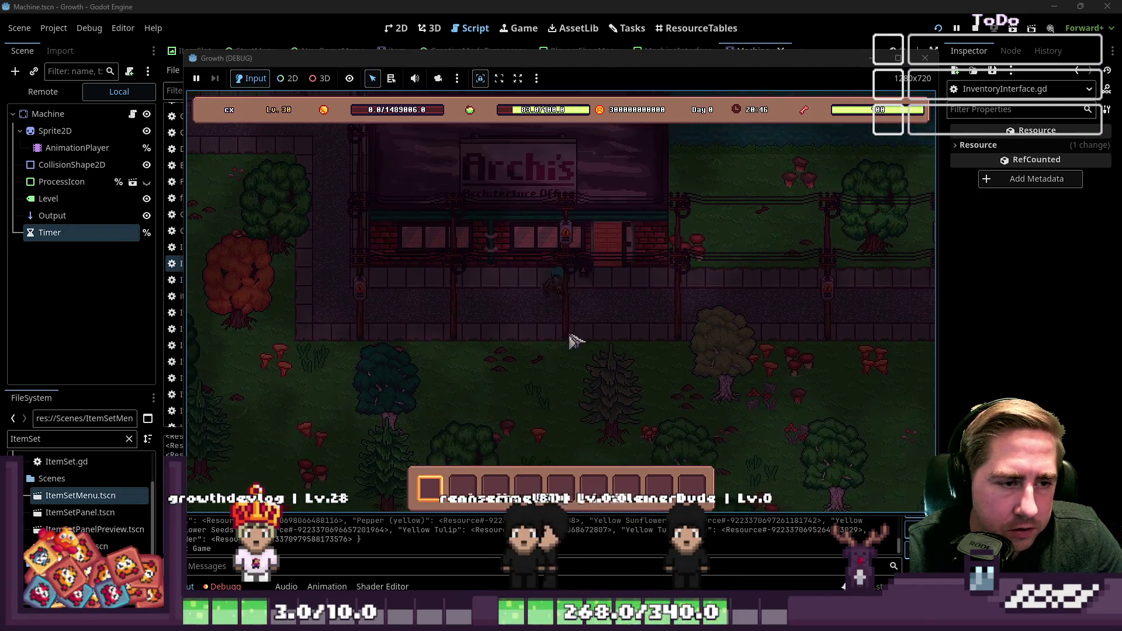
key(w)
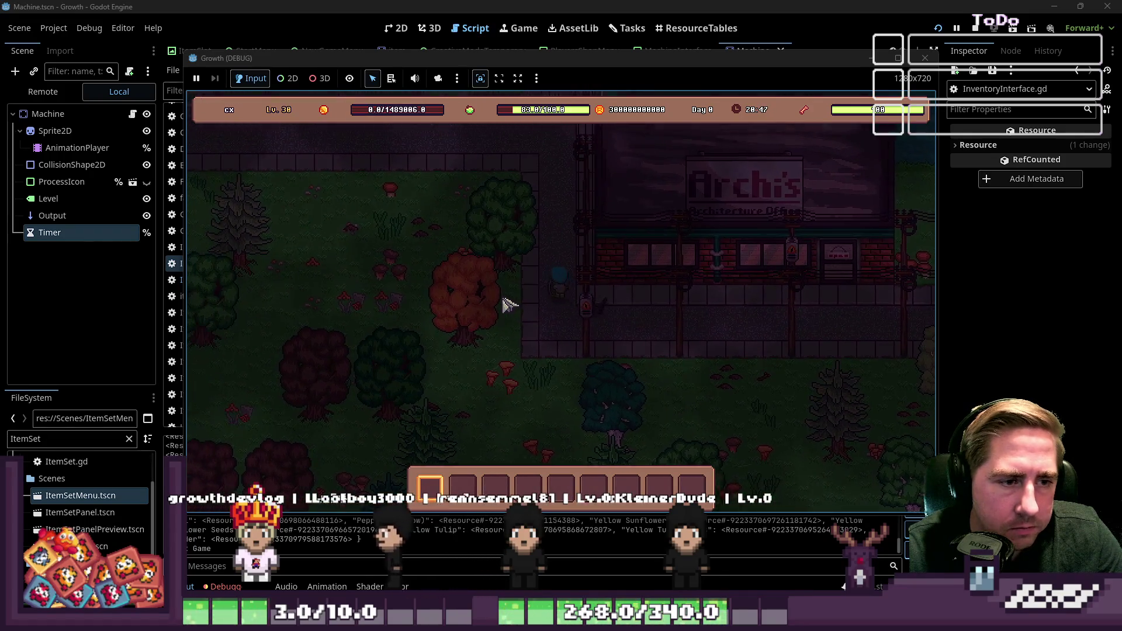
key(w)
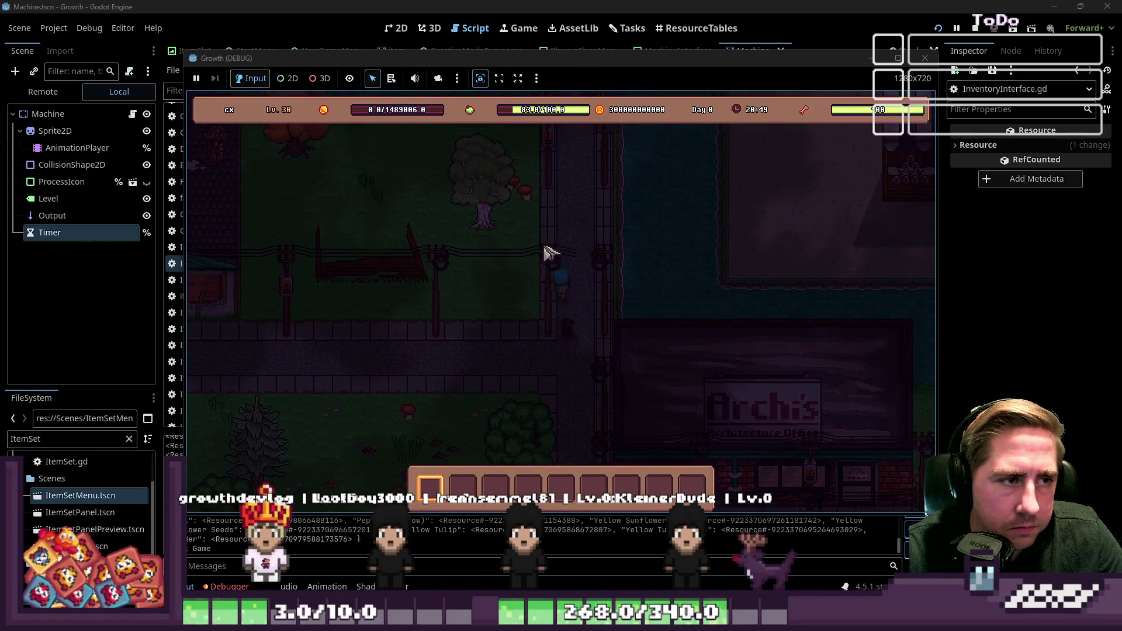
key(w)
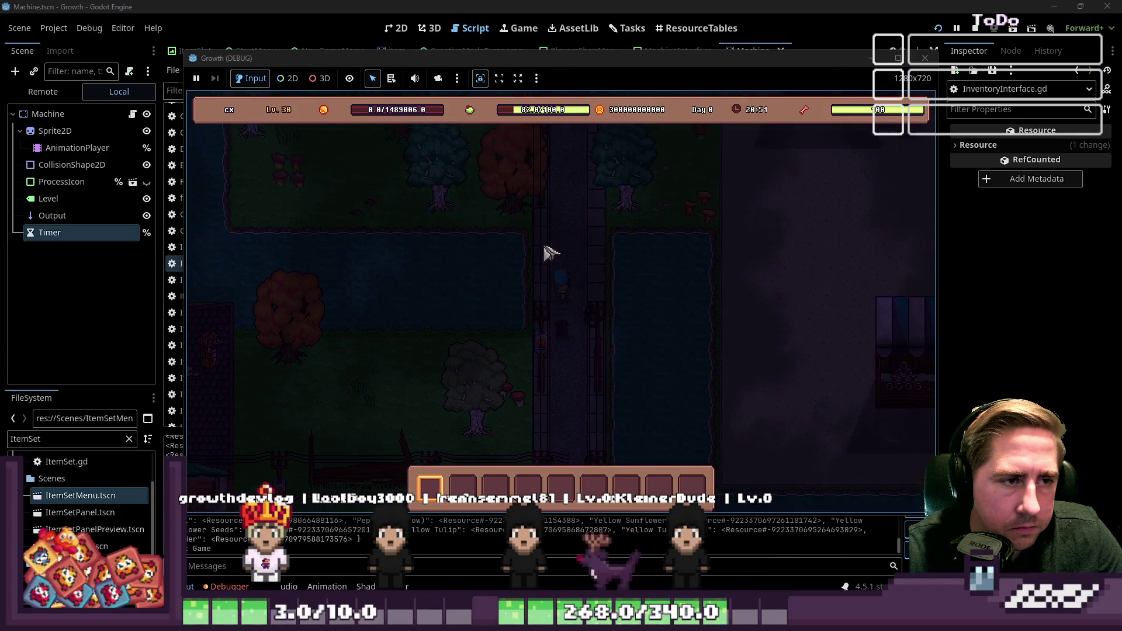
key(w)
key(a)
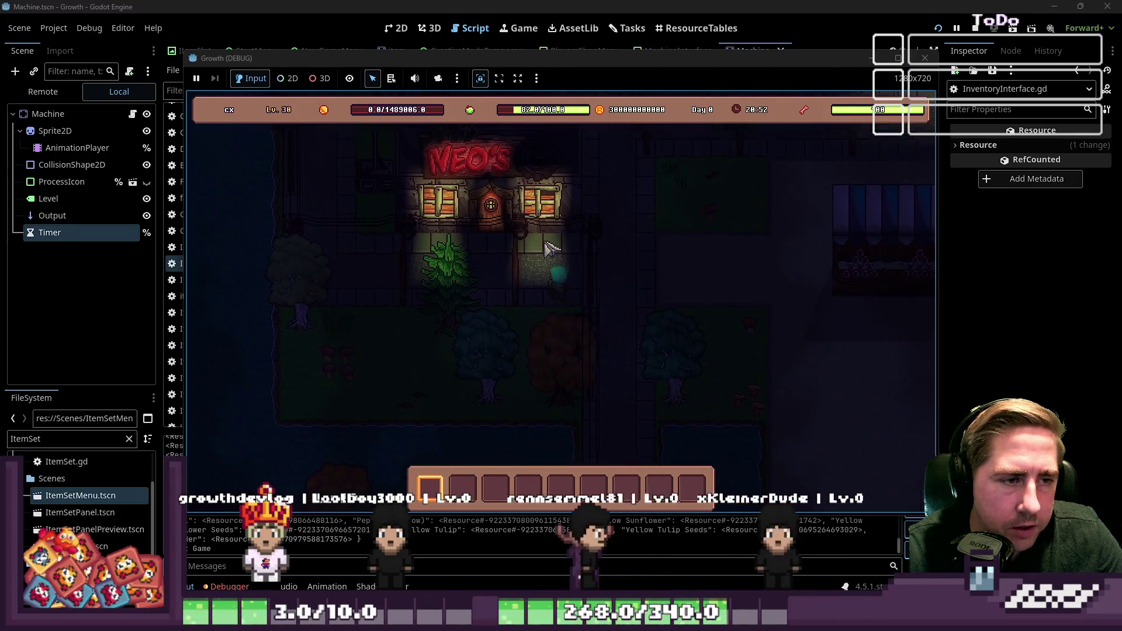
key(w)
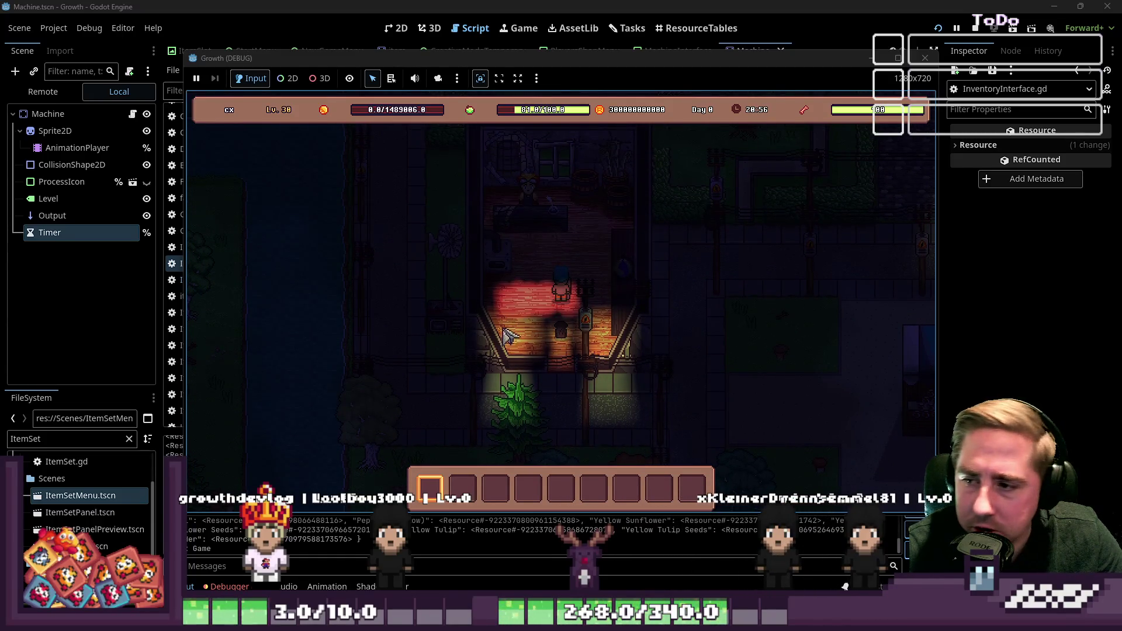
key(s)
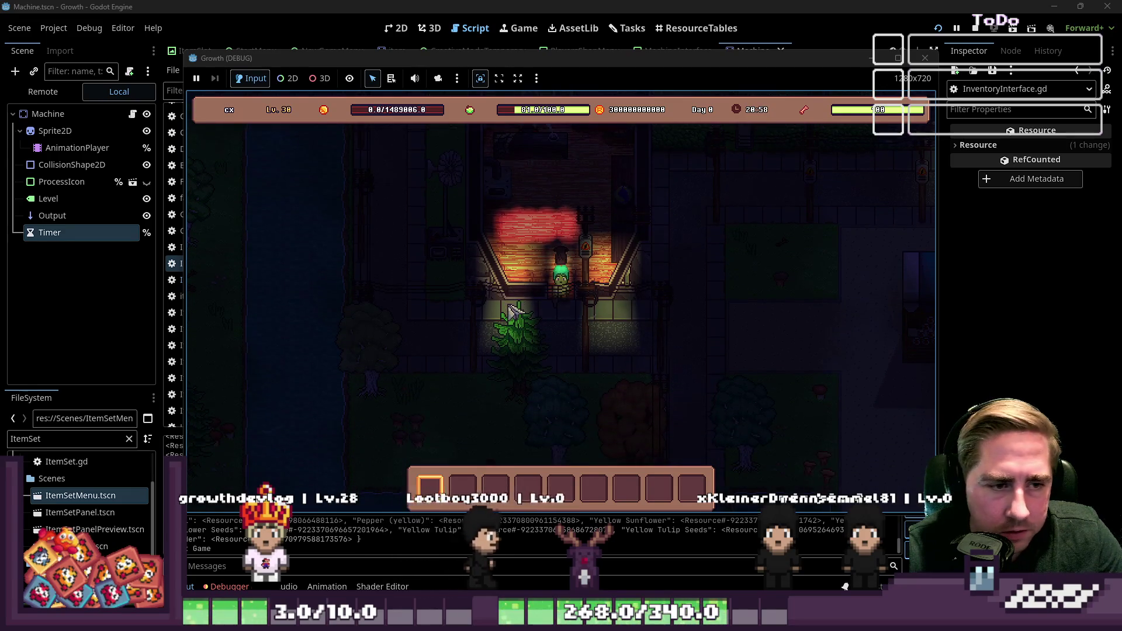
Step in and out of the NEO'S shop, then head north-east along the street
key(w)
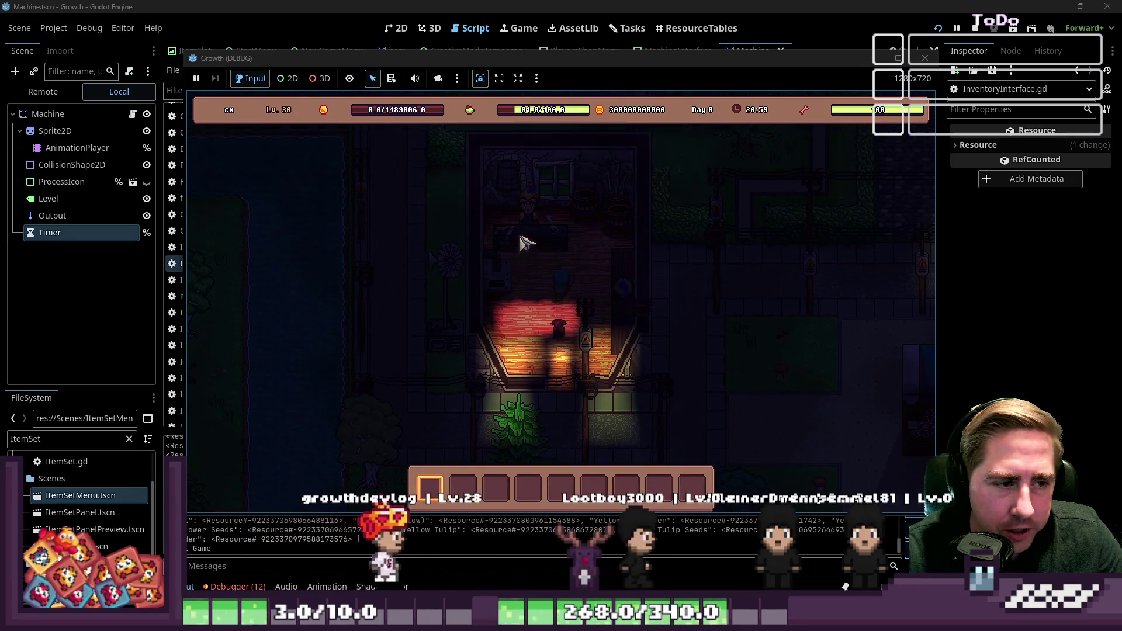
key(s)
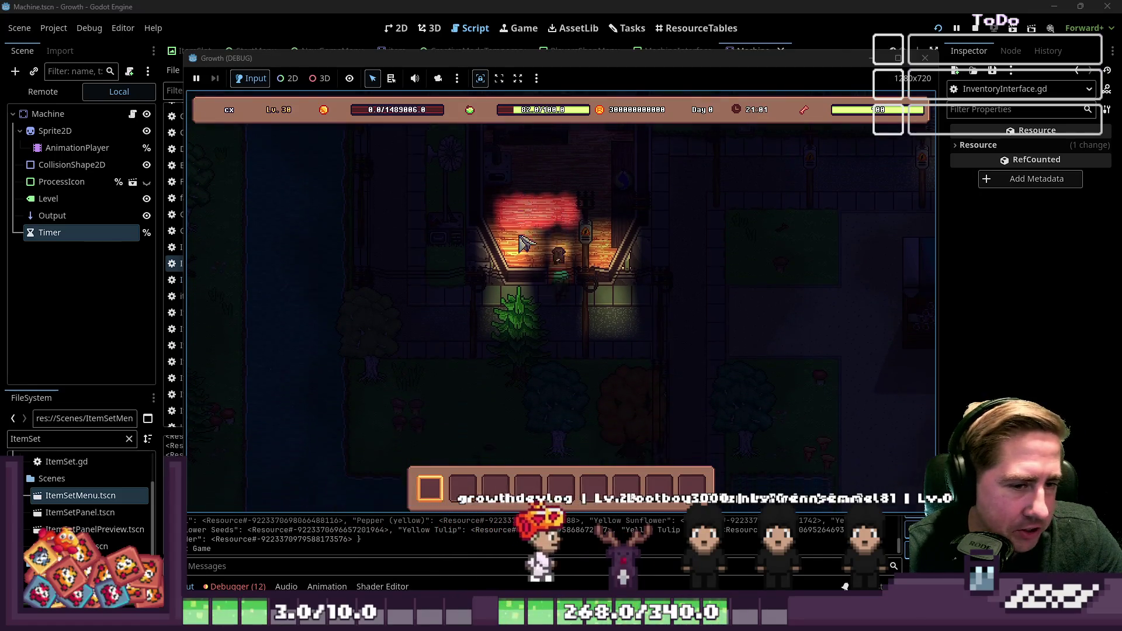
key(d)
key(w)
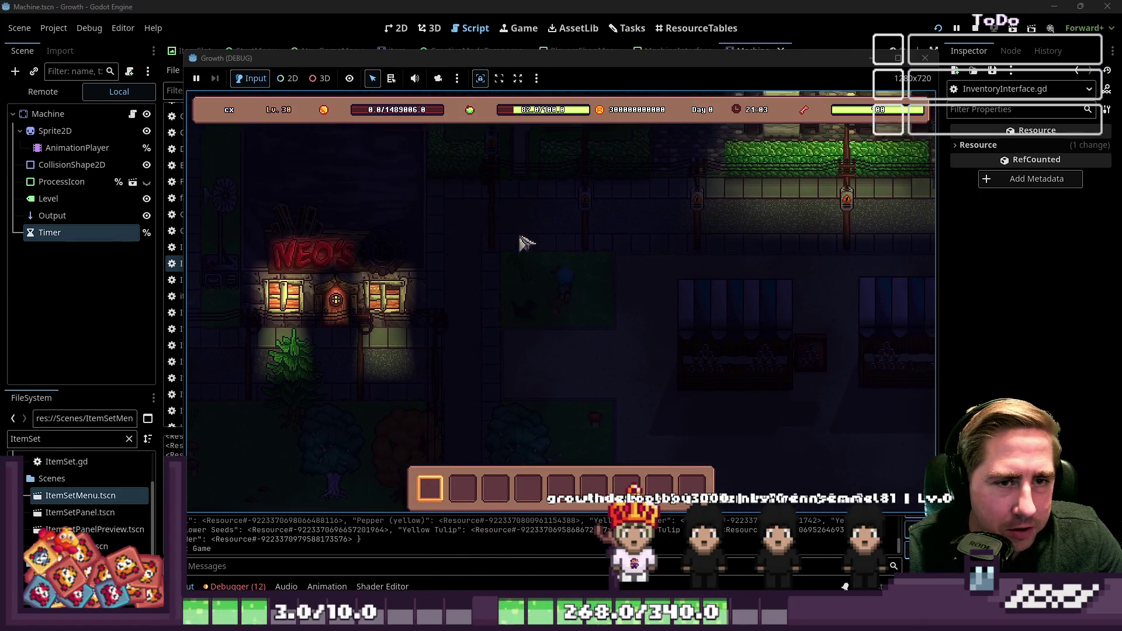
key(w)
key(d)
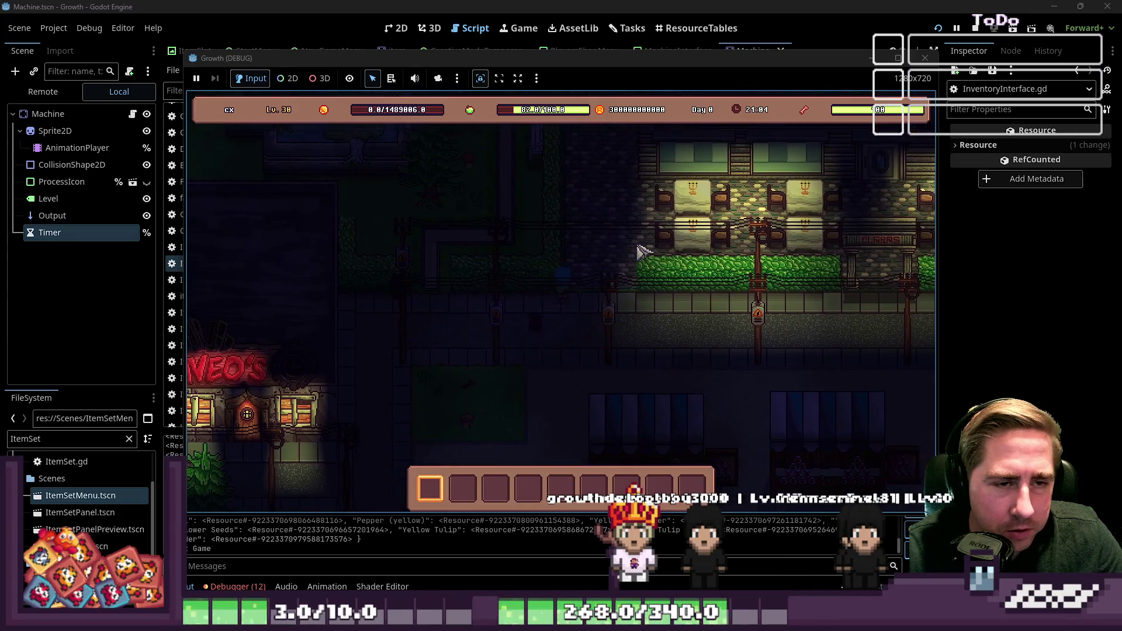
key(d)
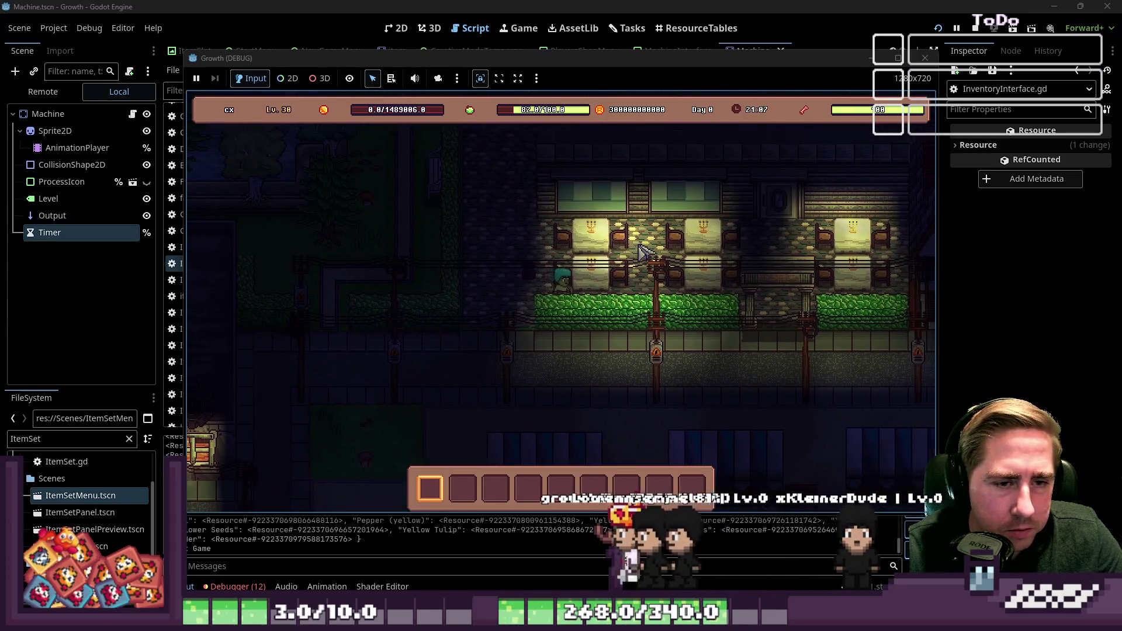
Continue east, enter the diner and return, then head toward the Seraphina shop
key(s)
key(a)
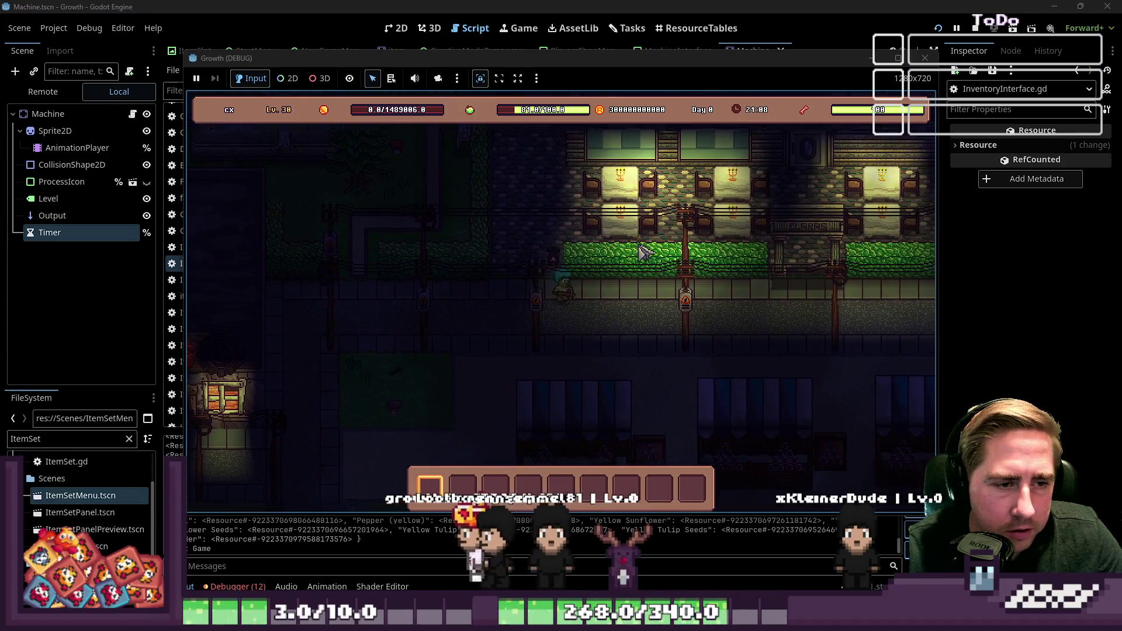
key(d)
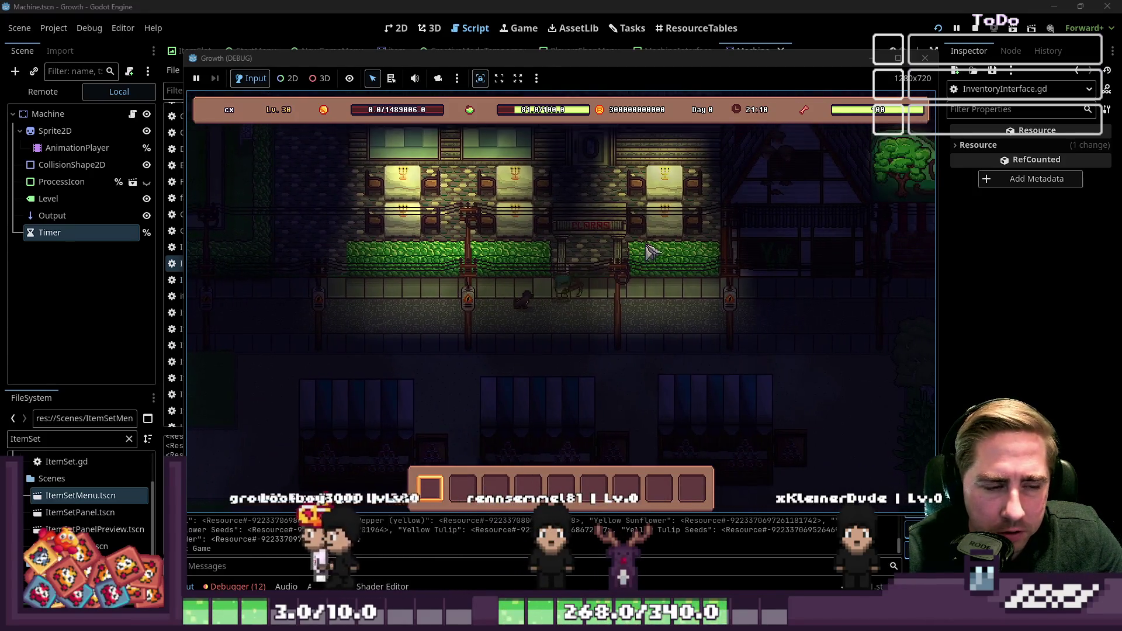
key(w)
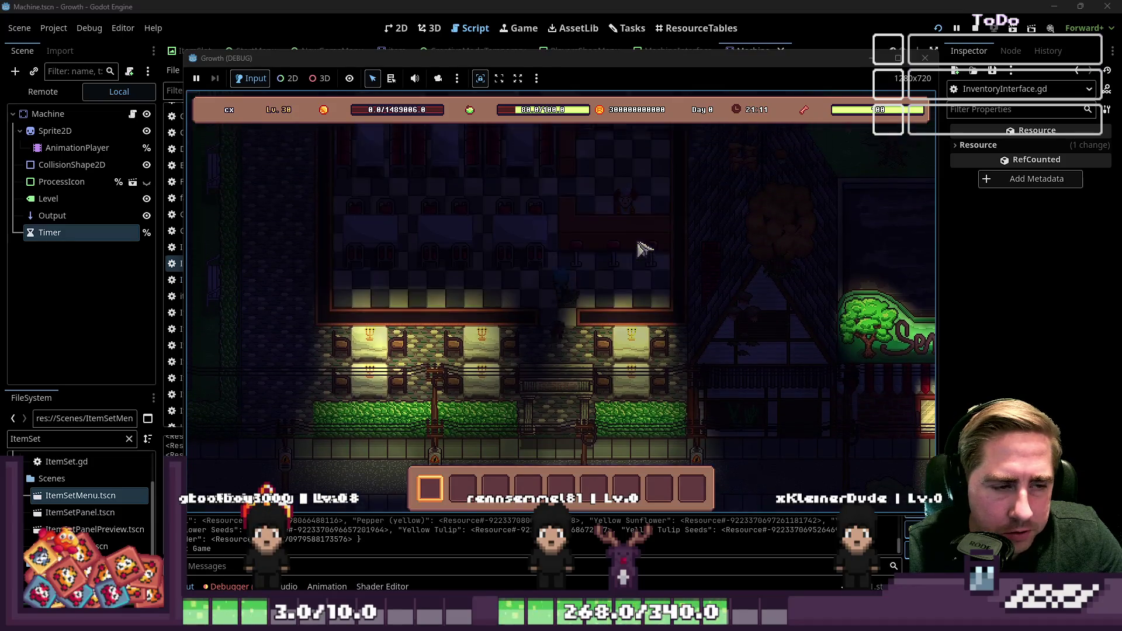
key(s)
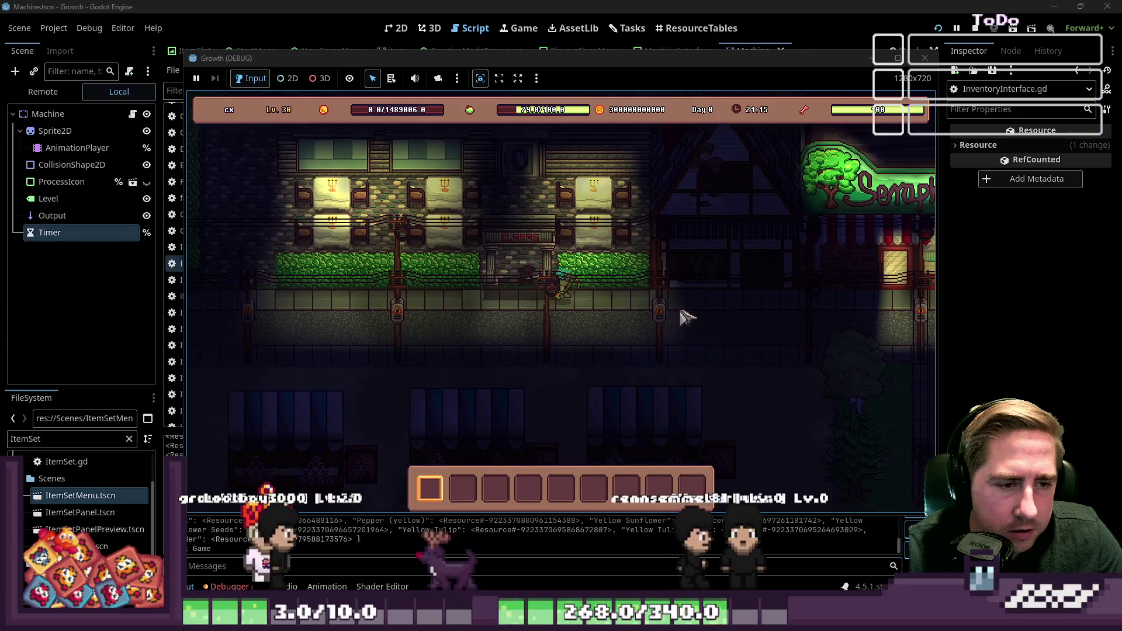
key(d)
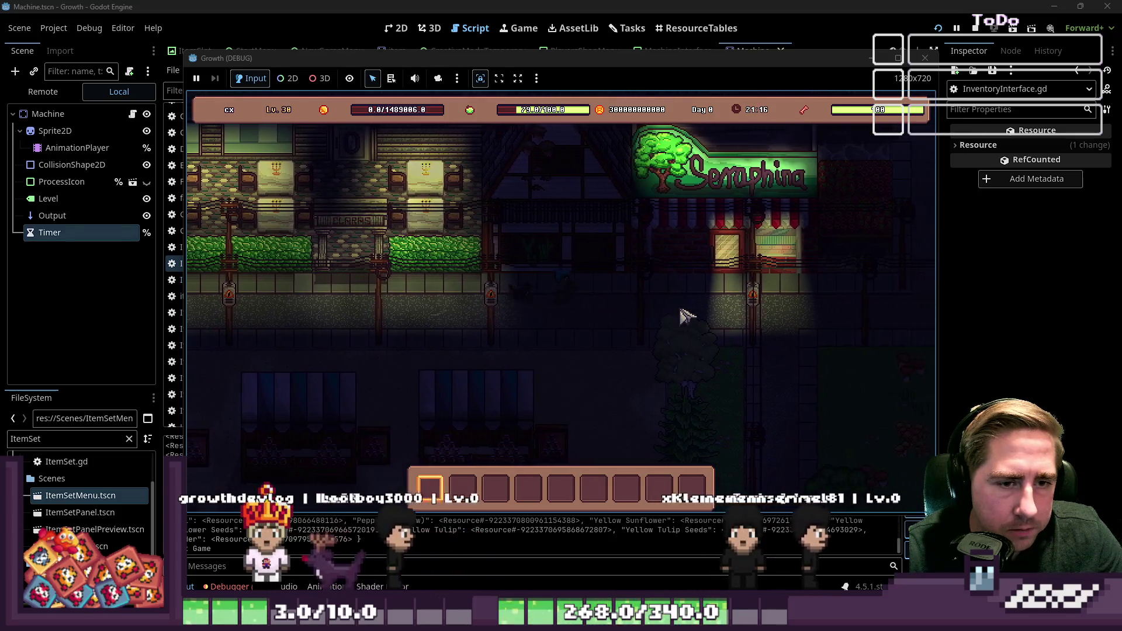
key(d)
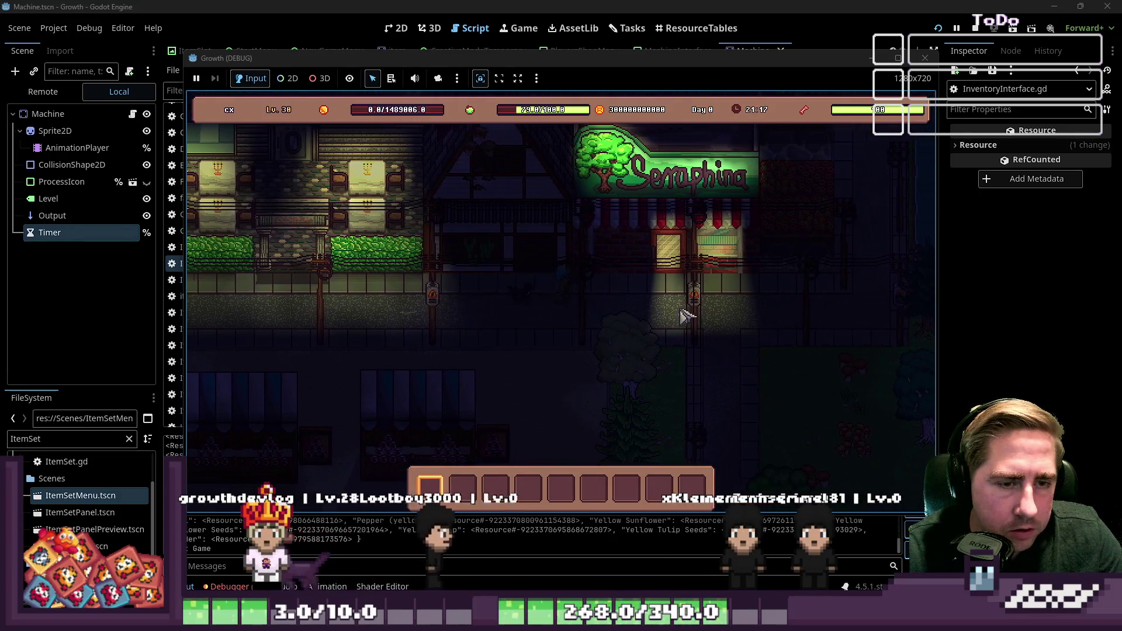
Walk the player south out of the lit shop and past the shops and tents
key(s)
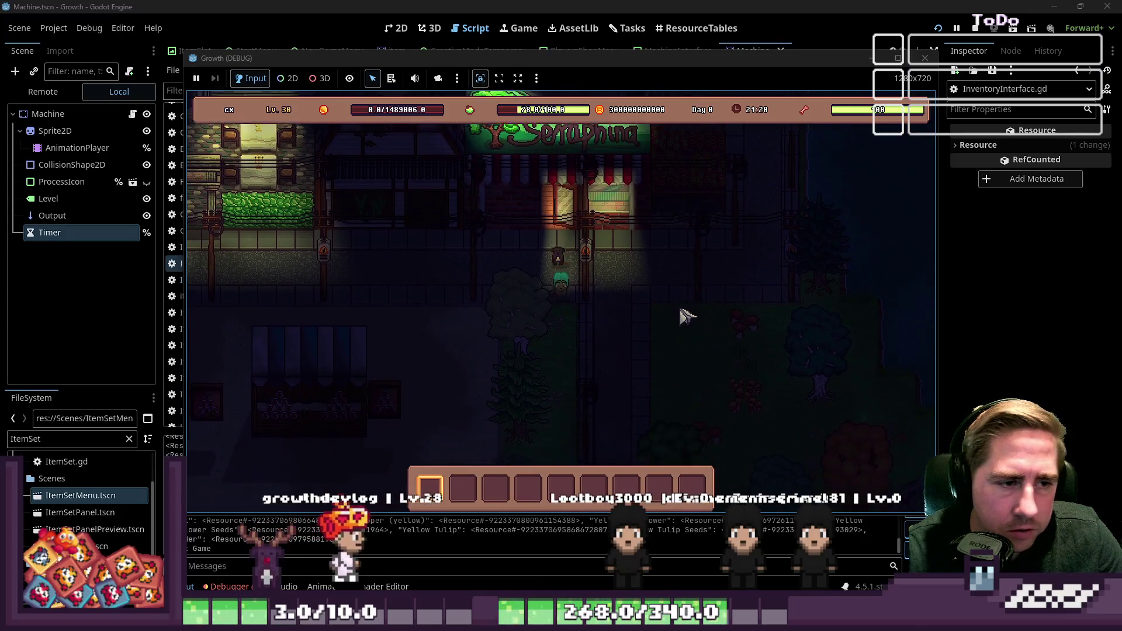
key(s)
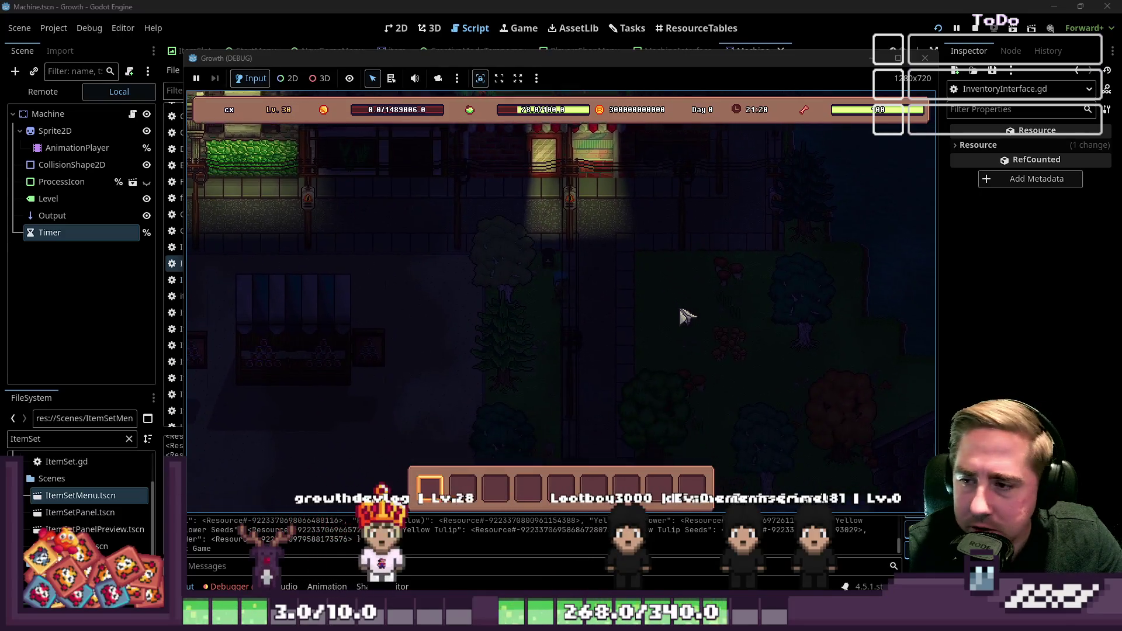
key(s)
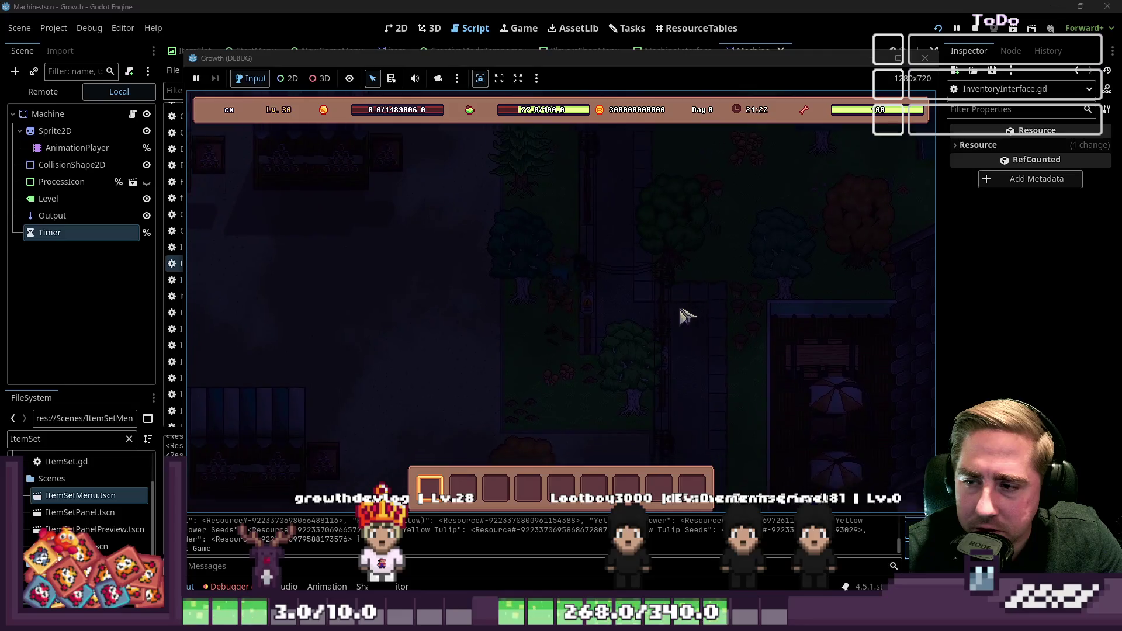
key(s)
key(d)
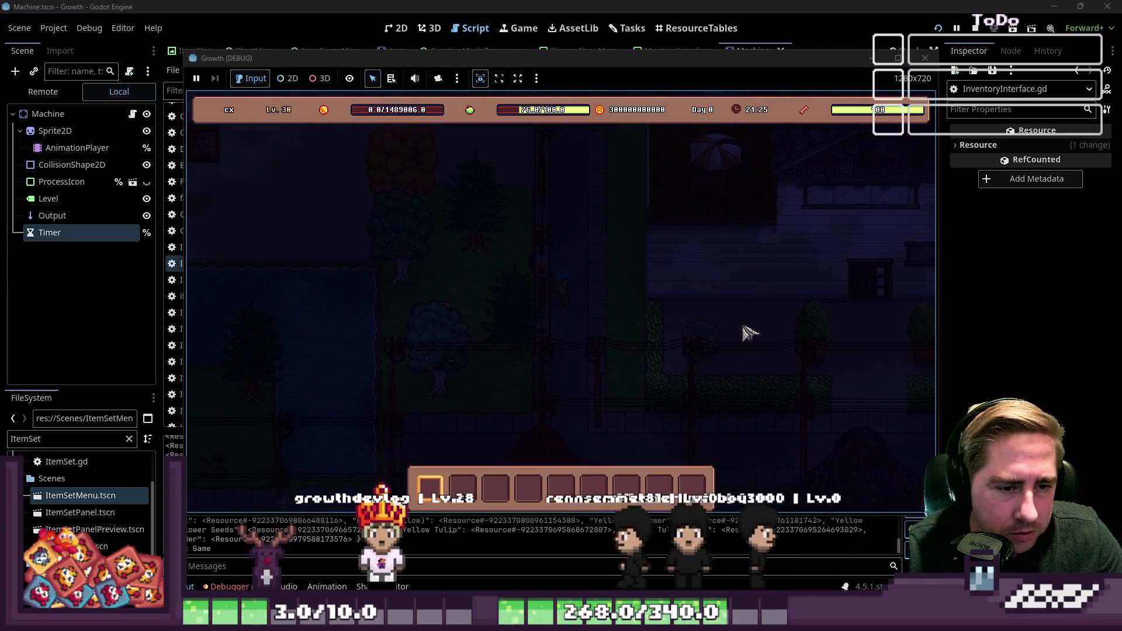
key(d)
key(s)
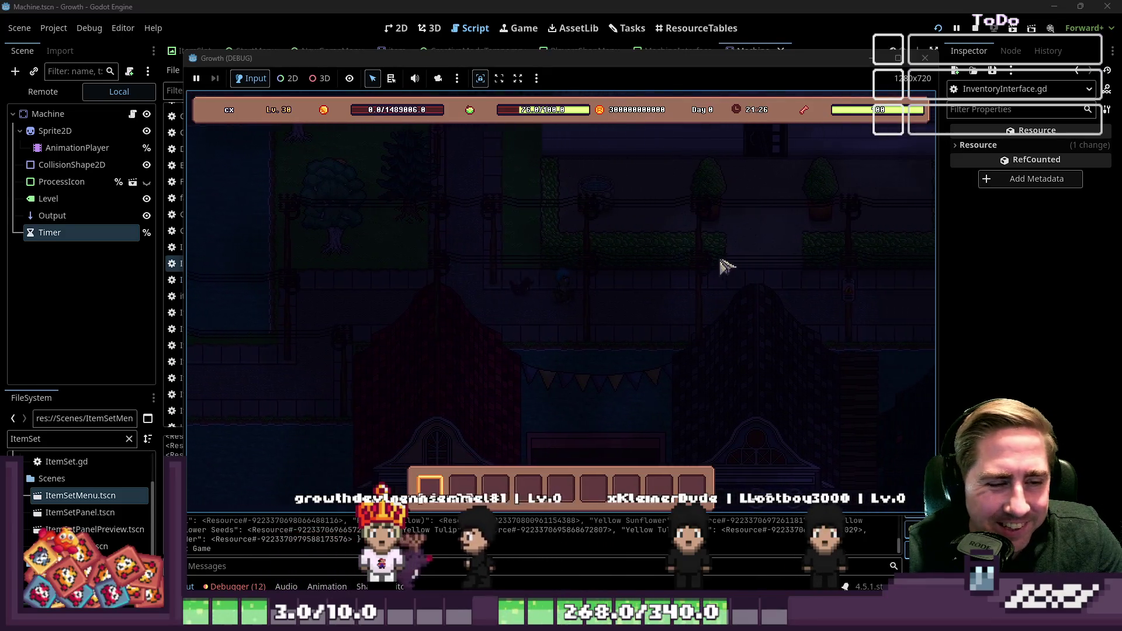
key(d)
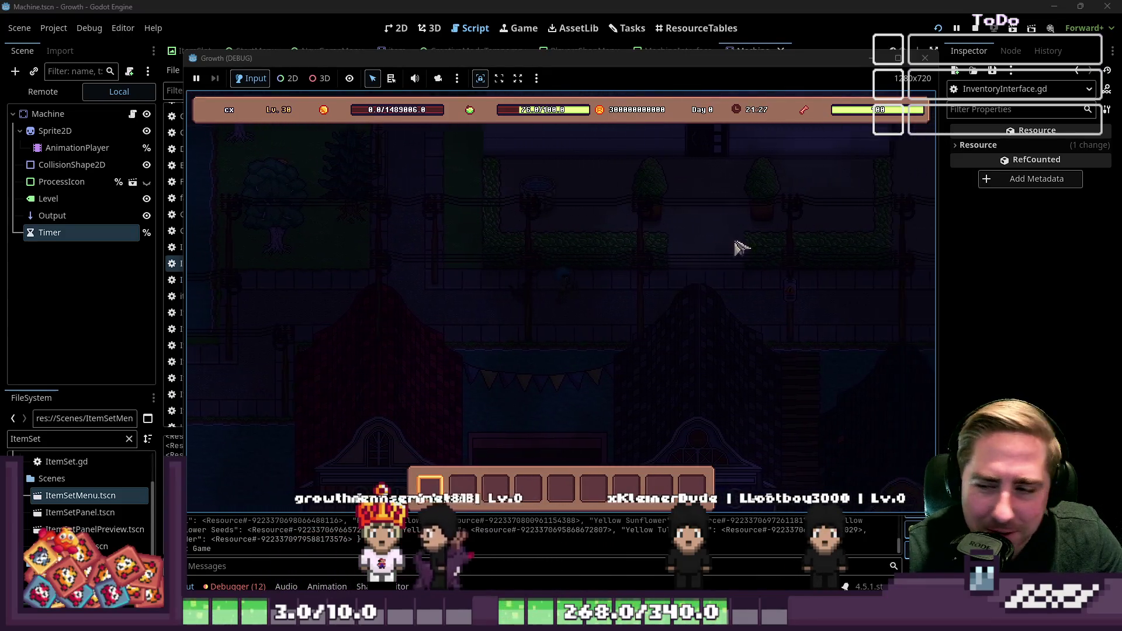
Explore the house interiors and the neighbouring garden, then walk back out onto the street
key(w)
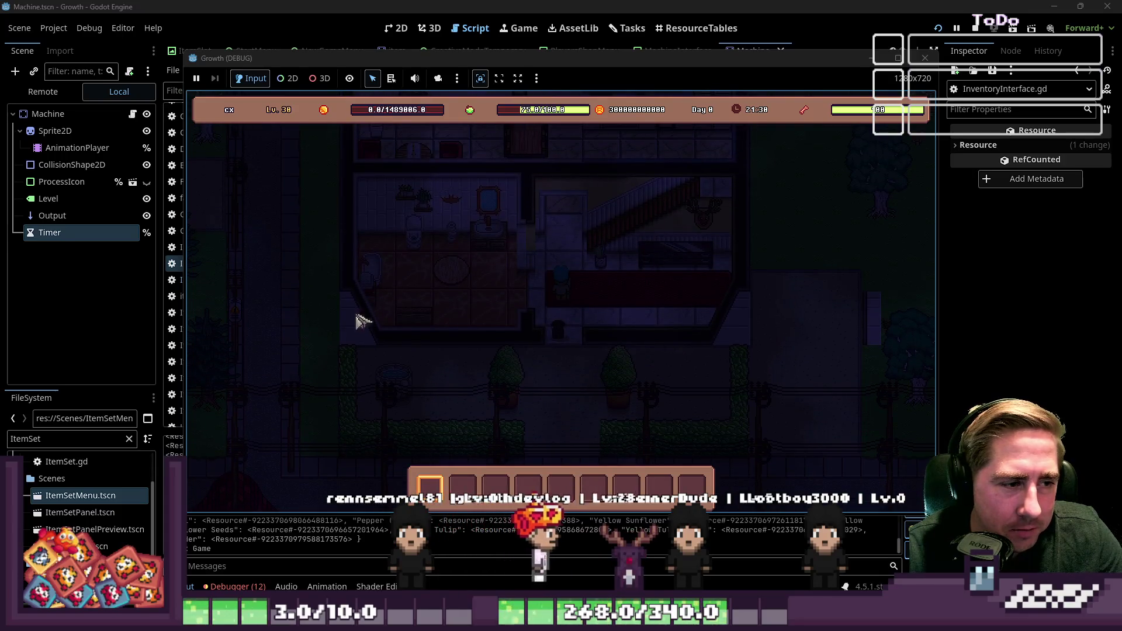
key(w)
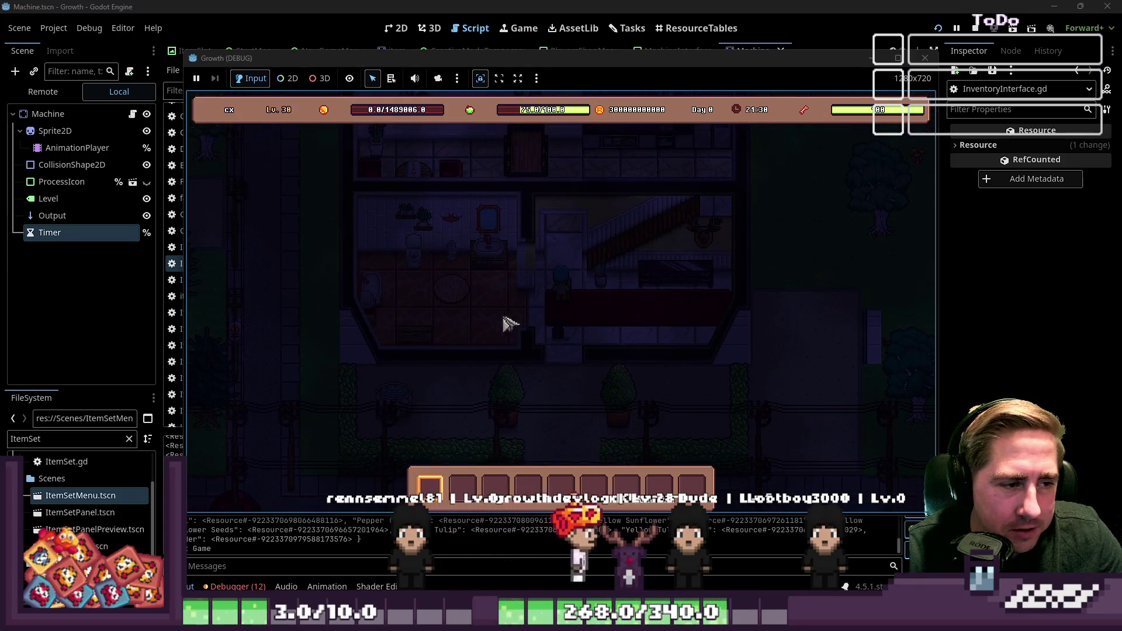
key(d)
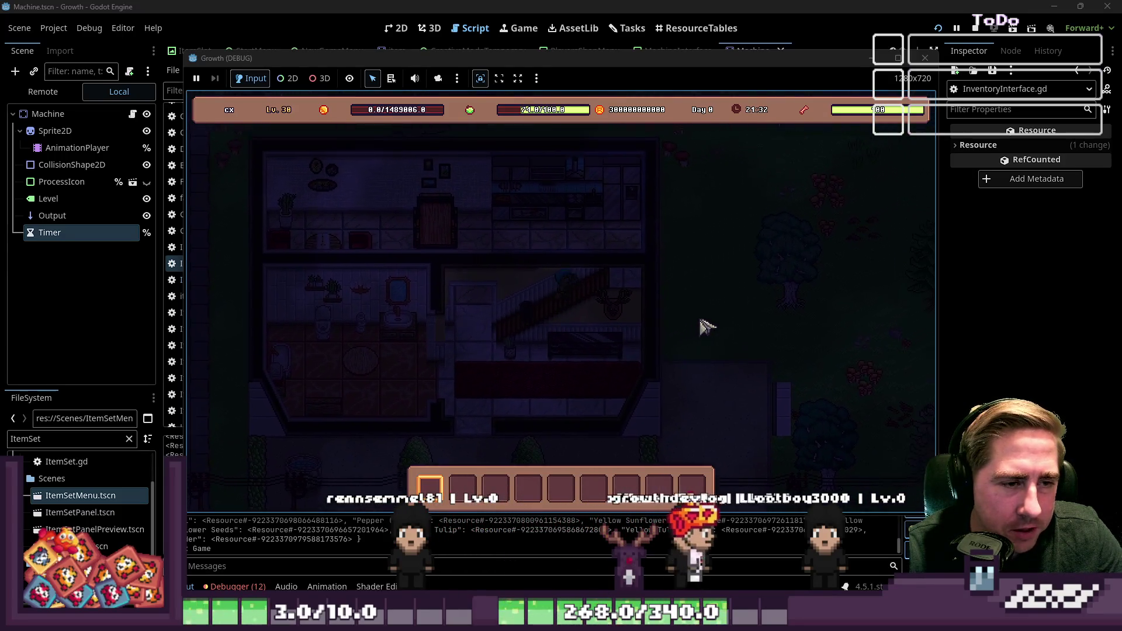
key(w)
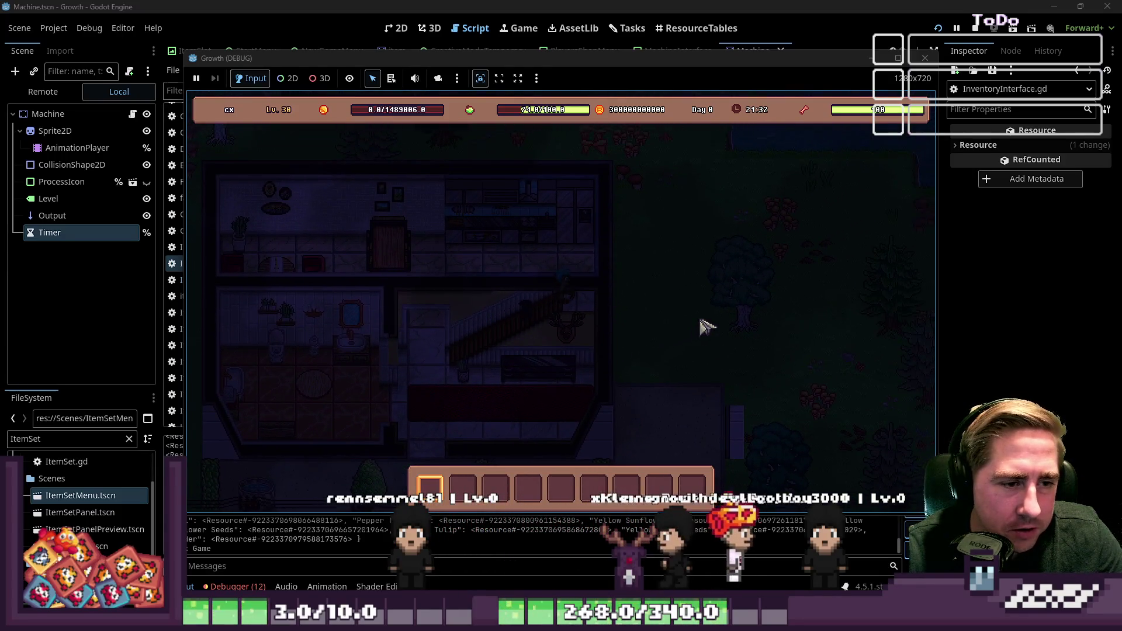
key(a)
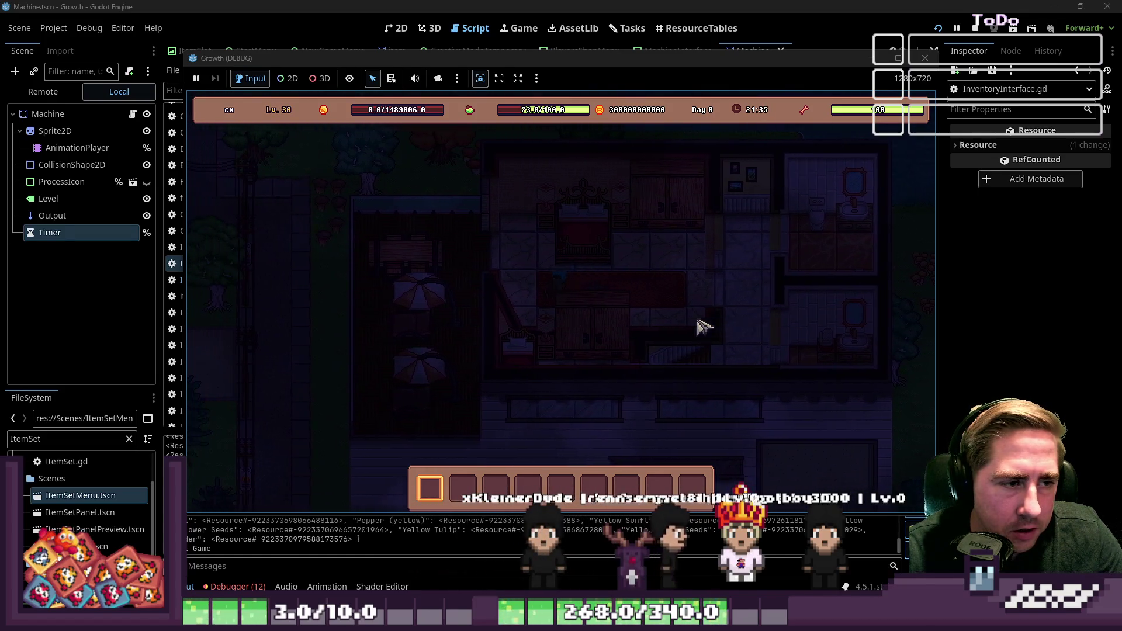
key(a)
key(w)
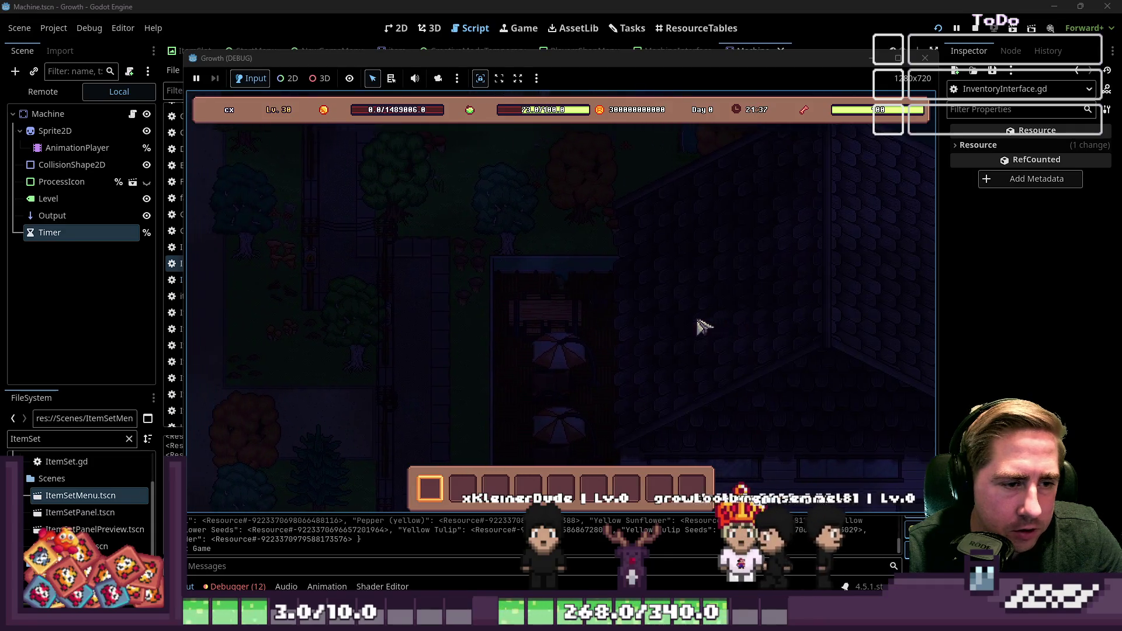
key(d)
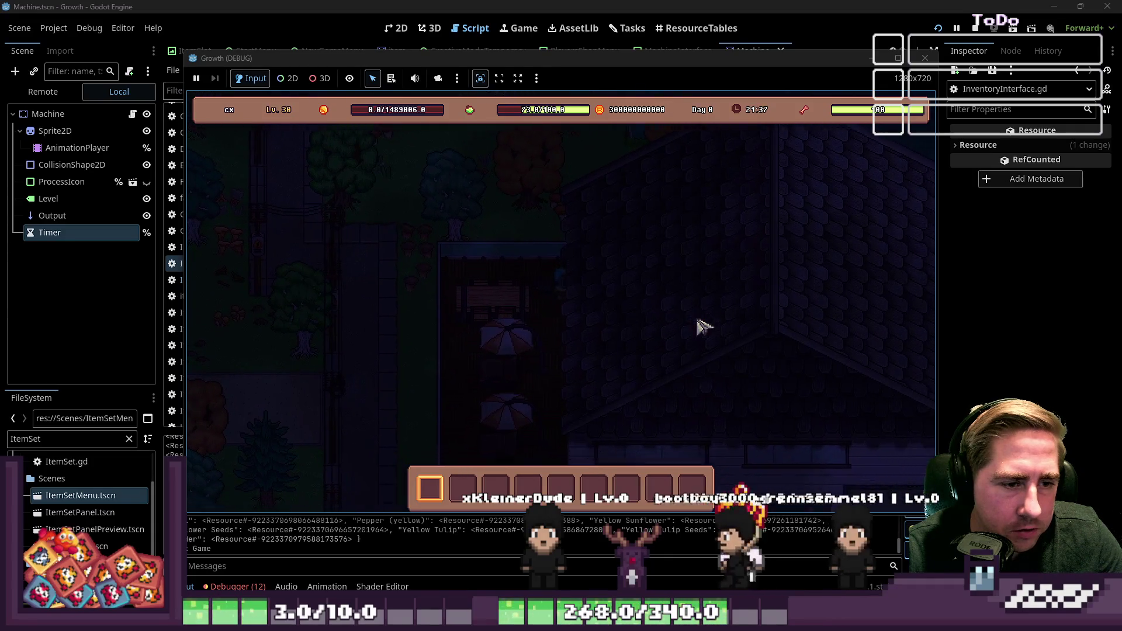
key(d)
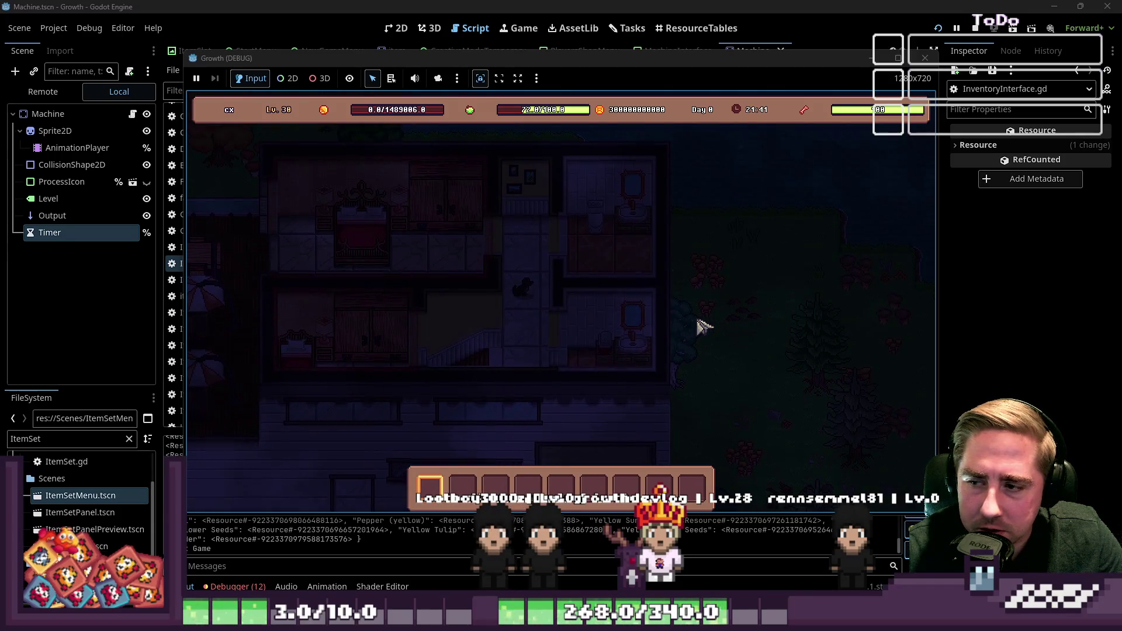
key(s)
key(a)
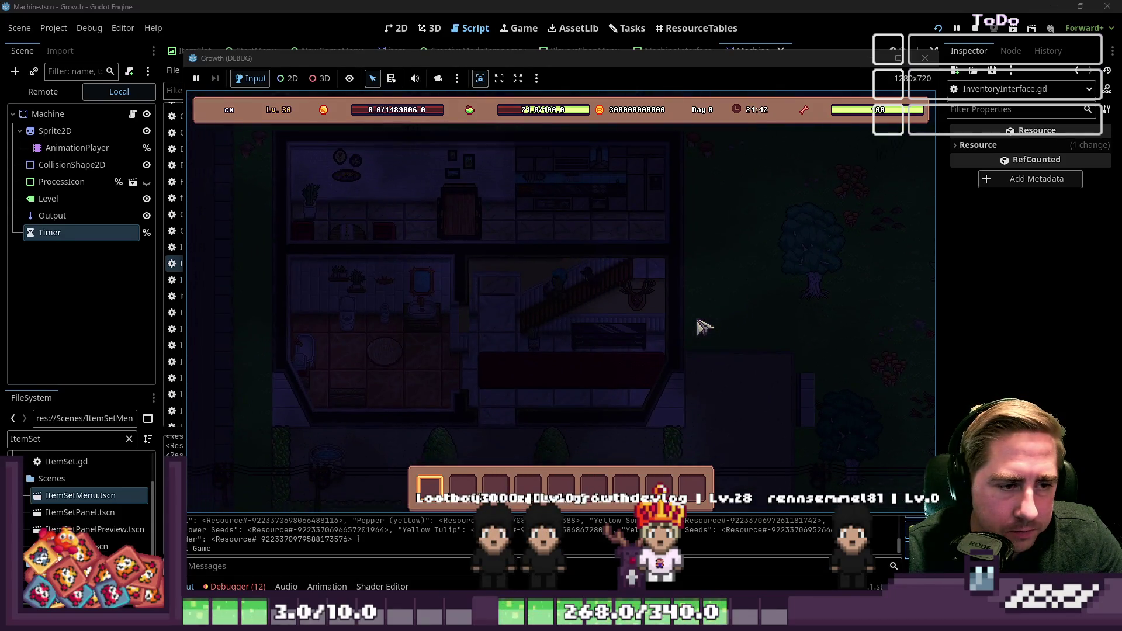
key(a)
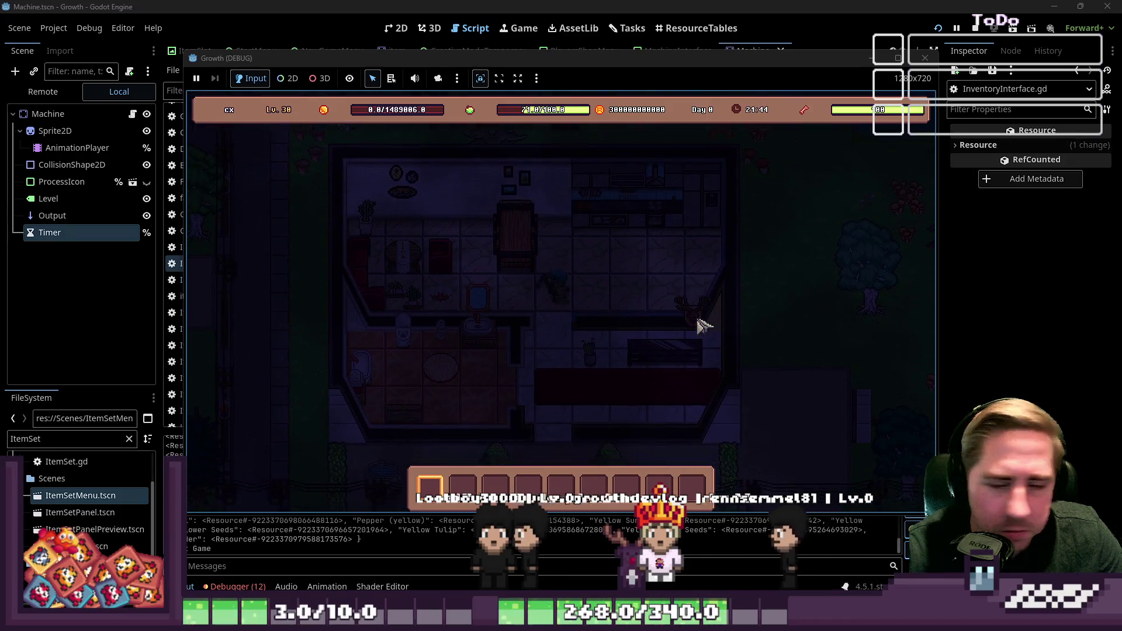
key(s)
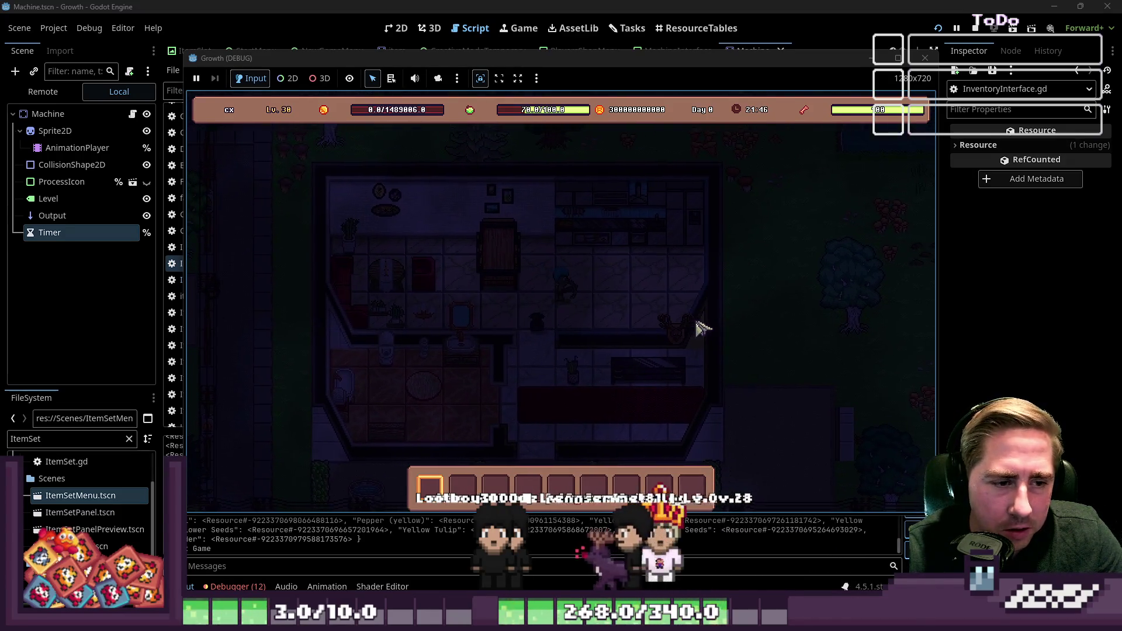
key(s)
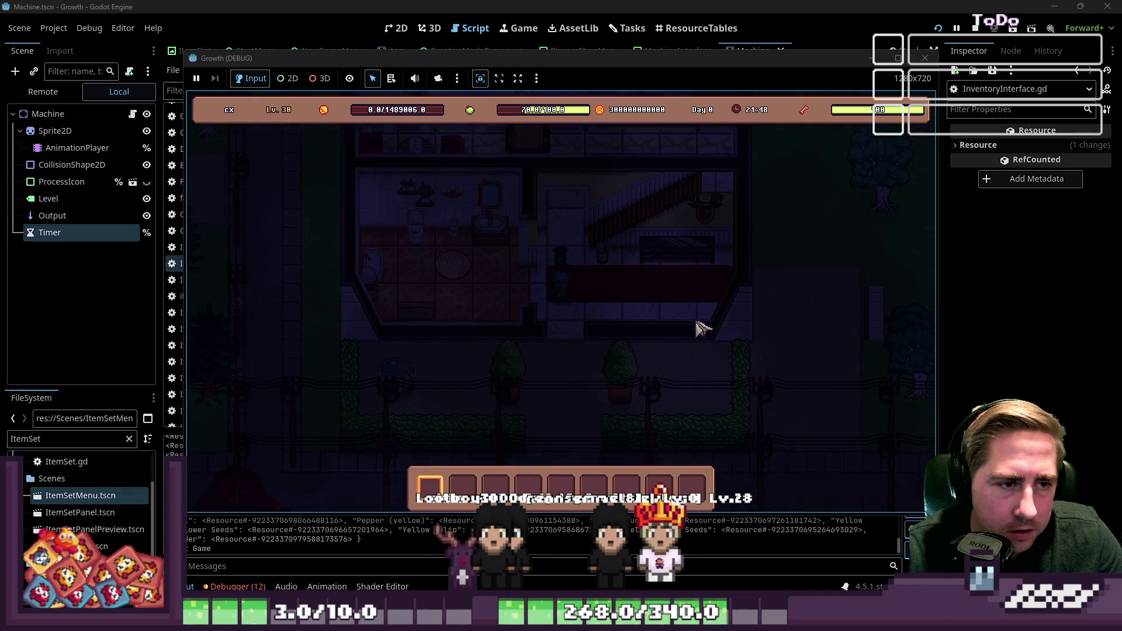
Walk the character left along the street and into a building, then stop the game with F8
key(a)
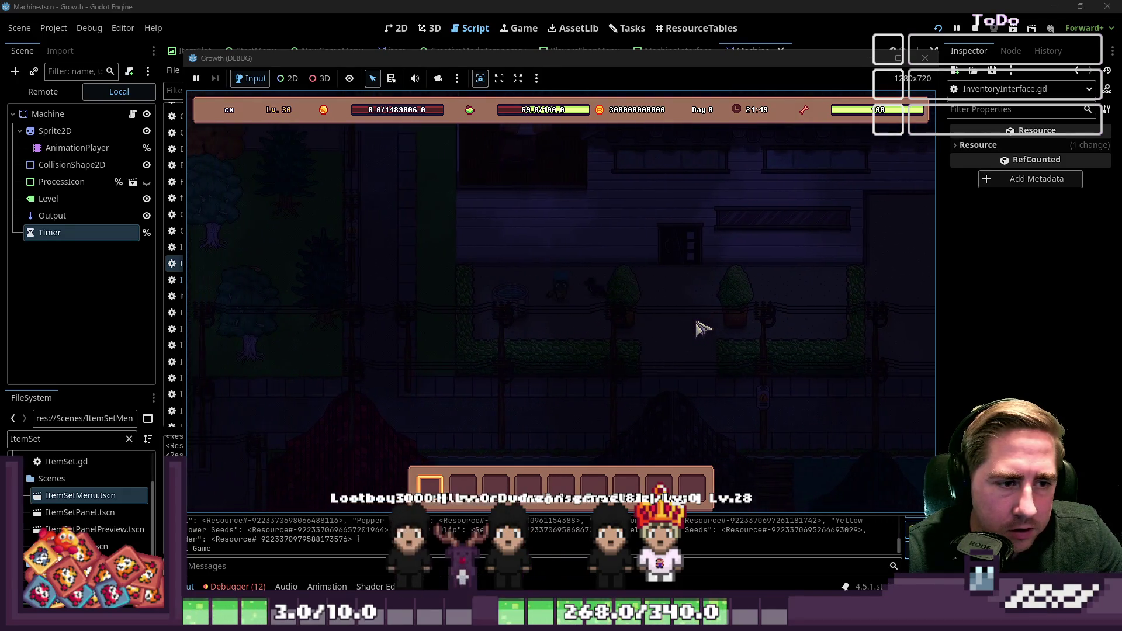
key(d)
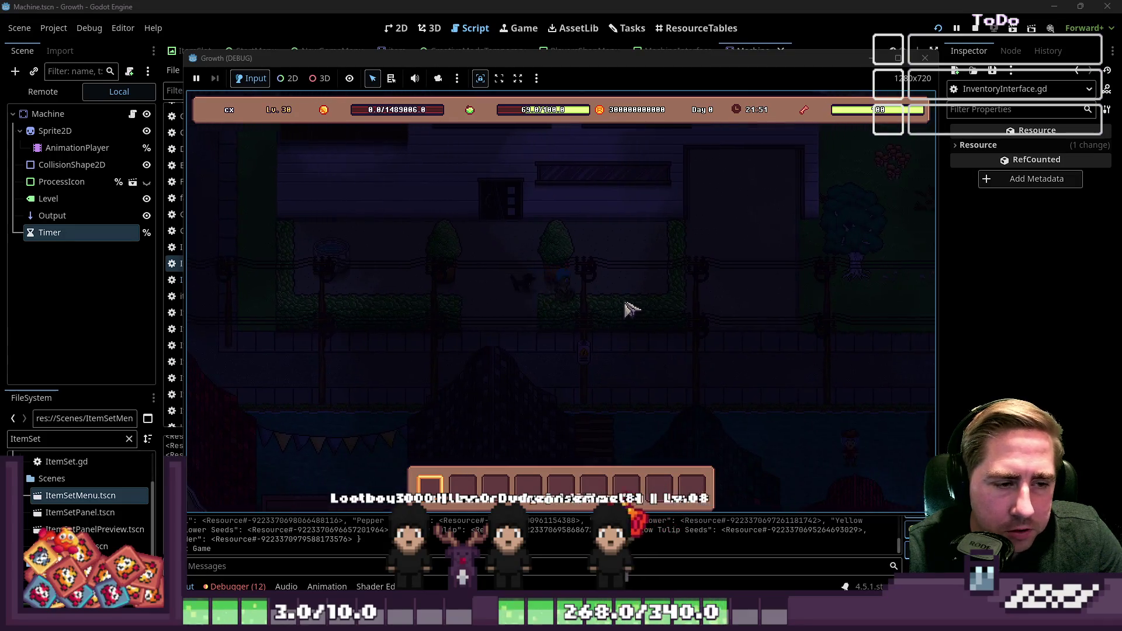
key(a)
key(s)
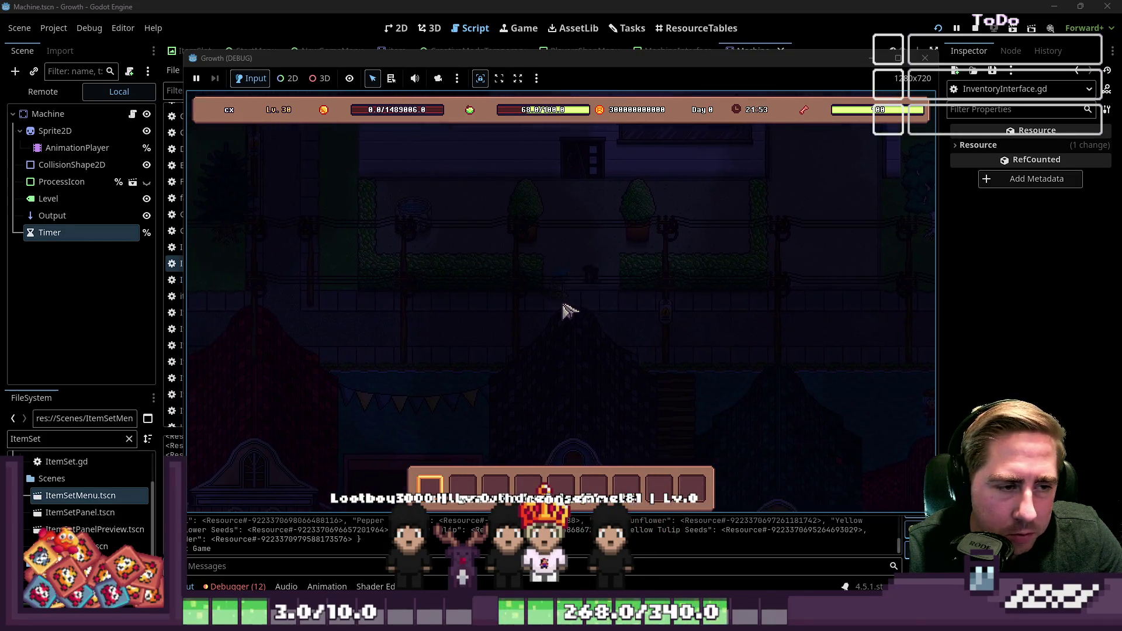
key(a)
key(w)
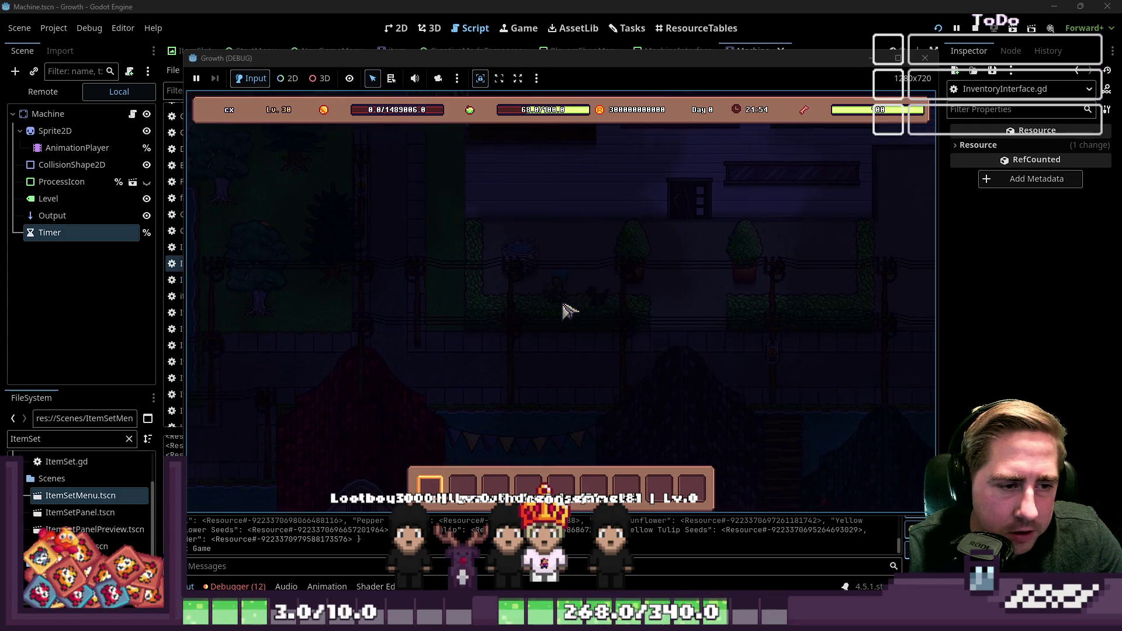
key(a)
key(w)
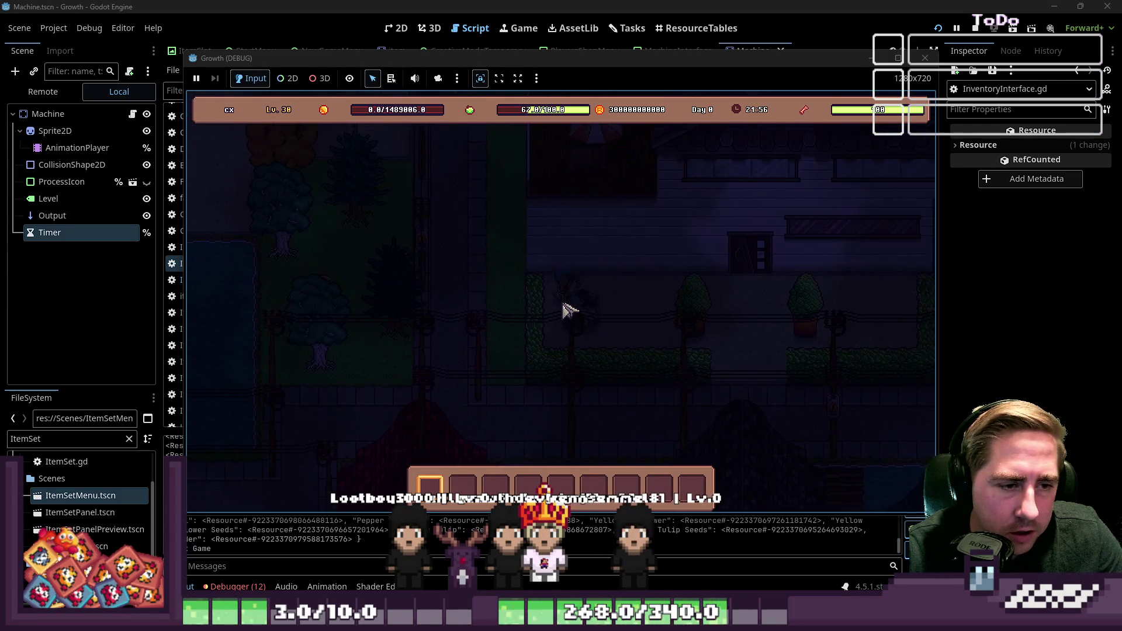
key(d)
key(s)
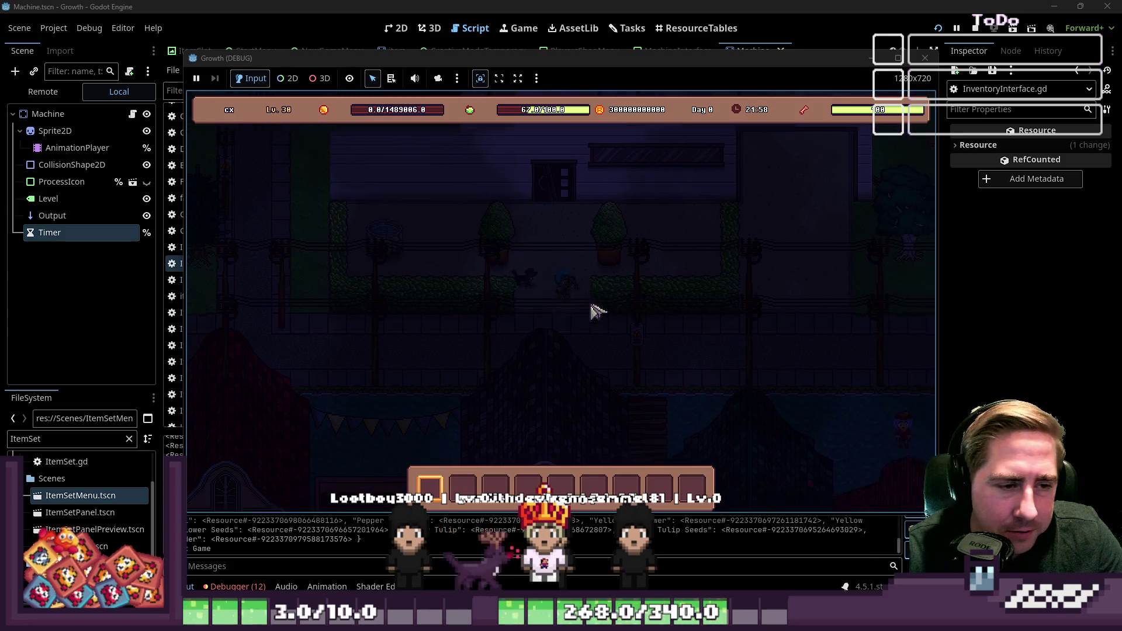
key(a)
key(s)
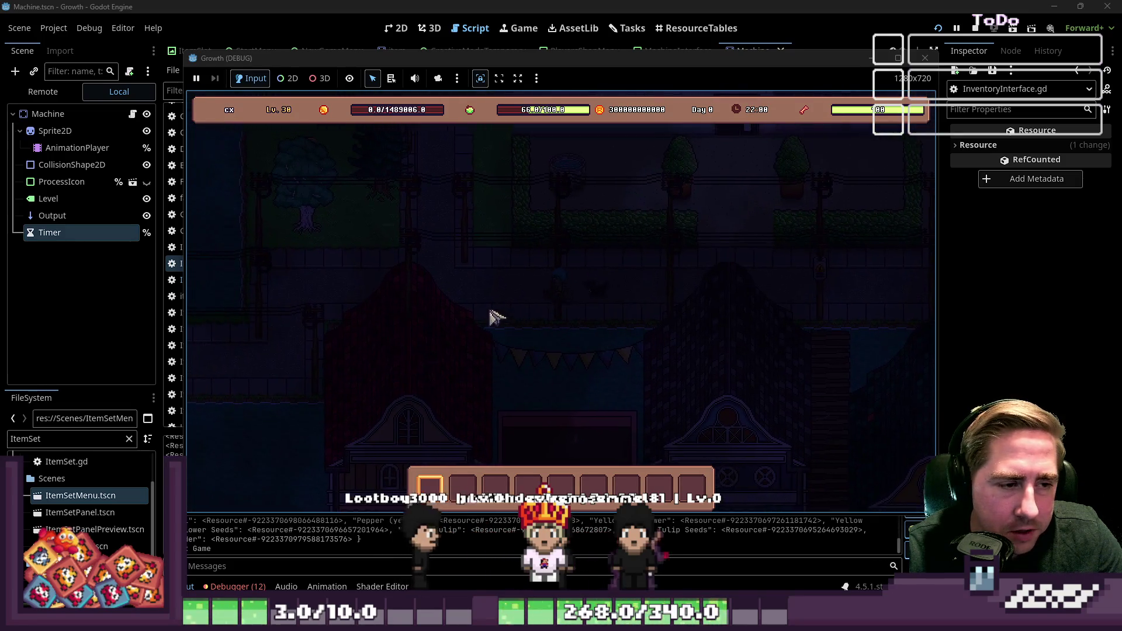
key(a)
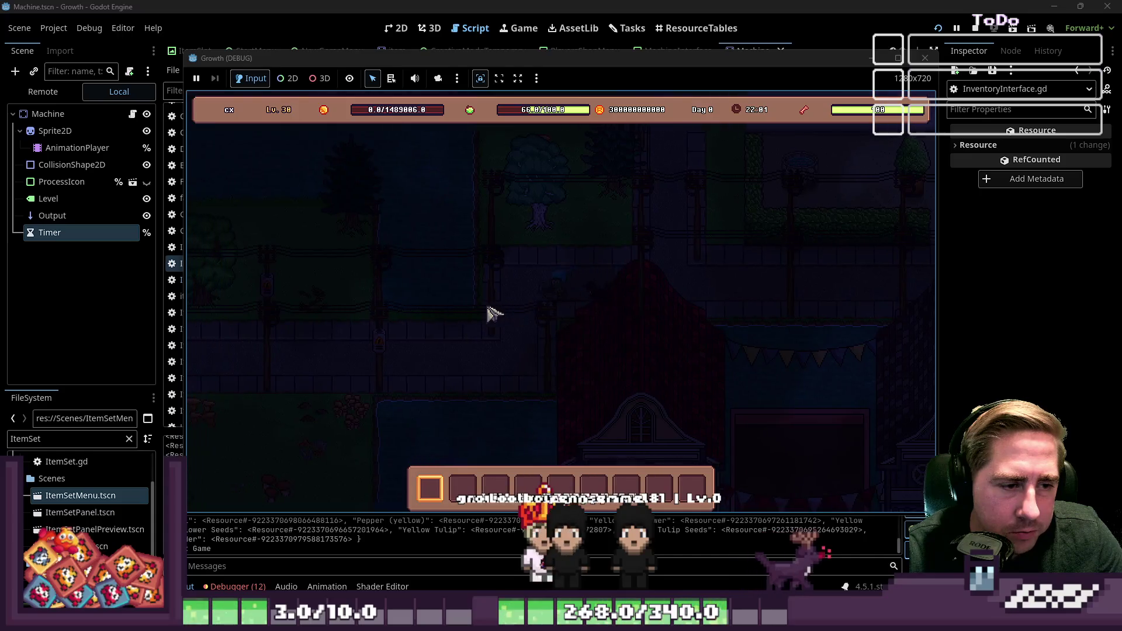
key(a)
key(s)
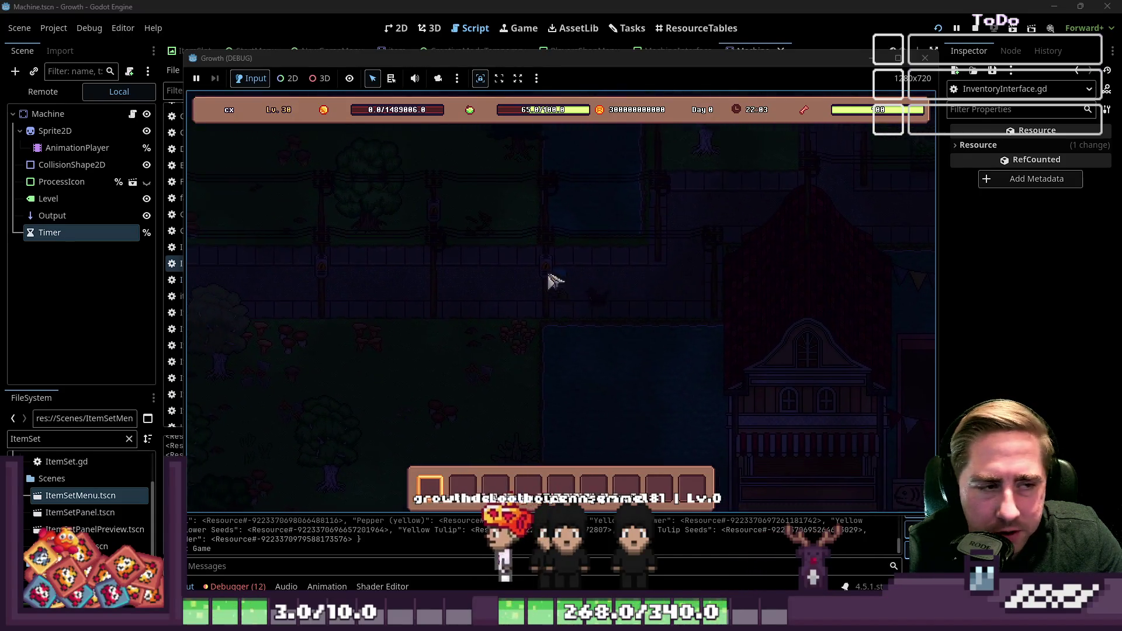
key(a)
key(w)
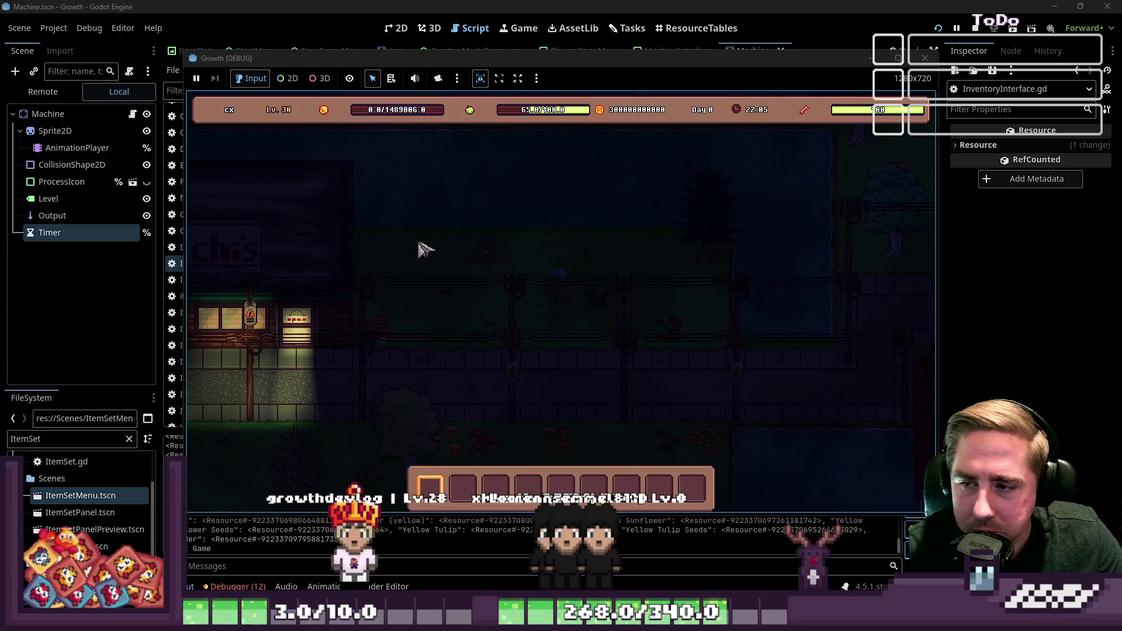
key(a)
key(s)
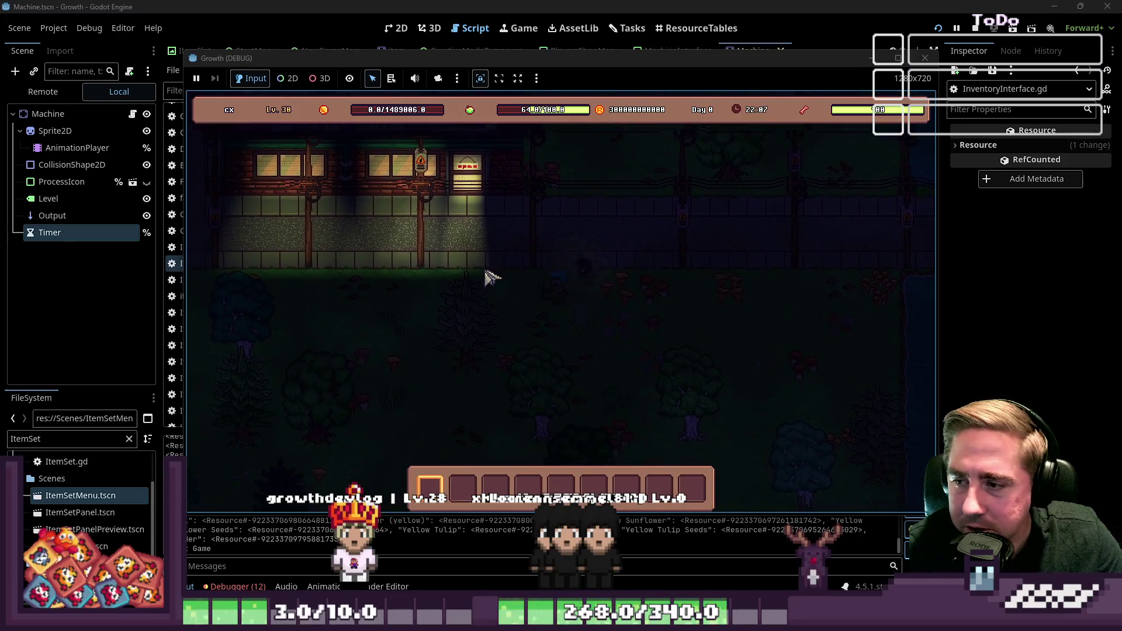
key(a)
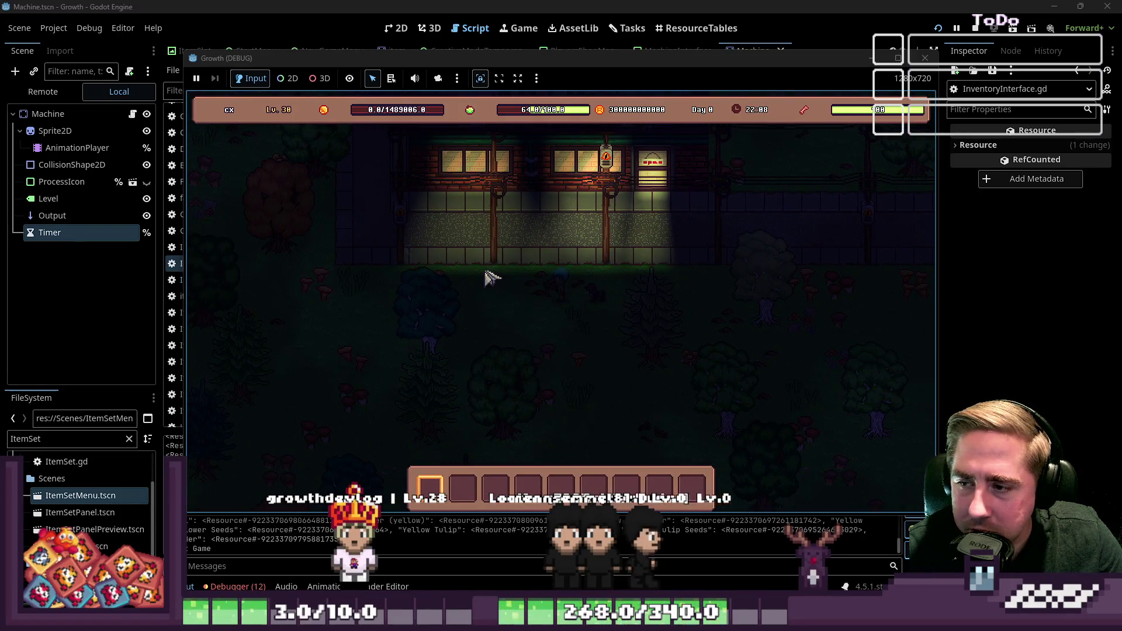
key(w)
key(a)
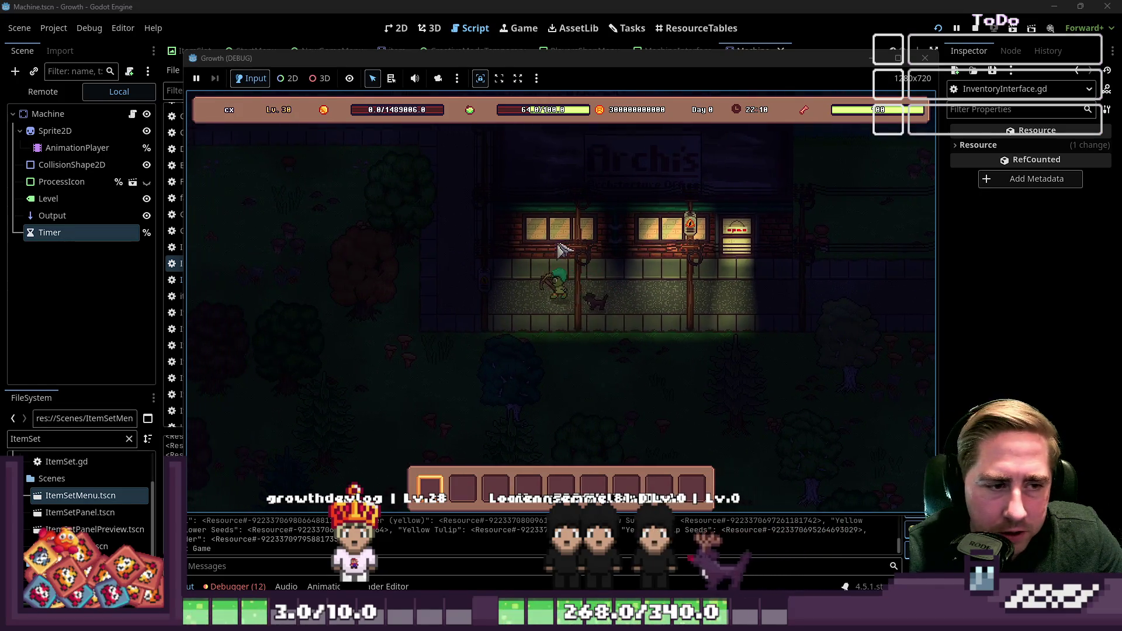
key(d)
key(w)
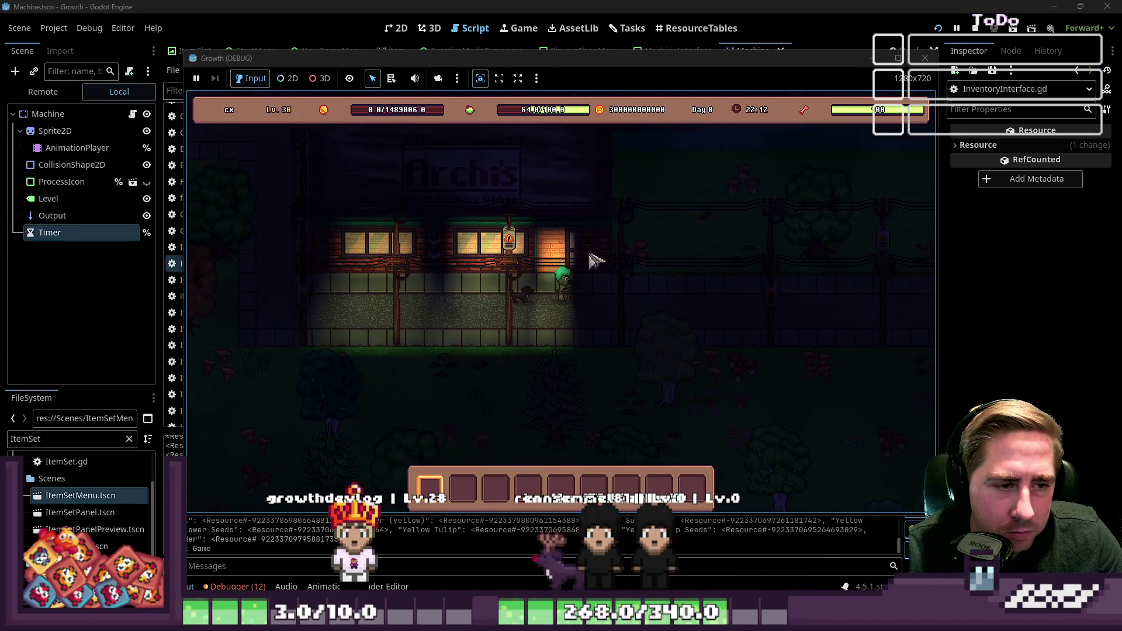
key(w)
key(a)
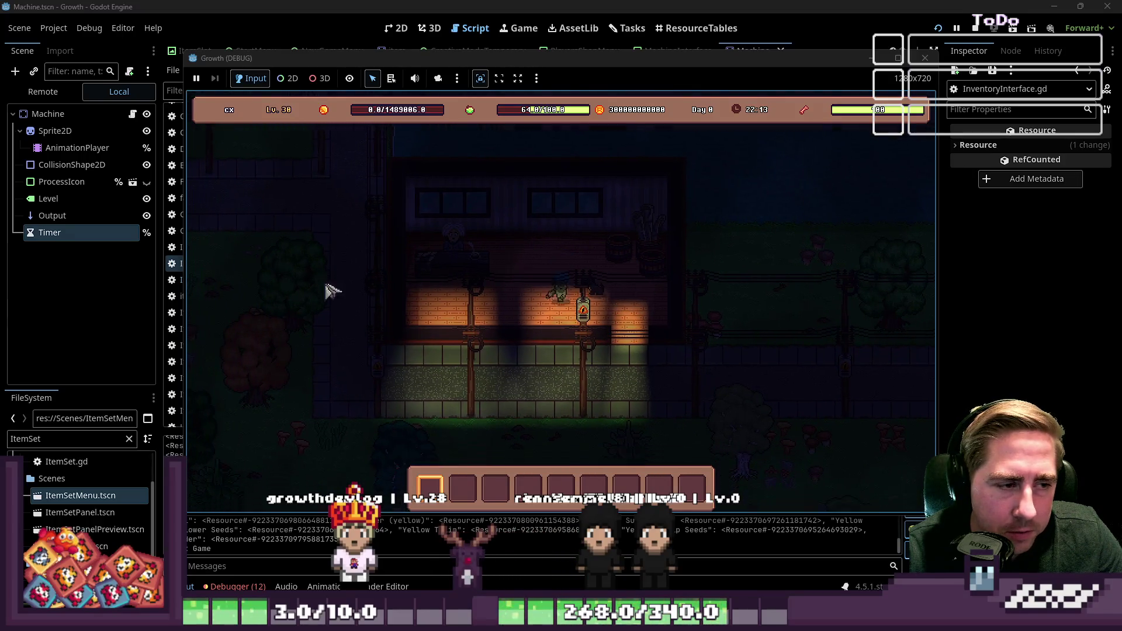
key(s)
key(d)
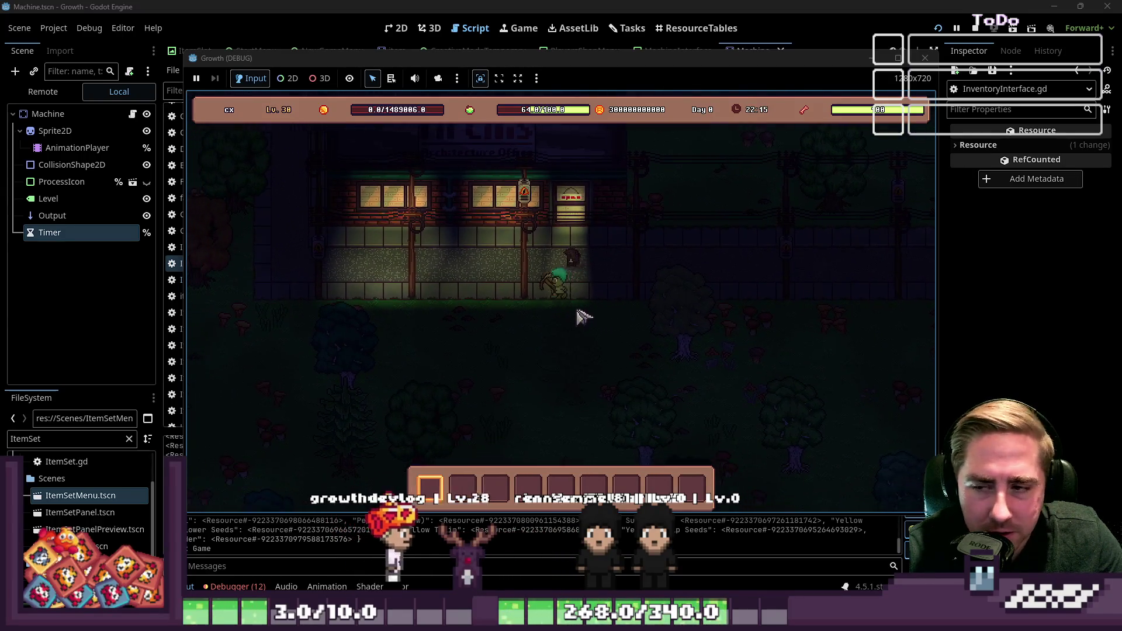
key(a)
key(w)
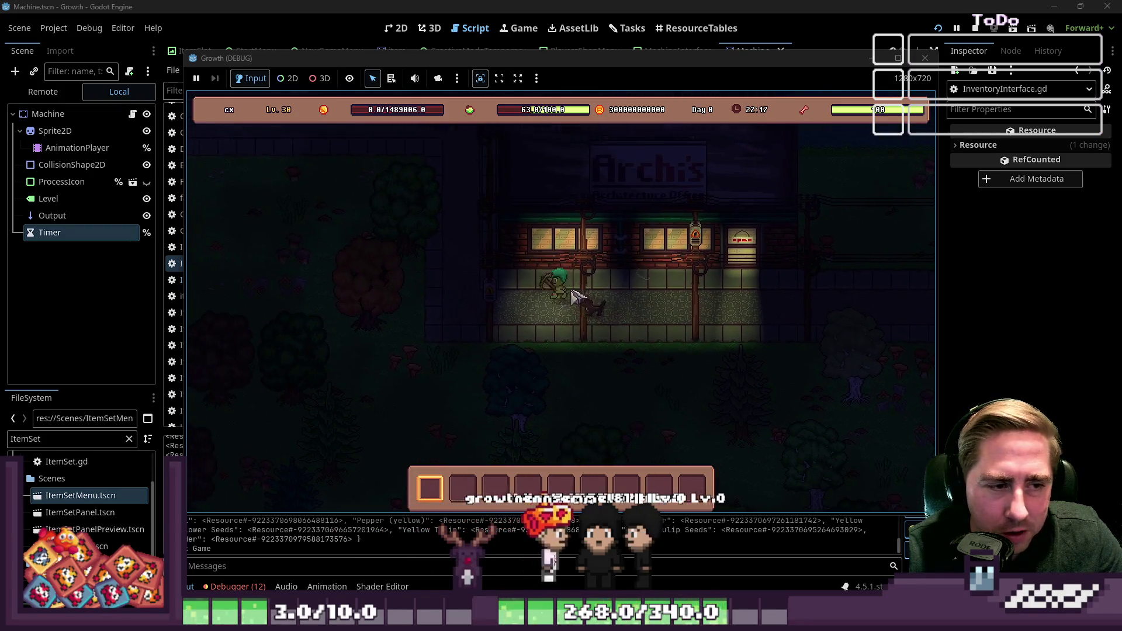
key(a)
key(w)
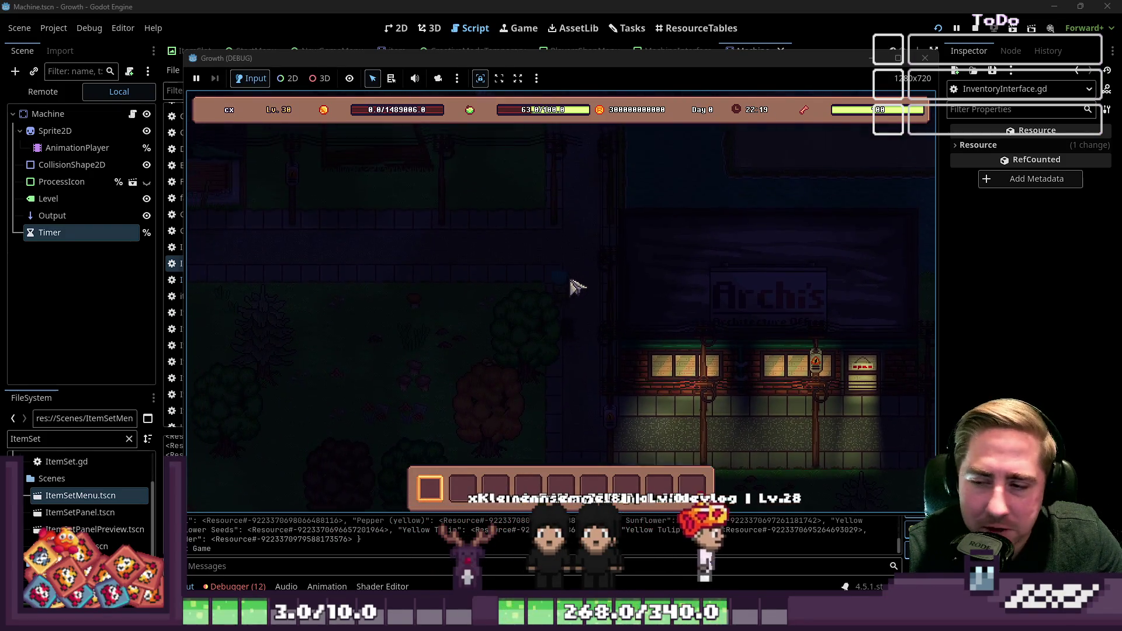
key(a)
key(w)
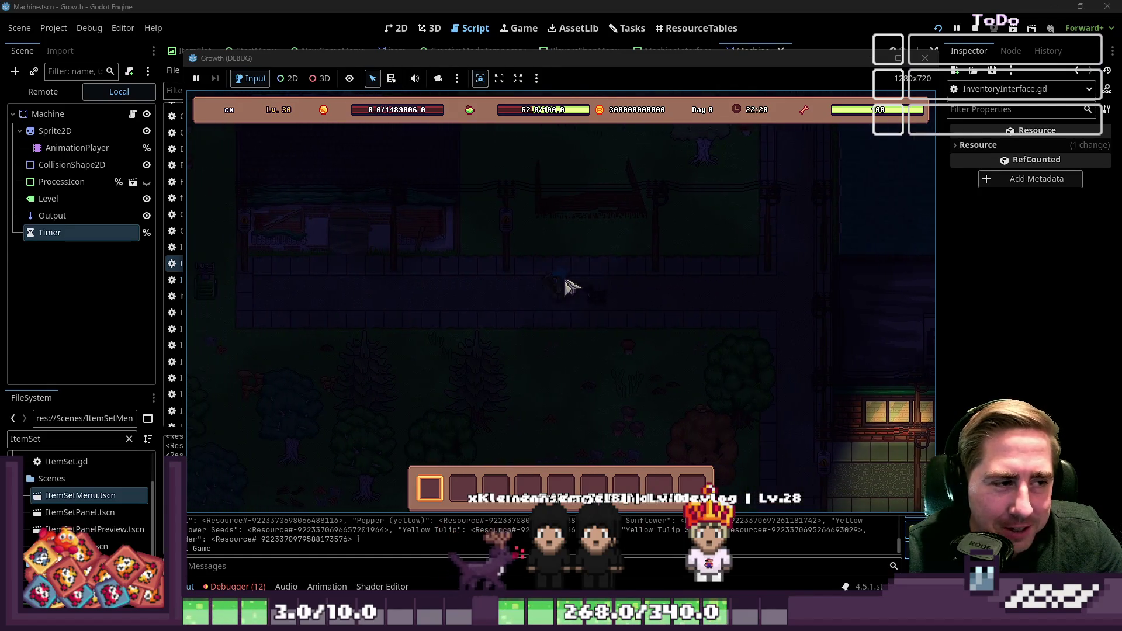
key(a)
key(w)
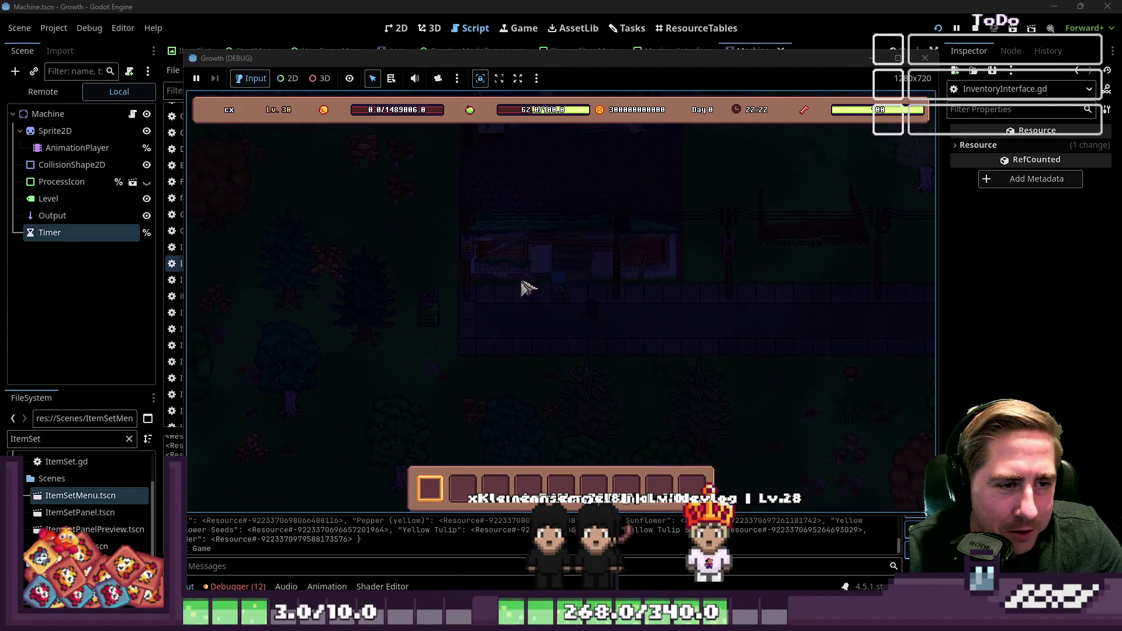
key(w)
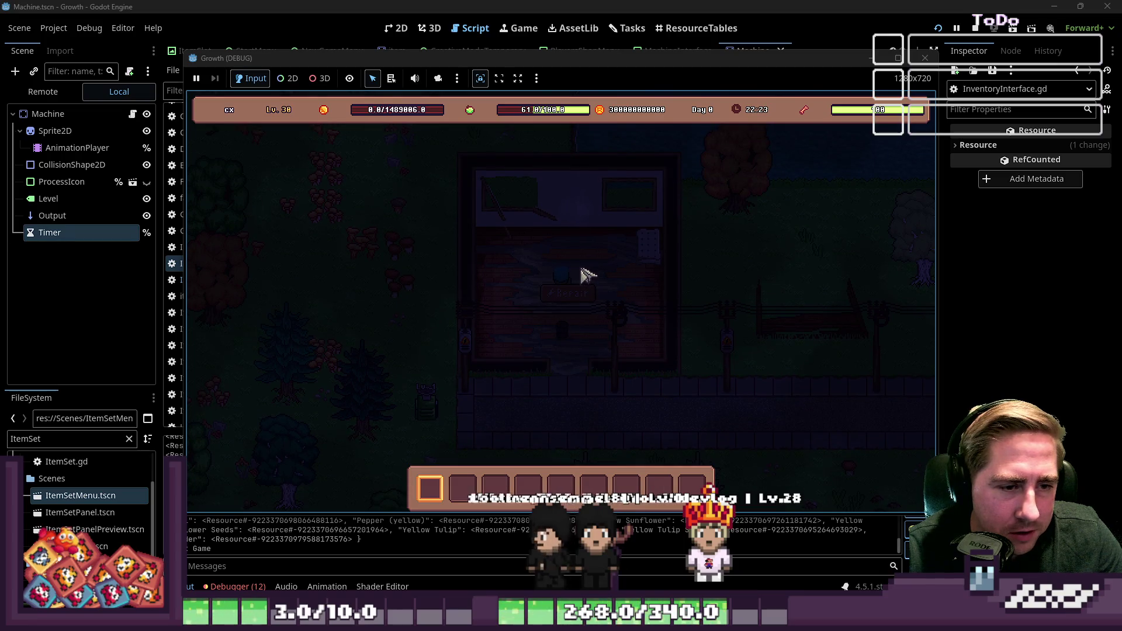
key(s)
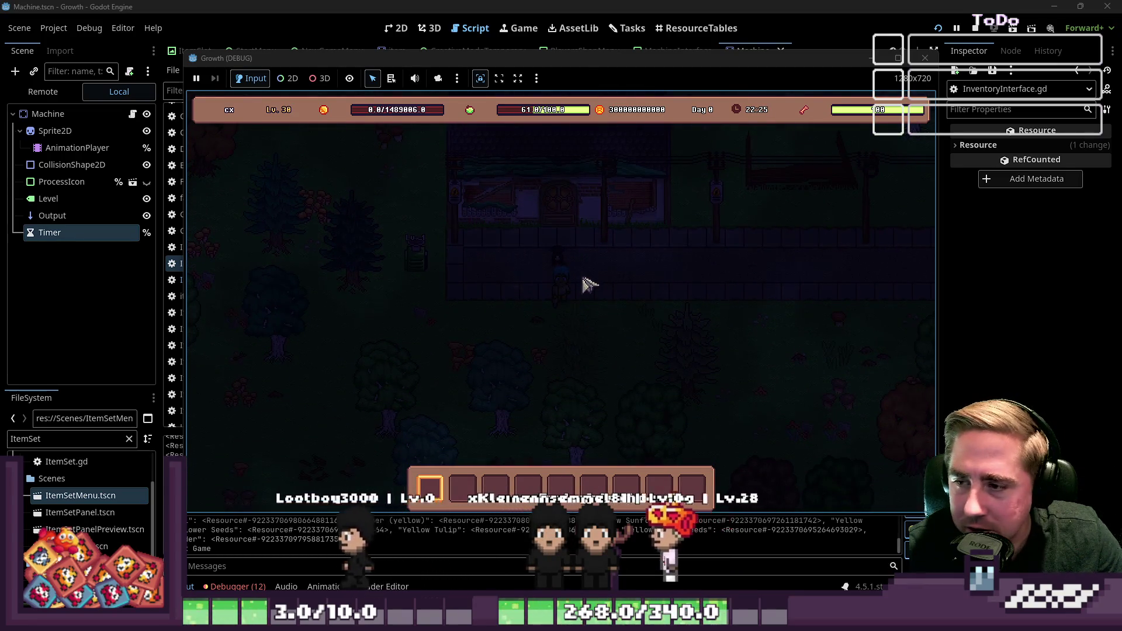
key(a)
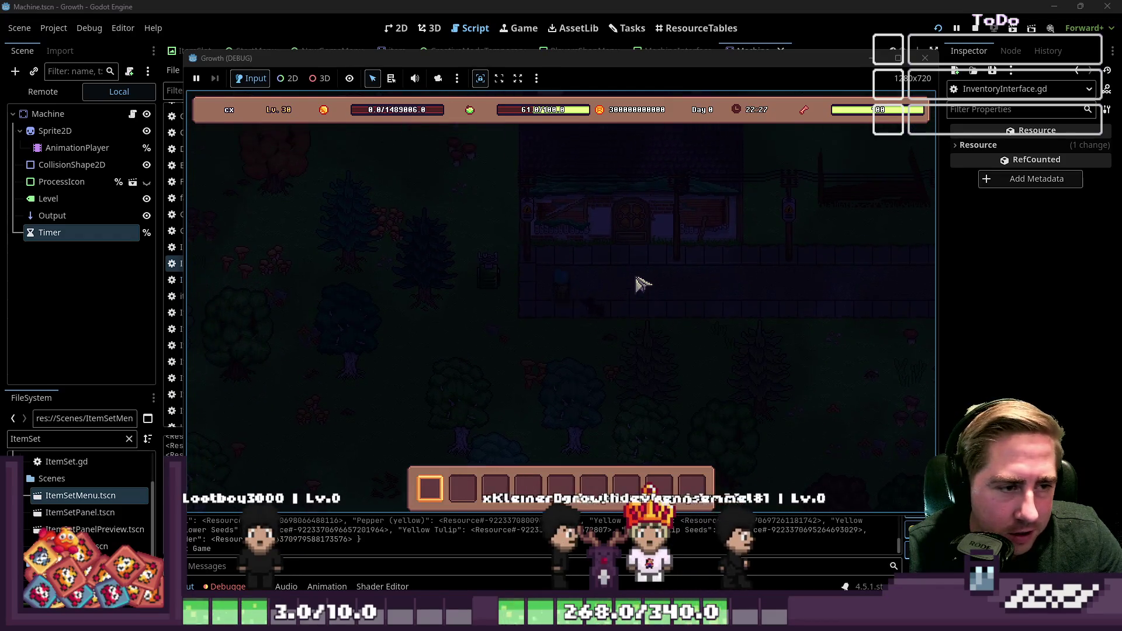
key(F8)
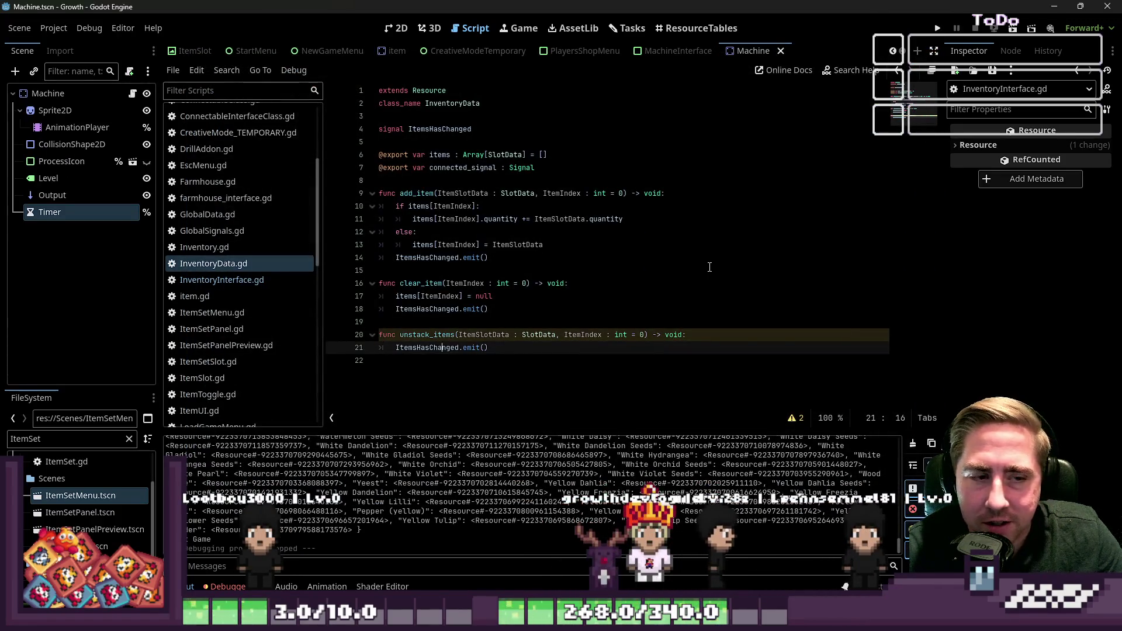
Delete the trailing empty line 22 and add a new indented line inside unstack_items
click(496, 392)
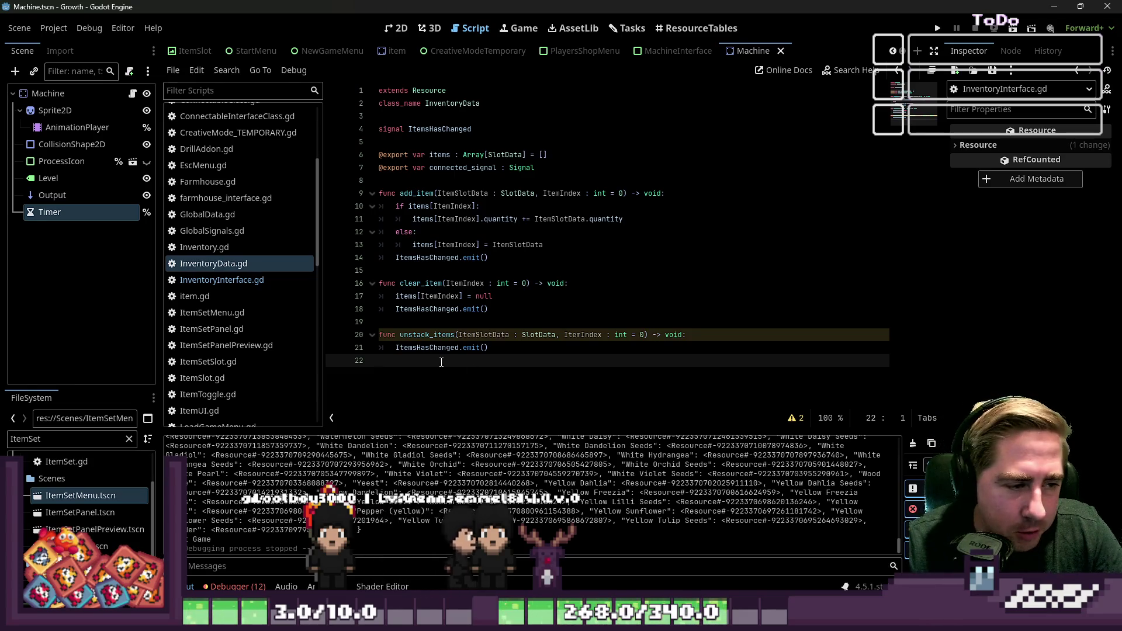
key(BackSpace)
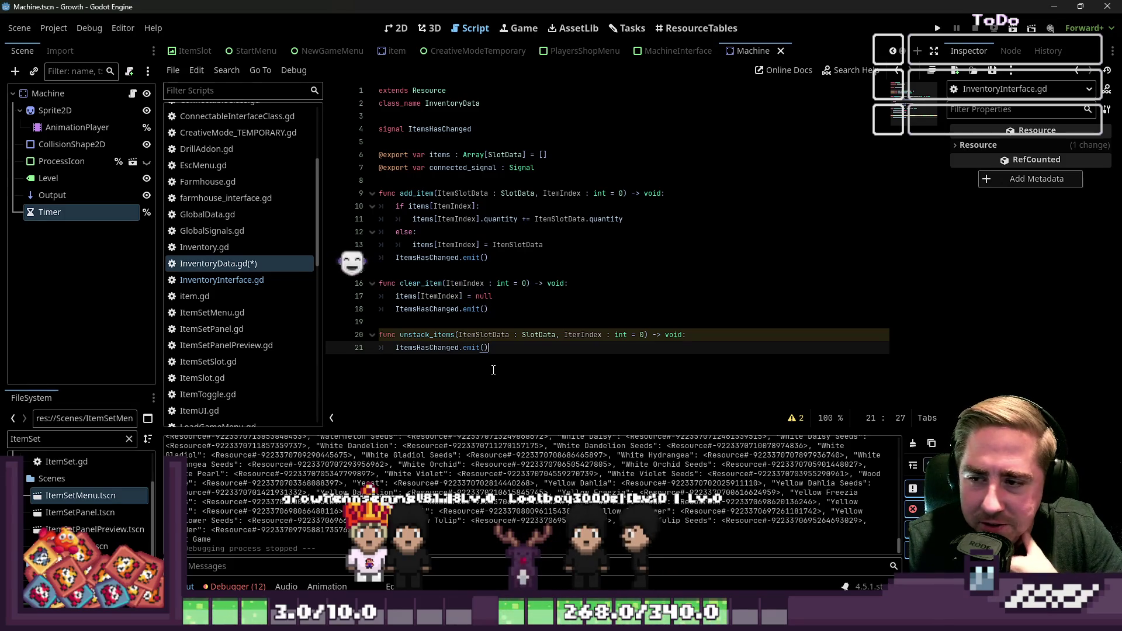
click(691, 335)
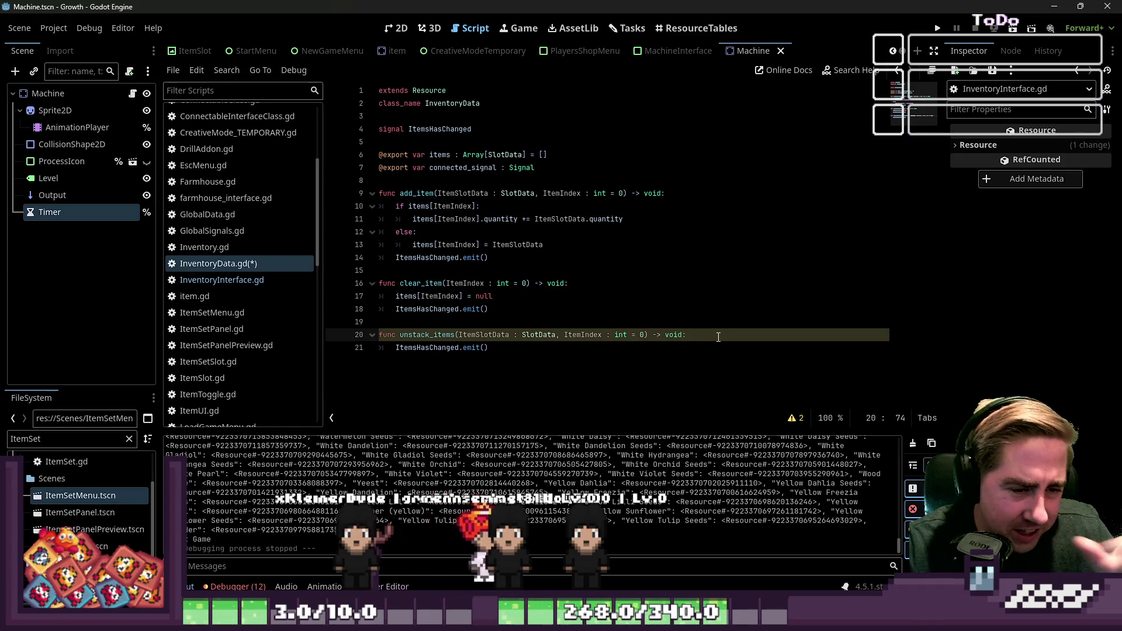
key(Return)
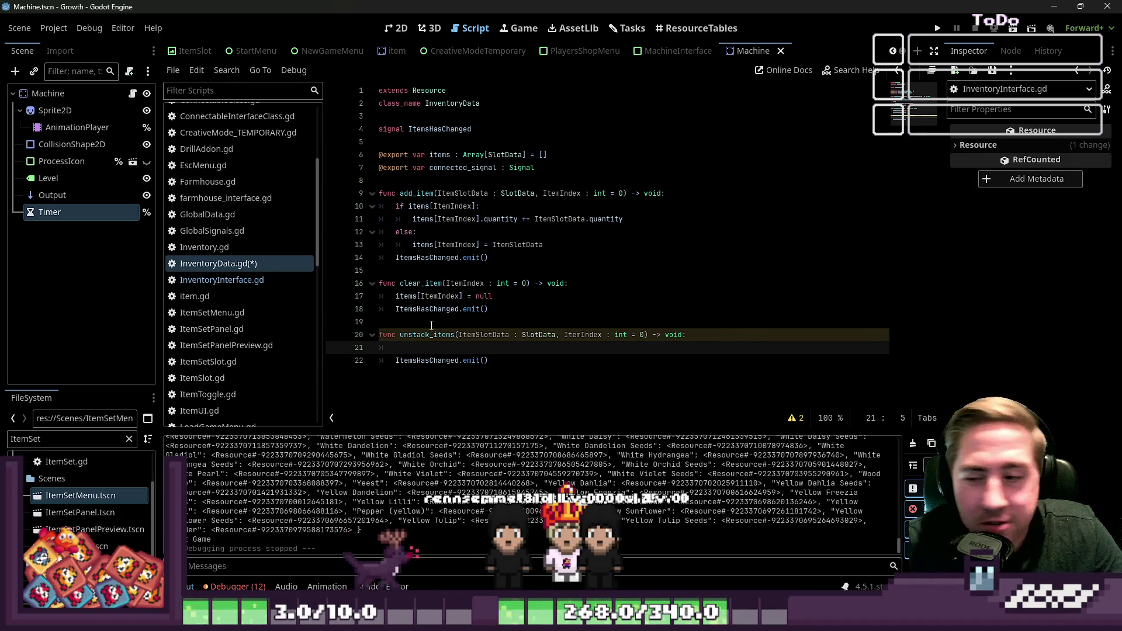
Save InventoryData.gd and jump back to InventoryInterface.gd
click(427, 355)
key(ctrl+s)
key(alt+Left)
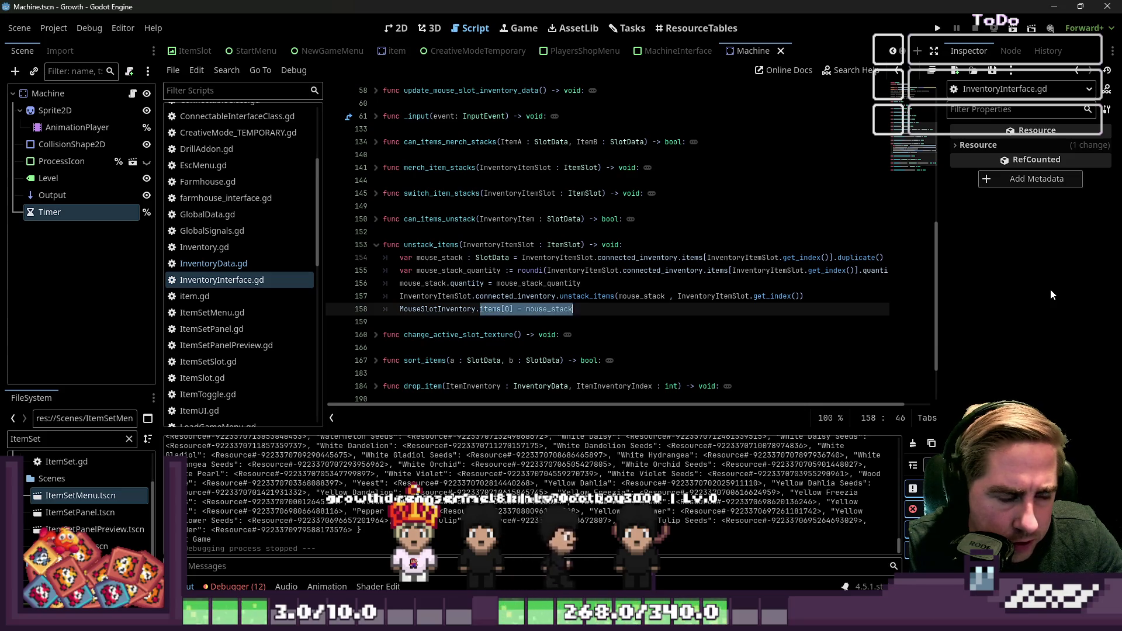
Change line 158 to call MouseSlotInventory.add_item(mouse_stack) instead of assigning items[0]
text(add_item)
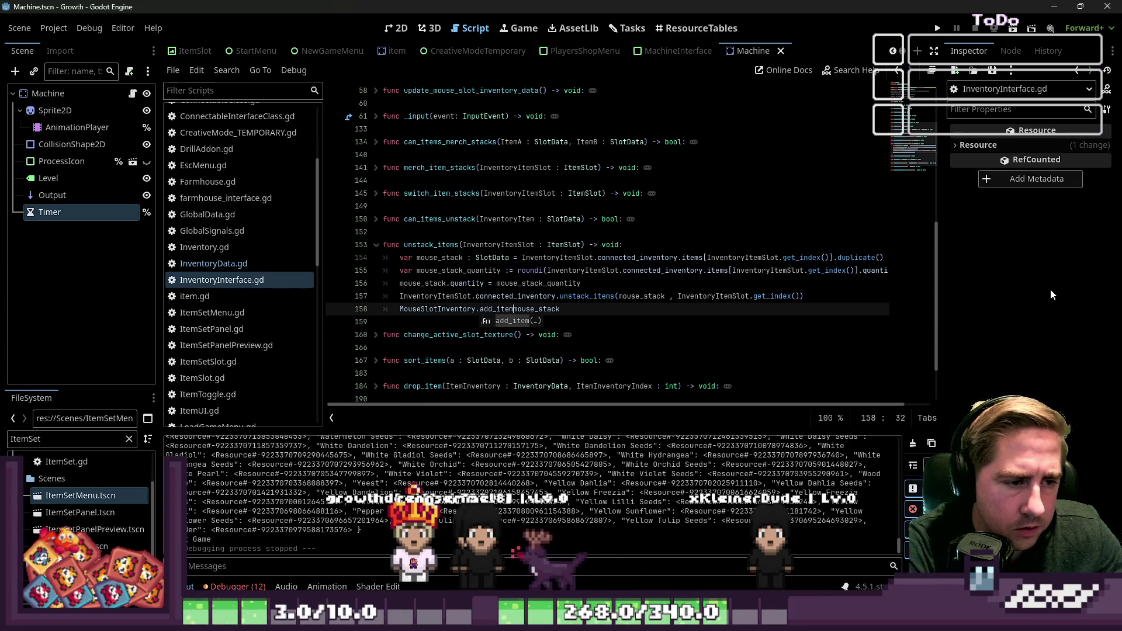
key(shift+End)
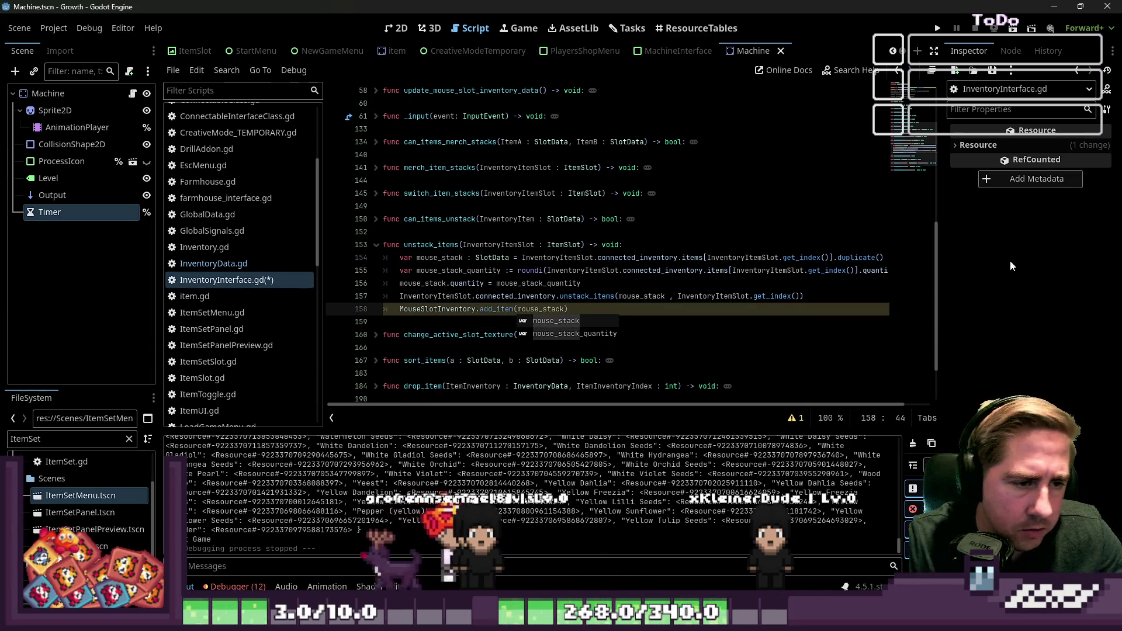
click(409, 219)
click(489, 360)
Fold unstack_items, review change_active_slot_texture and sort_items, then expand pick_up_item
scroll(488, 359, down, 2)
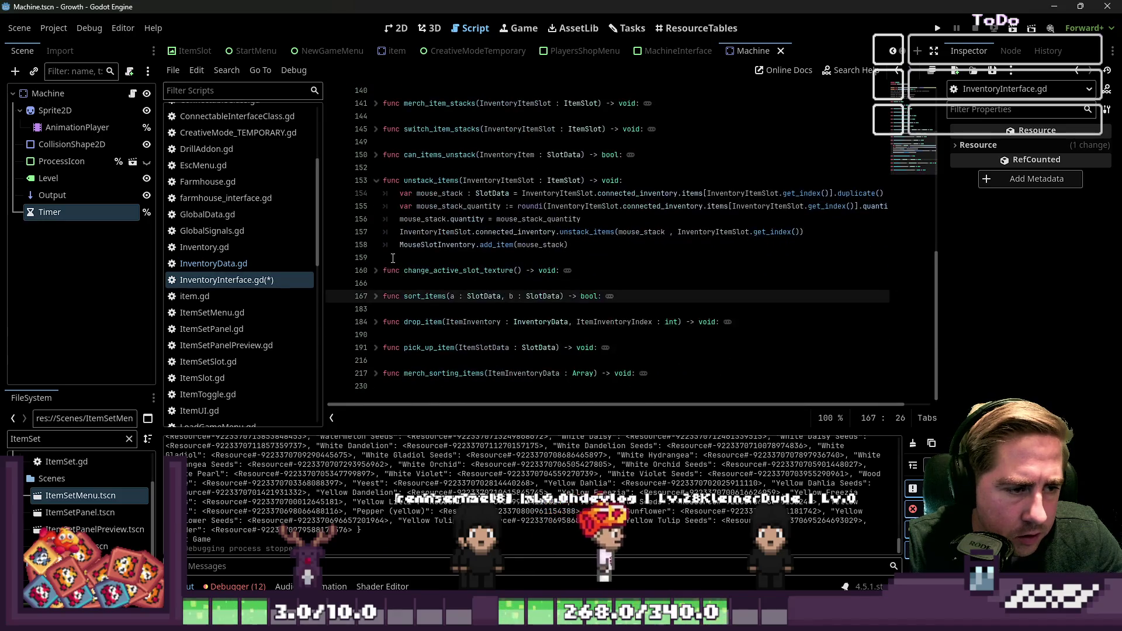
click(375, 174)
click(375, 200)
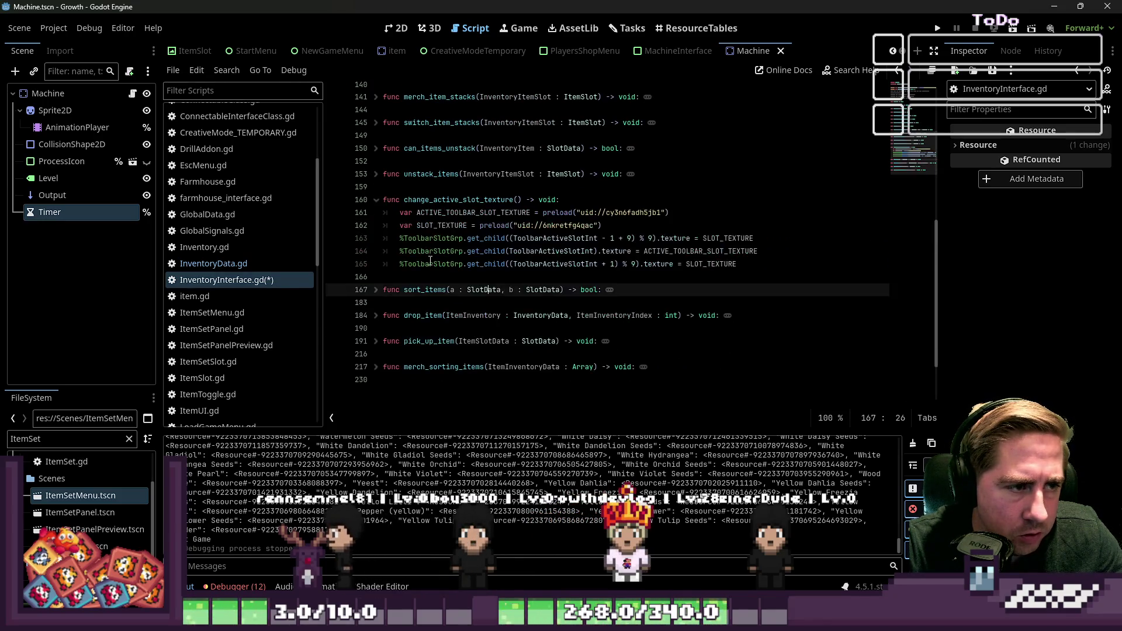
click(520, 239)
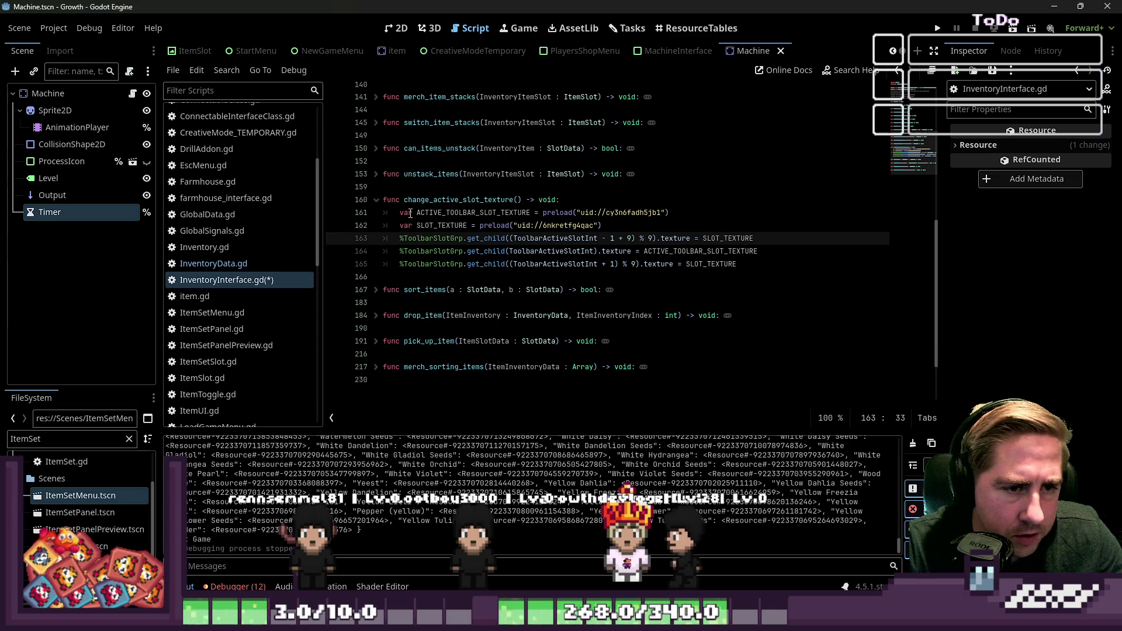
click(377, 203)
click(377, 227)
click(483, 275)
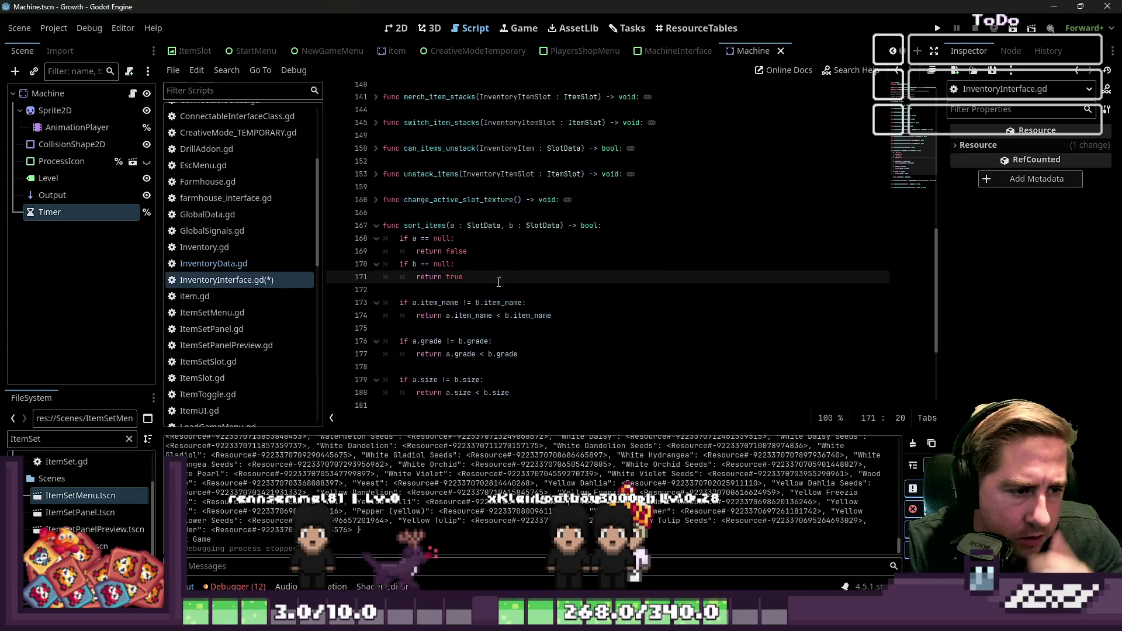
scroll(500, 310, down, 2)
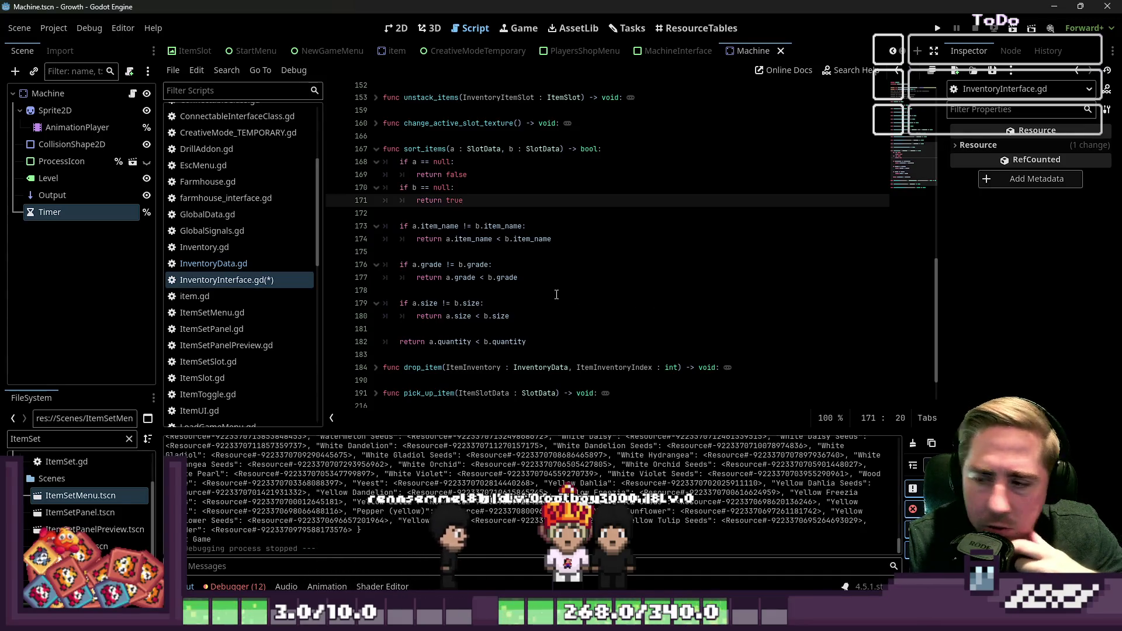
click(377, 152)
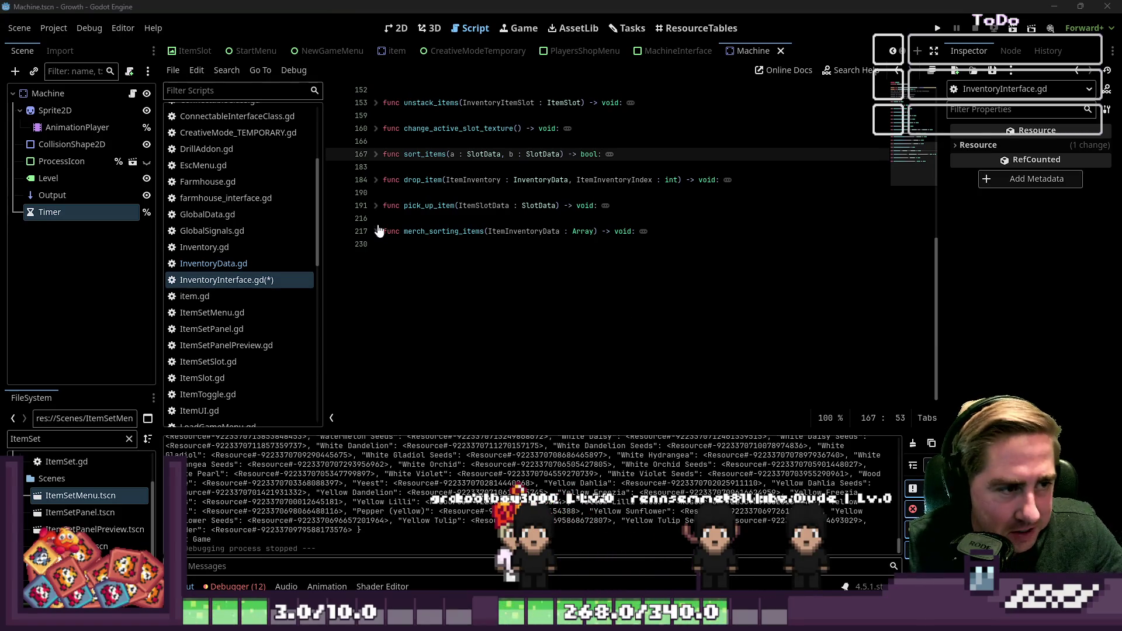
click(376, 205)
Review pick_up_item's toolbar quantity and inventory_data loop lines, then fold the function
click(476, 244)
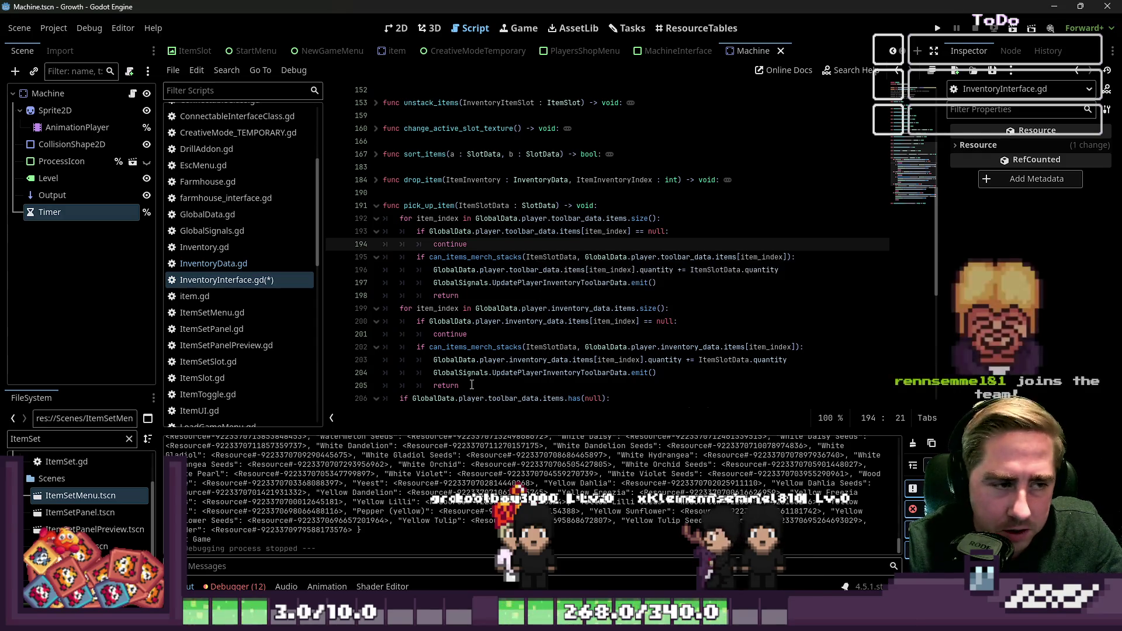
mouse_move(466, 284)
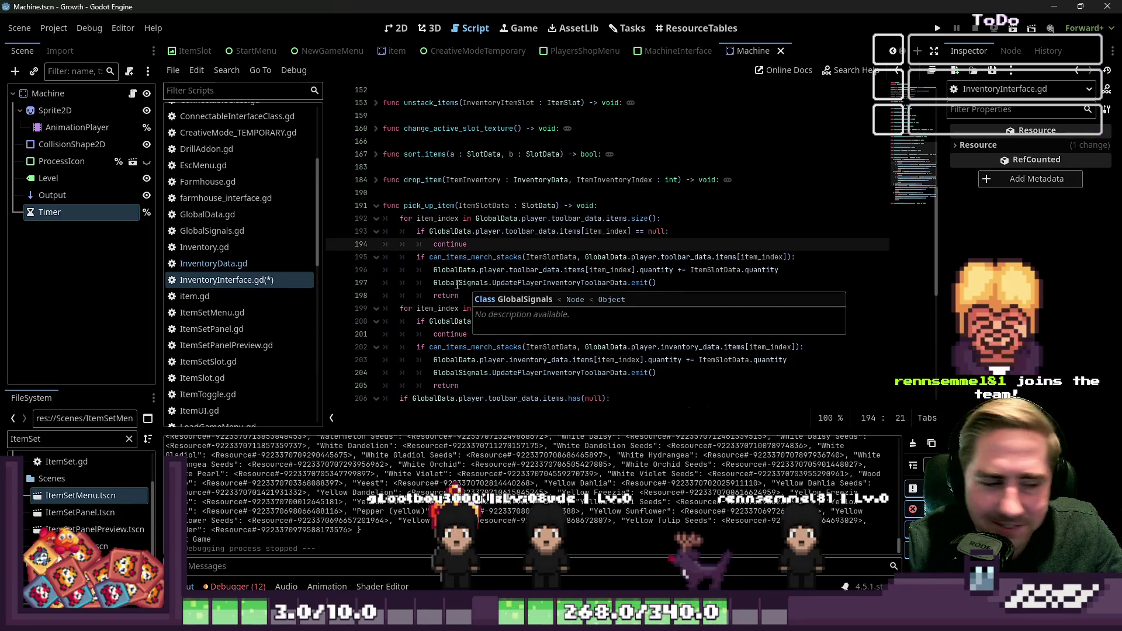
click(510, 270)
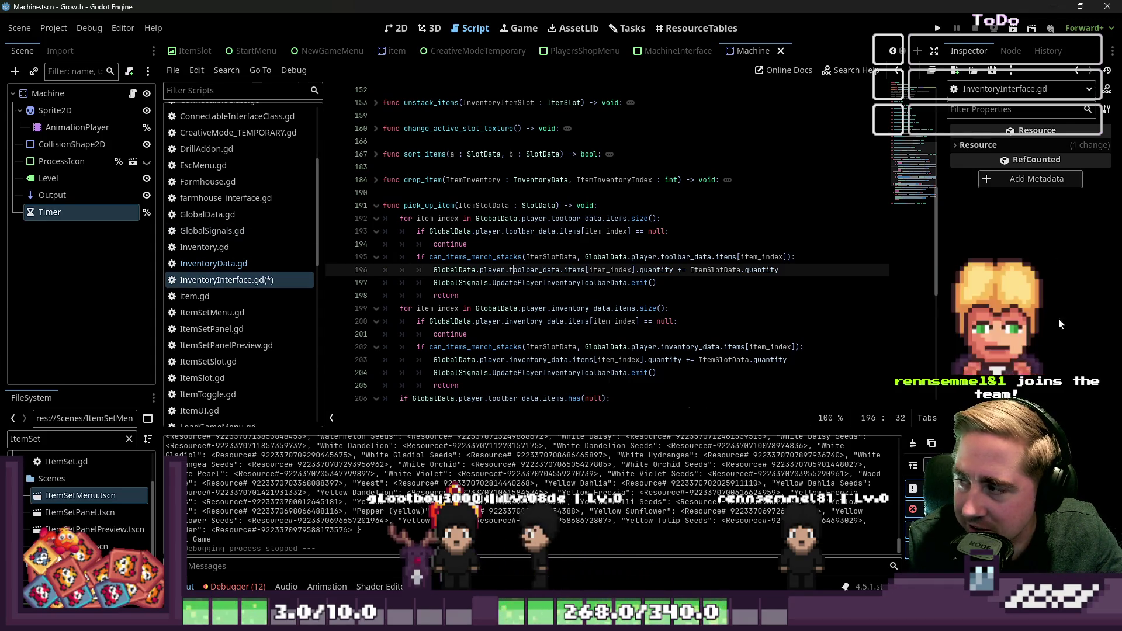
click(358, 303)
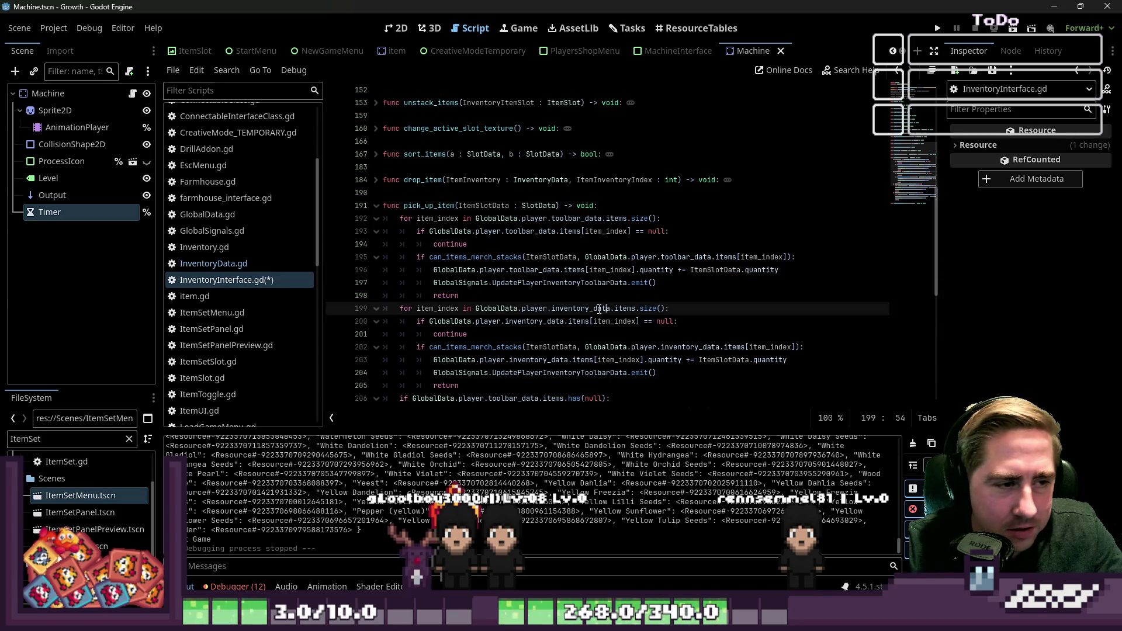
scroll(447, 296, up, 4)
scroll(446, 296, down, 2)
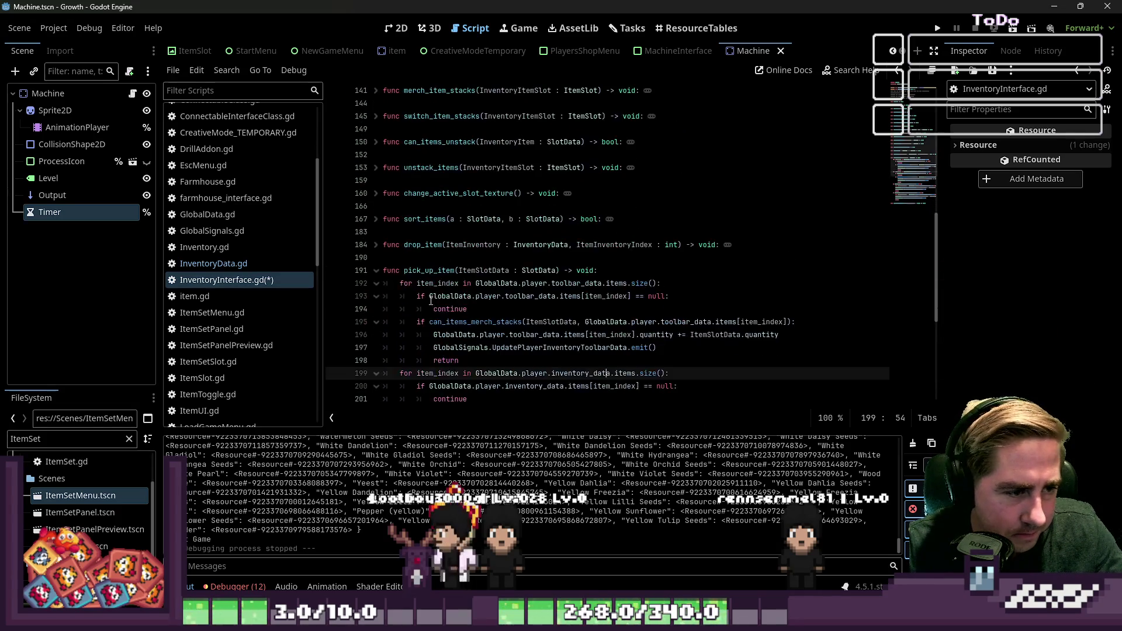
click(375, 269)
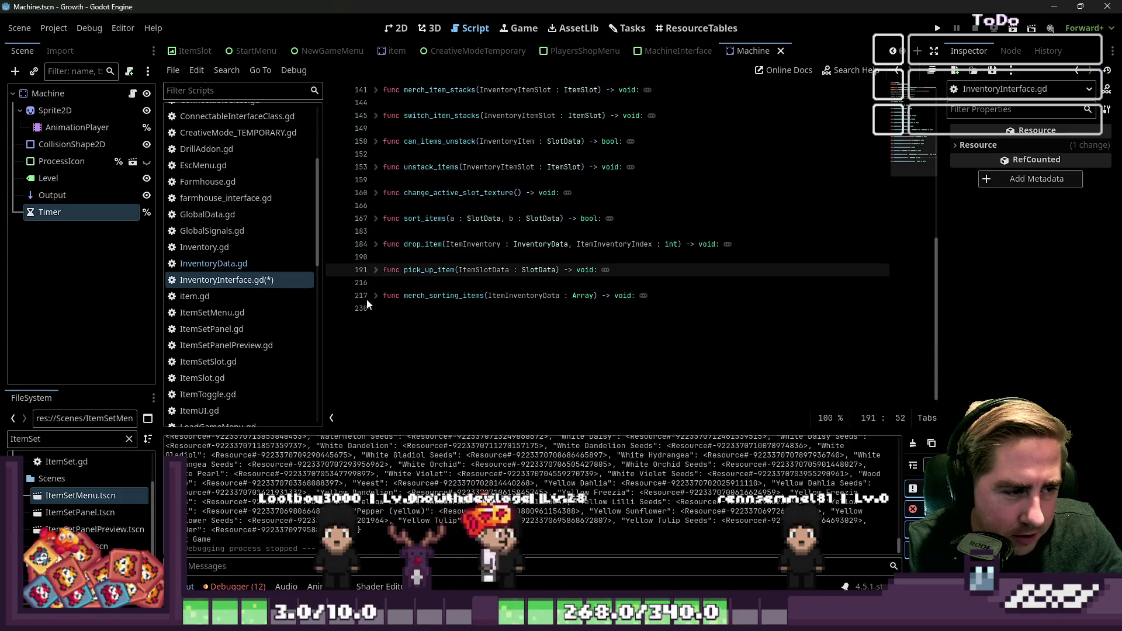
Expand merch_sorting_items and check its null check and continue on lines 221-224
click(376, 295)
scroll(452, 397, down, 1)
scroll(452, 397, down, 1)
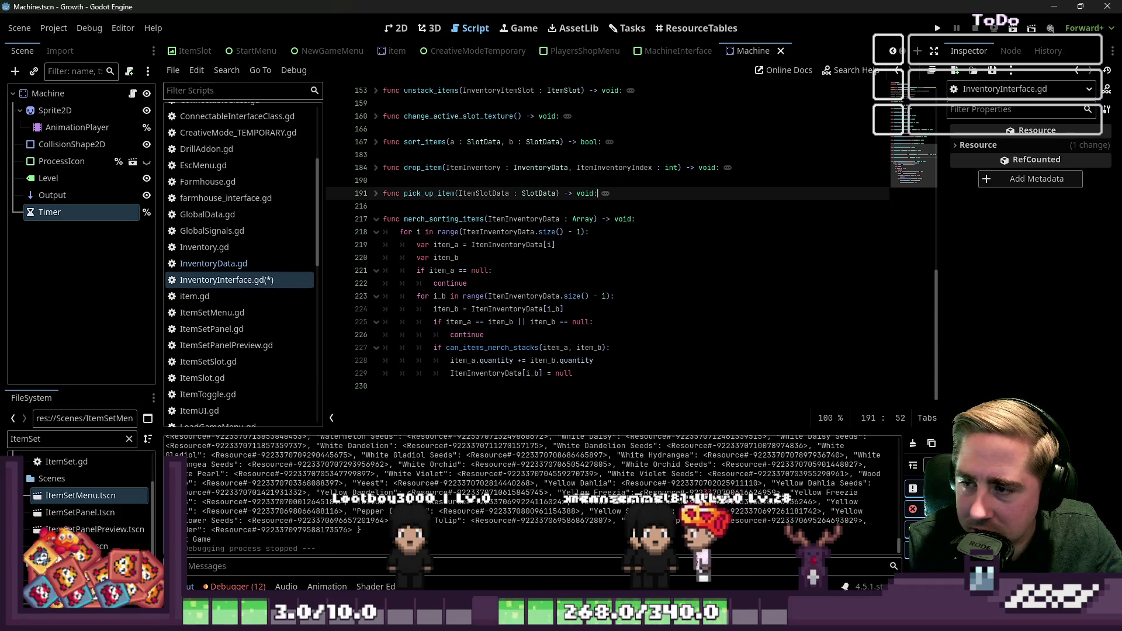
click(564, 310)
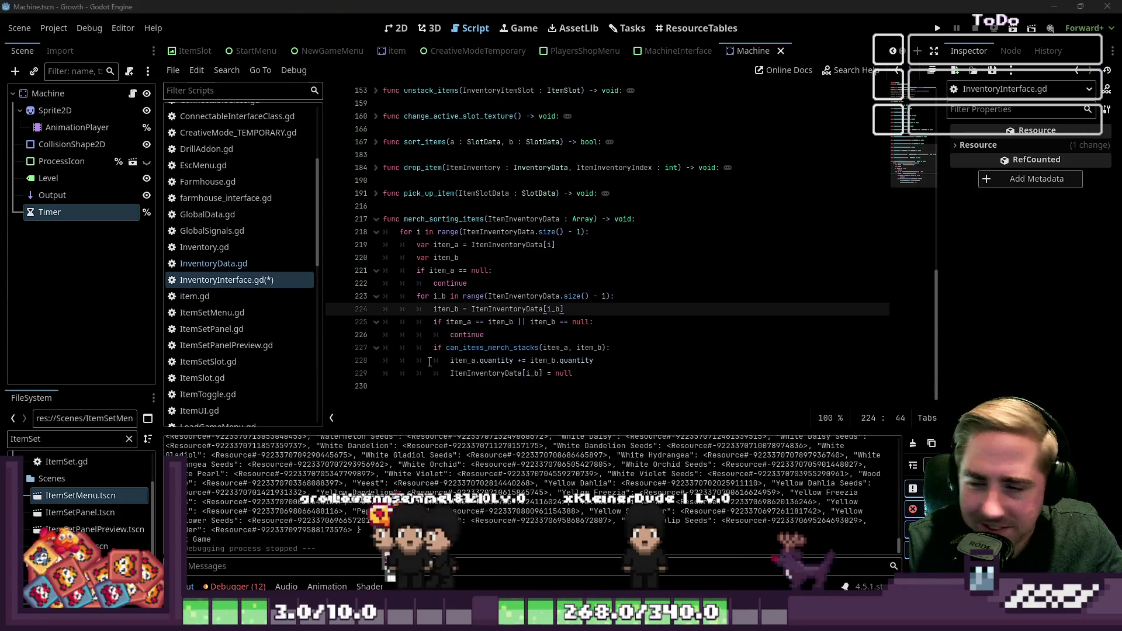
click(548, 283)
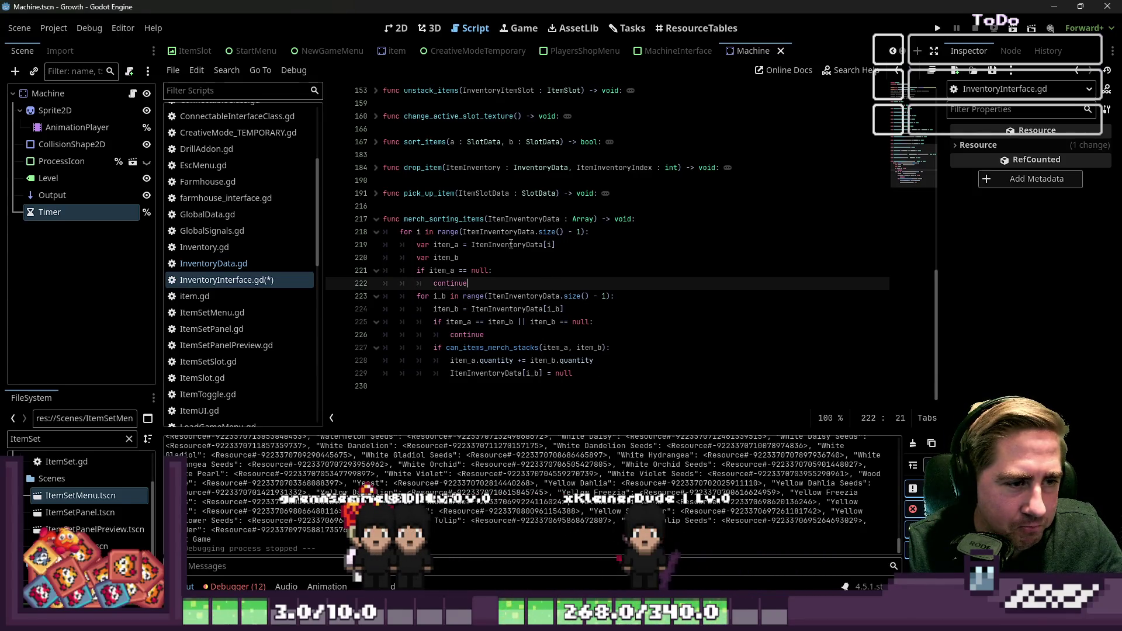
click(675, 267)
Save InventoryInterface.gd, fold merch_sorting_items, and run the project
key(ctrl+s)
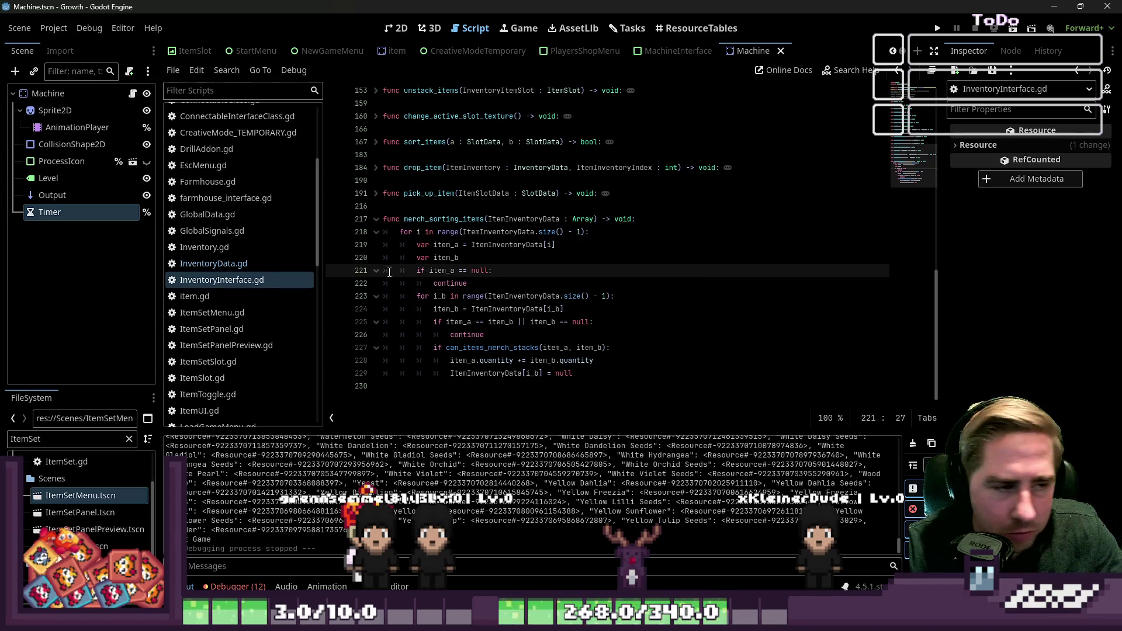
click(376, 219)
click(937, 28)
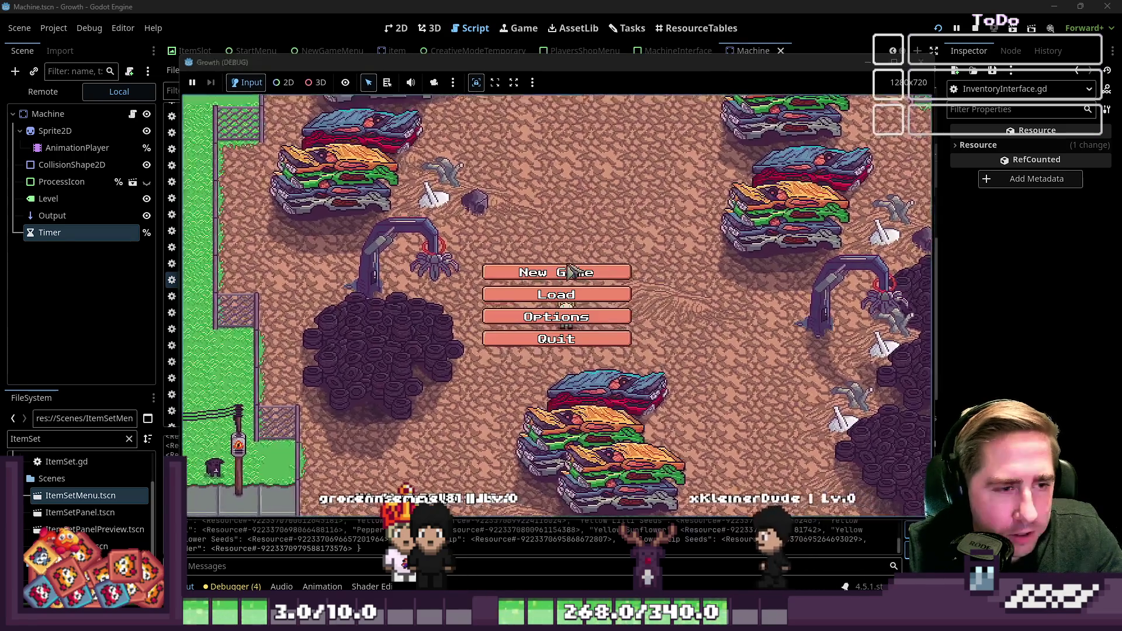
Start a new game with character name 'xcv' and walk the player up-left
click(538, 270)
text(xcv)
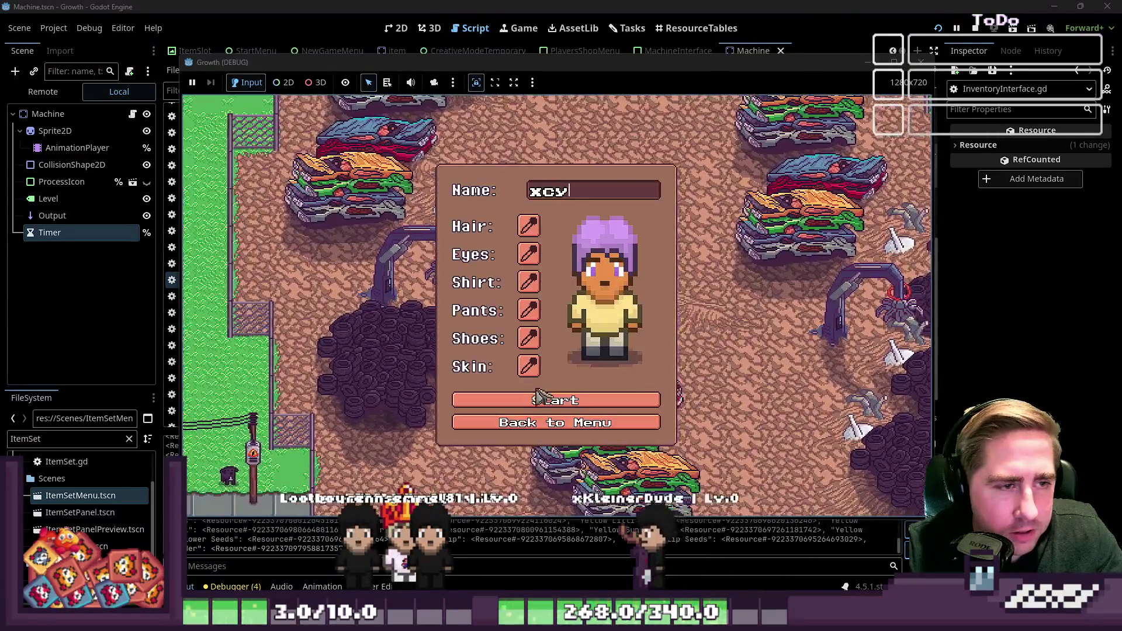
key(Return)
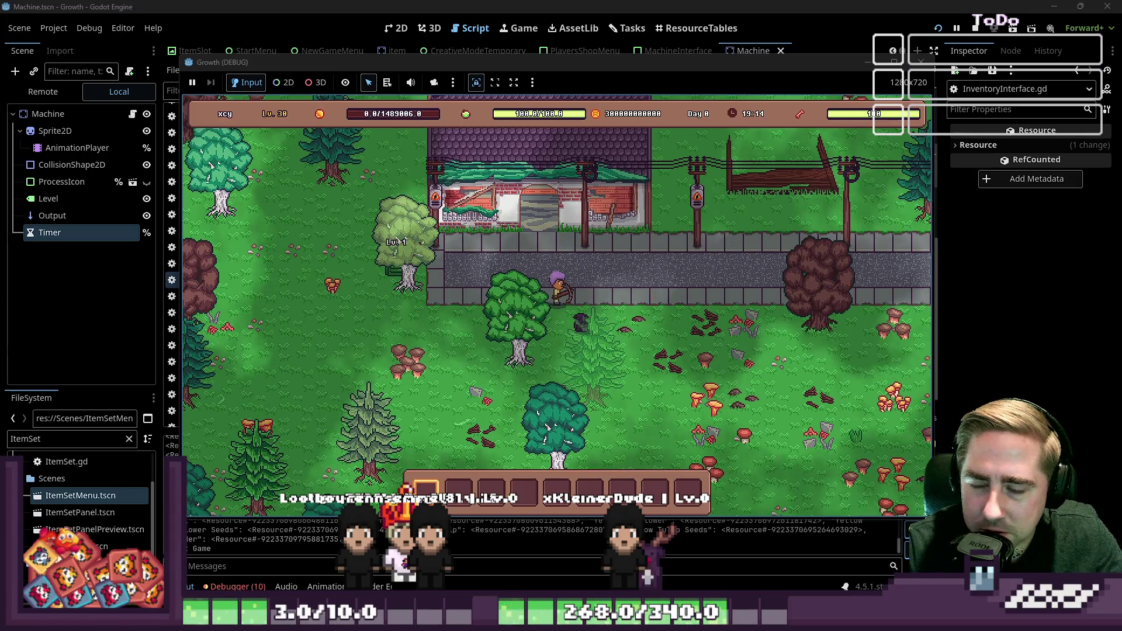
key(a)
key(w)
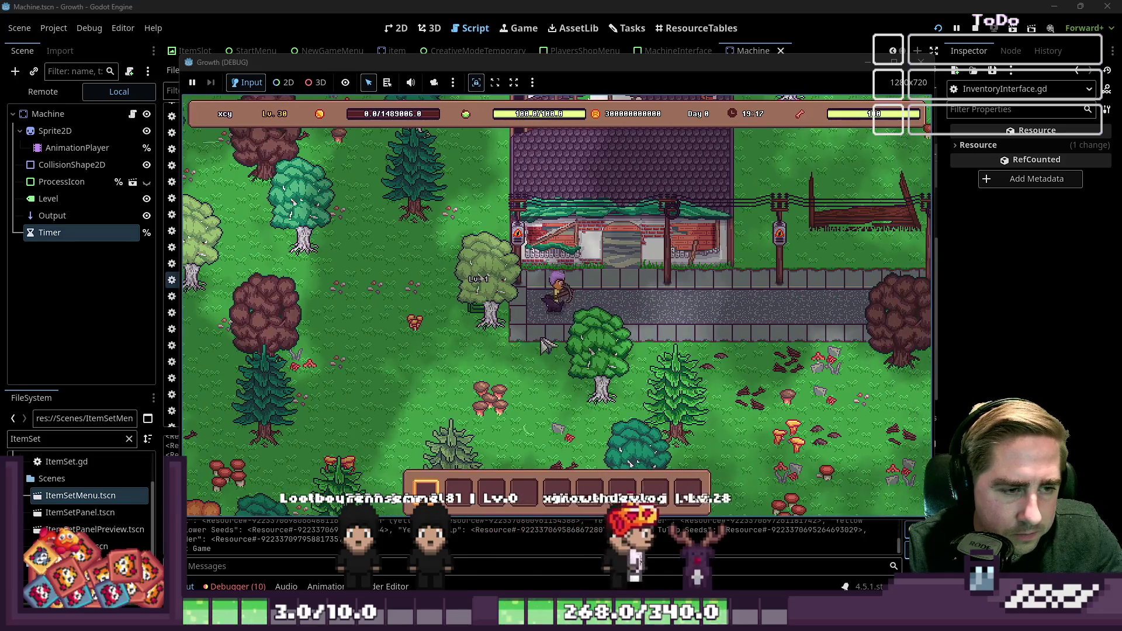
In the inventory, merge the apples into one stack in the first slot, then close the game
key(i)
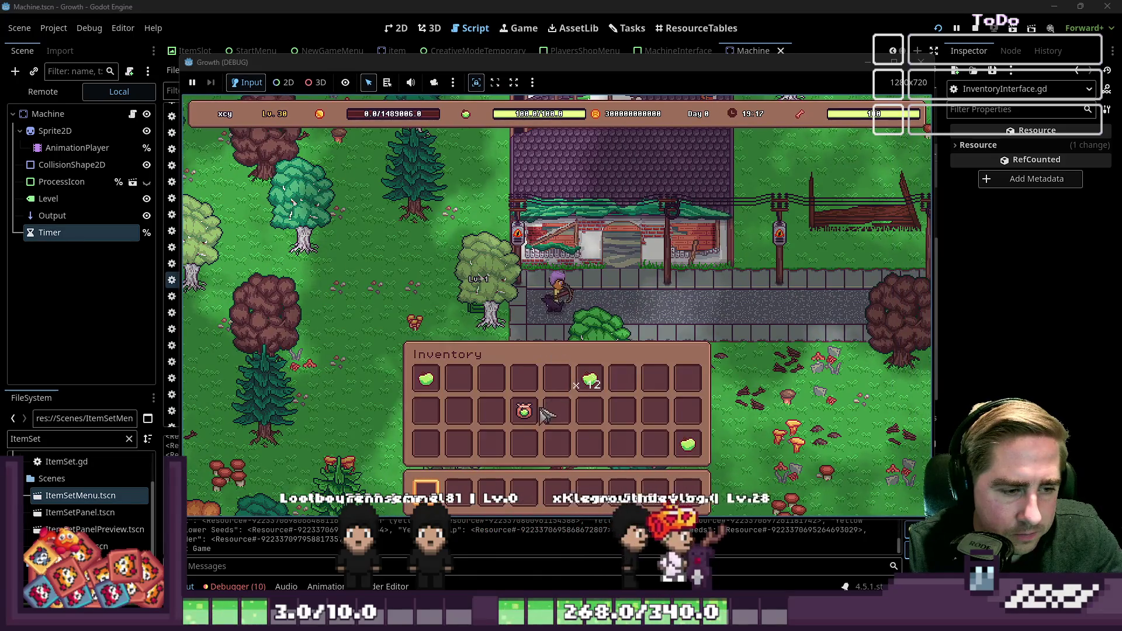
mouse_move(435, 387)
mouse_move(435, 388)
mouse_down()
mouse_move(432, 412)
mouse_move(485, 443)
mouse_up()
mouse_move(459, 378)
mouse_down()
mouse_move(466, 406)
mouse_move(458, 379)
mouse_up()
drag(426, 412, 429, 389)
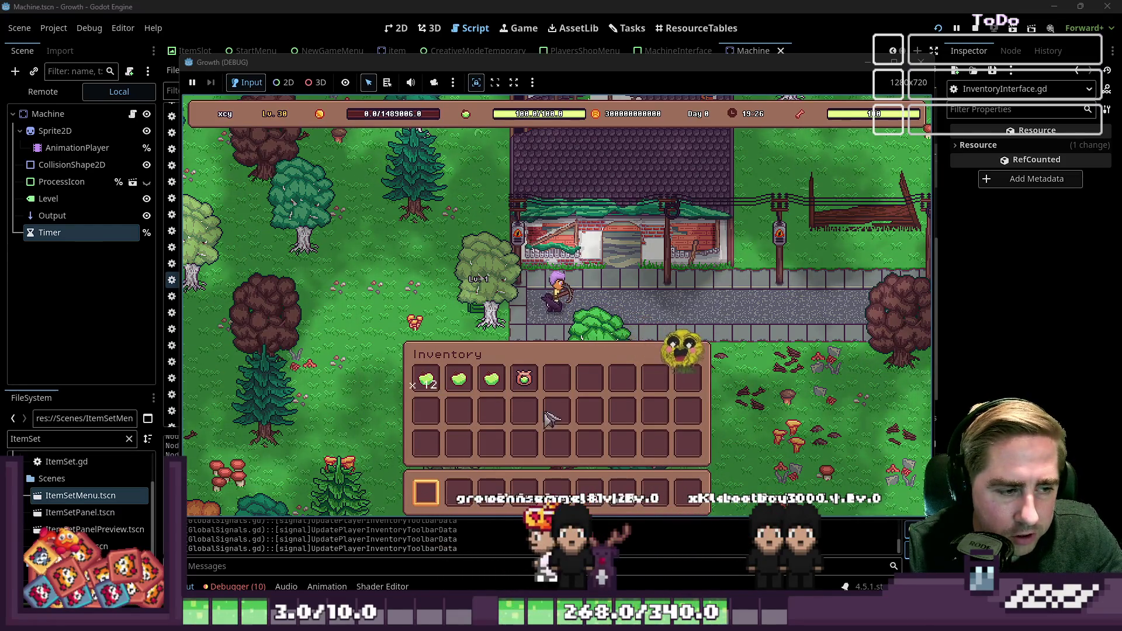
drag(524, 378, 551, 388)
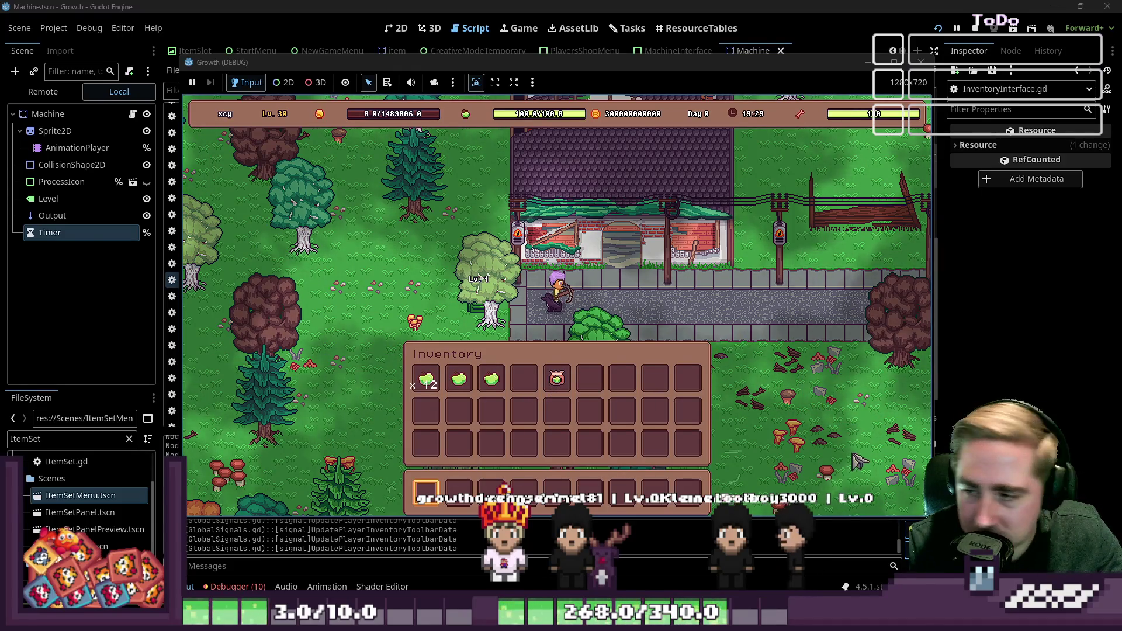
click(920, 62)
click(573, 308)
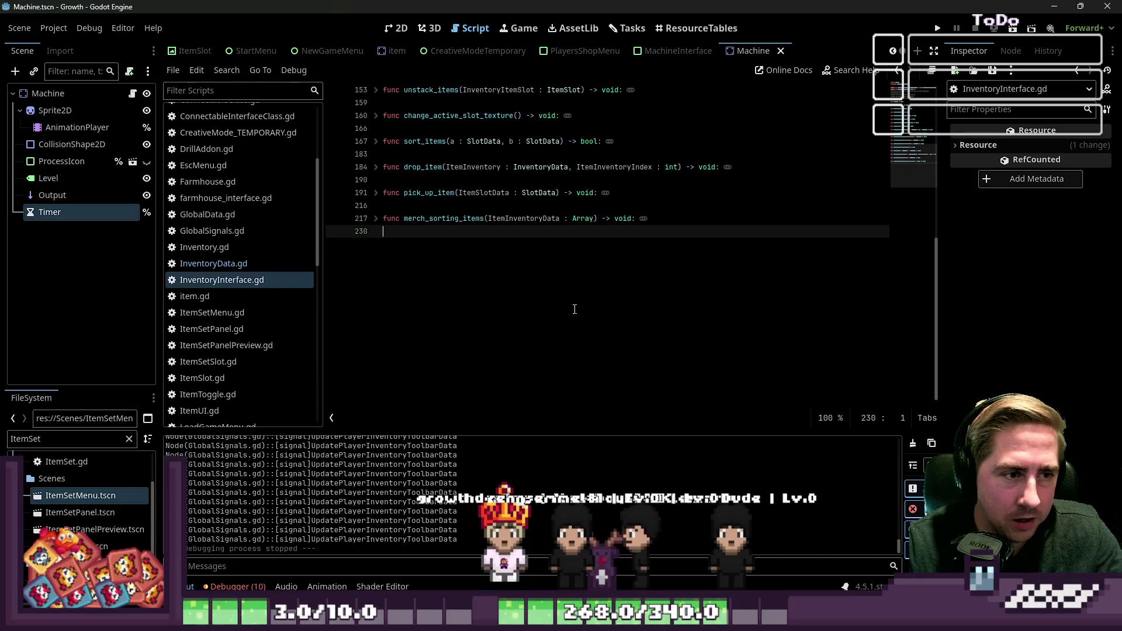
scroll(514, 287, up, 6)
scroll(519, 300, up, 6)
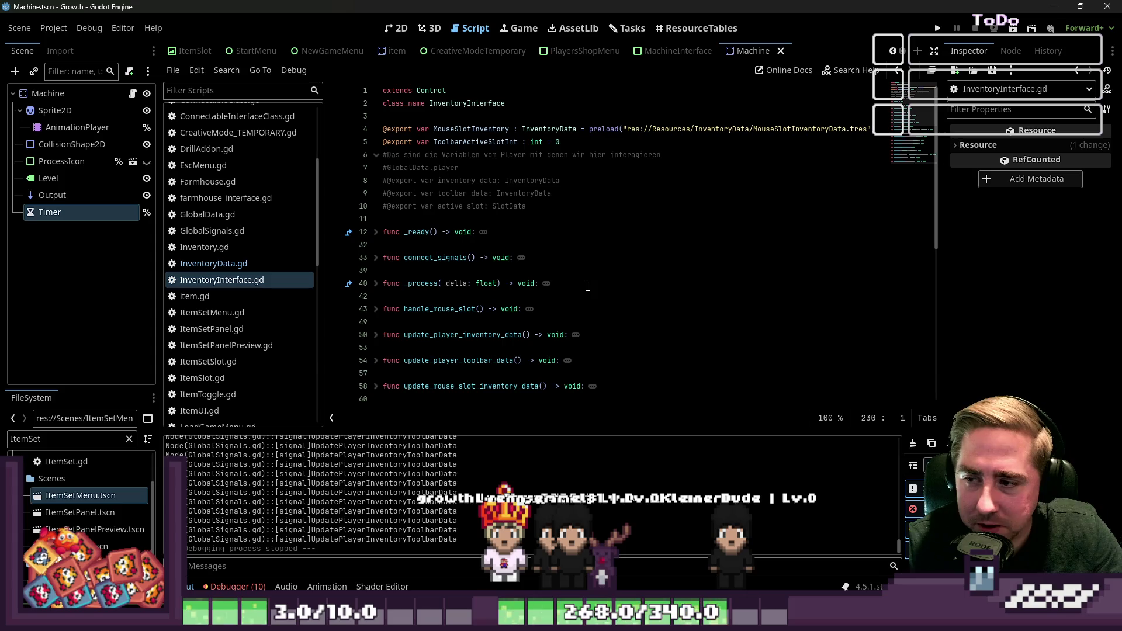
click(584, 270)
click(213, 263)
click(222, 280)
scroll(266, 300, down, 8)
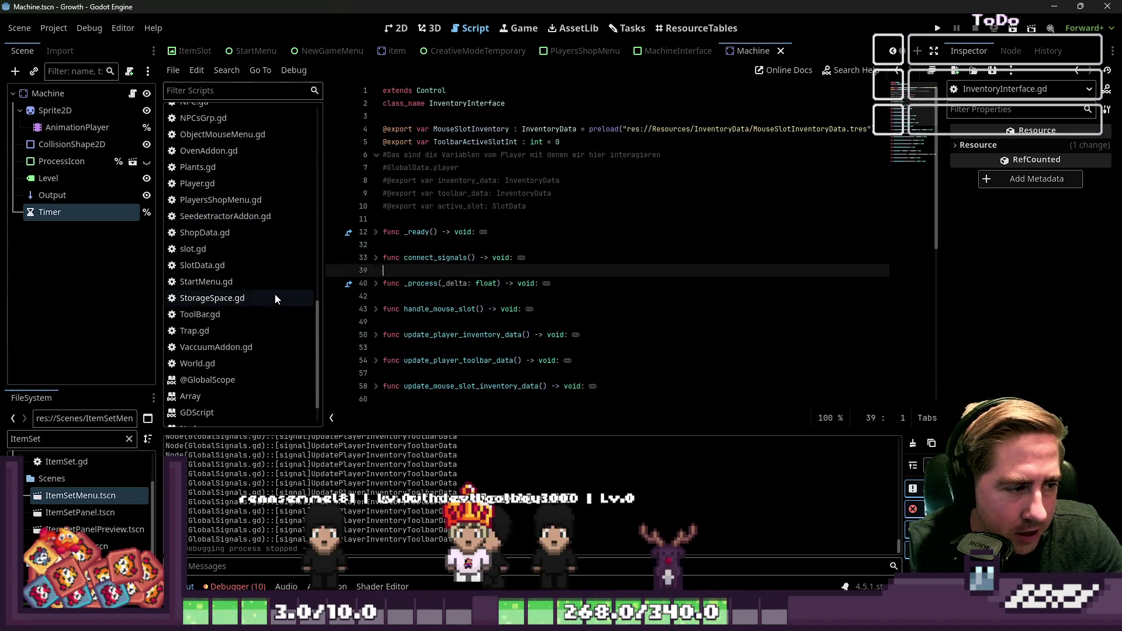
scroll(310, 314, down, 3)
scroll(283, 342, up, 3)
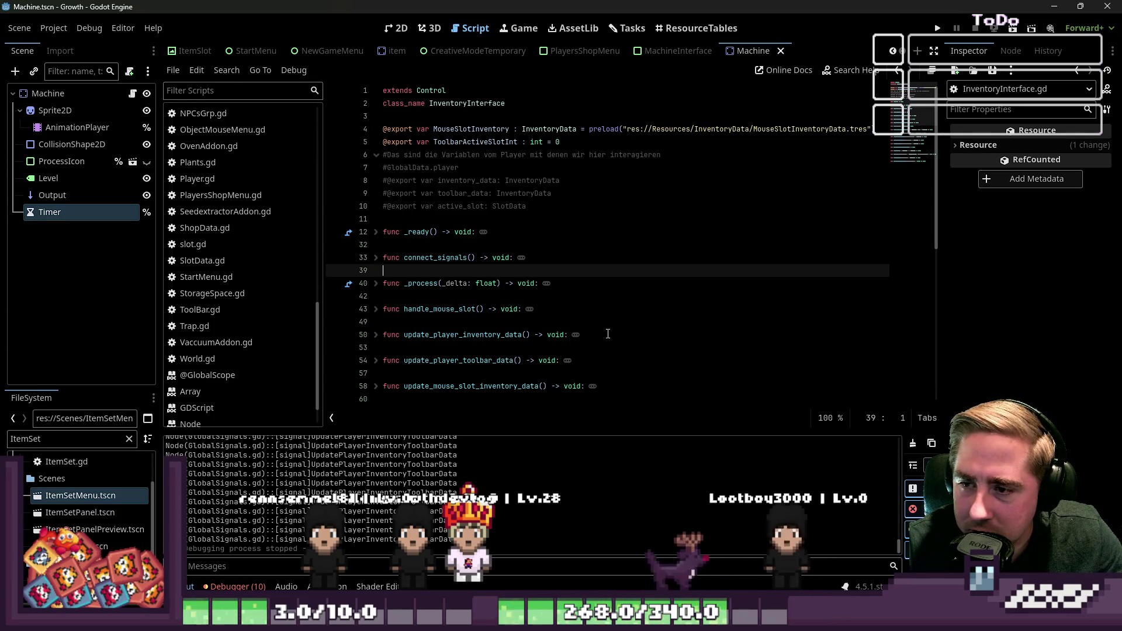
click(610, 293)
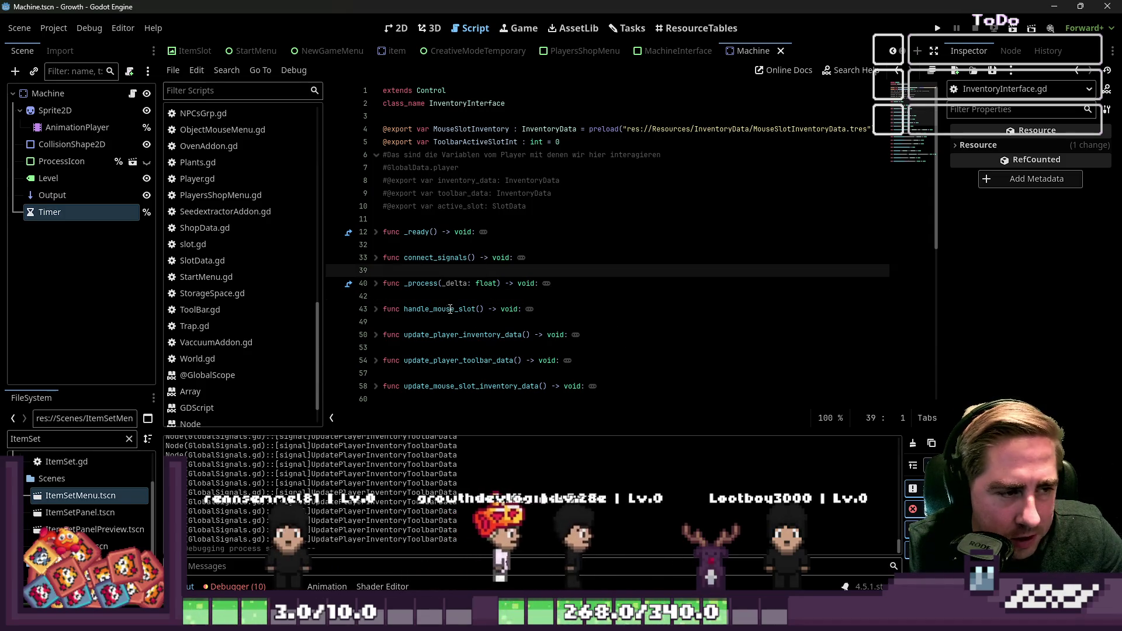
click(417, 322)
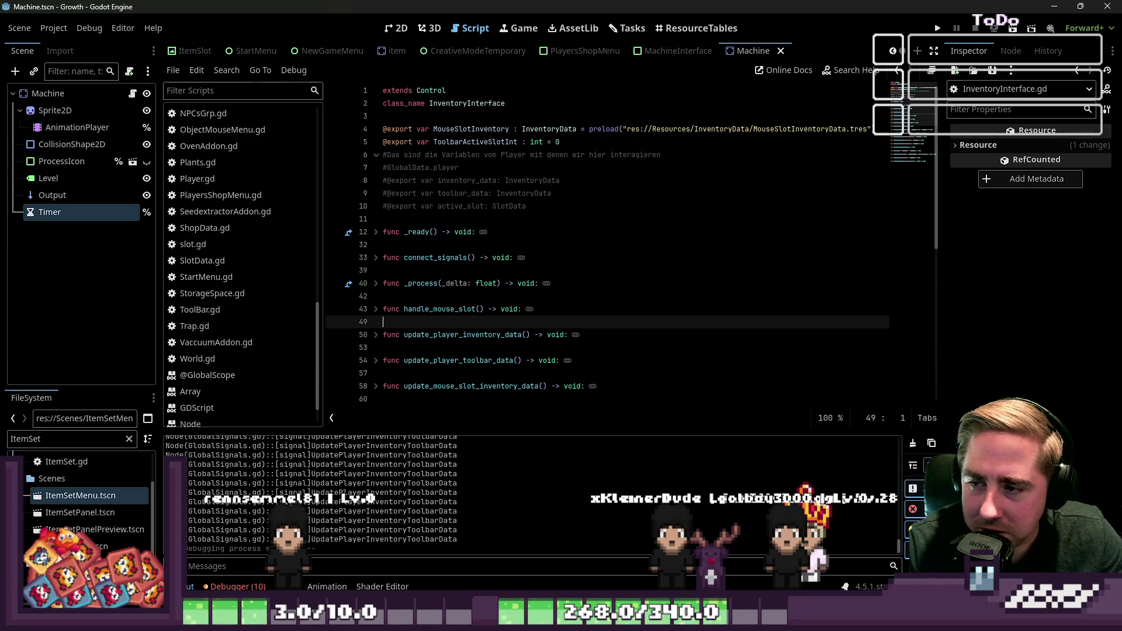
click(433, 284)
click(421, 297)
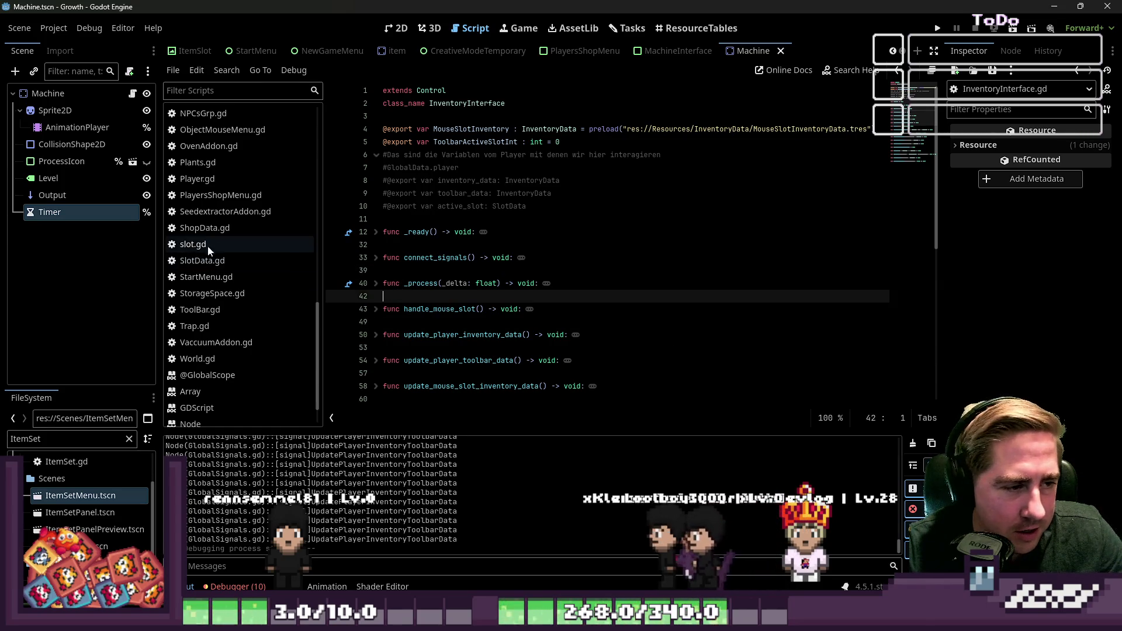
scroll(216, 243, up, 8)
scroll(220, 240, up, 4)
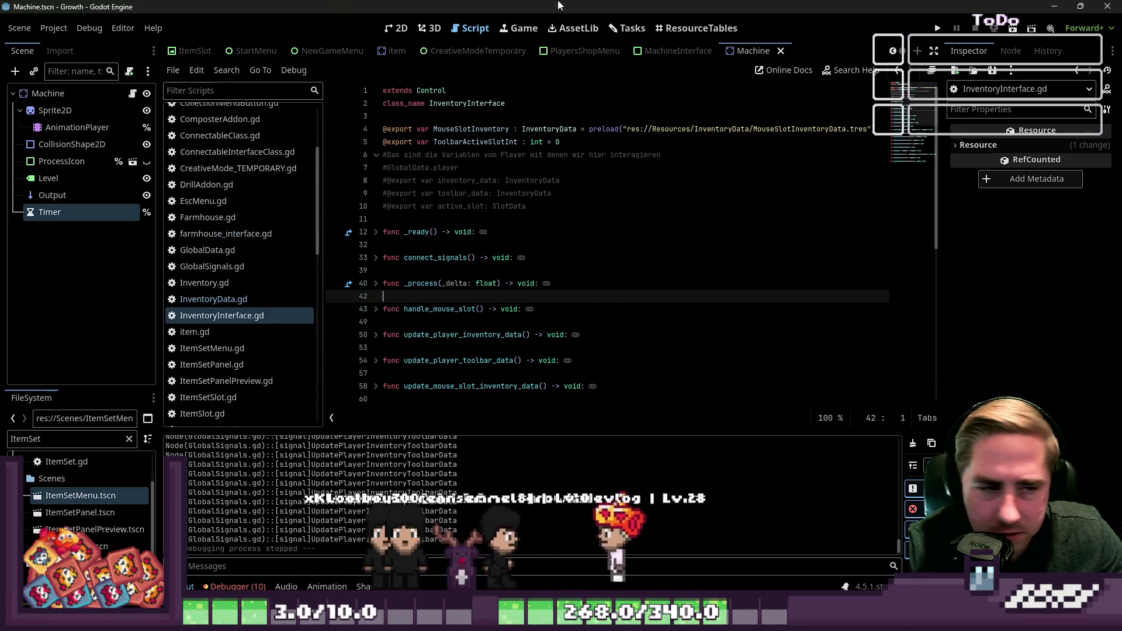
scroll(900, 181, down, 4)
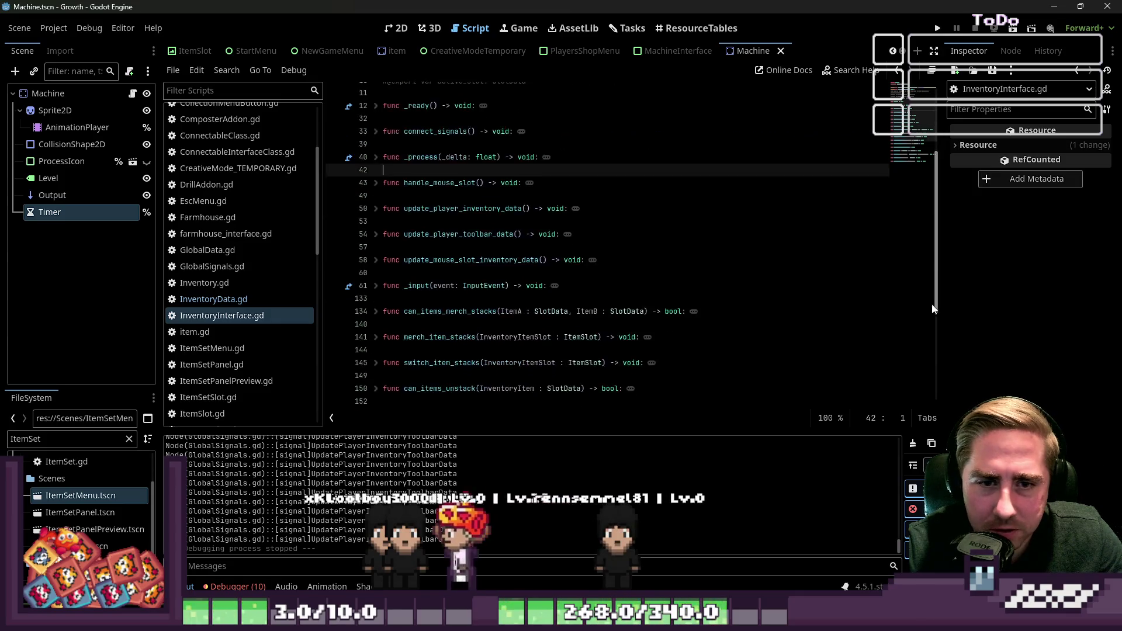
scroll(928, 148, up, 4)
click(728, 195)
click(608, 245)
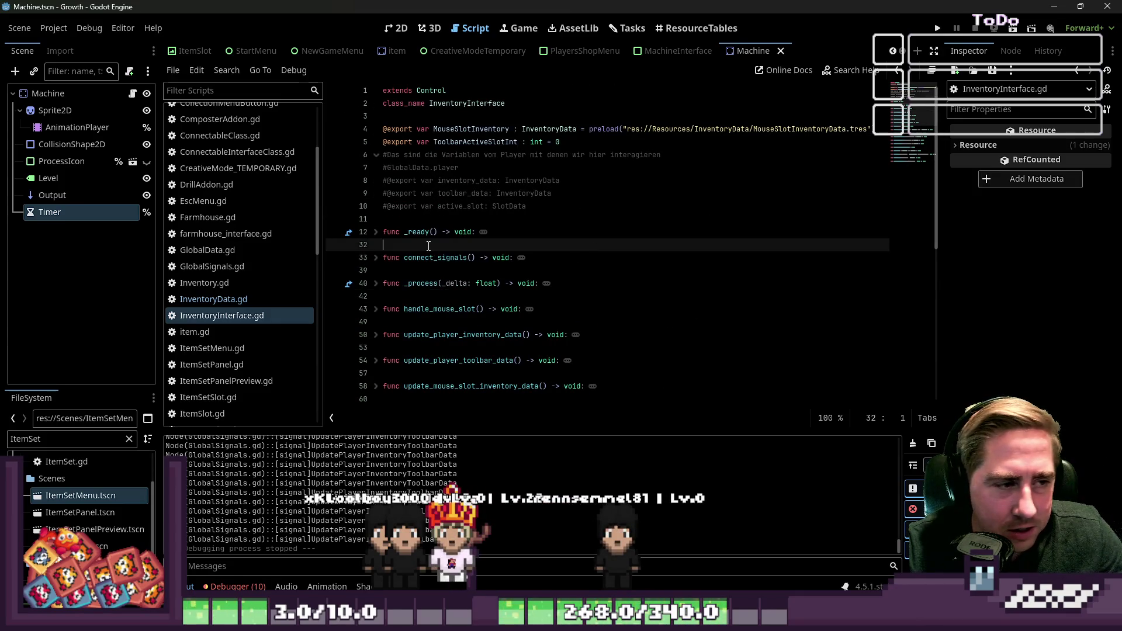
click(427, 218)
drag(595, 195, 552, 210)
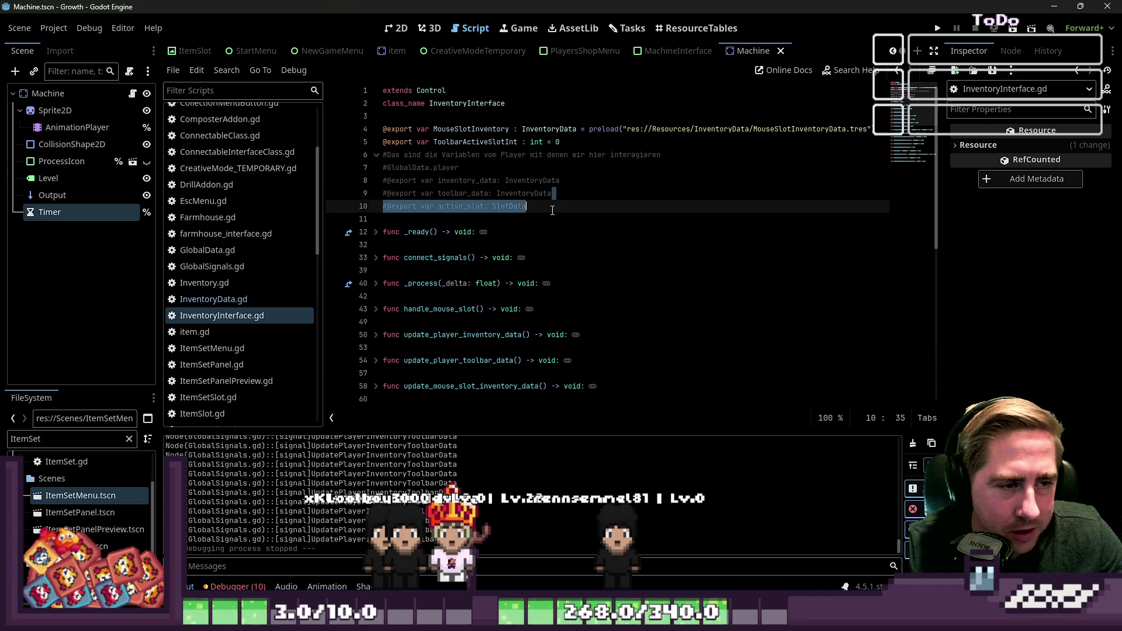
key(shift+Up)
key(shift+Up)
key(shift+Up)
key(shift+Home)
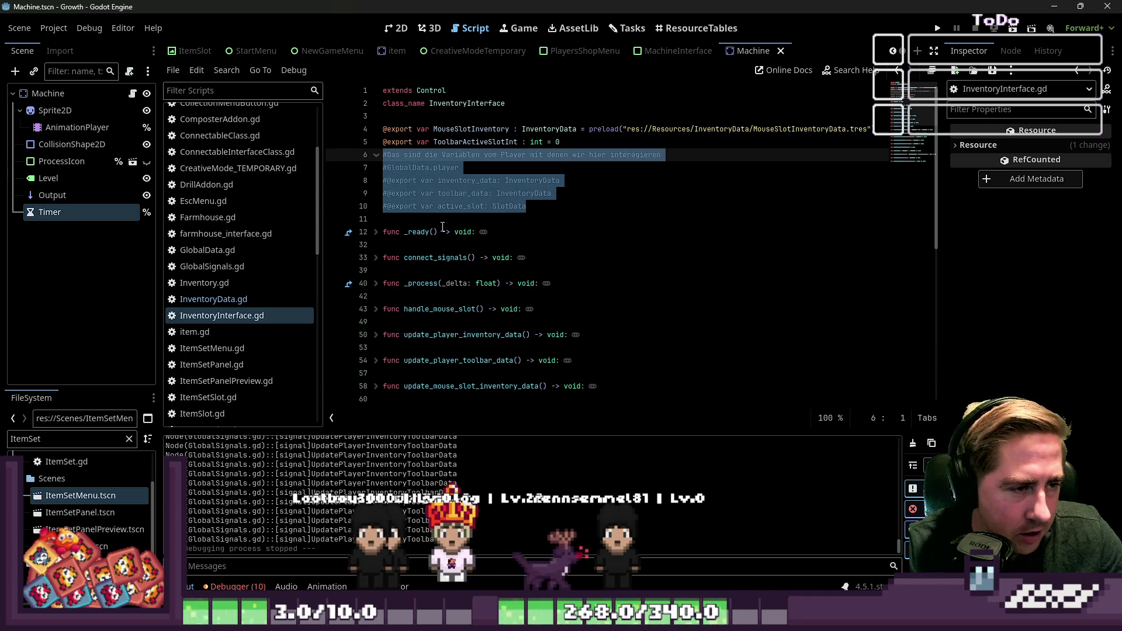
click(527, 232)
key(Up)
key(Up)
key(Up)
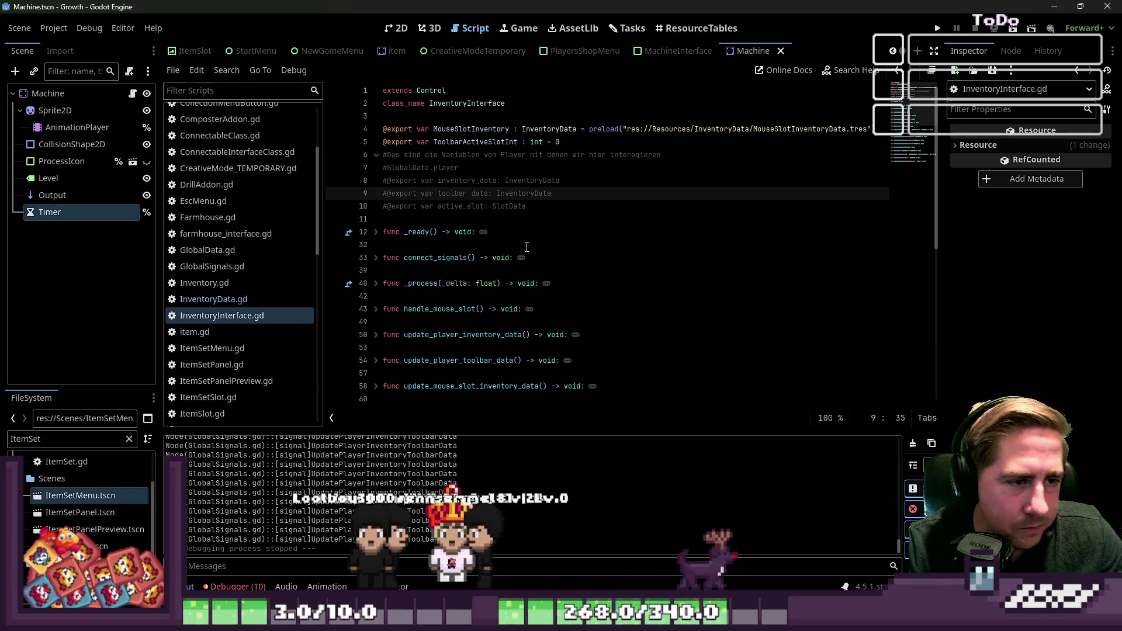
key(Up)
key(Up)
key(Up)
key(Down)
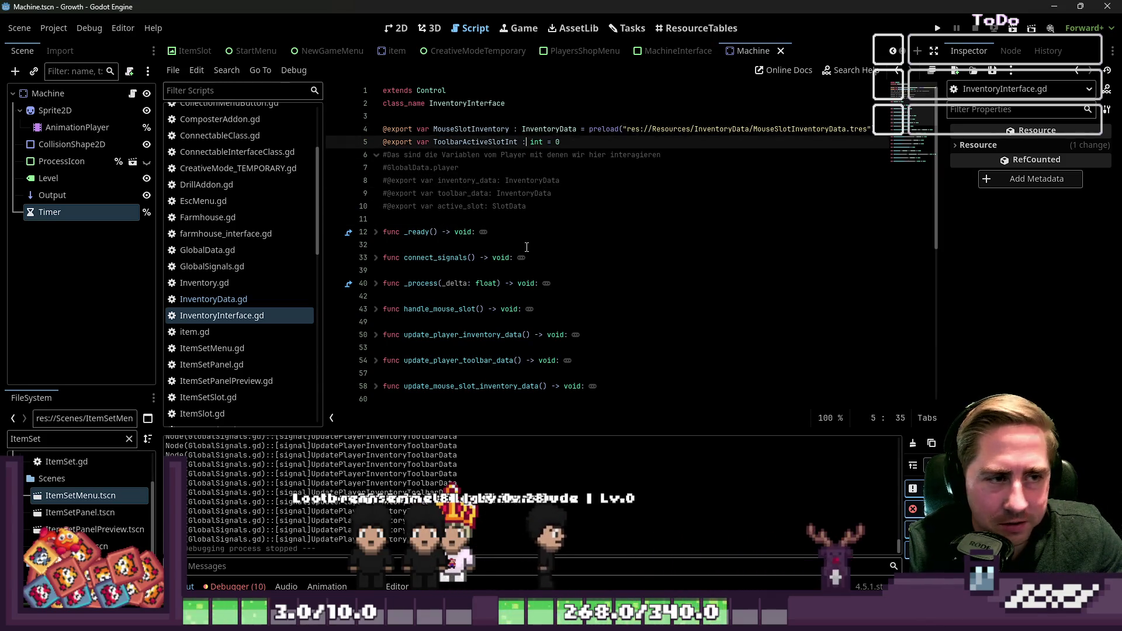
key(Down)
key(Down)
key(Down)
key(Home)
key(Down)
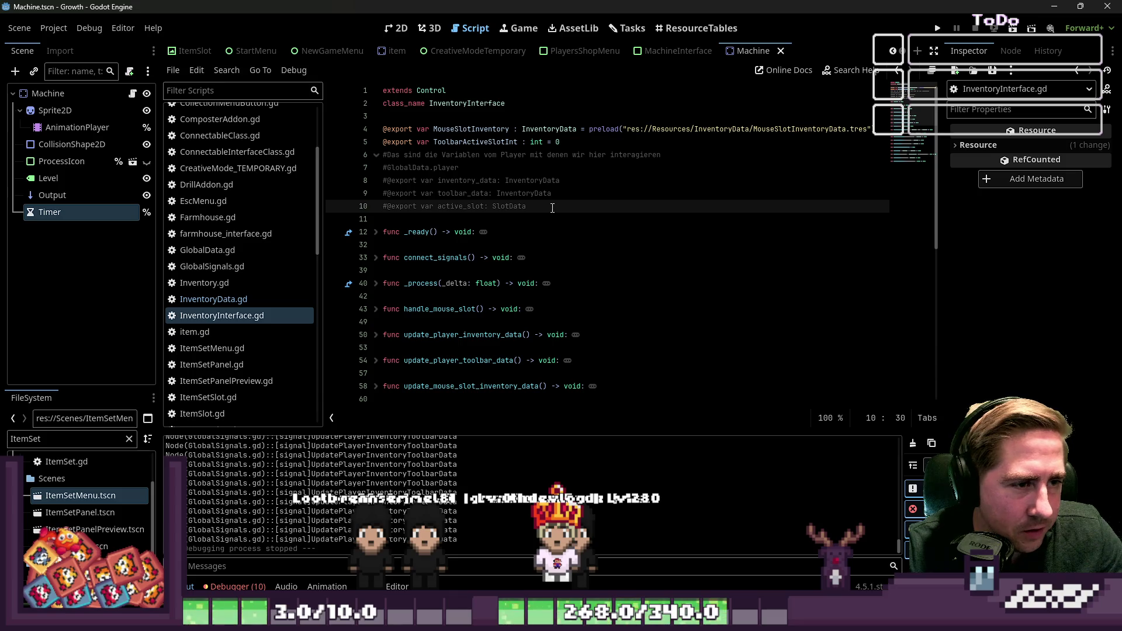
drag(543, 200, 360, 159)
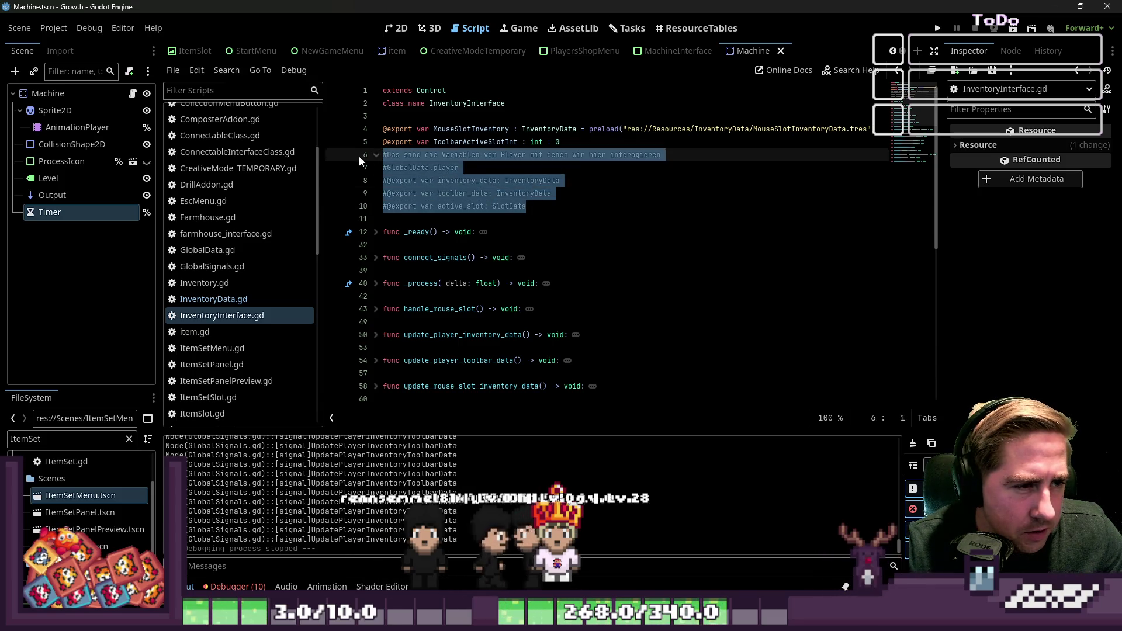
click(395, 155)
key(ctrl+s)
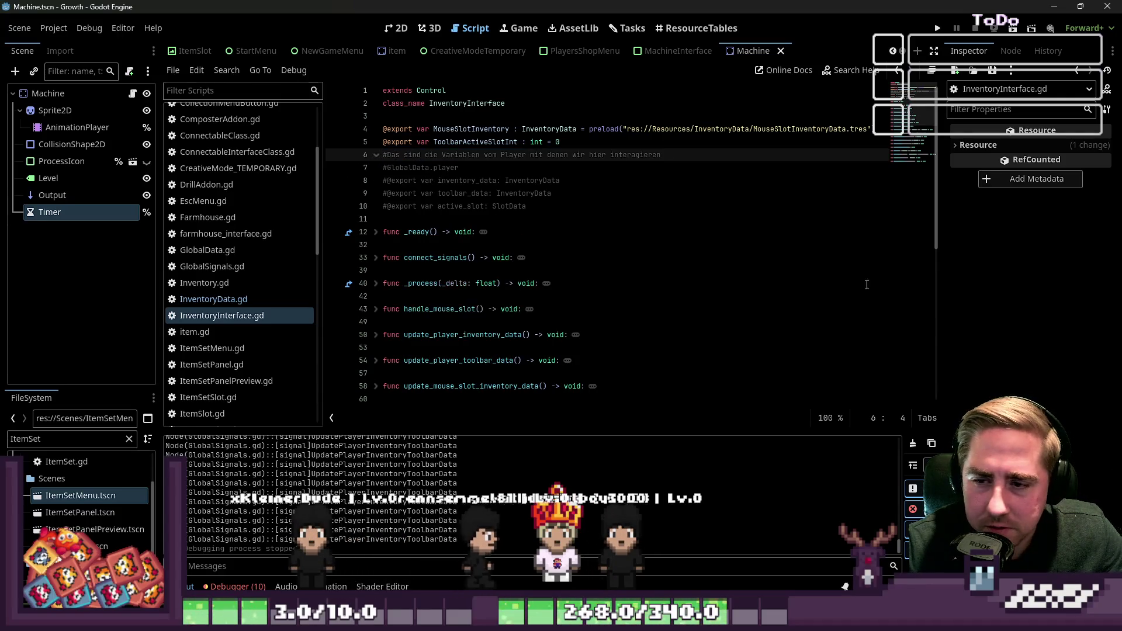
scroll(252, 319, down, 2)
click(252, 258)
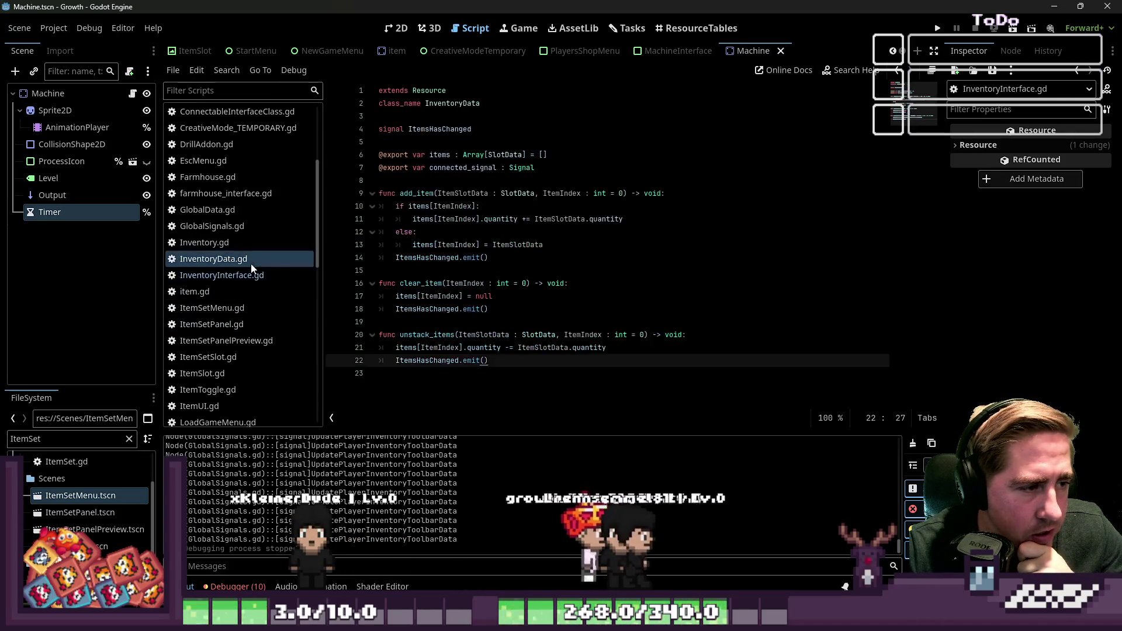
Save InventoryData.gd and scroll through the rest of the script
click(451, 380)
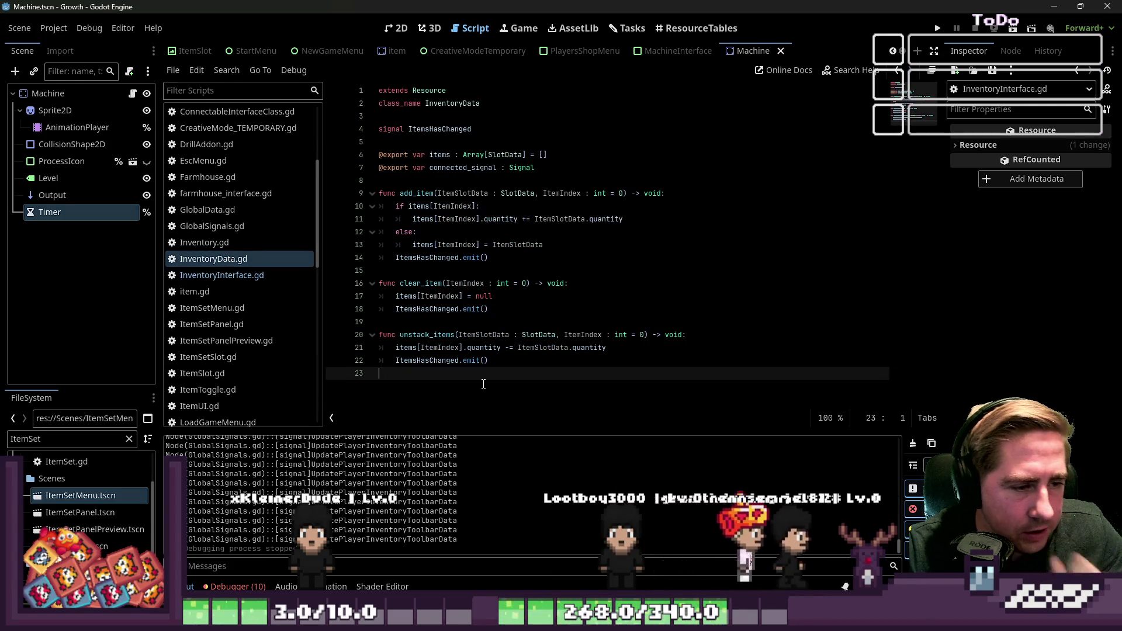
key(ctrl+s)
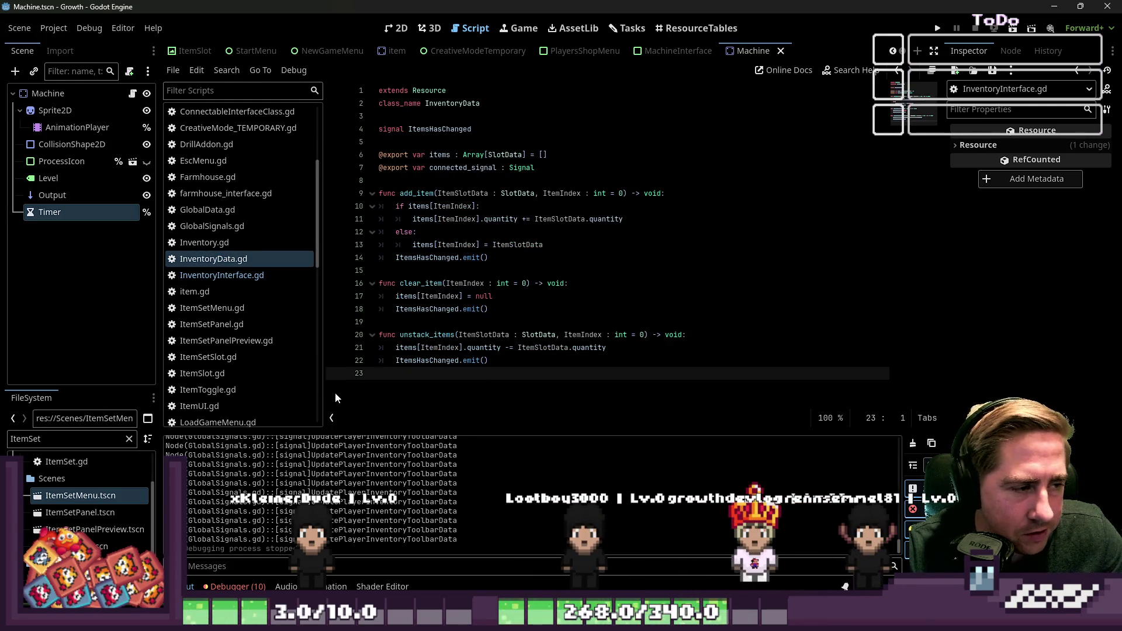
scroll(250, 310, down, 3)
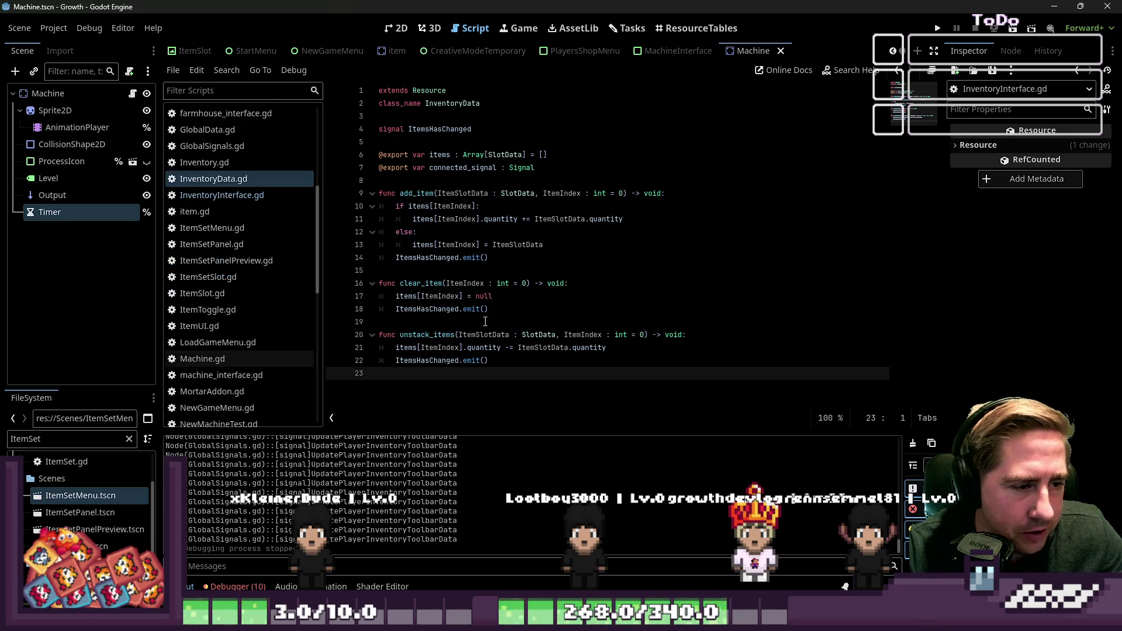
scroll(261, 240, down, 4)
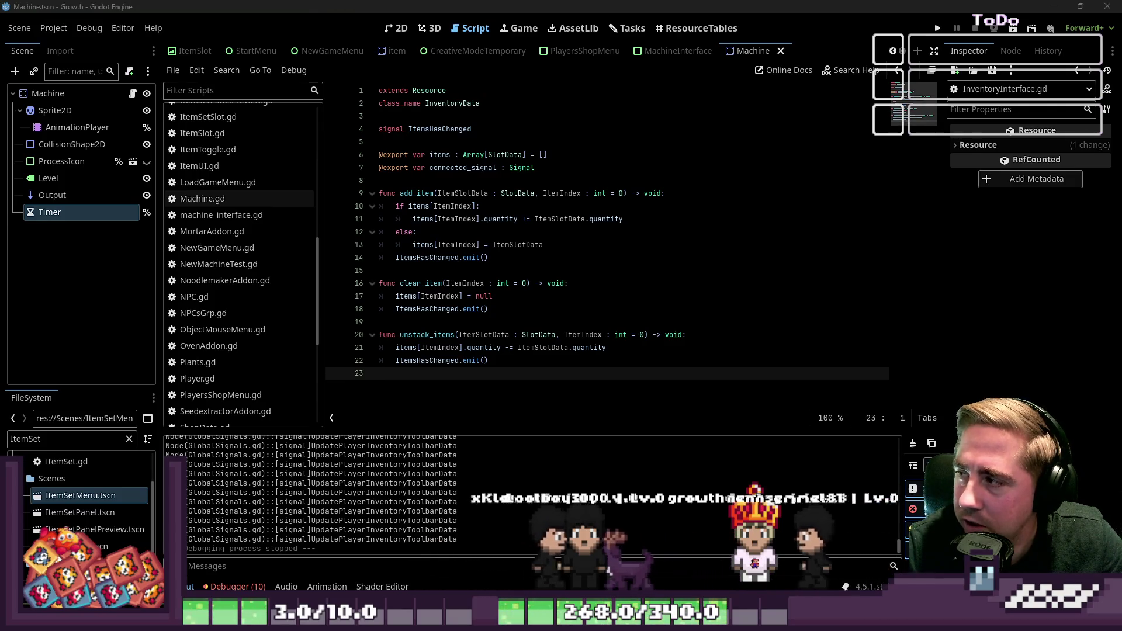
Open Machine.gd for reference and fold then unfold its gain_exp and rotate_object functions
click(232, 201)
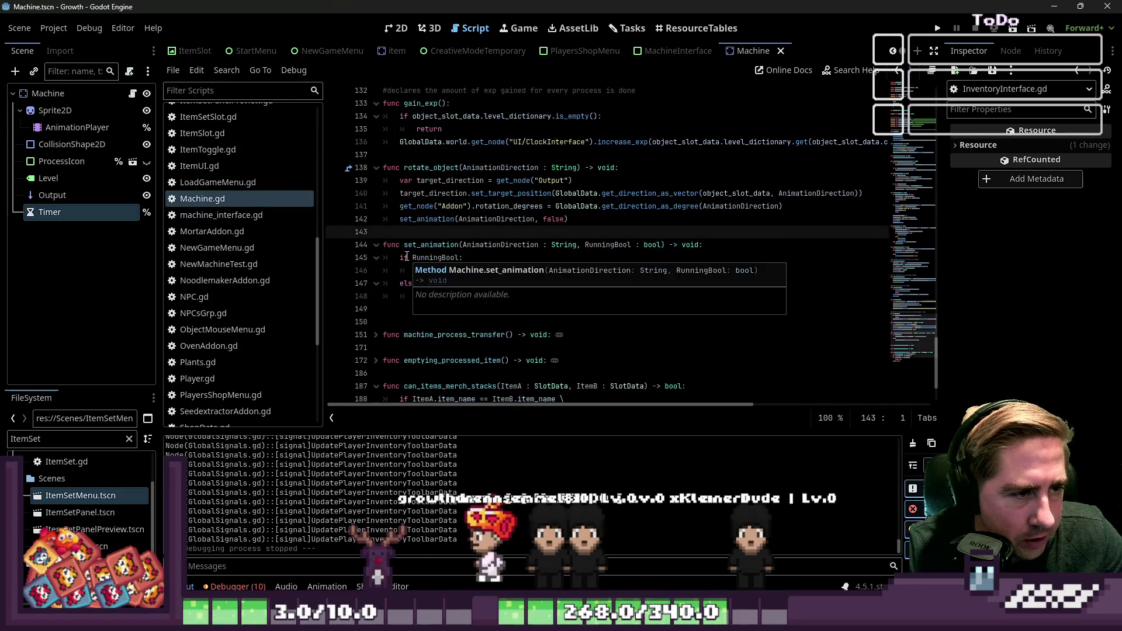
click(376, 219)
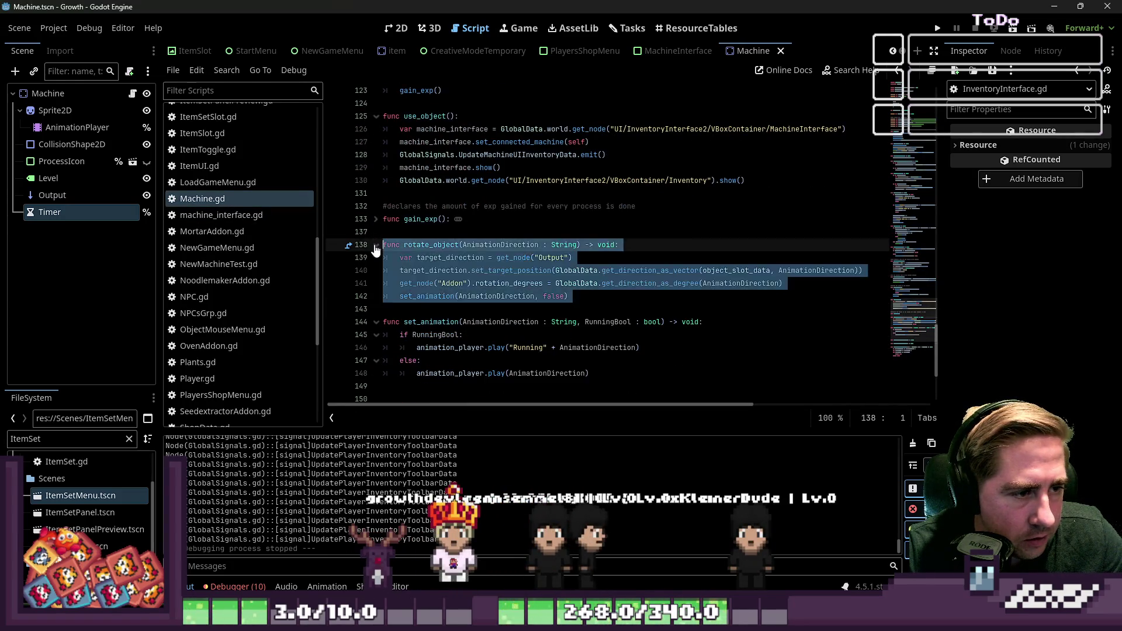
click(376, 245)
click(401, 269)
click(376, 219)
click(376, 282)
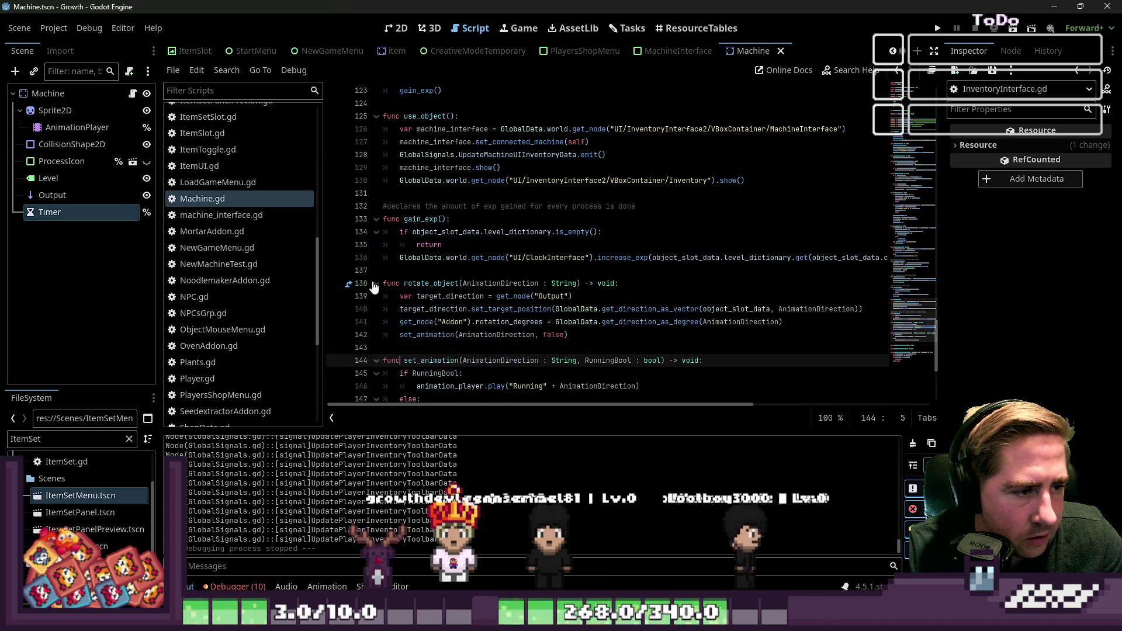
click(503, 296)
Scroll back up through Machine.gd and open NewMachineTest.gd from the script list
scroll(430, 210, up, 2)
scroll(431, 210, up, 20)
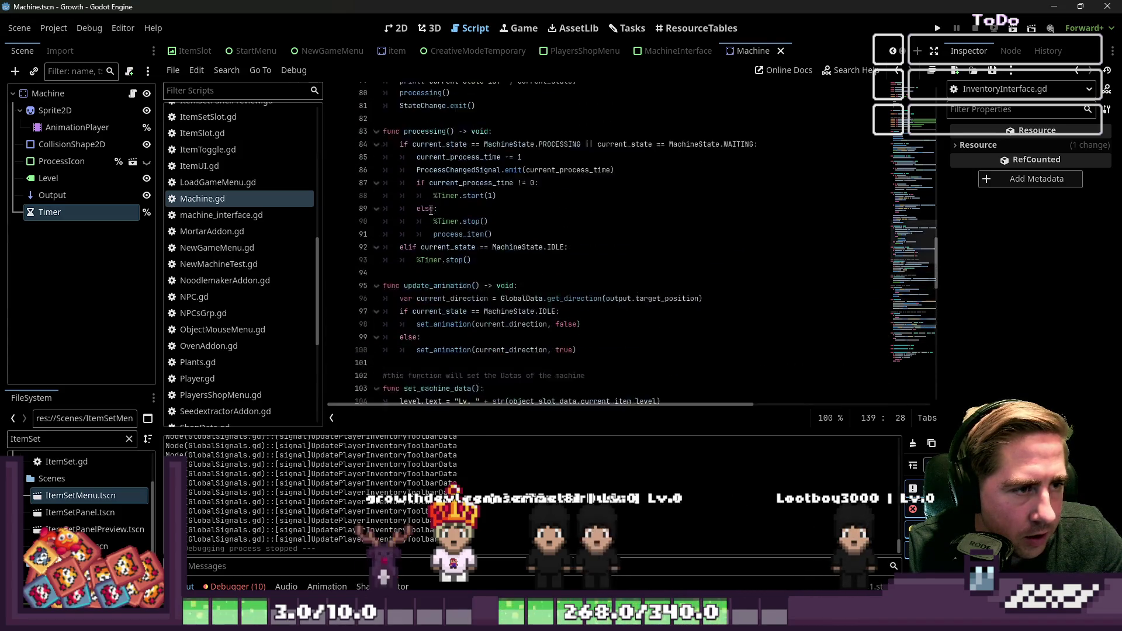
scroll(430, 210, up, 12)
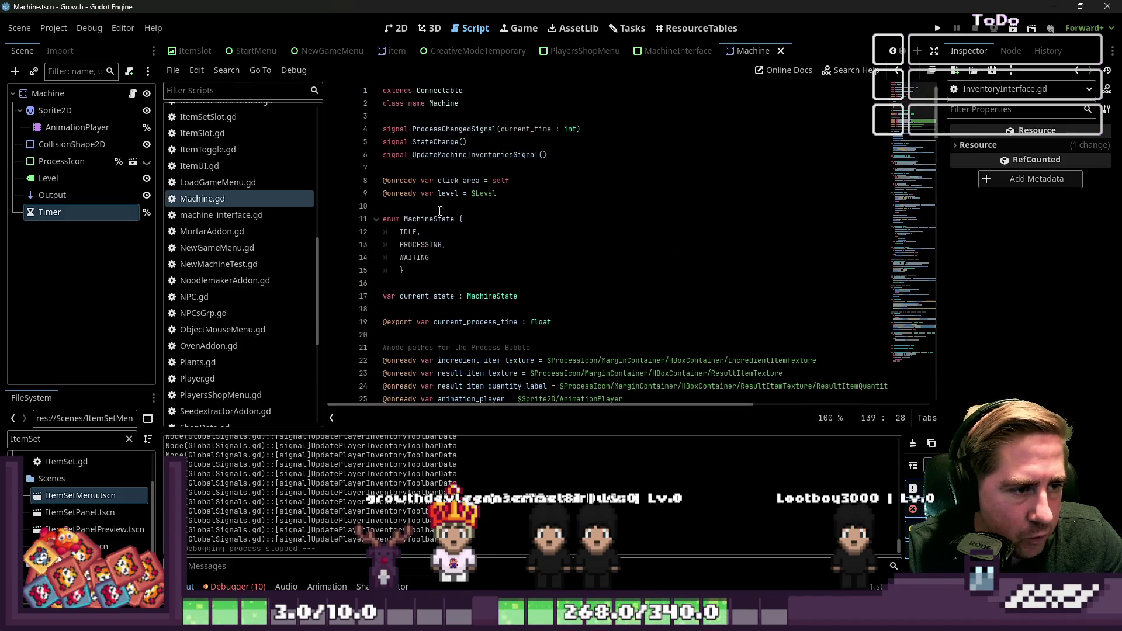
scroll(257, 244, down, 5)
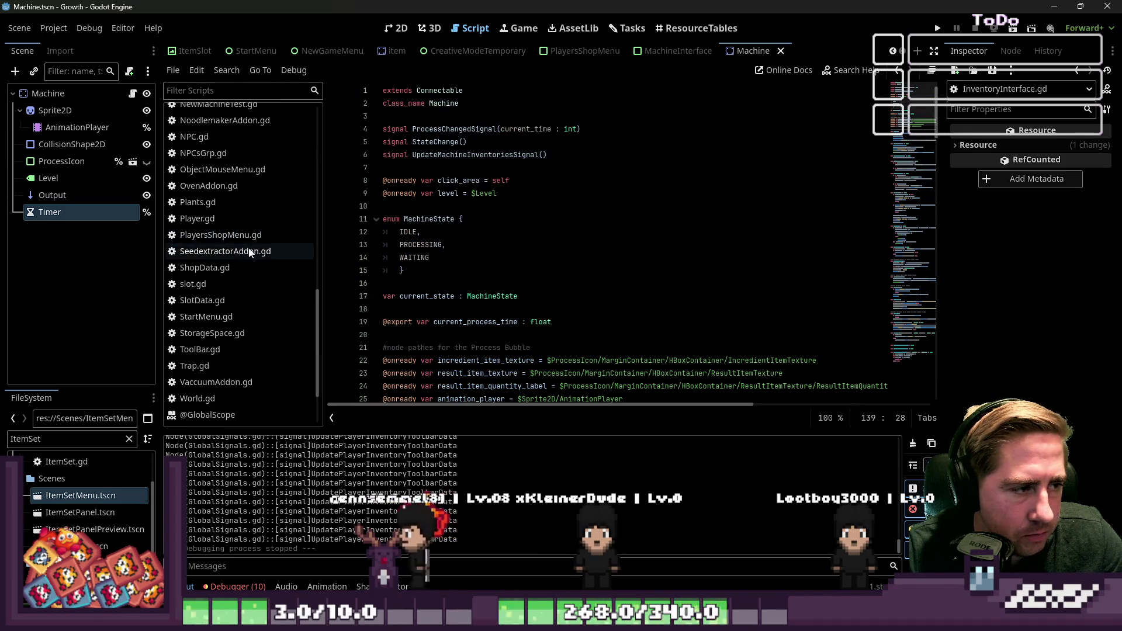
scroll(248, 248, up, 2)
click(233, 184)
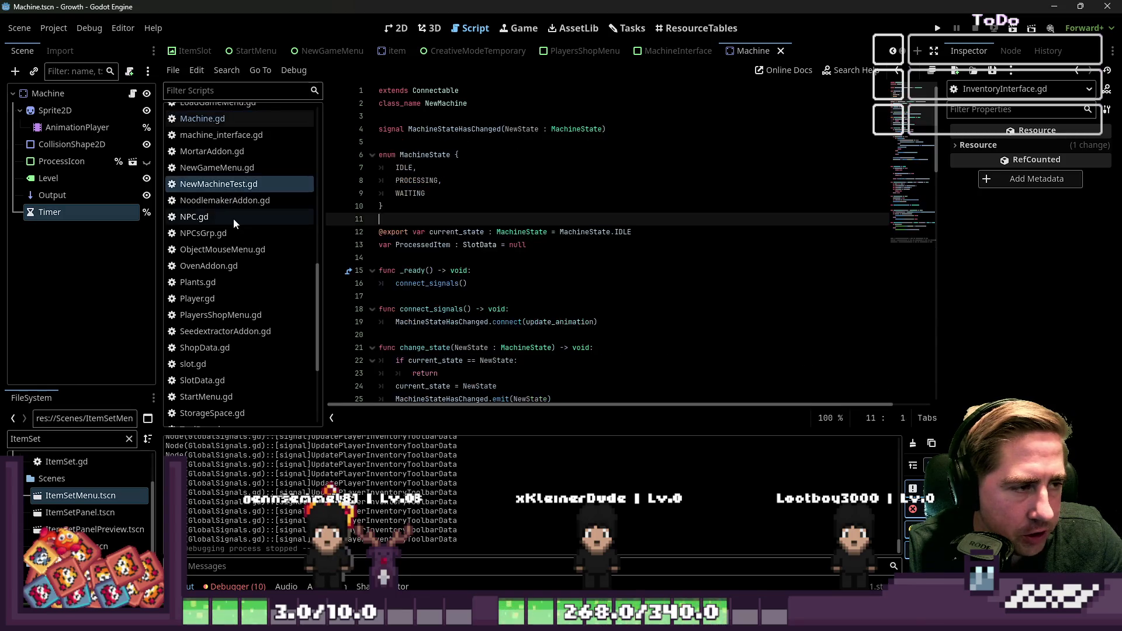
Add InputInventory.ItemsHasChanged.connect(in_process) below the MachineStateHasChanged connection in connect_signals
click(452, 203)
click(453, 231)
click(455, 257)
scroll(519, 299, down, 1)
click(615, 284)
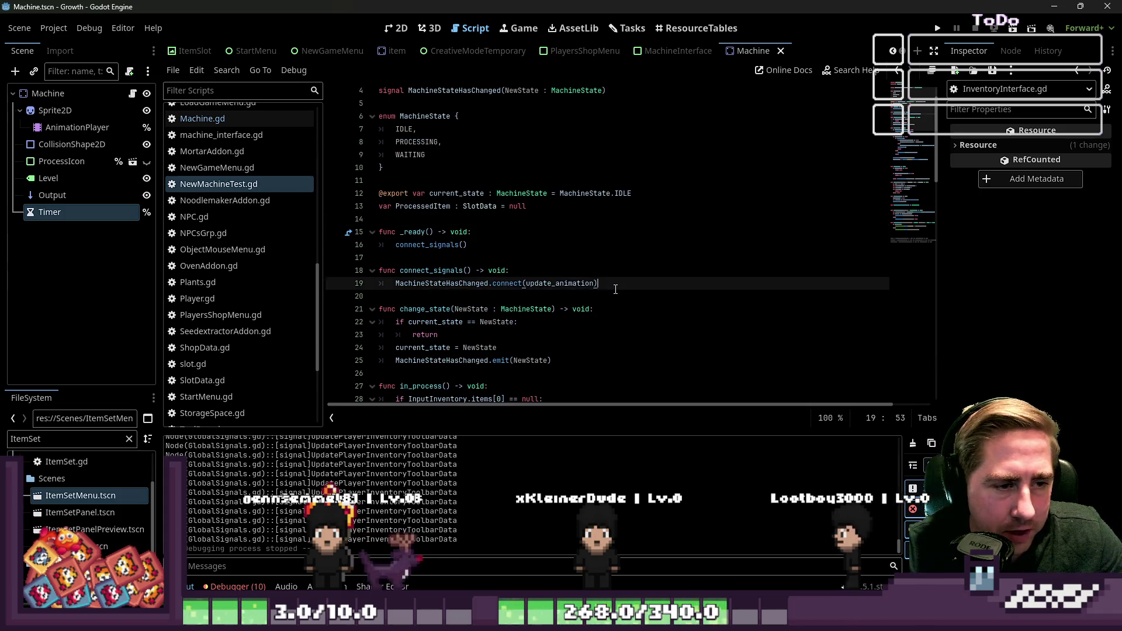
key(Return)
text(InputInventory.)
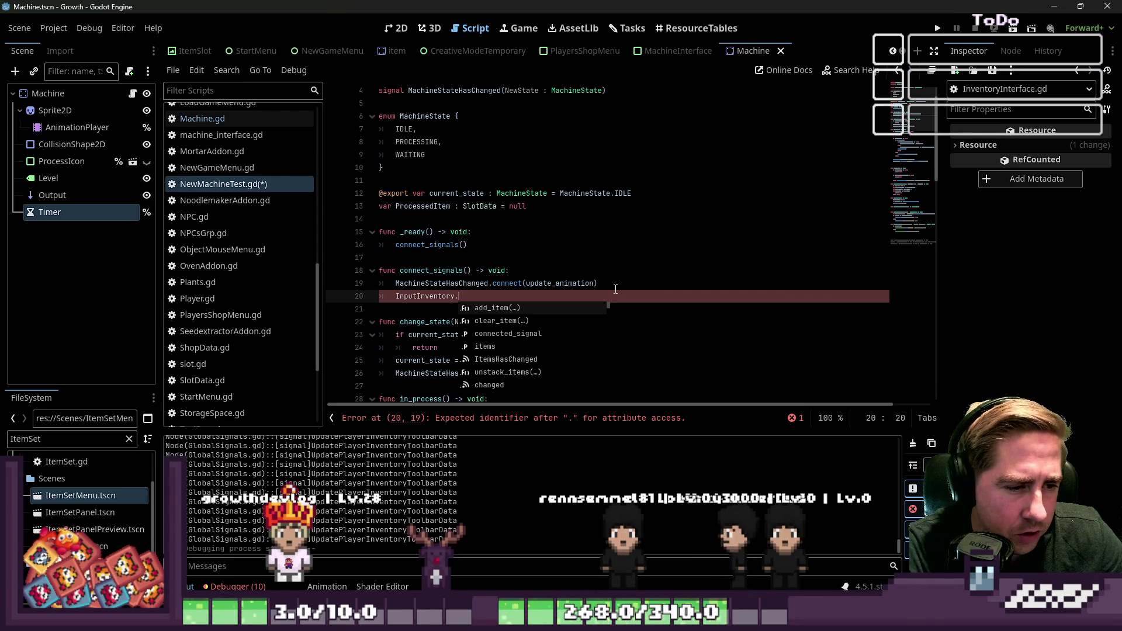
key(BackSpace)
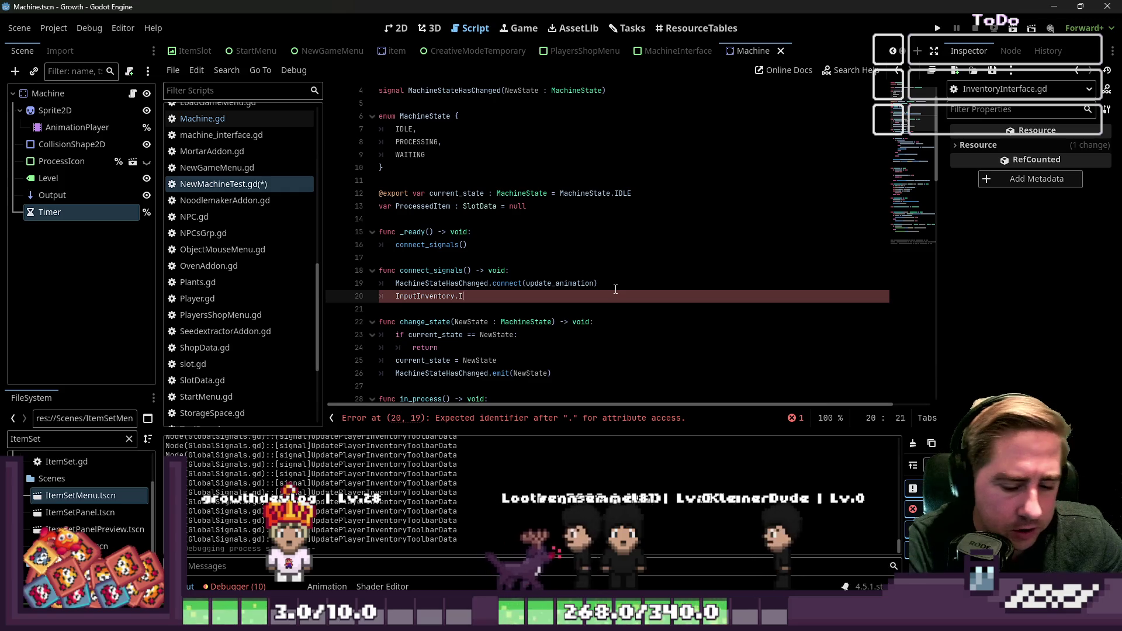
text(Items)
key(Return)
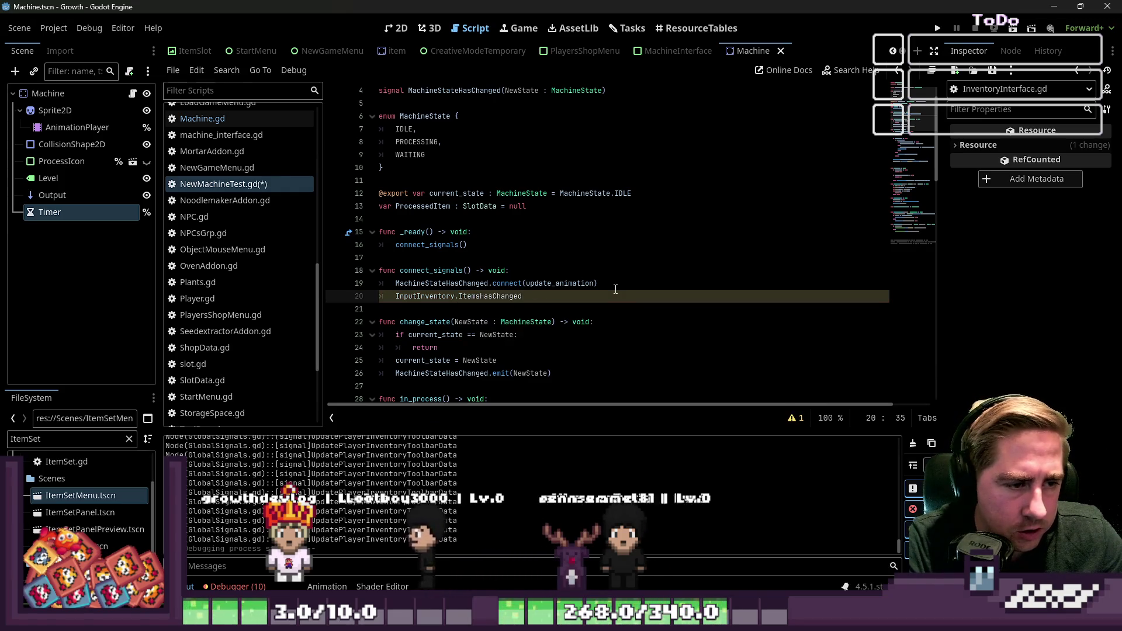
text(.connec)
key(Return)
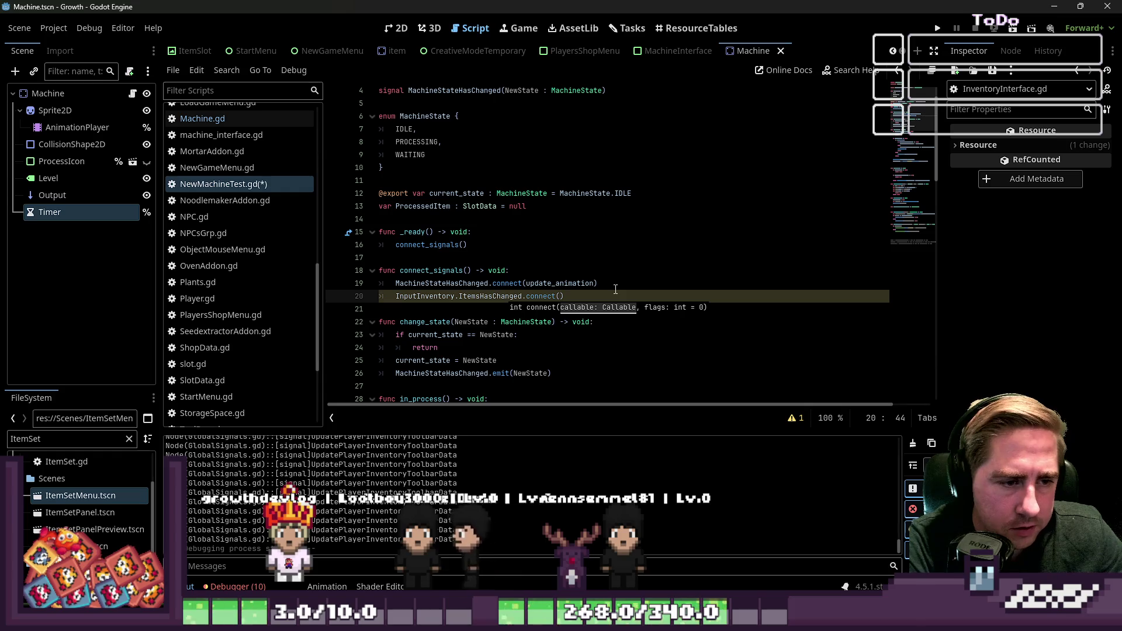
text(i)
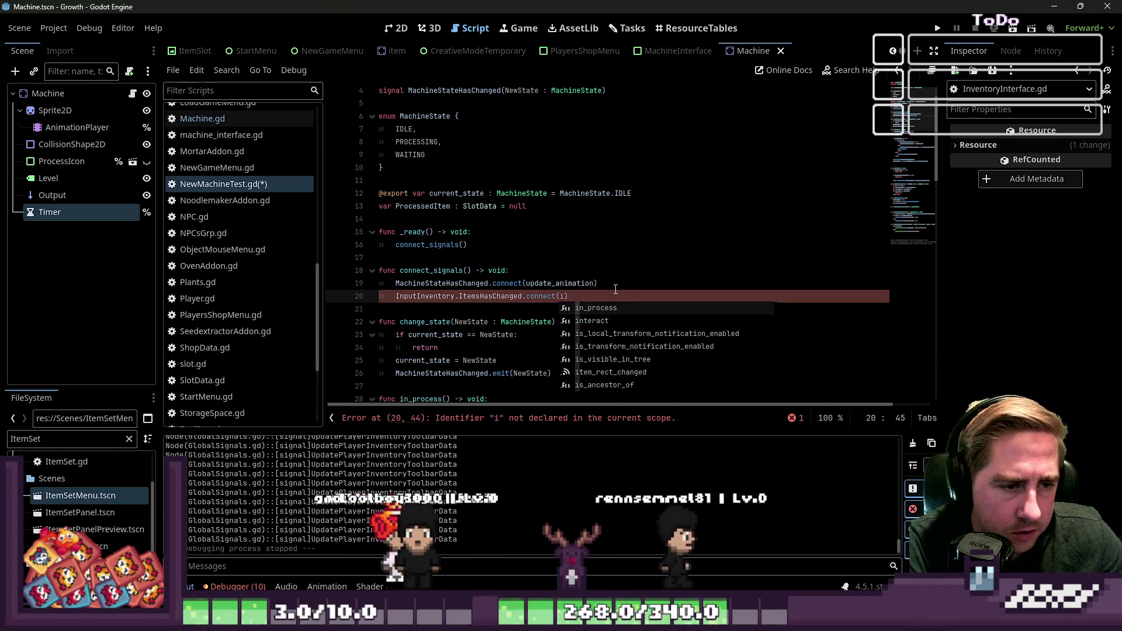
text(n)
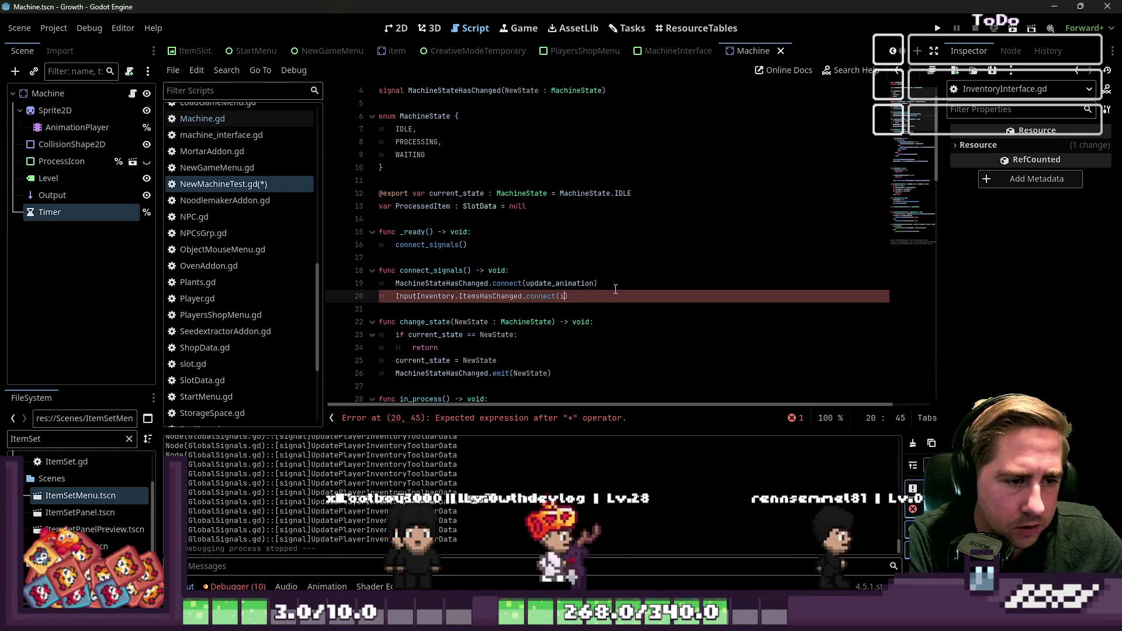
text(:)
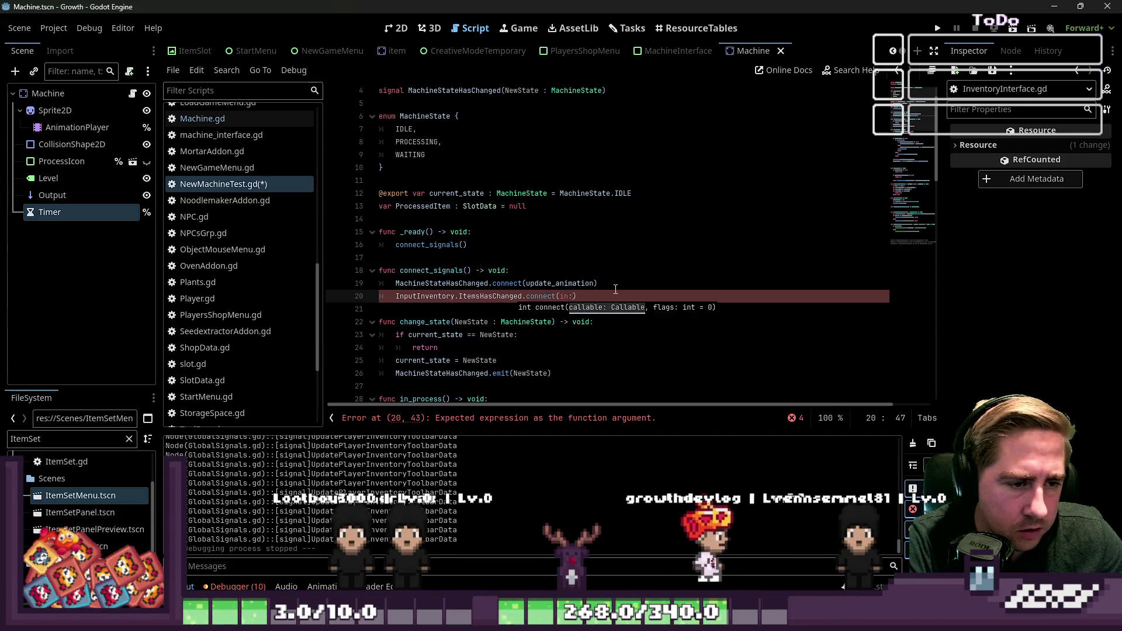
text(process)
key(Return)
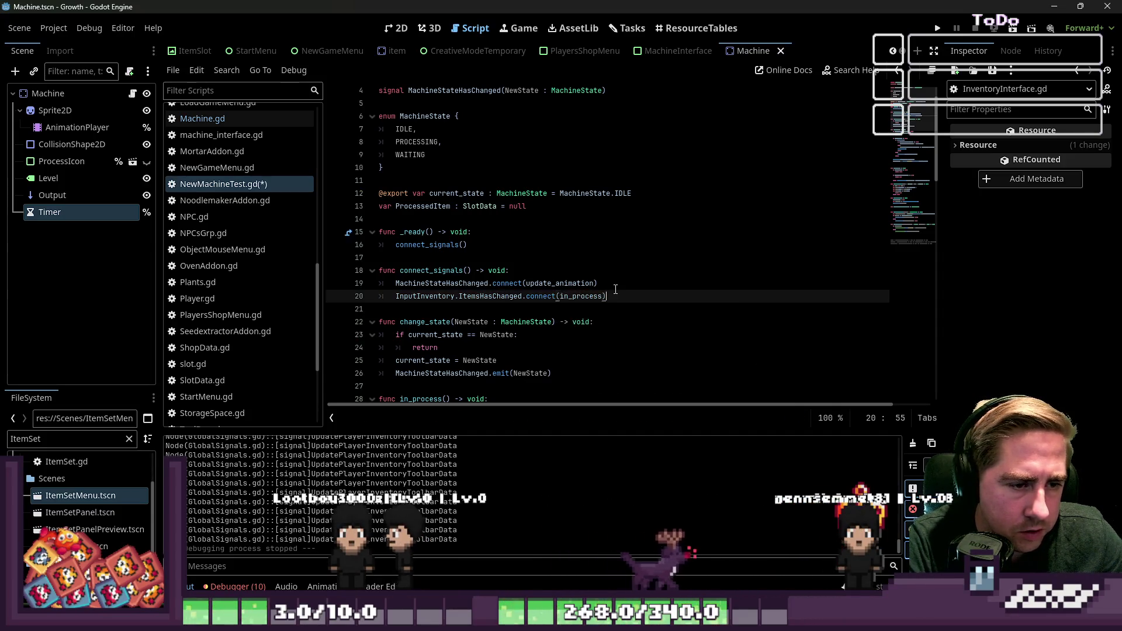
Duplicate that line and change it to OutputInventory.ItemsHasChanged.connect(in_process)
key(Return)
key(Up)
key(Home)
key(shift+Down)
key(End)
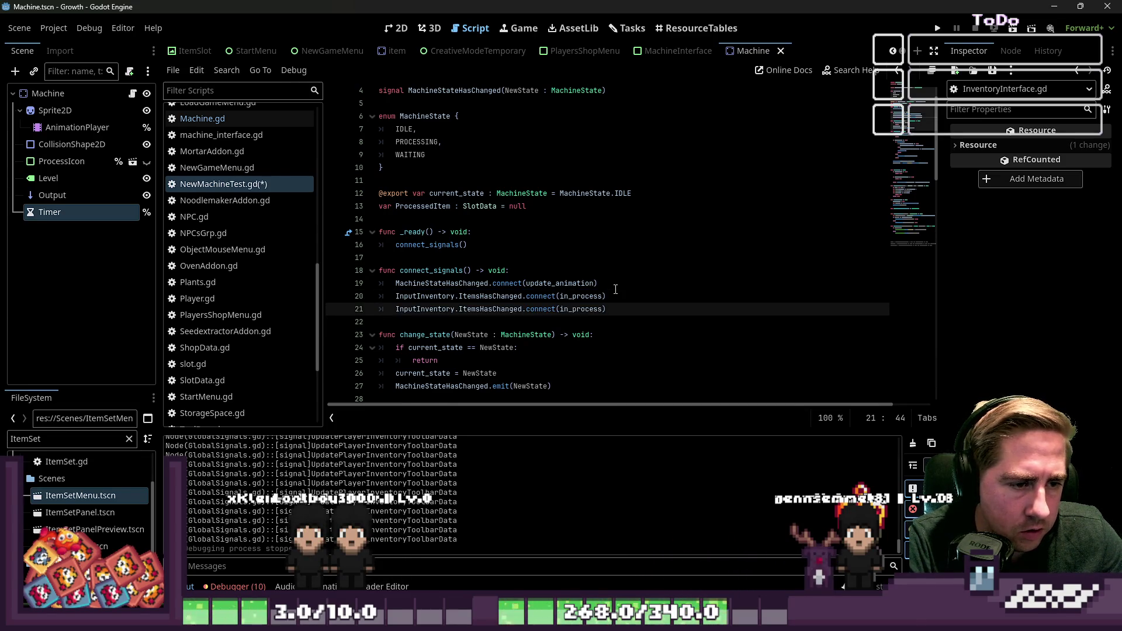
text(ut)
key(Return)
click(615, 286)
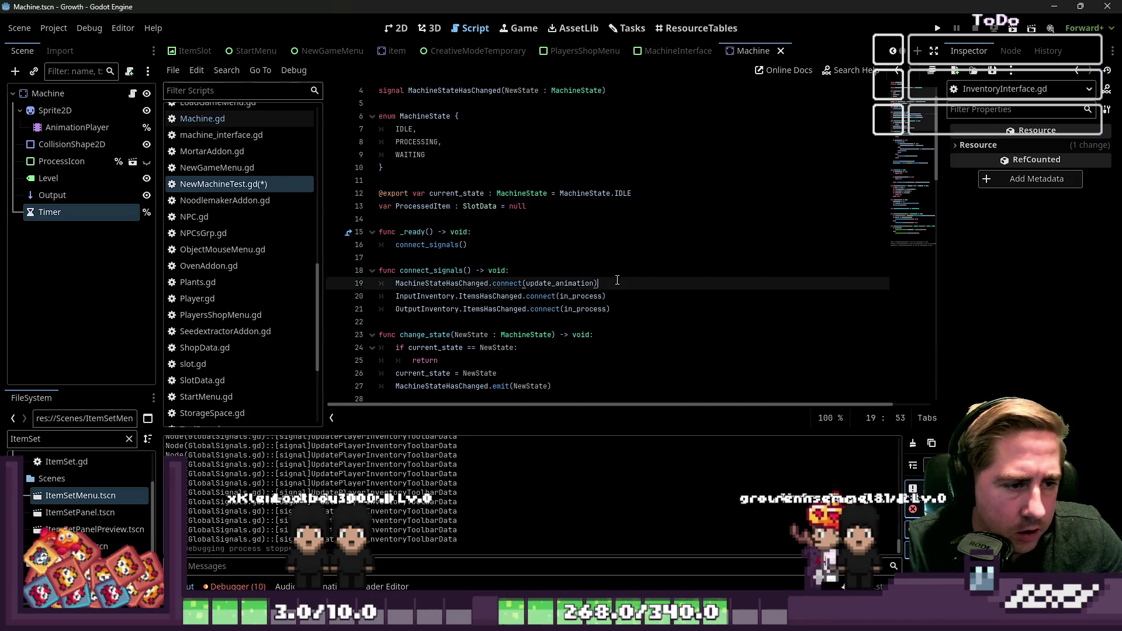
scroll(530, 261, down, 2)
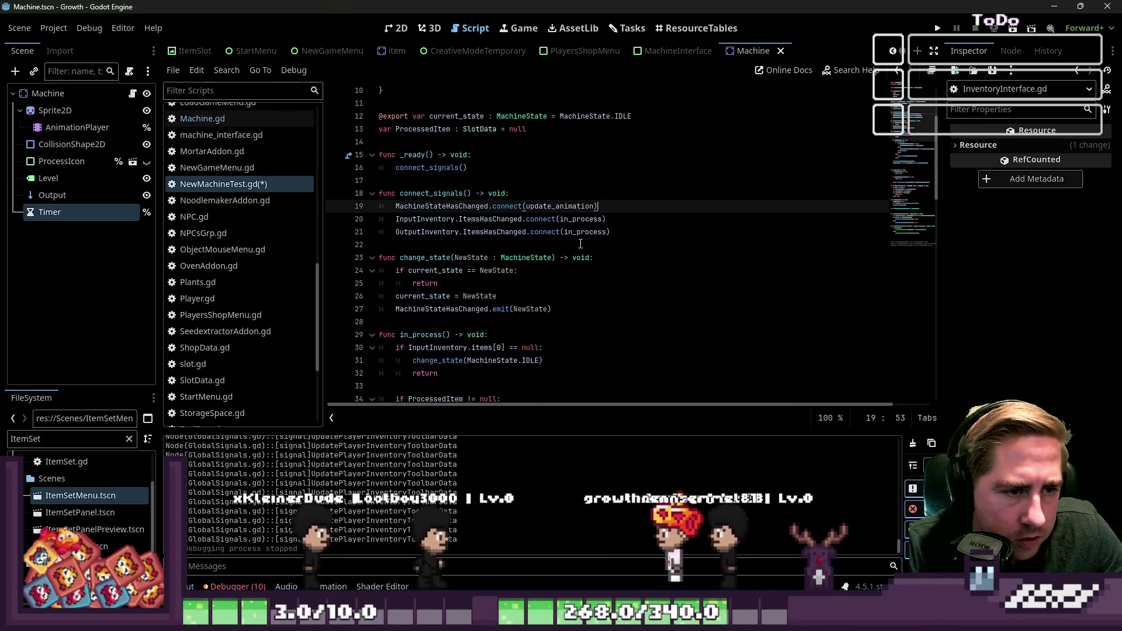
click(462, 219)
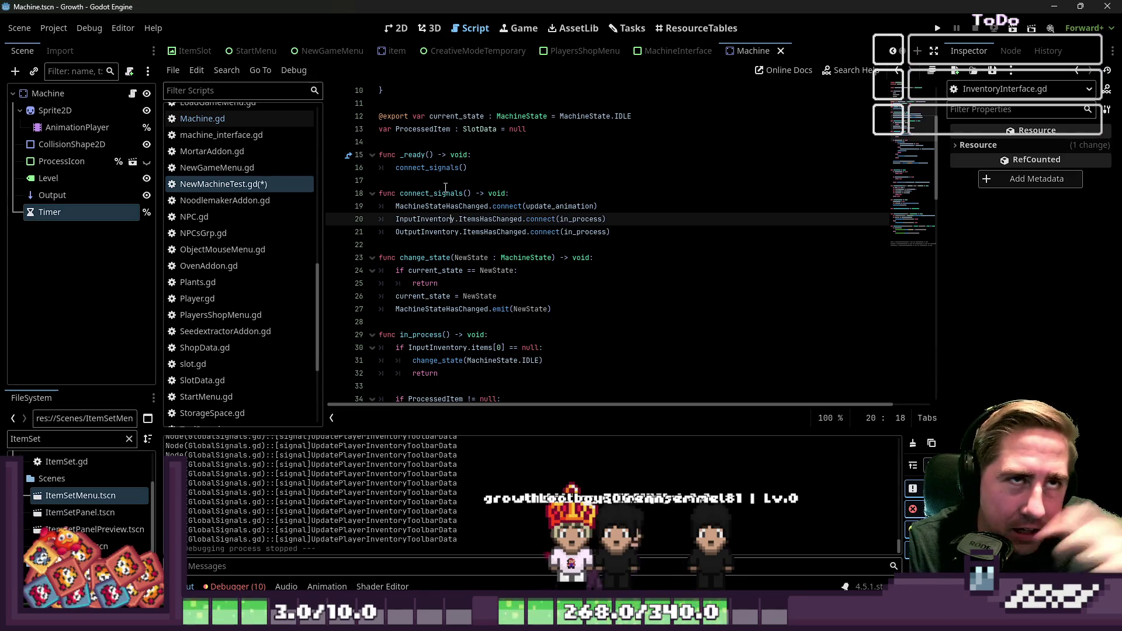
Find the in_process function and put the caret in its header
click(437, 193)
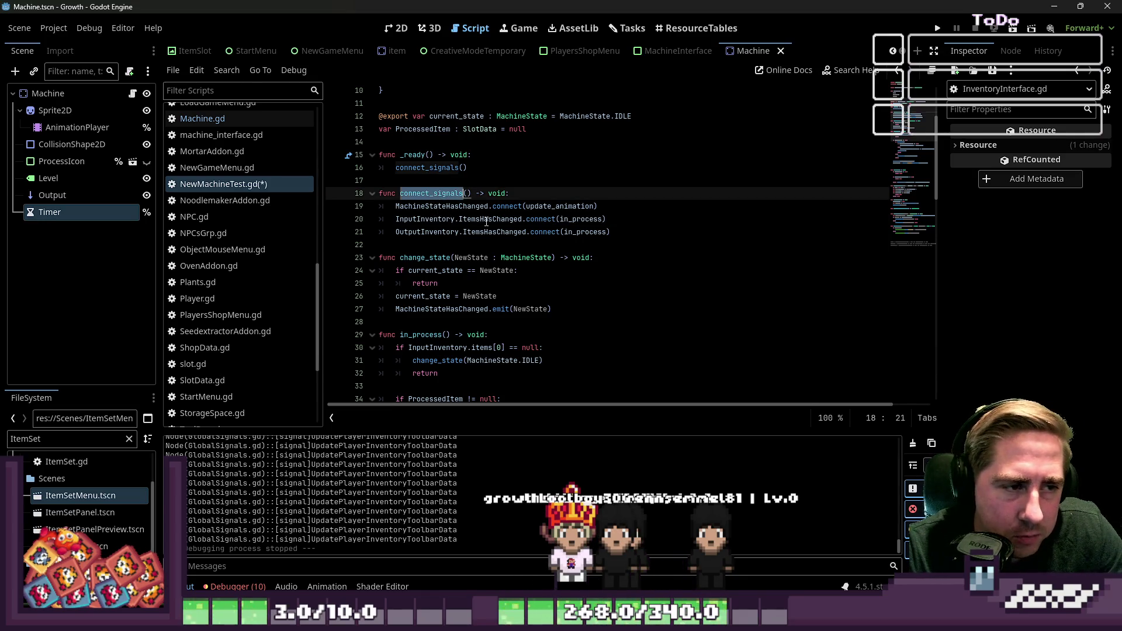
scroll(462, 240, down, 2)
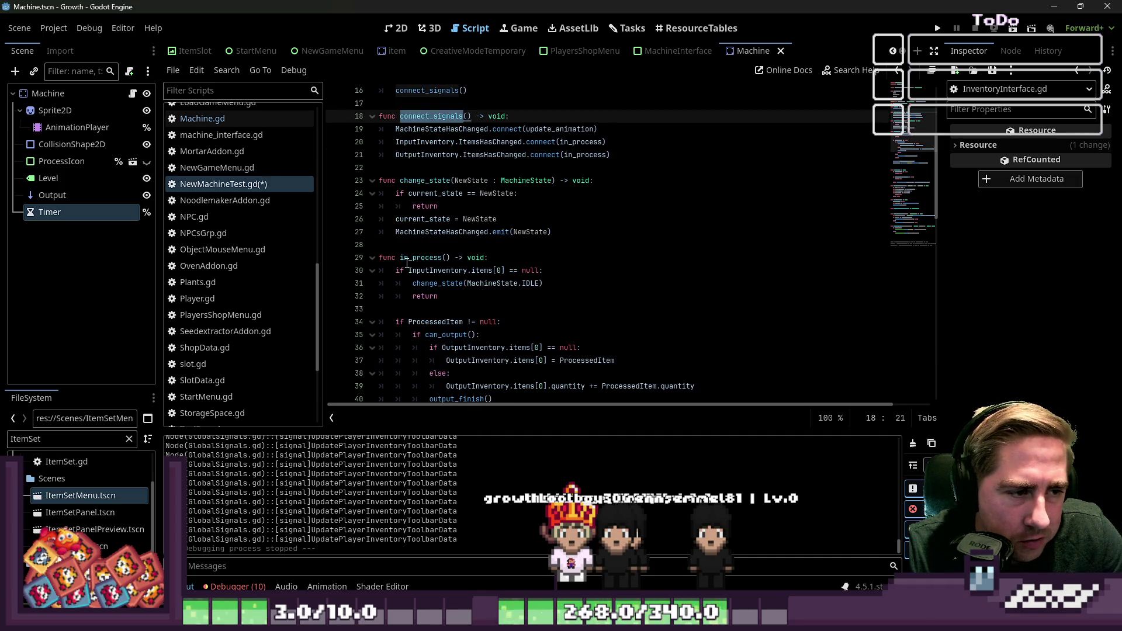
double_click(408, 260)
scroll(444, 268, down, 2)
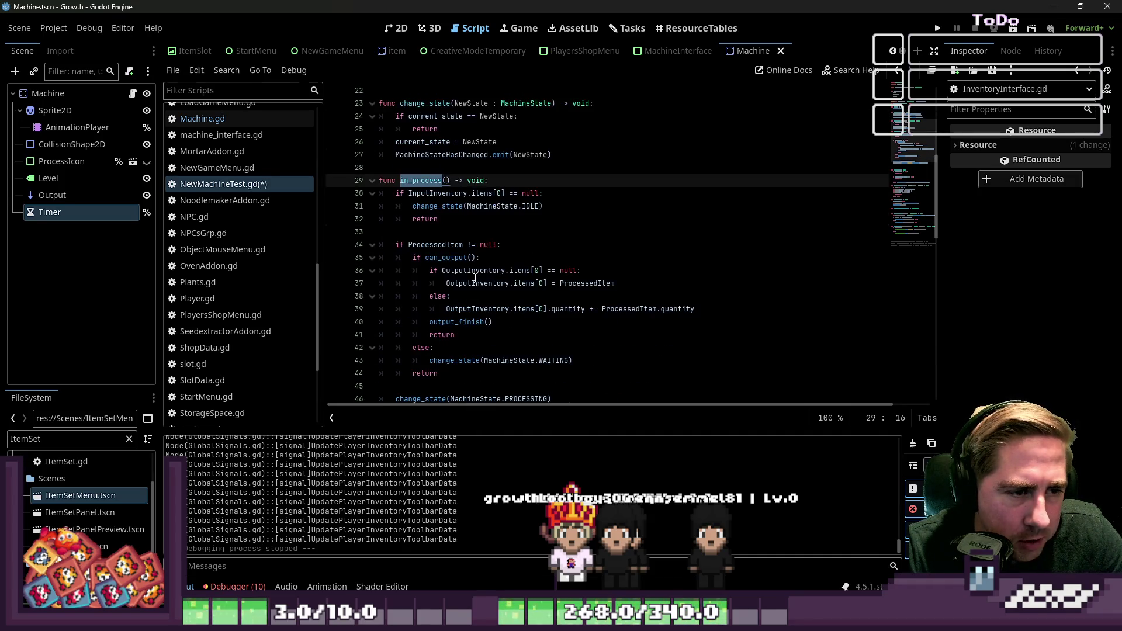
click(513, 218)
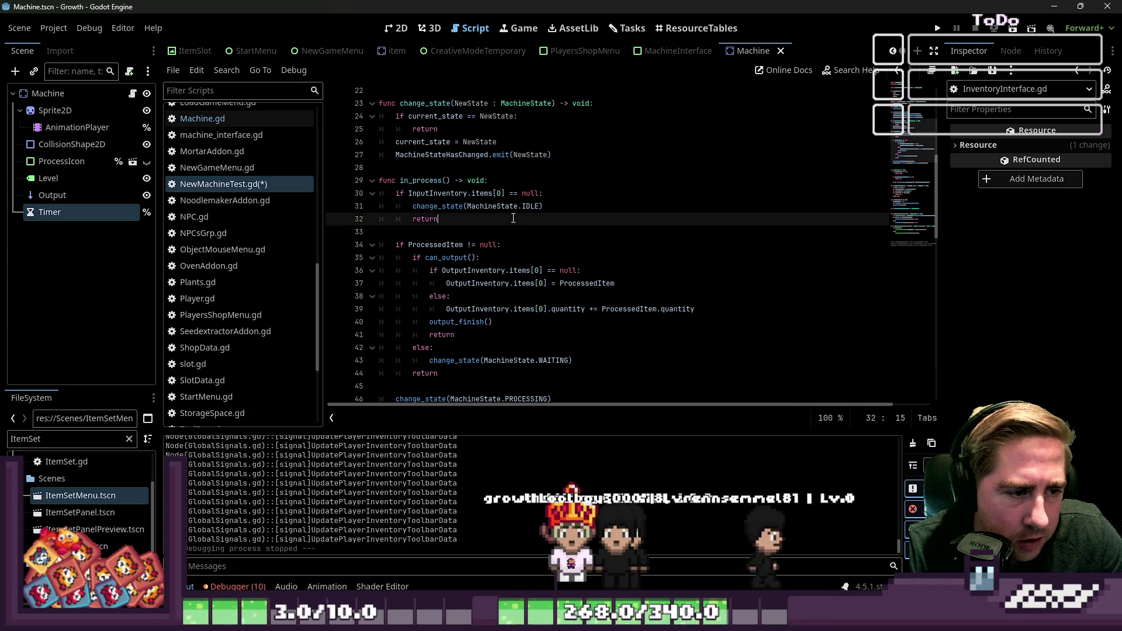
scroll(490, 246, down, 3)
click(447, 309)
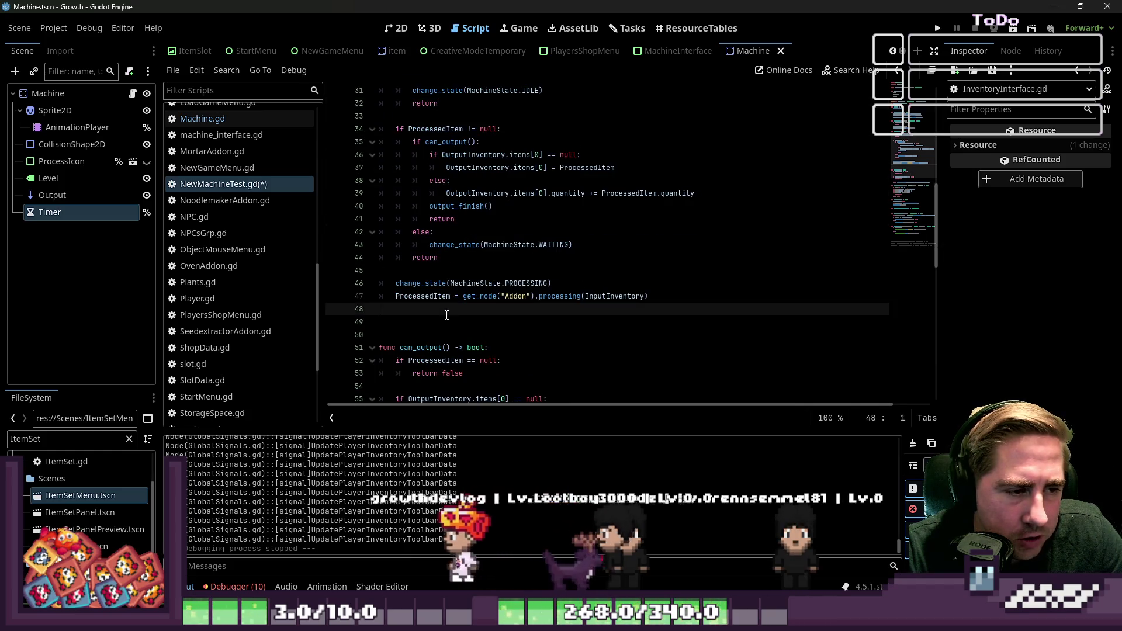
scroll(447, 316, up, 3)
scroll(447, 316, up, 2)
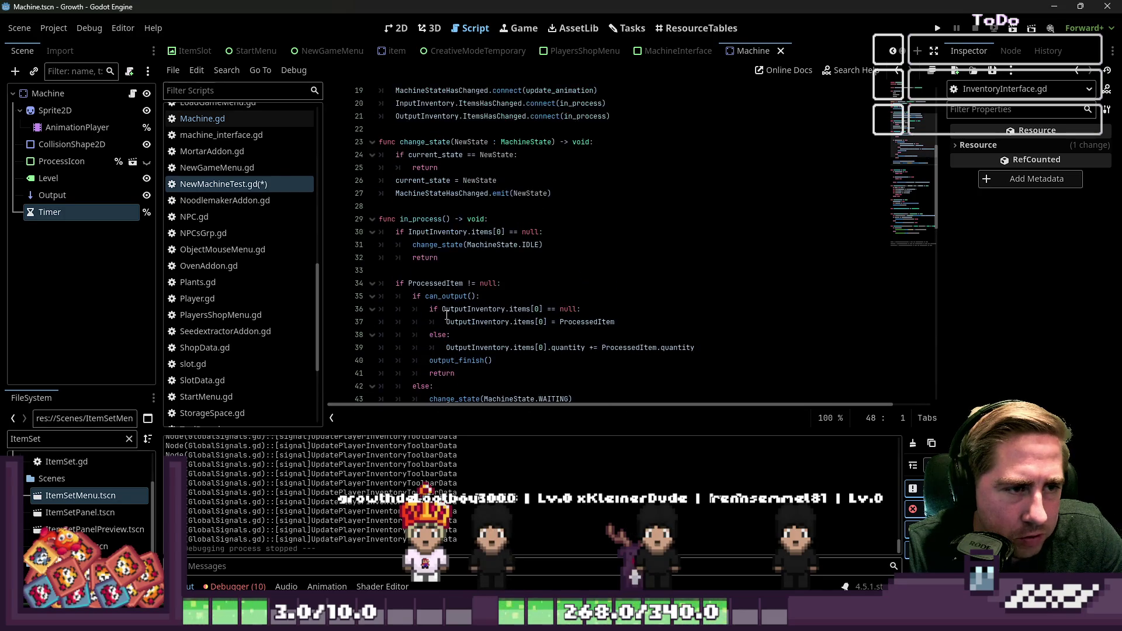
click(432, 261)
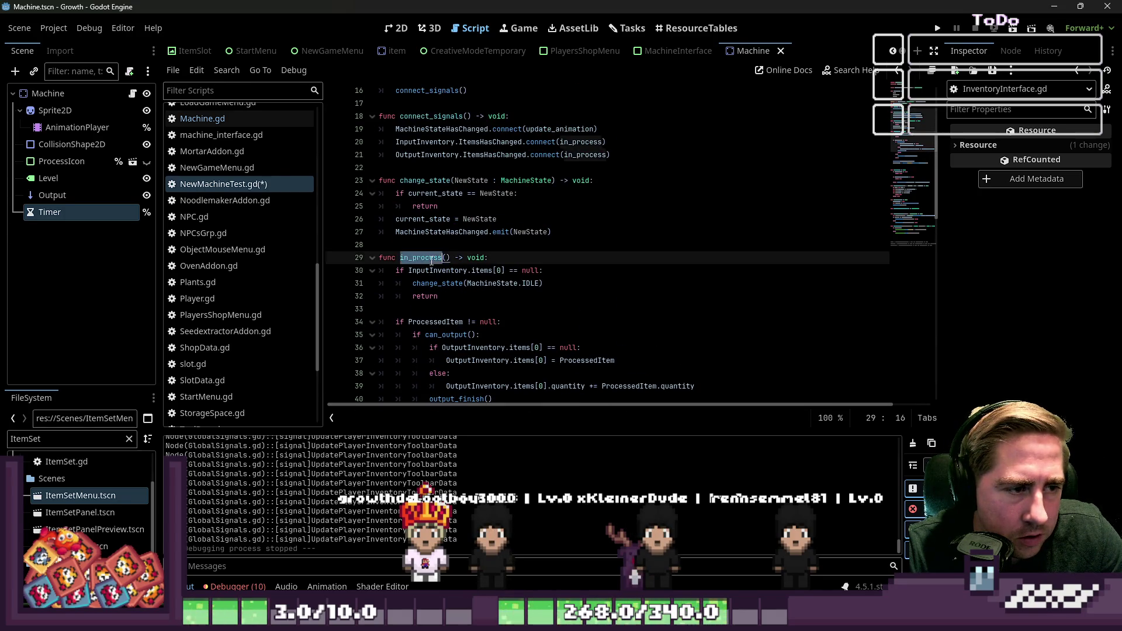
scroll(520, 256, down, 2)
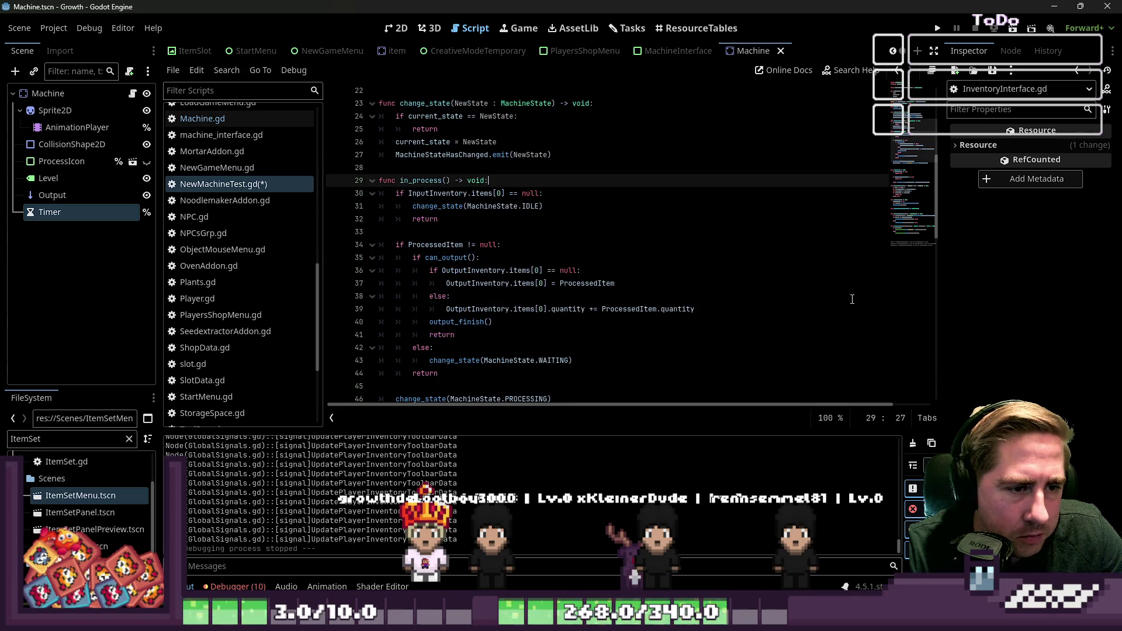
Insert 'if current_state == MachineState.PROCESSING: return' at the top of in_process and save the script
key(Return)
key(Return)
key(Up)
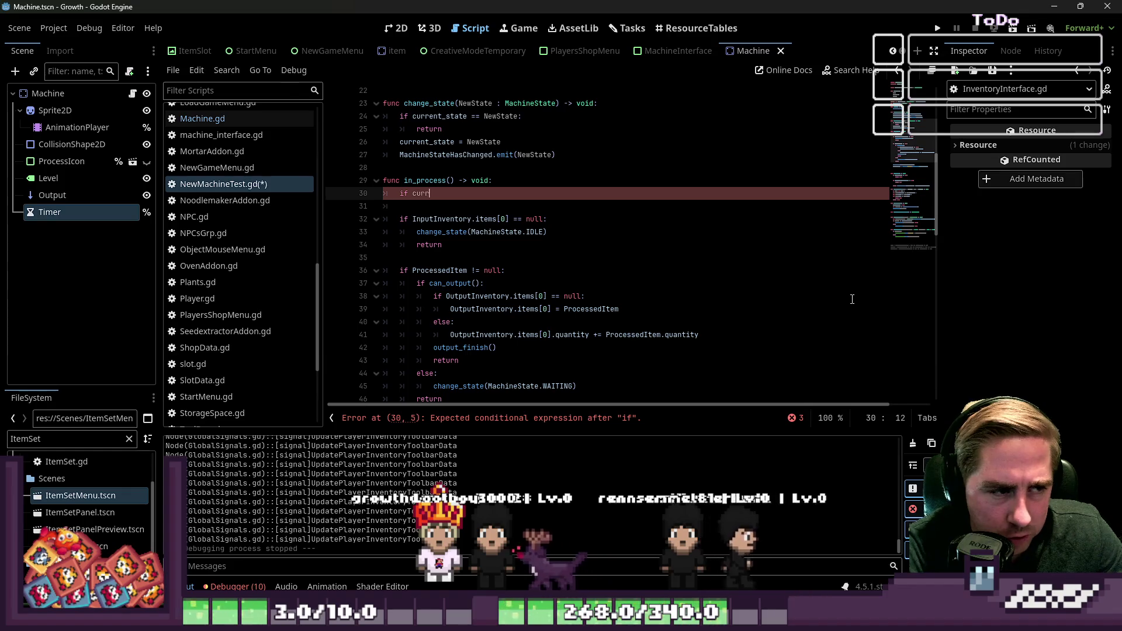
text(ent_state)
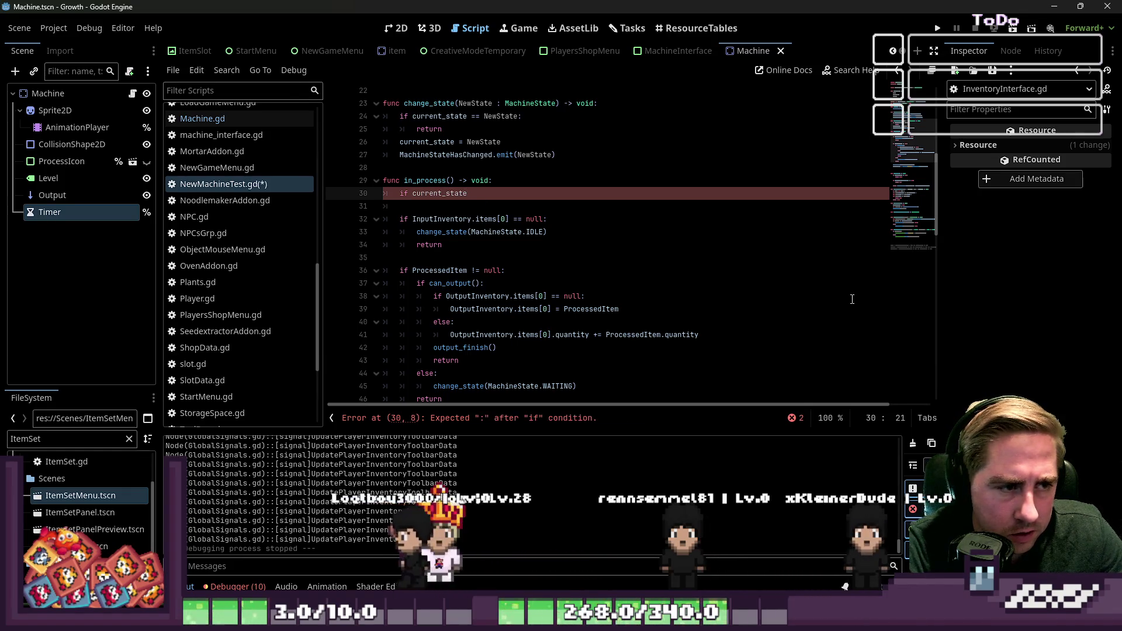
text( == MachineState.P)
key(Return)
text(:)
key(Return)
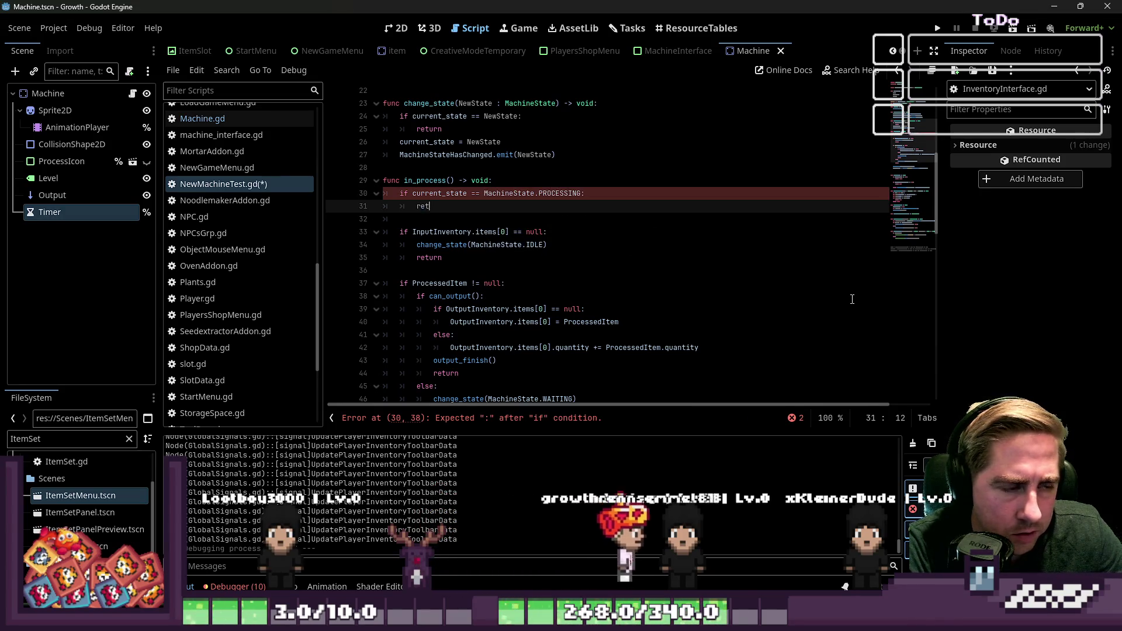
text(urn)
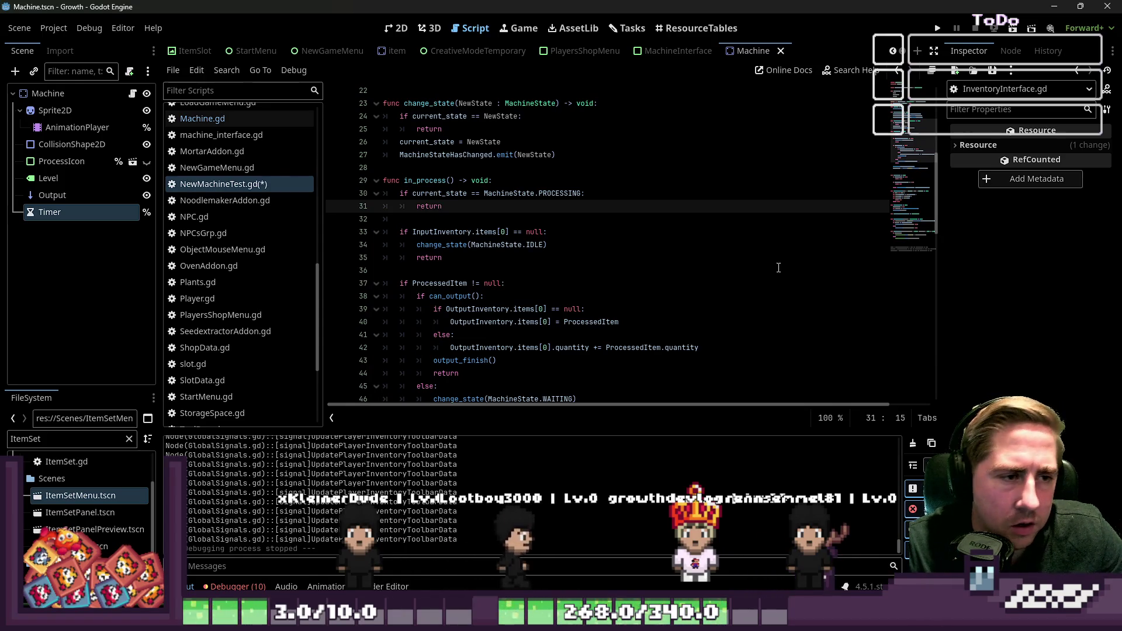
key(ctrl+s)
scroll(661, 198, up, 2)
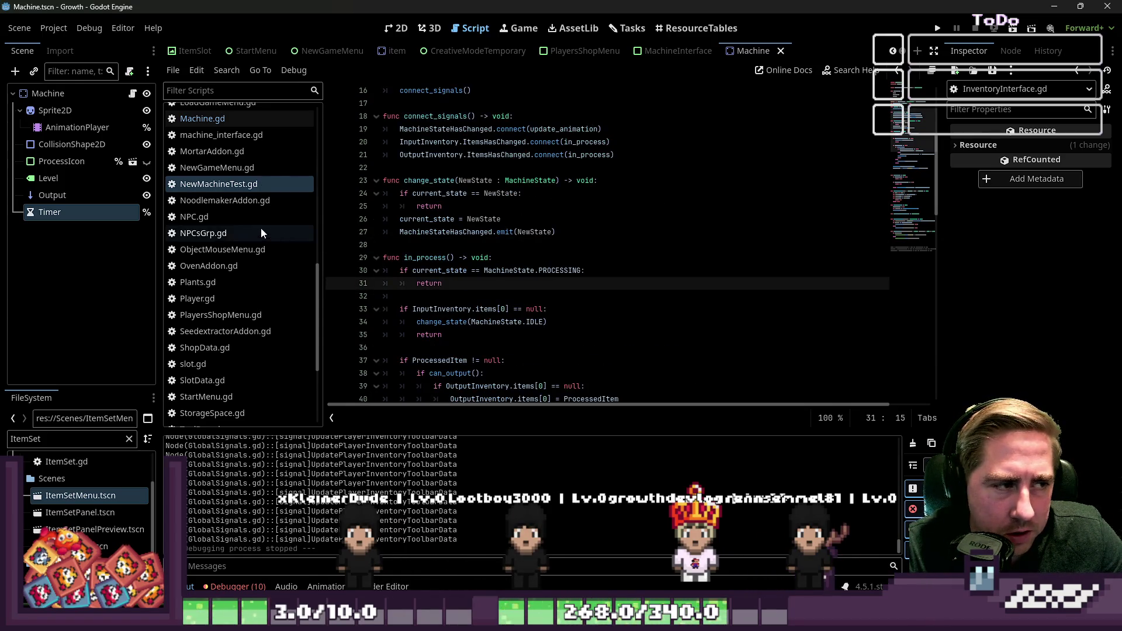
Drop NewMachineTest.gd onto the Machine node in the Scene dock and run the project
click(110, 94)
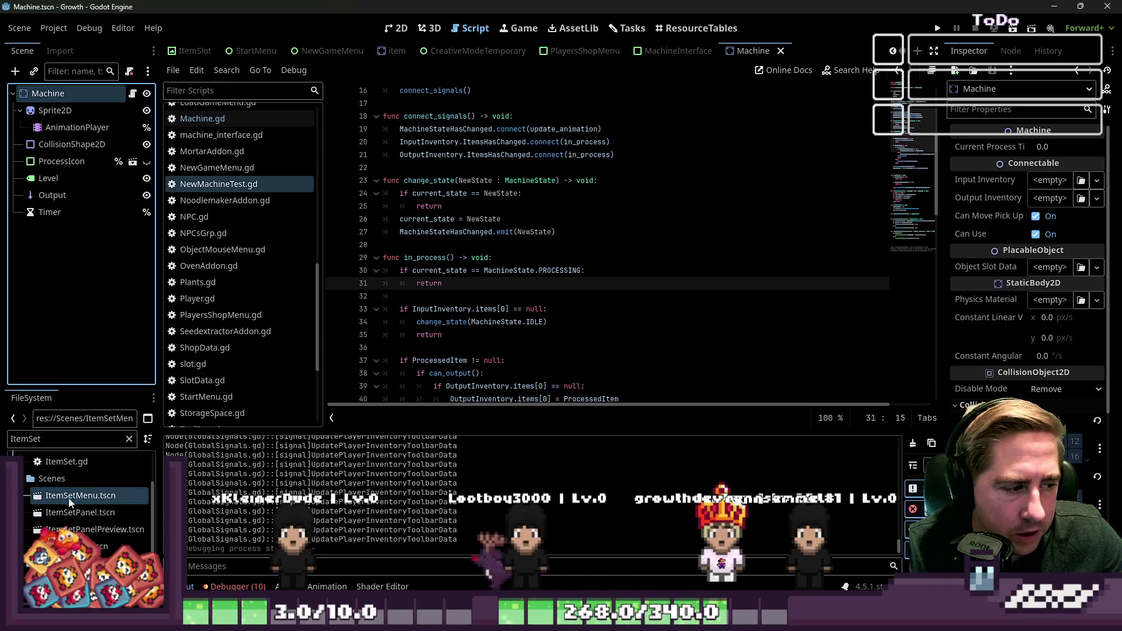
mouse_move(237, 184)
mouse_down()
mouse_move(220, 184)
mouse_move(110, 95)
mouse_up()
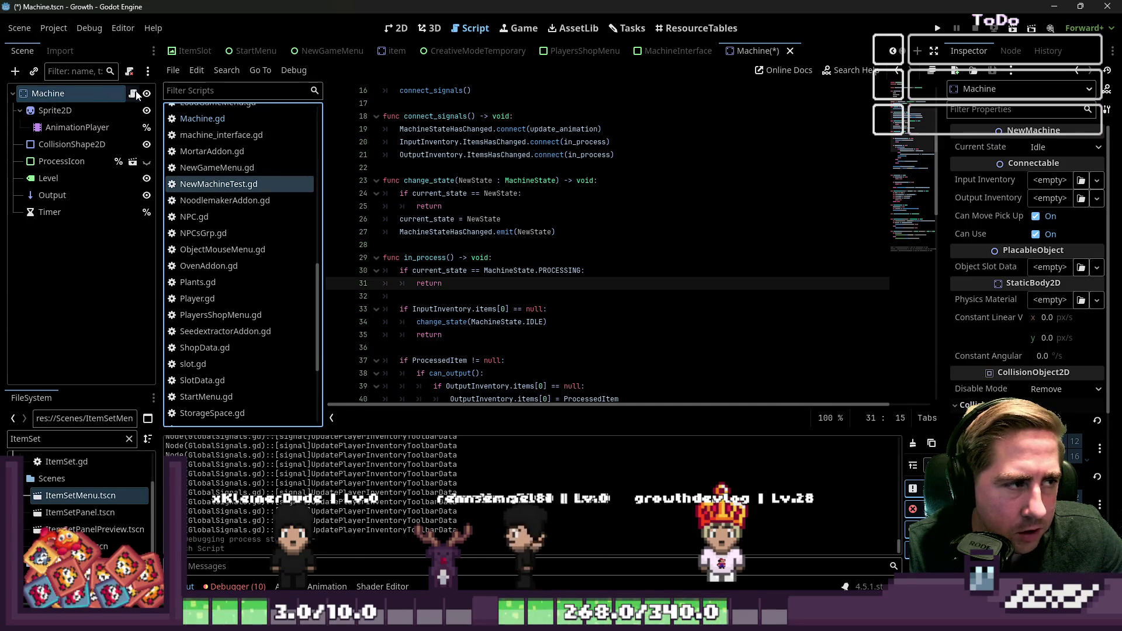
click(939, 27)
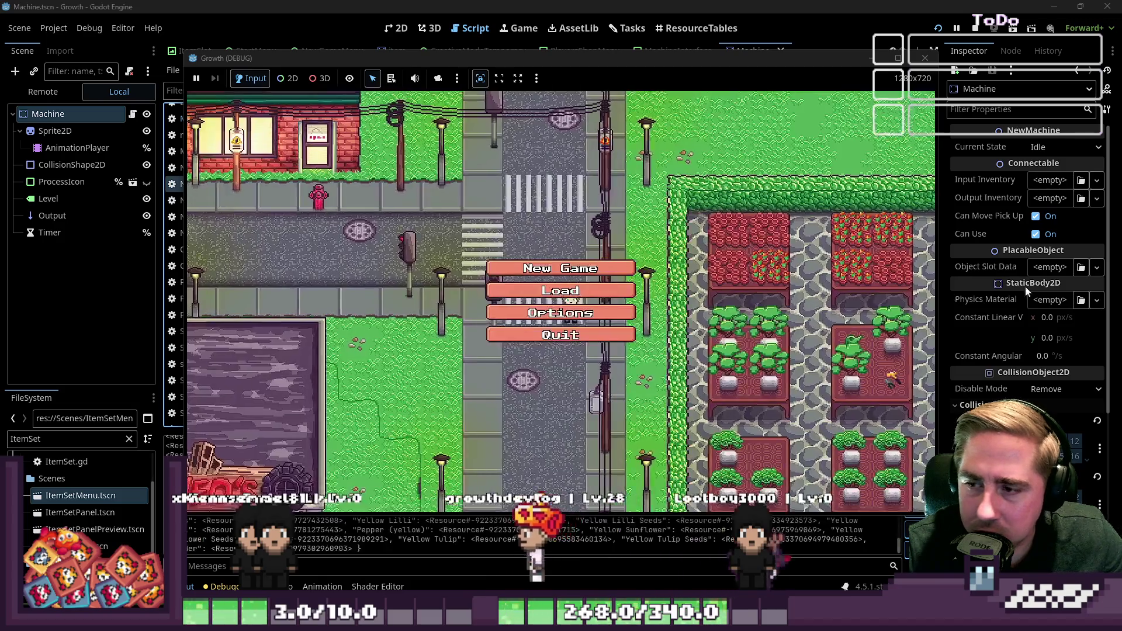
Start a new game with a throwaway character name, walk around, check the inventory, then close the game
text(cxvsdsad)
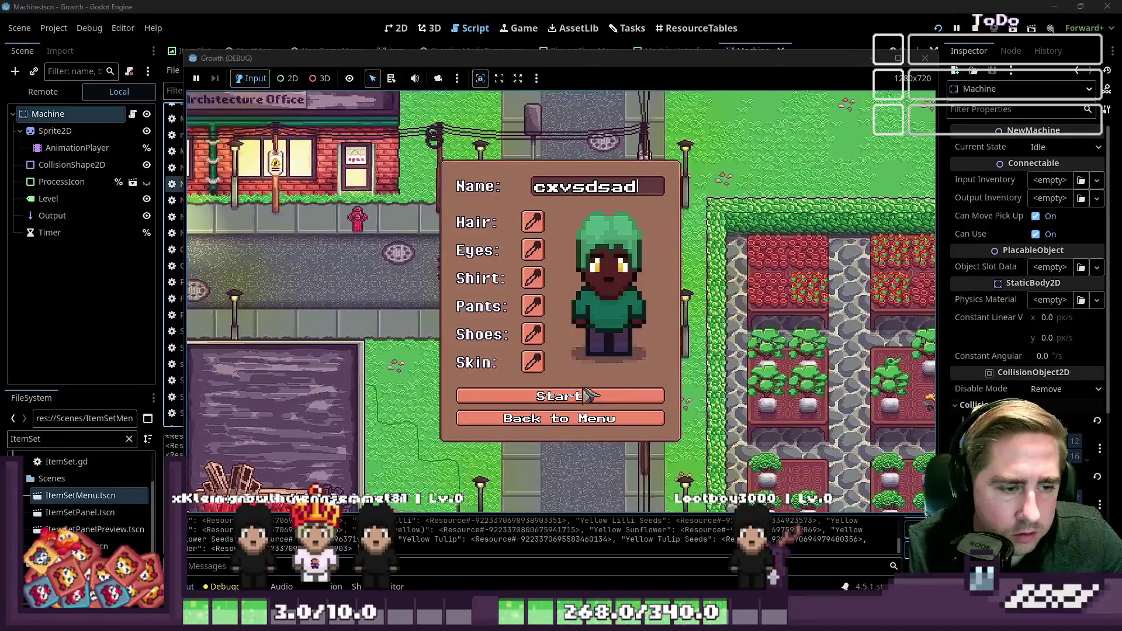
click(627, 396)
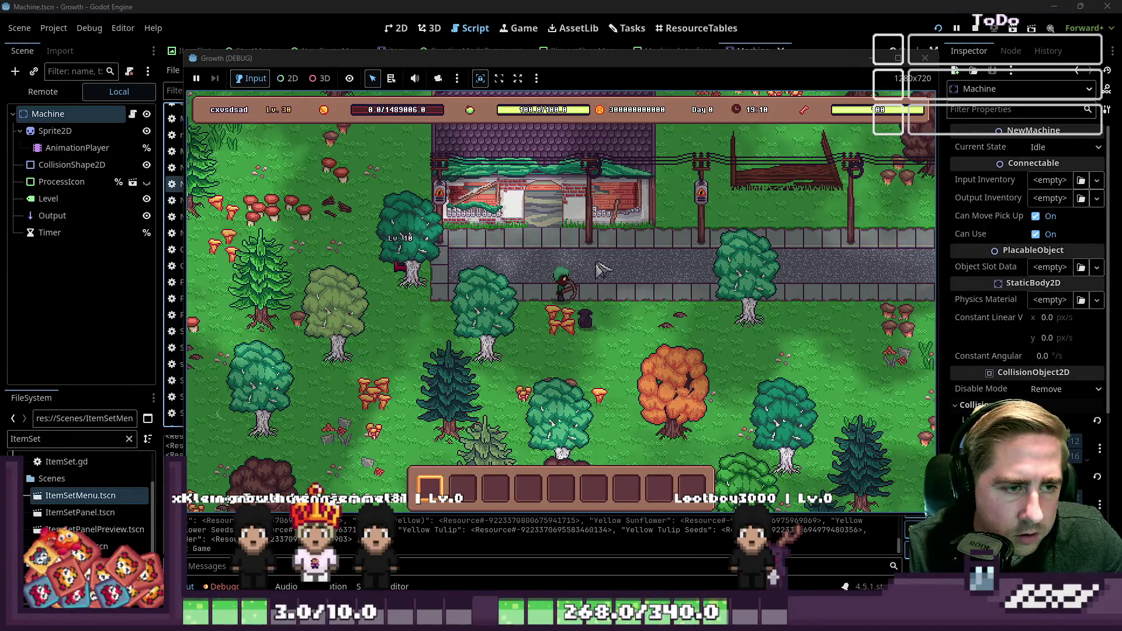
key(w)
key(a)
key(a)
key(w)
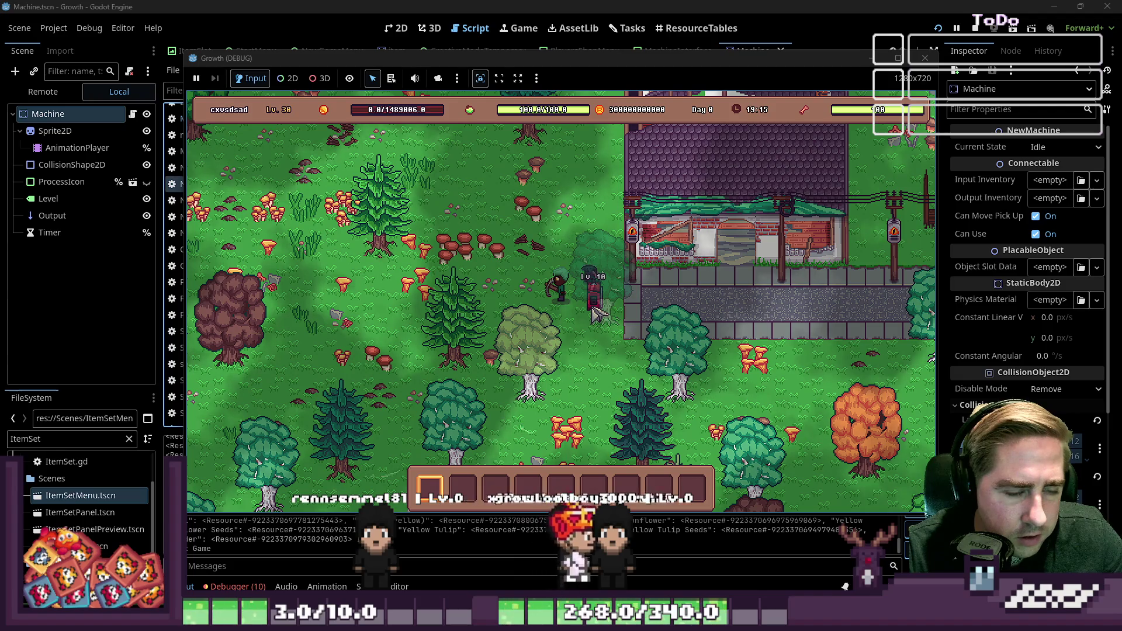
key(e)
key(e)
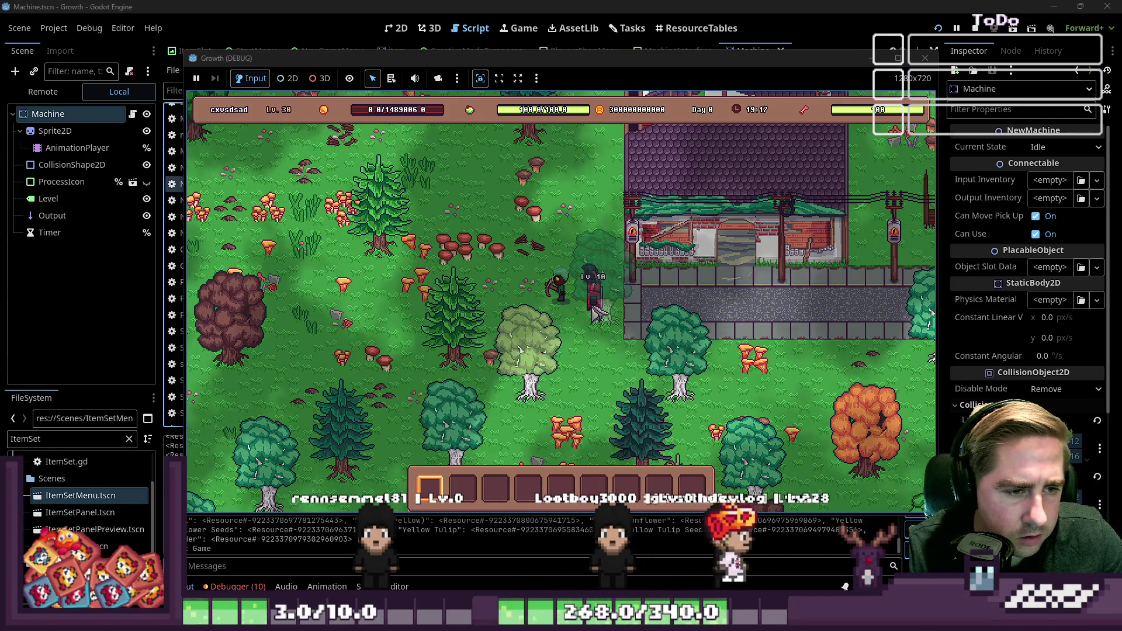
click(924, 58)
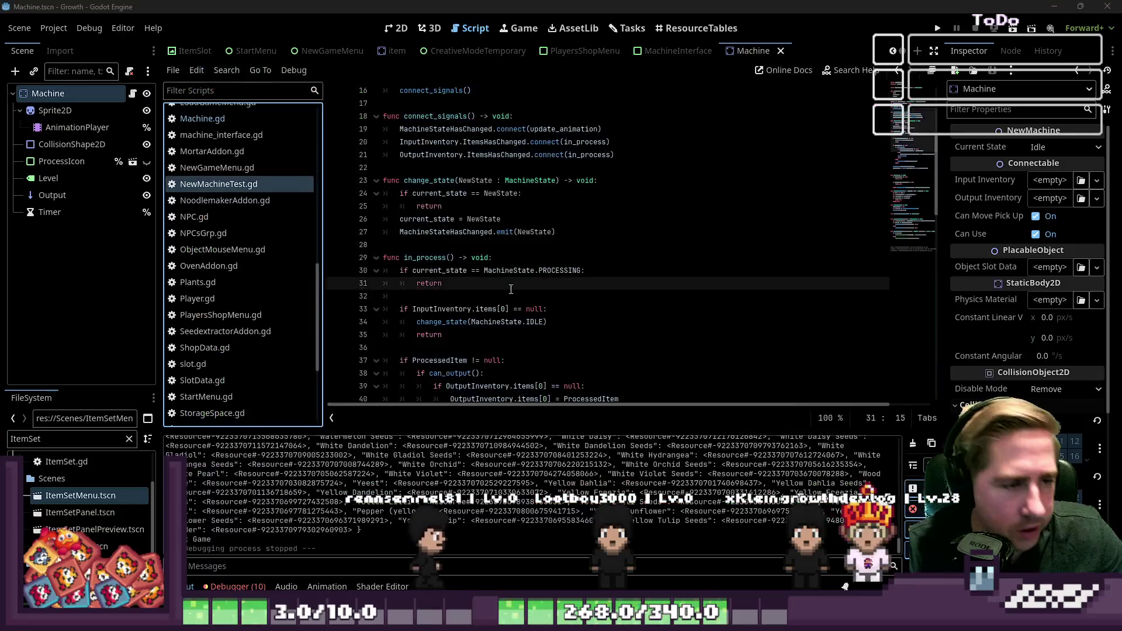
Open Machine.gd and scroll to its _ready function
click(511, 214)
scroll(239, 251, up, 2)
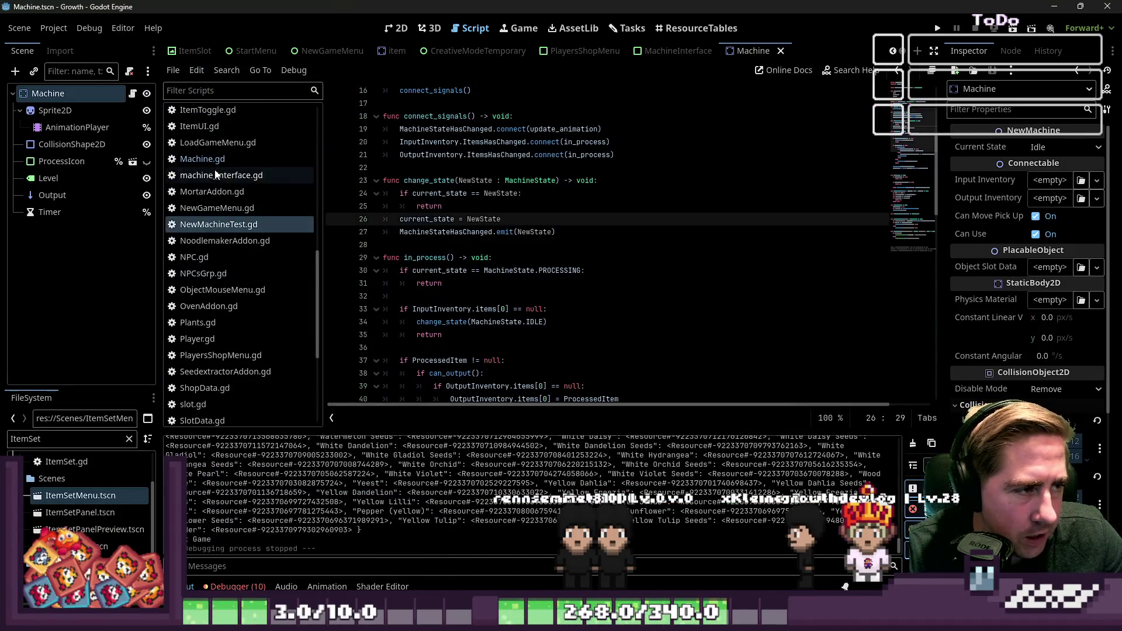
click(202, 158)
scroll(654, 215, down, 10)
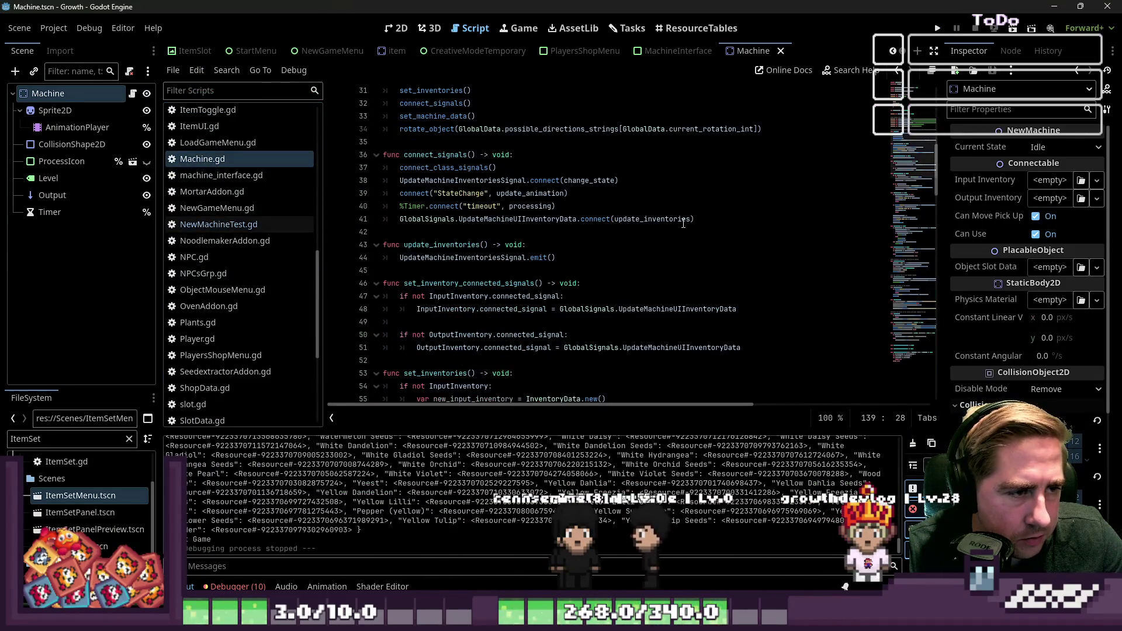
scroll(653, 216, down, 4)
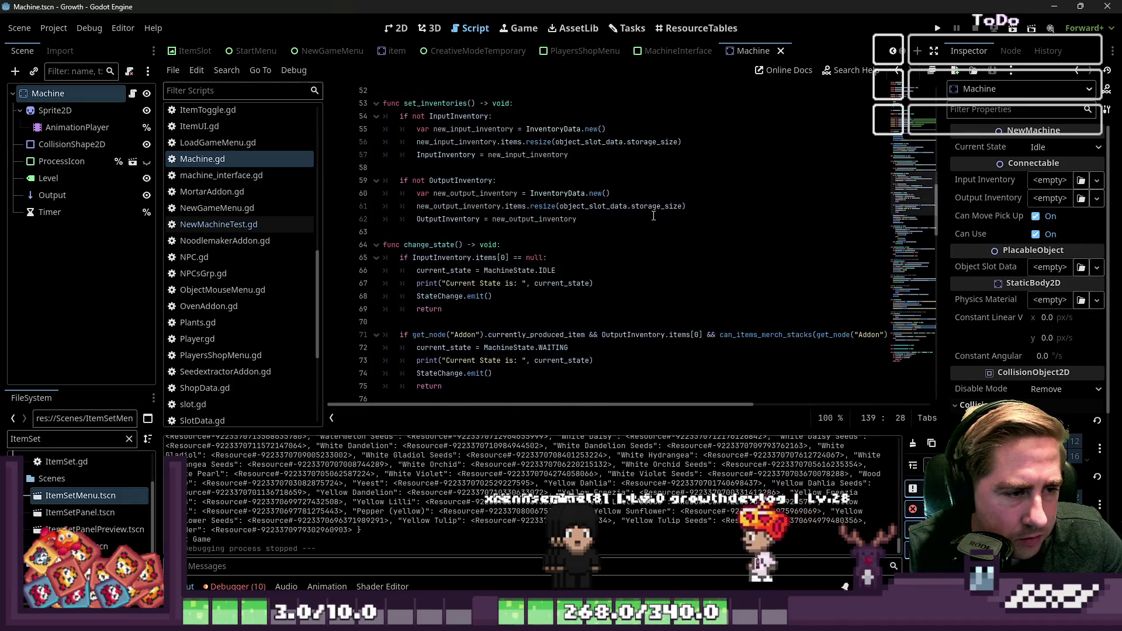
scroll(653, 215, down, 6)
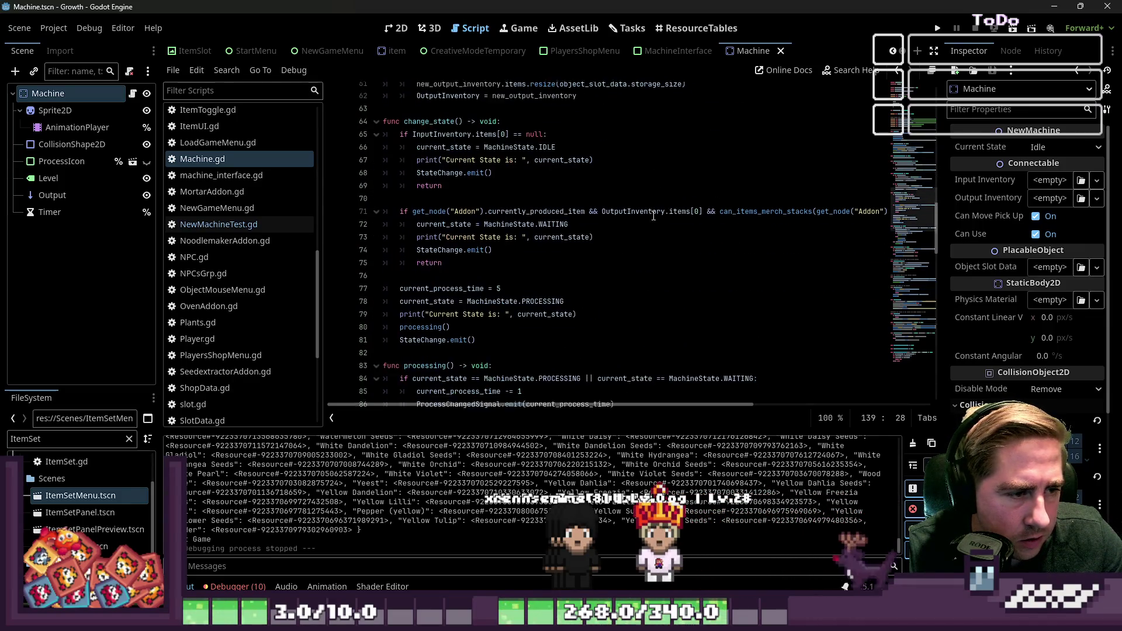
scroll(653, 216, up, 18)
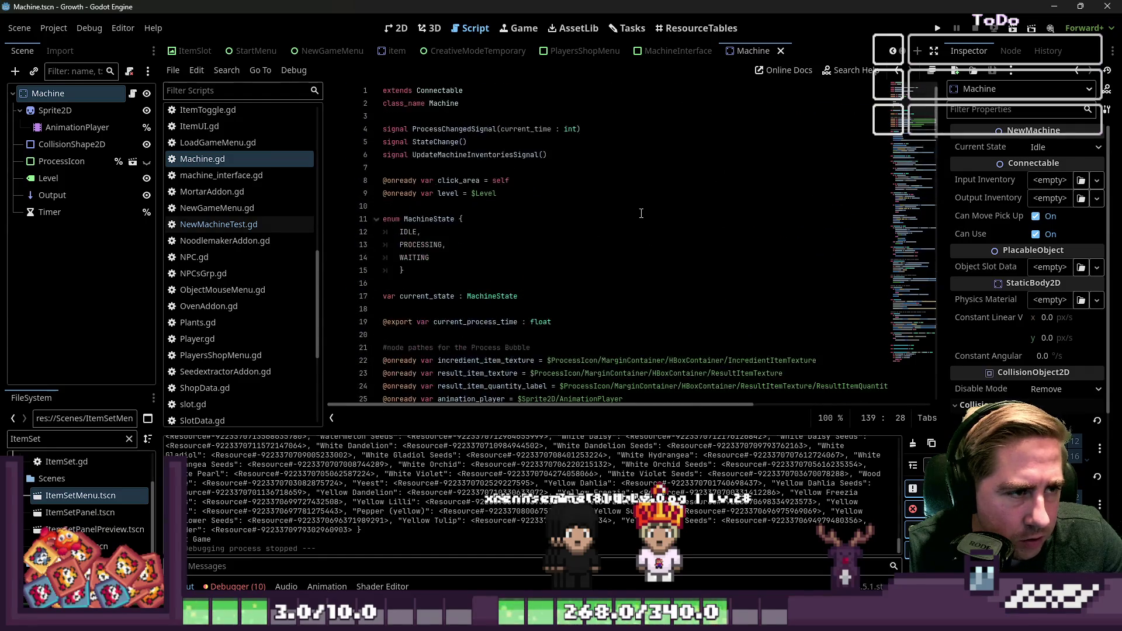
scroll(640, 210, down, 1)
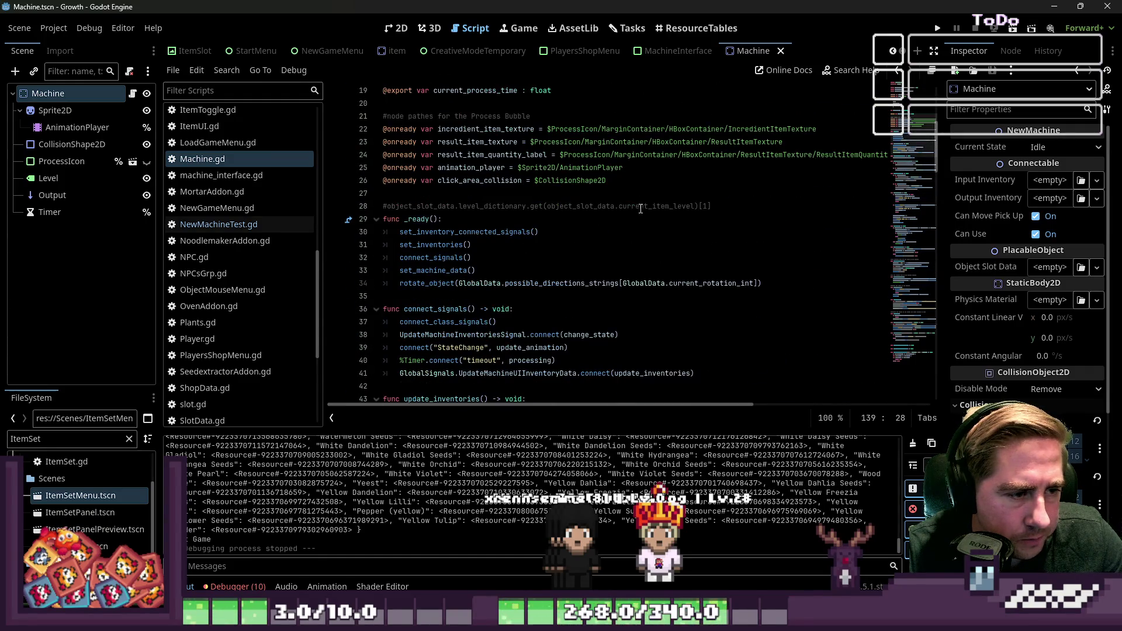
Jump from the set_inventories() call to its definition and select the whole function
click(519, 270)
click(546, 251)
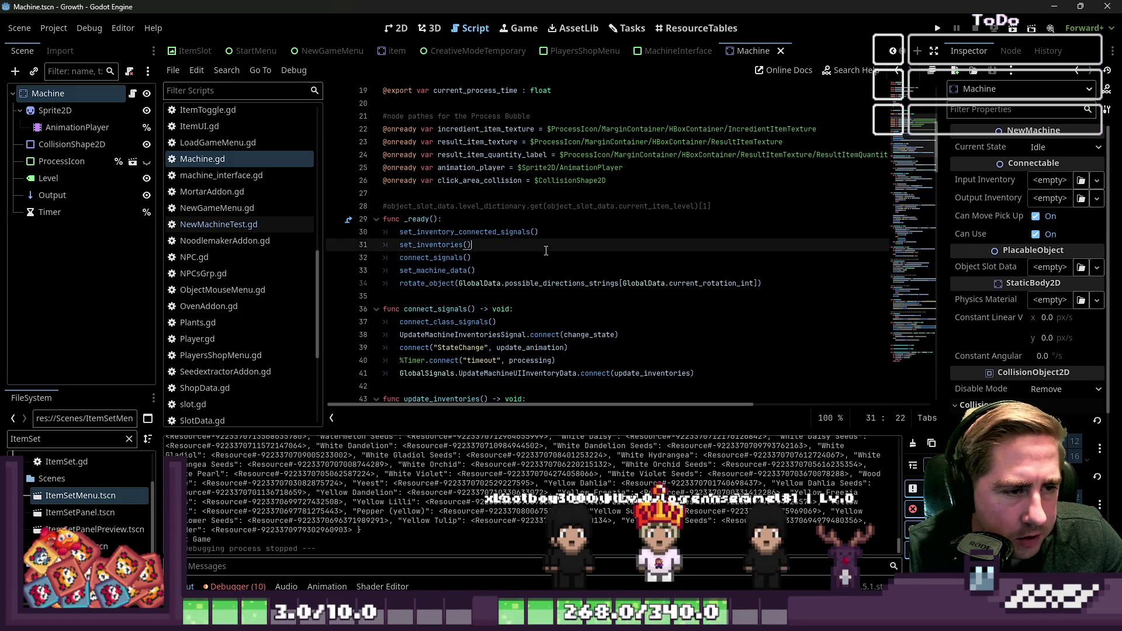
click(480, 271)
click(490, 248)
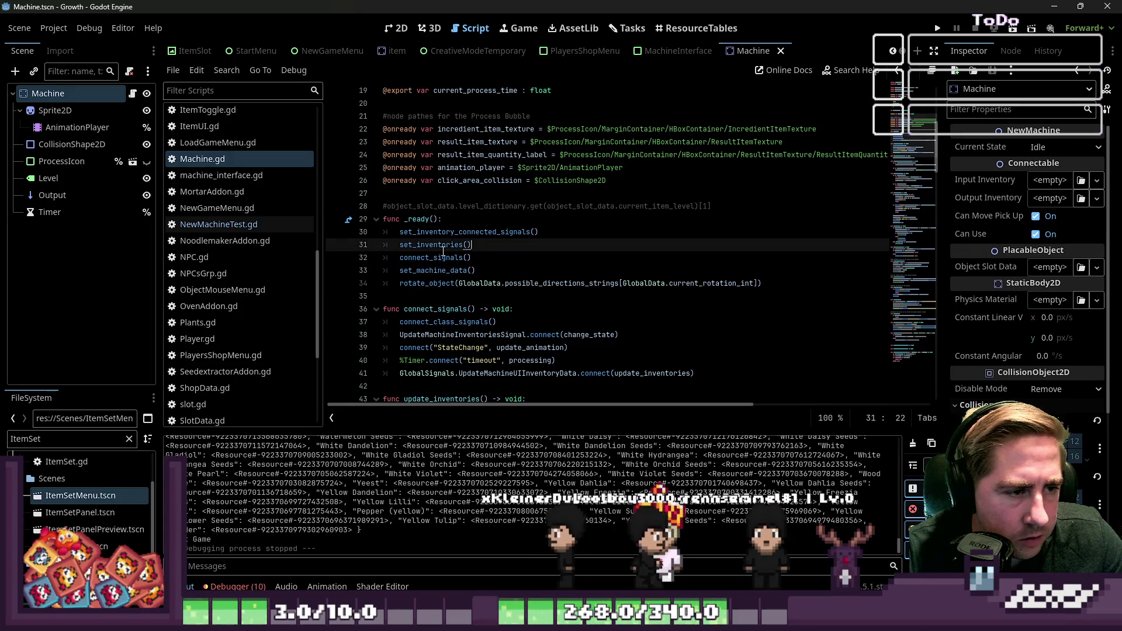
ctrl+click(432, 245)
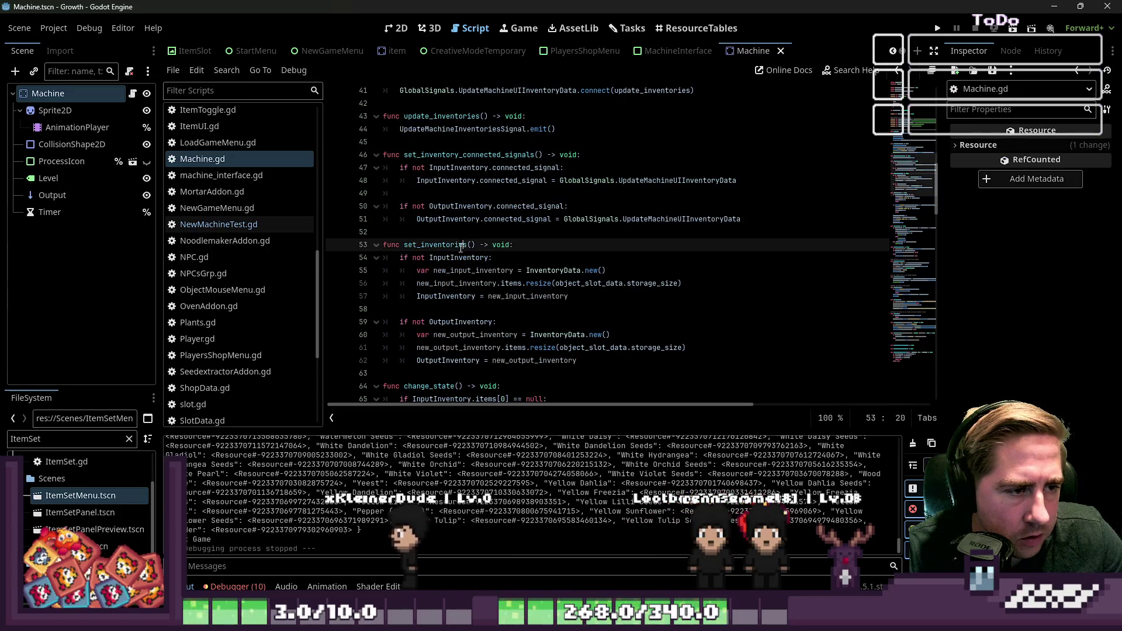
click(462, 245)
mouse_move(630, 359)
mouse_down()
mouse_move(409, 258)
mouse_move(402, 242)
mouse_move(374, 245)
mouse_up()
key(ctrl+c)
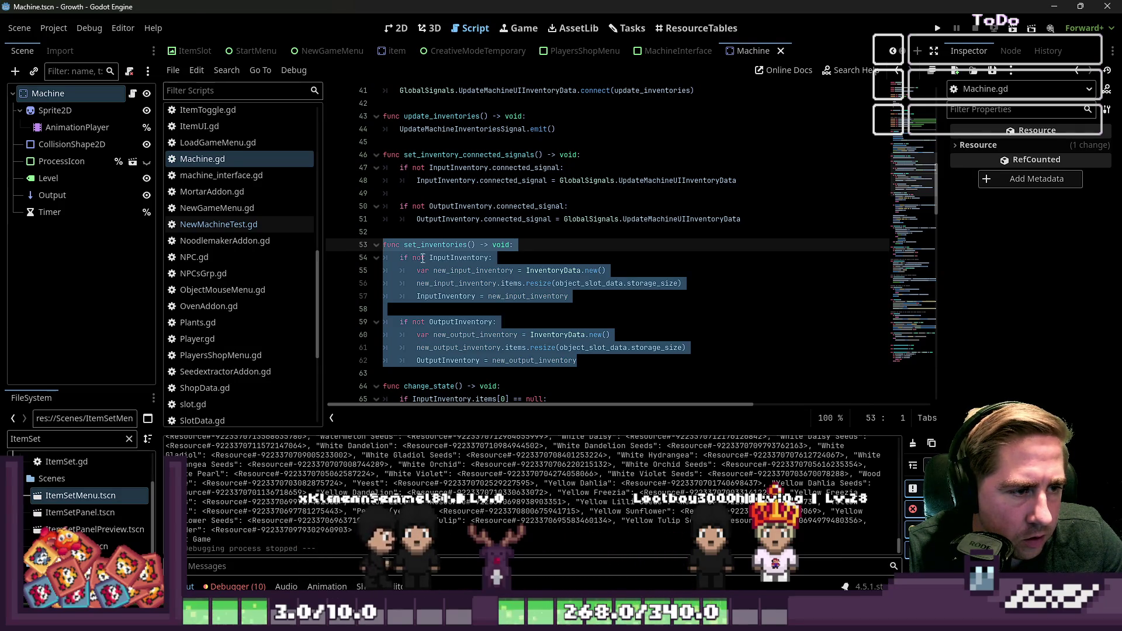
Paste the copied set_inventories function into NewMachineTest.gd
click(220, 224)
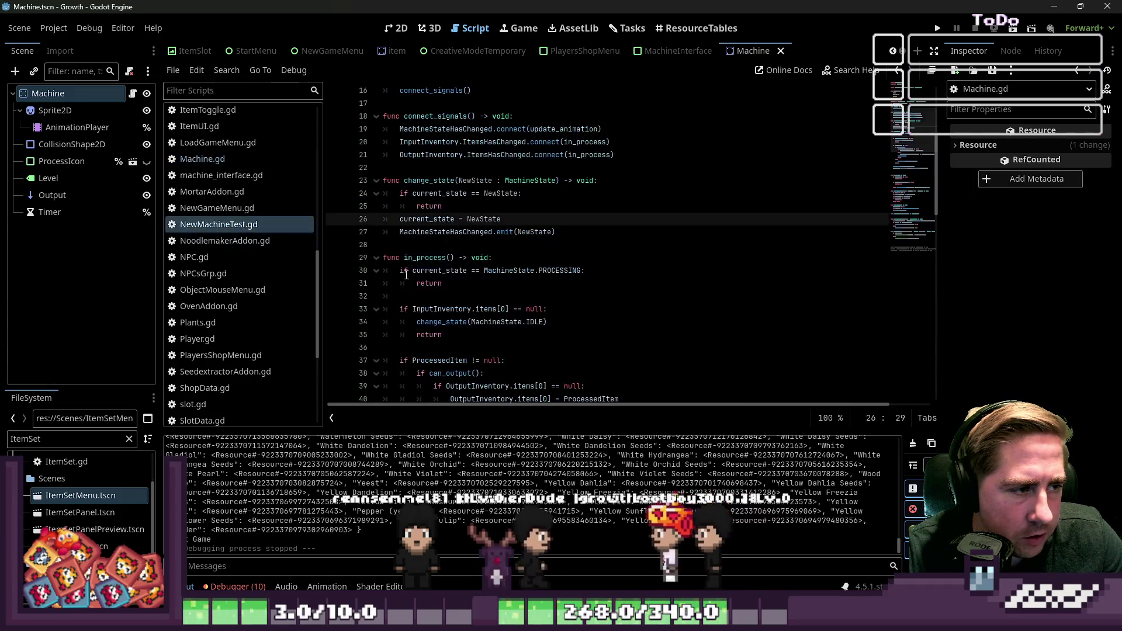
click(416, 219)
key(Return)
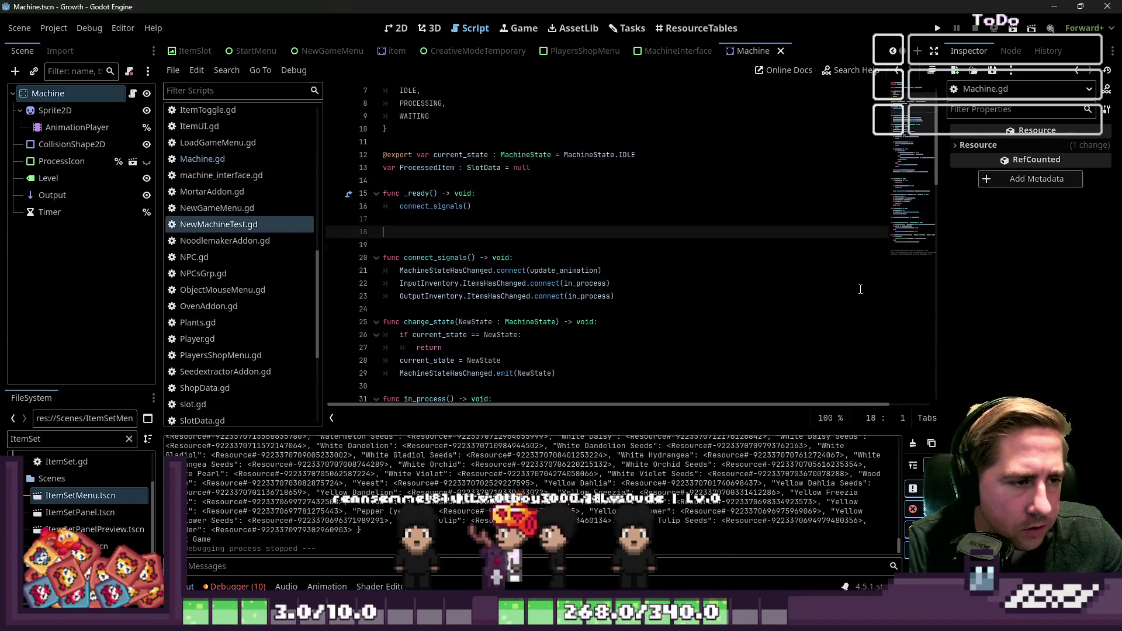
key(ctrl+v)
Add a set_inventories() call at the start of _ready, before connect_signals
key(Up)
key(Up)
key(Up)
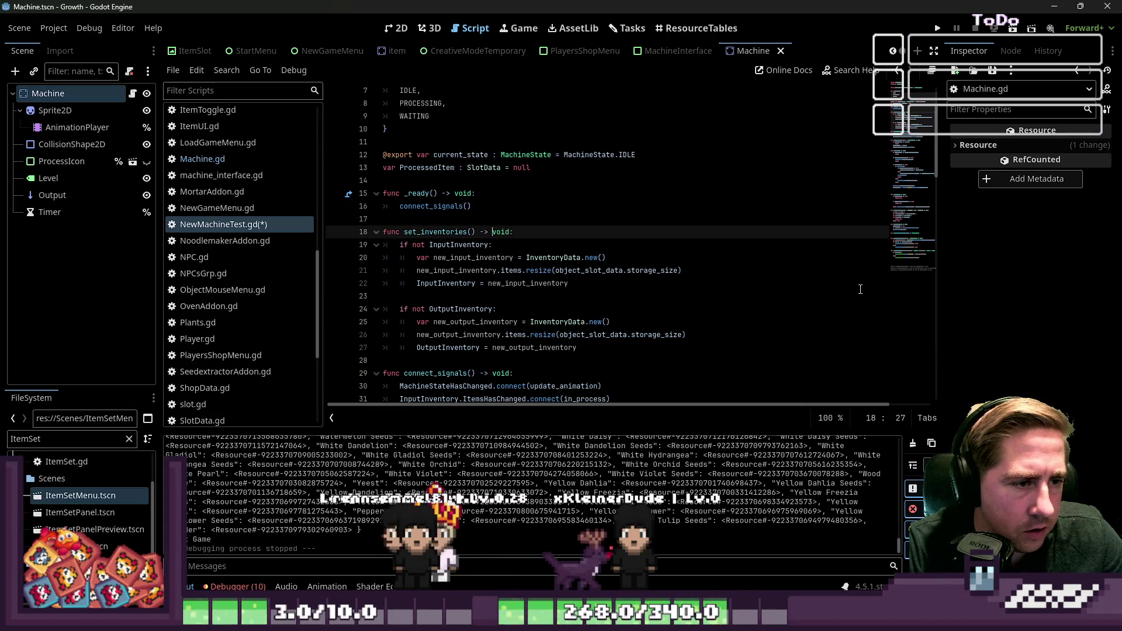
key(Left)
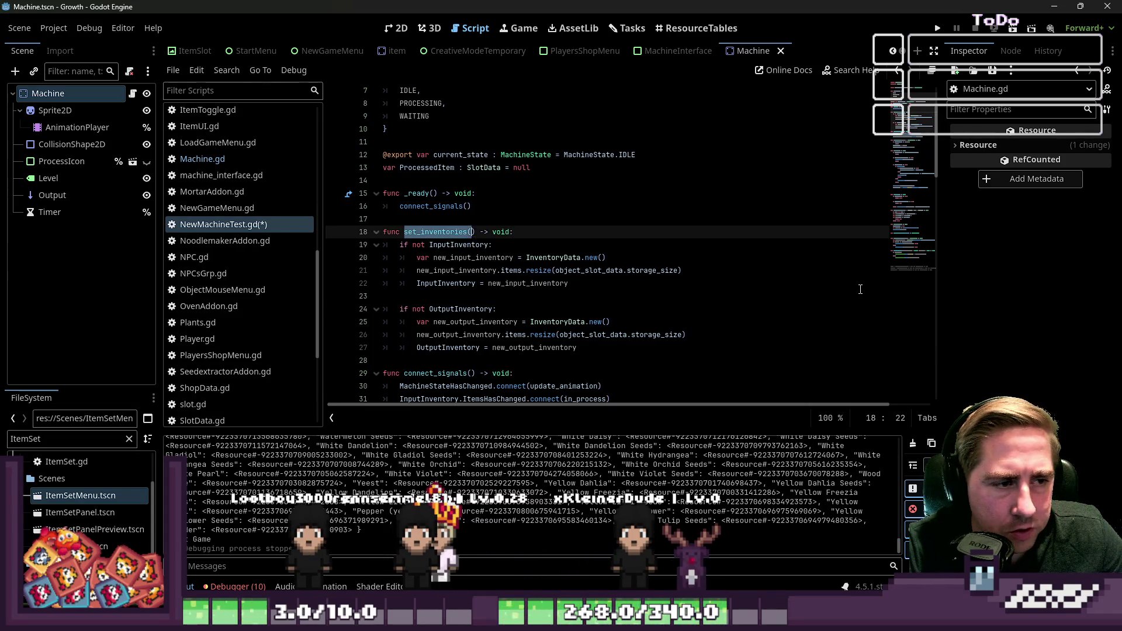
key(ctrl+c)
key(Up)
key(Up)
key(Up)
key(End)
key(Return)
key(ctrl+v)
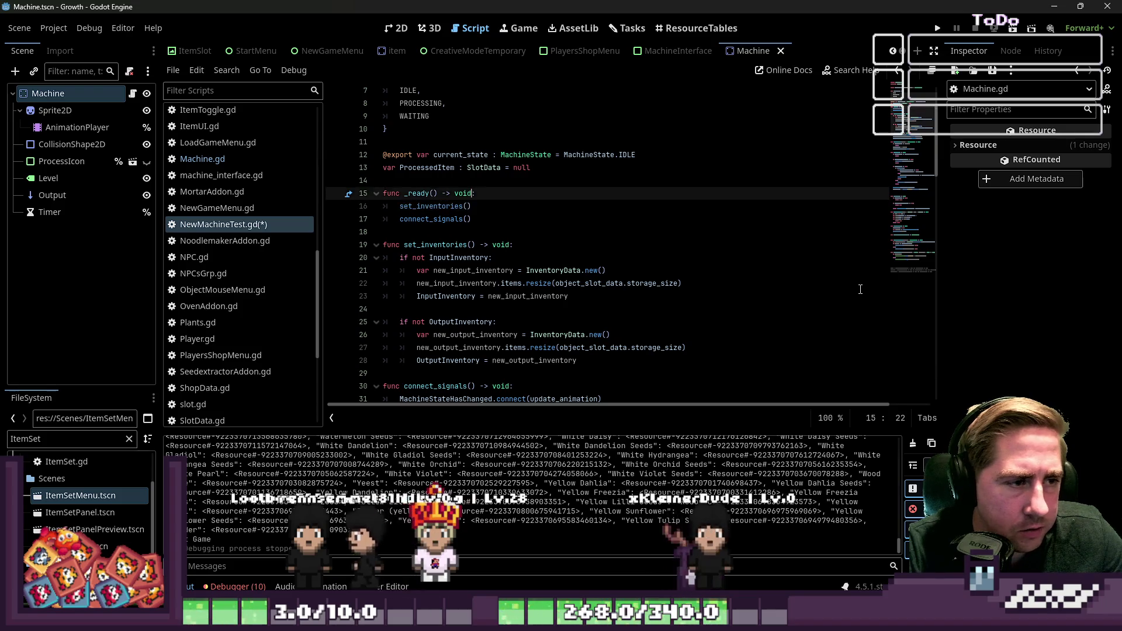
In Machine.gd, collapse the change_state, processing and update_animation functions
click(234, 155)
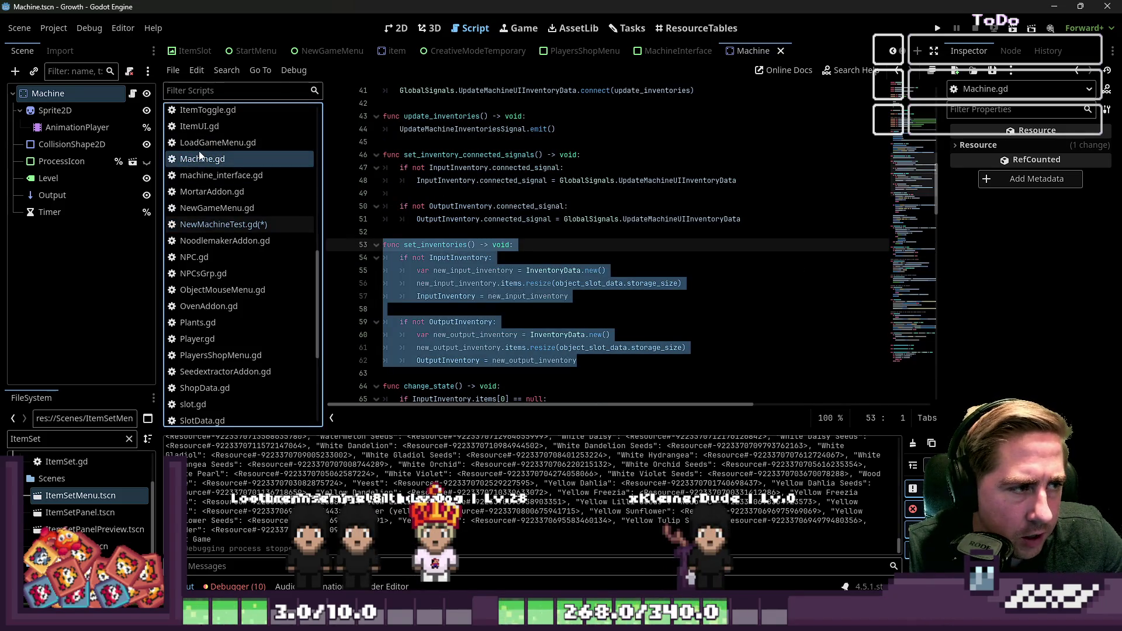
click(434, 194)
double_click(444, 154)
scroll(430, 242, down, 4)
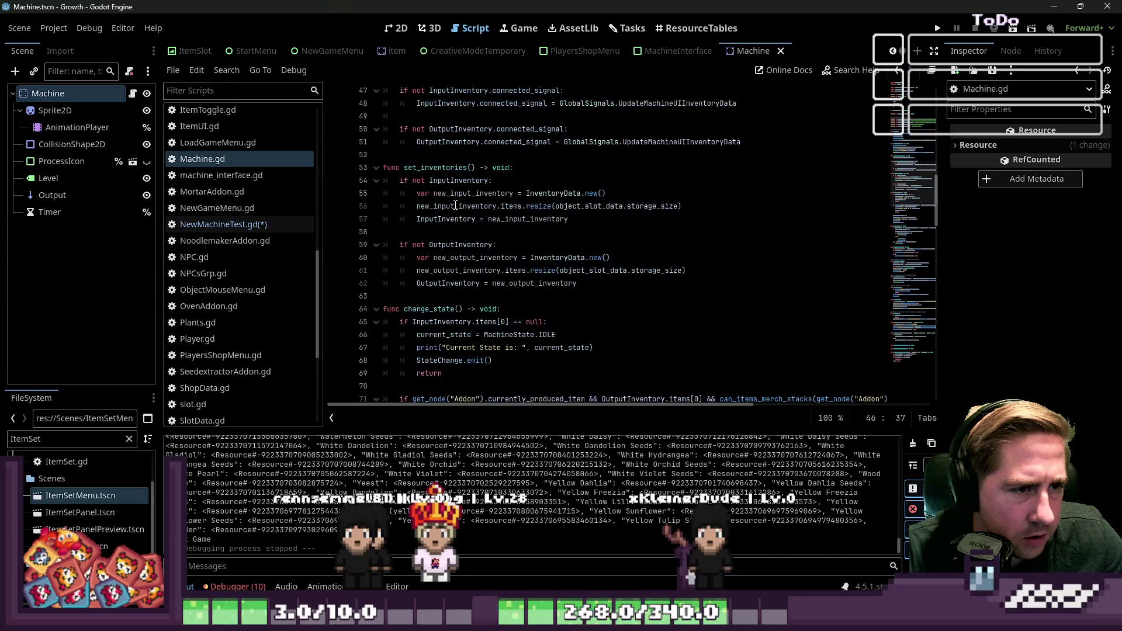
scroll(429, 242, down, 1)
double_click(430, 196)
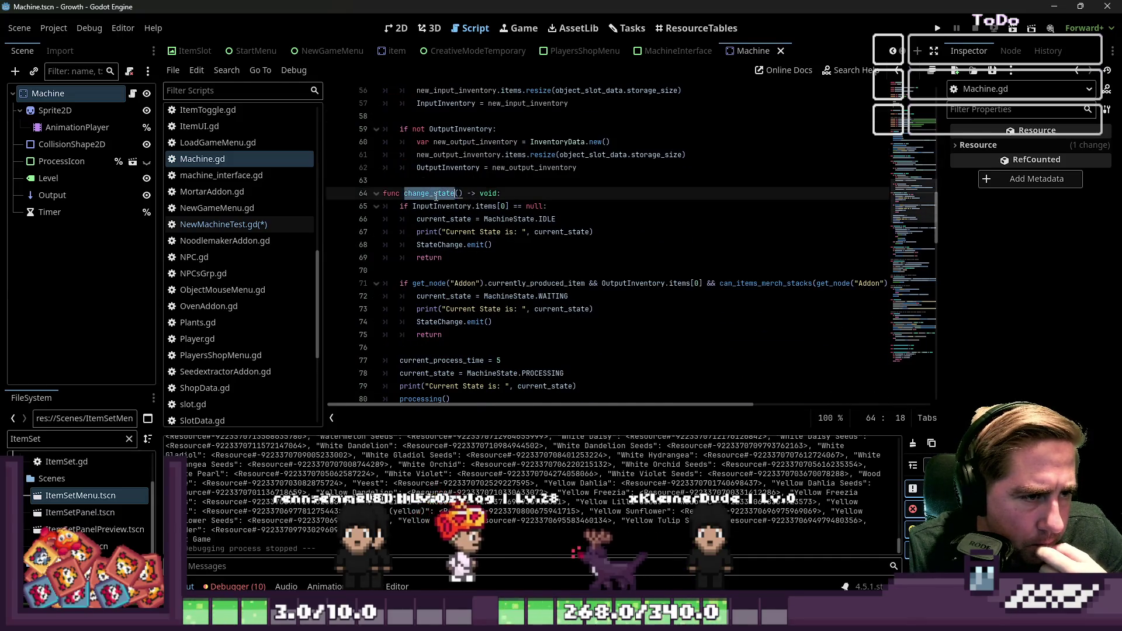
scroll(409, 190, down, 1)
click(375, 154)
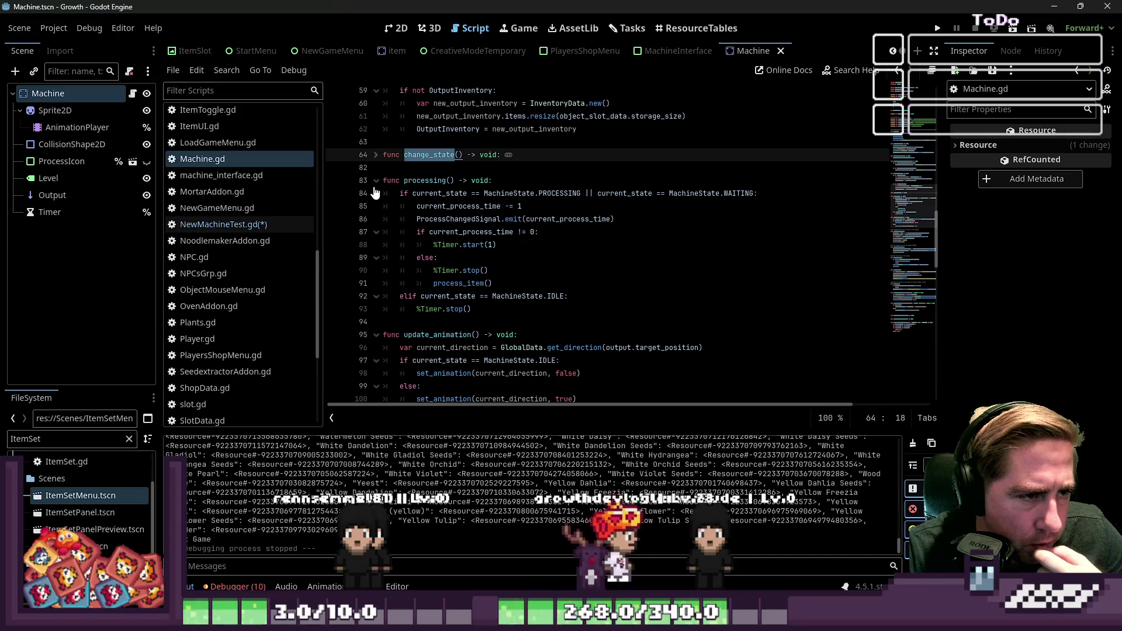
click(376, 180)
click(377, 193)
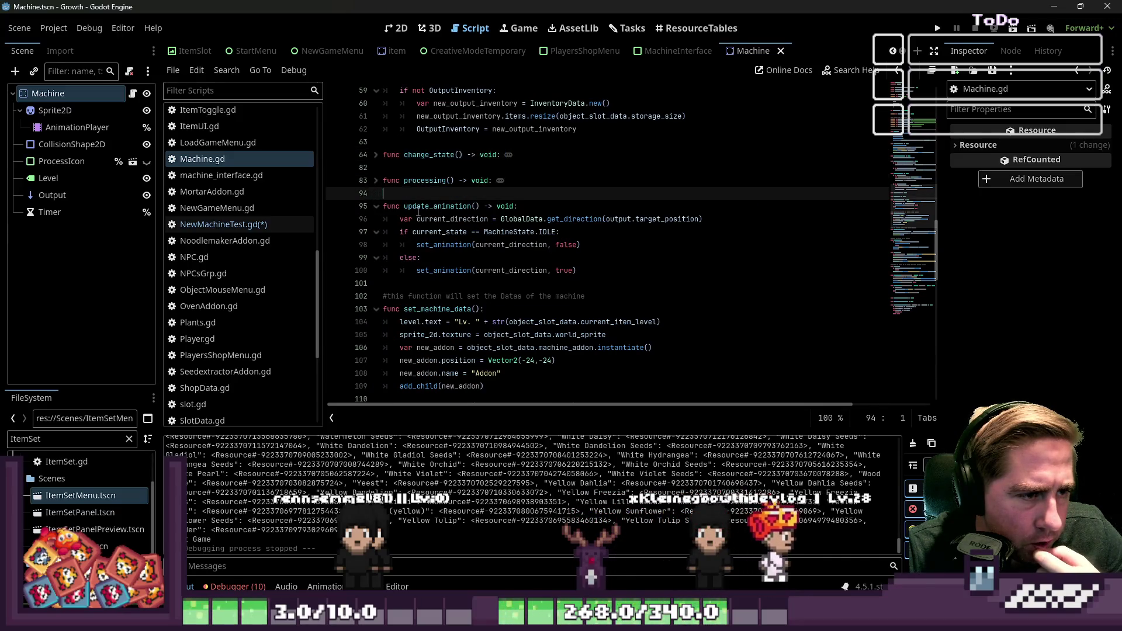
click(376, 205)
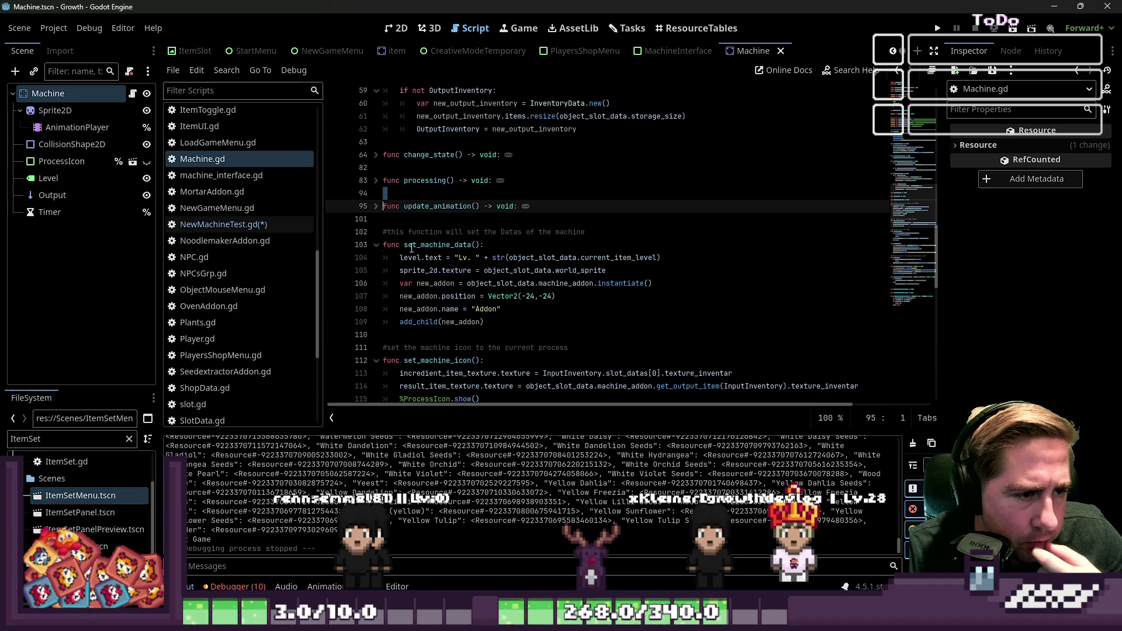
scroll(411, 248, down, 1)
Collapse set_machine_icon and process_item, then select the whole use_object function
click(438, 218)
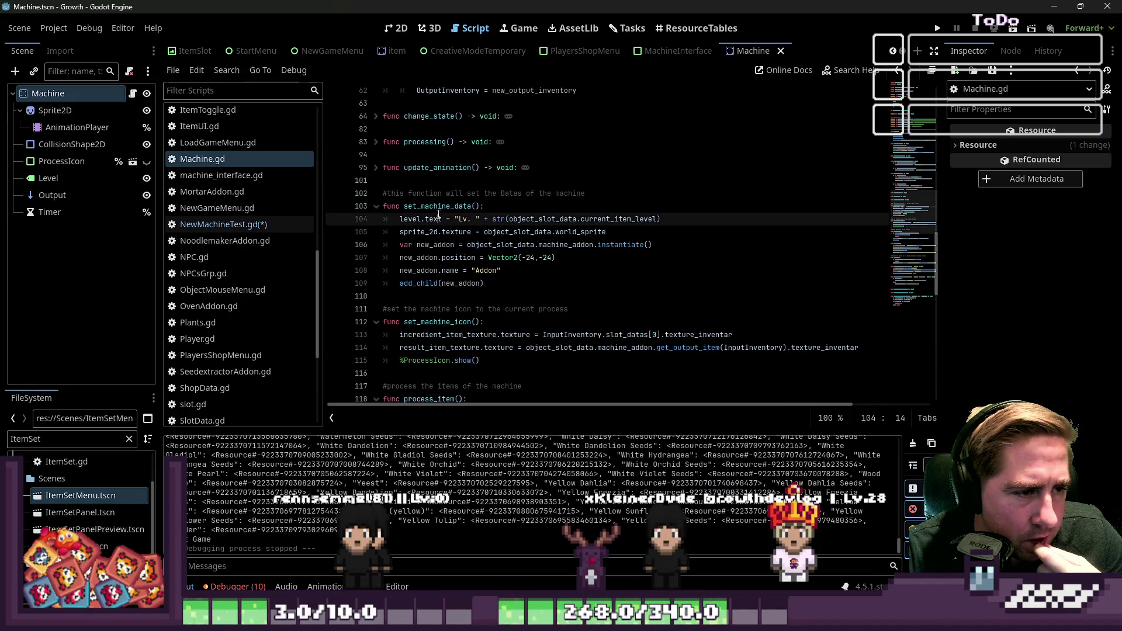
click(415, 244)
drag(483, 284, 380, 210)
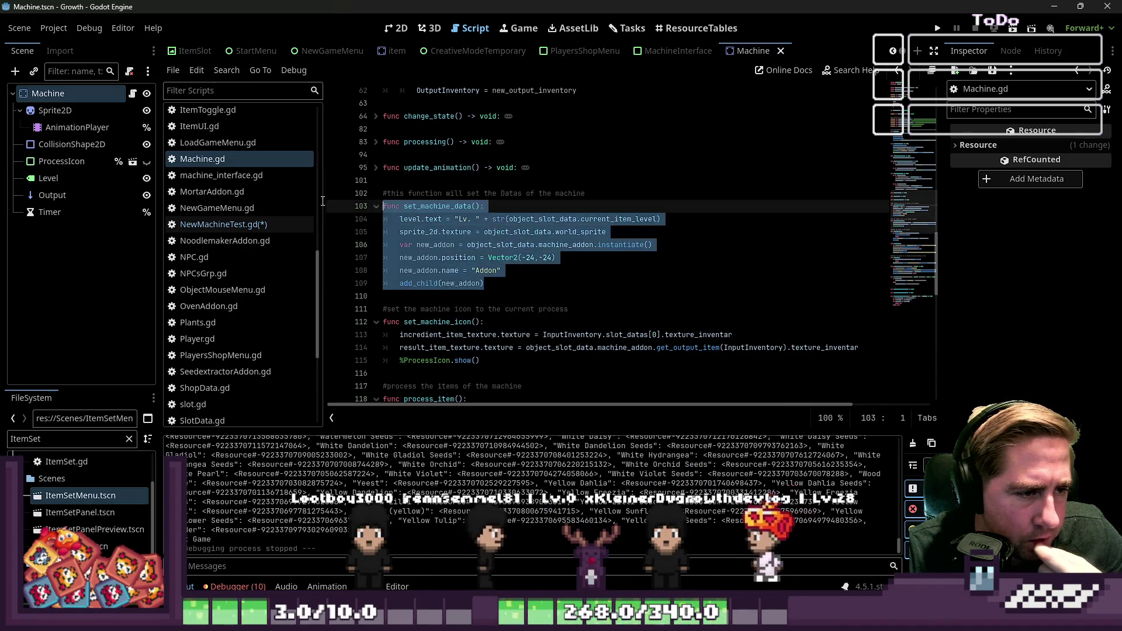
click(380, 220)
scroll(435, 288, down, 2)
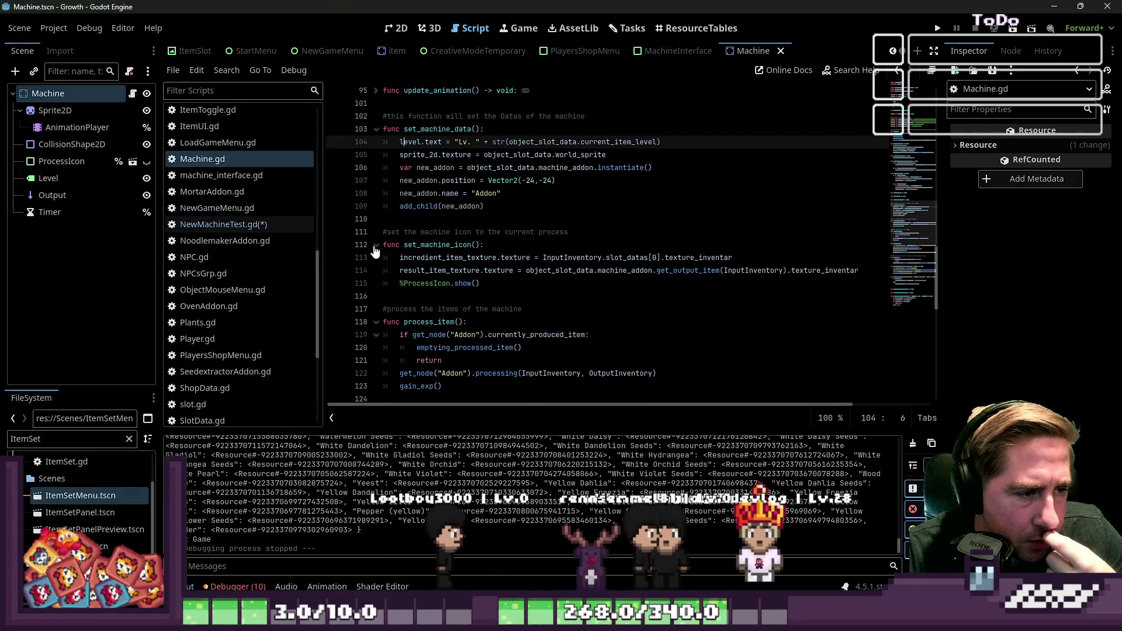
scroll(435, 289, down, 1)
click(376, 207)
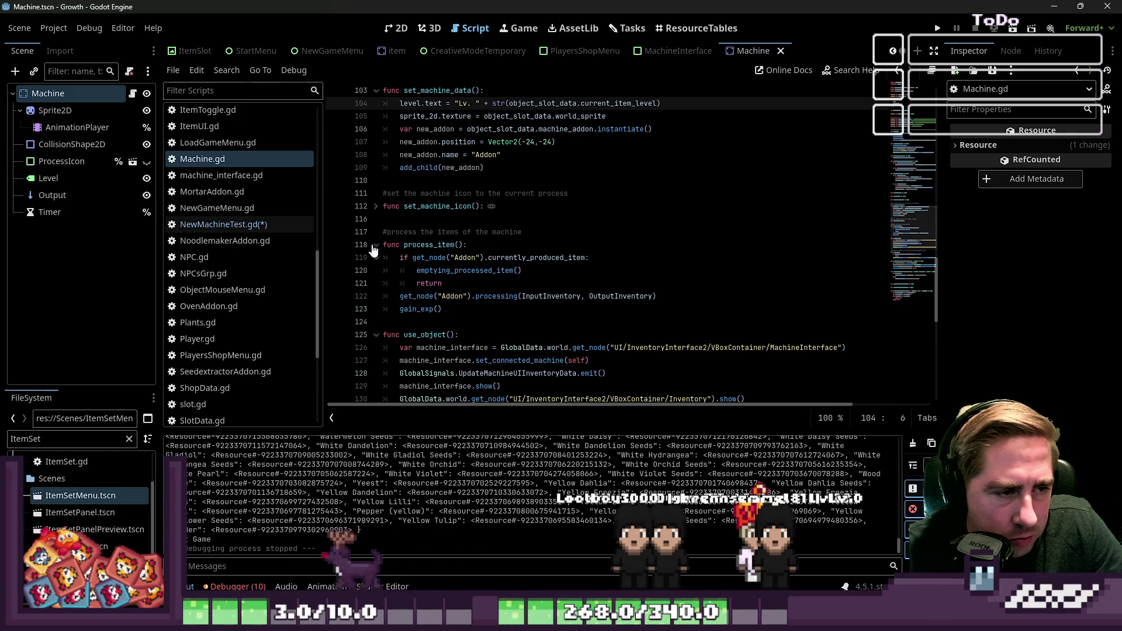
click(375, 245)
drag(738, 334, 383, 271)
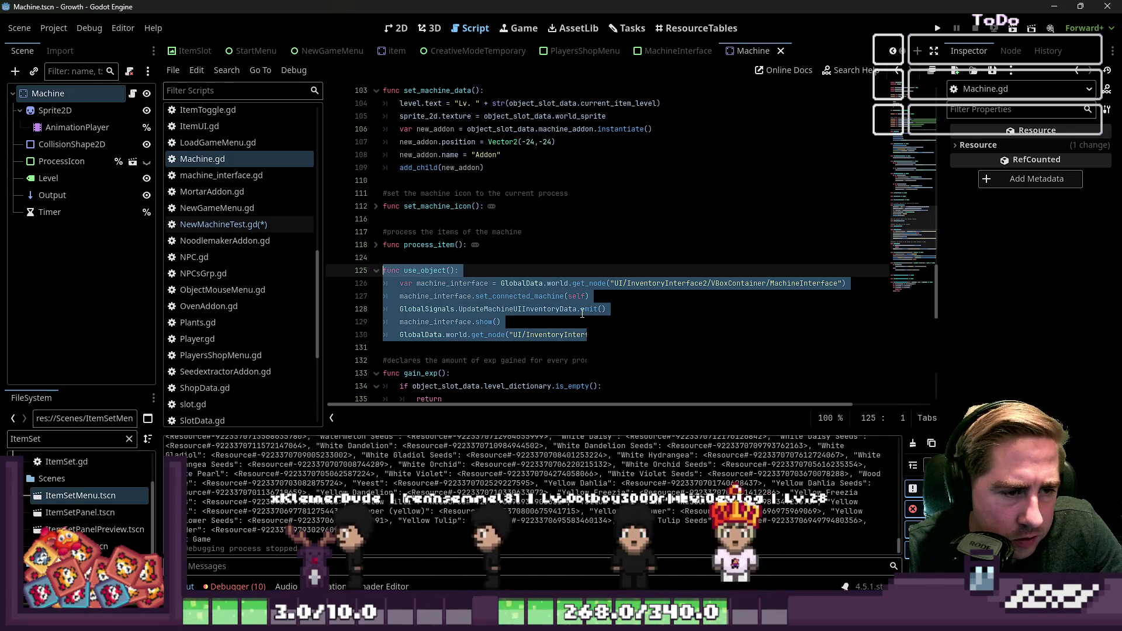
Paste use_object into NewMachineTest.gd below the collapsed set_inventories function
click(269, 226)
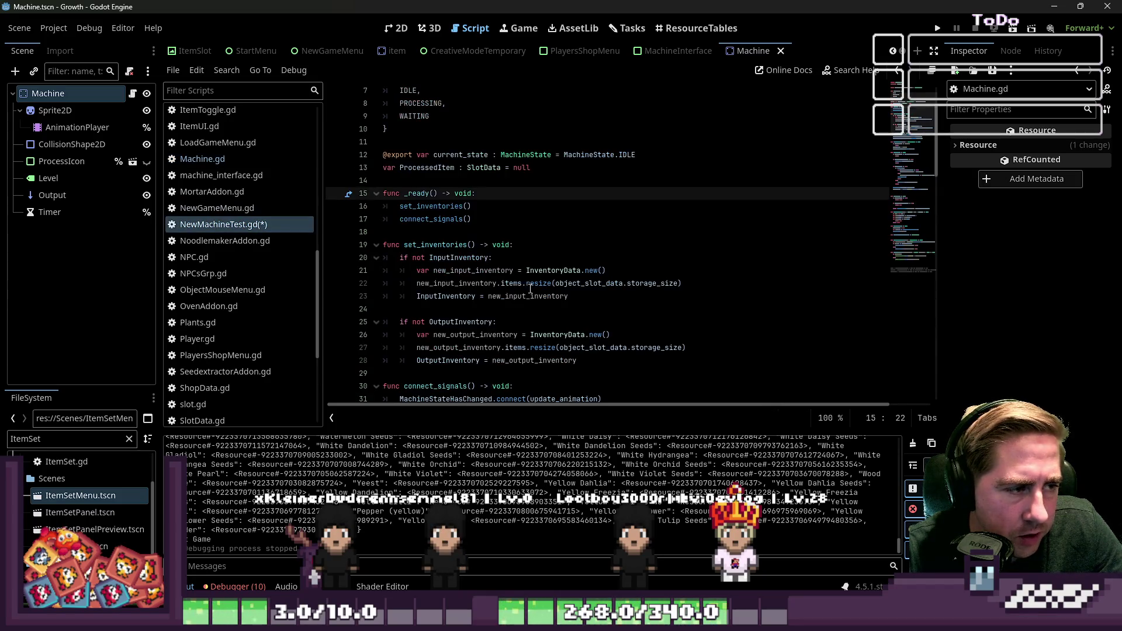
click(376, 246)
click(385, 257)
key(Return)
key(Return)
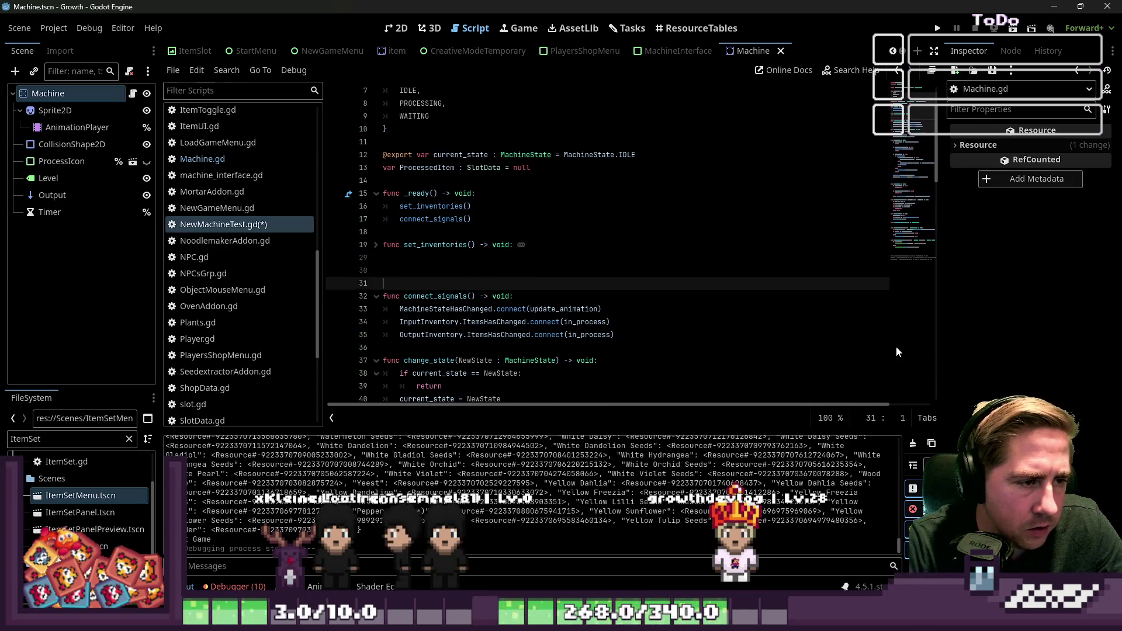
key(Up)
key(ctrl+v)
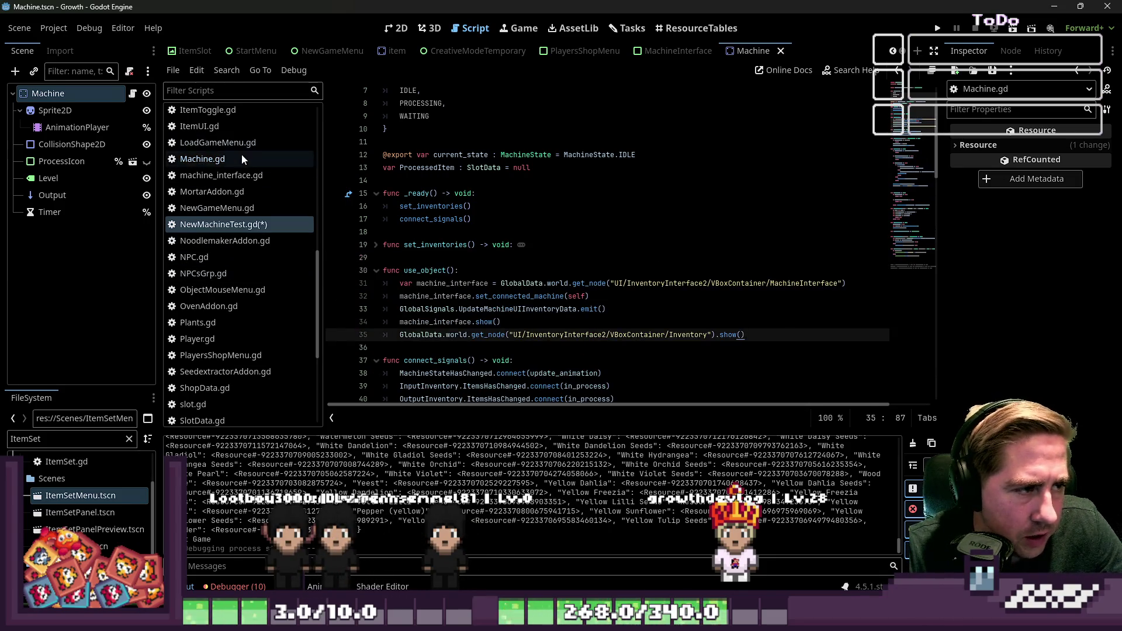
Reopen Machine.gd and select the %Timer timeout connection line in connect_signals
click(241, 158)
scroll(507, 248, up, 15)
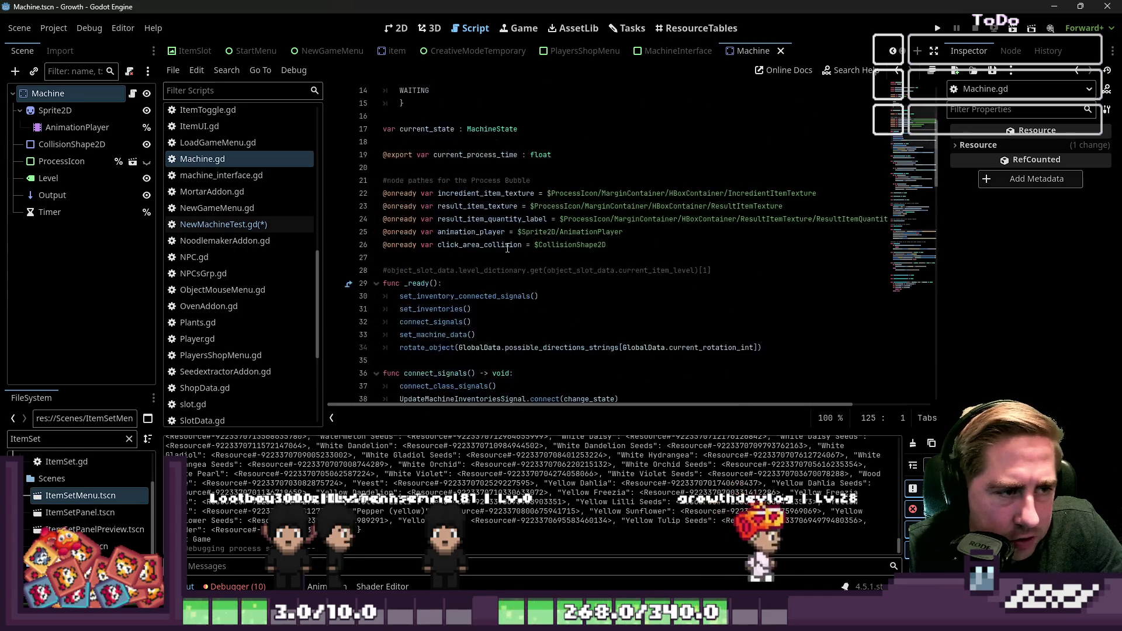
scroll(507, 247, down, 3)
click(468, 271)
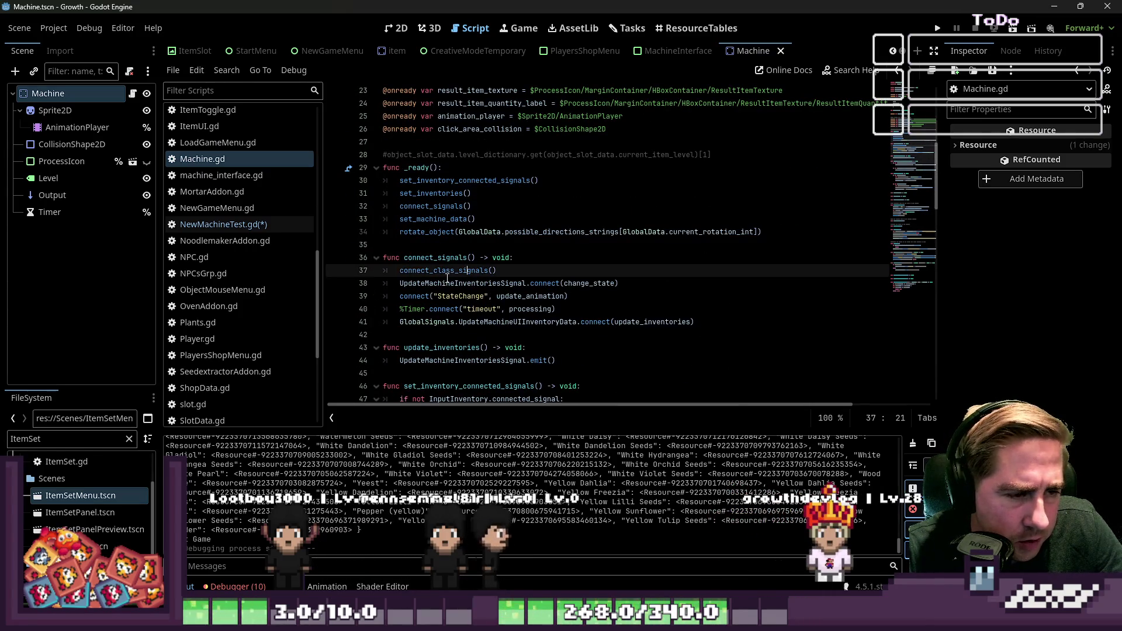
click(507, 309)
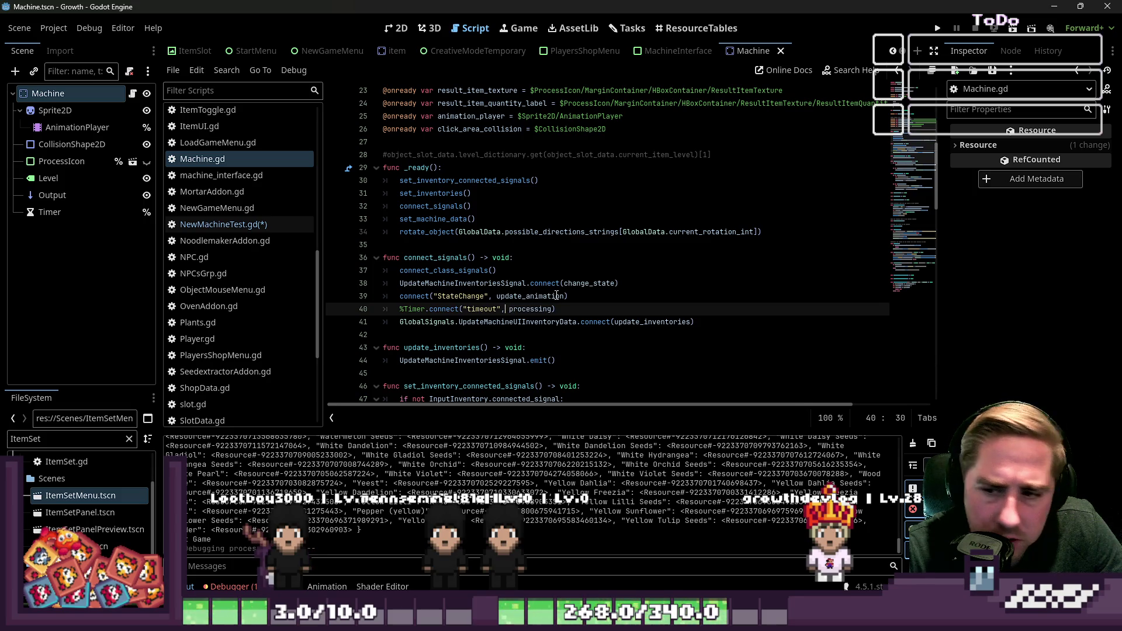
mouse_move(556, 295)
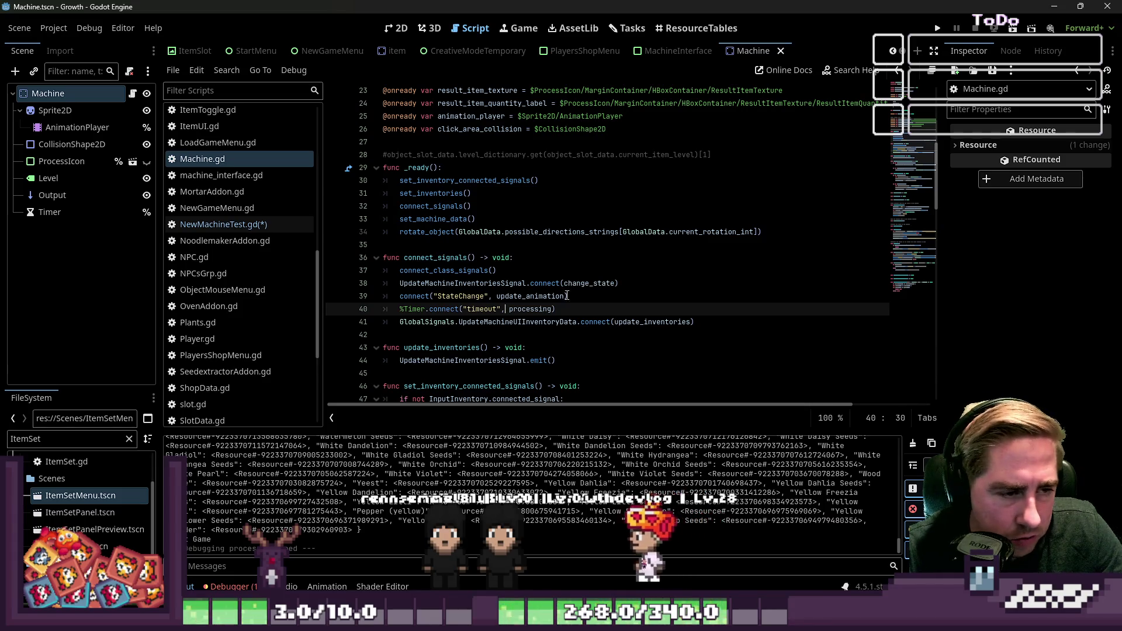
mouse_move(555, 308)
mouse_down()
mouse_move(382, 308)
mouse_move(399, 309)
mouse_up()
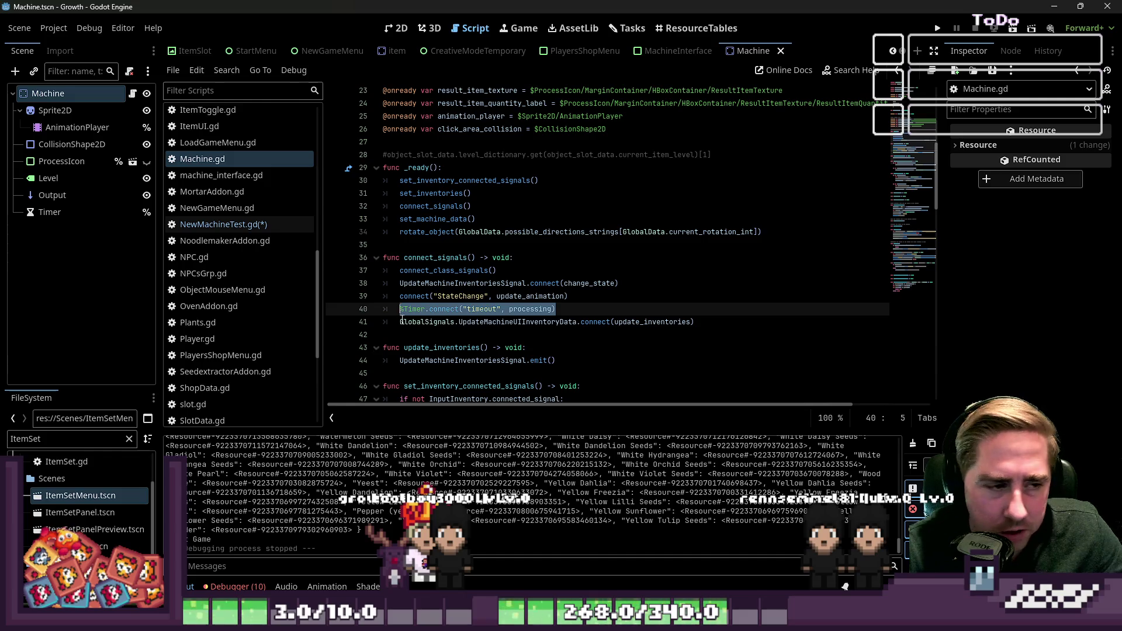
Reselect the timer connection line and review the connect_class_signals call and code below
scroll(464, 268, up, 7)
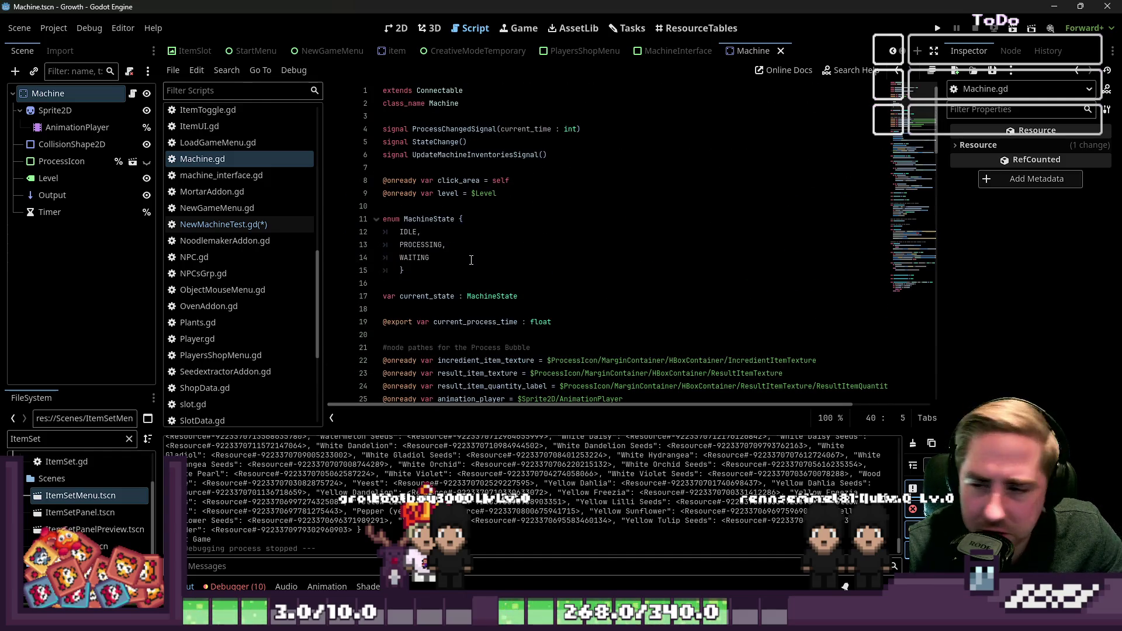
scroll(471, 260, down, 8)
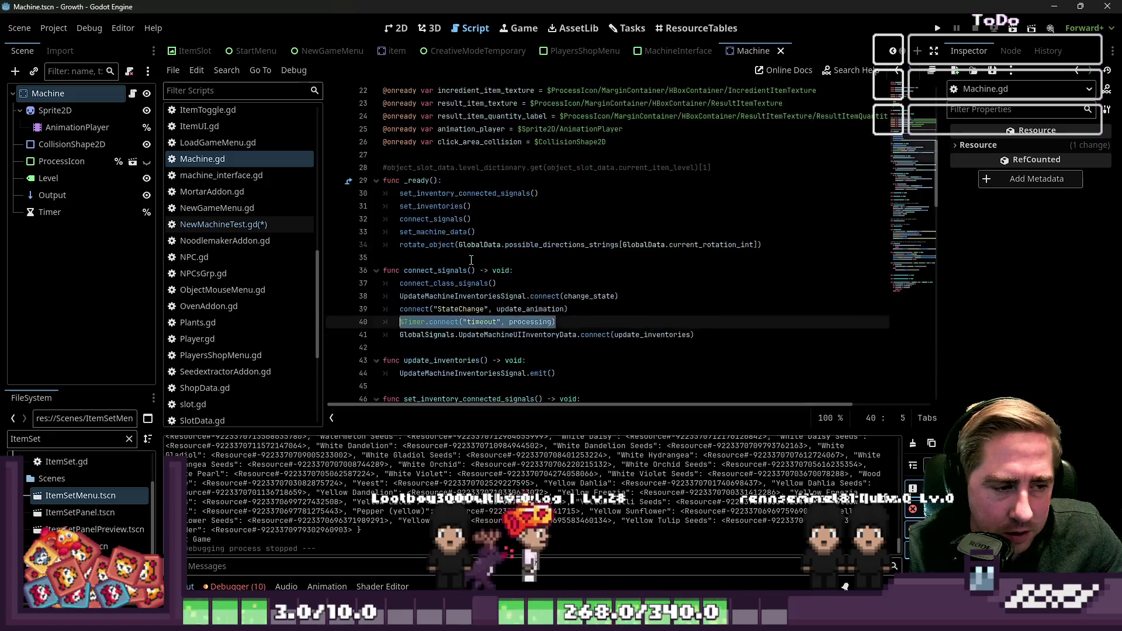
click(561, 300)
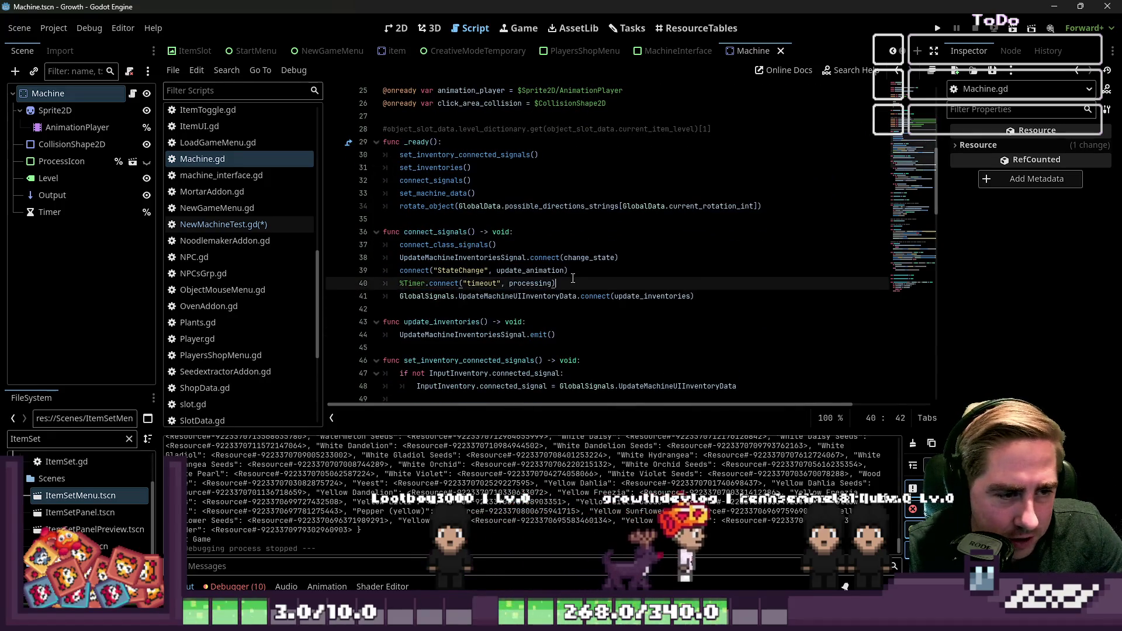
drag(555, 284, 394, 284)
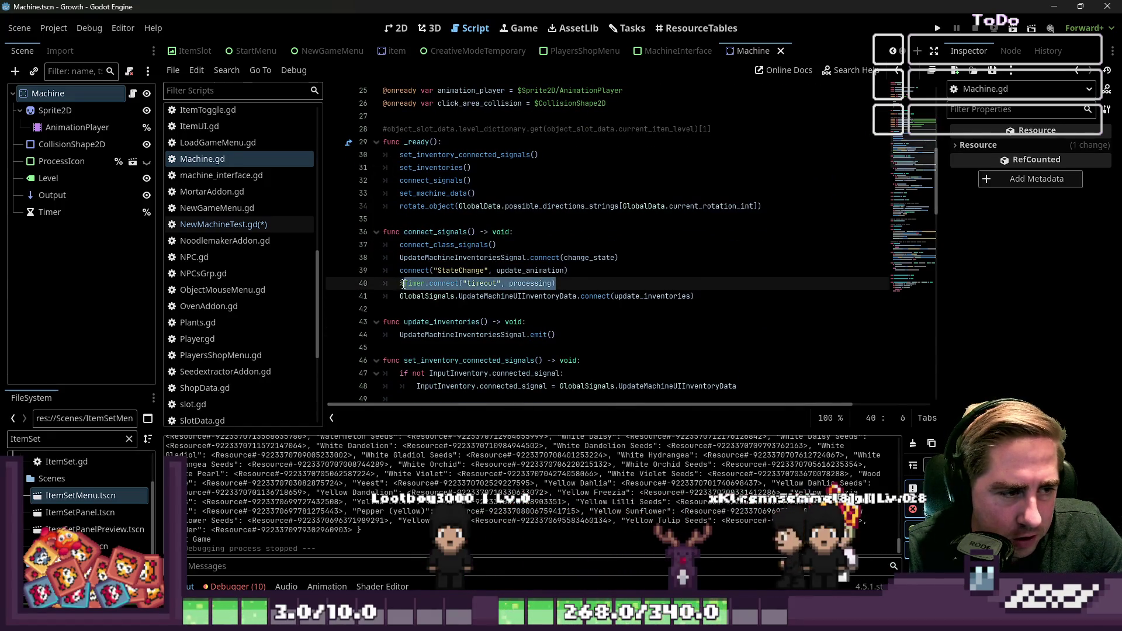
click(508, 244)
scroll(526, 257, down, 1)
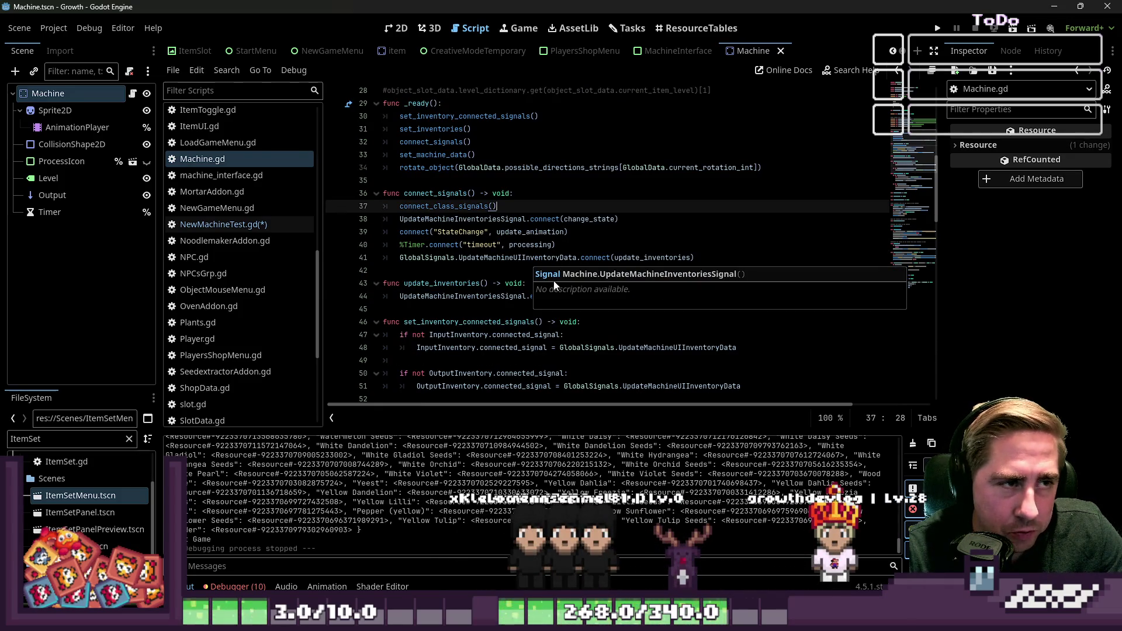
click(443, 272)
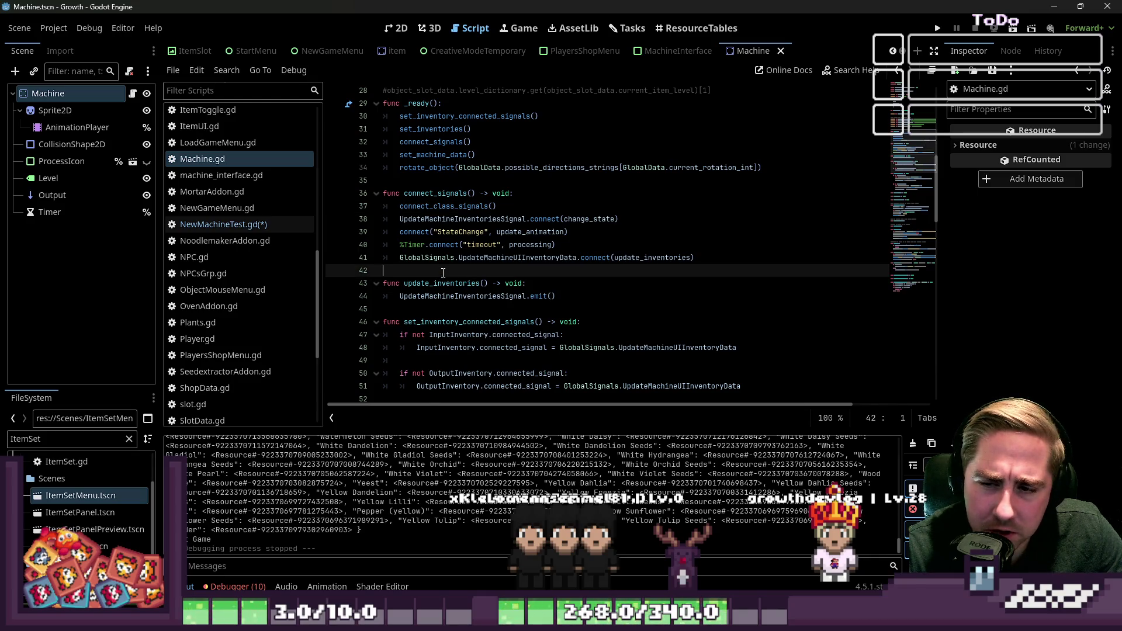
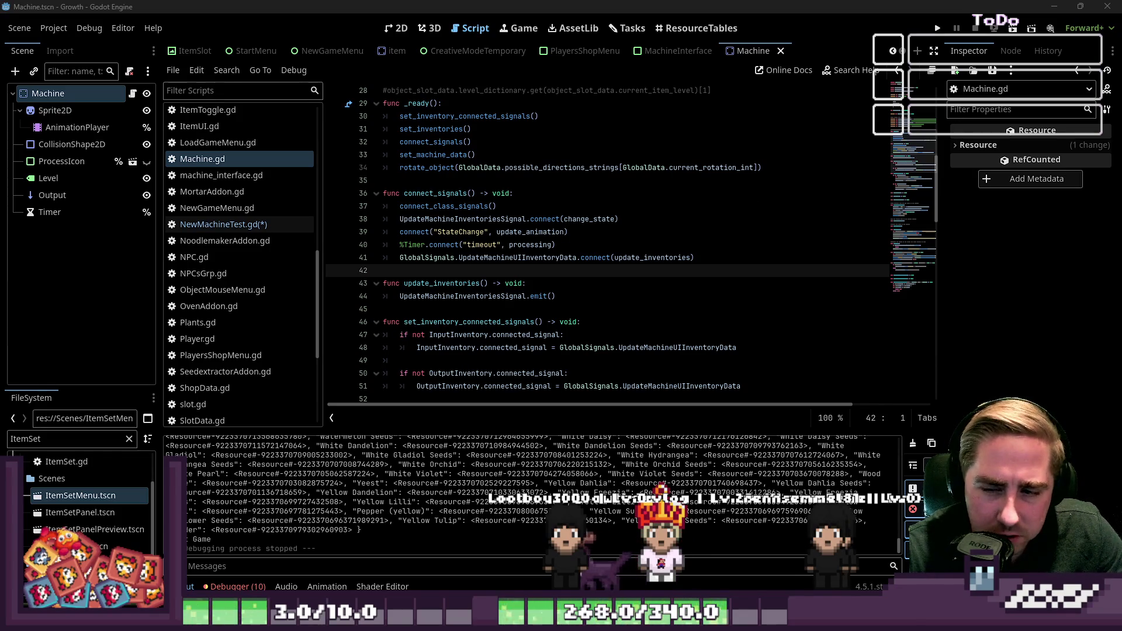
Inspect Machine.gd's connect_signals and connect_class_signals calls and the GlobalSignals connection
click(558, 258)
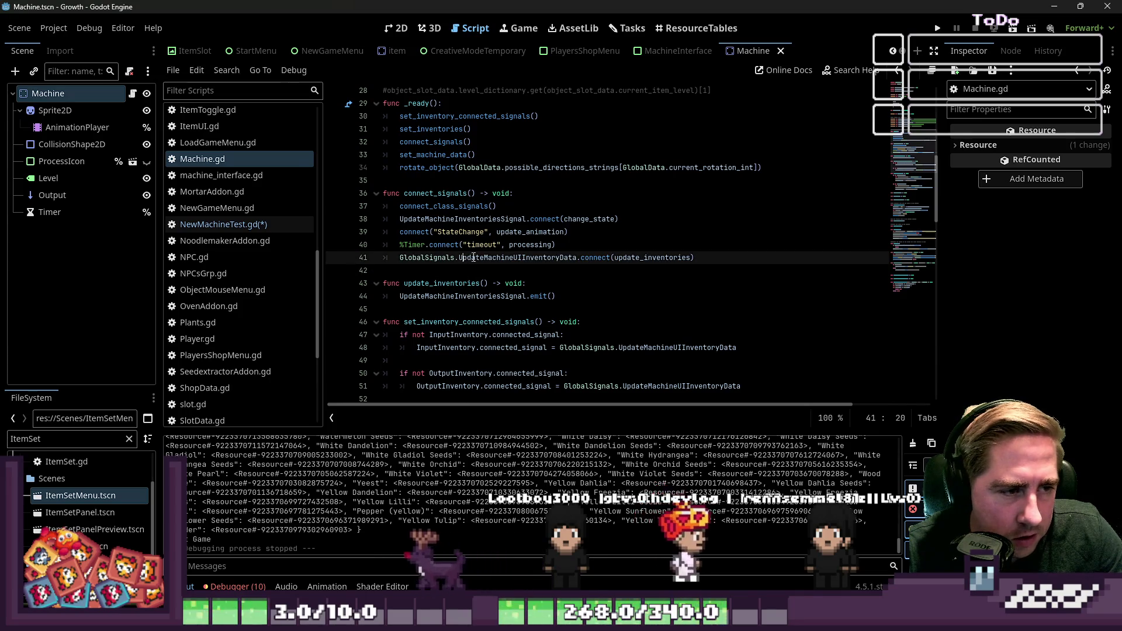
double_click(443, 197)
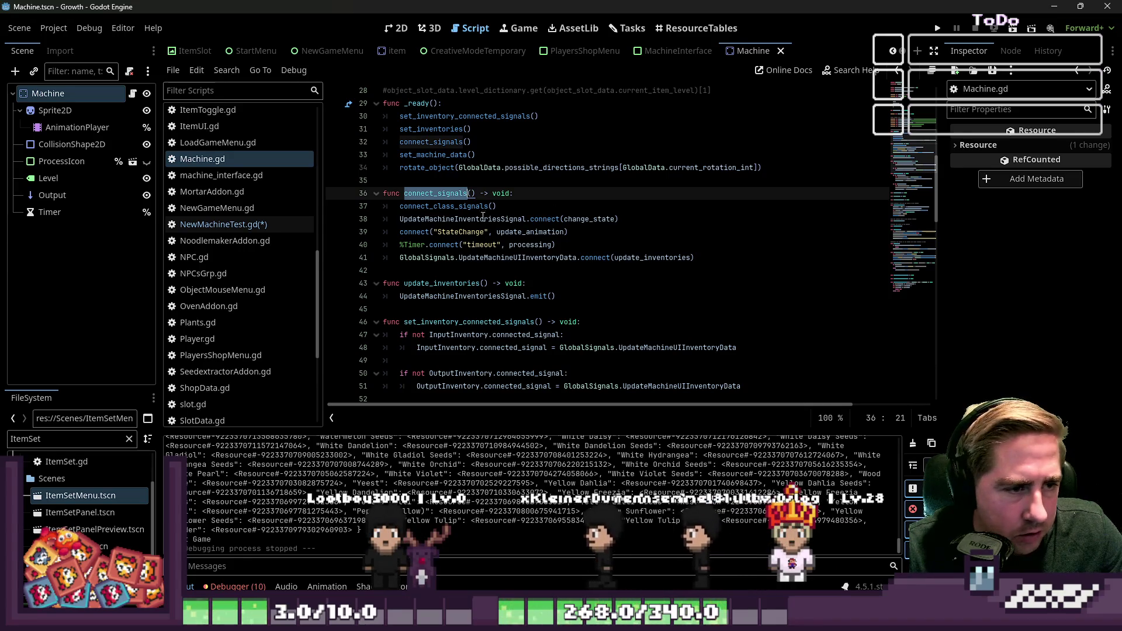
double_click(483, 206)
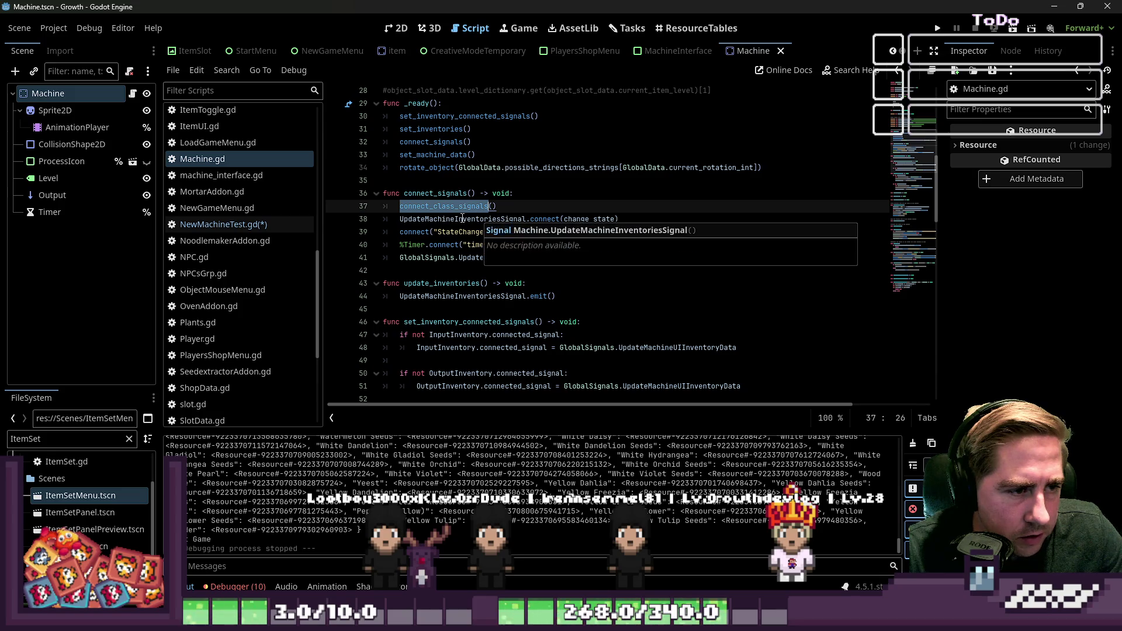
click(433, 232)
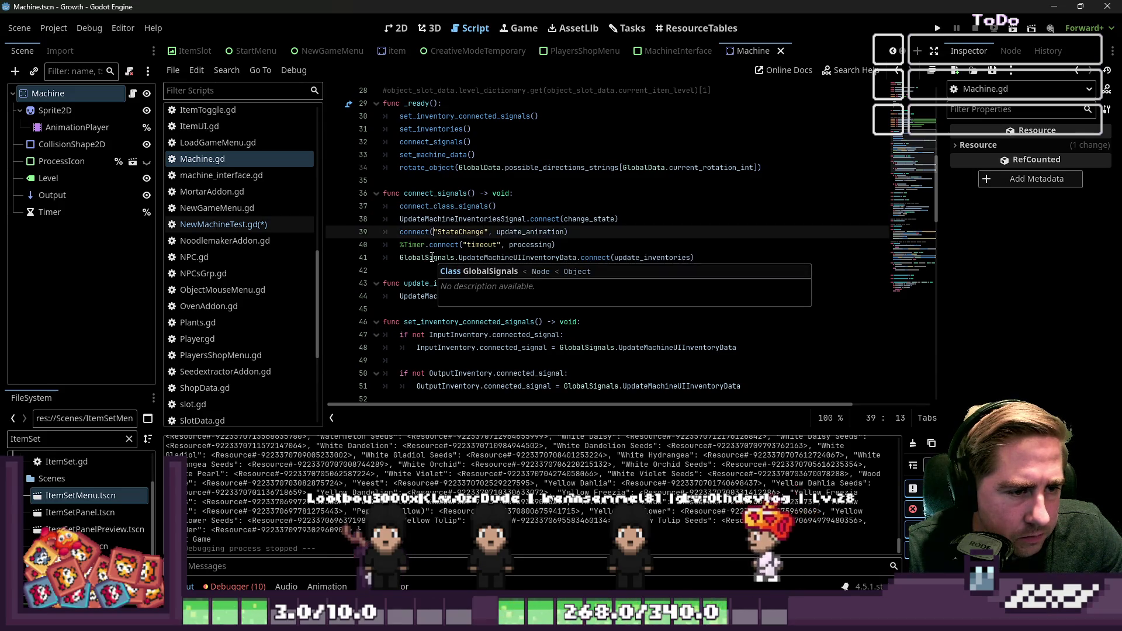
drag(496, 206, 397, 208)
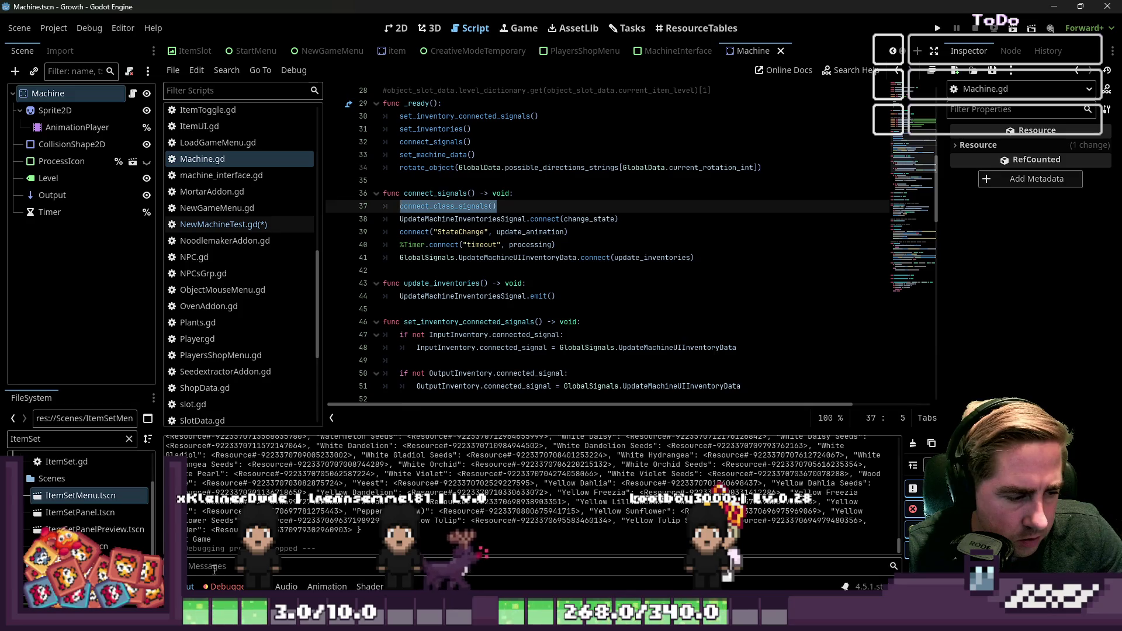
Enlarge the code text and resize the script list to read around line 51
key(ctrl+j)
scroll(457, 287, up, 4)
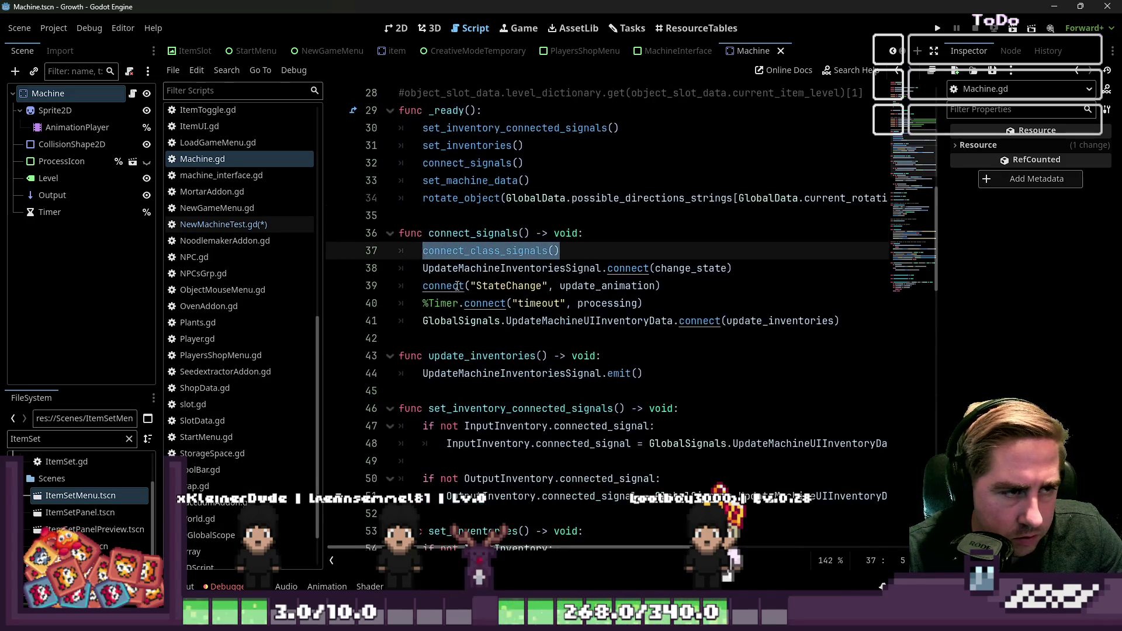
scroll(457, 286, down, 1)
drag(322, 275, 222, 275)
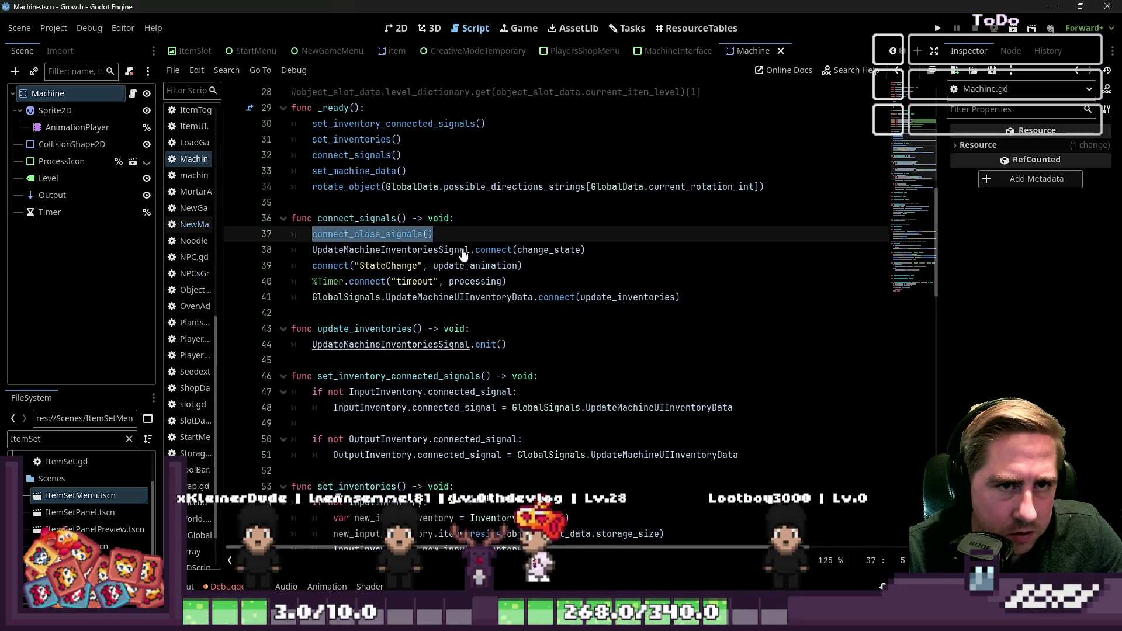
scroll(463, 255, up, 1)
scroll(463, 255, down, 5)
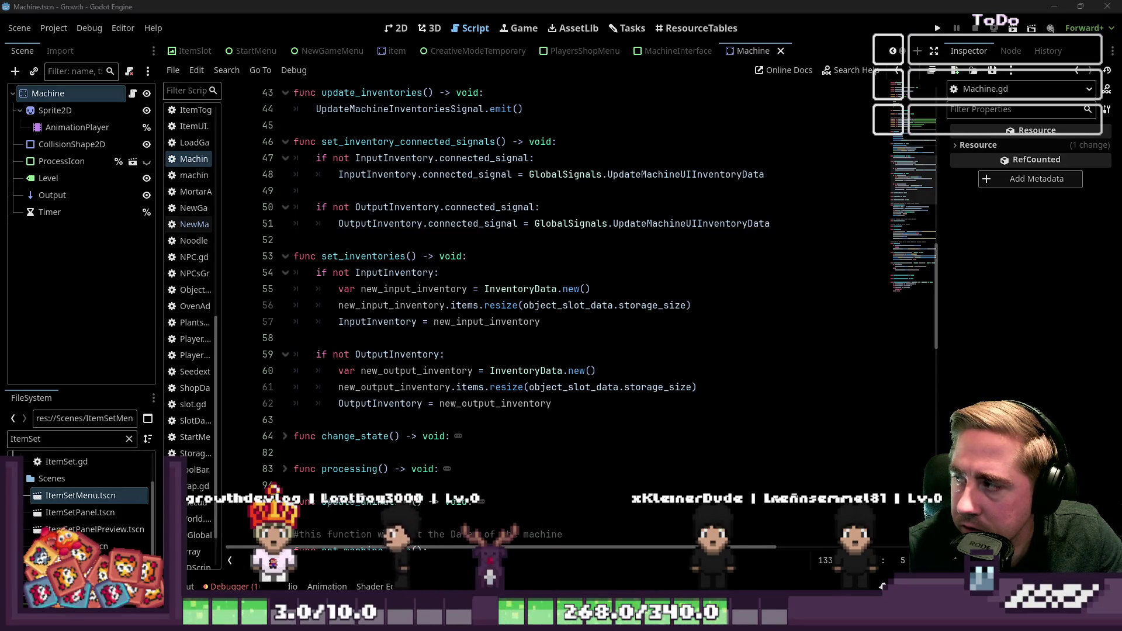
click(413, 223)
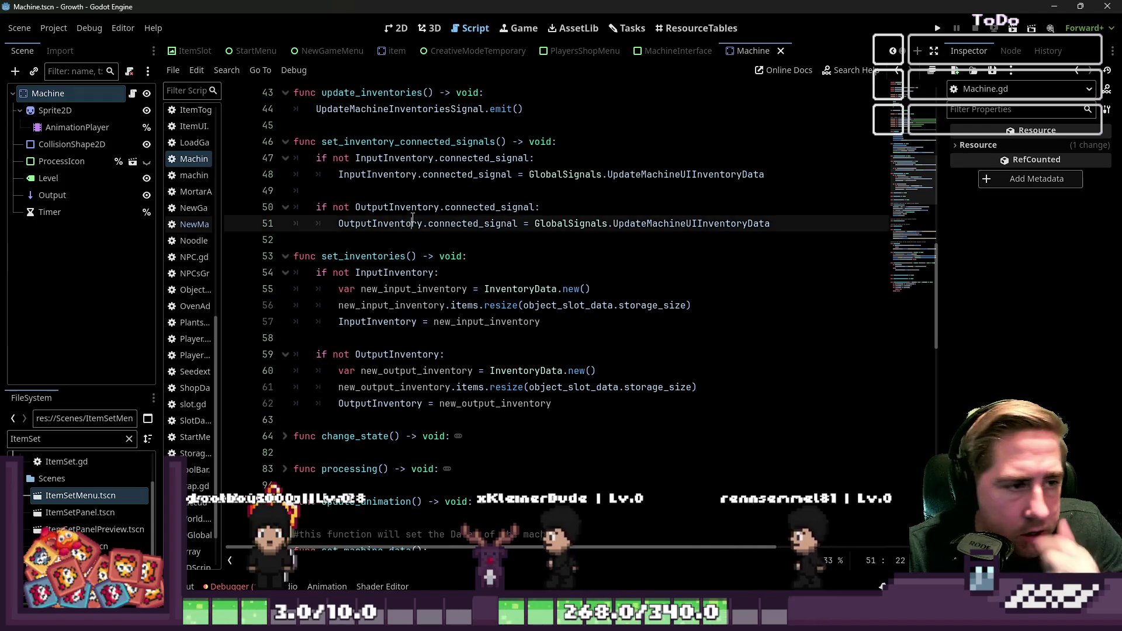
scroll(412, 217, up, 5)
drag(231, 213, 334, 216)
Save NewMachineTest.gd and put the caret at the end of func _ready()
click(270, 224)
key(ctrl+s)
scroll(578, 274, up, 1)
click(578, 275)
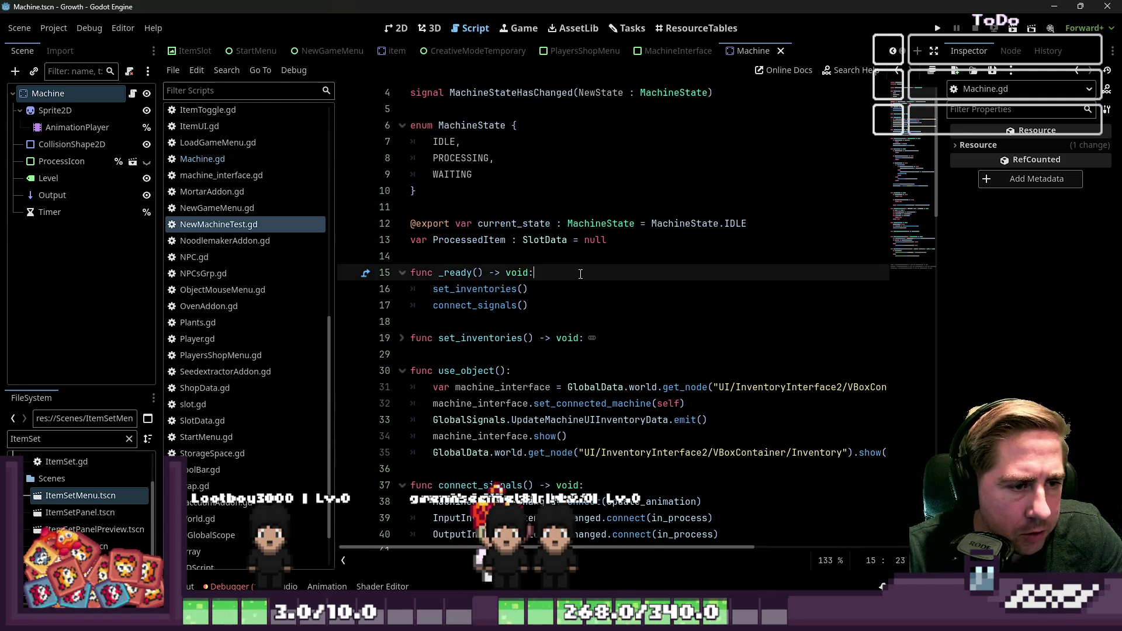
Add connect_class_signals() as the first line of _ready() and jump to its definition
key(Return)
text(connect_class_signals())
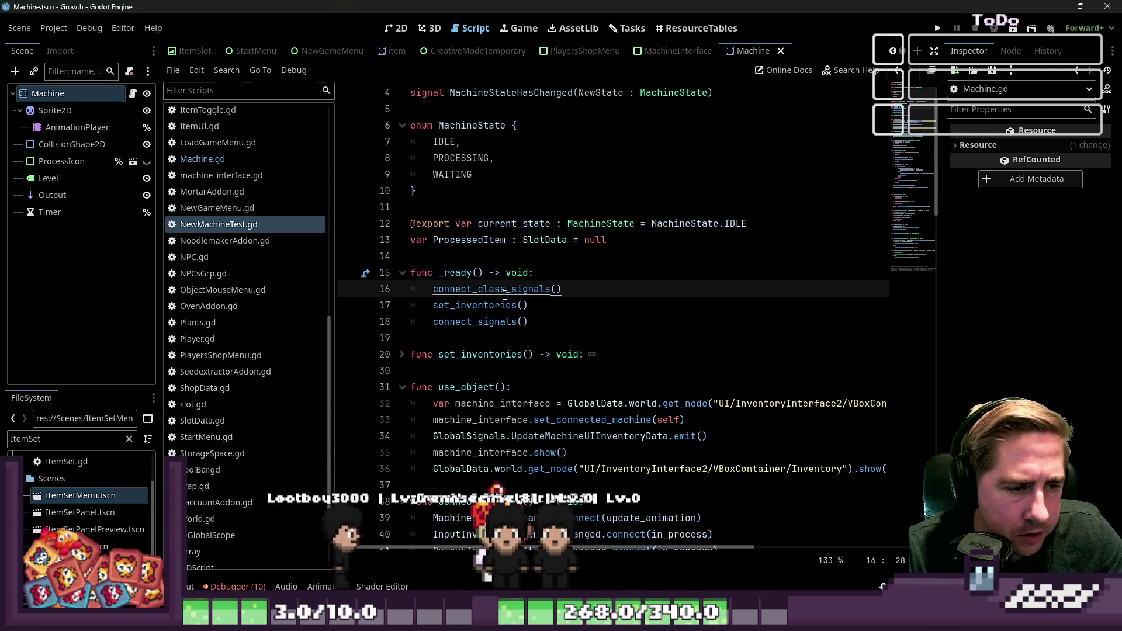
ctrl+click(497, 288)
Review the signal checks on lines 23–26, where input_event connects to interact, then select the Machine node
scroll(570, 236, up, 1)
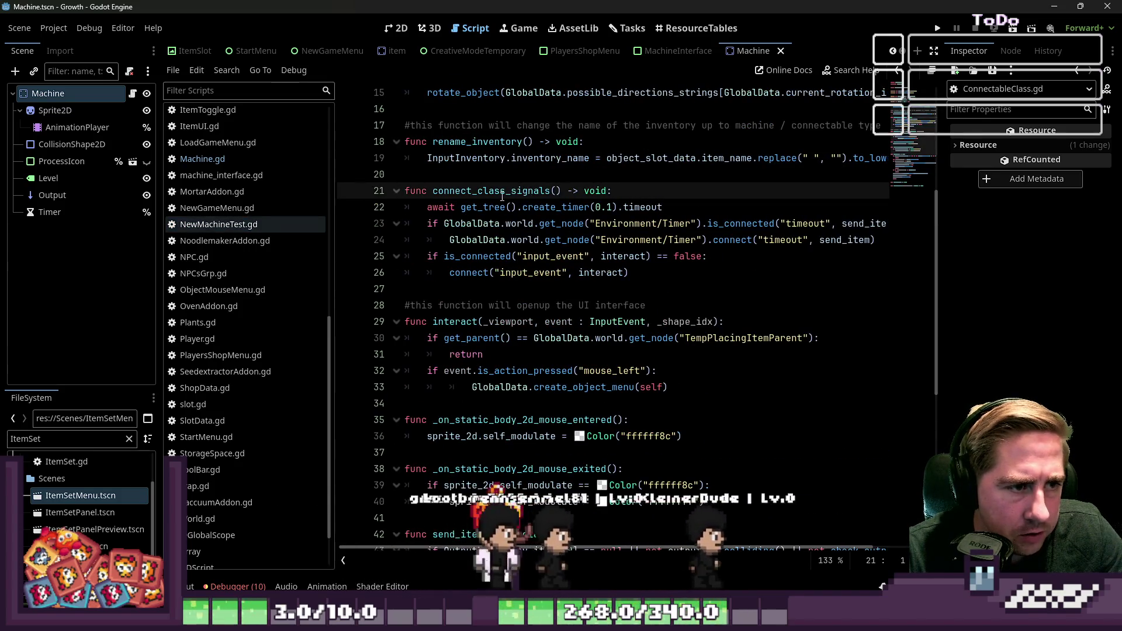
click(674, 241)
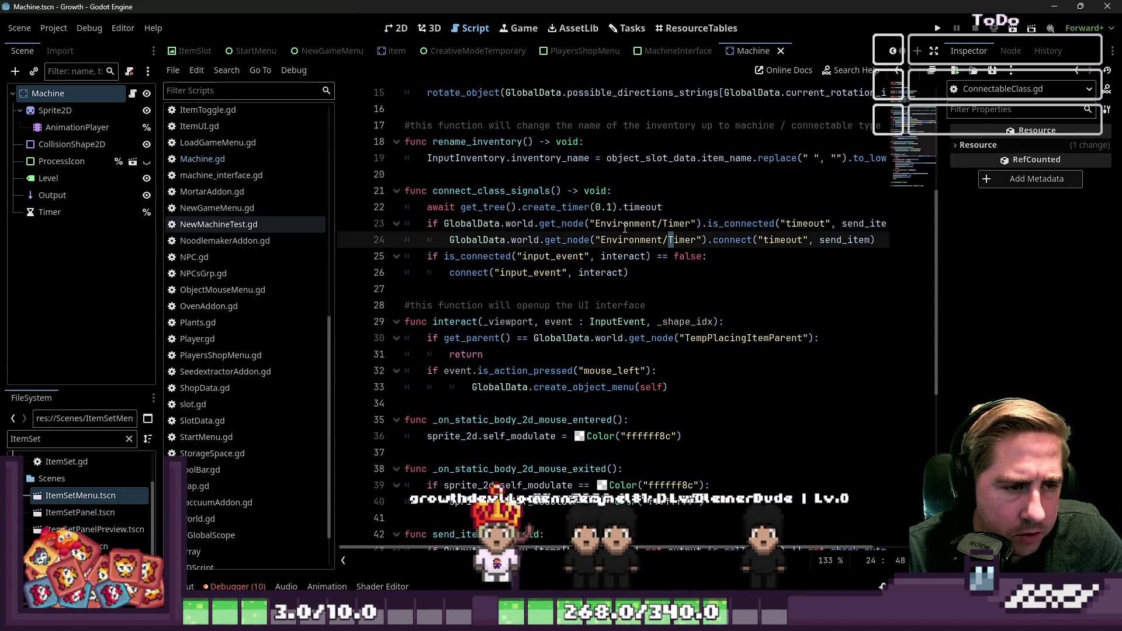
drag(646, 225, 777, 223)
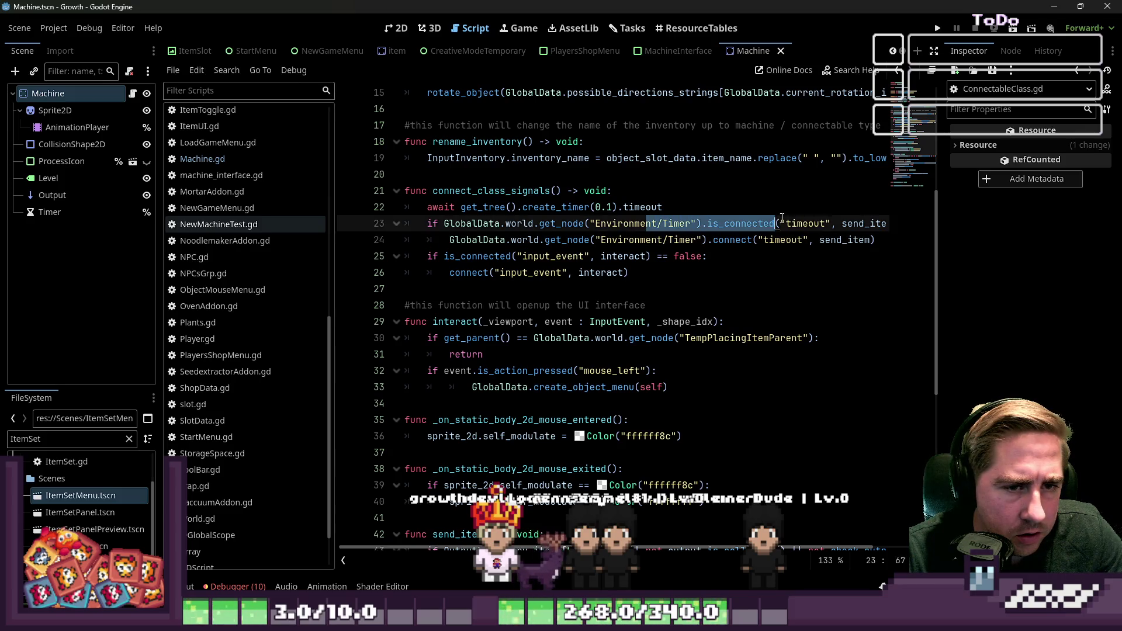
click(832, 237)
mouse_move(523, 259)
mouse_down()
mouse_move(707, 257)
mouse_move(427, 224)
mouse_up()
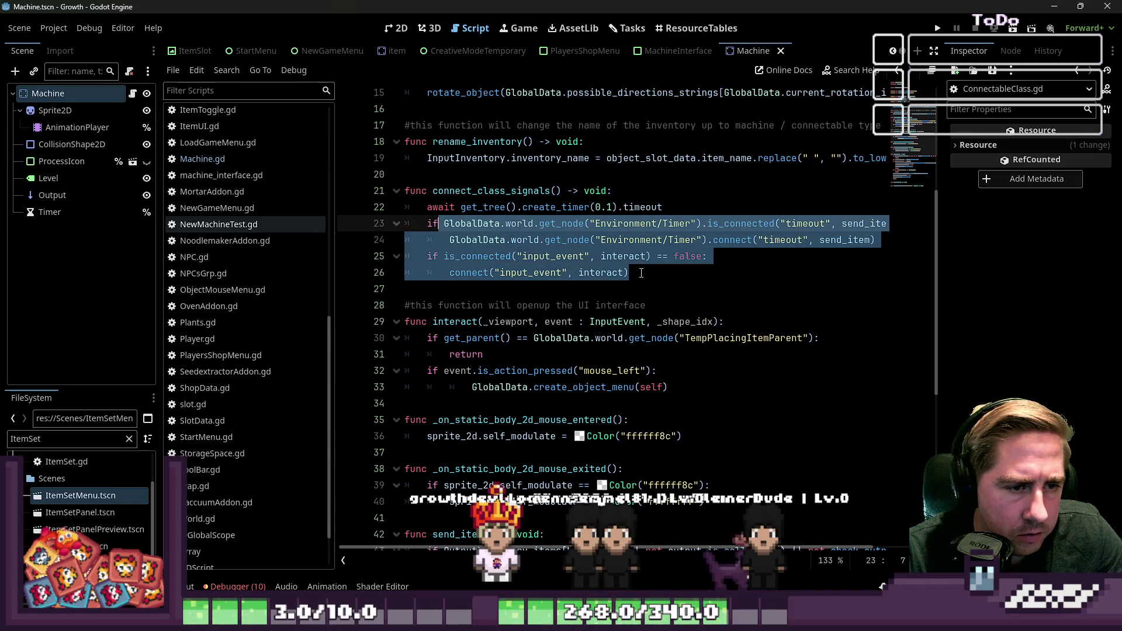
click(629, 272)
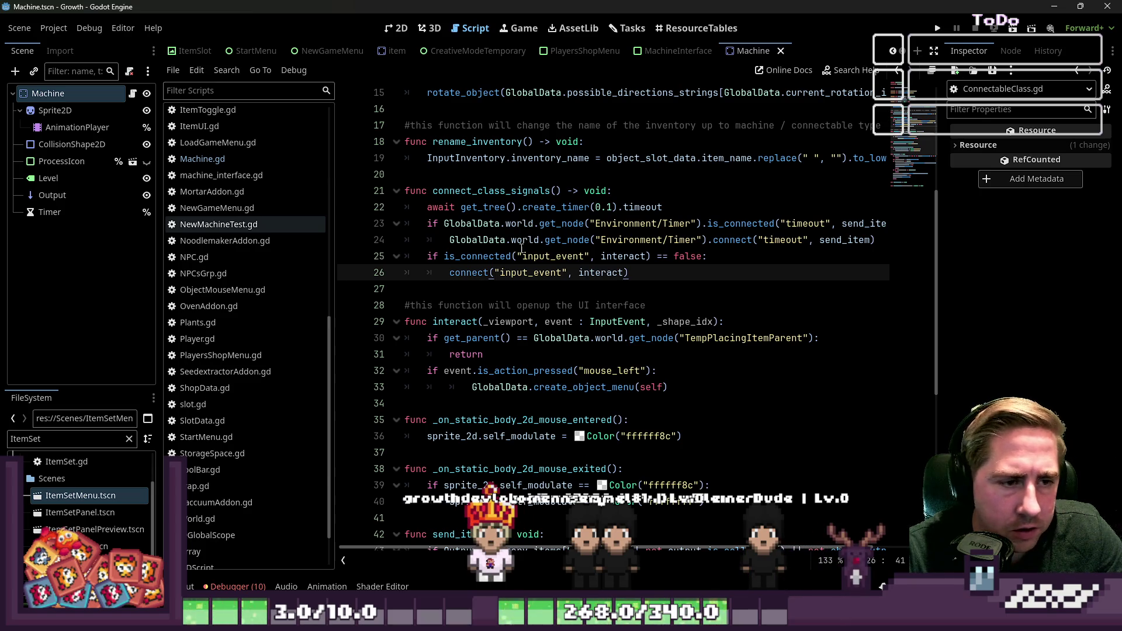
double_click(501, 257)
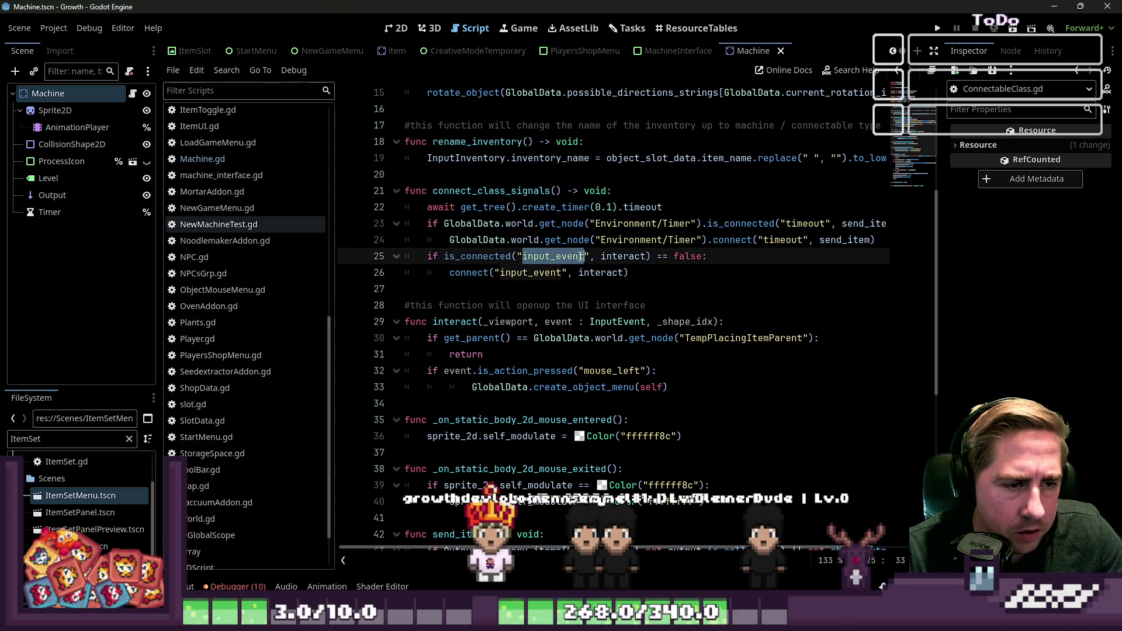
double_click(621, 253)
scroll(624, 252, down, 2)
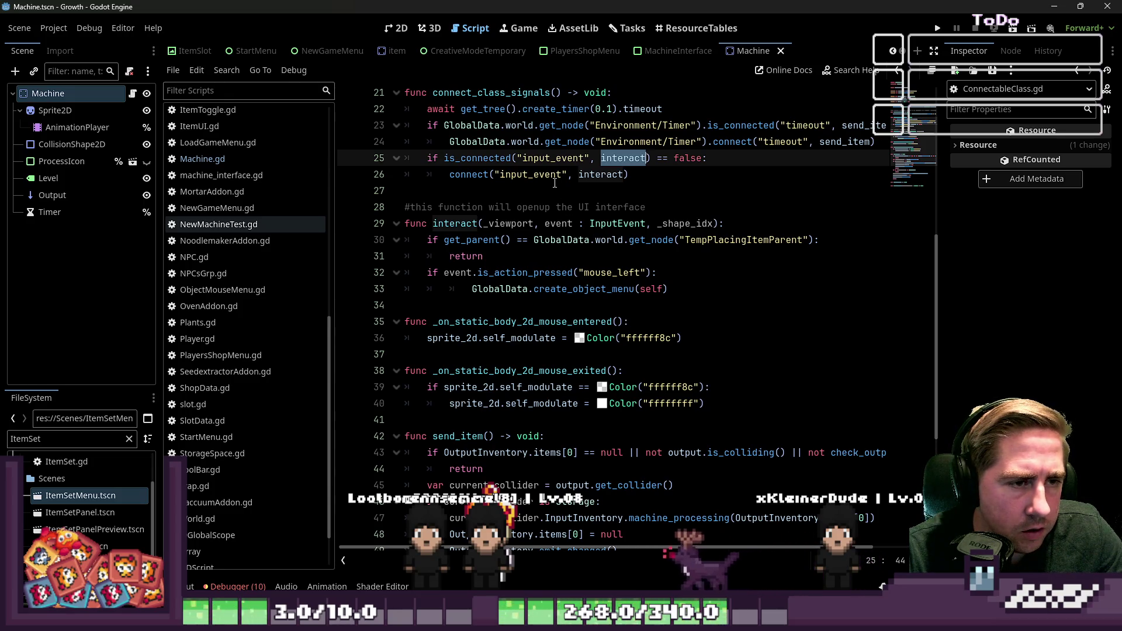
scroll(551, 167, up, 2)
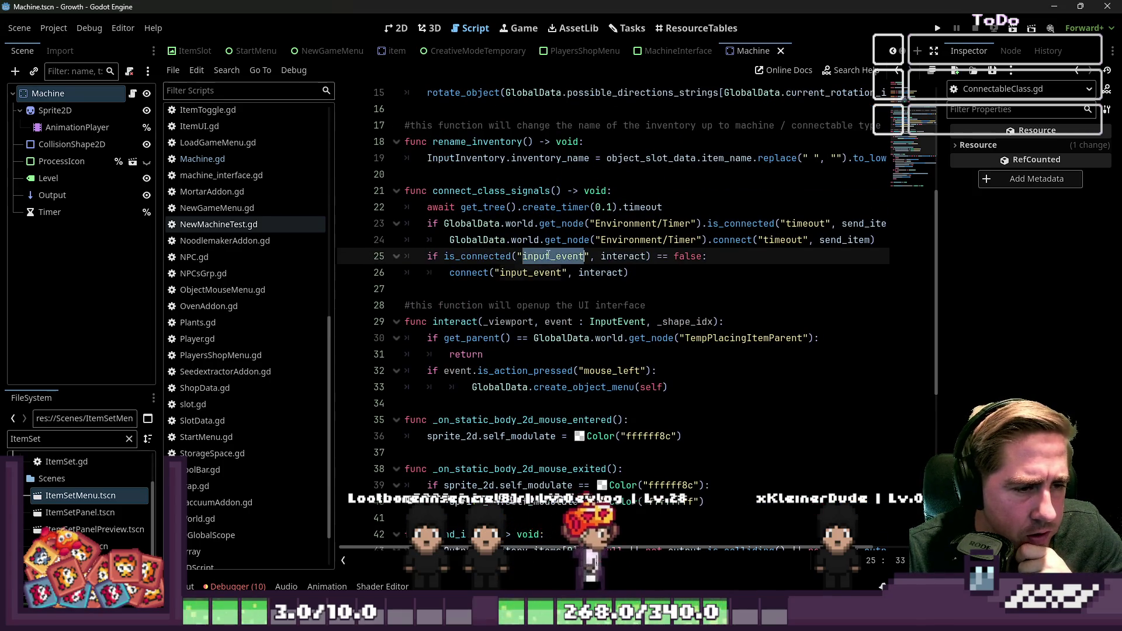
click(111, 94)
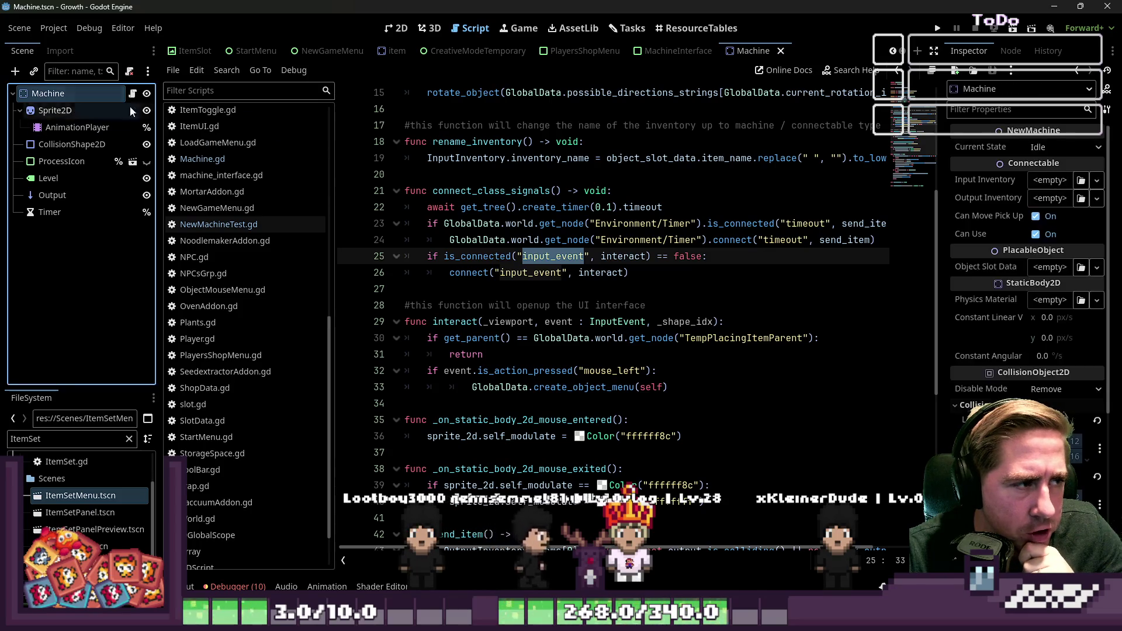
Run the game, delete the old saved characters and start with a new character
click(935, 27)
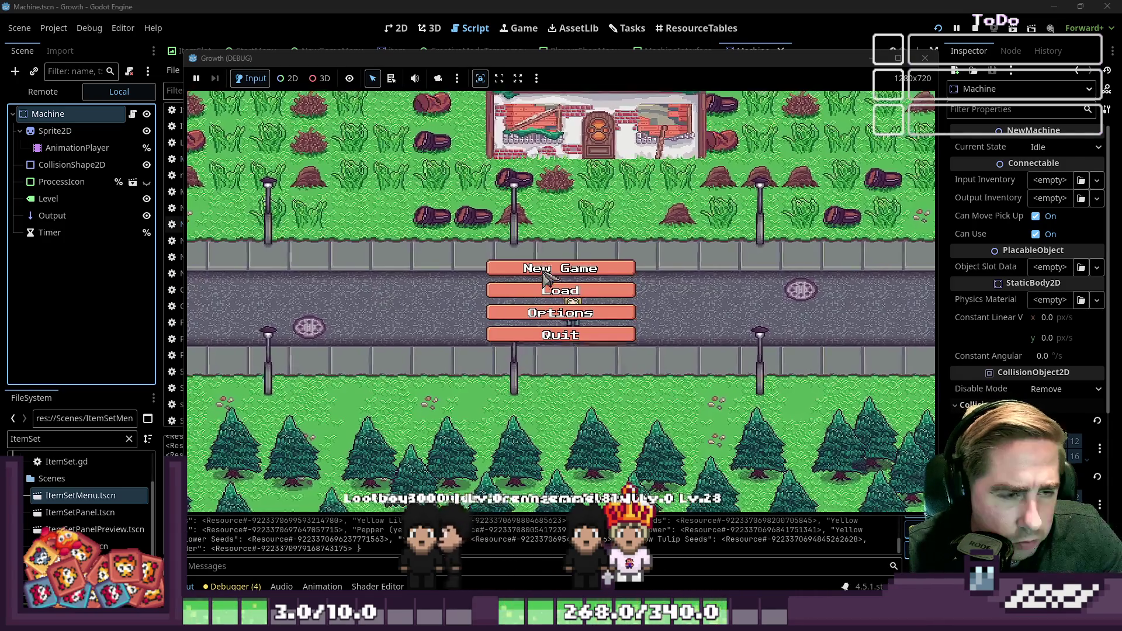
click(590, 300)
text(cxs)
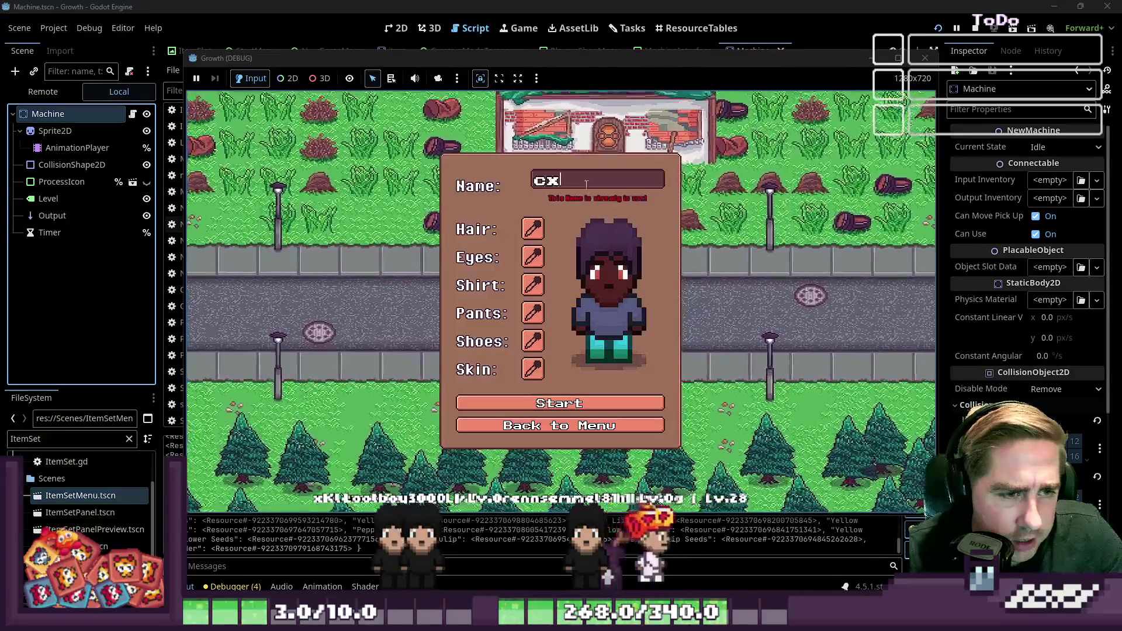
click(559, 419)
click(584, 266)
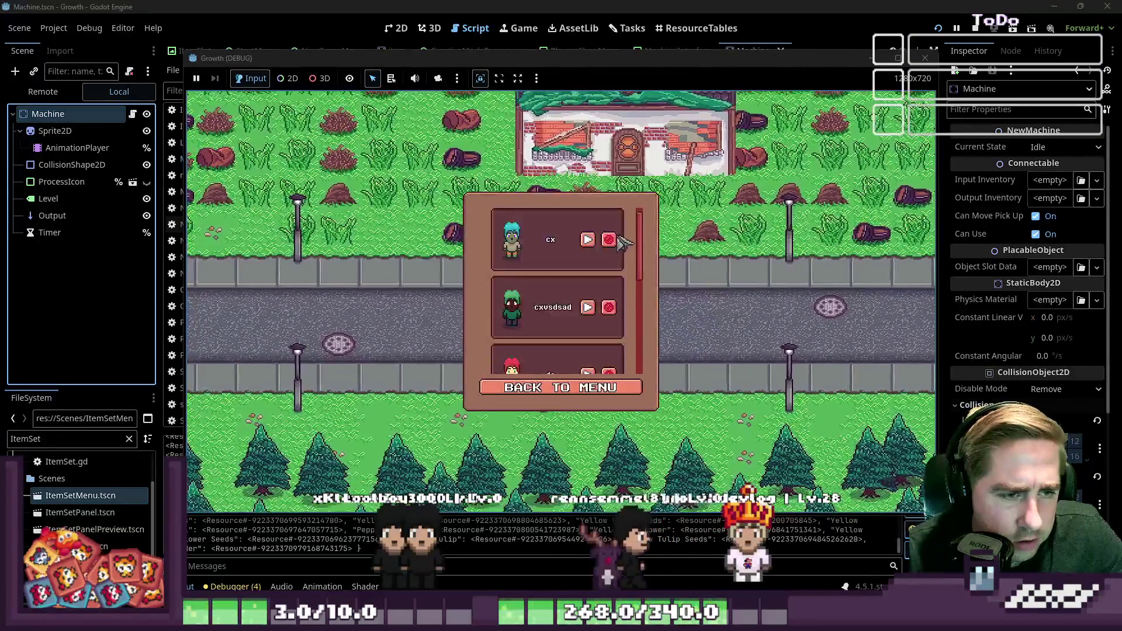
click(596, 240)
click(596, 240)
click(596, 240)
click(559, 387)
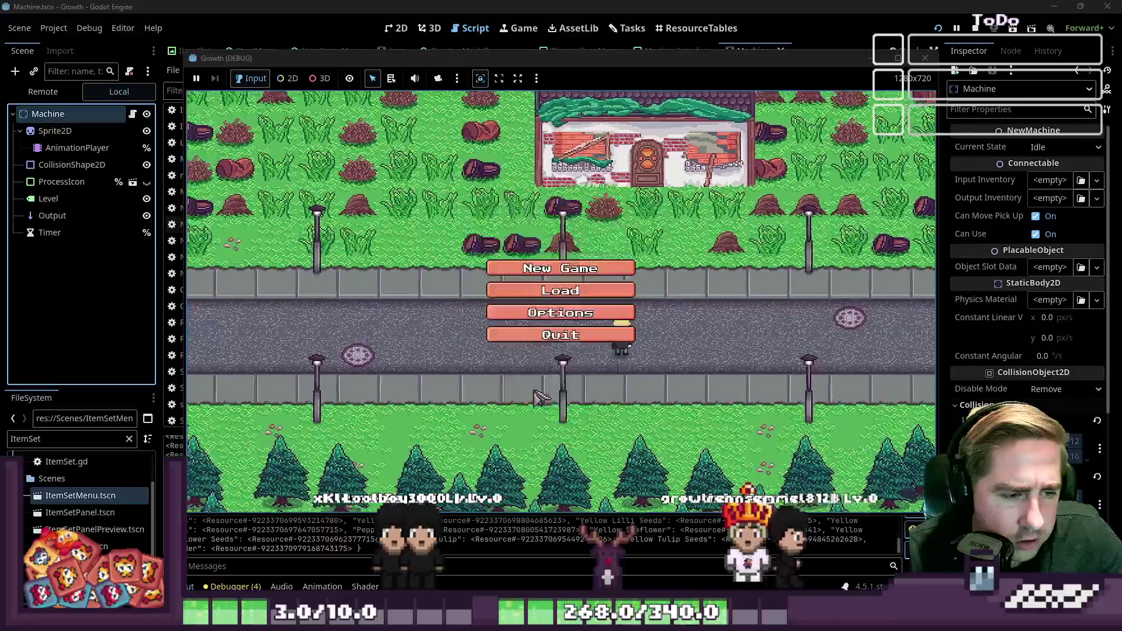
click(540, 290)
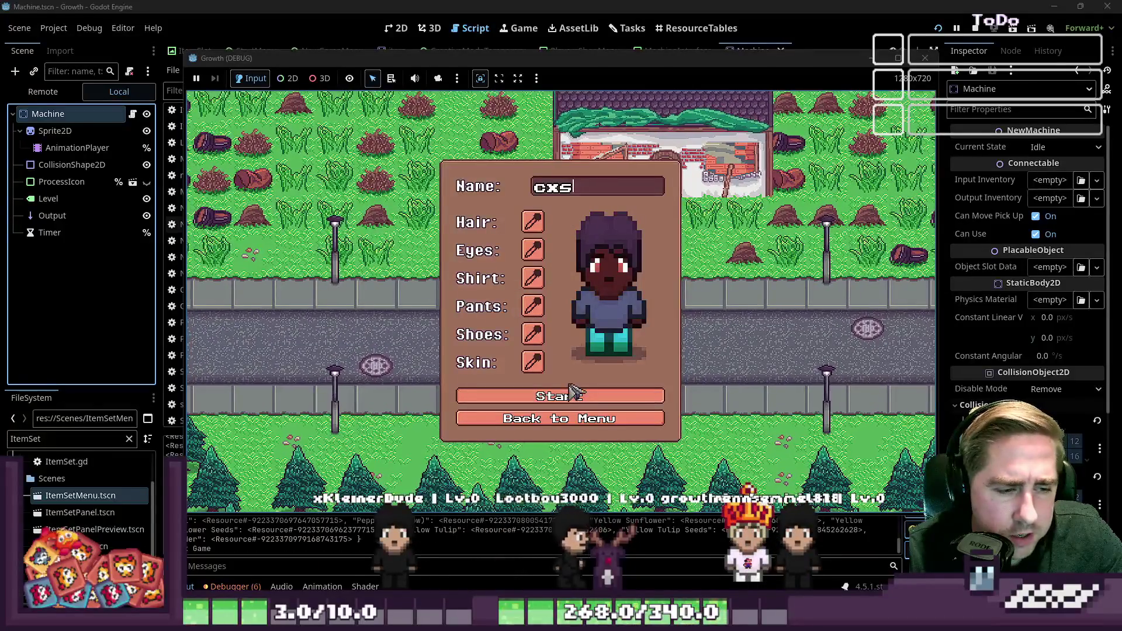
click(561, 393)
Walk the character up-left toward the mailbox by the road, maximizing the game window
key(a)
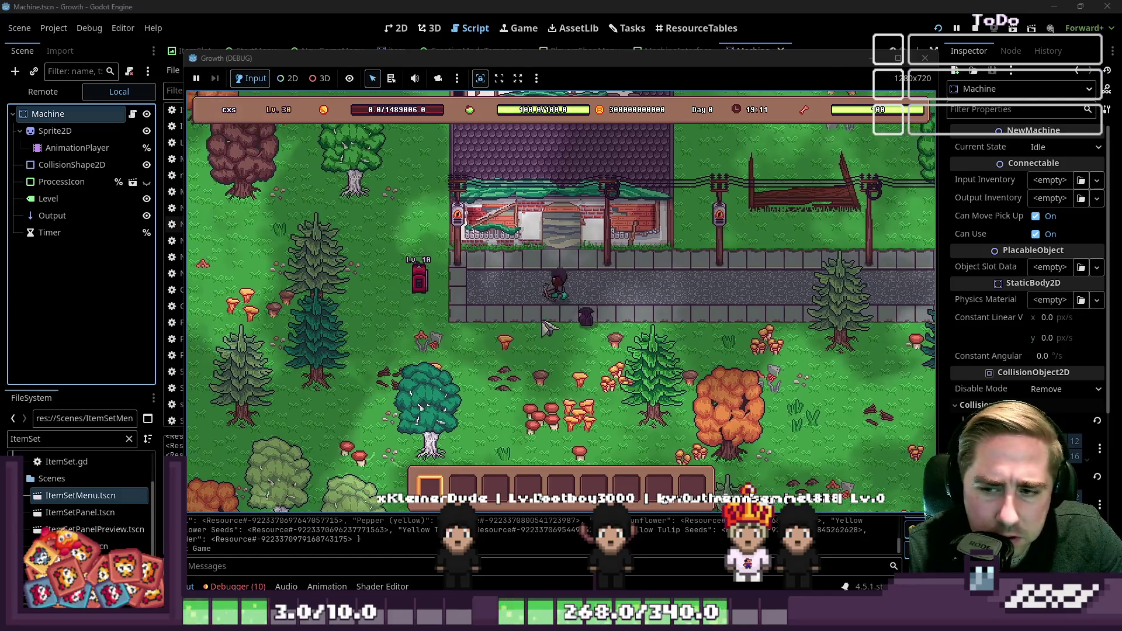
key(i)
key(i)
key(w)
key(a)
key(s)
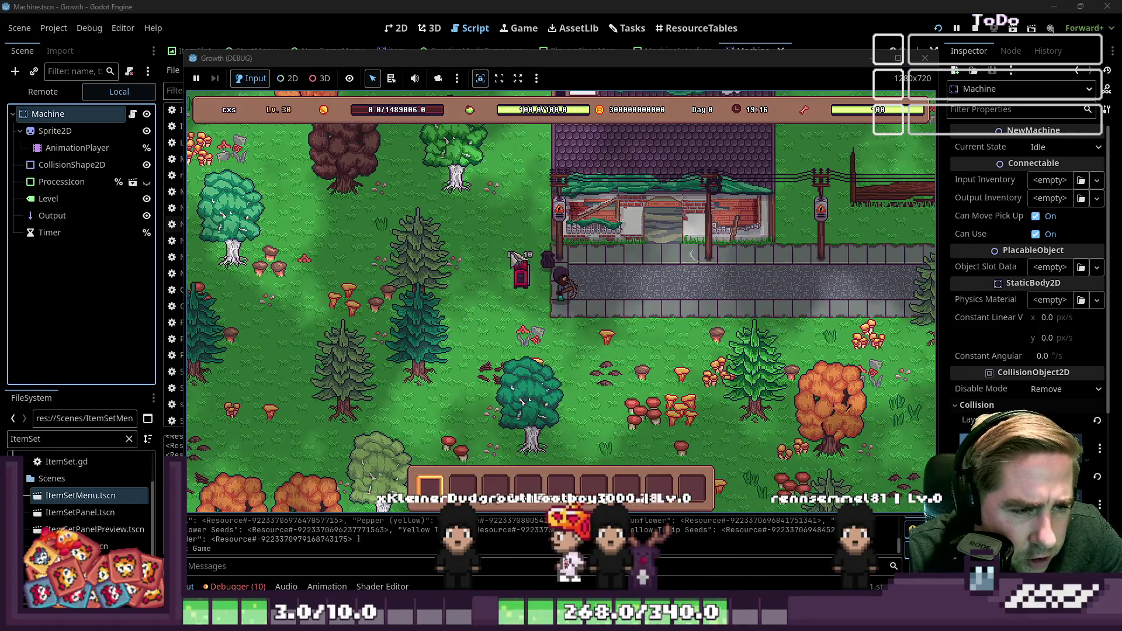
key(d)
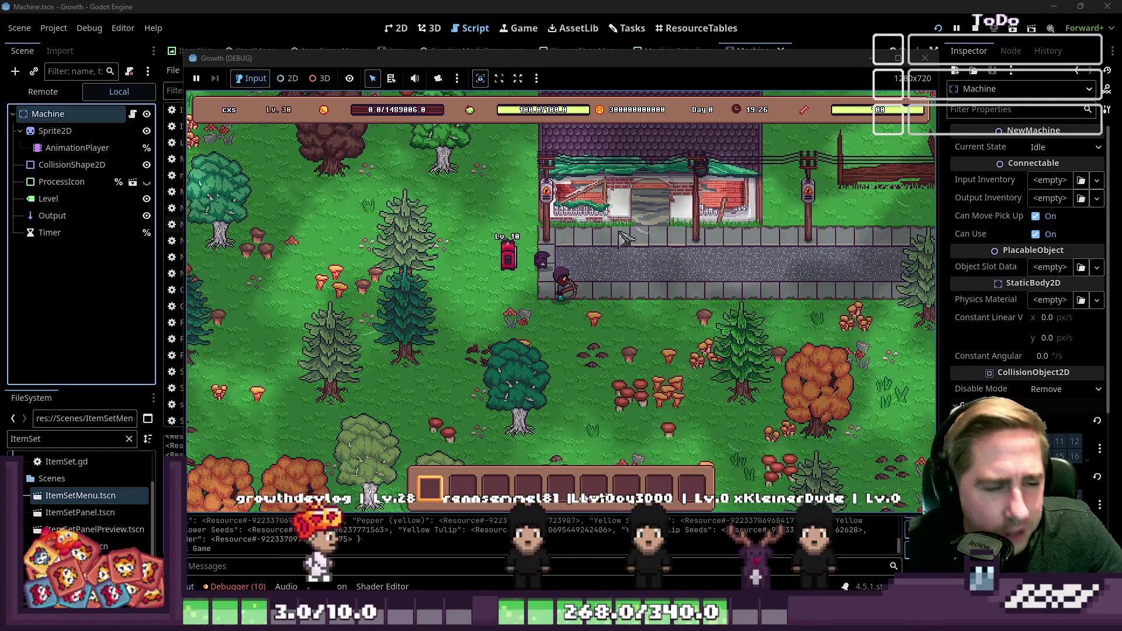
key(w)
key(a)
key(s)
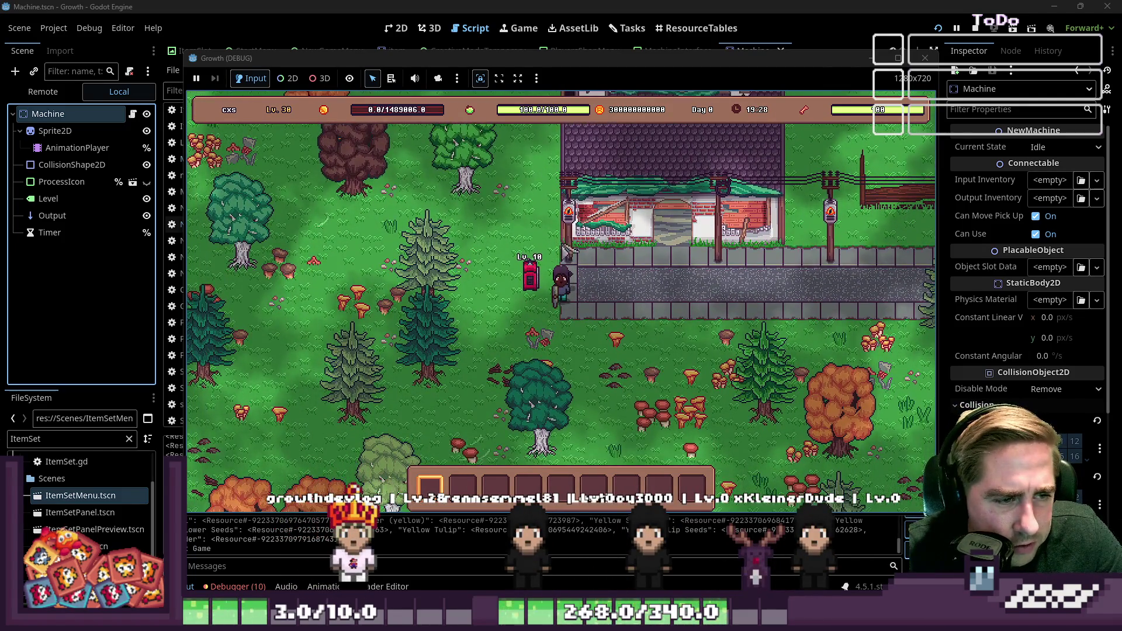
key(super+Up)
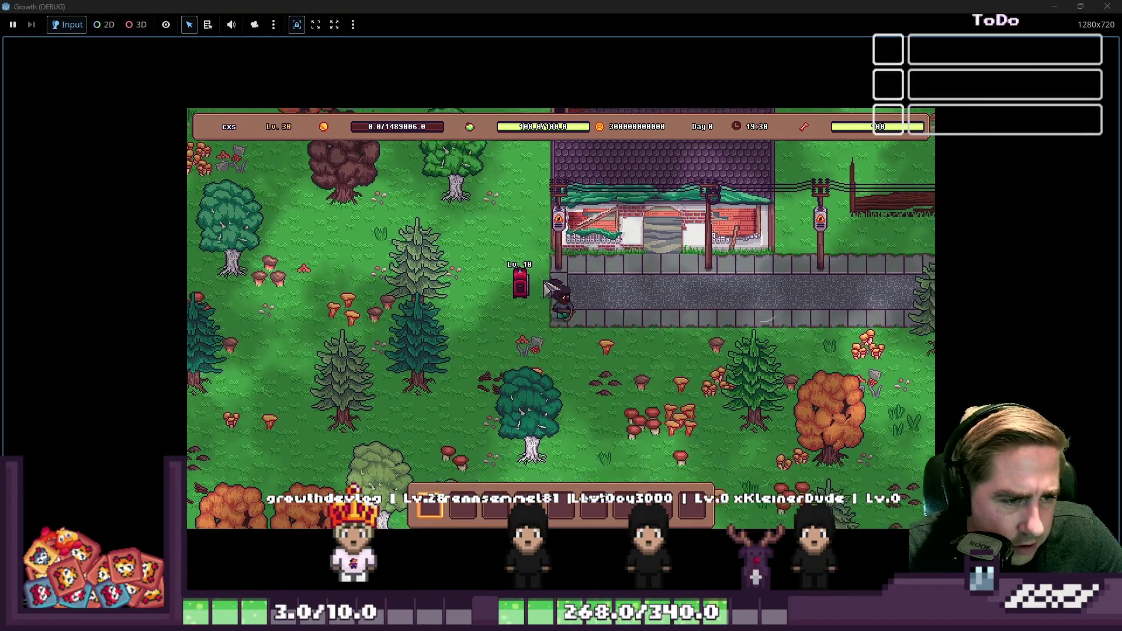
key(s)
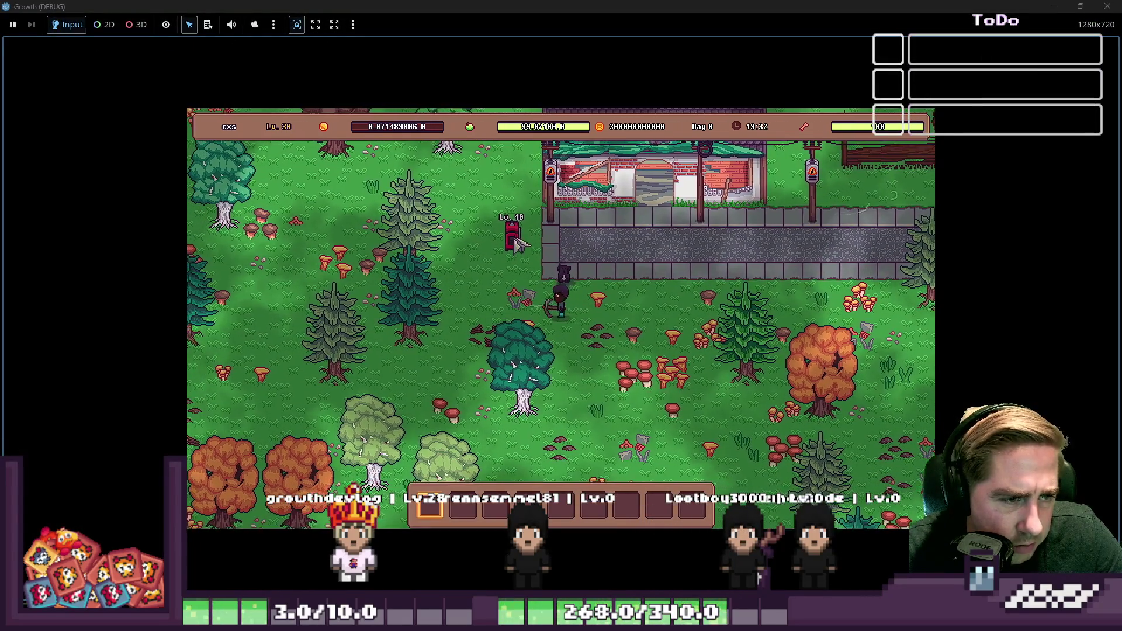
key(w)
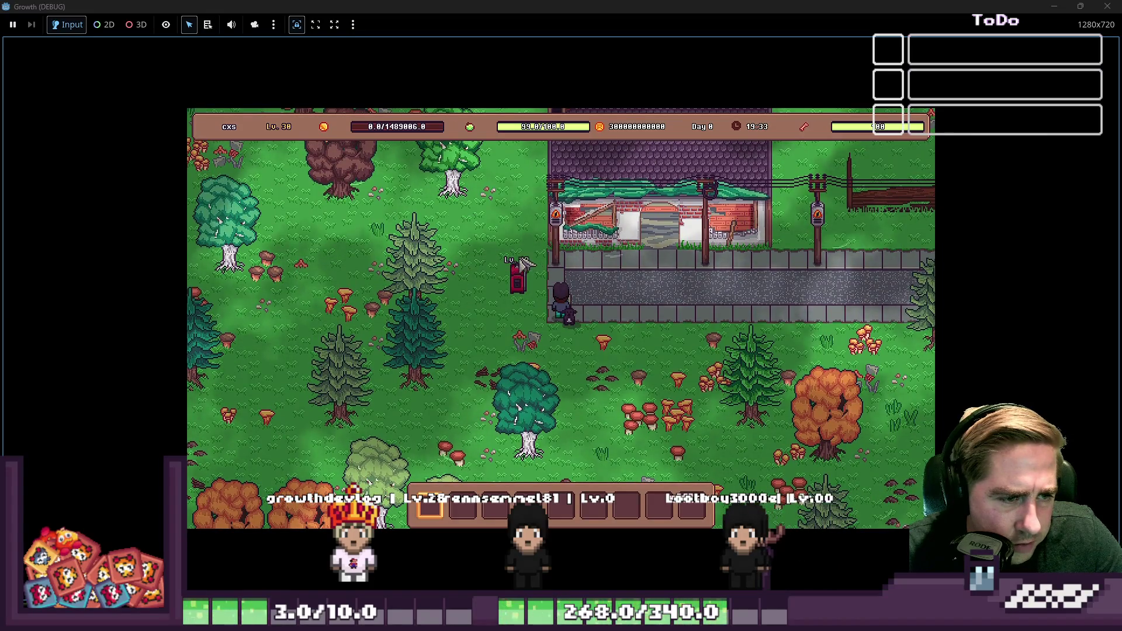
Reach the mailbox and interact with it, triggering the use_object type error
key(w)
key(a)
click(559, 304)
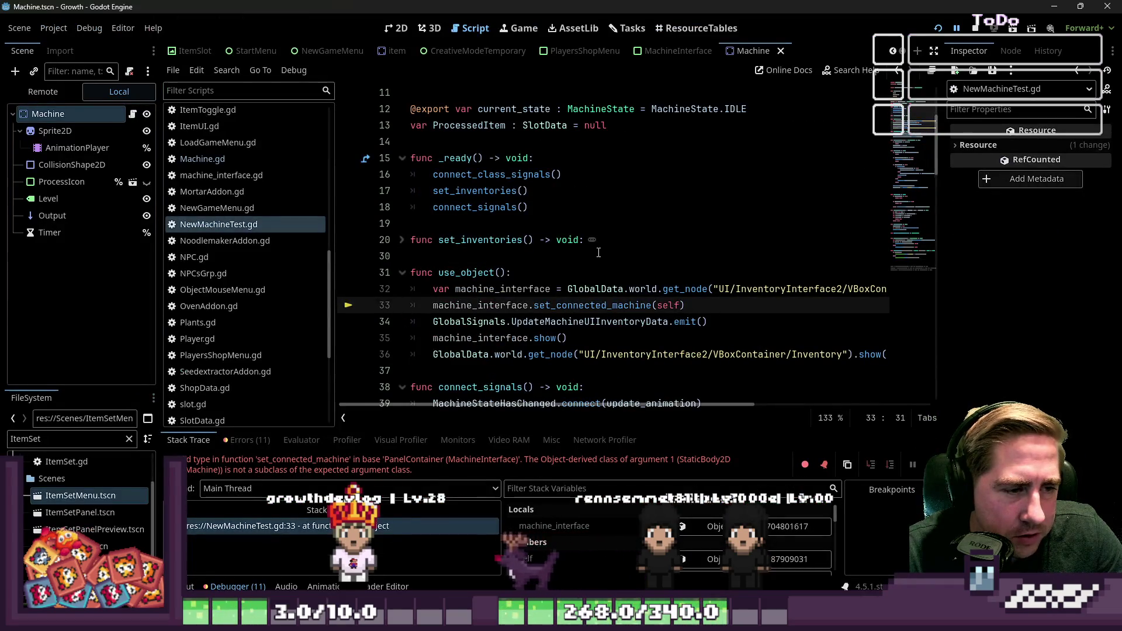
scroll(598, 253, down, 2)
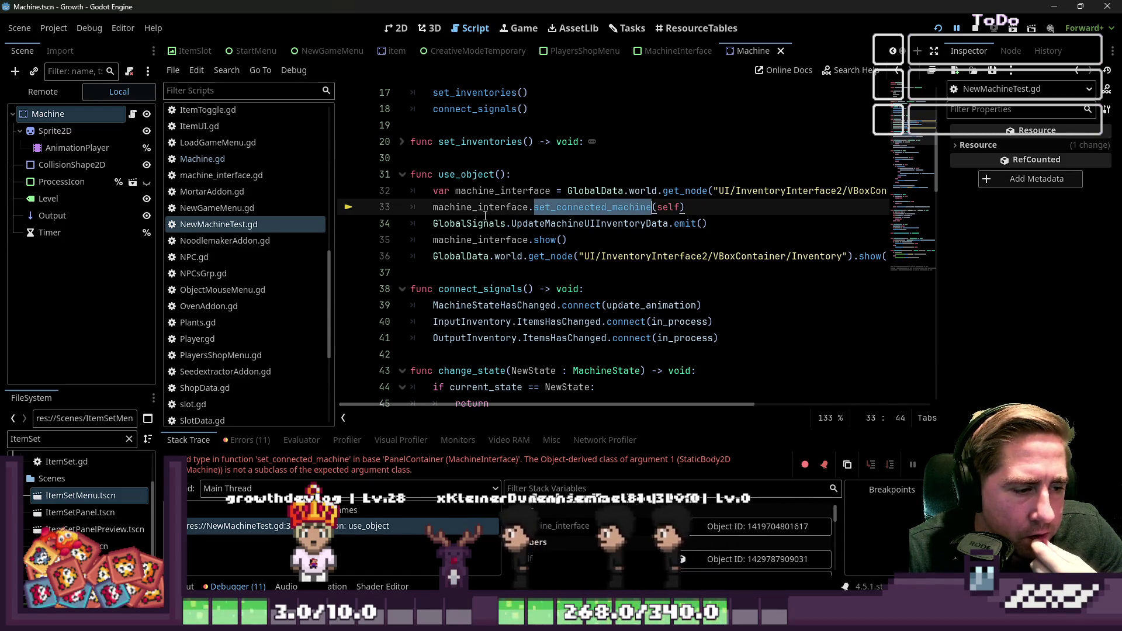
mouse_move(485, 216)
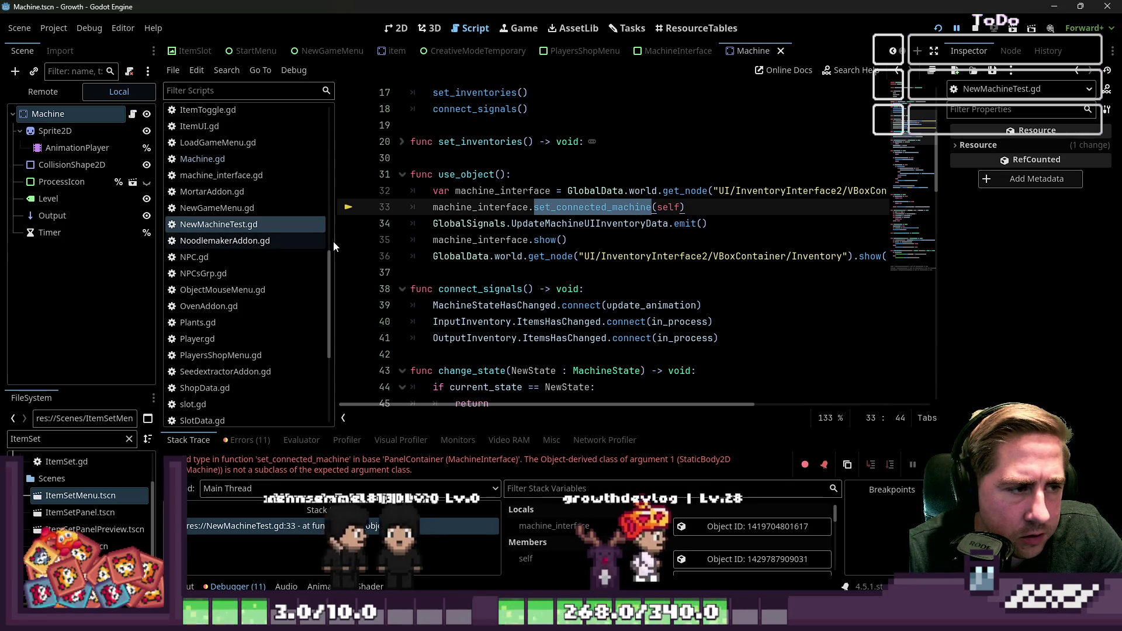
Change NewMachineTest.gd's class_name on line 2 from NewMachine to Machine
drag(335, 243, 209, 258)
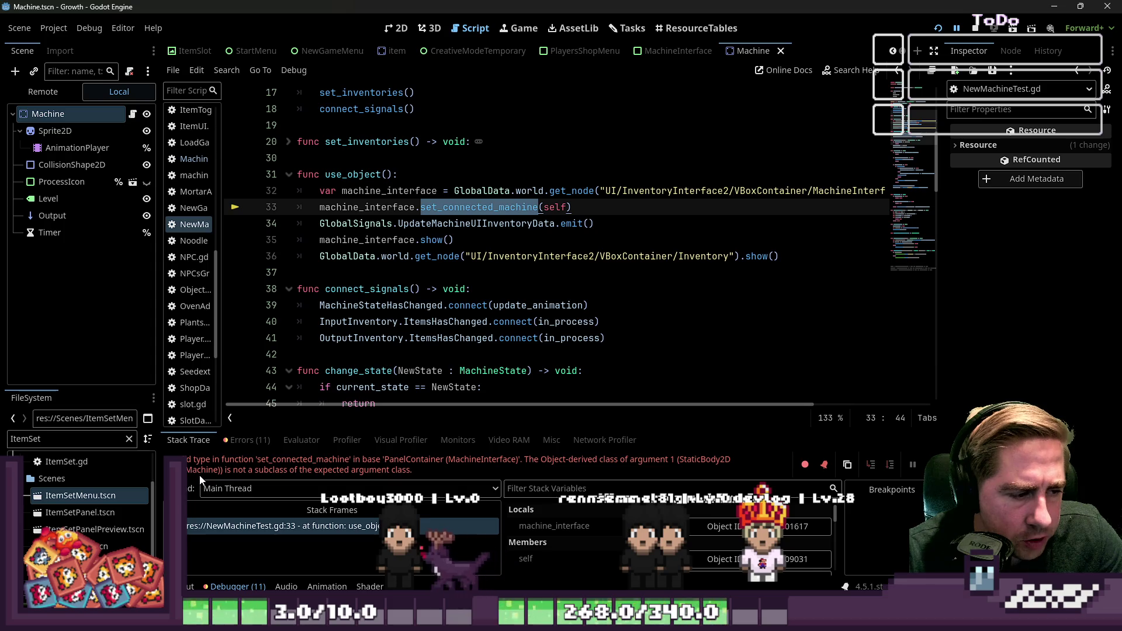
scroll(409, 234, up, 5)
double_click(404, 109)
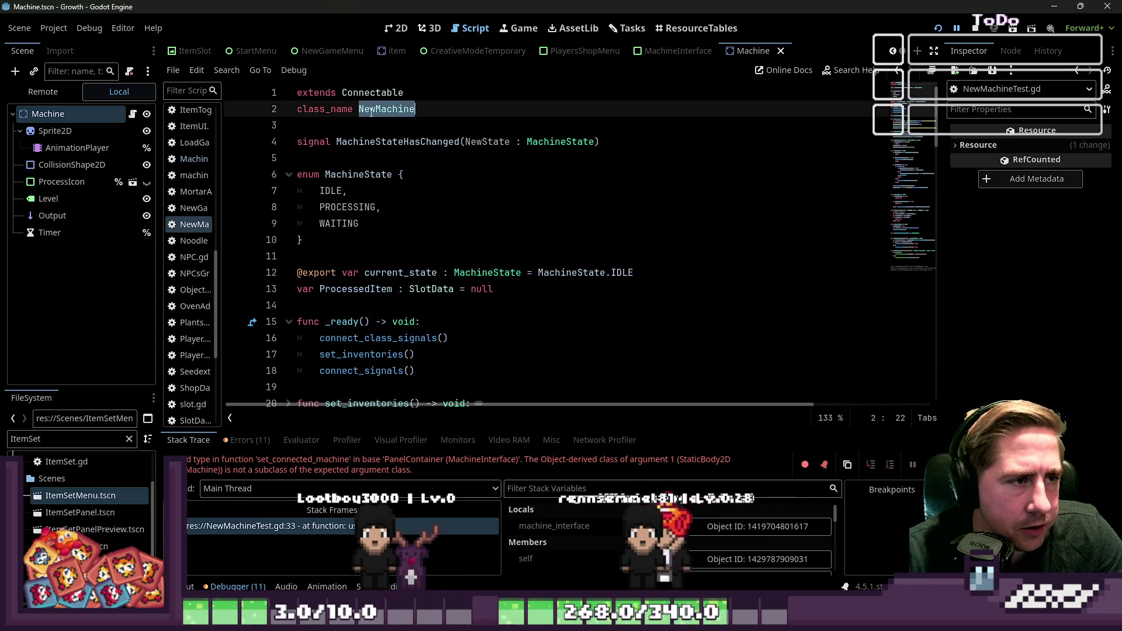
text(Machine)
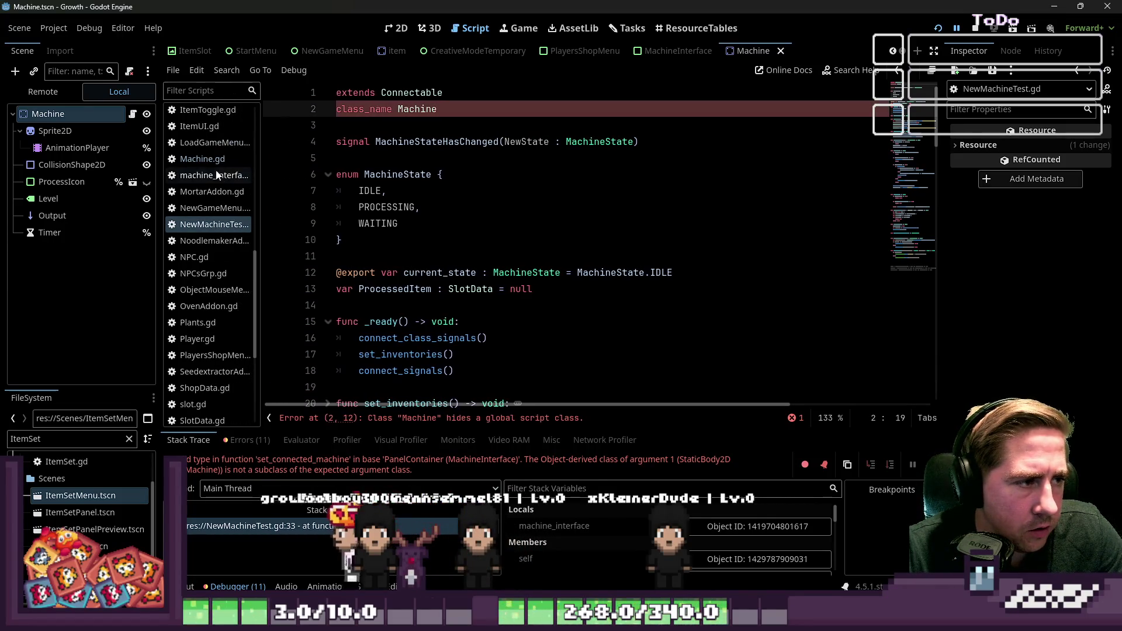
Rename Machine.gd's class_name to OldMachine and save, relaunching the game
click(219, 167)
scroll(414, 234, up, 6)
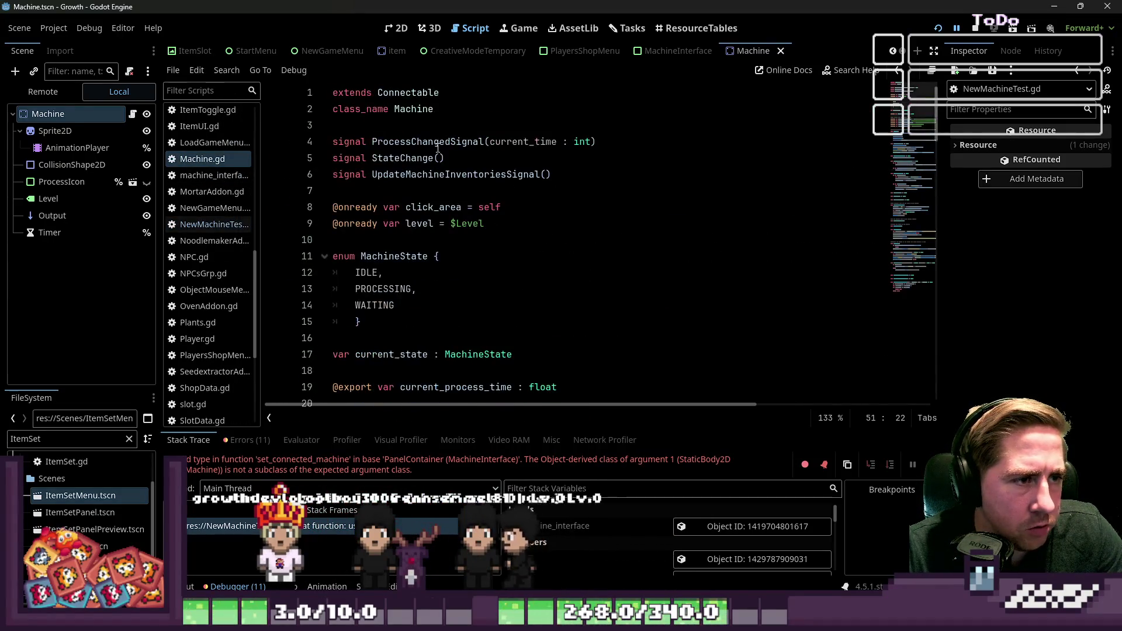
click(414, 109)
text(P)
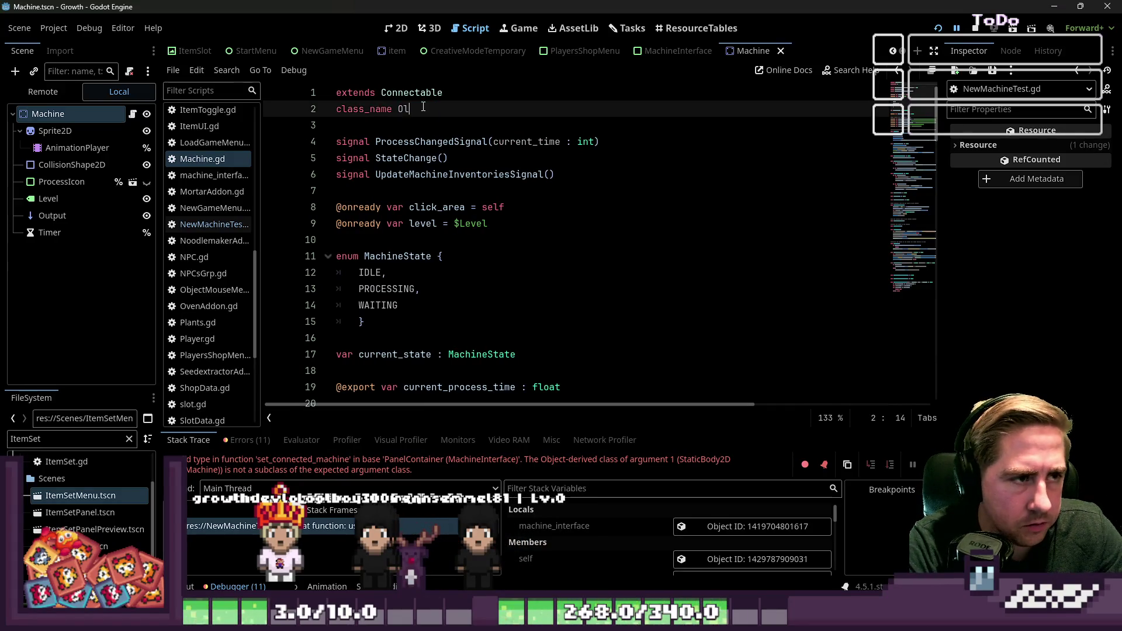
text(e)
key(ctrl+s)
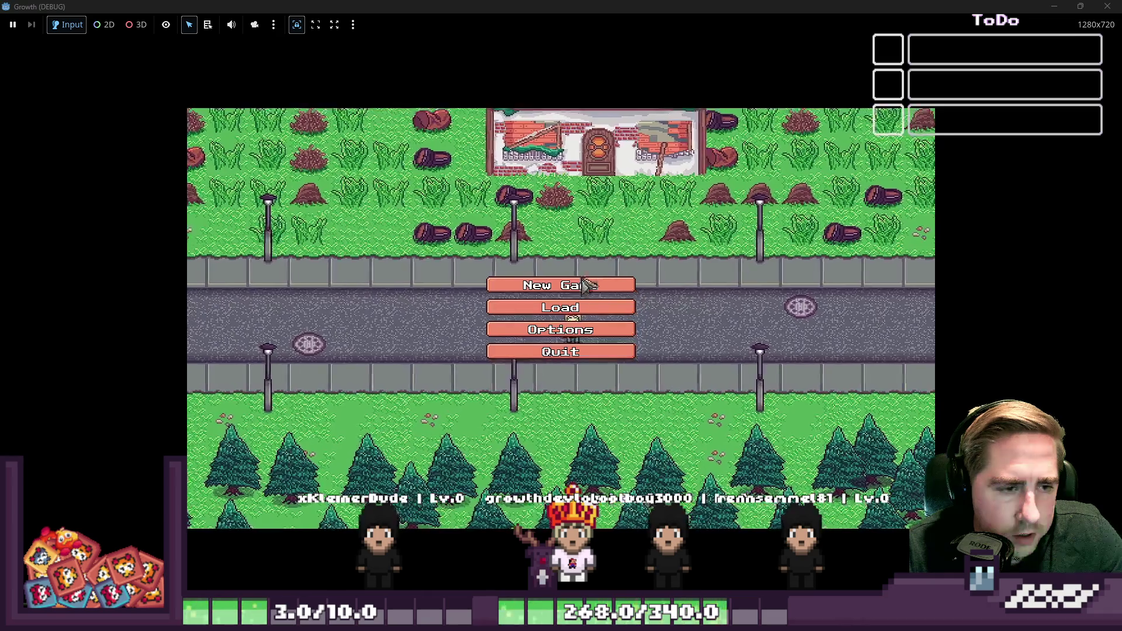
Start a new game with a new character, open the mailbox machine and drop an item into its input
click(558, 283)
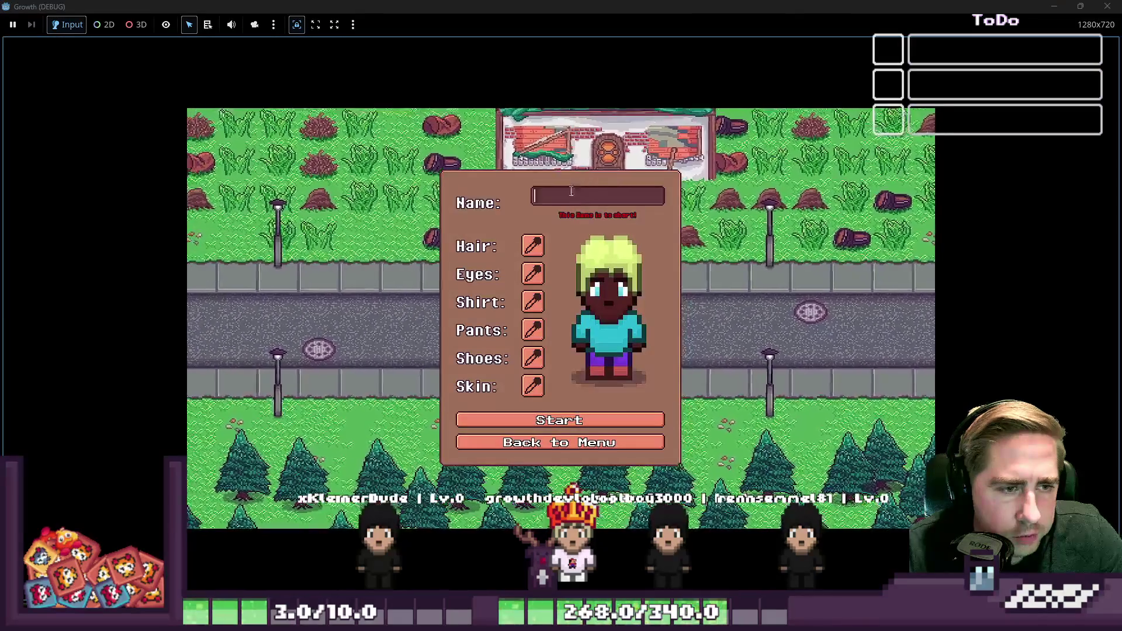
text(xcy)
click(558, 420)
key(a)
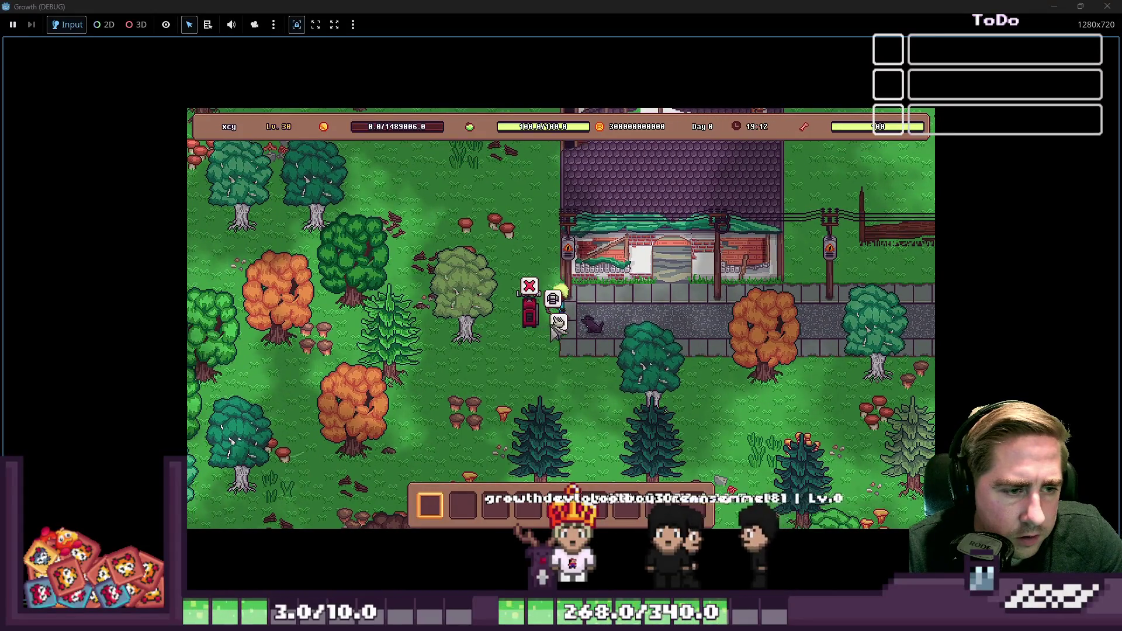
click(556, 321)
click(559, 270)
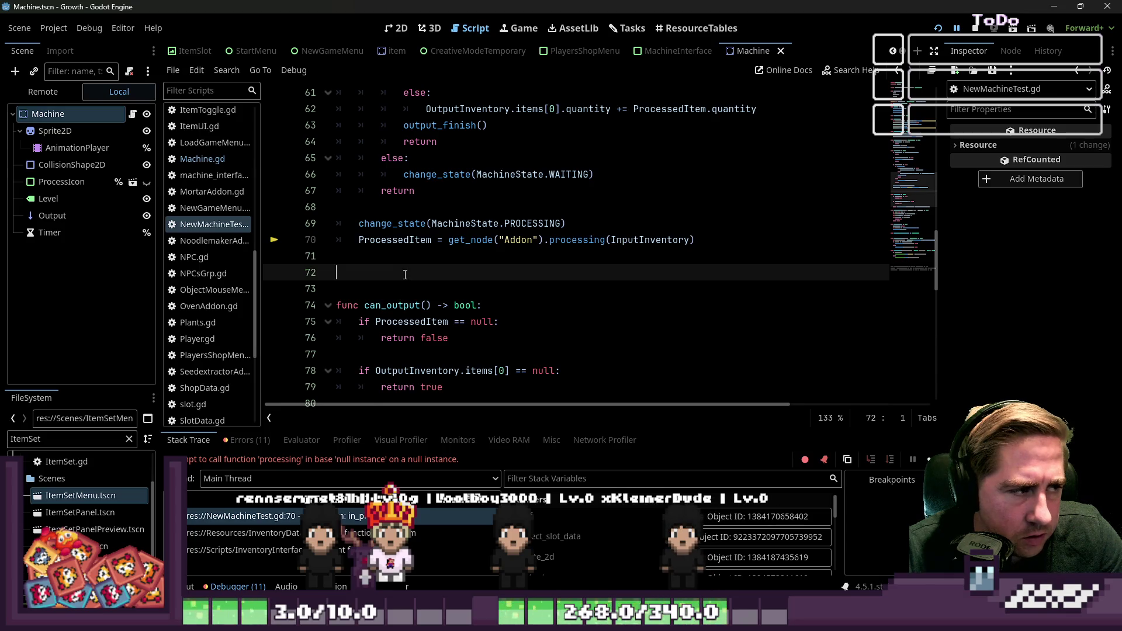
Compare line 70's Addon lookup with the live Machine's SeedextractorAddon child in the Remote tree, then stop the game
double_click(479, 239)
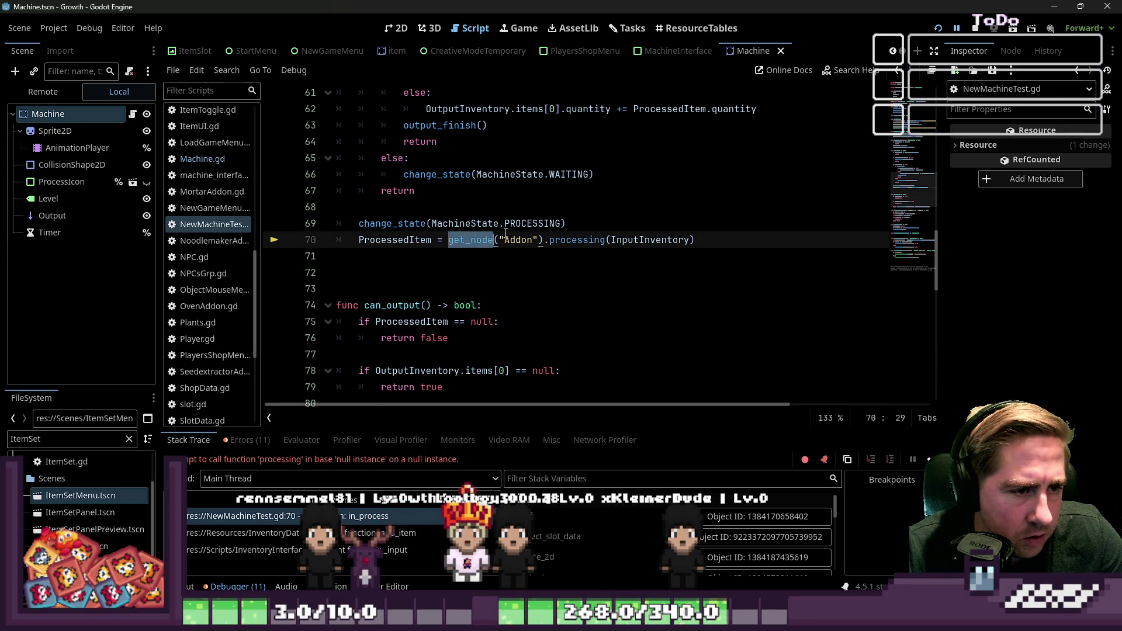
double_click(509, 239)
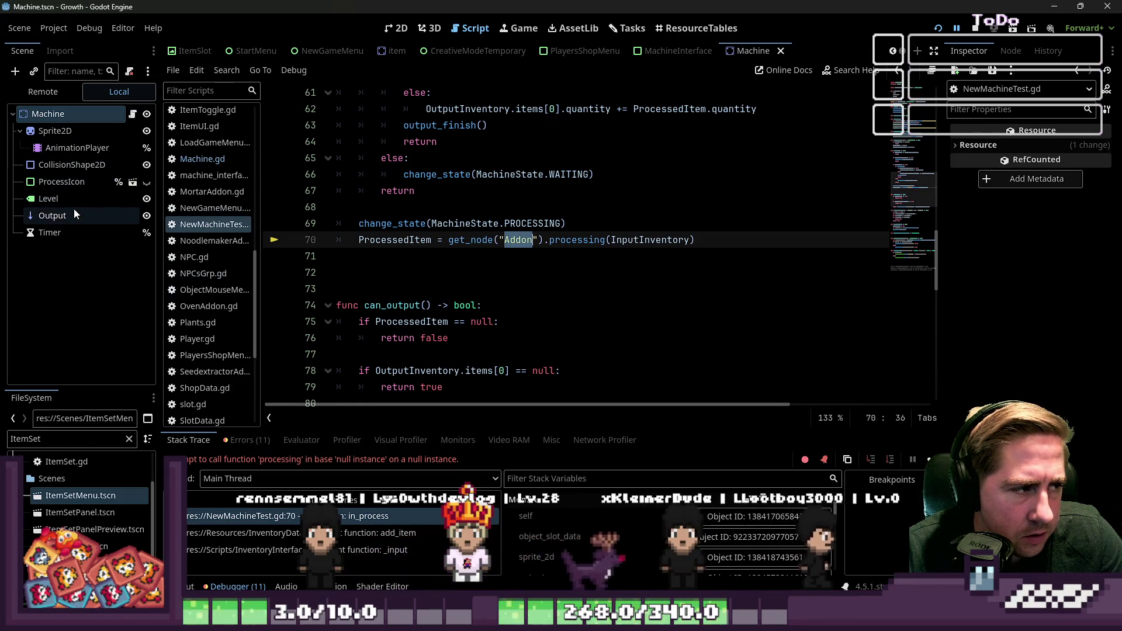
click(65, 97)
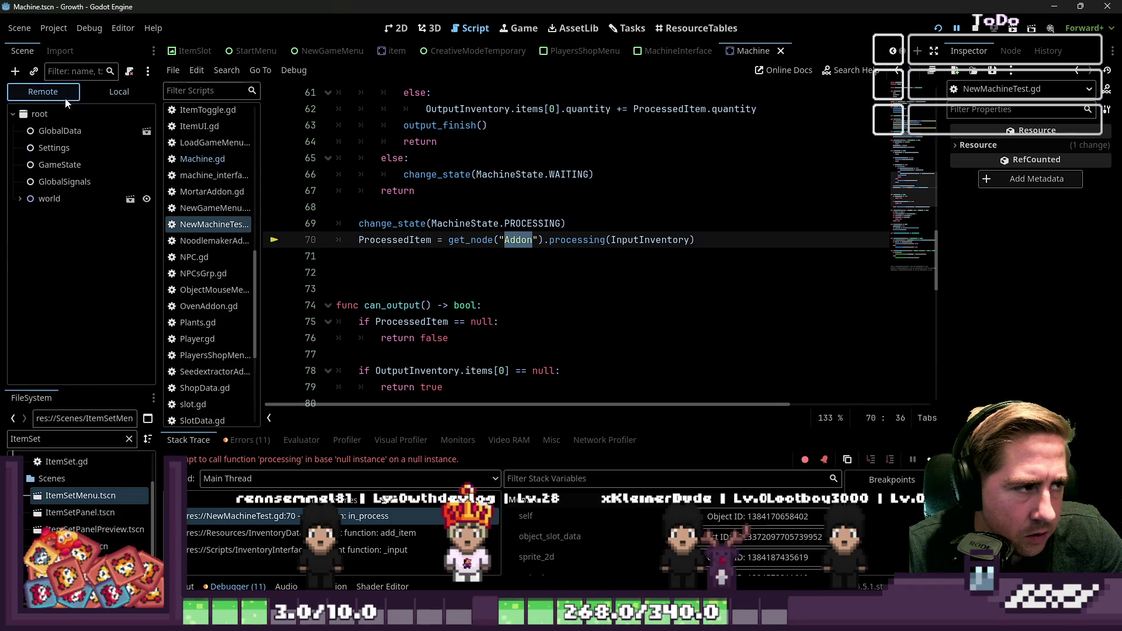
click(20, 199)
scroll(49, 281, down, 5)
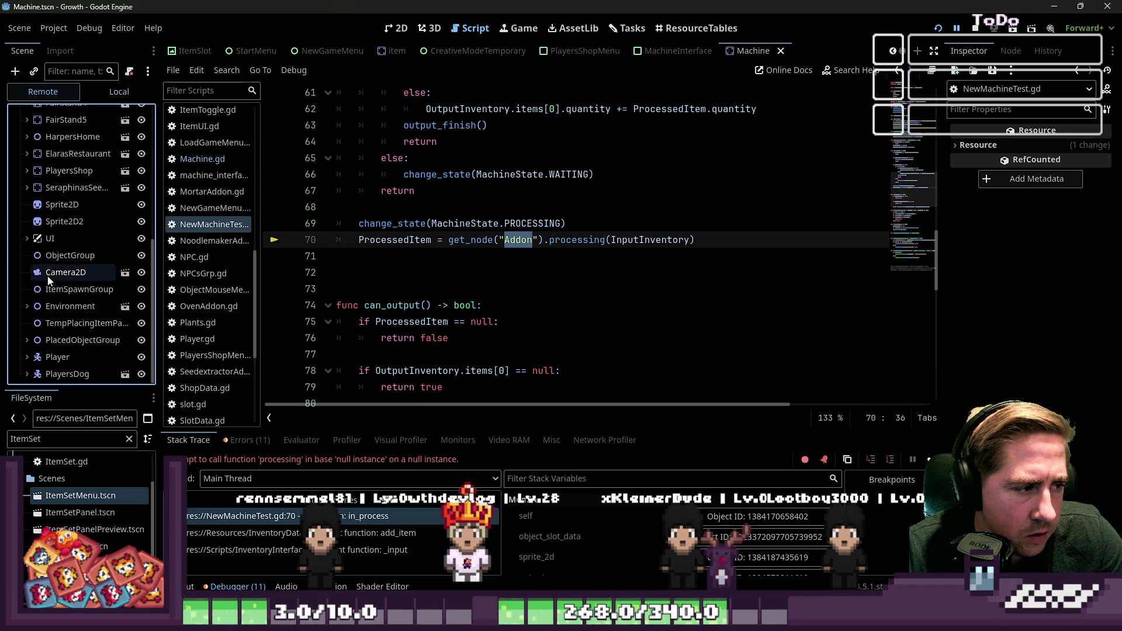
click(27, 340)
click(27, 339)
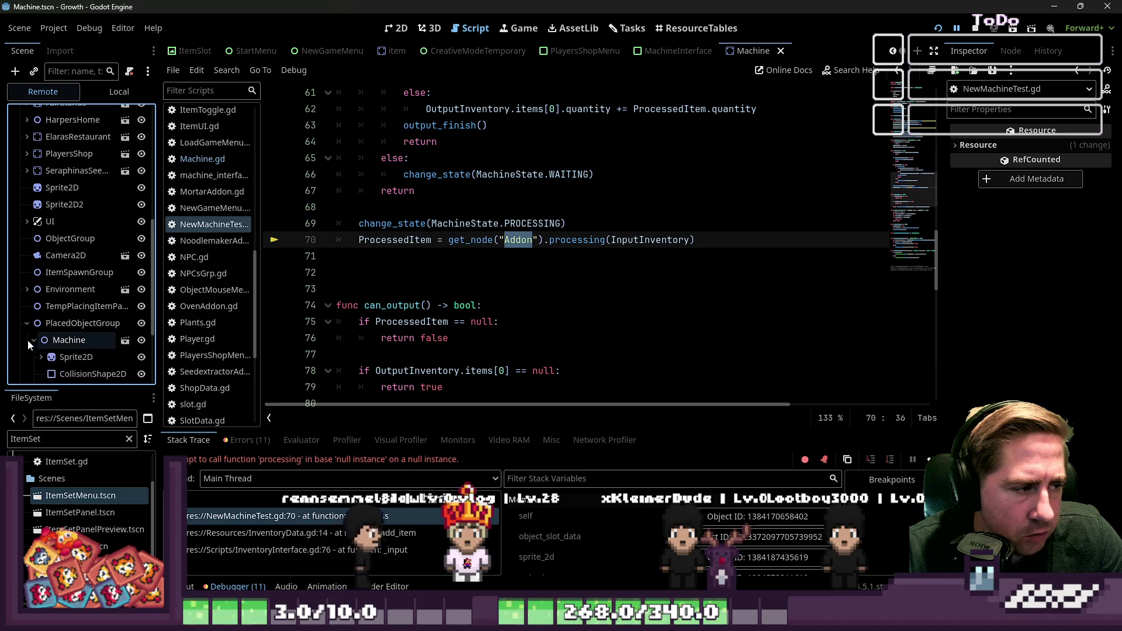
scroll(59, 315, down, 3)
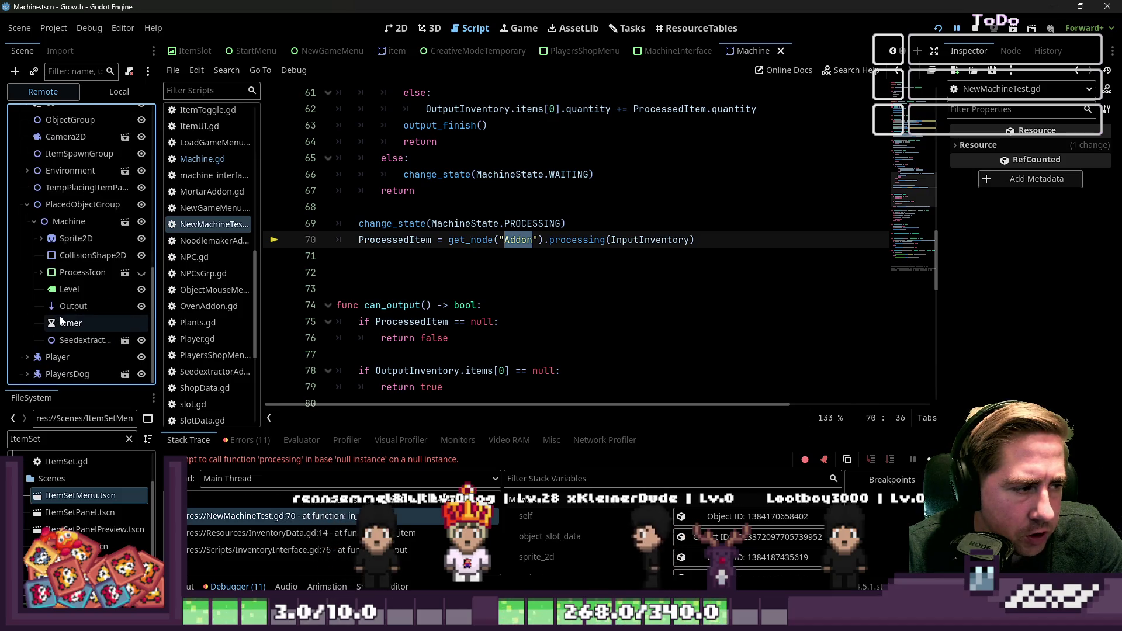
click(89, 342)
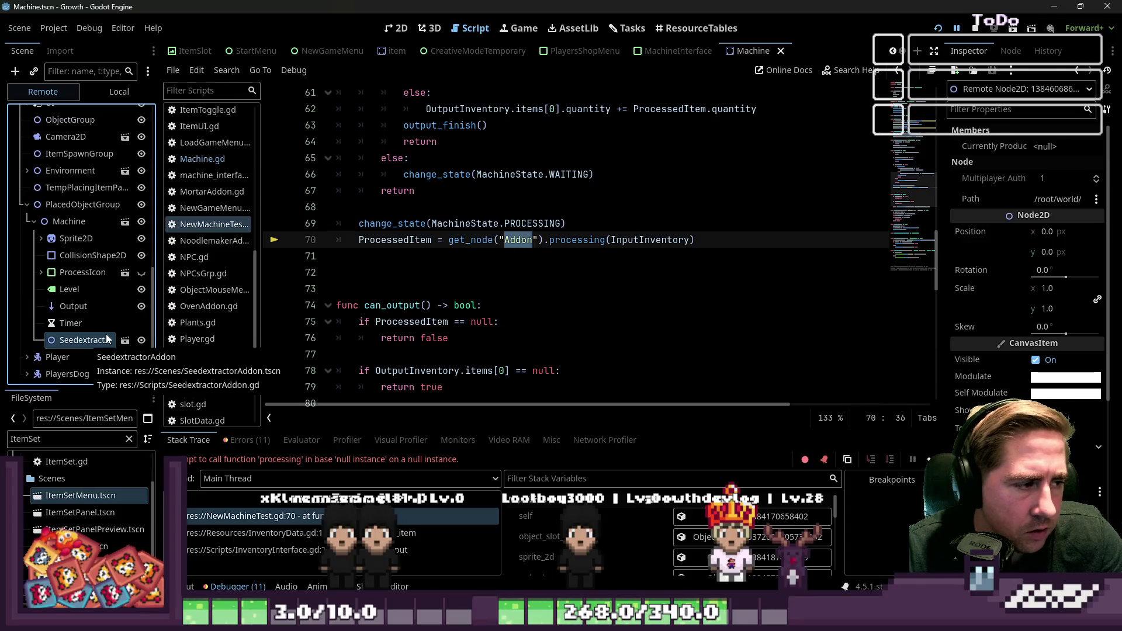
click(975, 37)
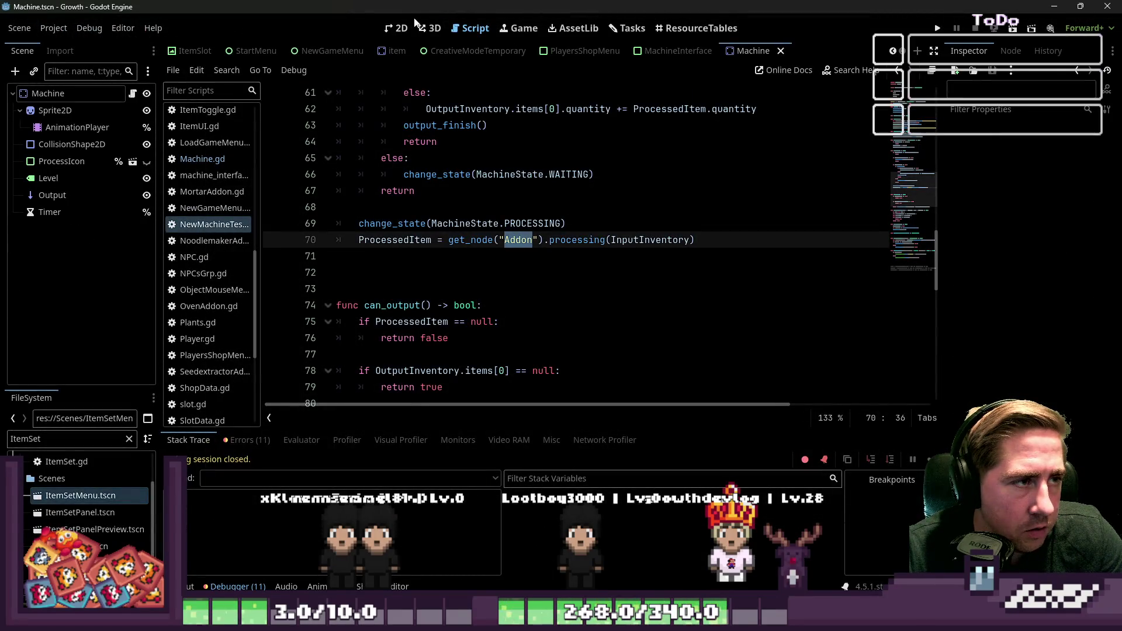
click(398, 28)
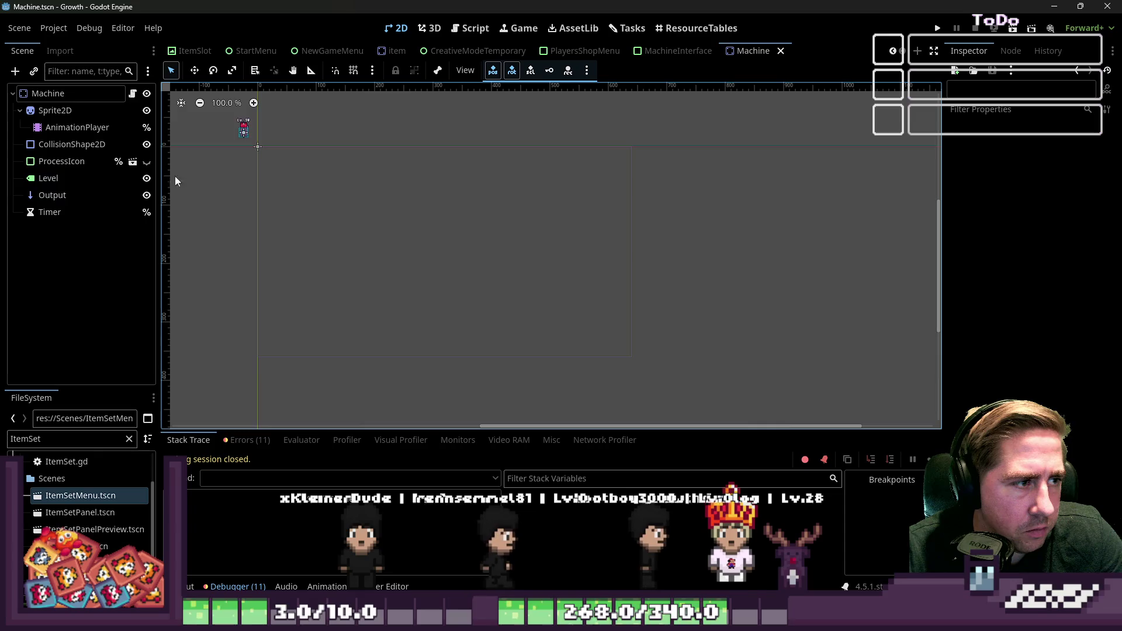
Open Machine.gd and search it for 'Addon' to find where the Addon is created
click(468, 26)
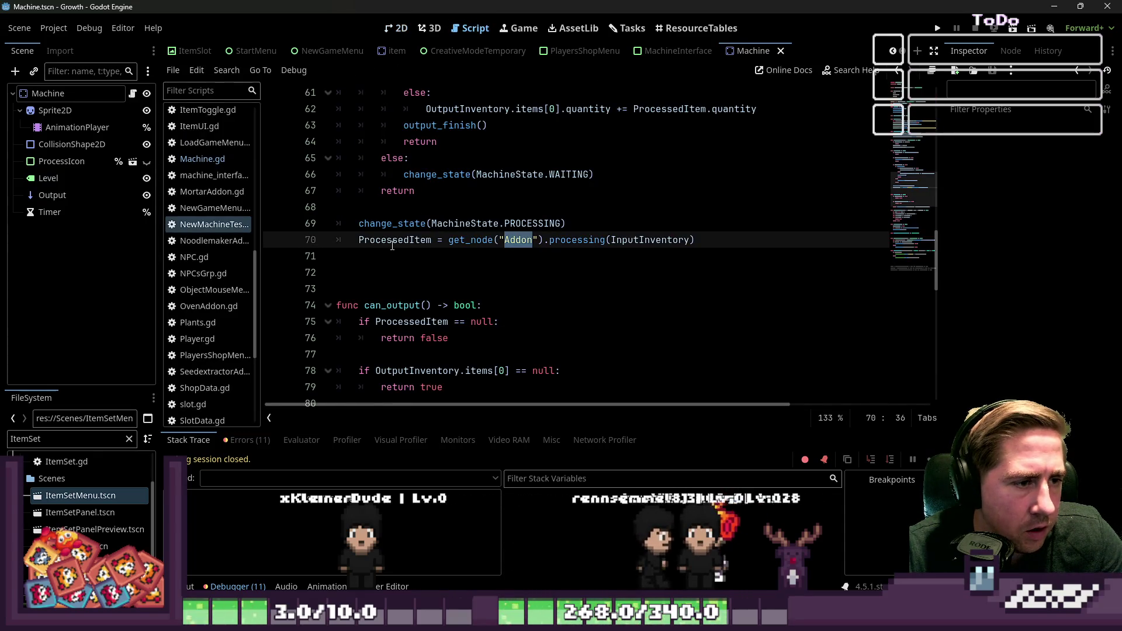
click(392, 245)
drag(262, 222, 311, 193)
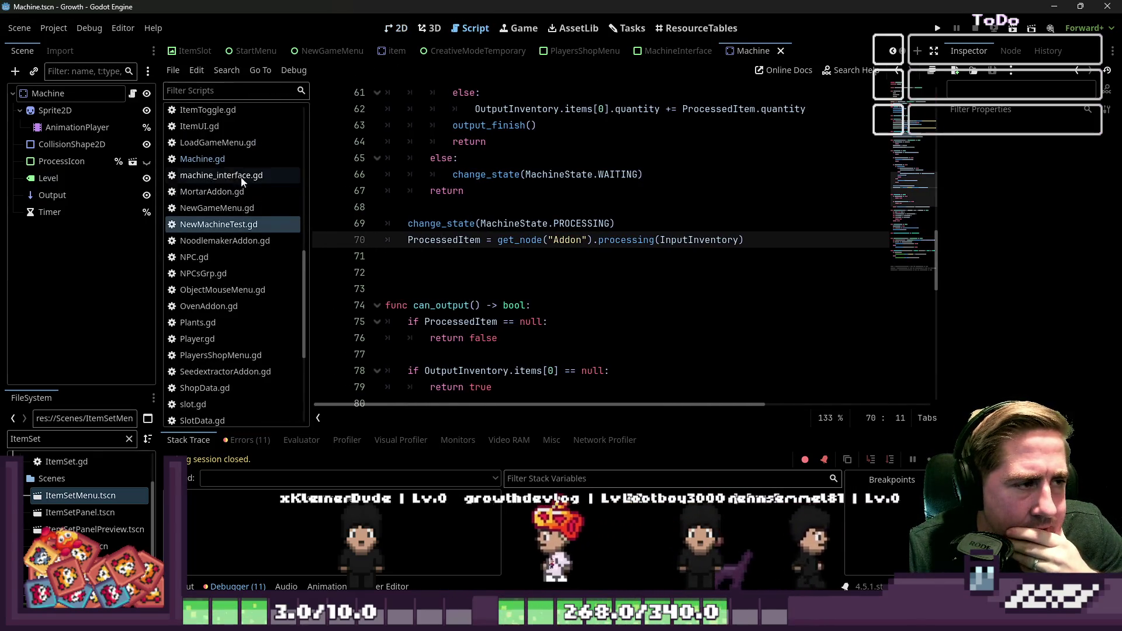
click(222, 159)
scroll(497, 262, down, 4)
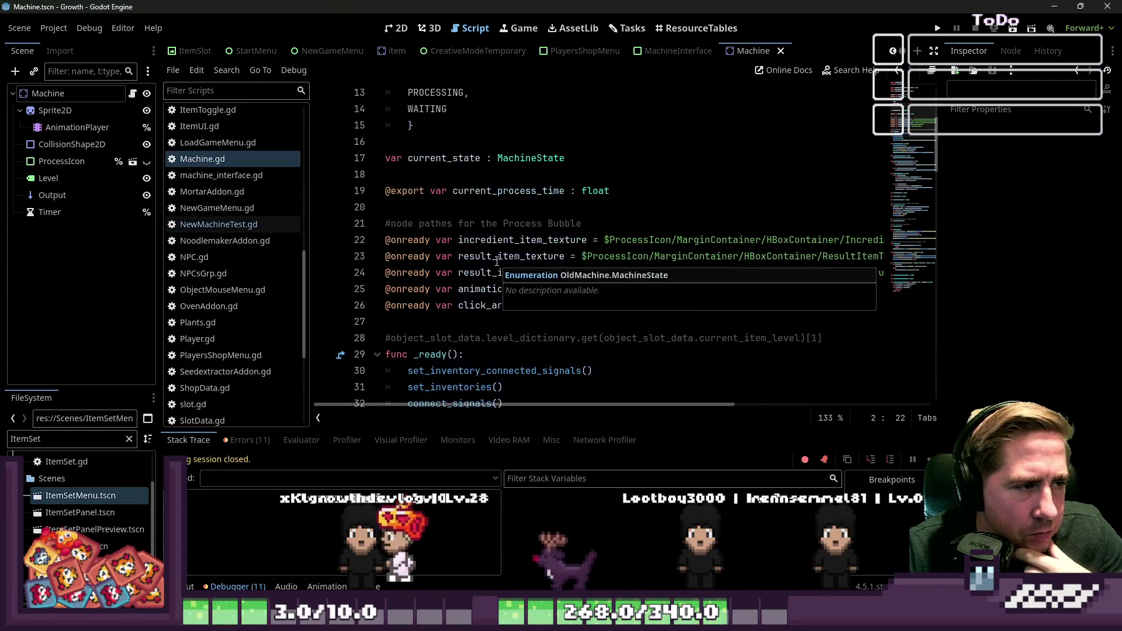
scroll(497, 261, down, 7)
key(ctrl+f)
text(Addon)
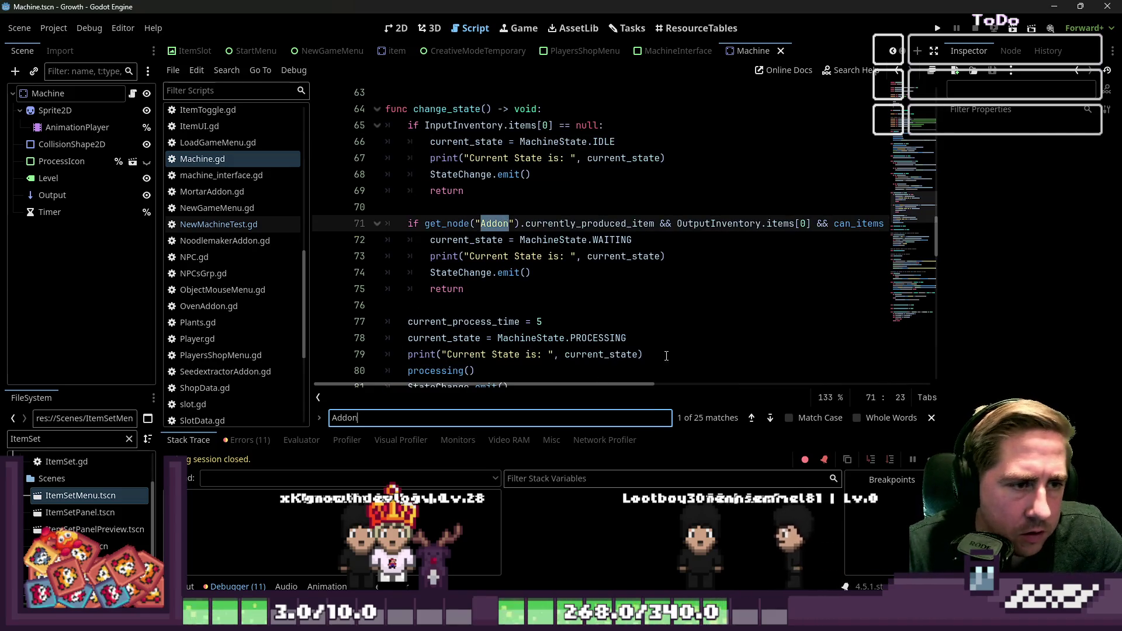
click(769, 426)
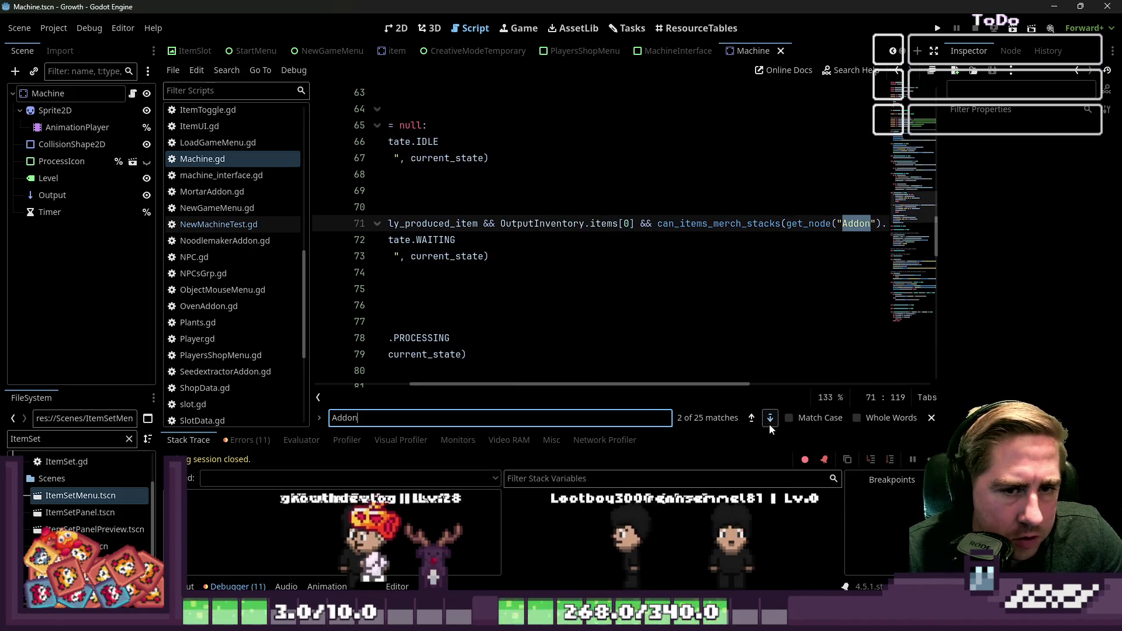
click(769, 425)
drag(629, 391, 486, 388)
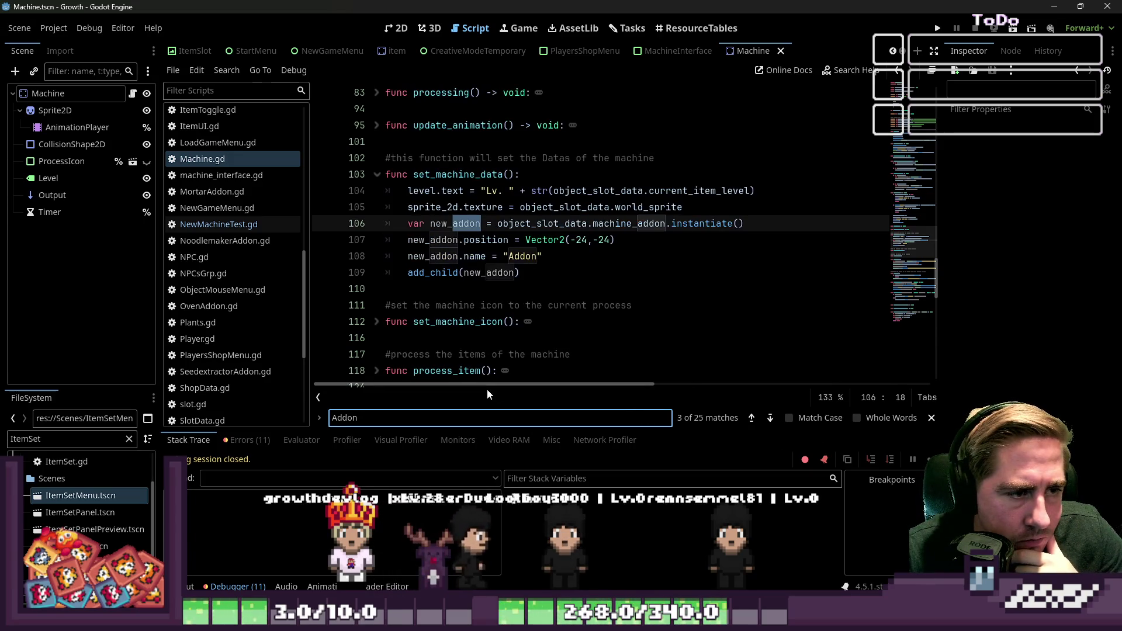
Examine set_machine_data's addon instantiation on line 106 and select the whole function
double_click(443, 174)
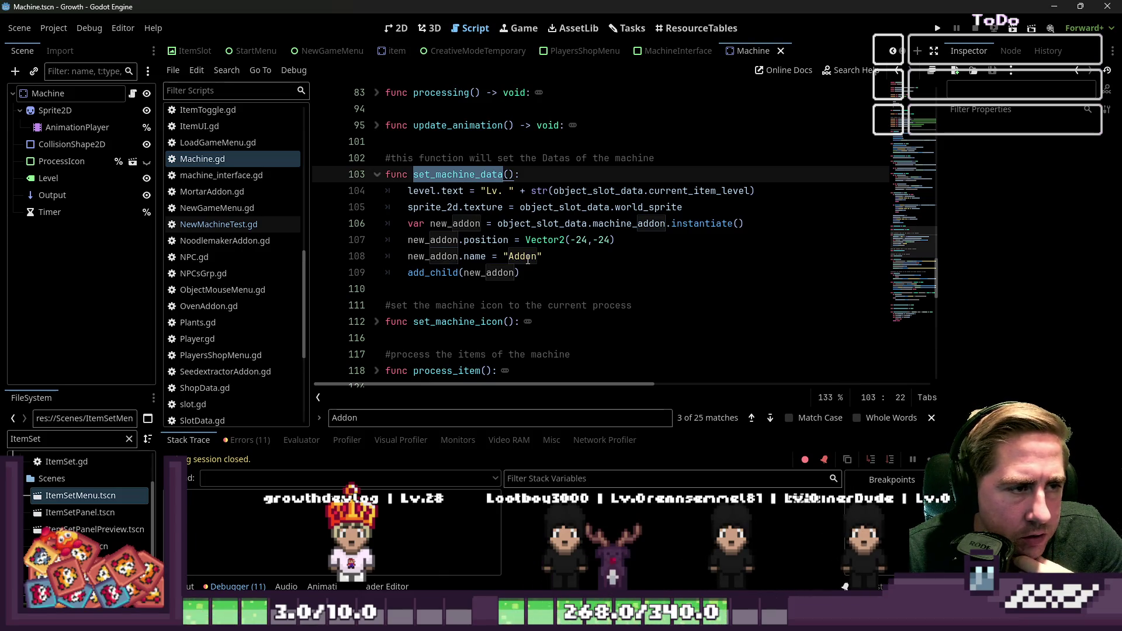
double_click(460, 223)
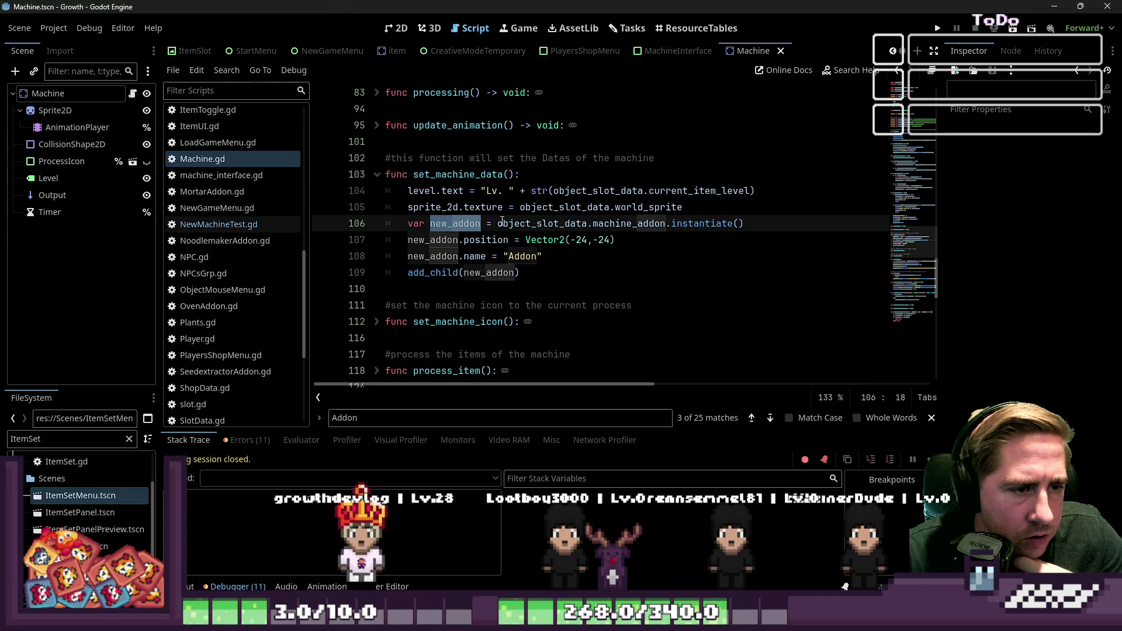
double_click(567, 224)
double_click(629, 224)
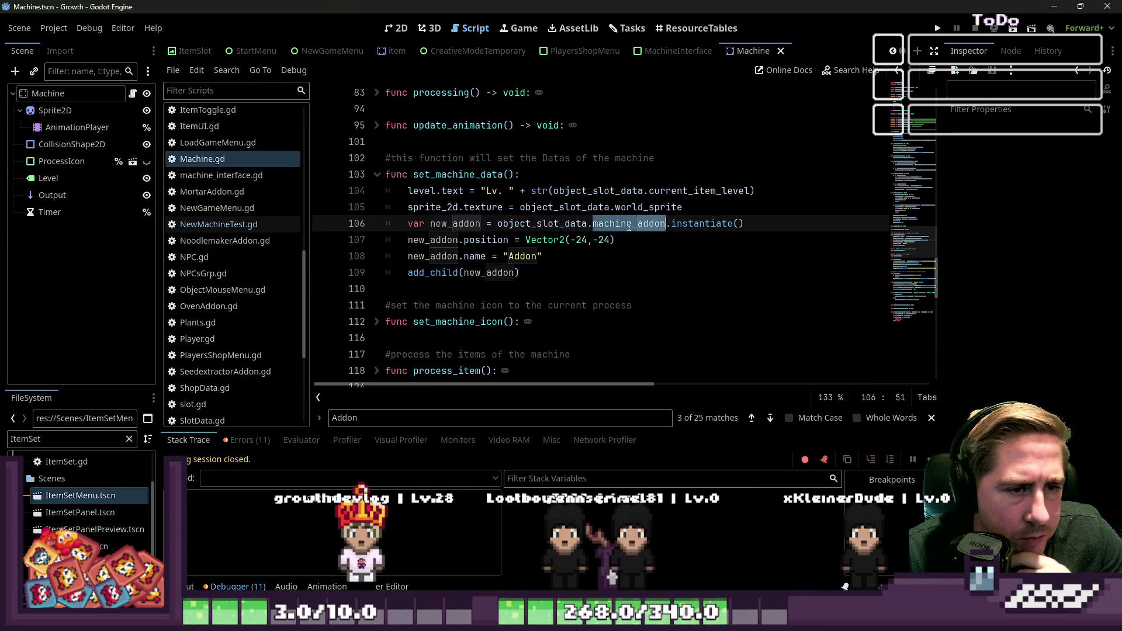
double_click(702, 224)
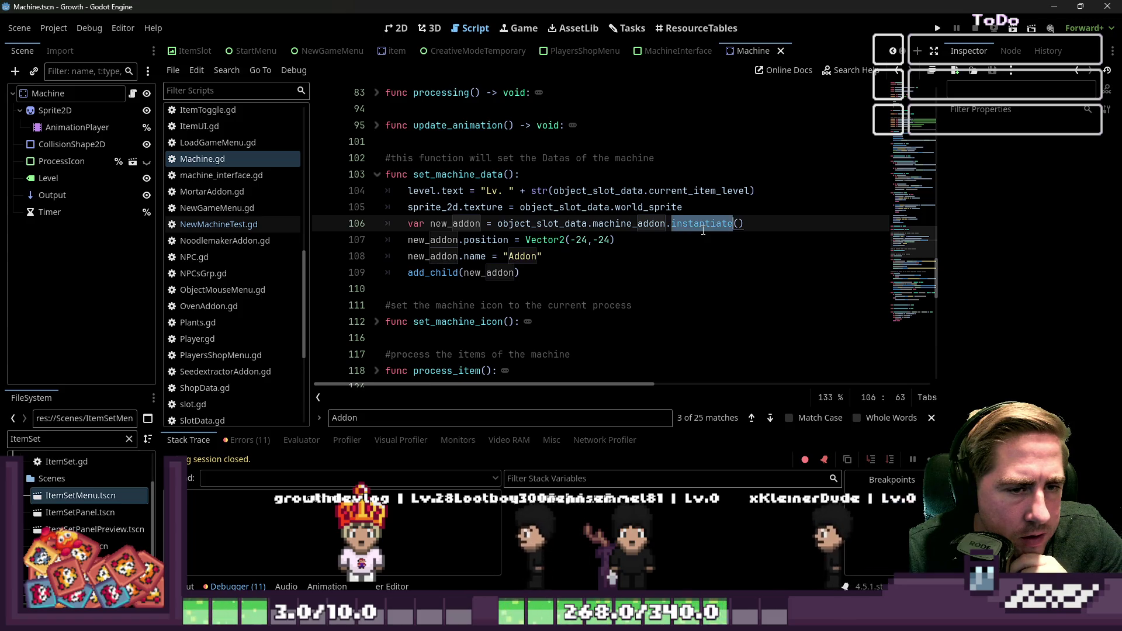
click(602, 239)
drag(564, 273, 359, 180)
key(ctrl+c)
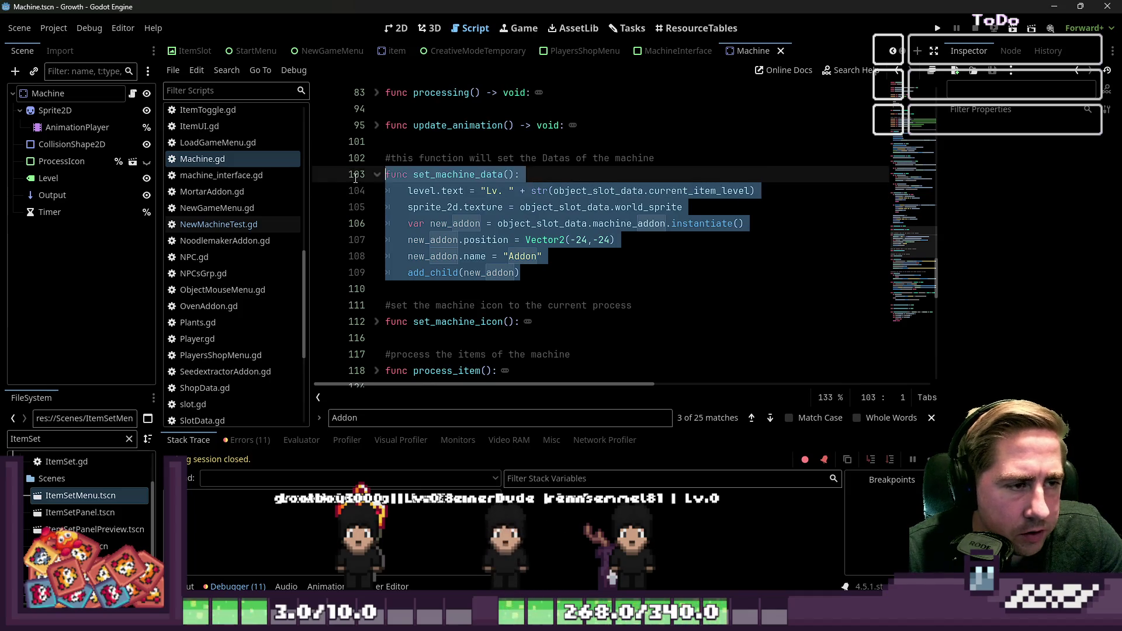
Open NewMachineTest.gd and place the caret in the gap above use_object
scroll(206, 264, up, 3)
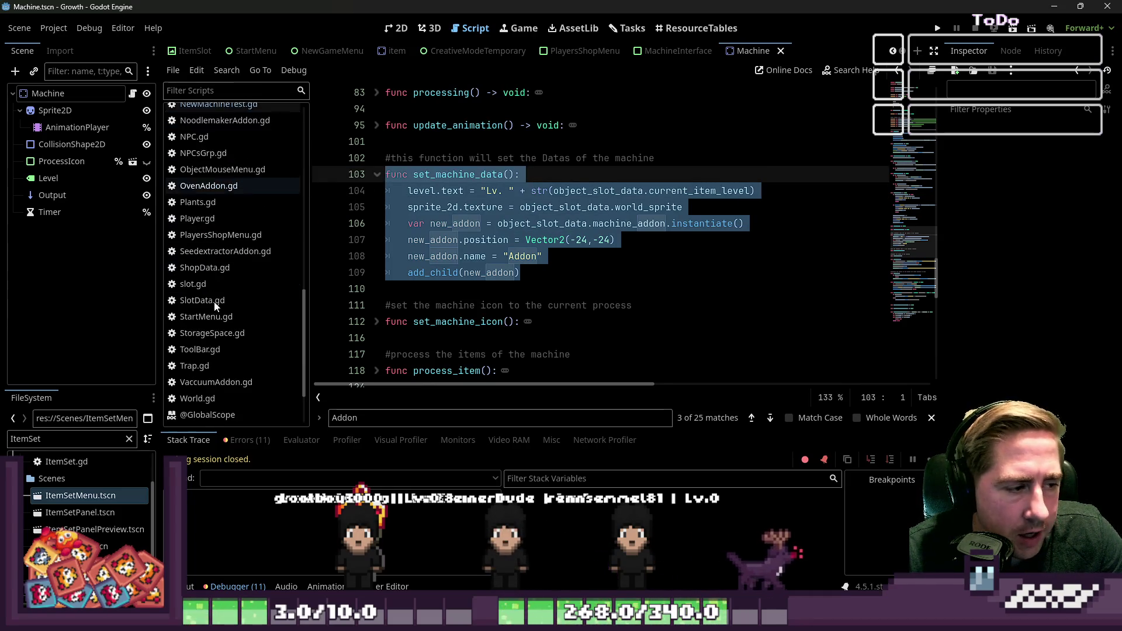
click(217, 344)
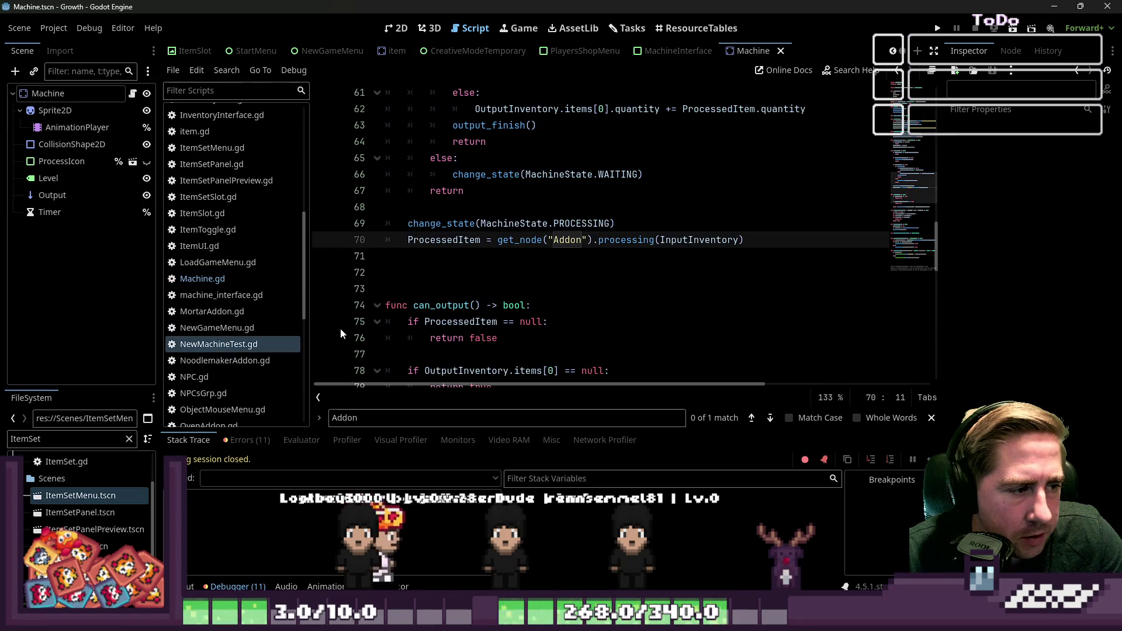
scroll(448, 282, up, 10)
scroll(448, 282, up, 5)
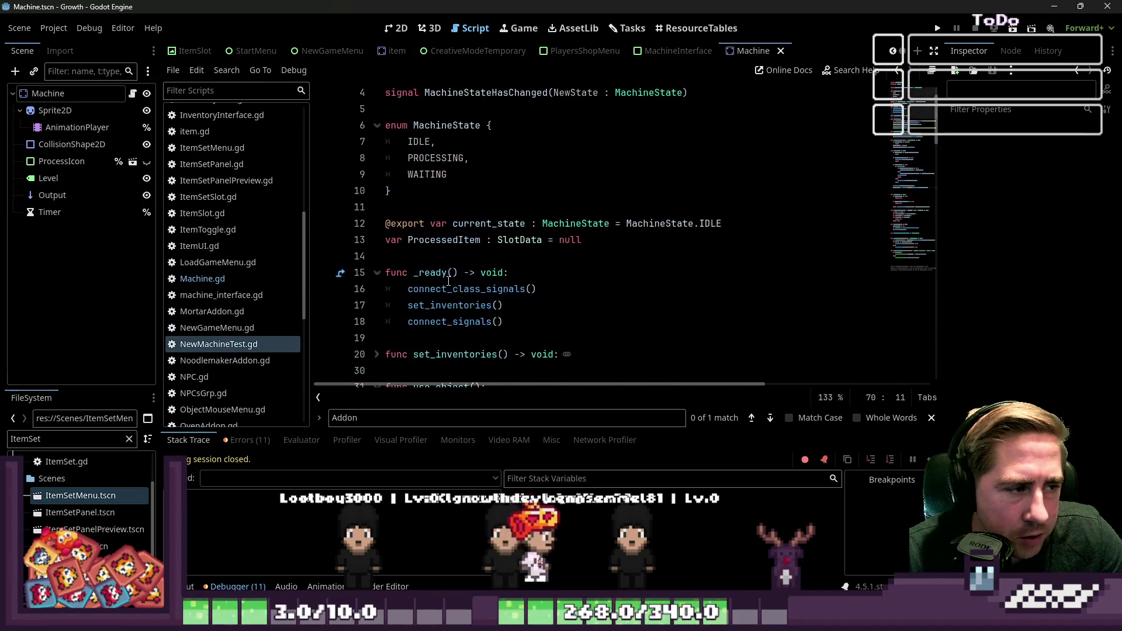
scroll(449, 282, up, 1)
scroll(448, 280, down, 2)
scroll(448, 281, down, 4)
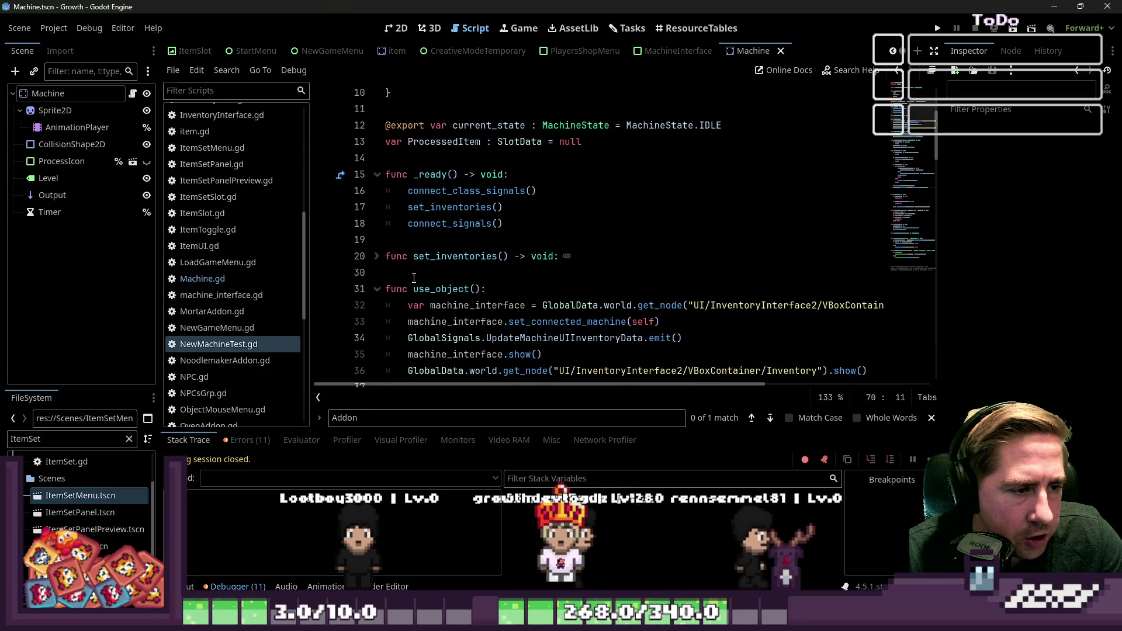
scroll(398, 219, up, 2)
click(397, 219)
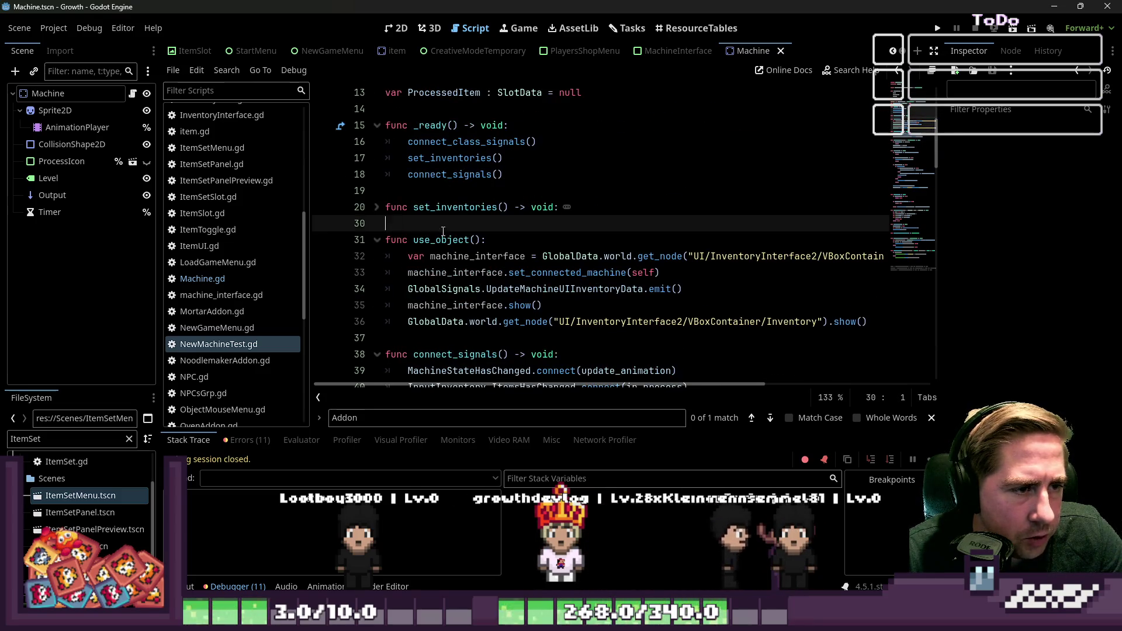
Paste the set_machine_data function and give it a -> void return type
key(Return)
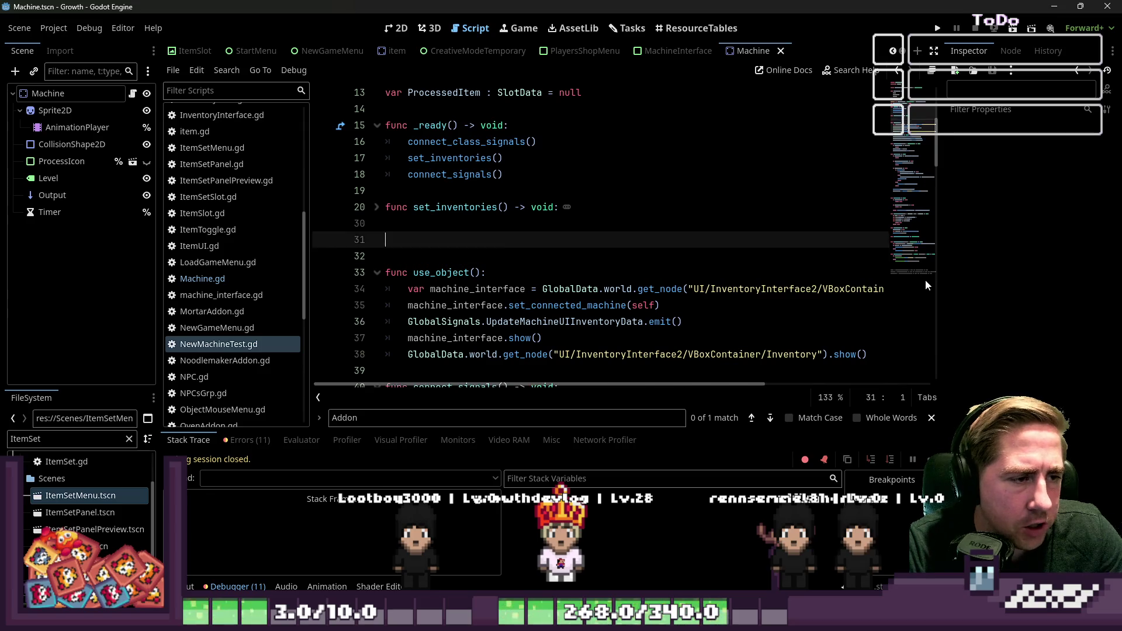
key(ctrl+v)
double_click(489, 244)
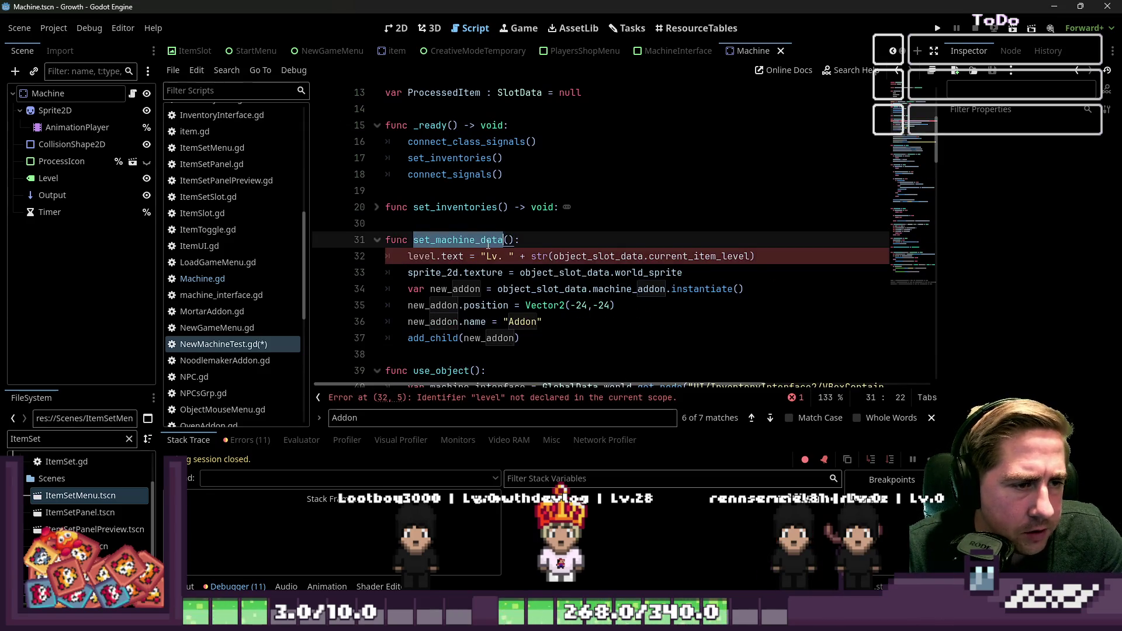
key(Right)
key(Right)
text(-> voi)
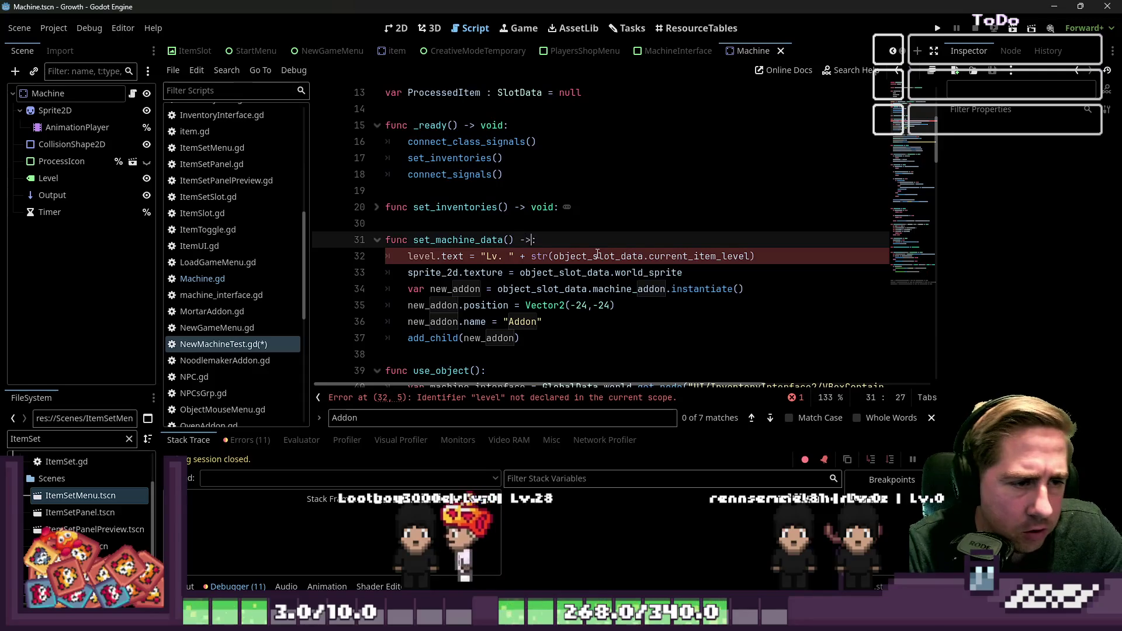
text(d)
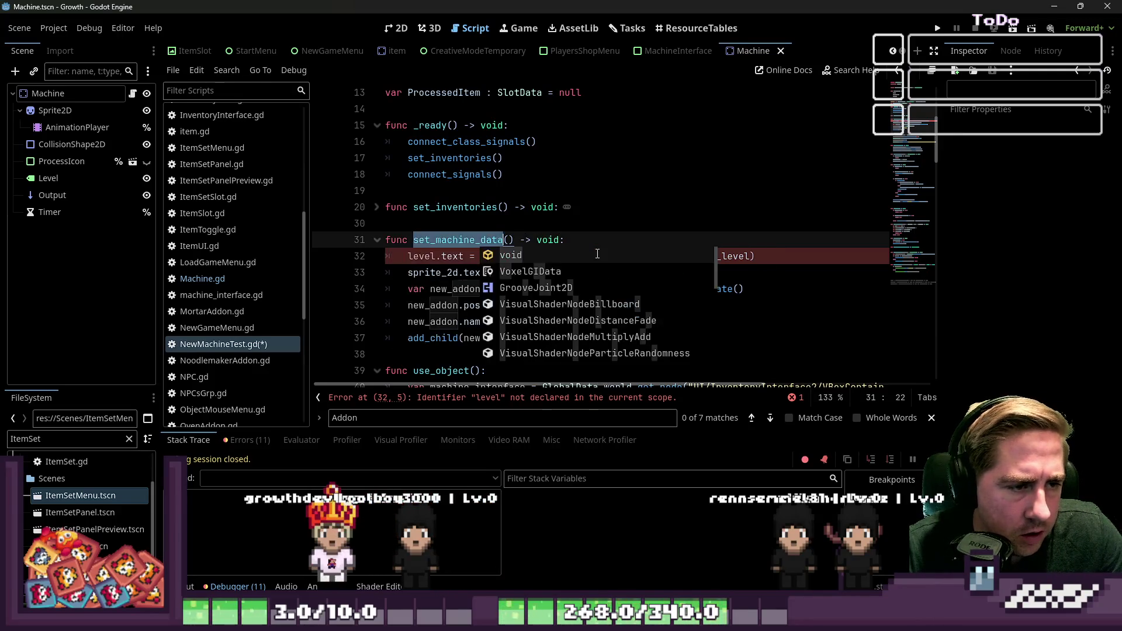
Make the Level node a unique name and reference it as %Level
click(452, 256)
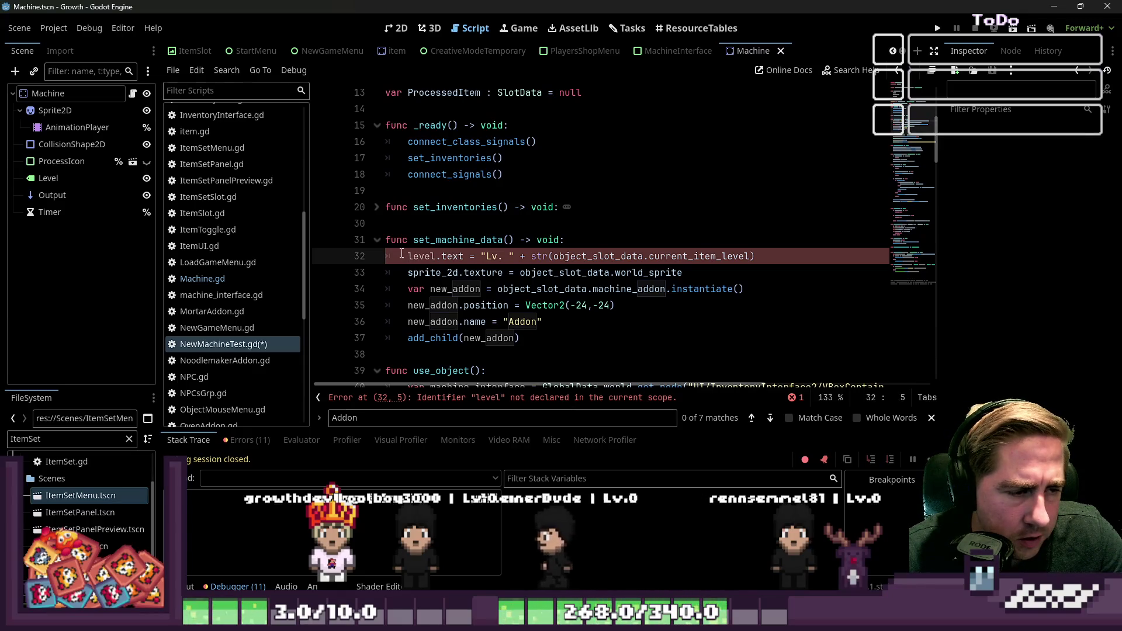
right_click(83, 177)
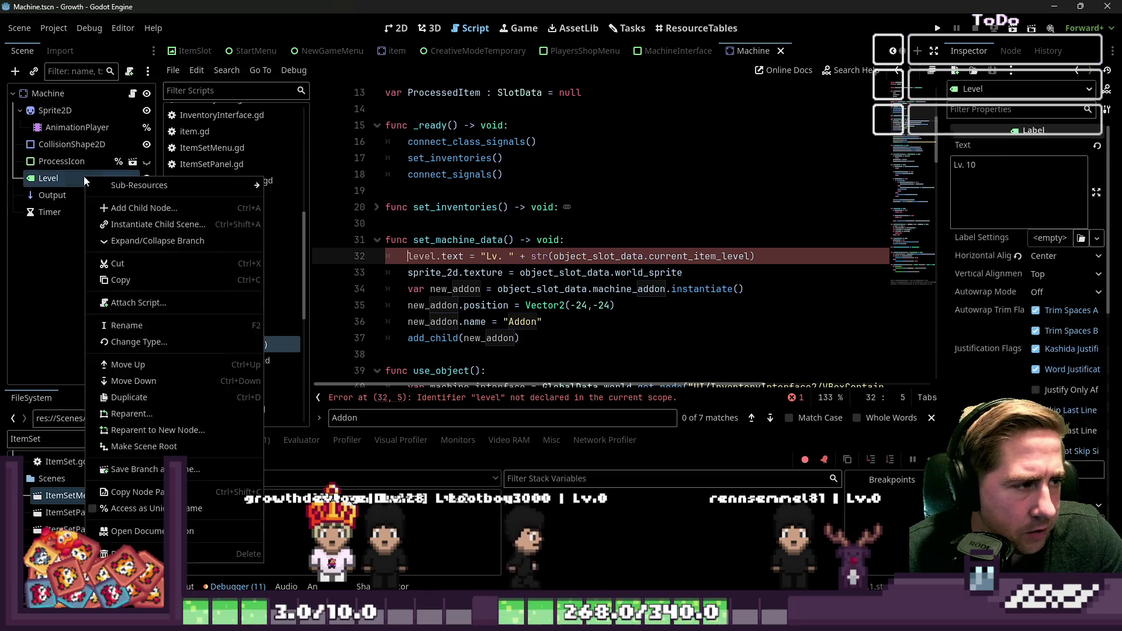
click(92, 508)
key(Down)
key(Up)
key(Up)
key(Escape)
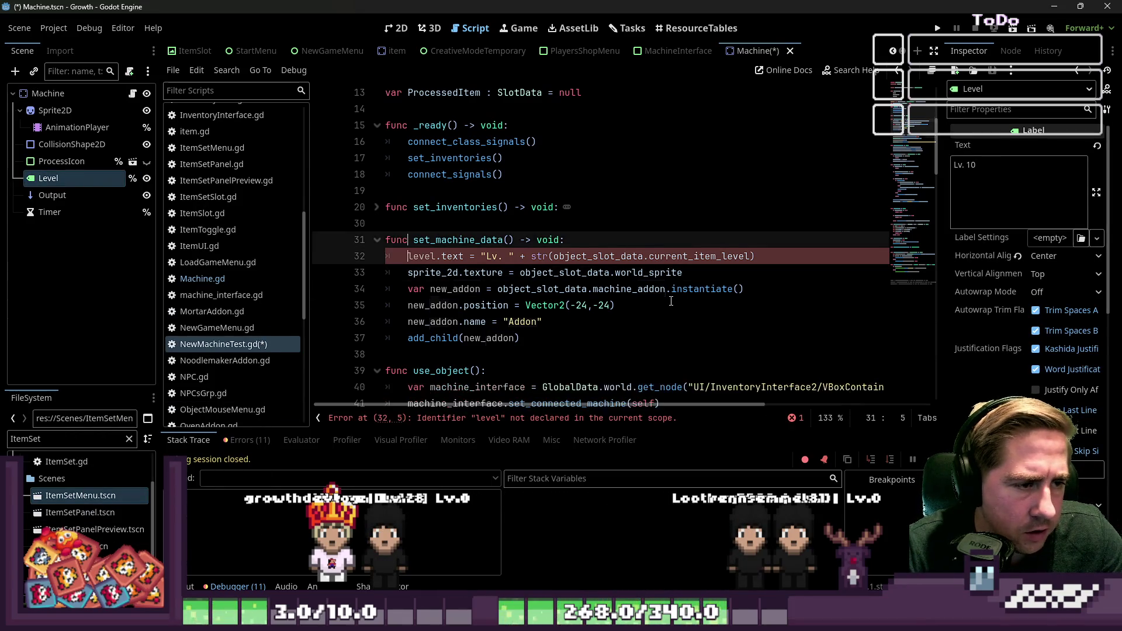
key(Down)
text(%Lev)
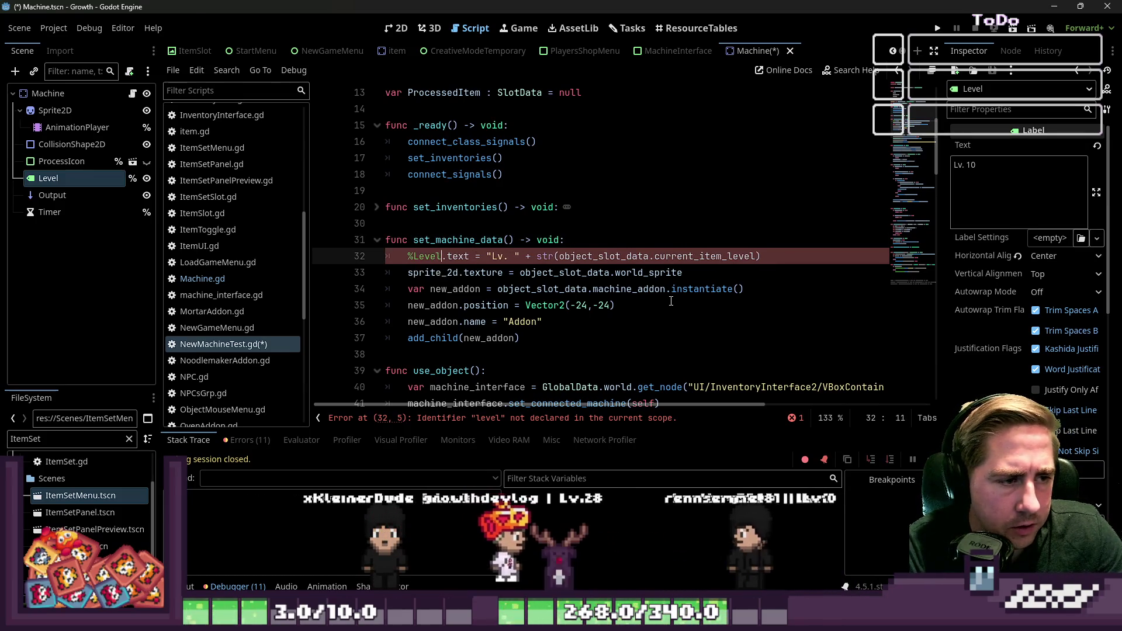
text(el)
key(Down)
Make Sprite2D a unique name and point the texture line at %Sprite2D
key(ctrl+d)
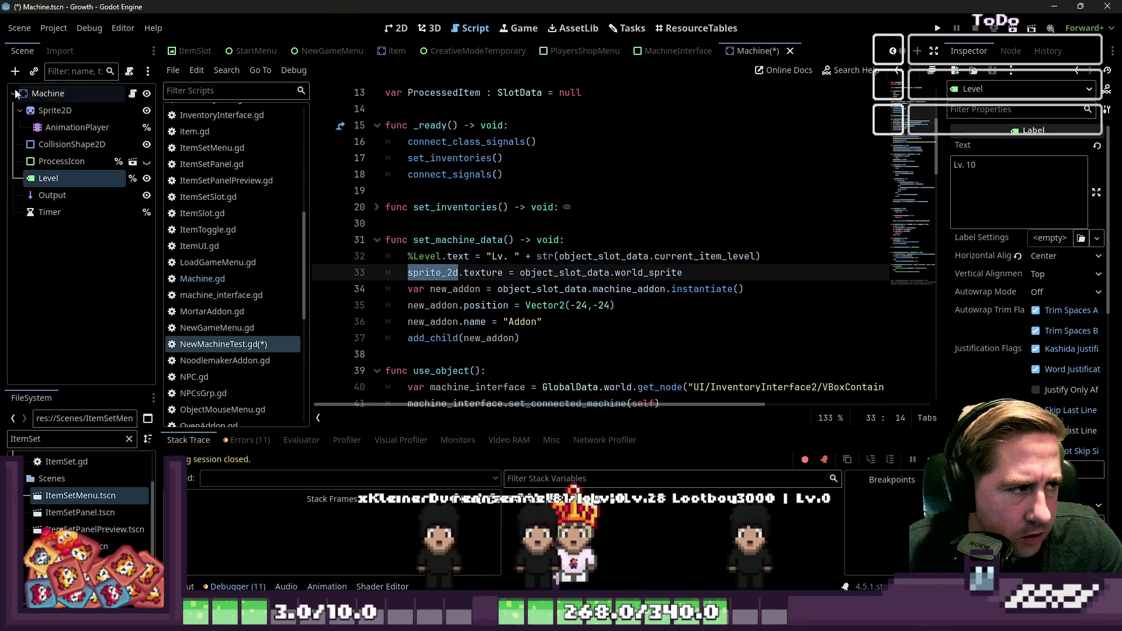
right_click(65, 111)
click(105, 458)
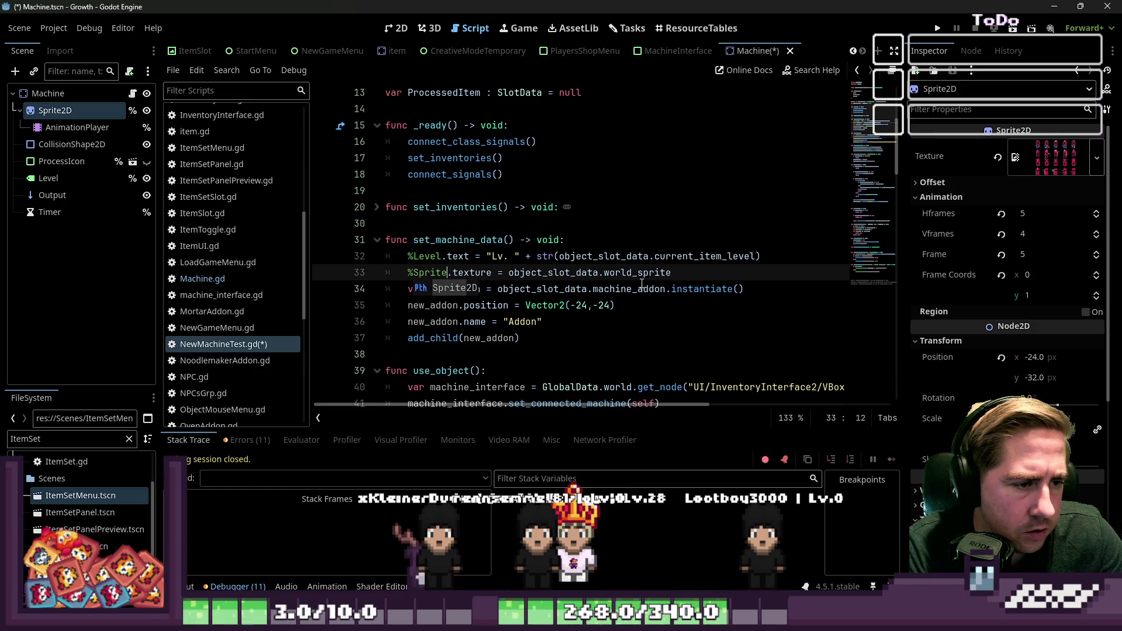
text(2D)
click(537, 322)
click(537, 272)
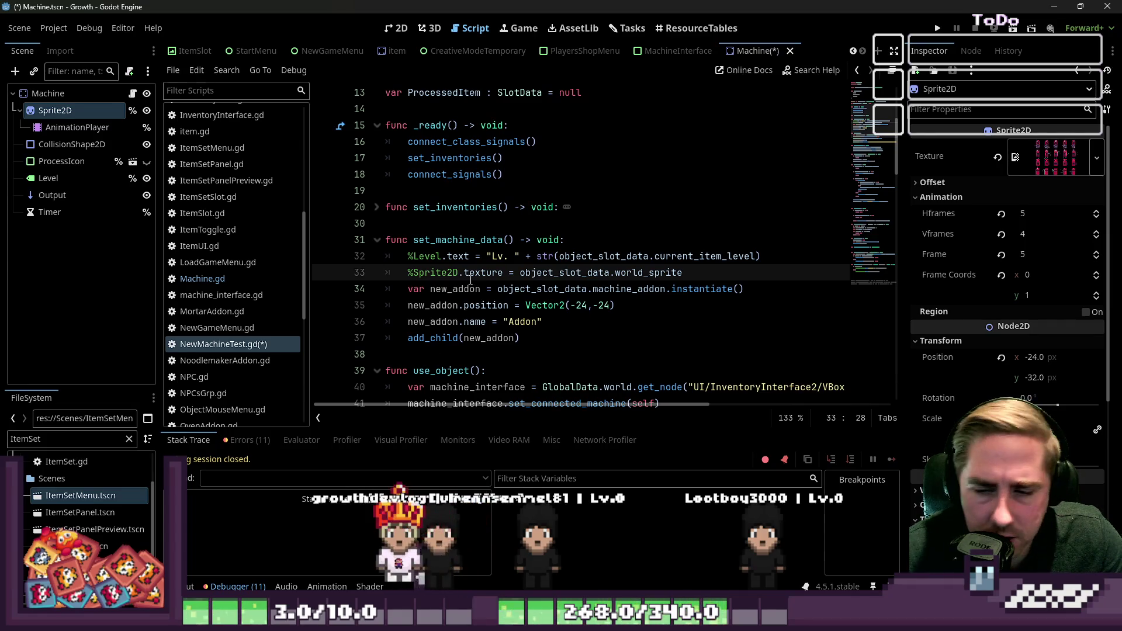
Add a new line after set_inventories() in _ready()
click(452, 241)
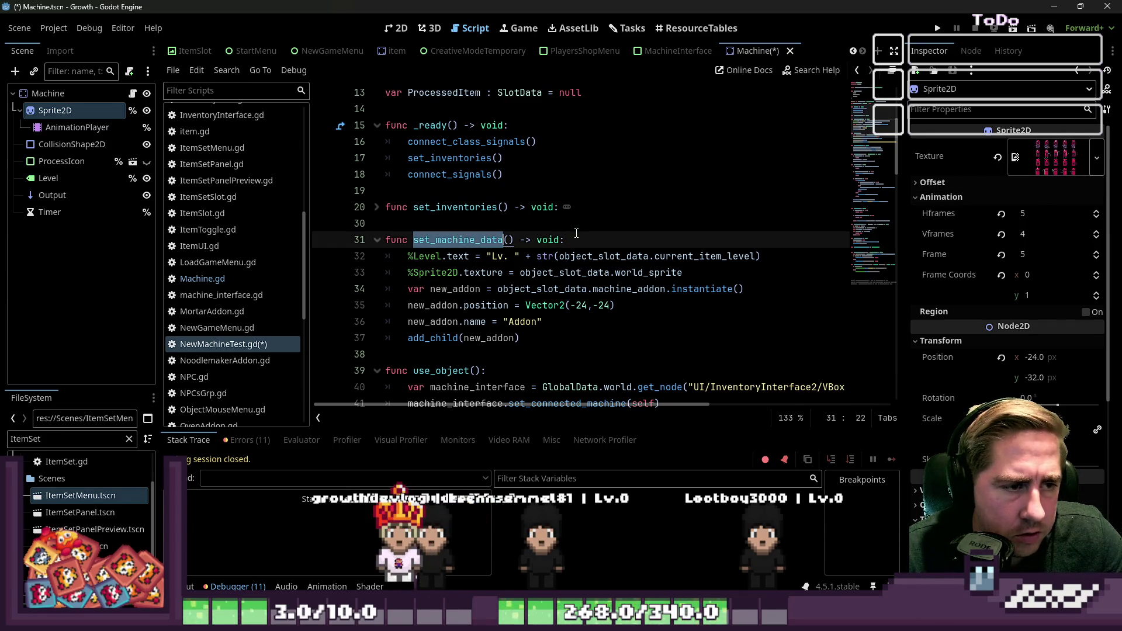
scroll(401, 221, up, 1)
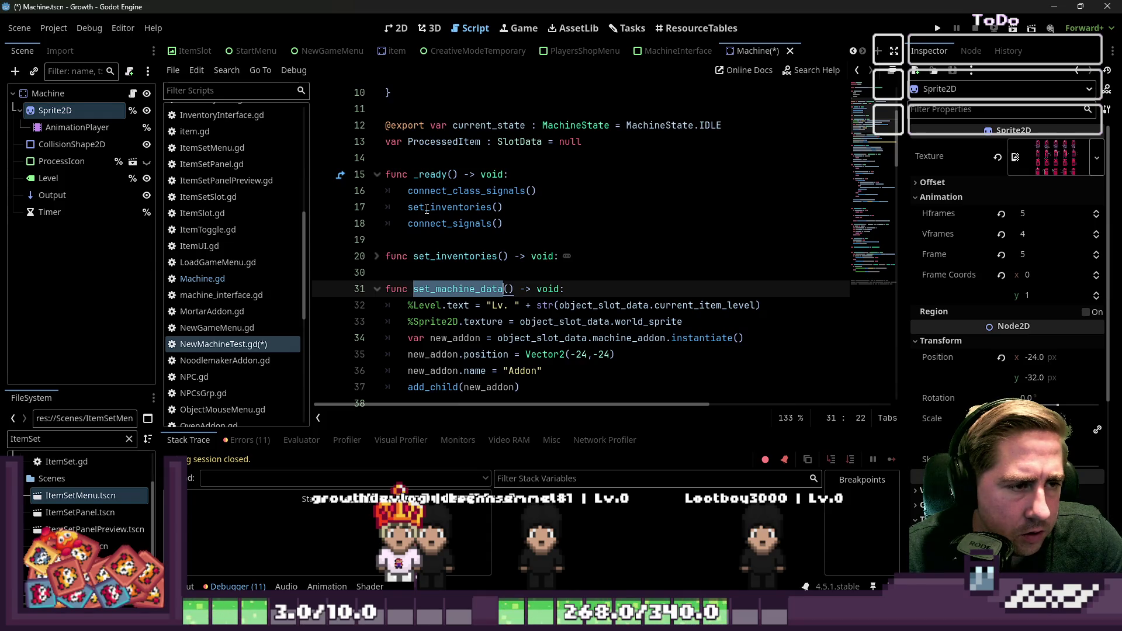
click(532, 208)
key(Return)
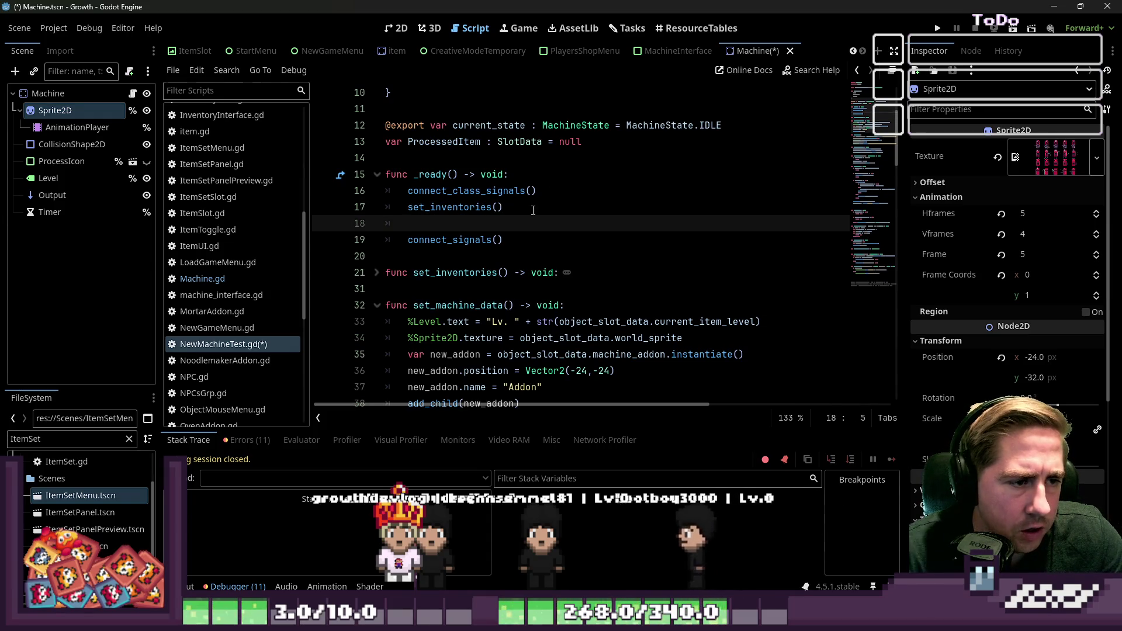
text(set_machine_data())
Add a set_machine_data() call to _ready() in NewMachineTest.gd and save the script
key(End)
key(Return)
text(connect_signals())
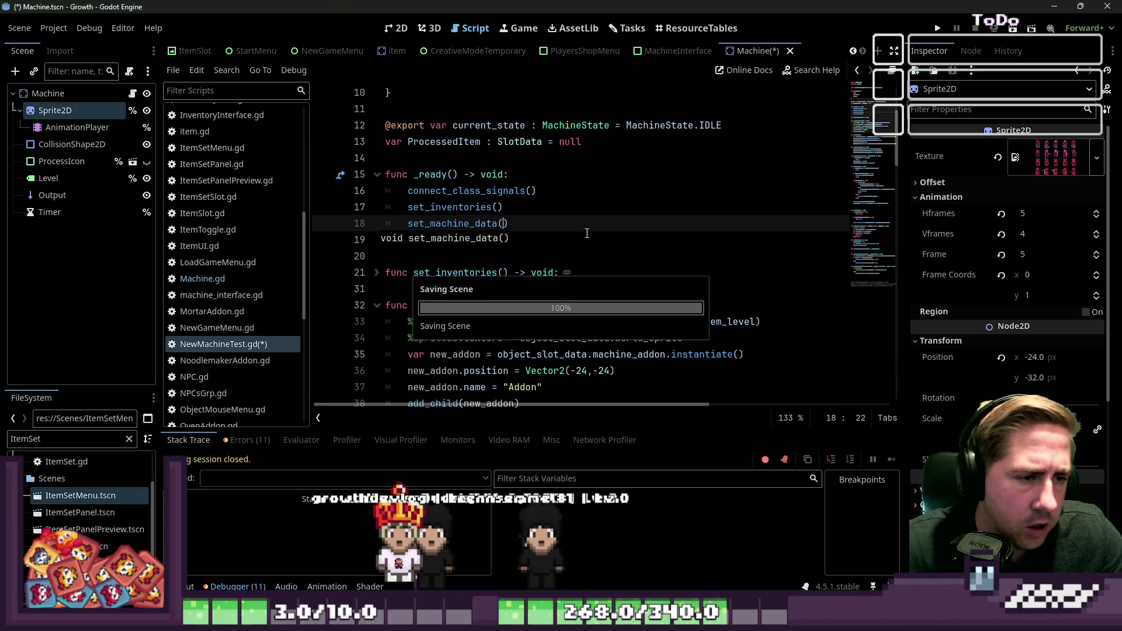
click(663, 170)
key(ctrl+s)
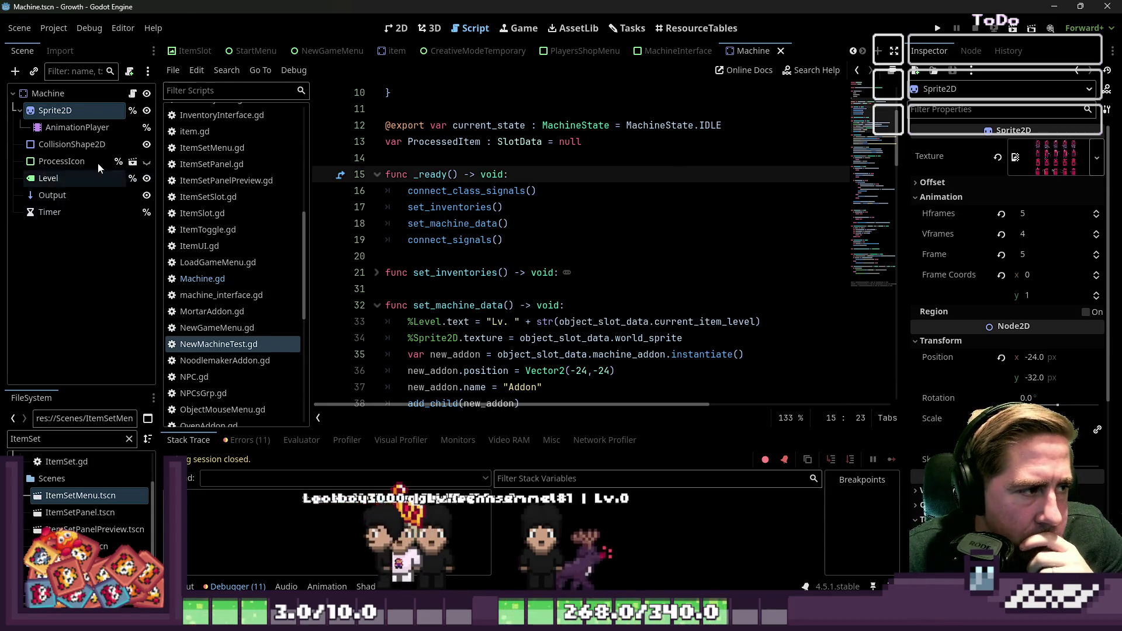
Switch to the 2D view of the machine scene and open the World scene
click(399, 29)
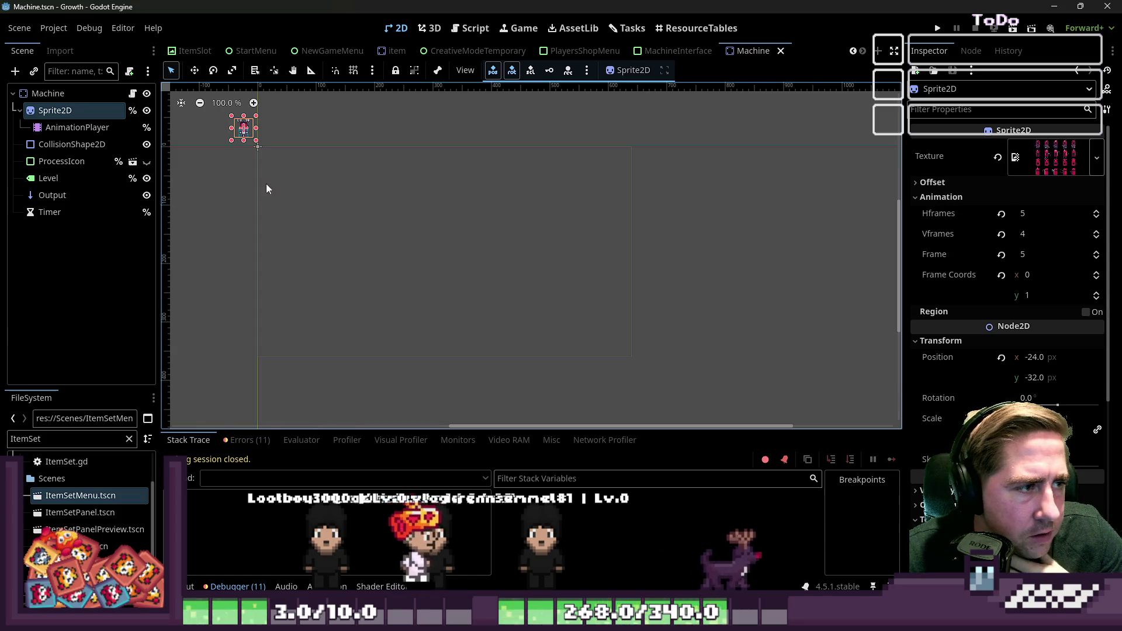
scroll(289, 201, up, 2)
scroll(397, 193, up, 2)
click(470, 28)
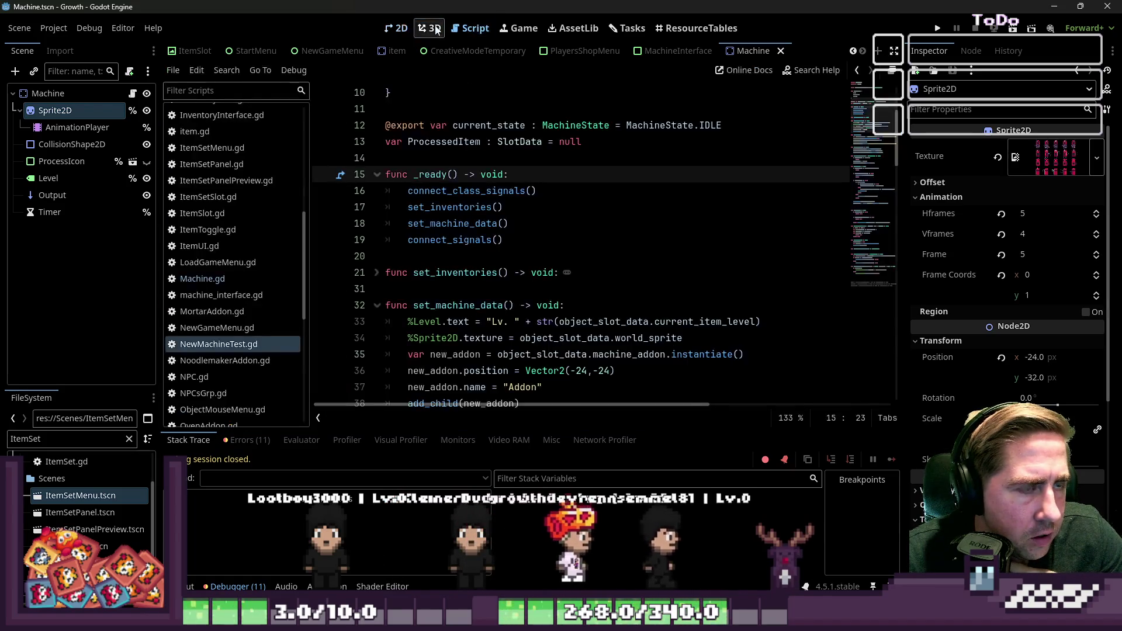
click(393, 28)
scroll(187, 53, up, 8)
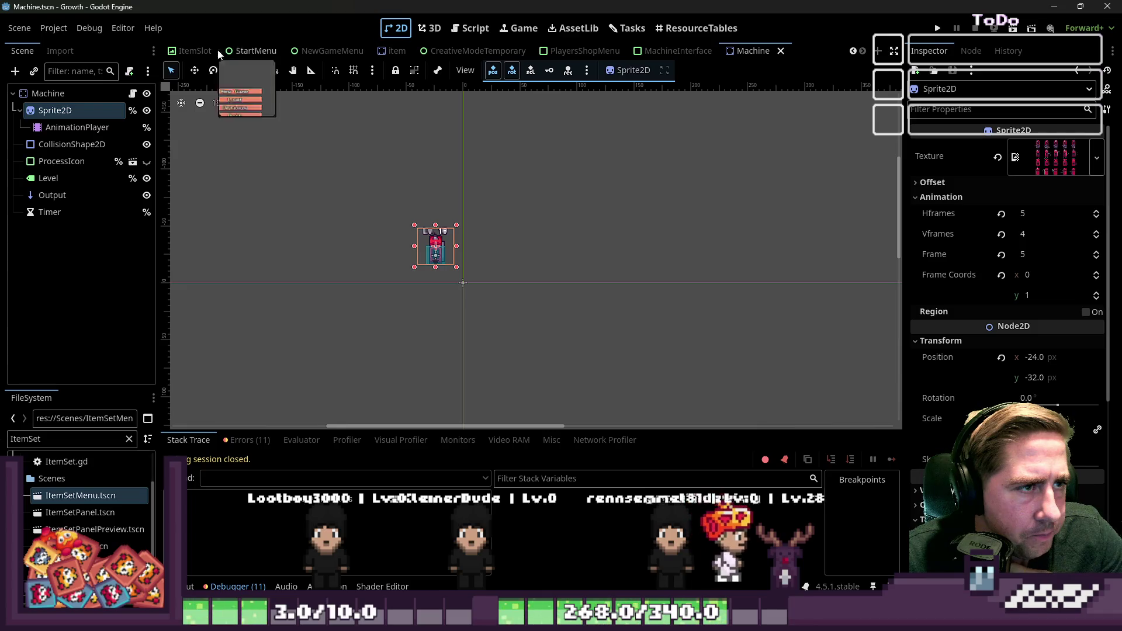
click(190, 53)
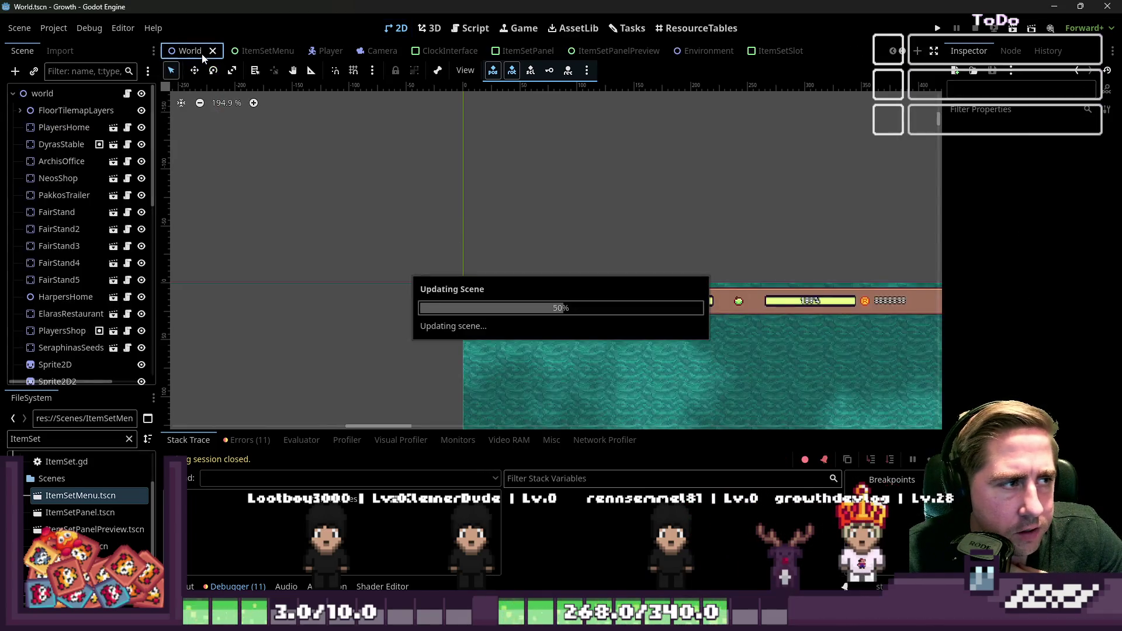
Shift the machine's CollisionShape2D down-right with the Move tool
scroll(605, 428, up, 3)
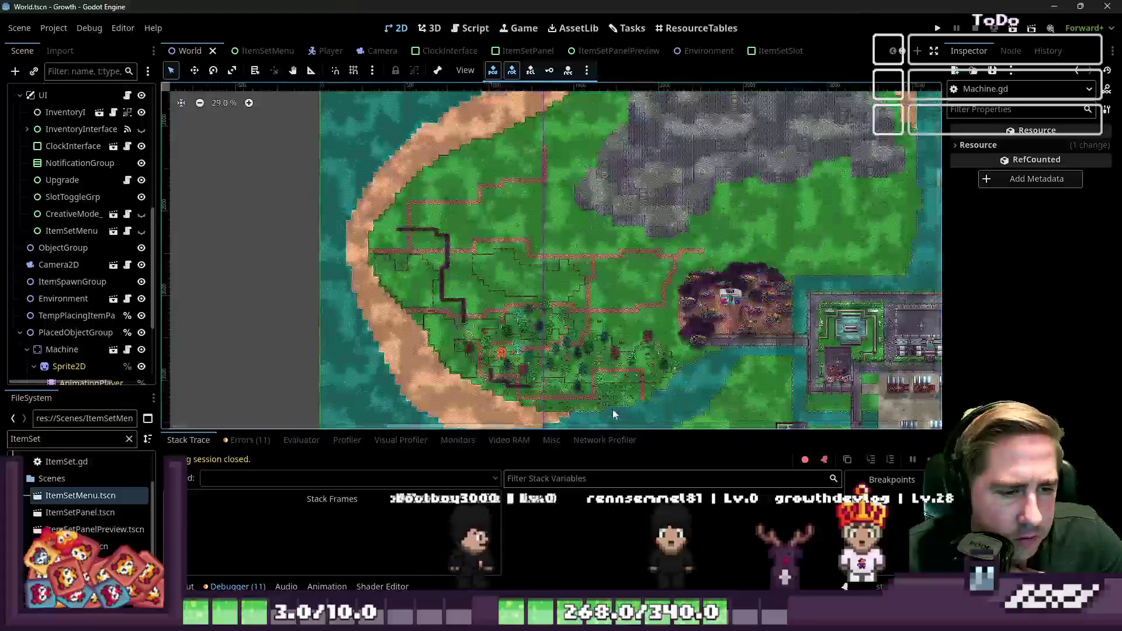
scroll(642, 292, down, 3)
scroll(701, 272, up, 3)
scroll(701, 272, up, 10)
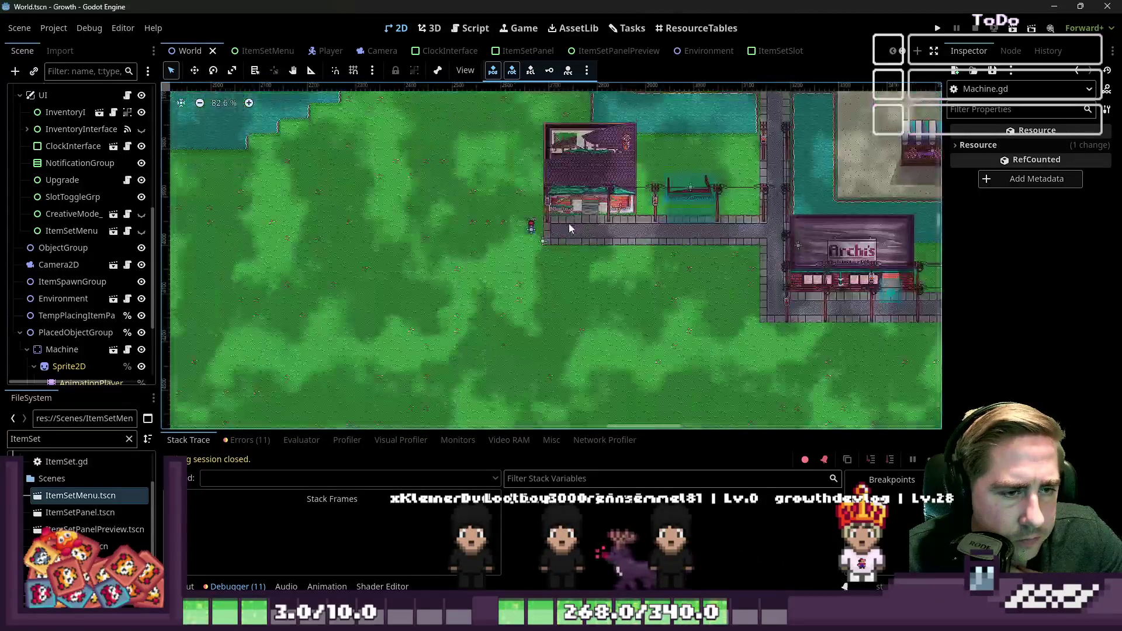
click(453, 234)
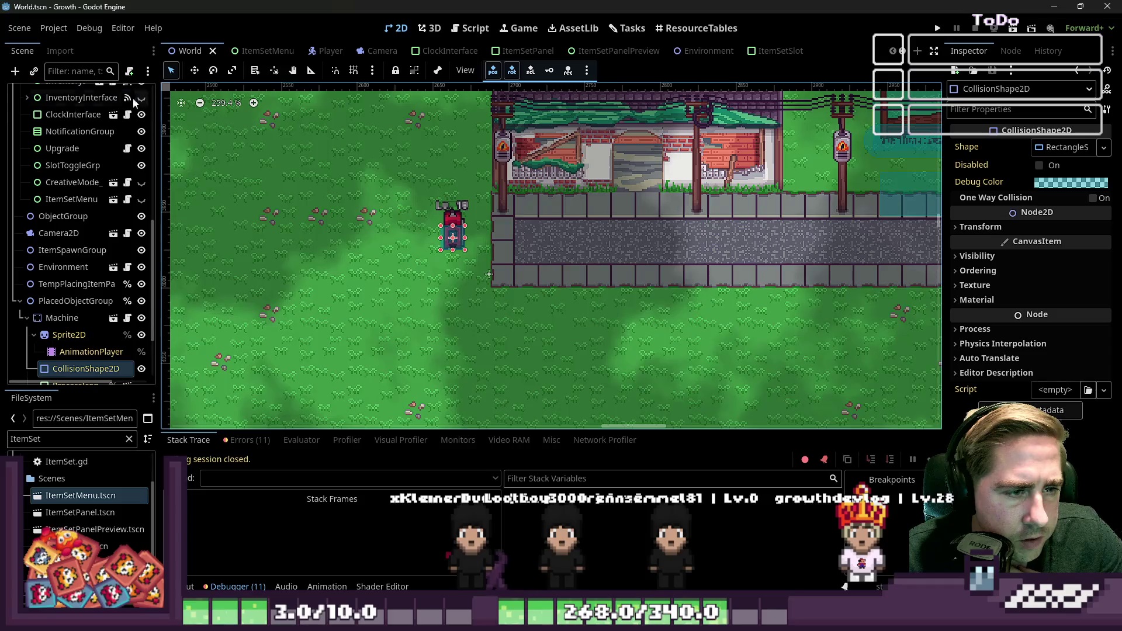
click(194, 71)
drag(452, 237, 463, 254)
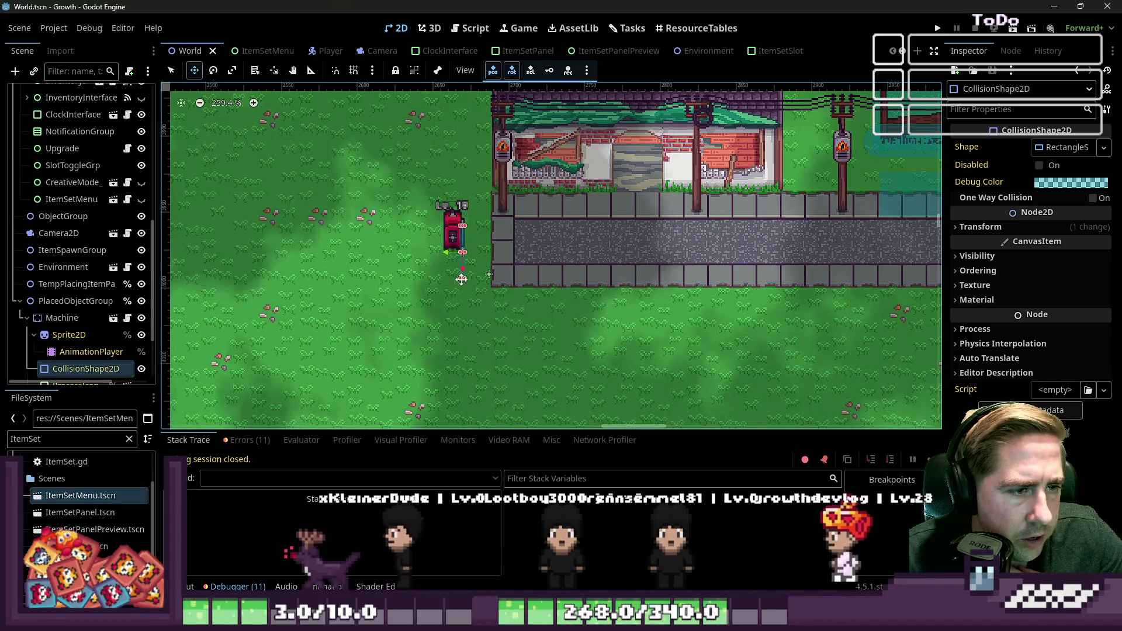
Reselect the machine's CollisionShape2D and adjust the collision rectangle's left edge slightly
click(62, 318)
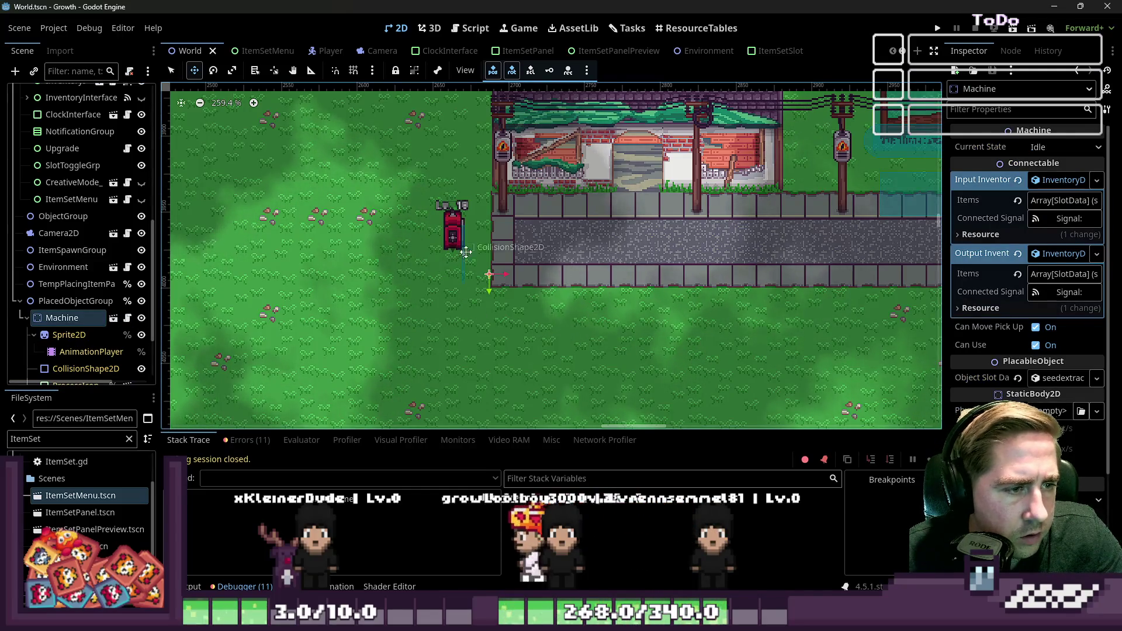
click(70, 342)
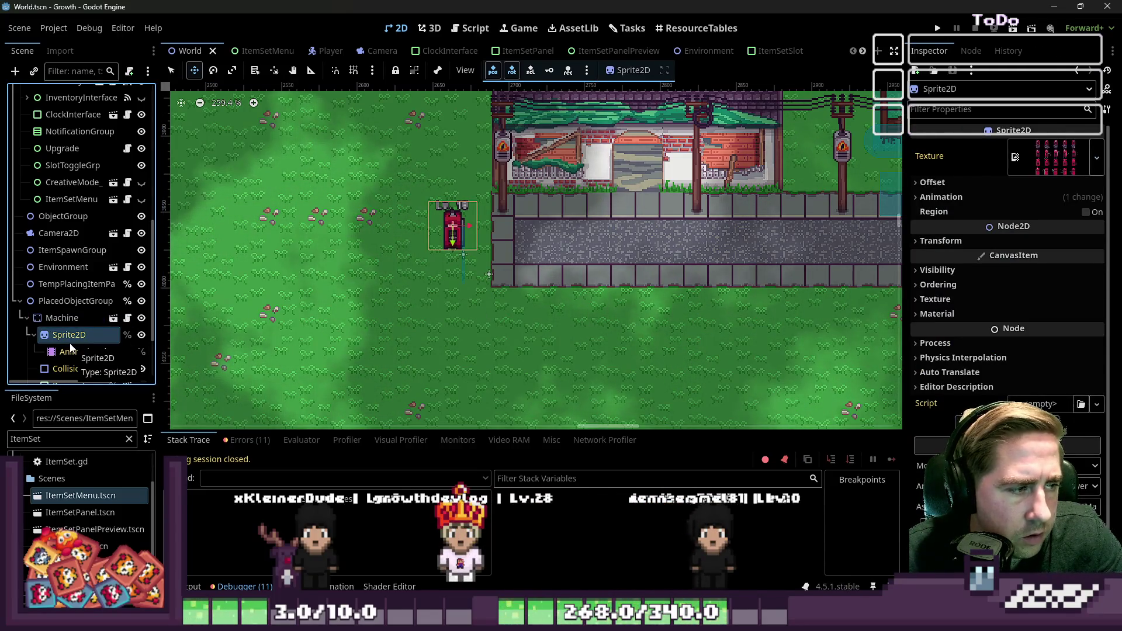
click(435, 320)
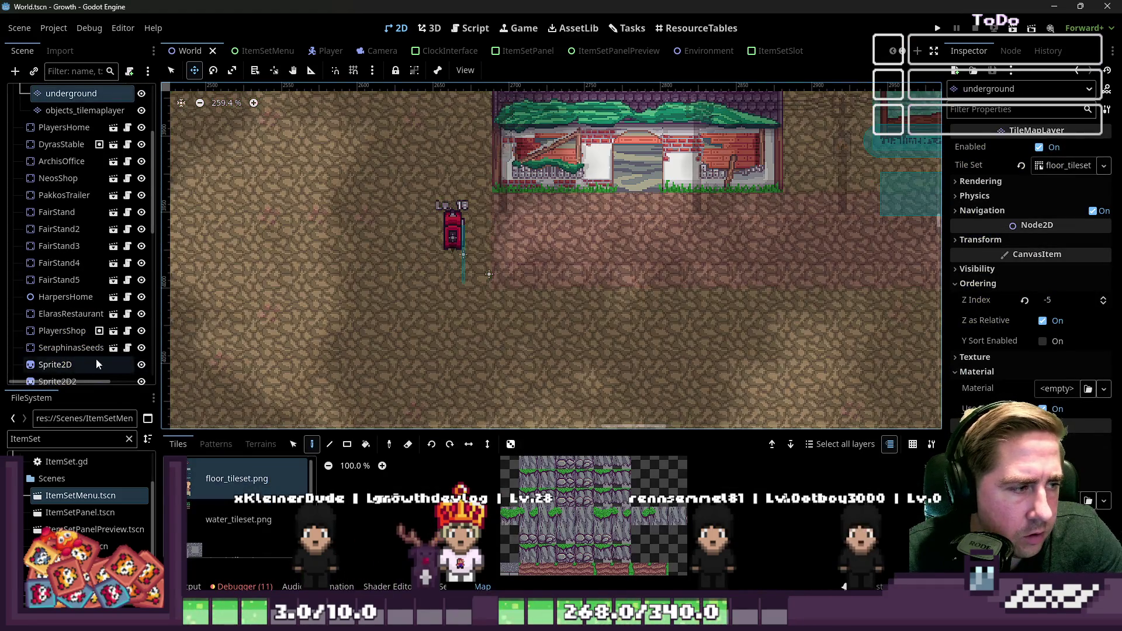
scroll(97, 364, down, 5)
click(60, 234)
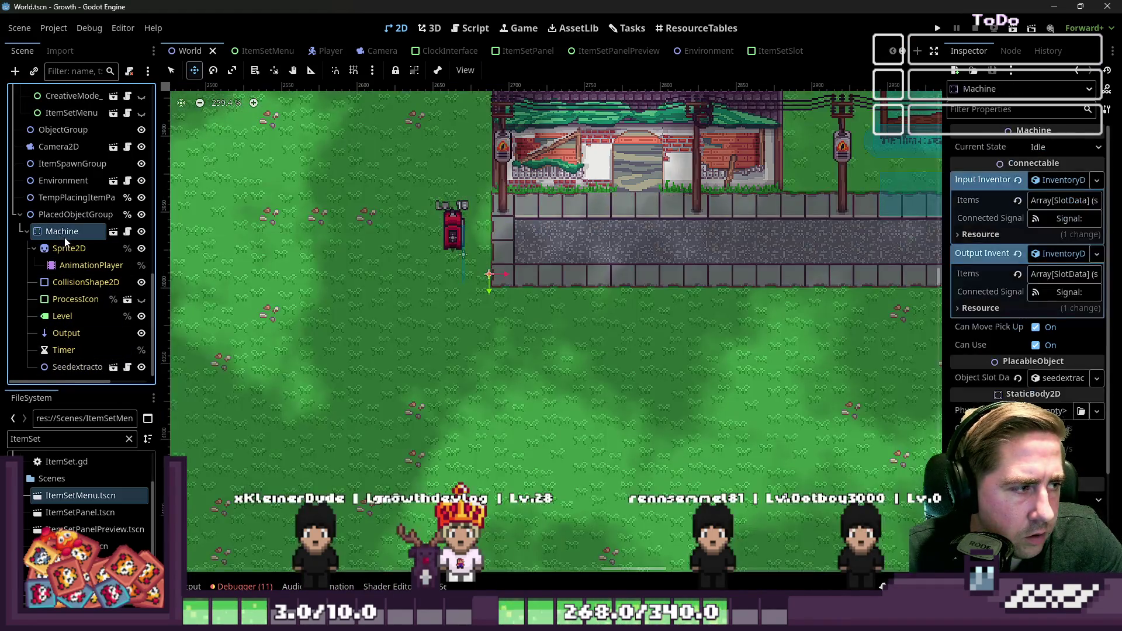
click(80, 284)
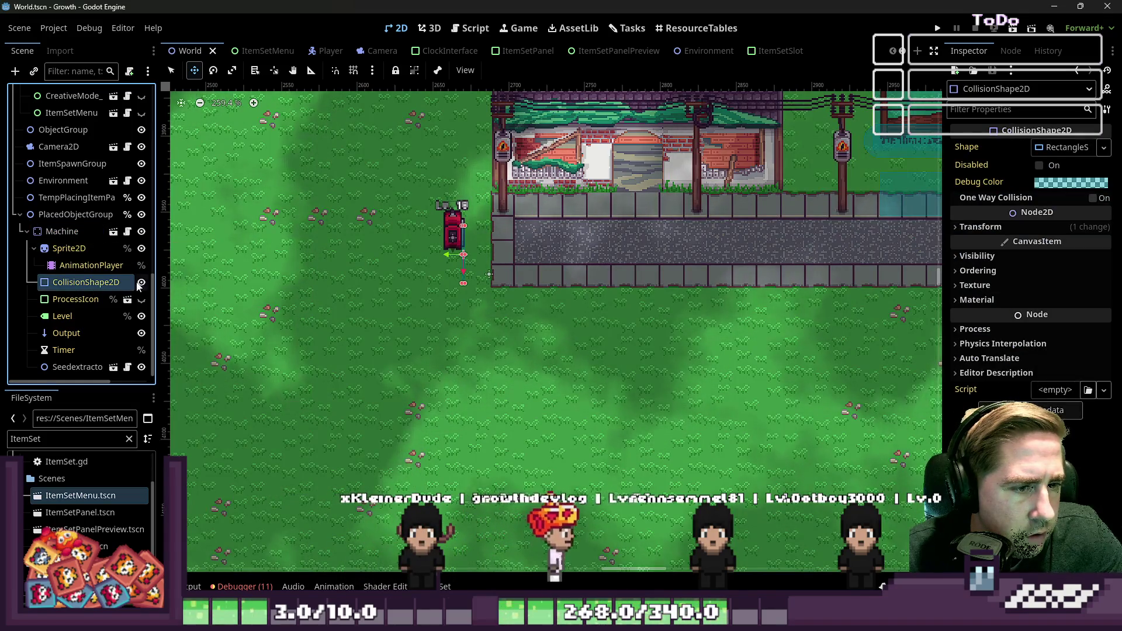
drag(440, 259, 453, 252)
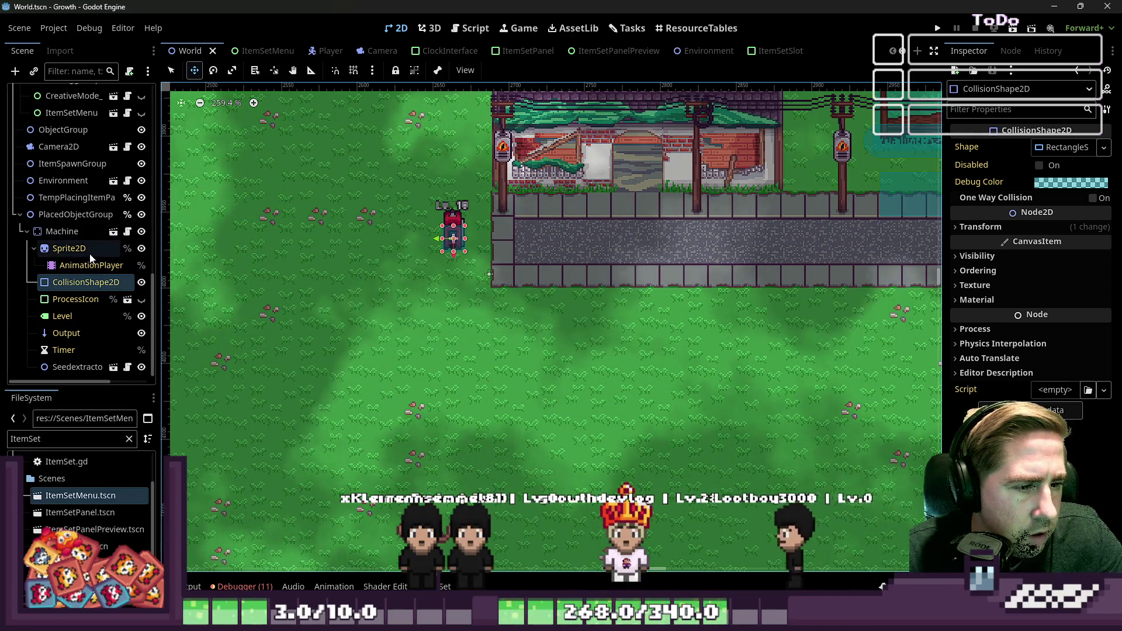
Drag the Machine onto the grass below the road and run the game with F5
click(61, 231)
mouse_move(429, 233)
mouse_down()
mouse_move(628, 303)
mouse_move(622, 319)
mouse_up()
key(F5)
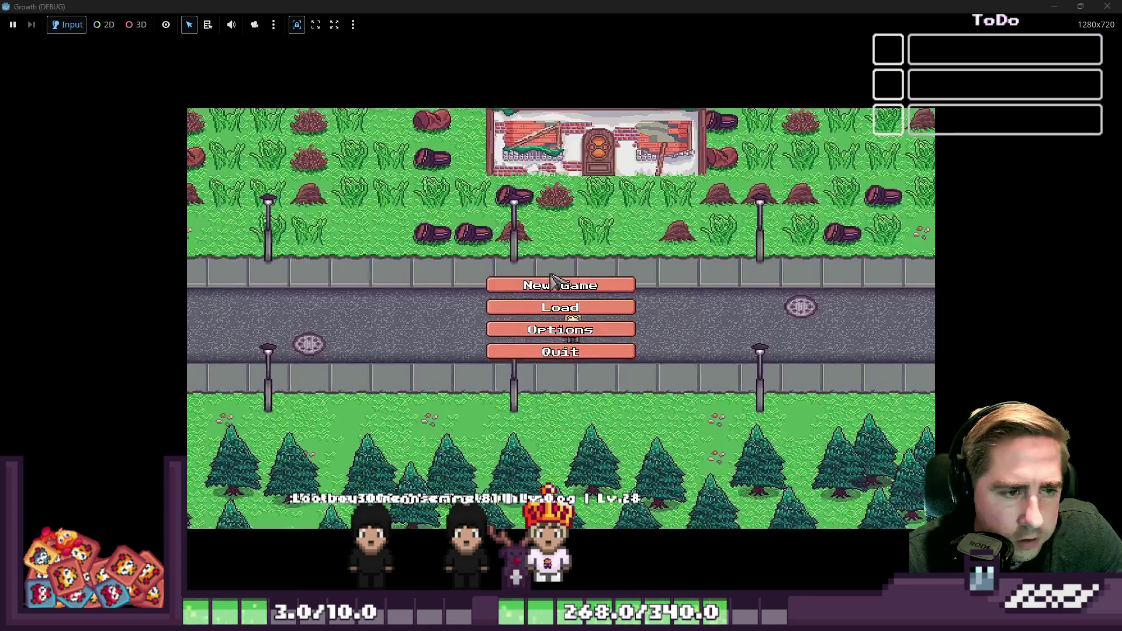
Start a new game with a newly named character
click(602, 283)
text(xcyd)
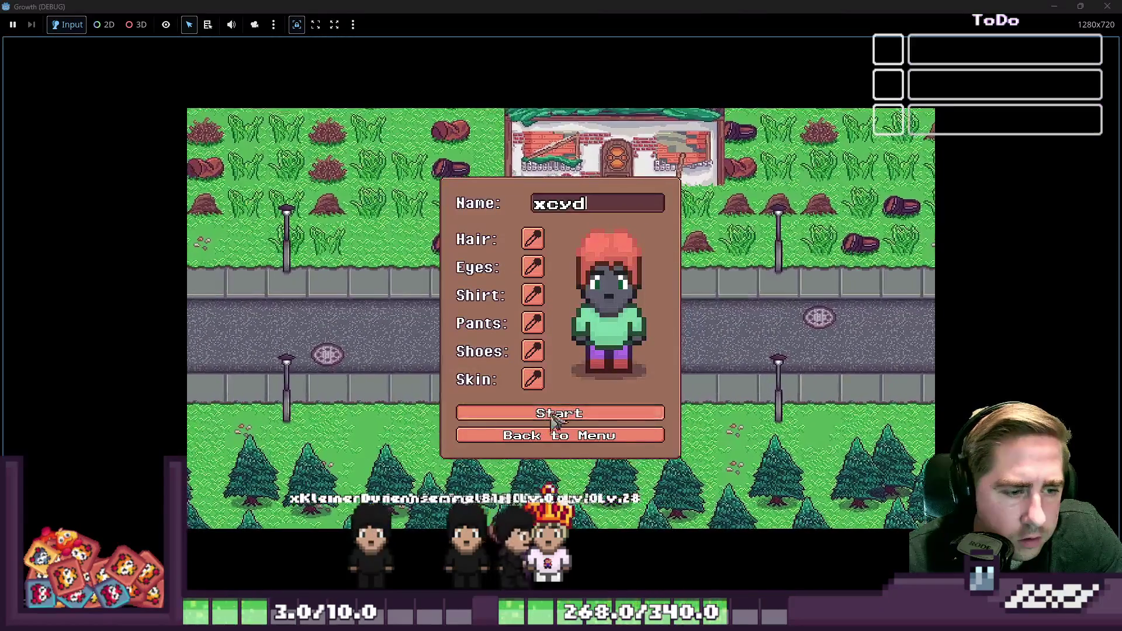
click(564, 420)
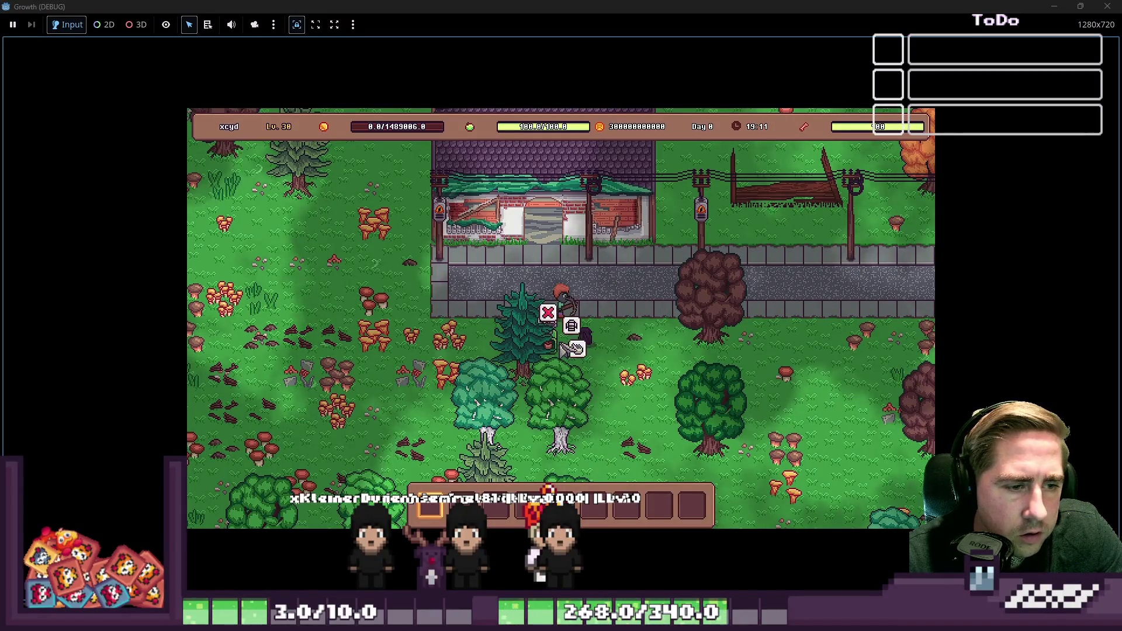
Open the machine panel, try dropping the Apple x12 stack into its input, then close the game
click(562, 348)
mouse_move(594, 392)
mouse_down()
mouse_move(559, 274)
mouse_move(560, 330)
mouse_move(558, 284)
mouse_up()
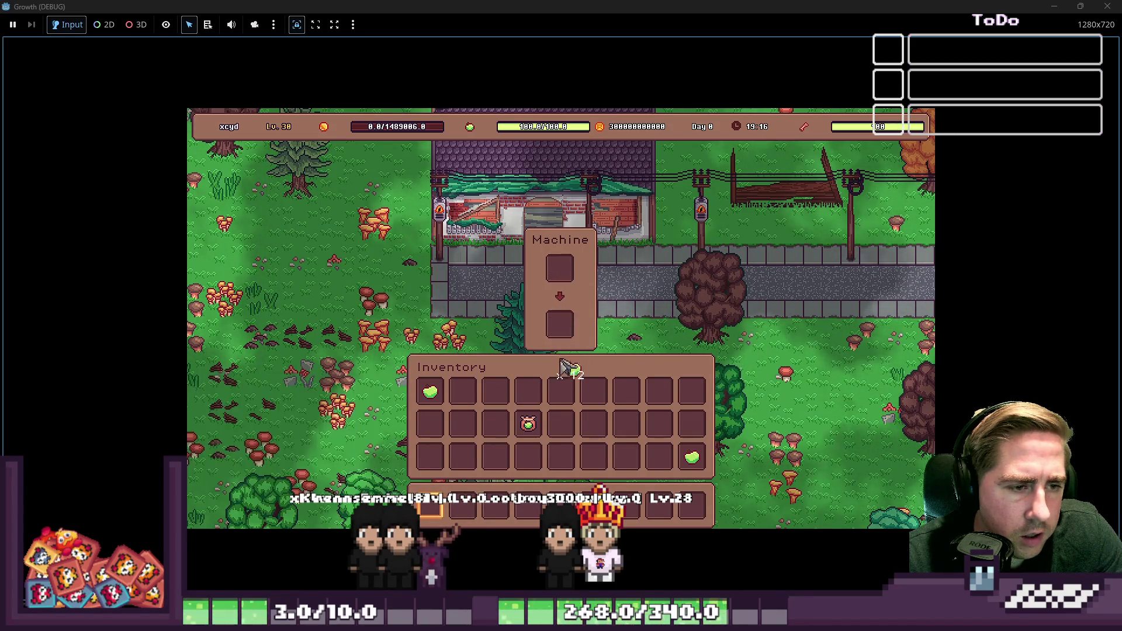
drag(564, 270, 562, 375)
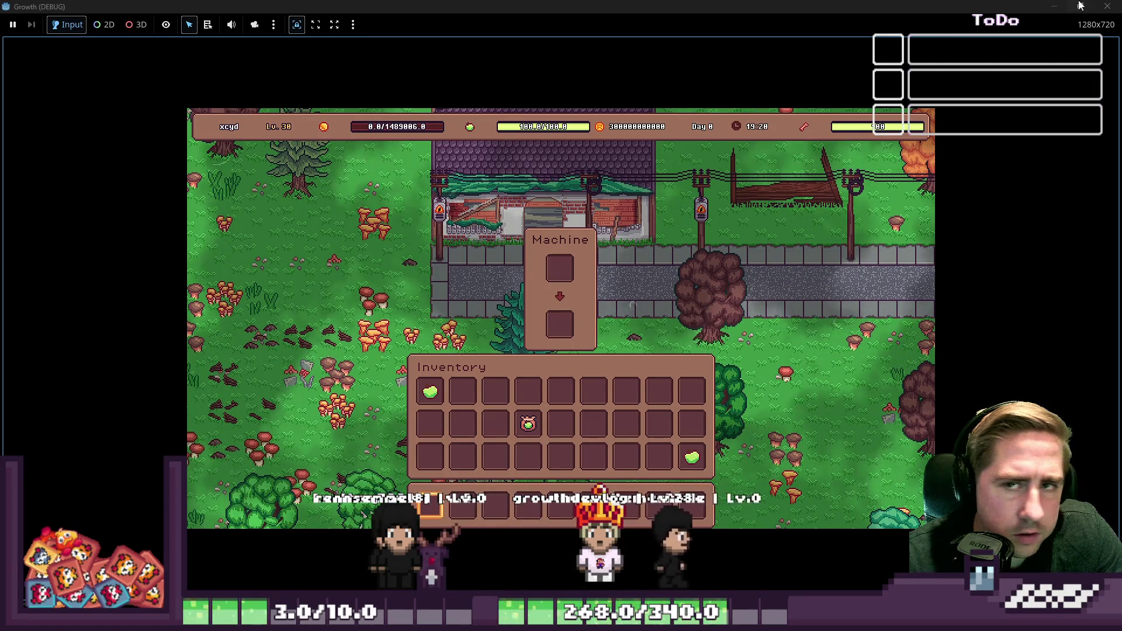
click(1107, 6)
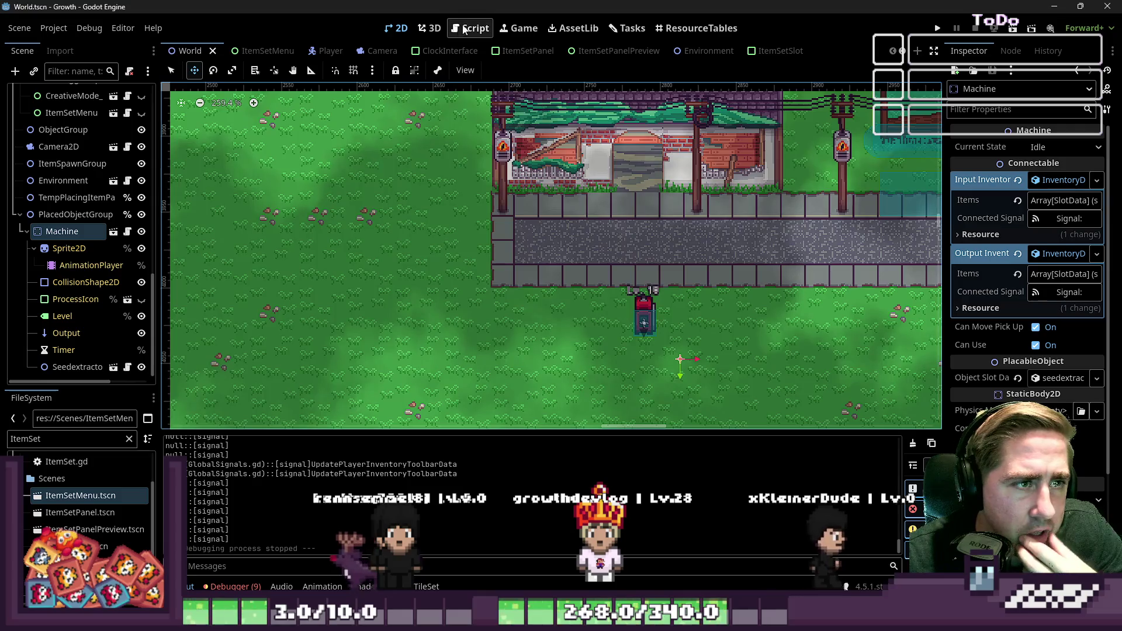
Open Machine.gd from the script list and scroll up to set_inventory_connected_signals
click(470, 28)
scroll(501, 254, down, 2)
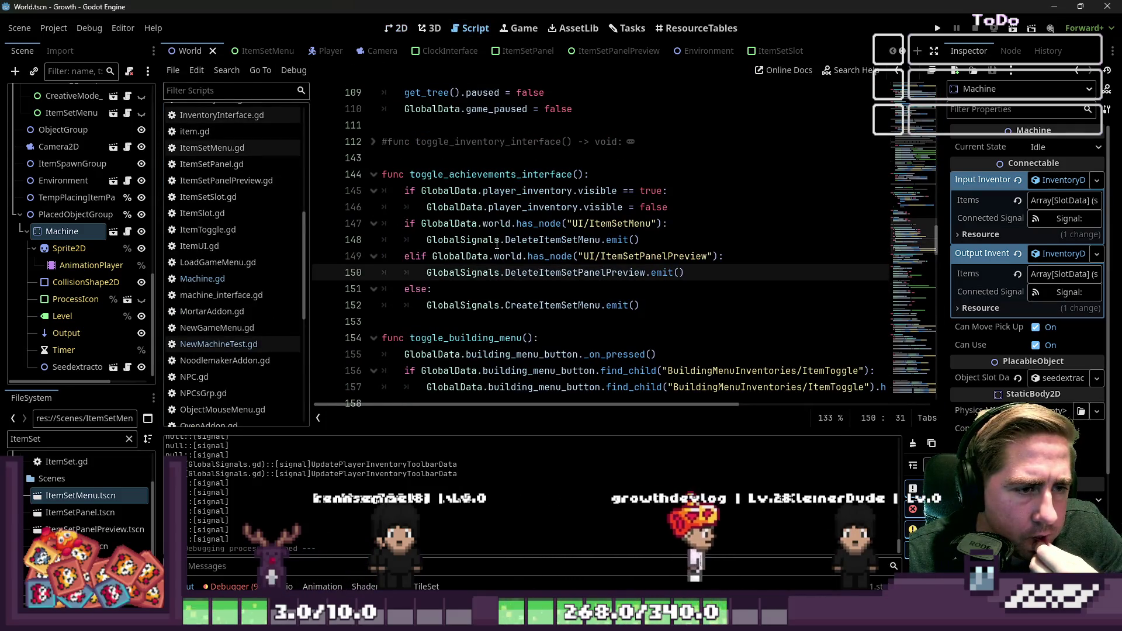
mouse_move(496, 244)
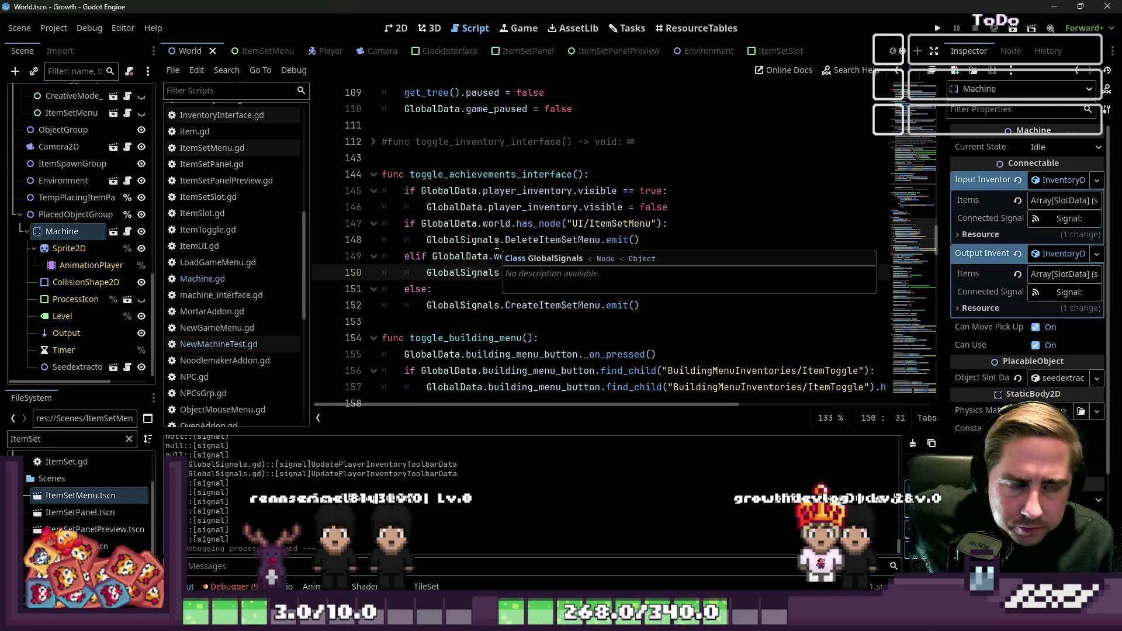
click(222, 285)
scroll(526, 263, up, 3)
click(621, 305)
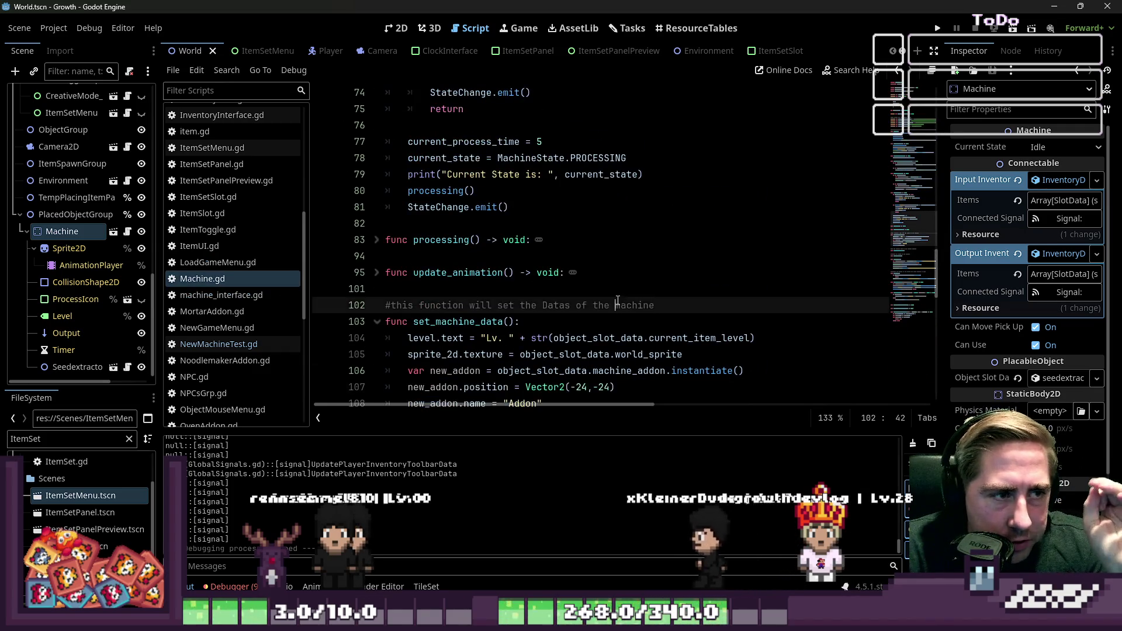
scroll(621, 300, up, 8)
scroll(613, 297, up, 1)
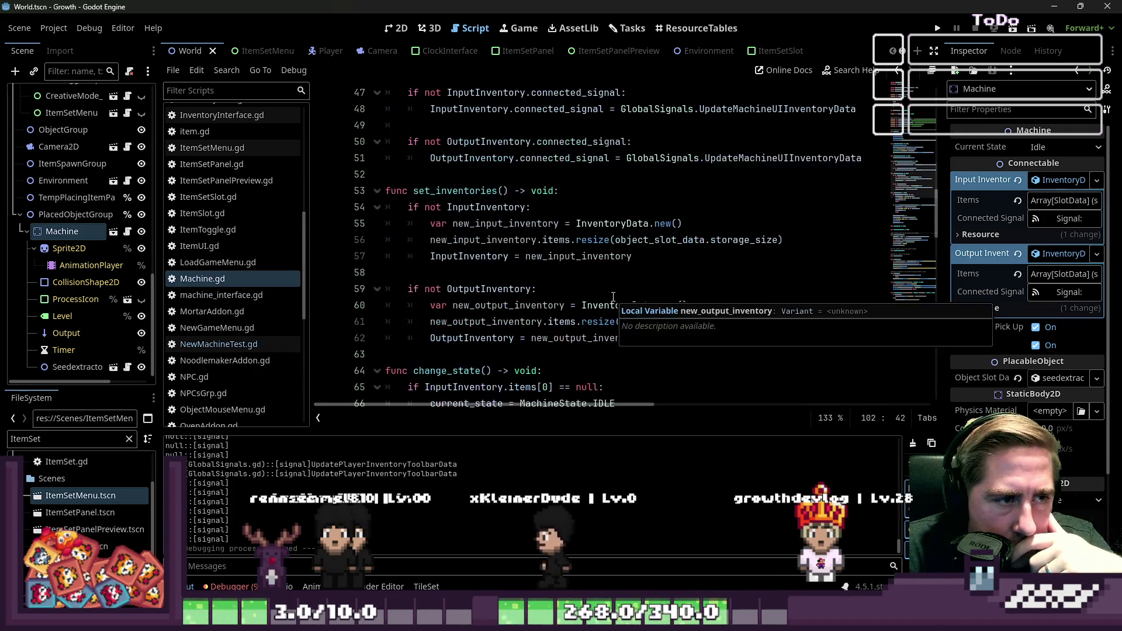
scroll(529, 278, up, 2)
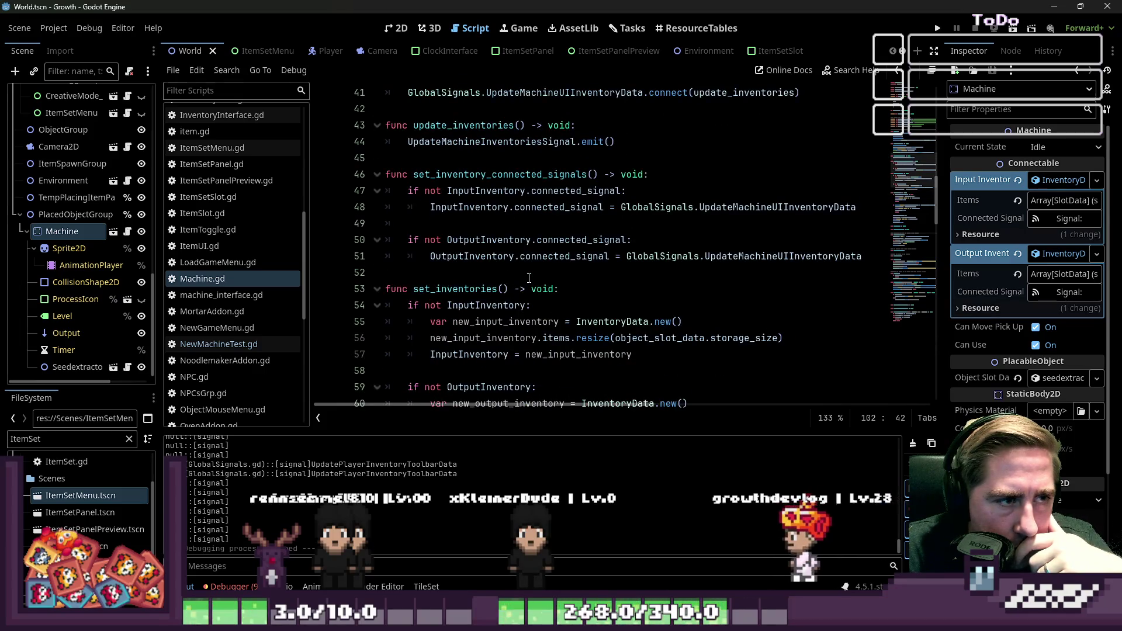
Inspect the InputInventory check and UpdateMachineUIInventoryData signal on lines 46–48
drag(424, 191, 528, 191)
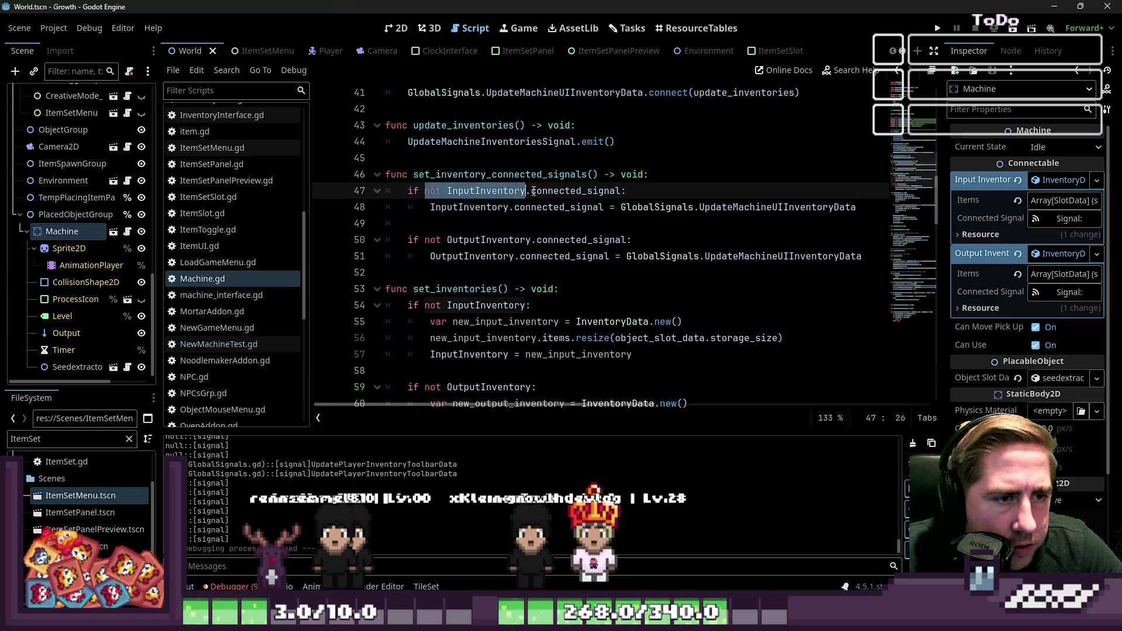
click(503, 207)
mouse_move(549, 207)
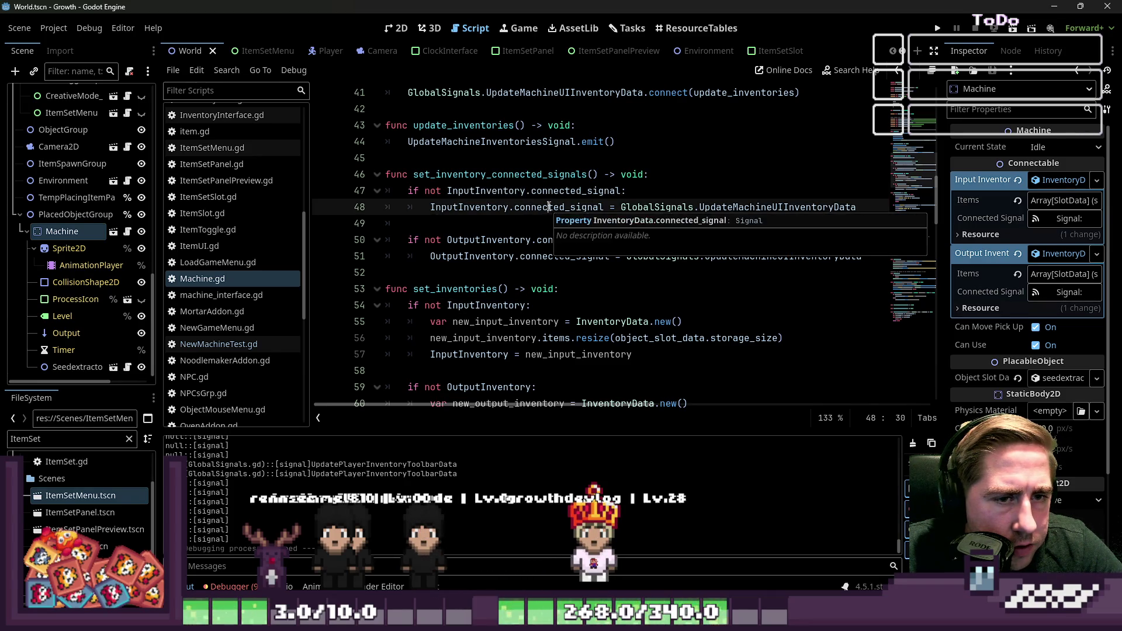
click(476, 174)
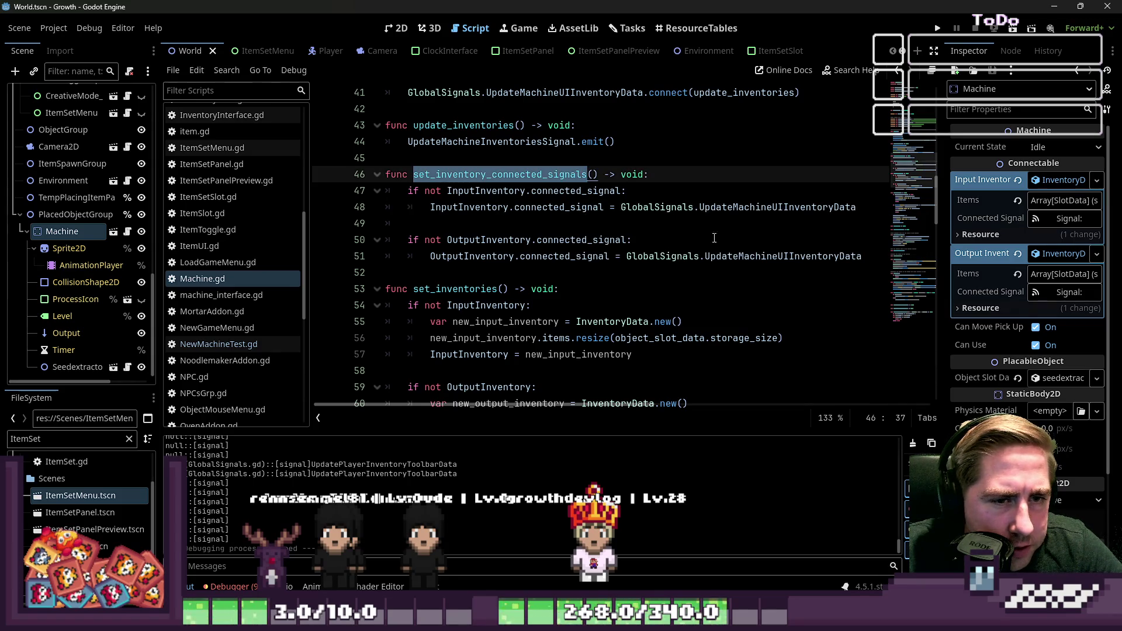
double_click(736, 207)
scroll(695, 234, up, 1)
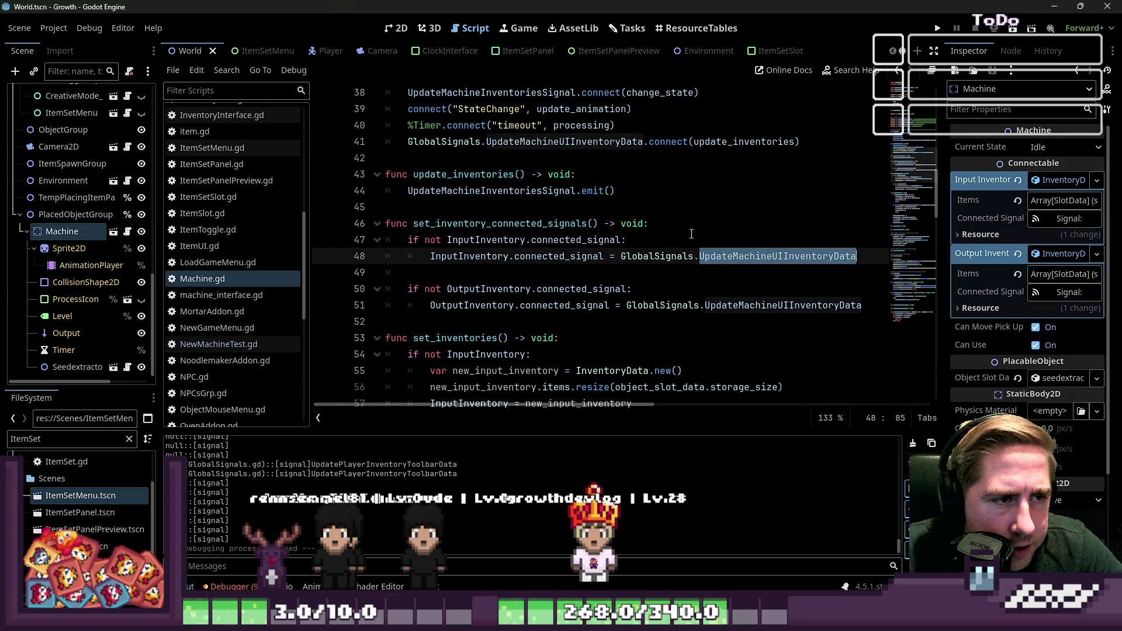
scroll(691, 233, up, 1)
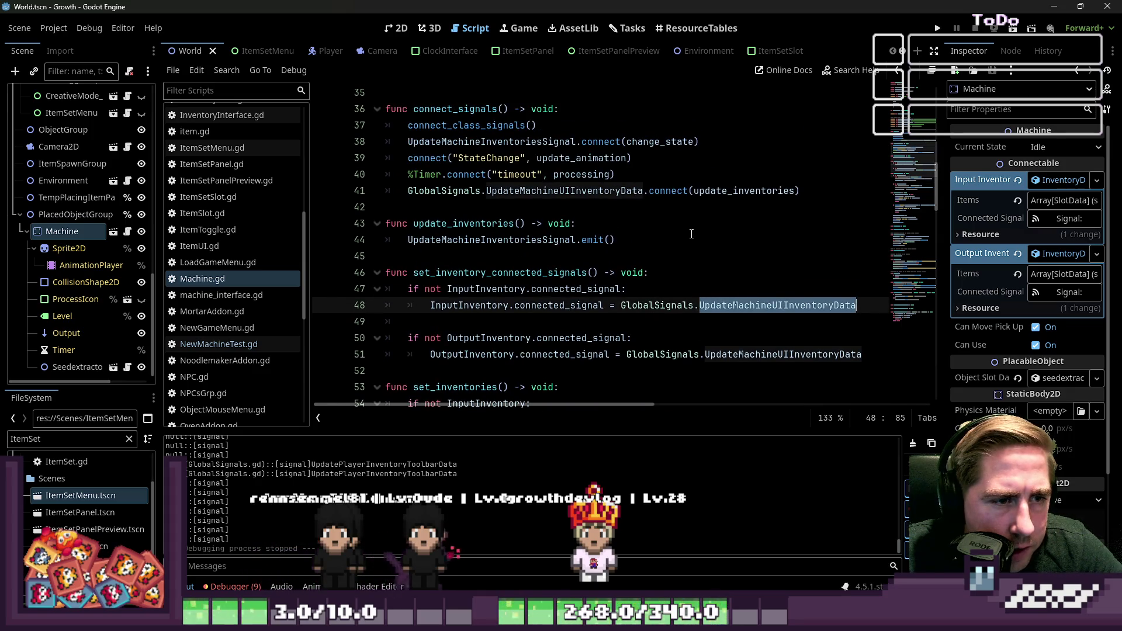
Select the whole set_inventory_connected_signals function on lines 46–51
double_click(466, 273)
scroll(467, 272, down, 9)
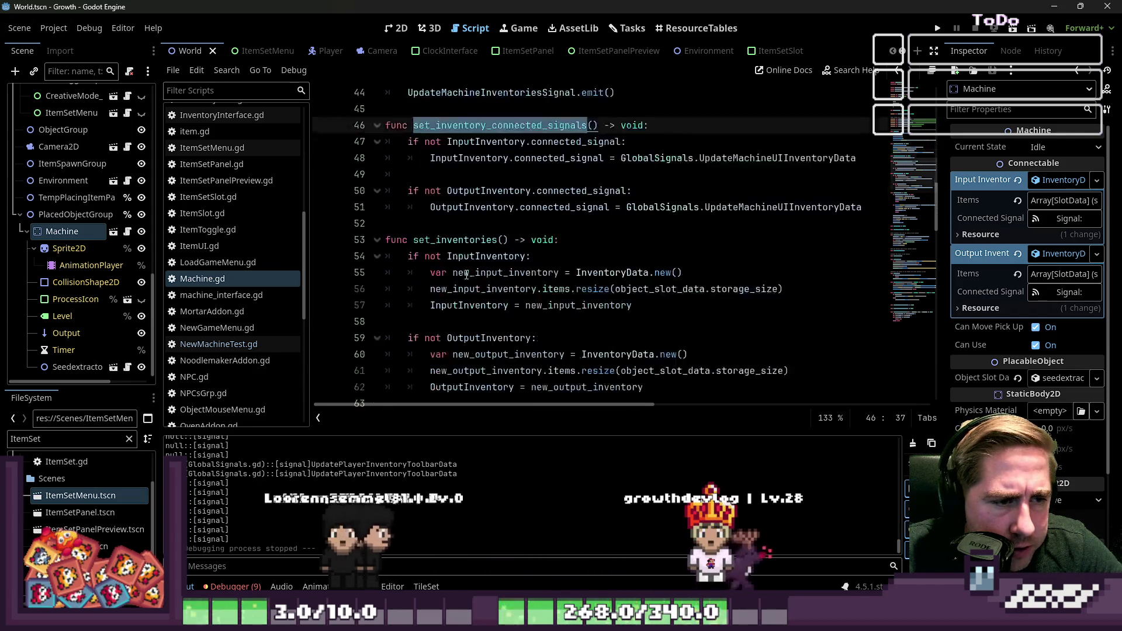
scroll(466, 273, down, 13)
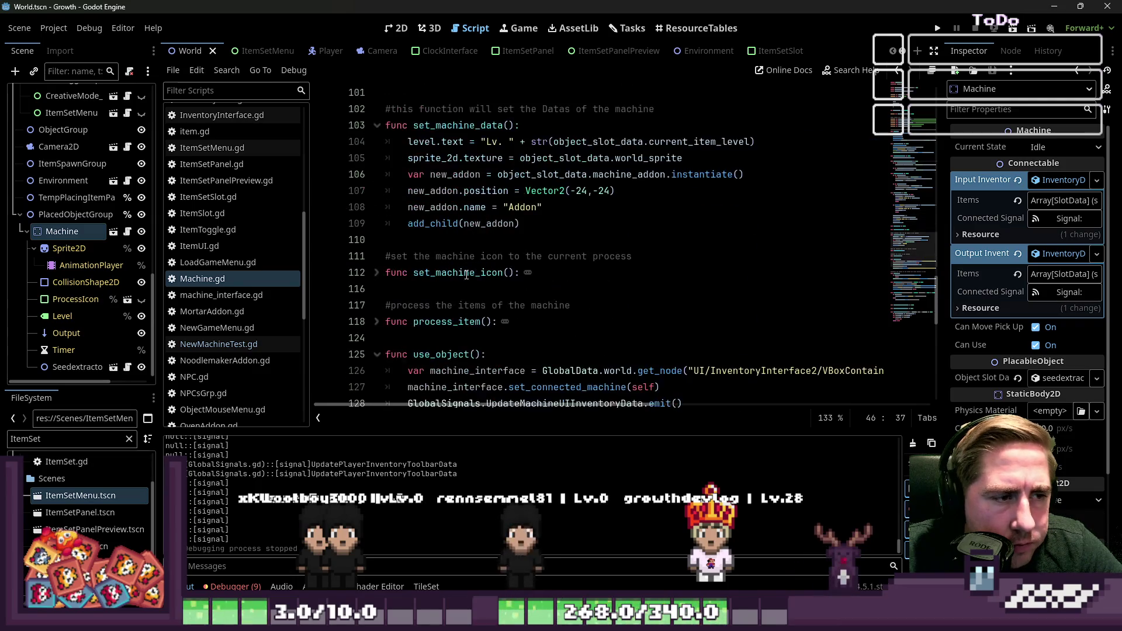
scroll(466, 275, down, 12)
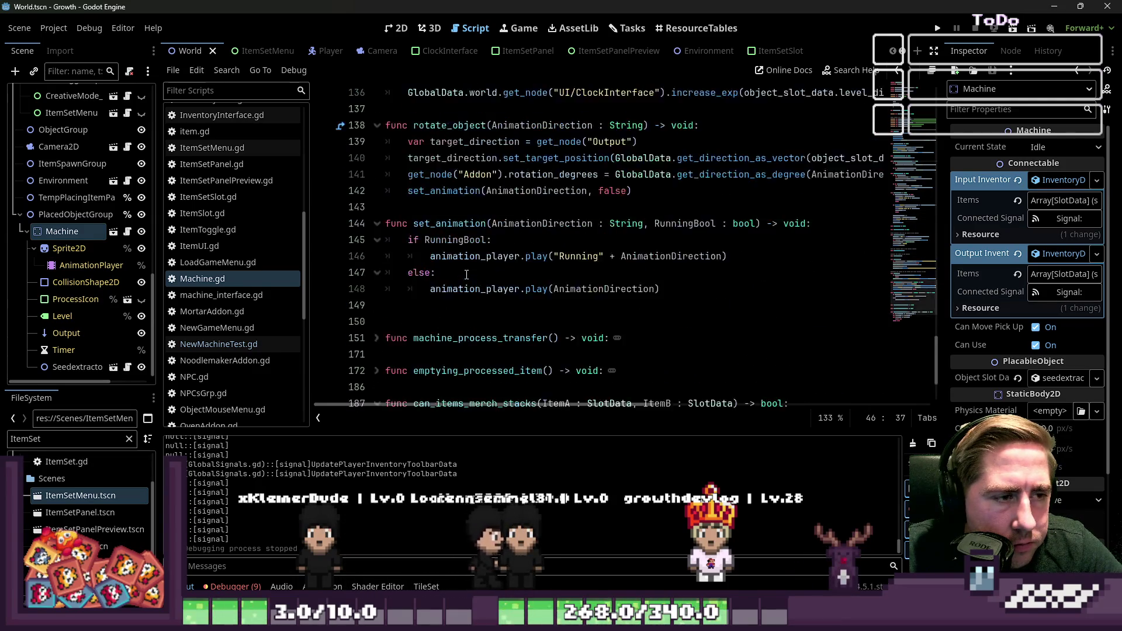
scroll(467, 275, up, 20)
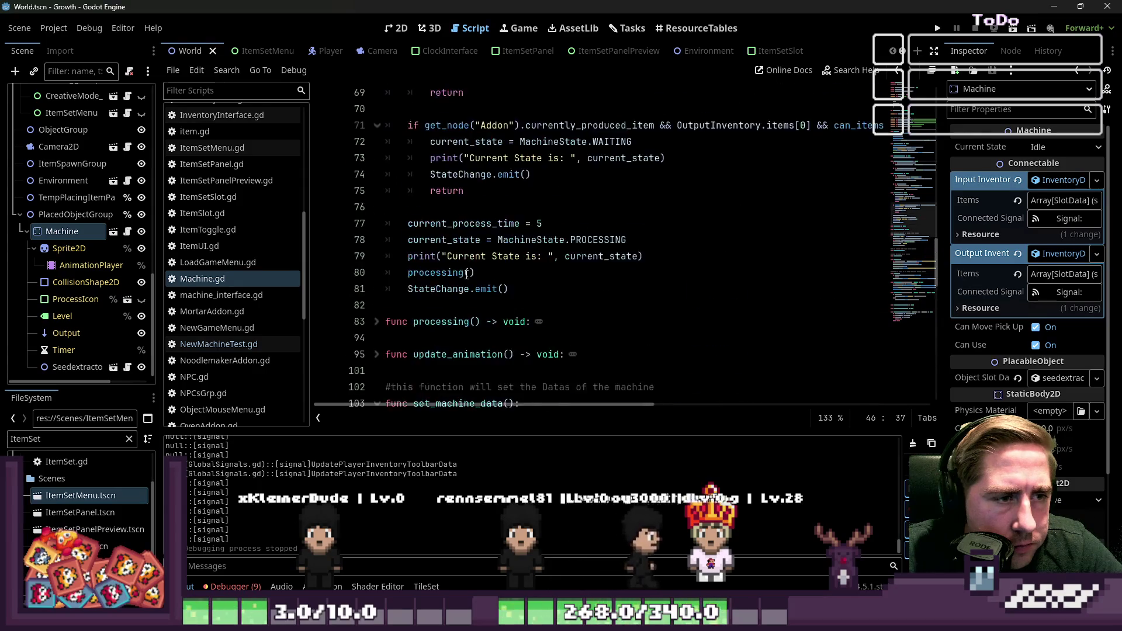
scroll(466, 274, up, 7)
click(497, 262)
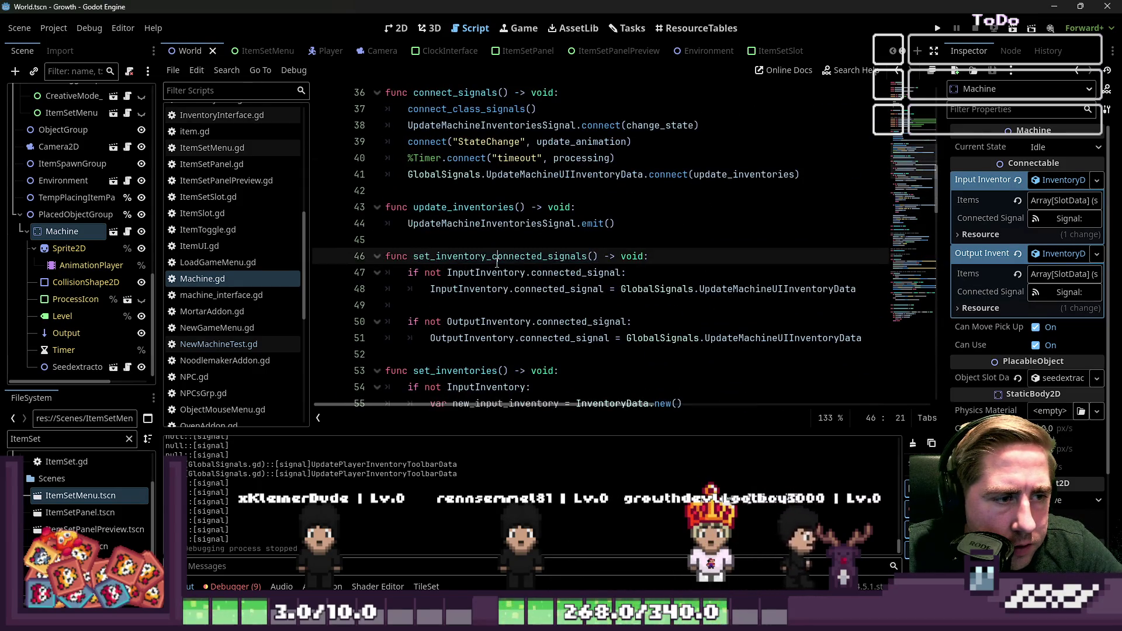
mouse_move(872, 333)
mouse_down()
mouse_move(389, 273)
mouse_move(377, 259)
mouse_up()
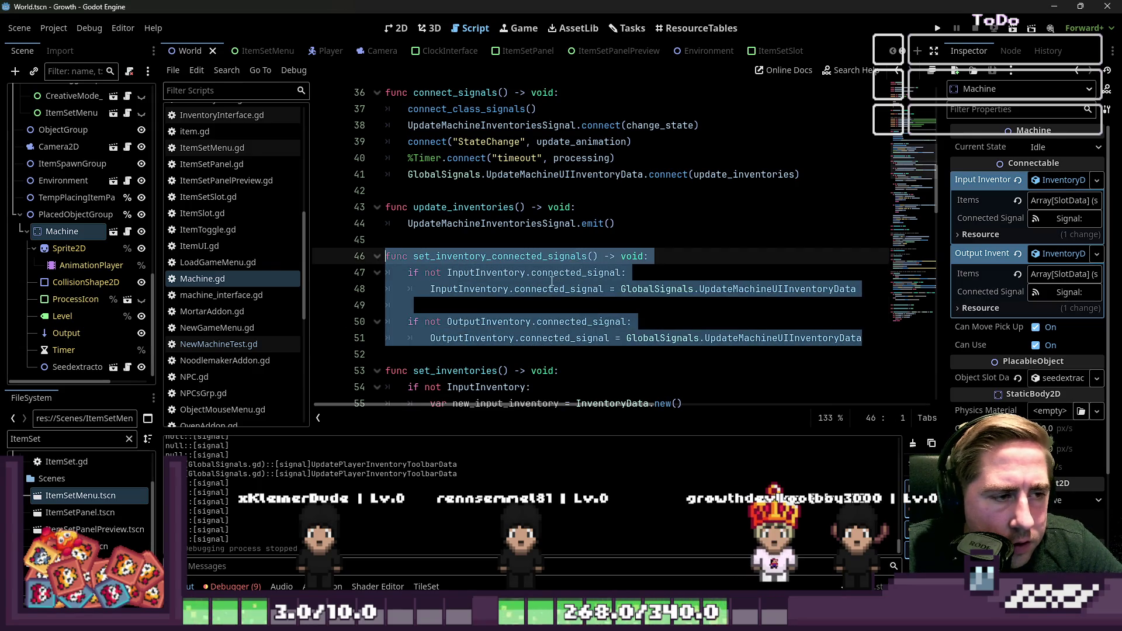
scroll(430, 262, up, 1)
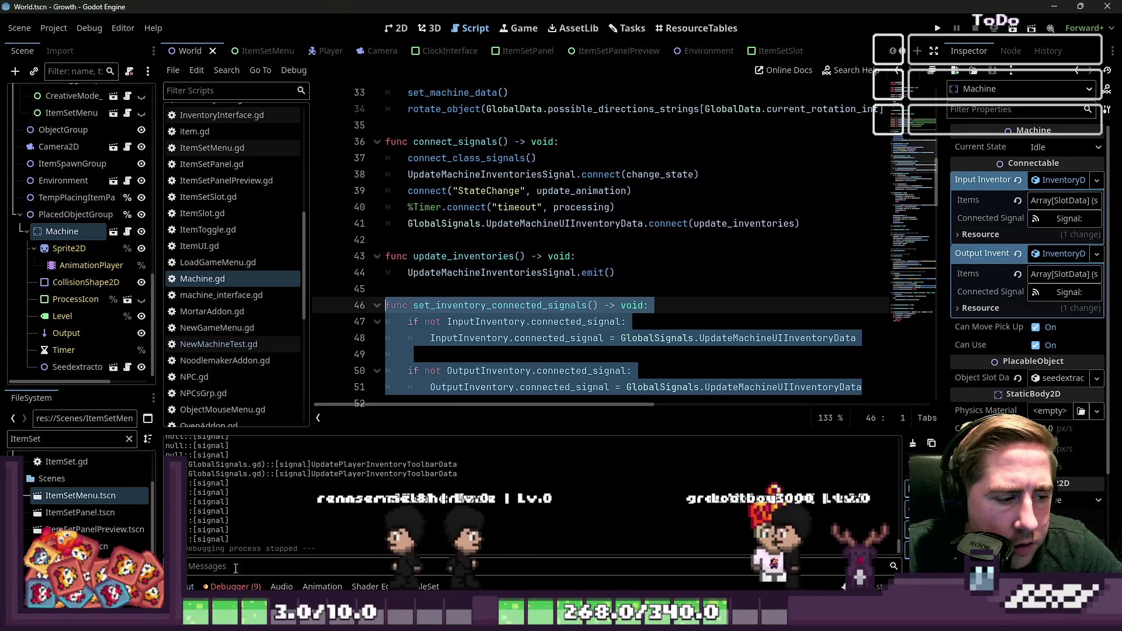
Show the debugger errors and follow Machine.gd into its Connectable parent's connect_class_signals
click(232, 586)
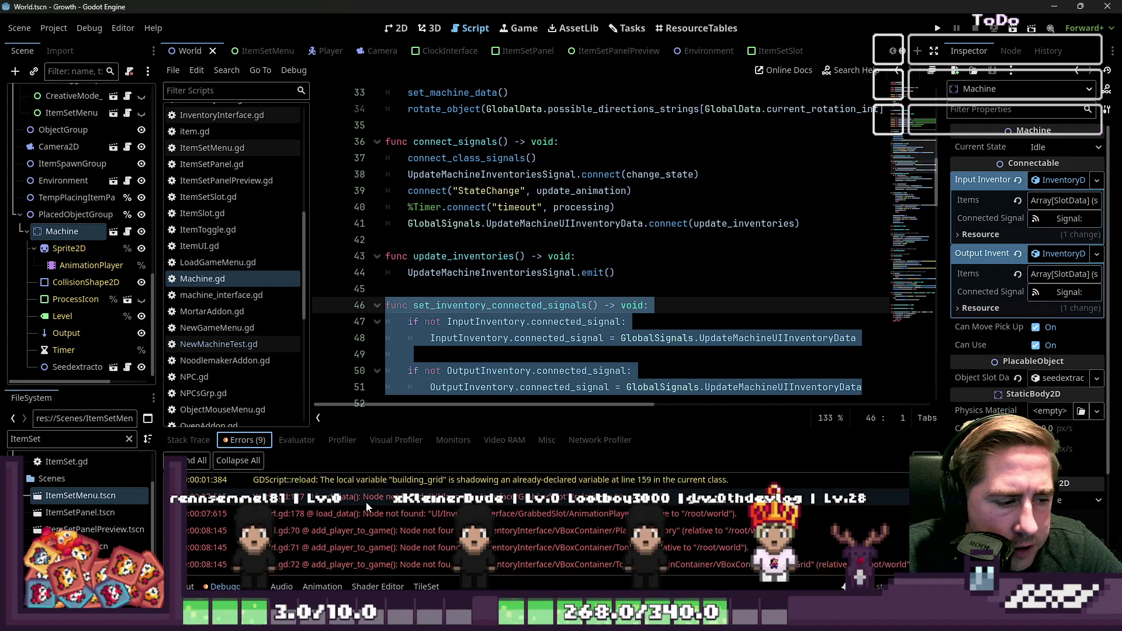
scroll(369, 504, down, 1)
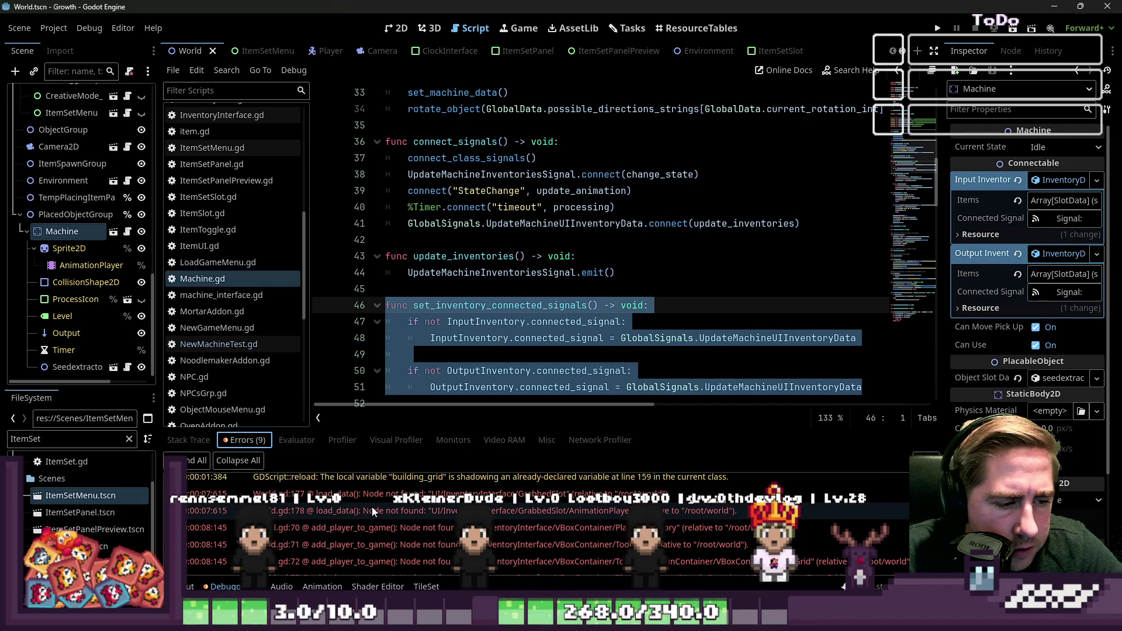
scroll(554, 518, down, 2)
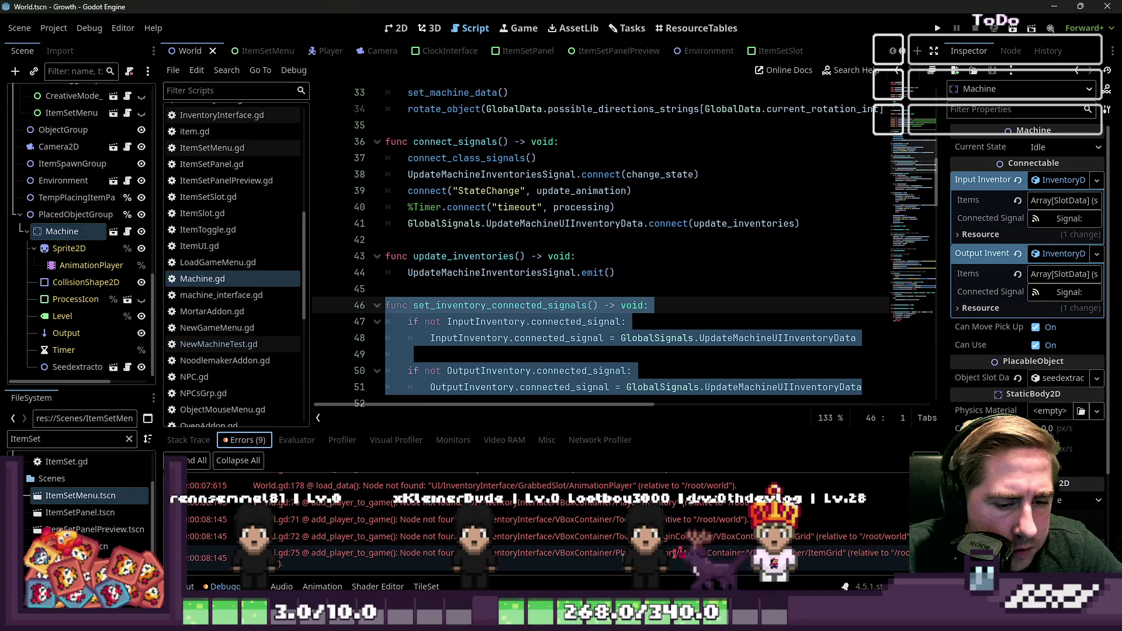
click(530, 332)
scroll(259, 335, up, 5)
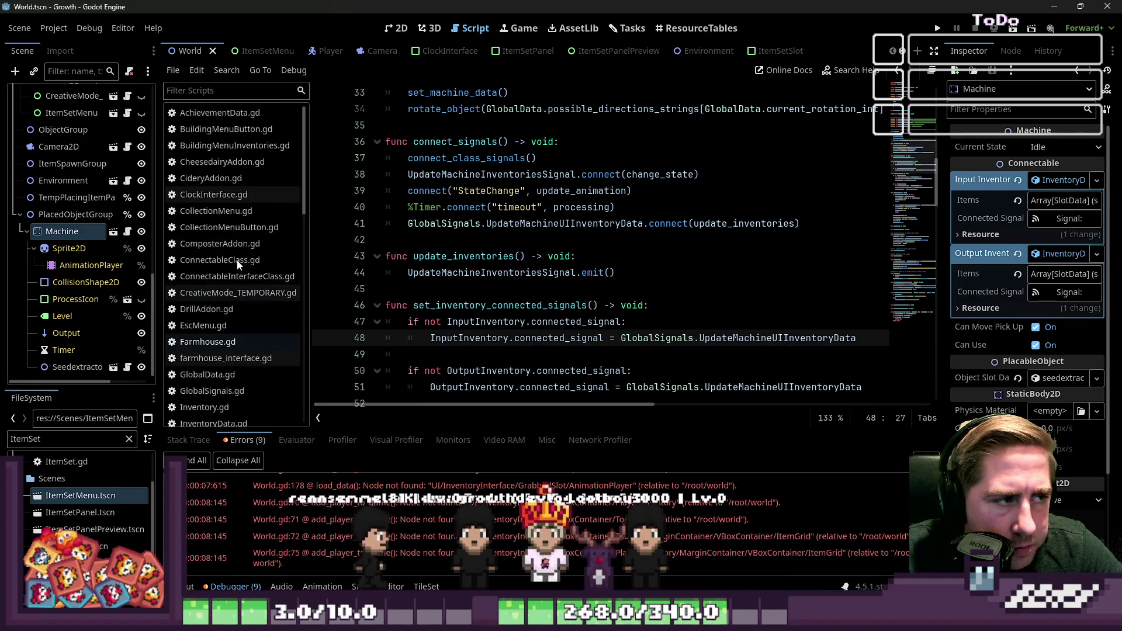
scroll(237, 263, down, 5)
click(202, 163)
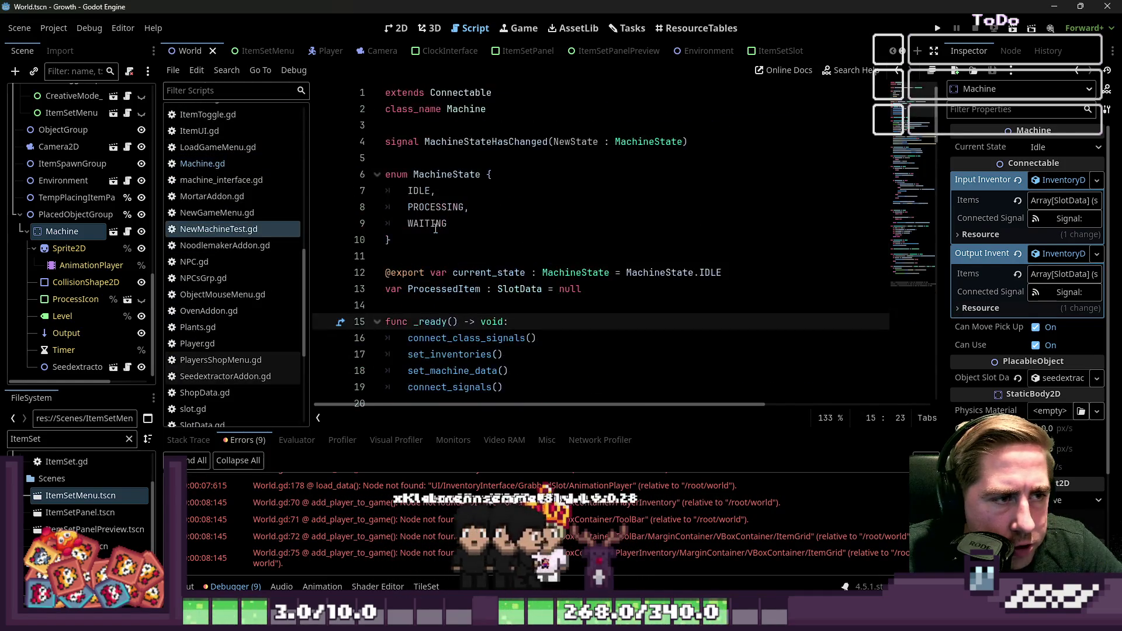
click(443, 144)
ctrl+click(459, 104)
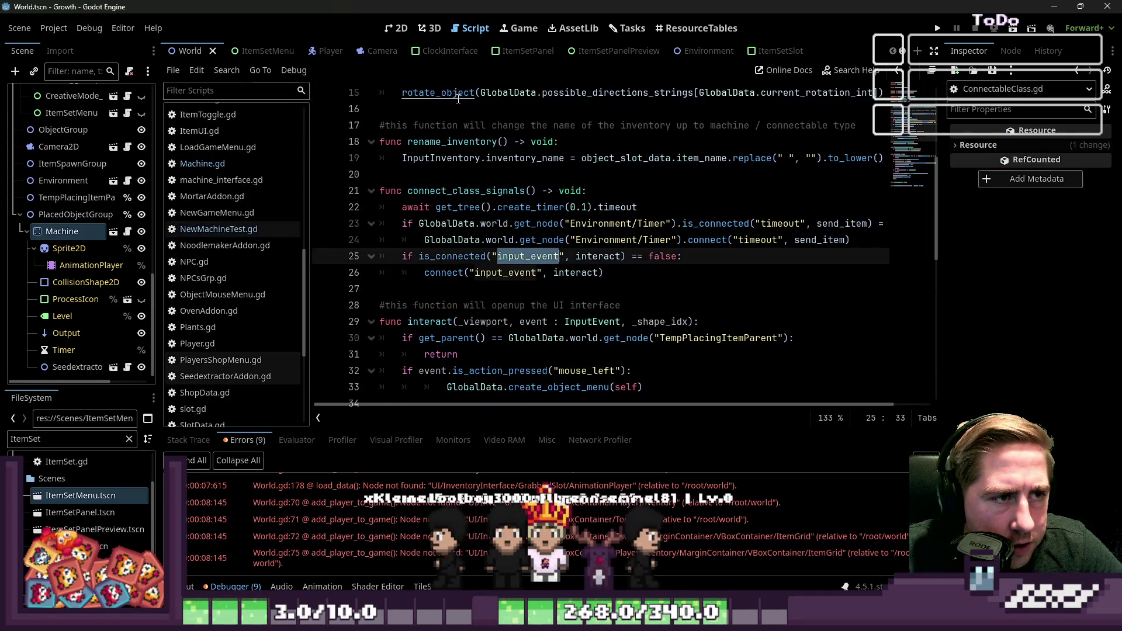
click(492, 208)
click(501, 257)
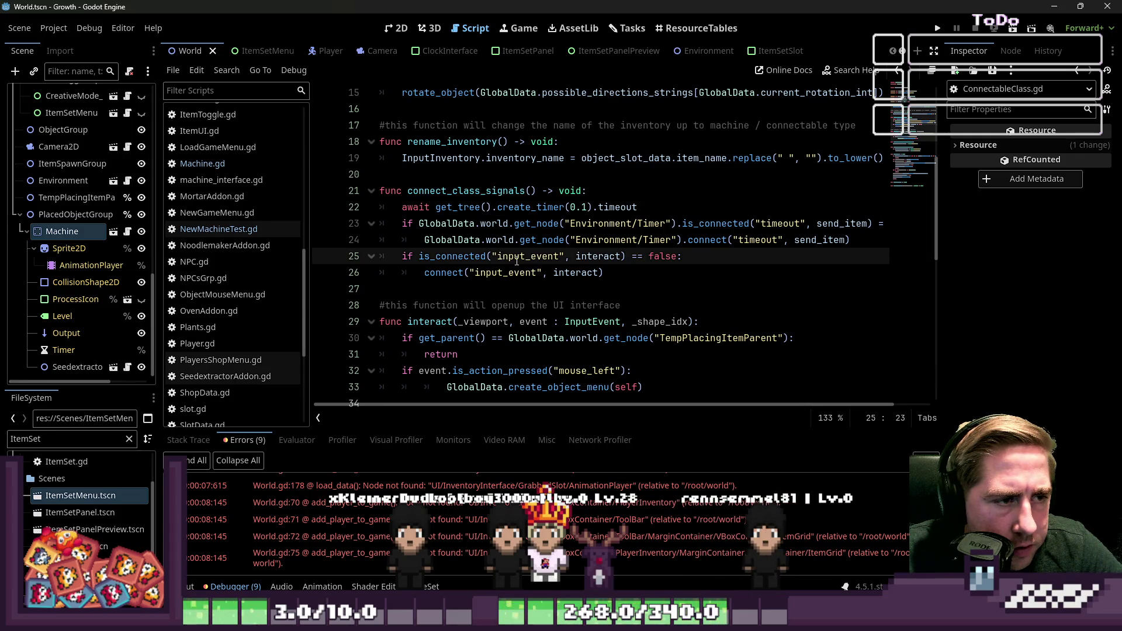
Return to Machine.gd after briefly glancing at NewMachineTest.gd
click(202, 163)
scroll(252, 291, up, 2)
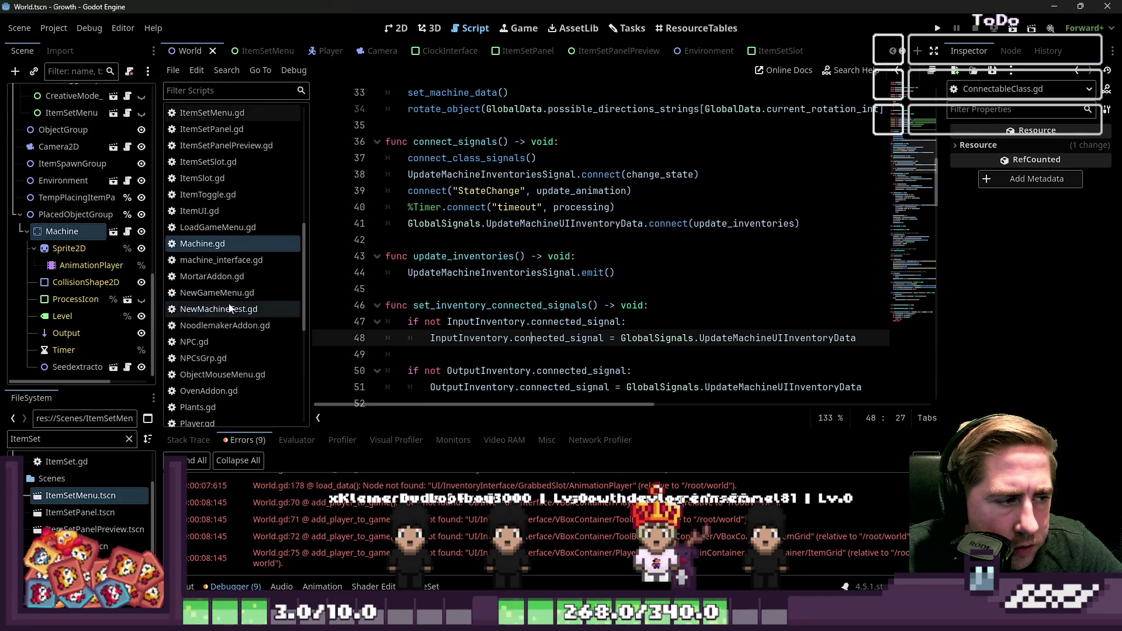
click(230, 309)
click(202, 243)
scroll(496, 303, up, 10)
scroll(496, 303, down, 4)
scroll(496, 303, up, 1)
scroll(468, 286, down, 4)
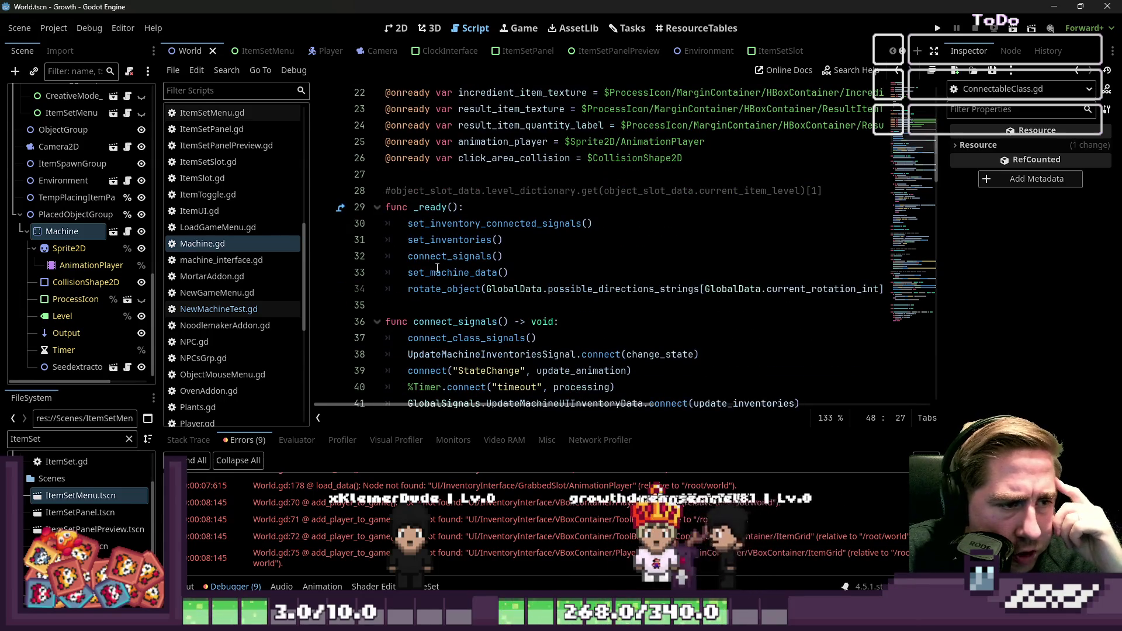
Review _ready's set_machine_data and connect_signals calls, including the UpdateMachineInventoriesSignal and StateChange connections
double_click(434, 271)
click(436, 294)
click(437, 257)
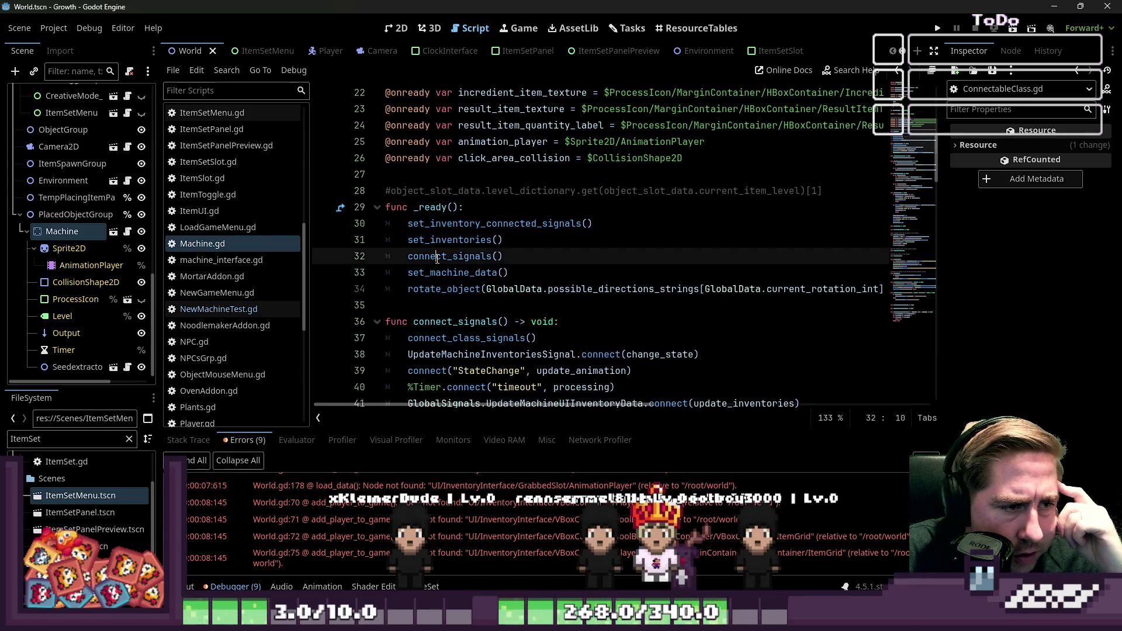
scroll(437, 259, down, 2)
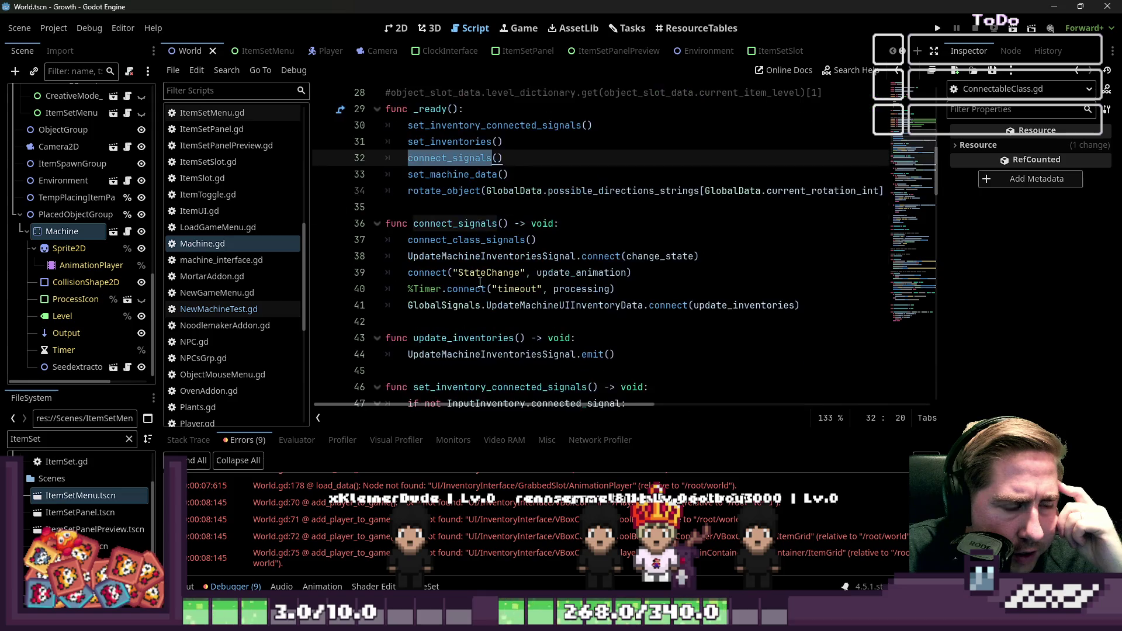
click(477, 245)
click(450, 257)
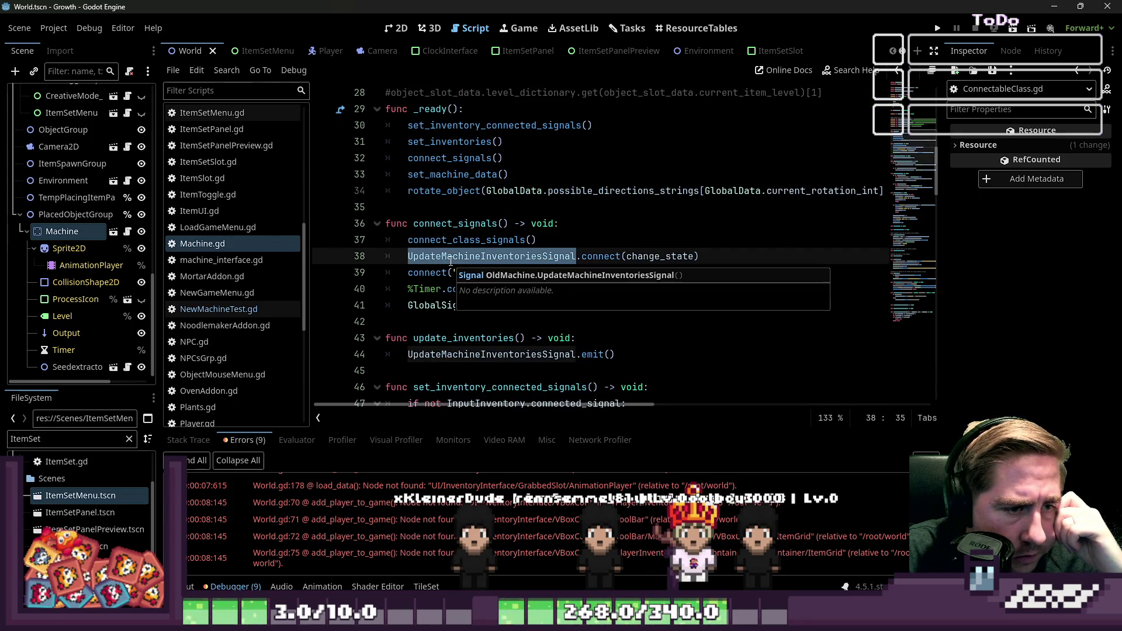
click(431, 275)
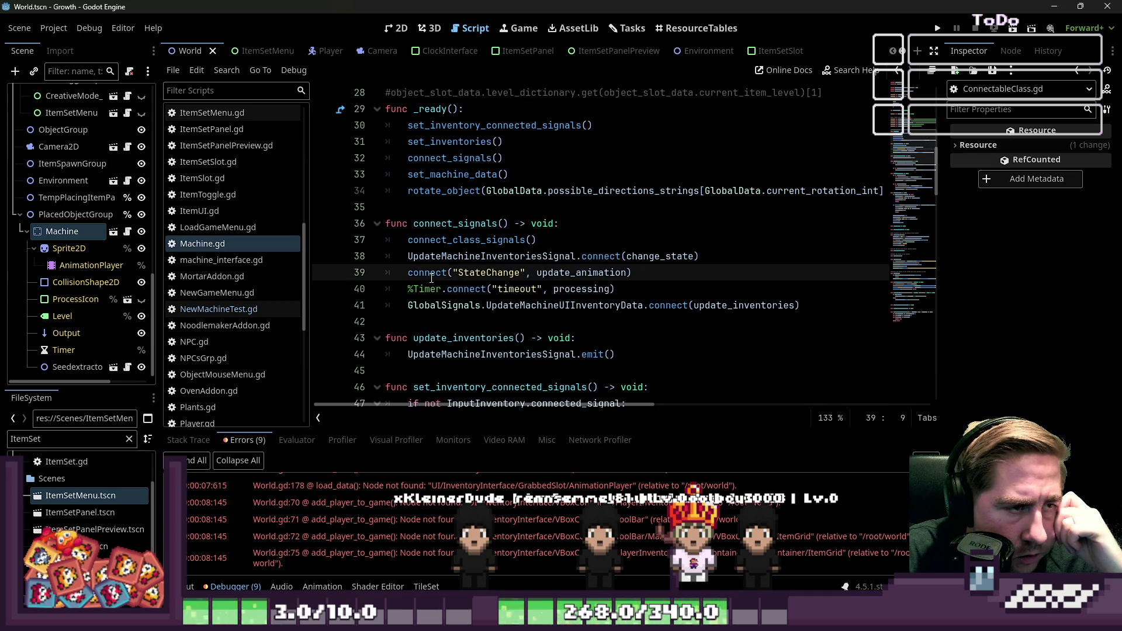
scroll(431, 279, down, 2)
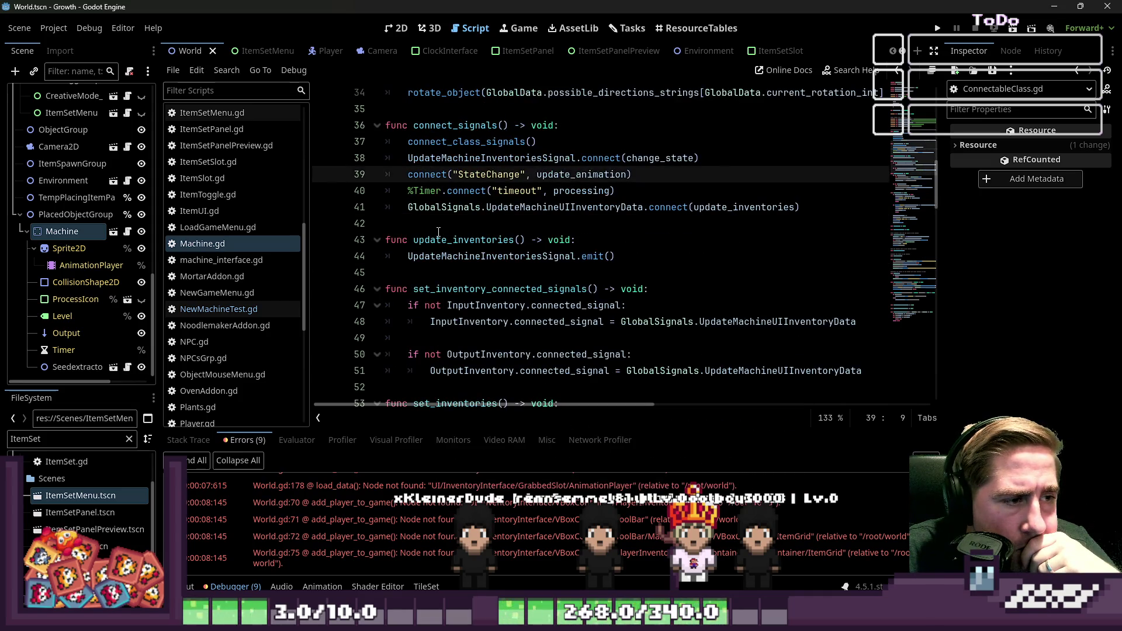
scroll(438, 232, down, 3)
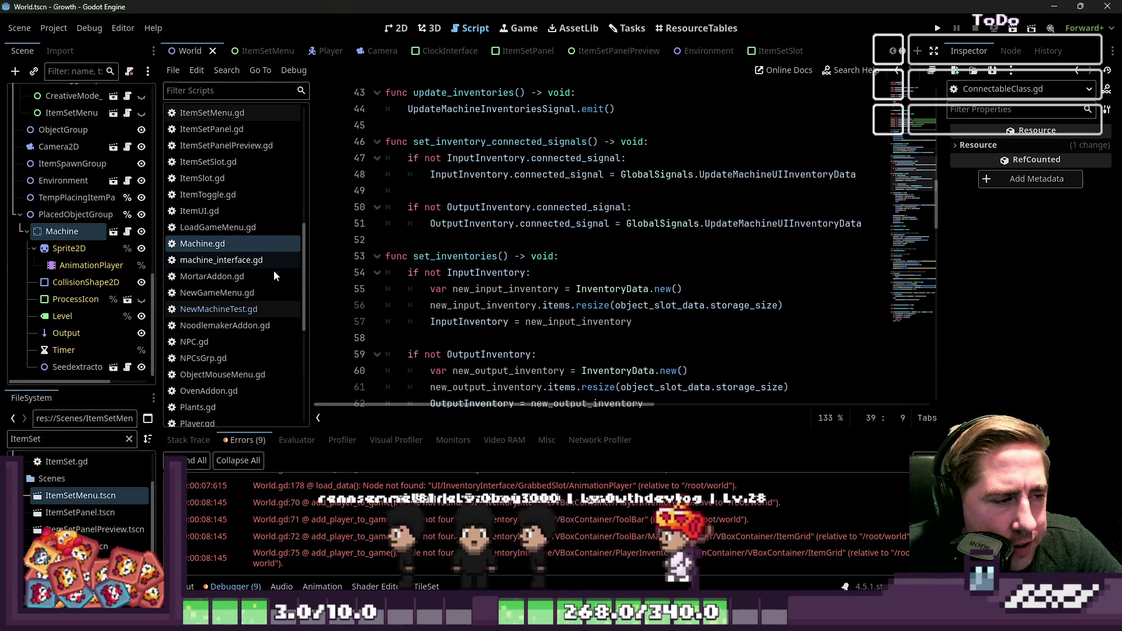
Compare NewMachineTest.gd, Machine.gd and machine_interface.gd, ending on machine_interface.gd
click(246, 309)
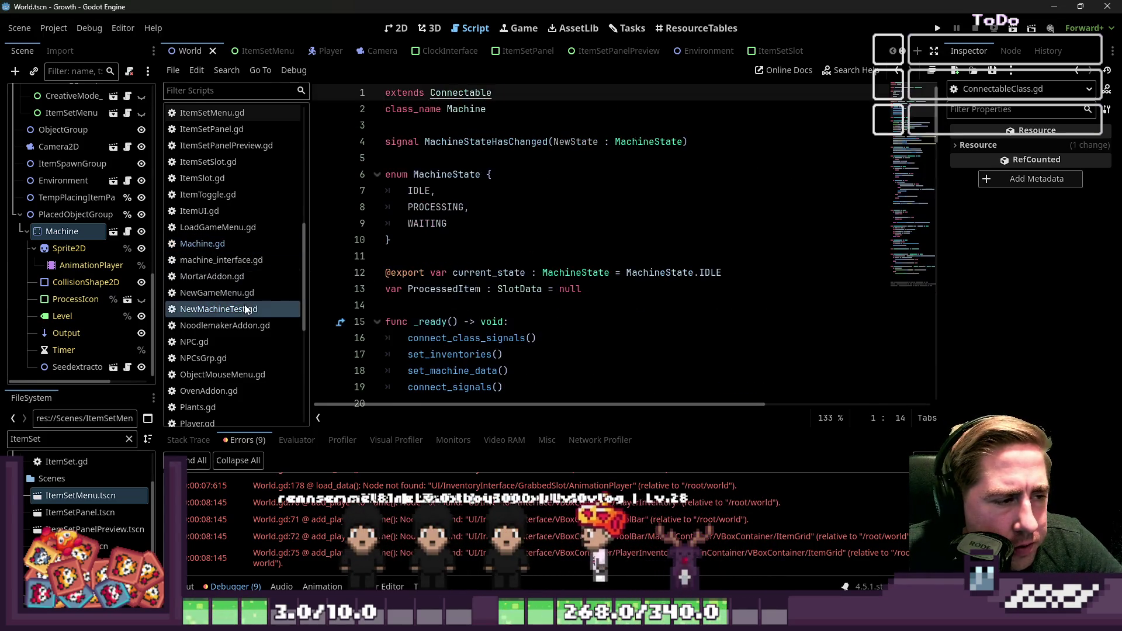
click(236, 238)
click(226, 263)
click(219, 246)
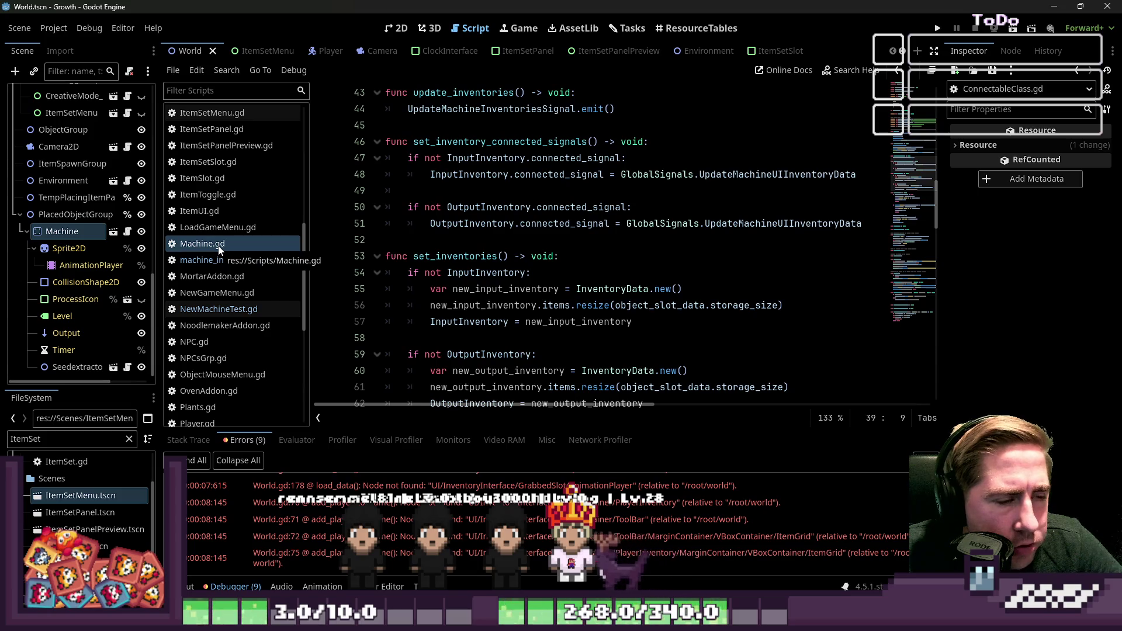
click(270, 259)
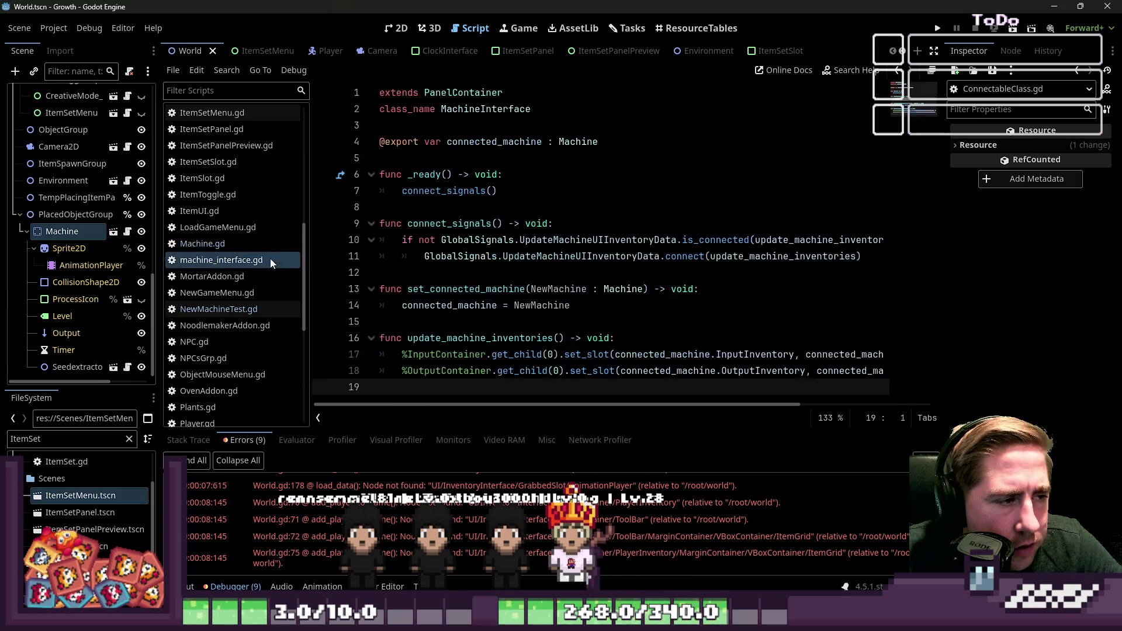
Inspect machine_interface.gd's connect_signals, its is_connected check and update_machine_inventories callback
click(483, 256)
click(603, 240)
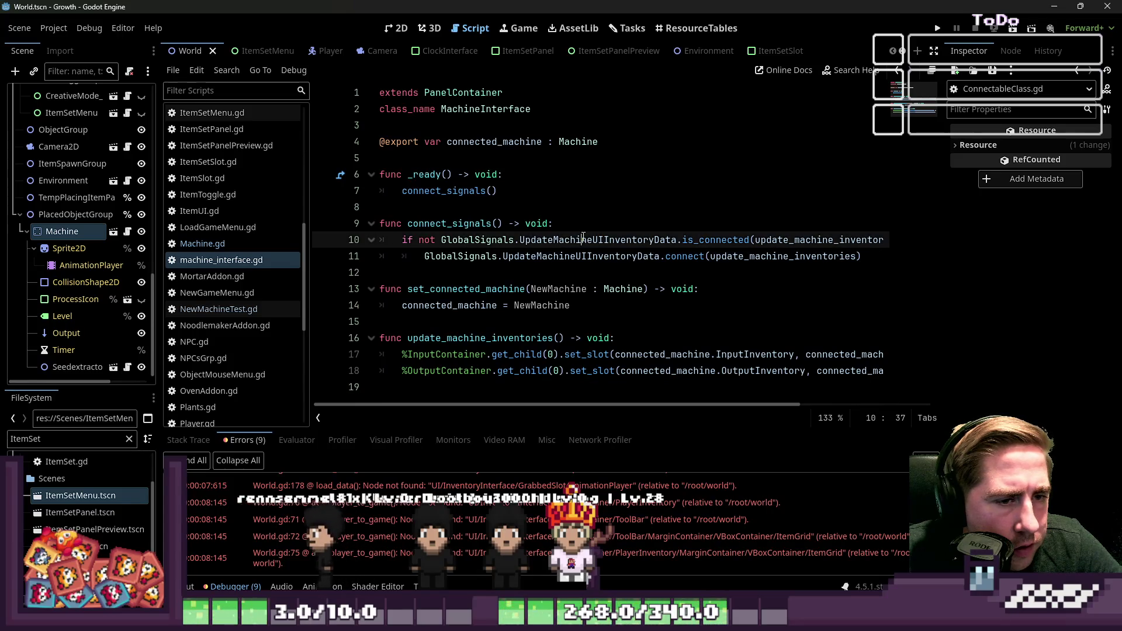
double_click(745, 256)
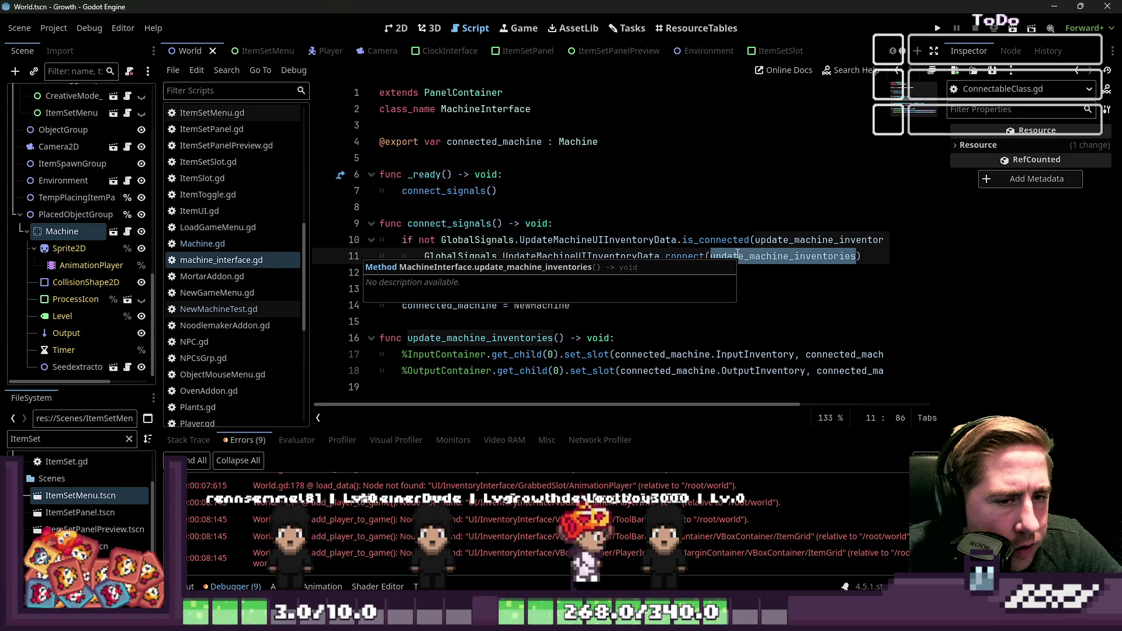
click(530, 239)
key(Down)
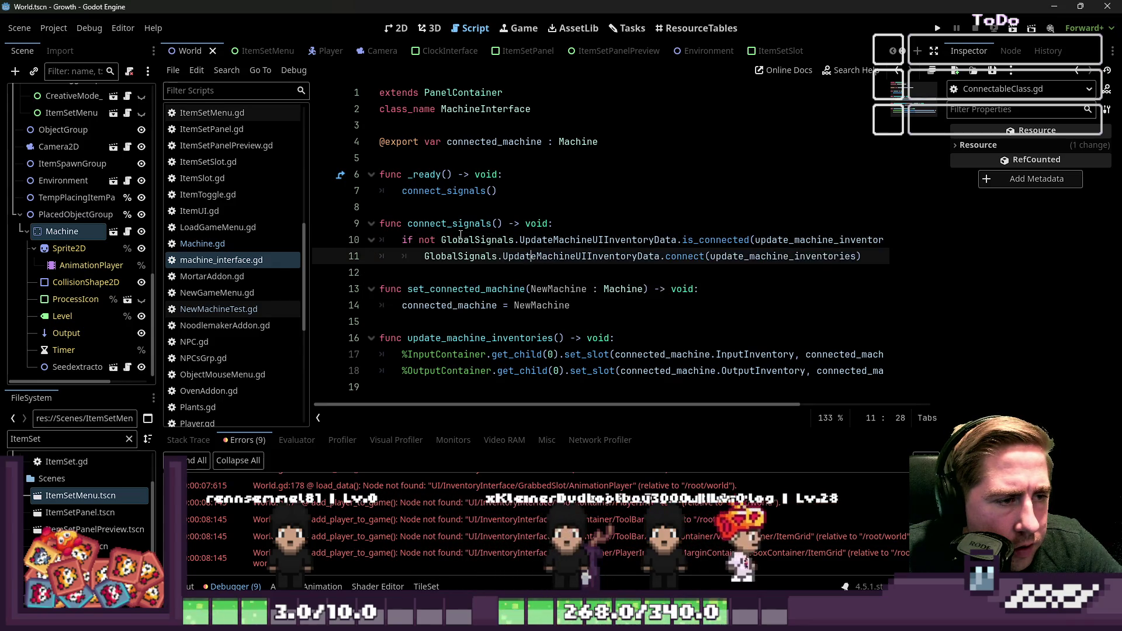
double_click(455, 232)
mouse_move(514, 404)
mouse_down()
mouse_move(573, 403)
mouse_move(476, 404)
mouse_up()
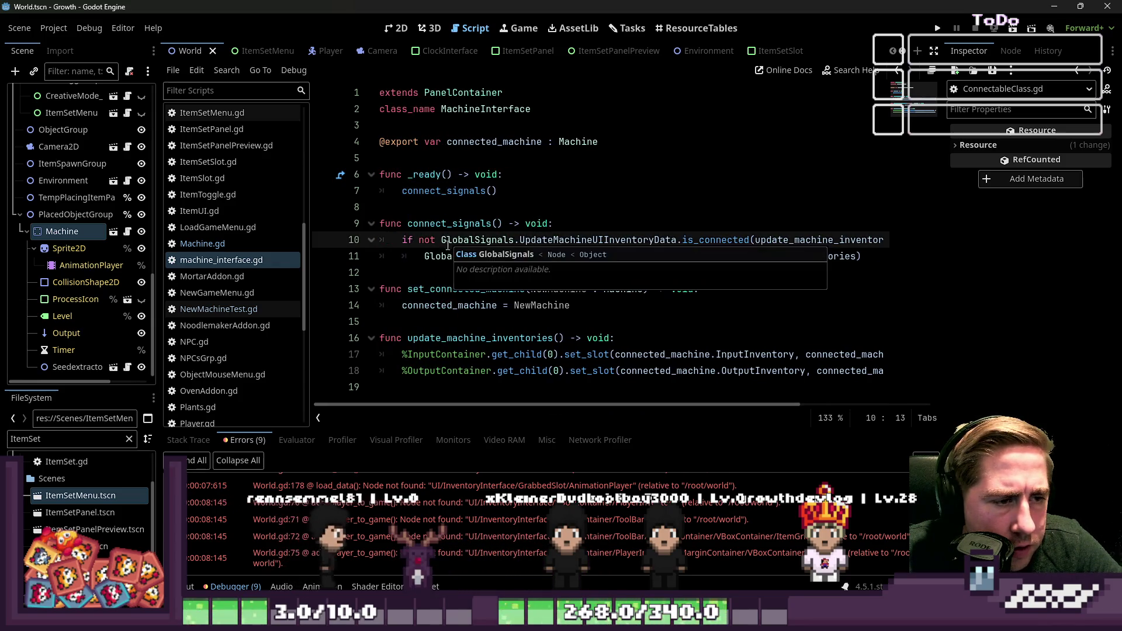
Select set_connected_machine, then return to Machine.gd and scroll down to use_object()
double_click(439, 289)
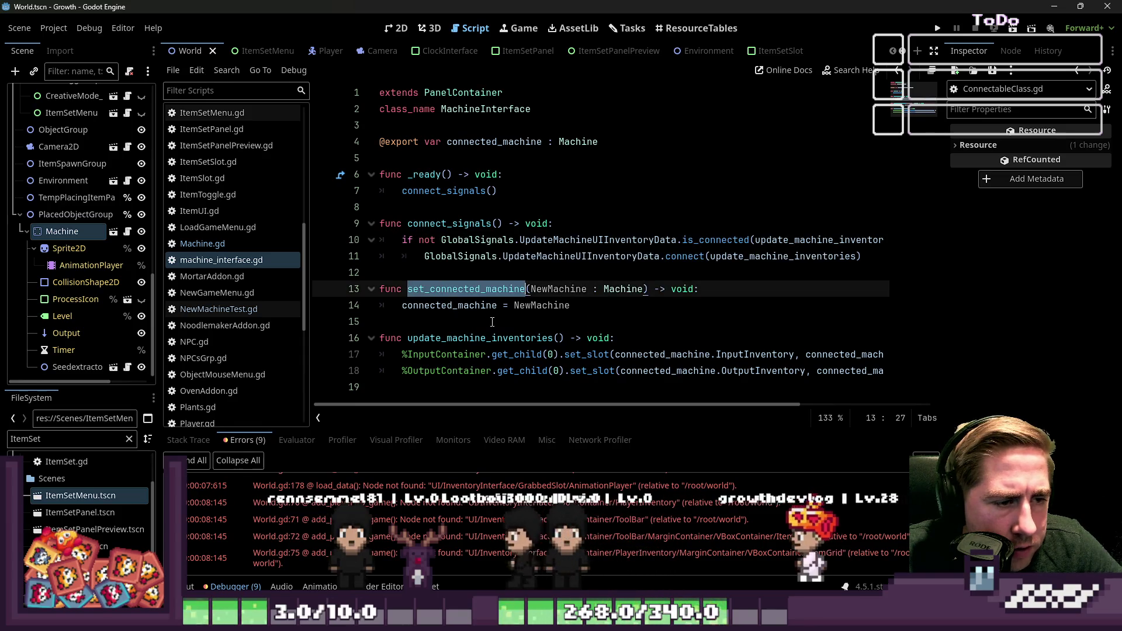
click(425, 288)
double_click(424, 288)
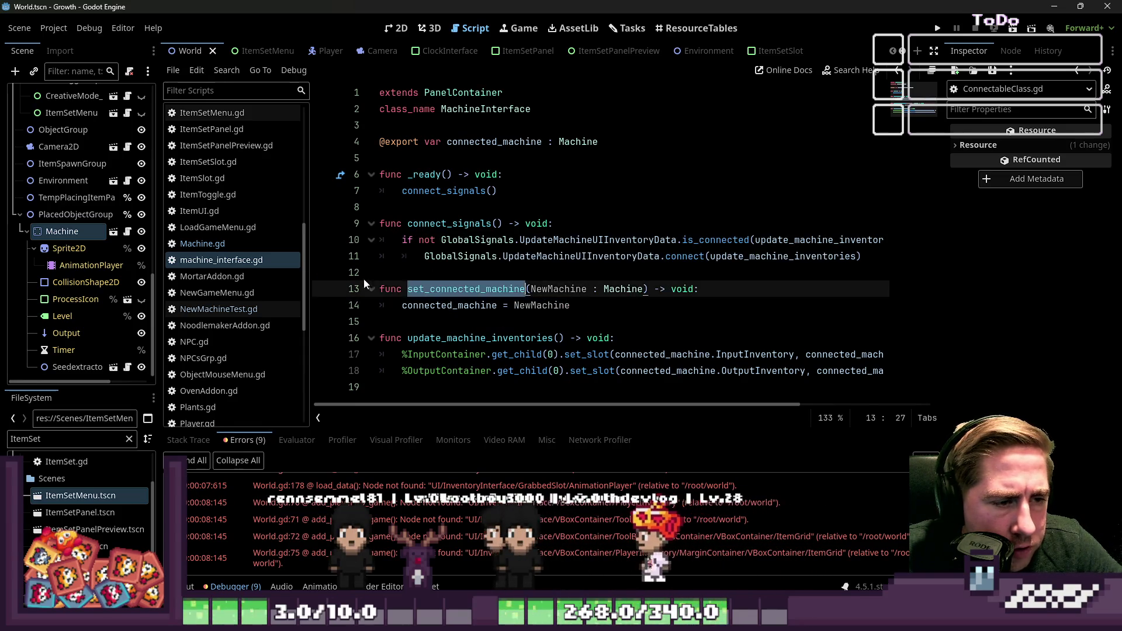
click(228, 243)
scroll(480, 282, down, 5)
scroll(481, 282, down, 10)
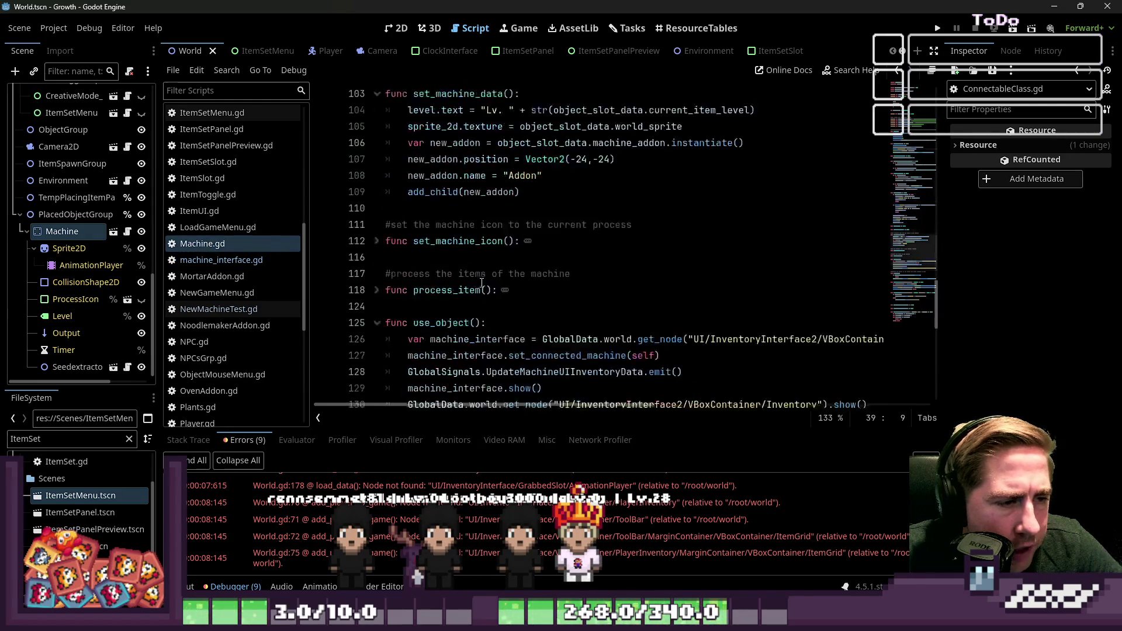
Inspect use_object()'s set_connected_machine call and its UpdateMachineUIInventoryData emit in Machine.gd
scroll(481, 283, up, 3)
scroll(481, 283, down, 5)
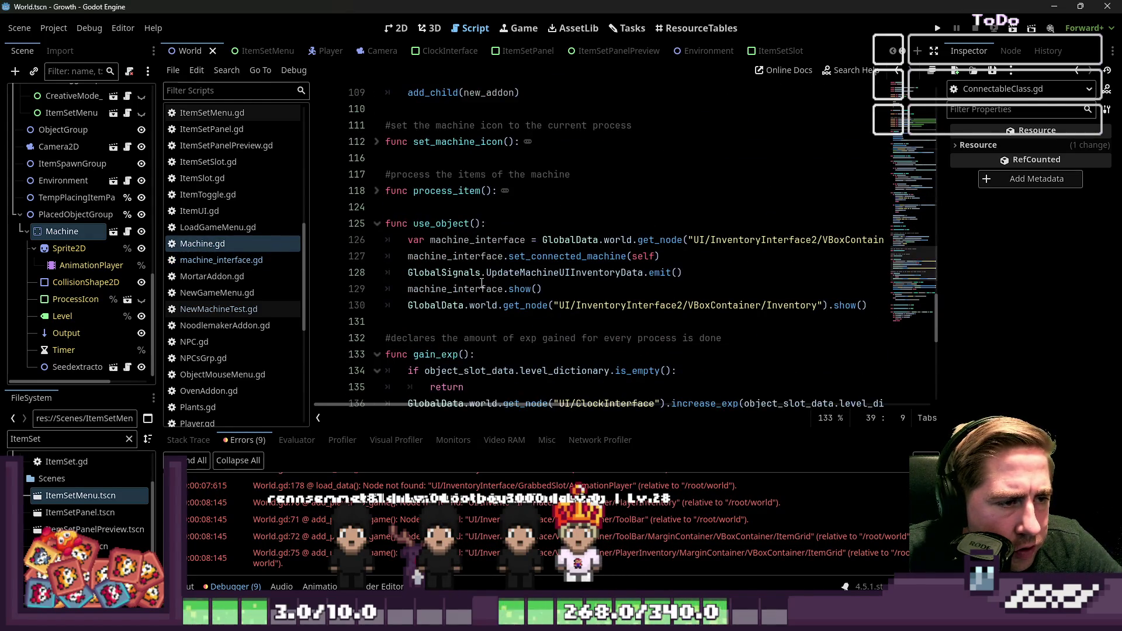
click(477, 264)
key(Down)
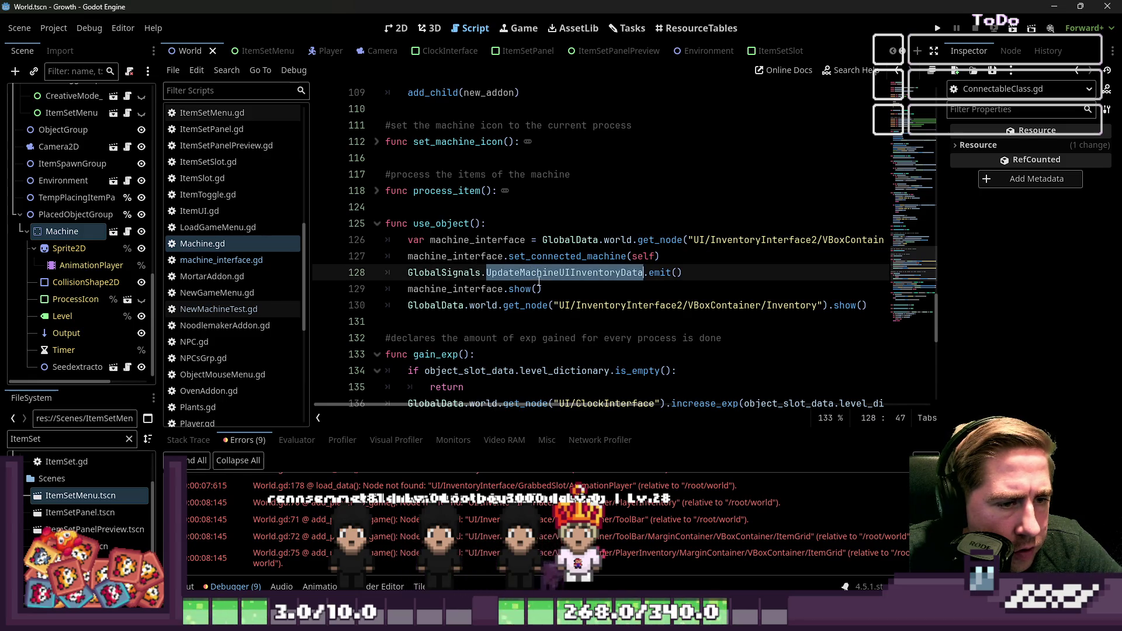
double_click(540, 257)
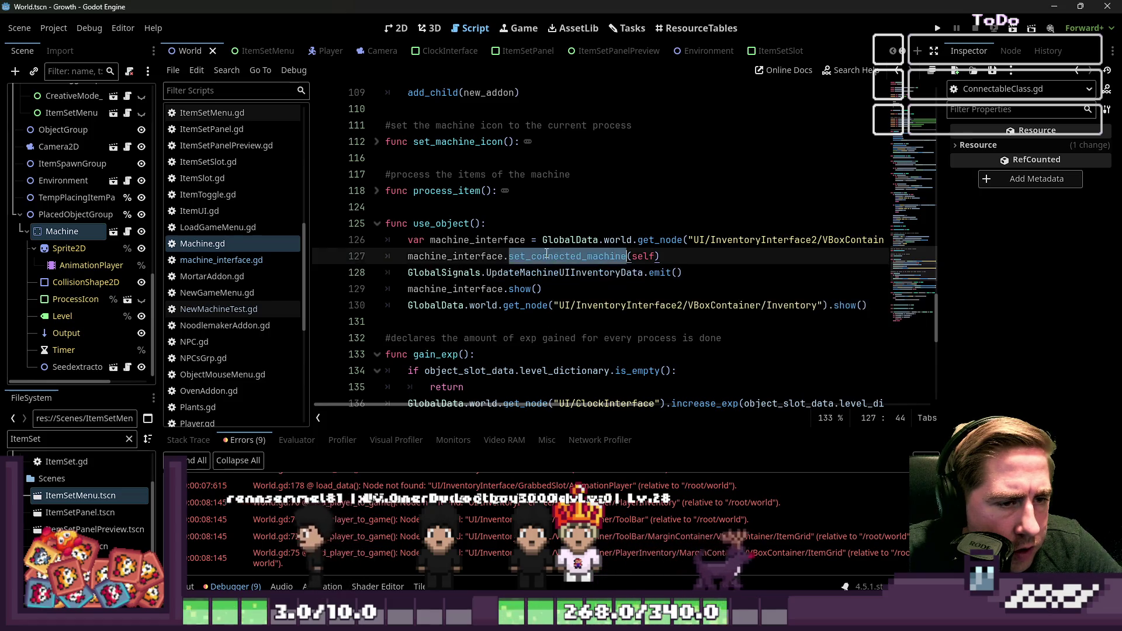
double_click(476, 259)
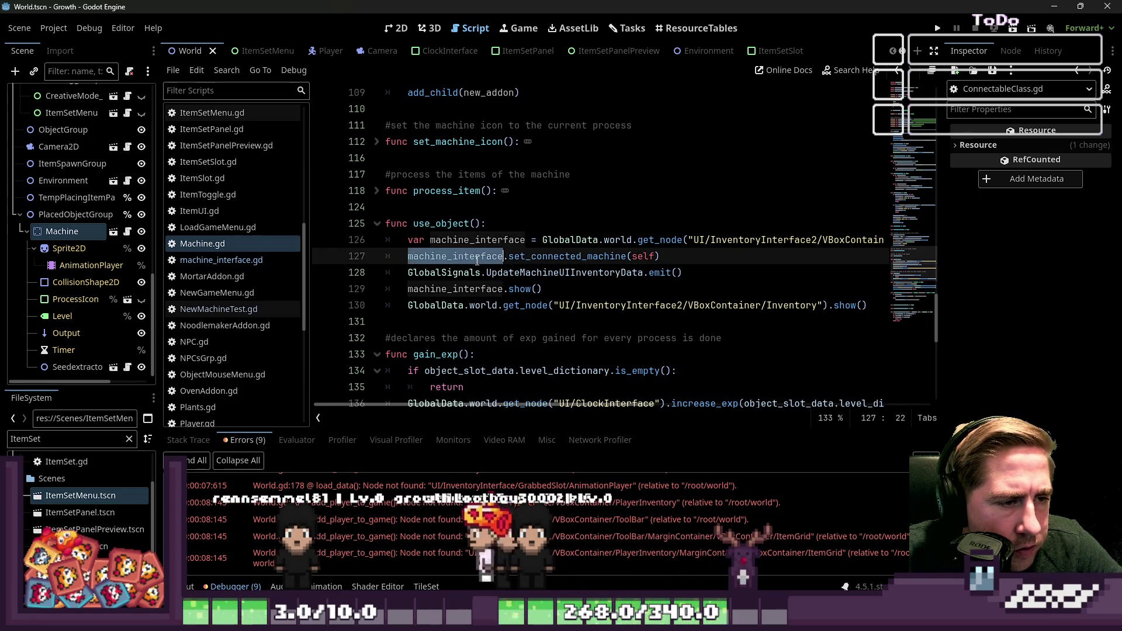
click(569, 256)
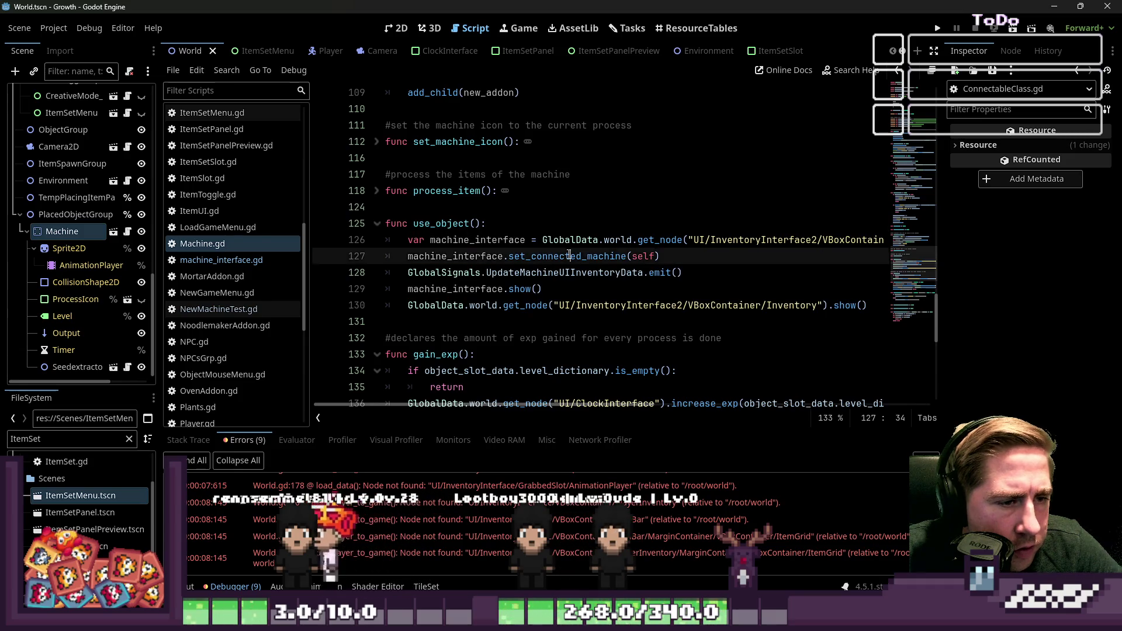
double_click(528, 273)
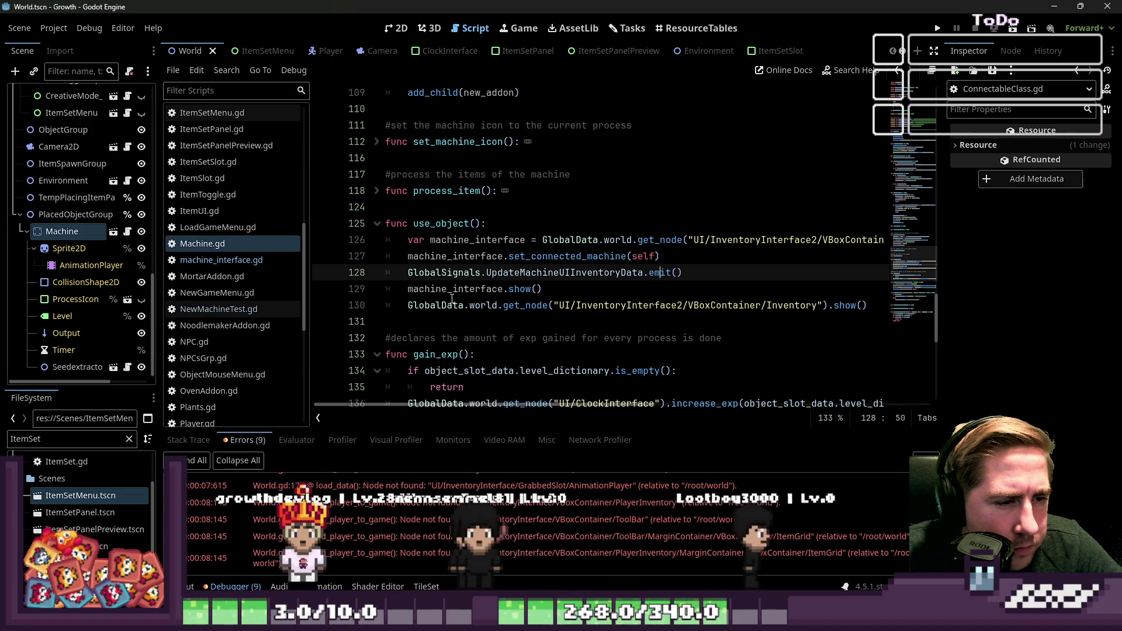
mouse_move(457, 274)
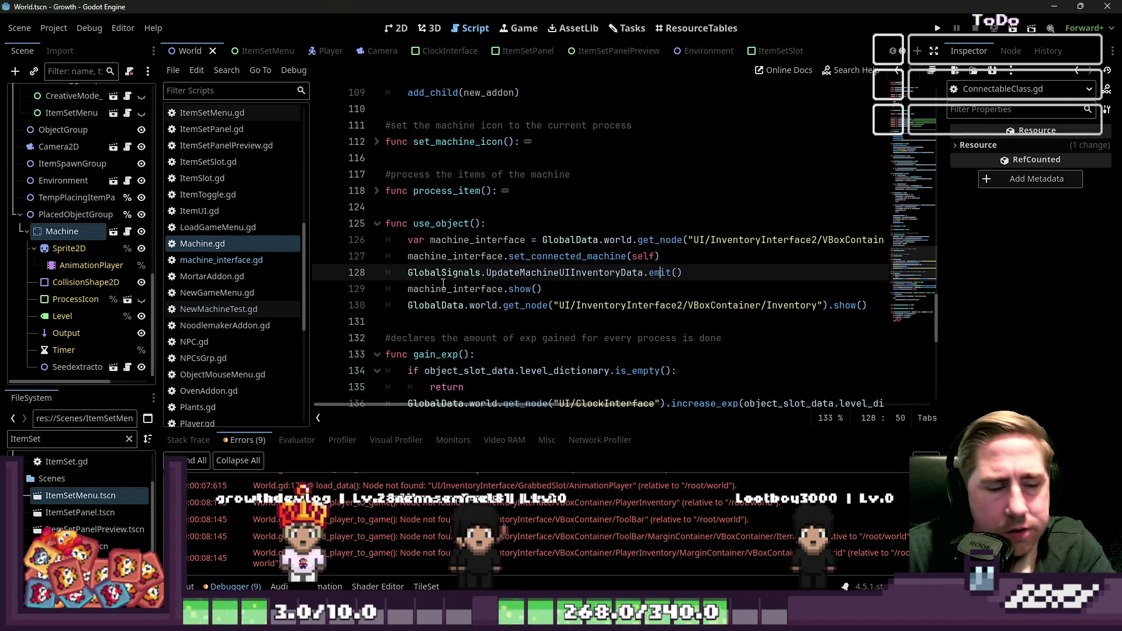
Switch between machine_interface.gd and Machine.gd, finishing on NewMachineTest.gd
click(228, 259)
click(225, 243)
click(227, 275)
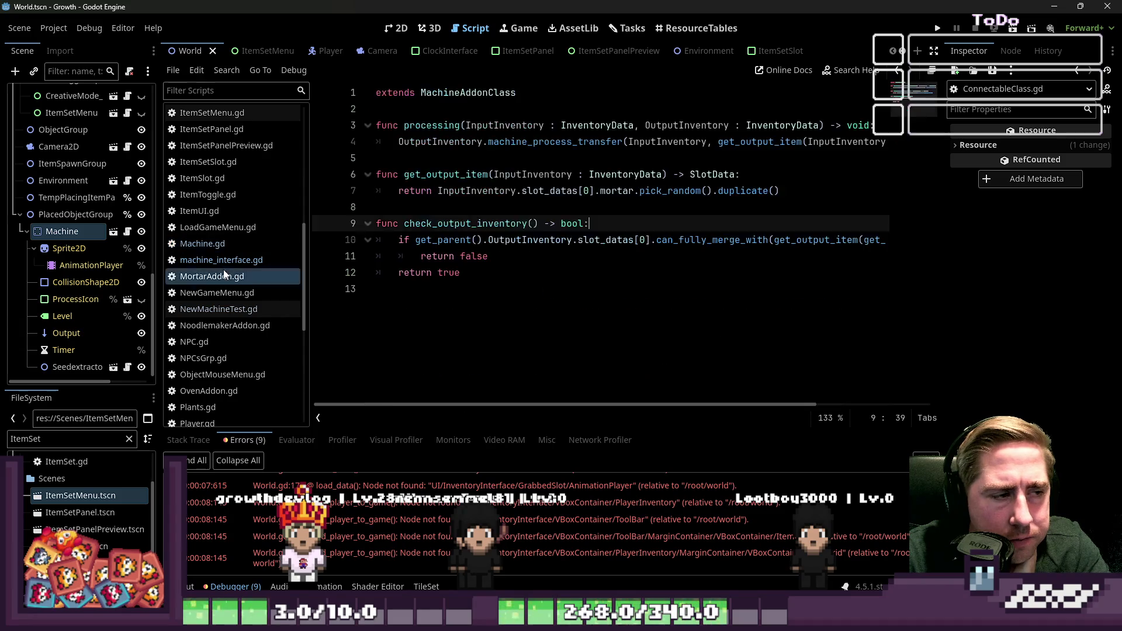
click(227, 259)
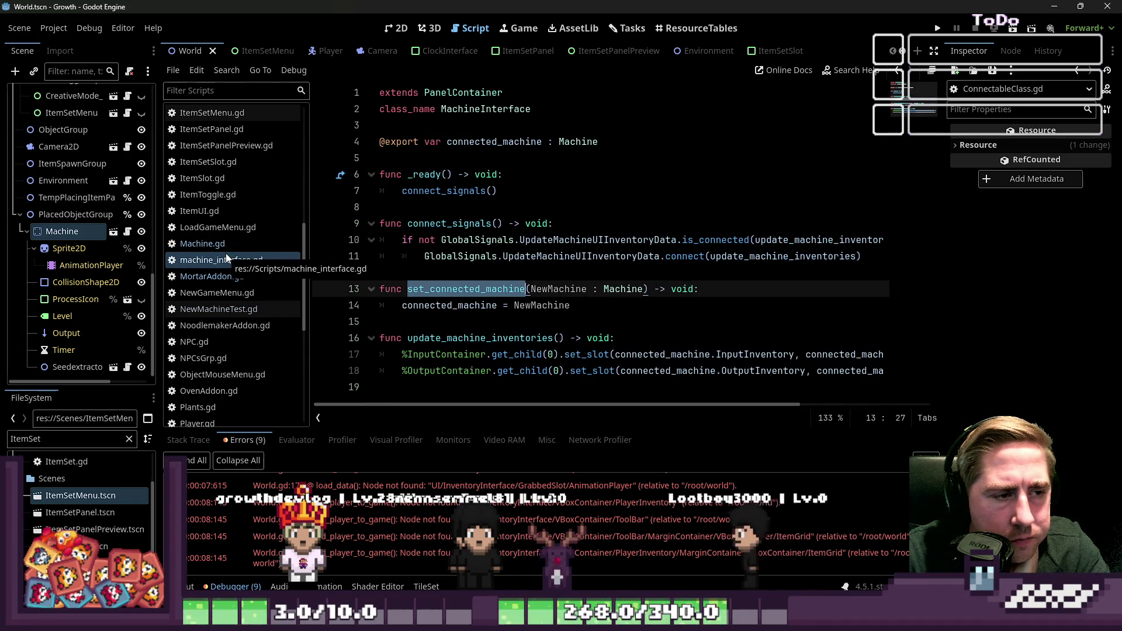
click(225, 244)
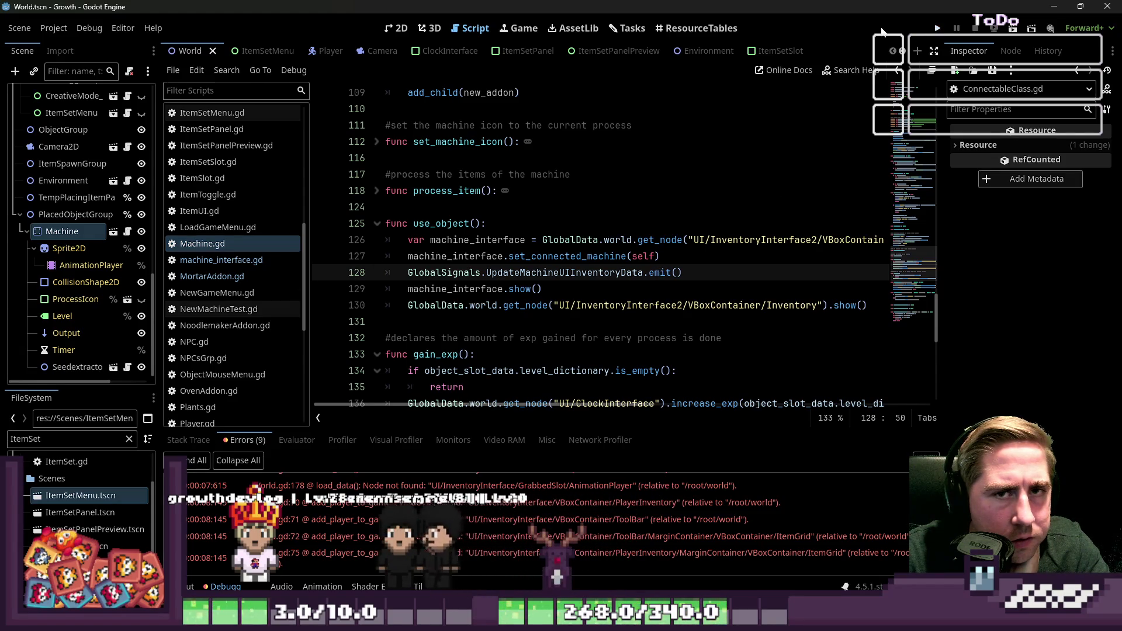
click(247, 262)
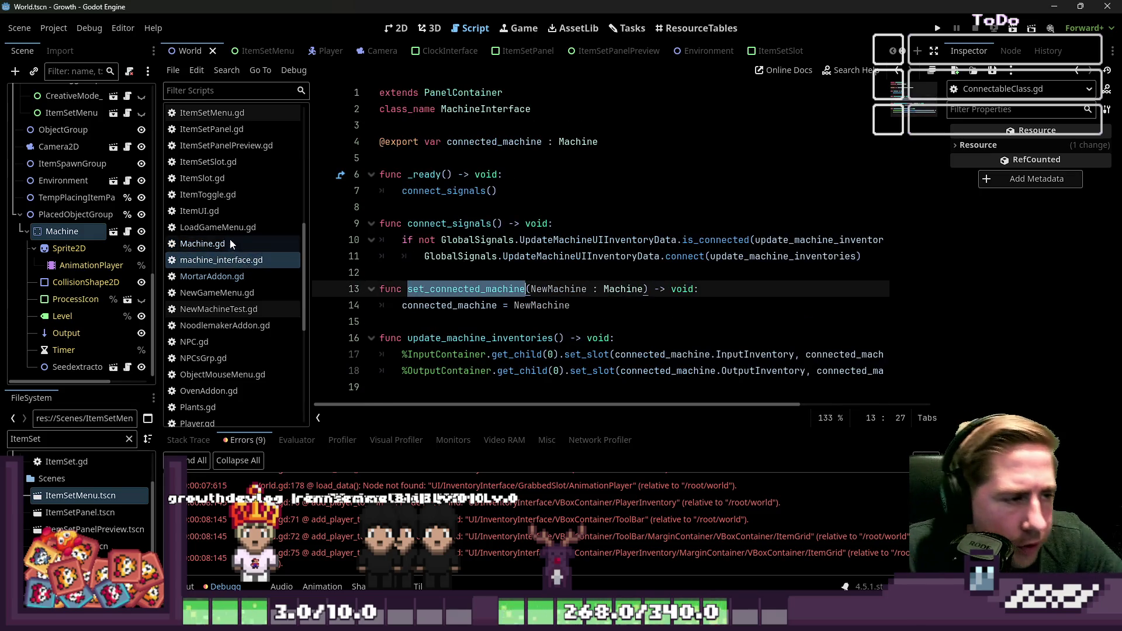
click(233, 312)
scroll(420, 258, down, 10)
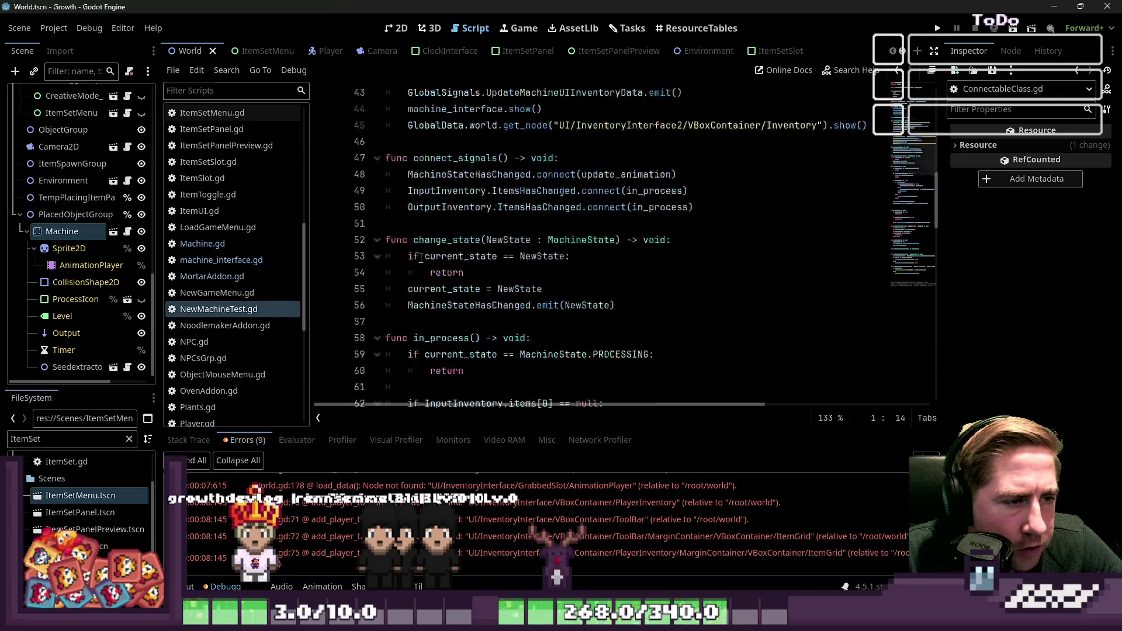
scroll(433, 253, up, 4)
scroll(438, 252, down, 12)
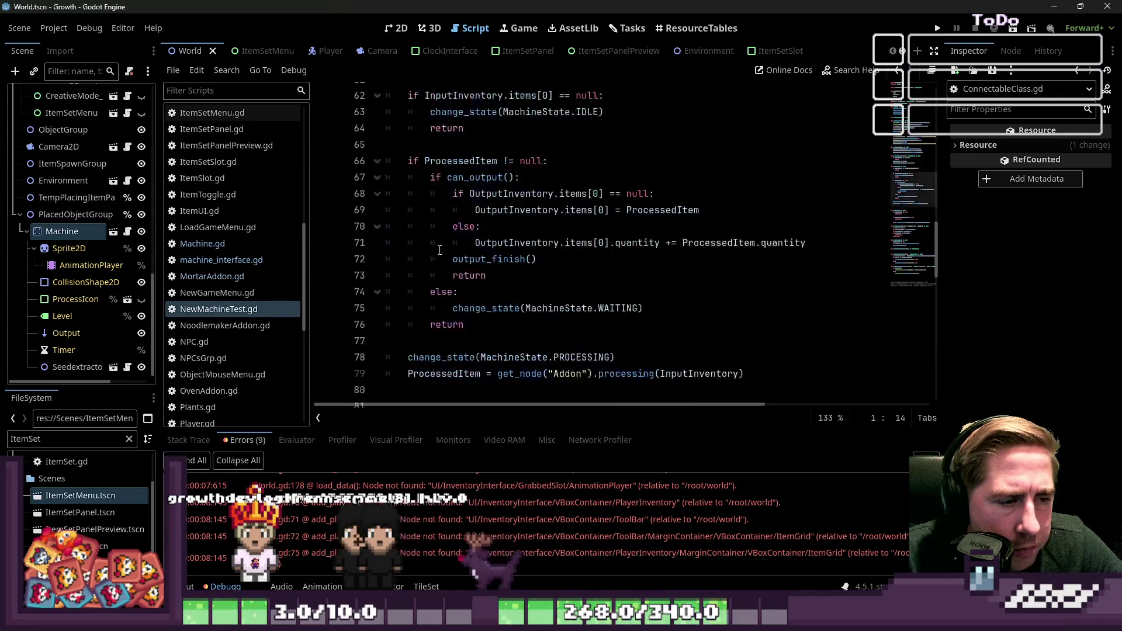
scroll(439, 250, down, 11)
scroll(439, 250, up, 4)
scroll(439, 250, up, 4)
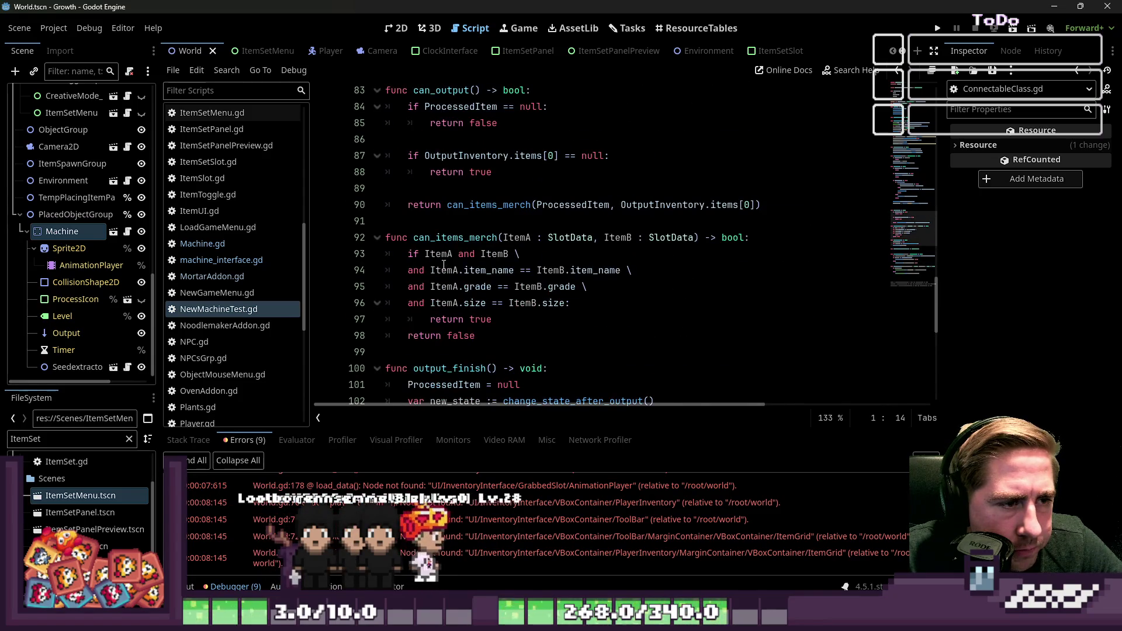
scroll(443, 265, down, 2)
double_click(459, 264)
scroll(461, 260, up, 11)
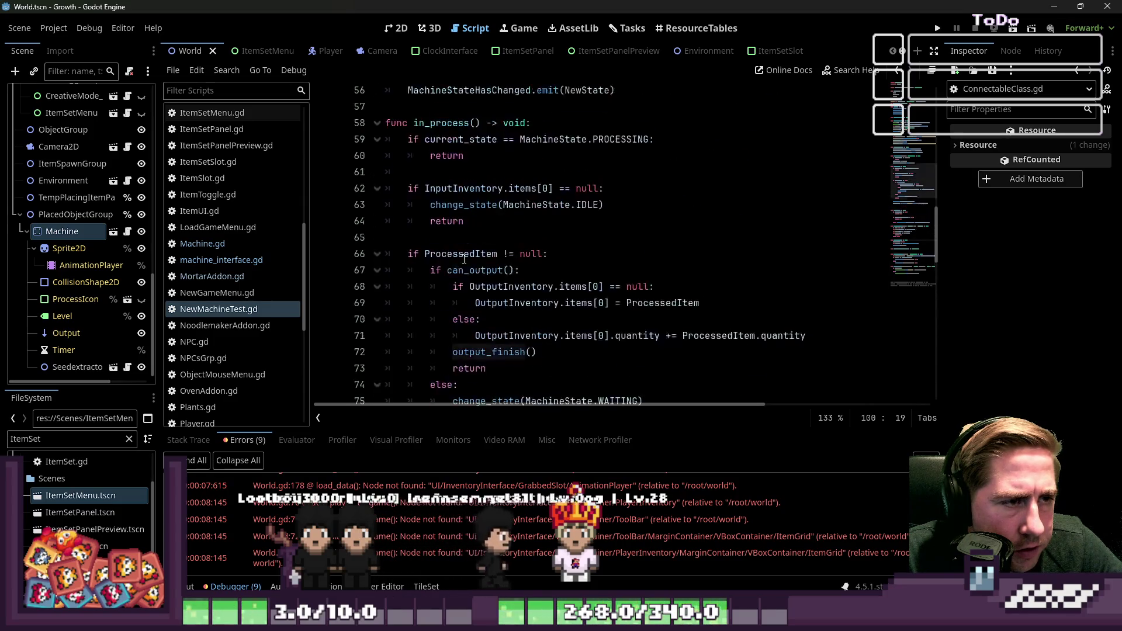
scroll(461, 263, down, 2)
scroll(456, 267, up, 3)
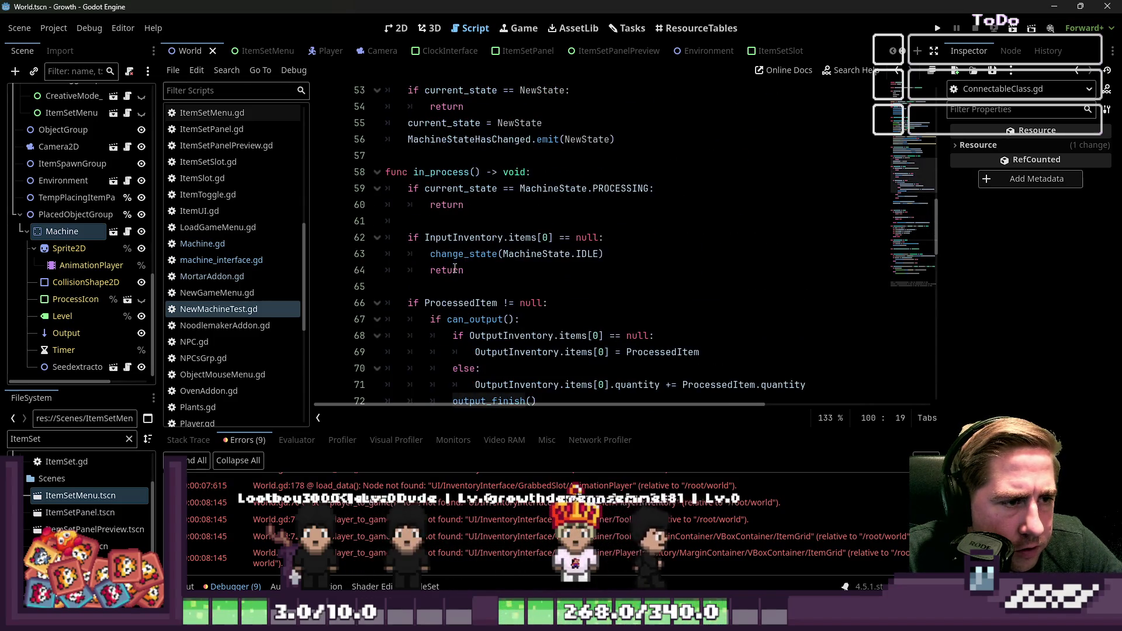
scroll(455, 267, down, 4)
click(458, 292)
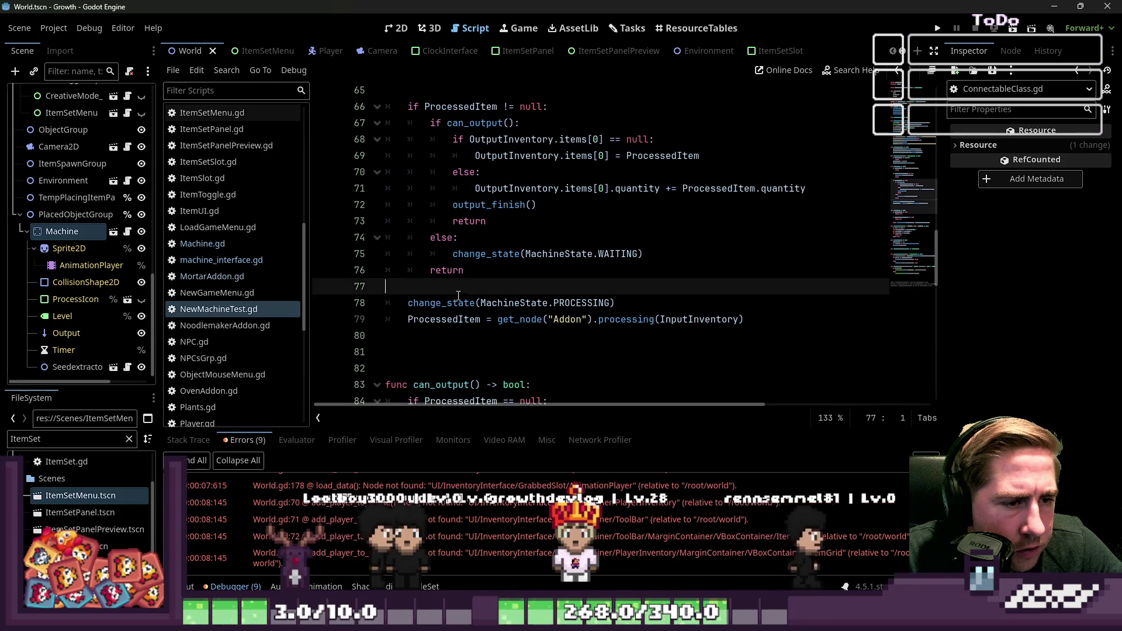
click(633, 301)
key(Return)
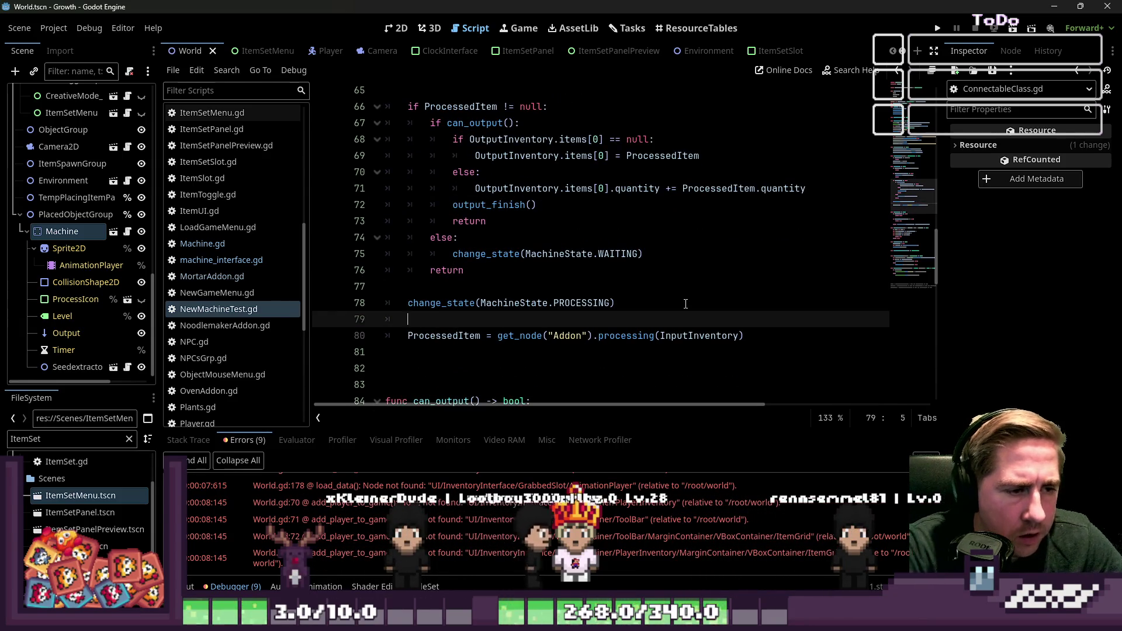
text(ge)
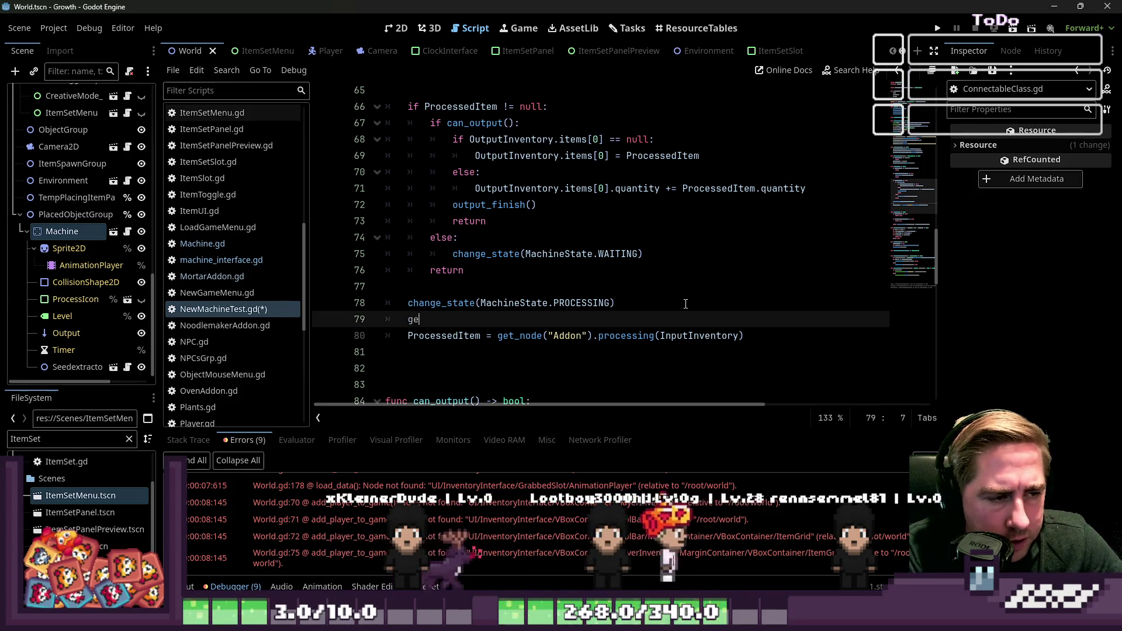
text(t_tree())
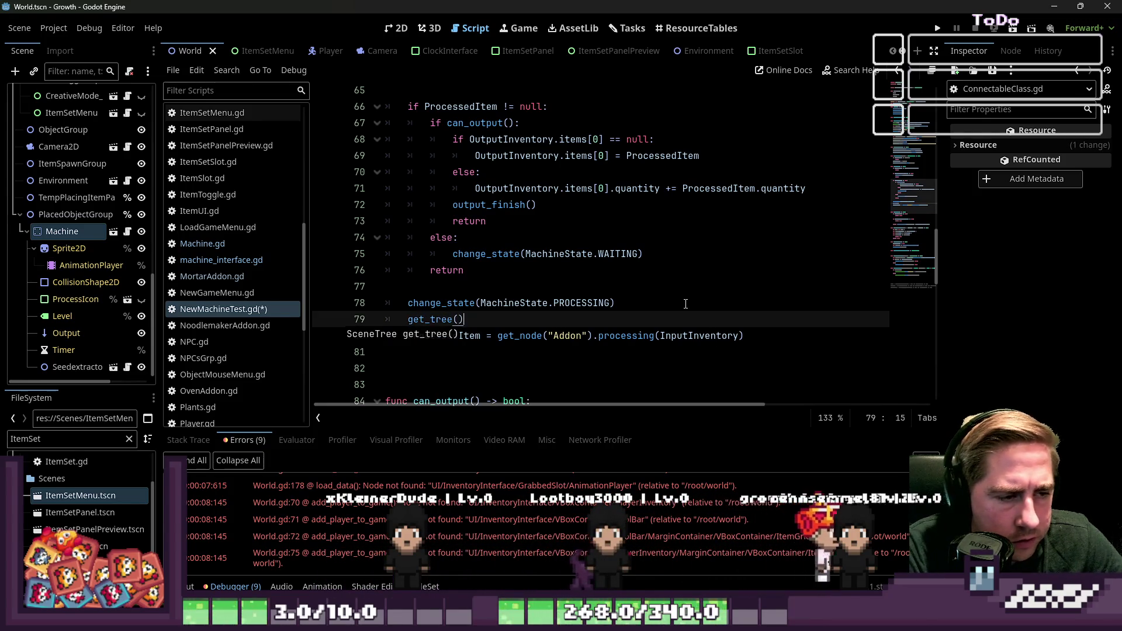
text(.cr)
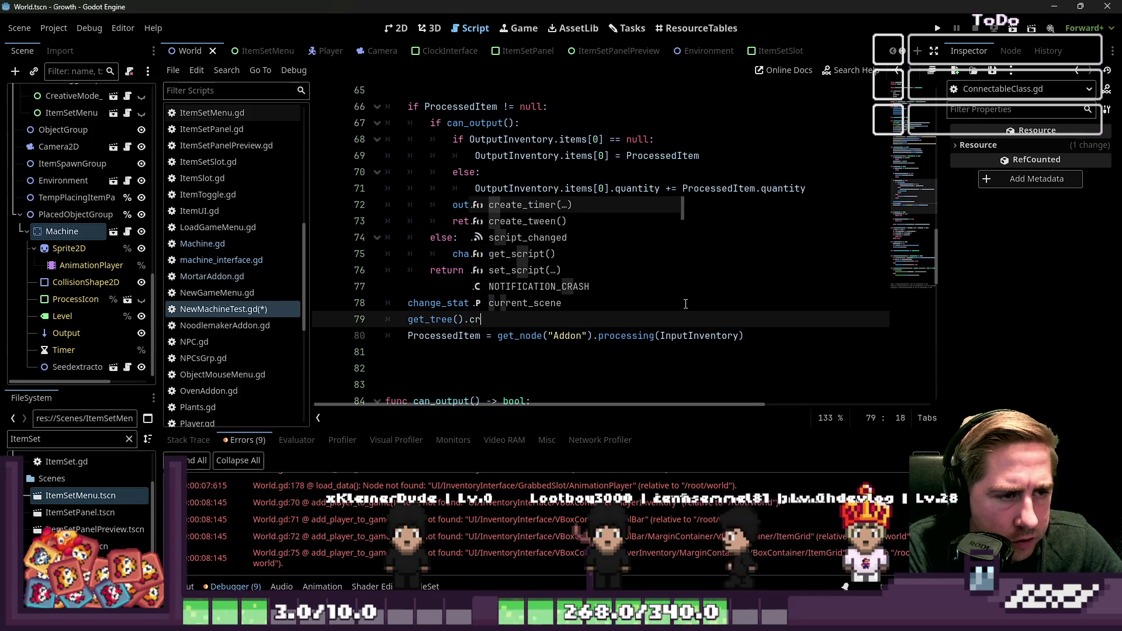
key(Home)
text(await)
key(End)
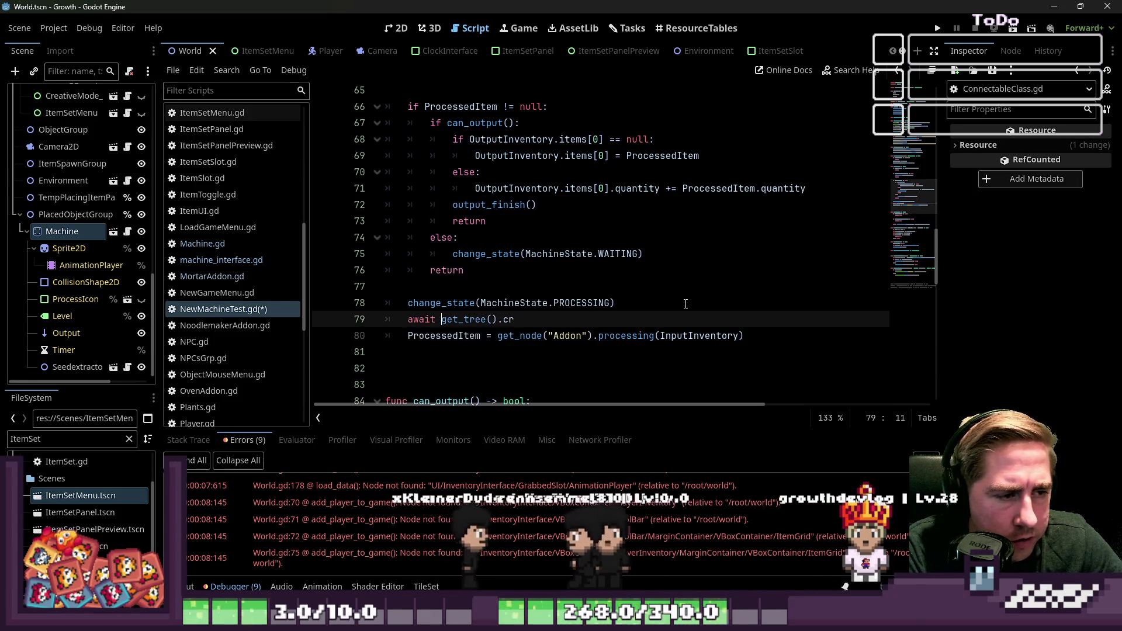
text(eate)
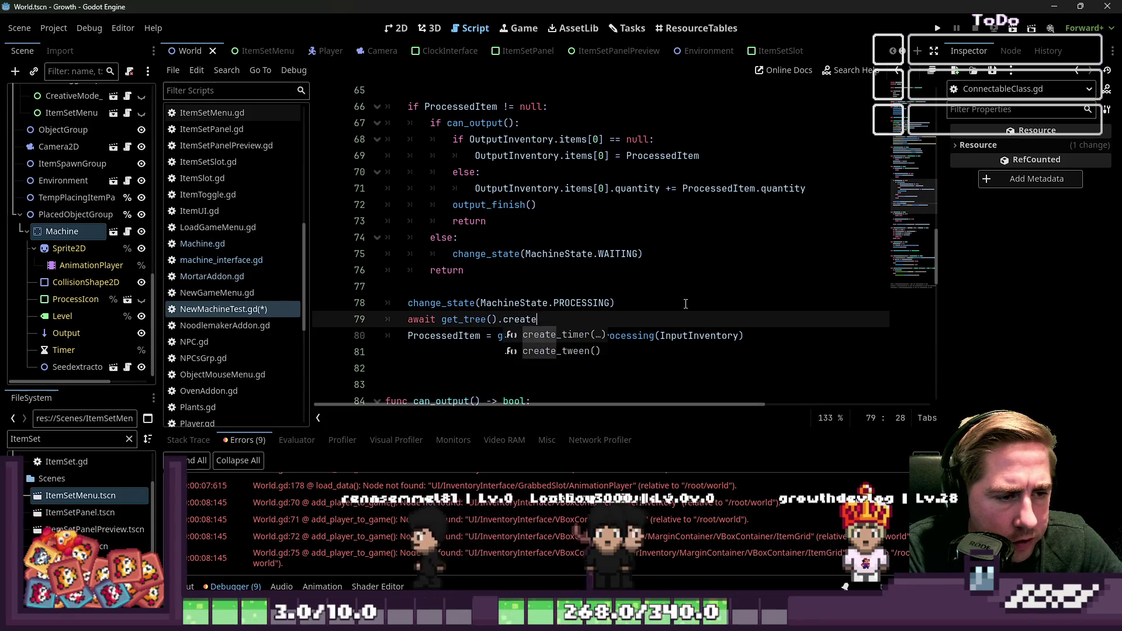
text(_time(1))
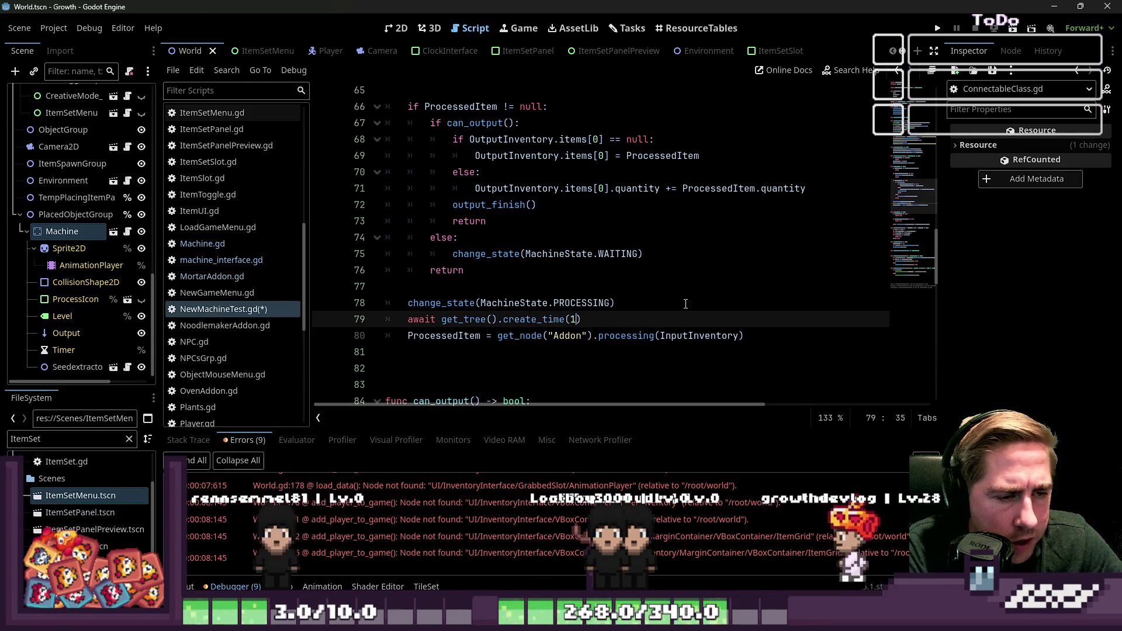
text(.time_out)
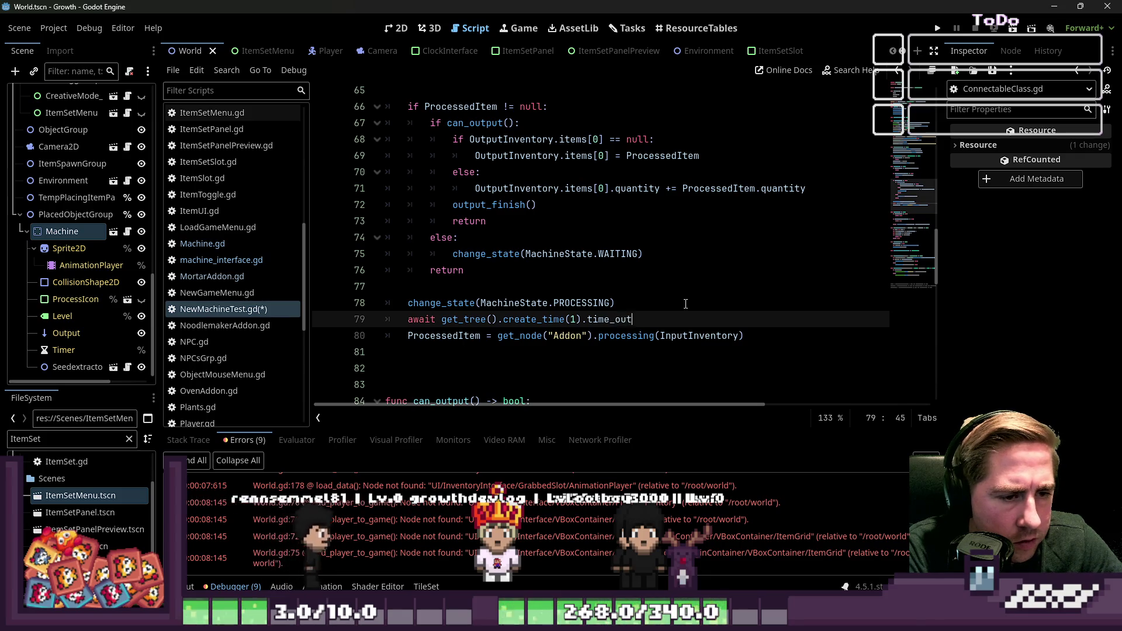
click(655, 286)
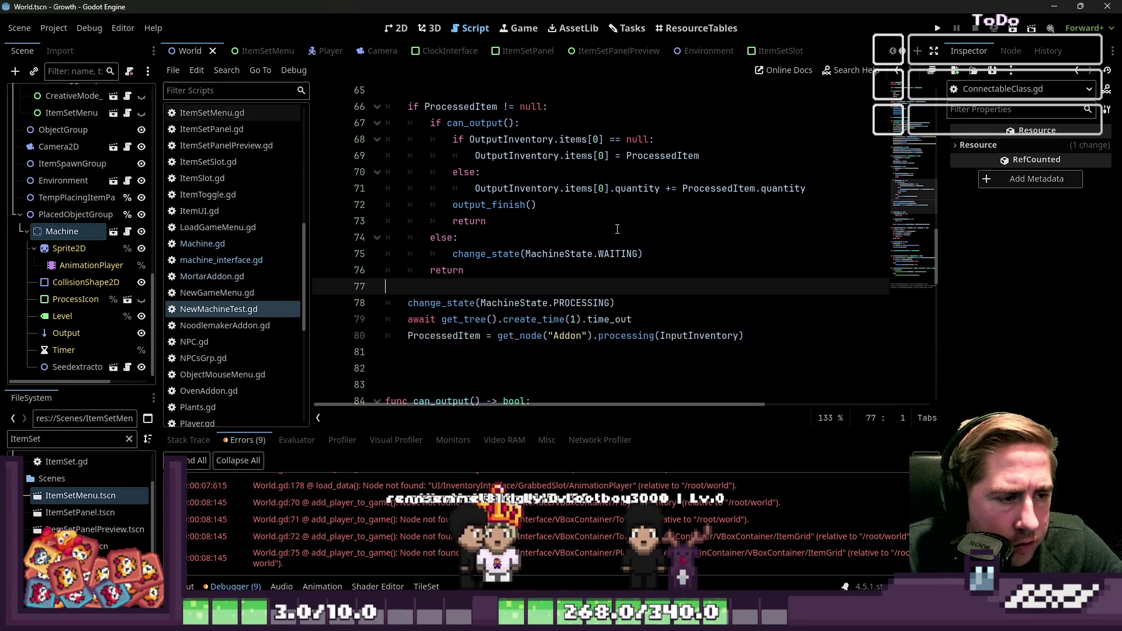
scroll(617, 229, down, 2)
click(526, 270)
scroll(525, 270, up, 1)
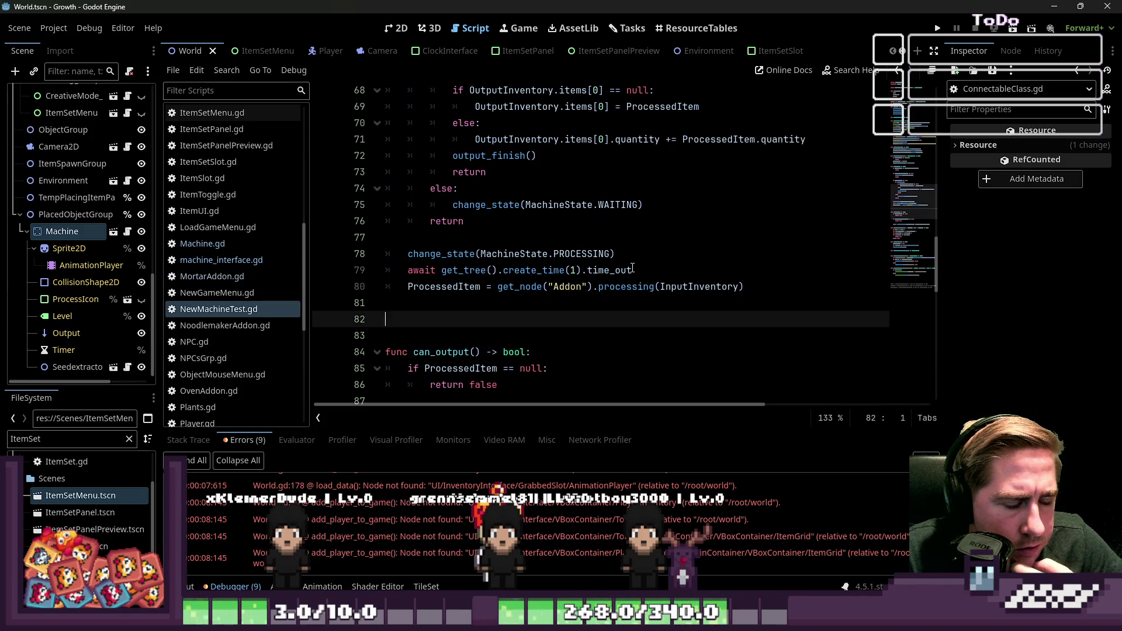
mouse_move(636, 270)
mouse_down()
mouse_move(424, 271)
mouse_move(406, 287)
mouse_up()
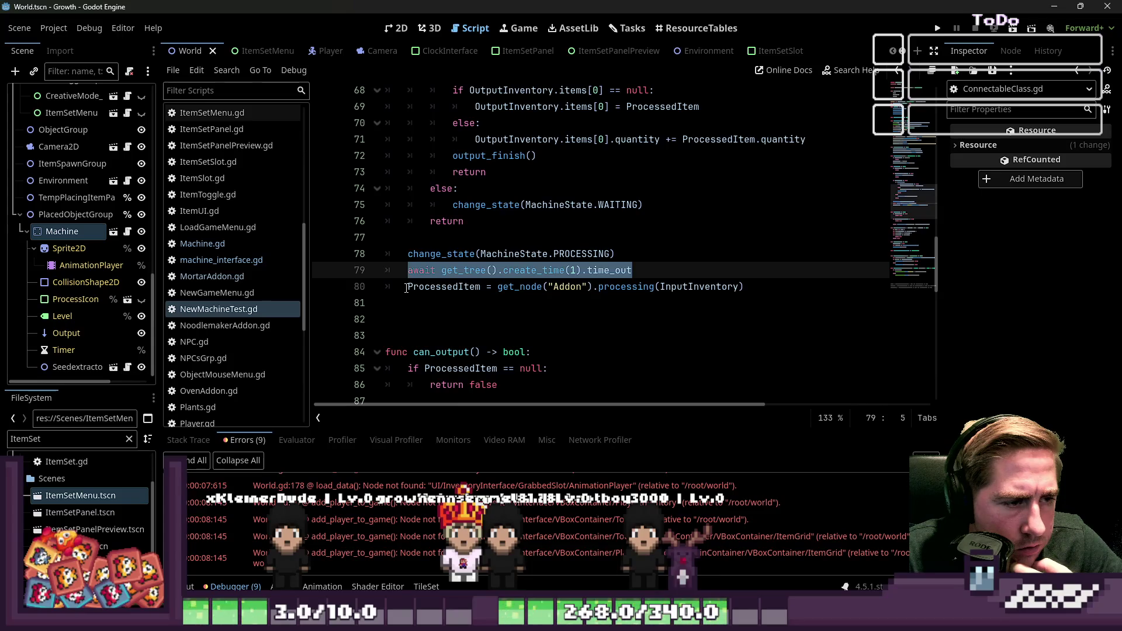
mouse_move(523, 281)
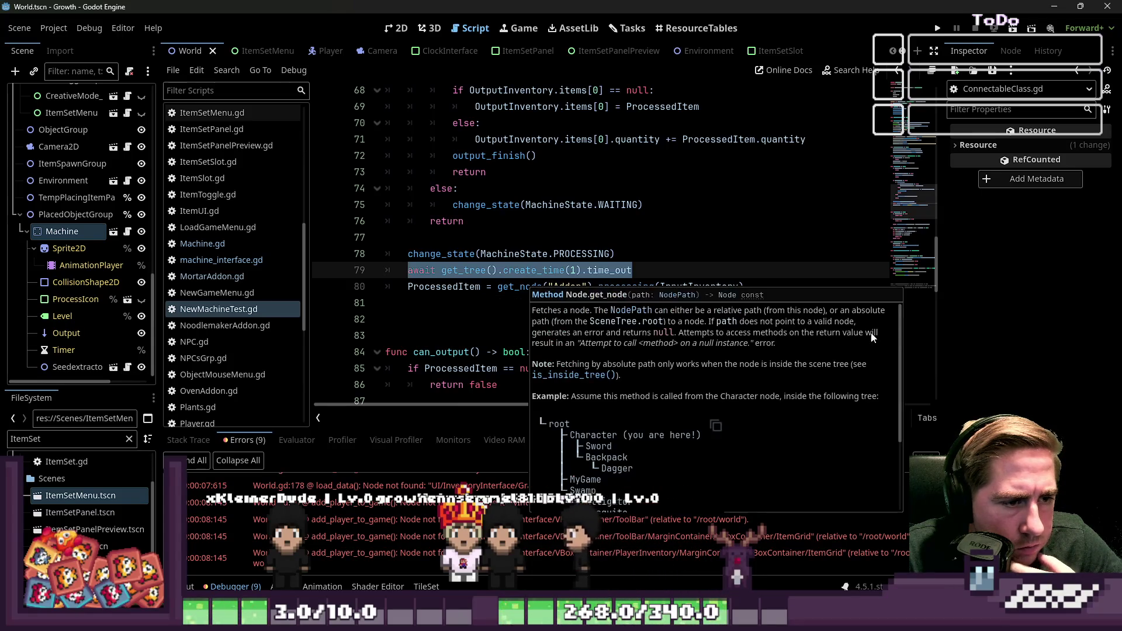
click(620, 253)
drag(633, 270, 392, 271)
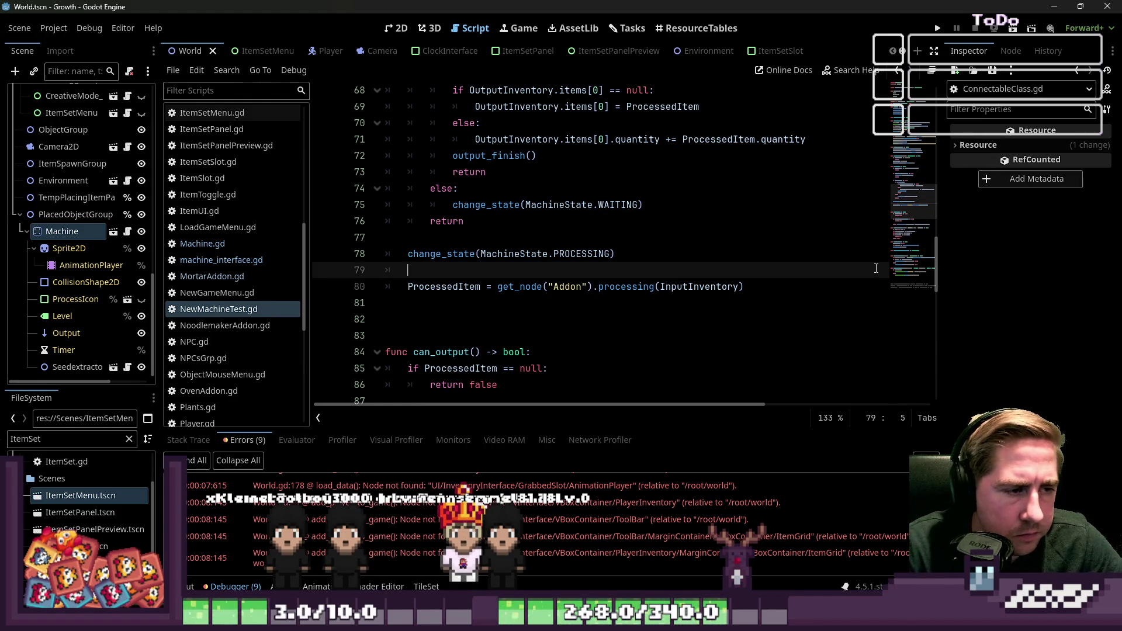
key(BackSpace)
key(BackSpace)
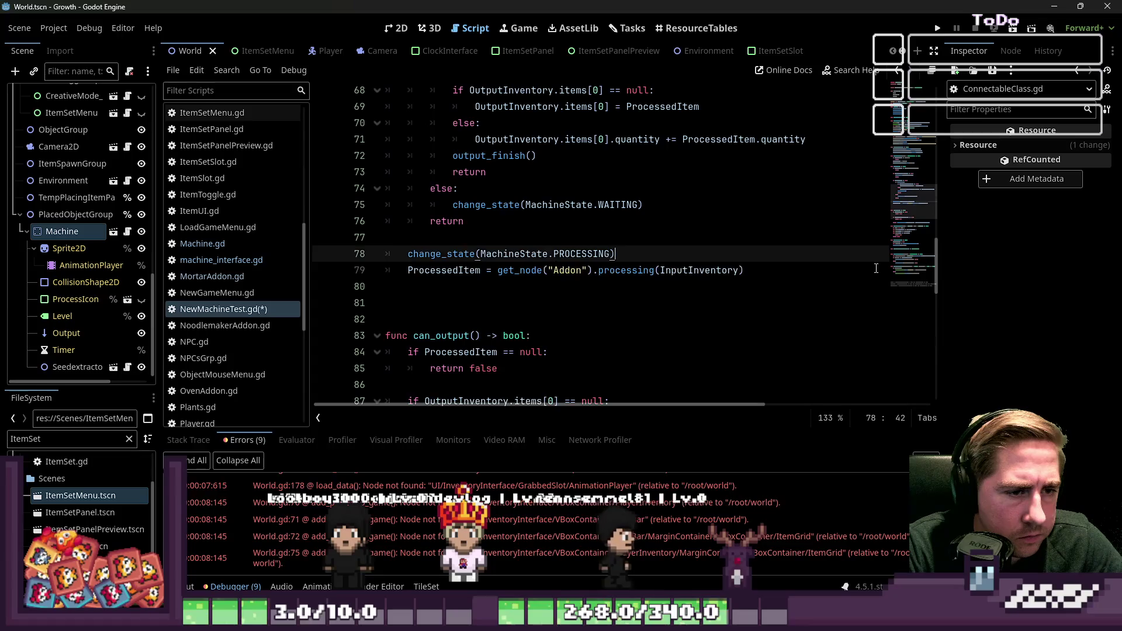
key(Return)
key(ctrl+s)
click(701, 223)
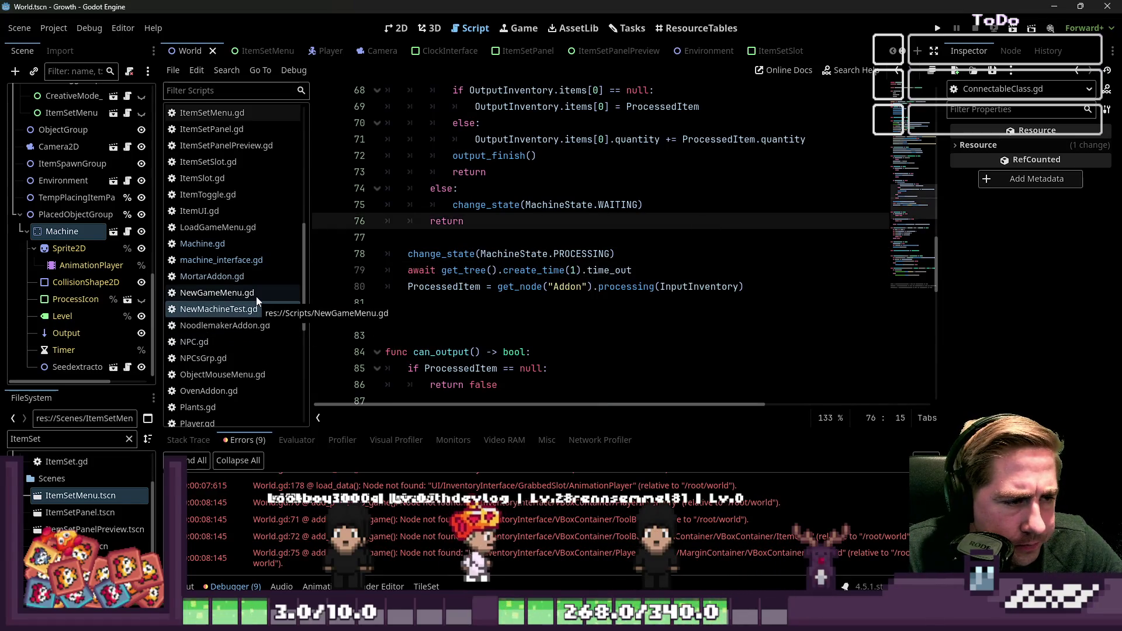
click(206, 260)
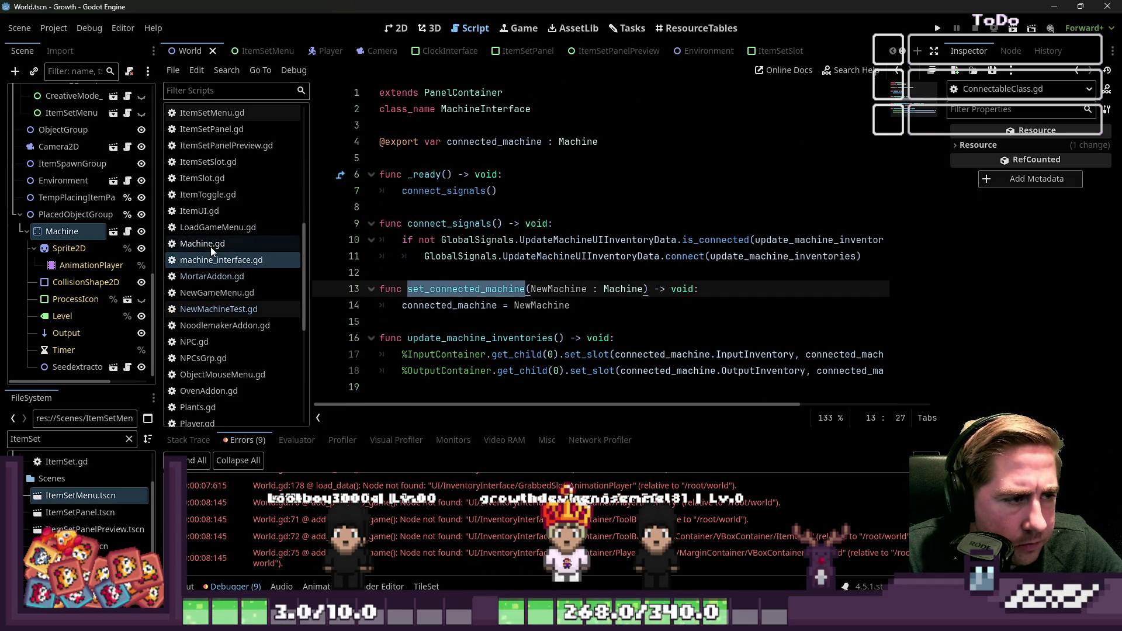
click(651, 309)
click(494, 292)
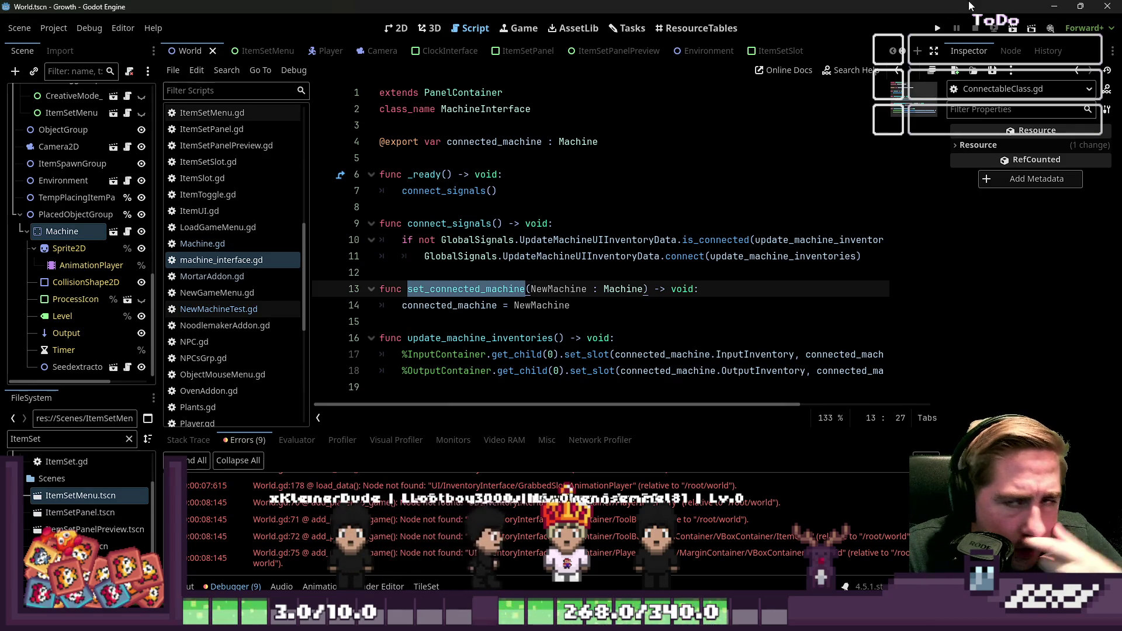
click(937, 29)
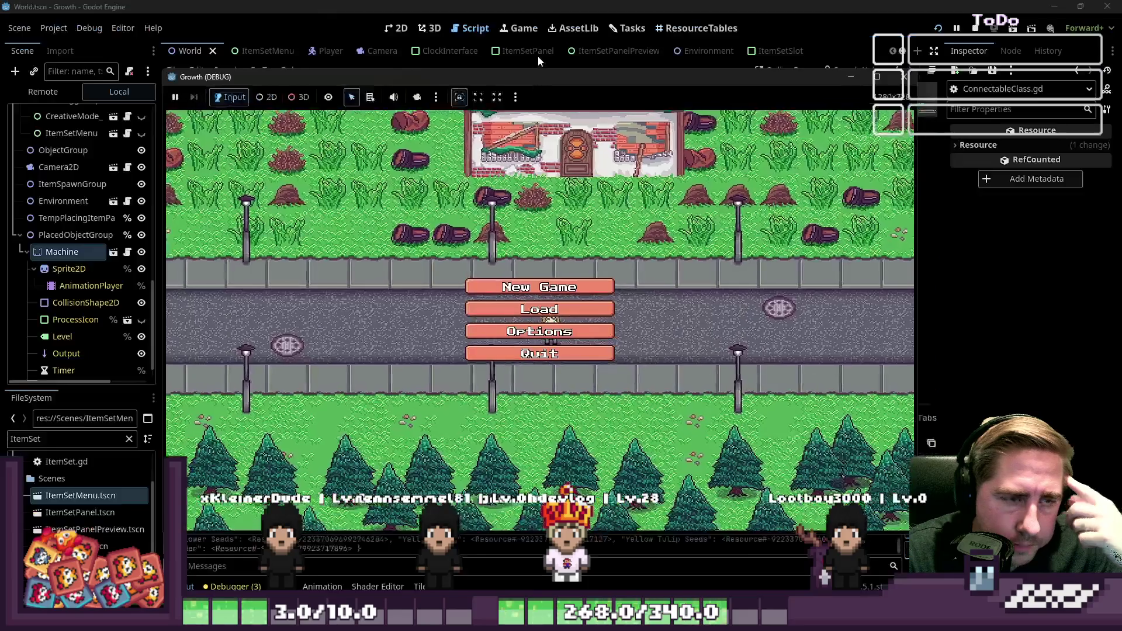
text(cx)
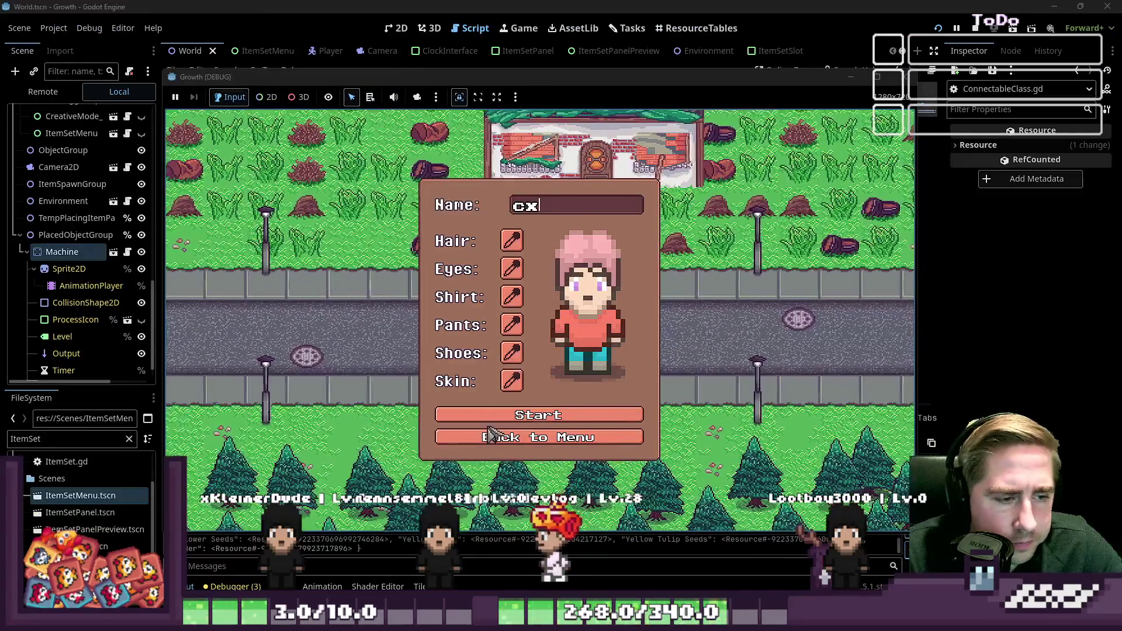
click(535, 414)
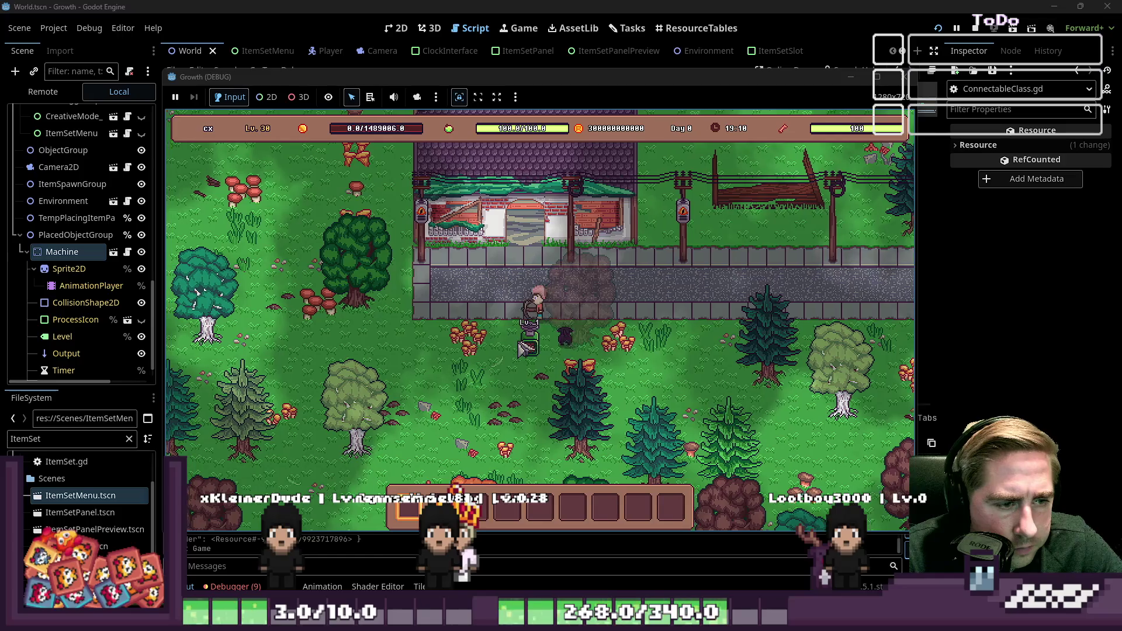
click(576, 353)
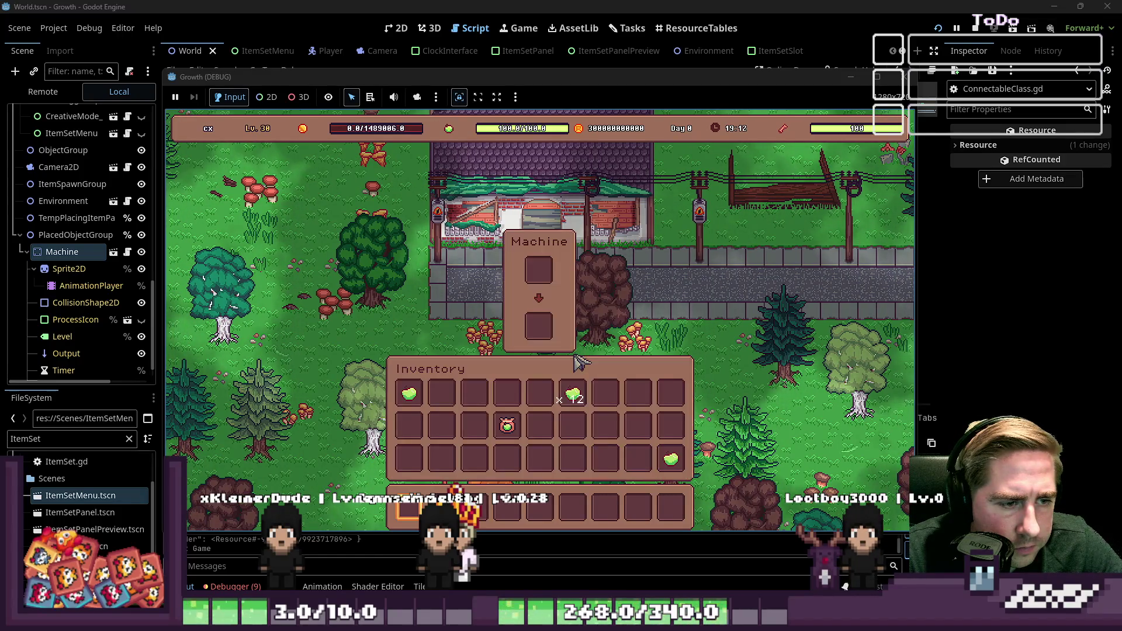
click(571, 393)
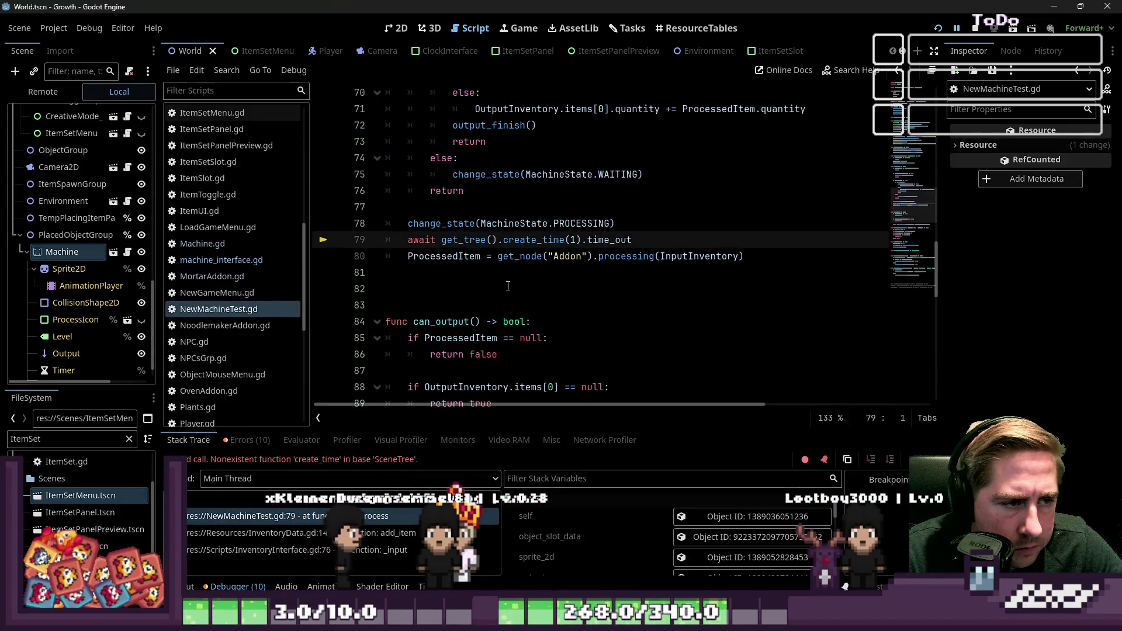
click(479, 275)
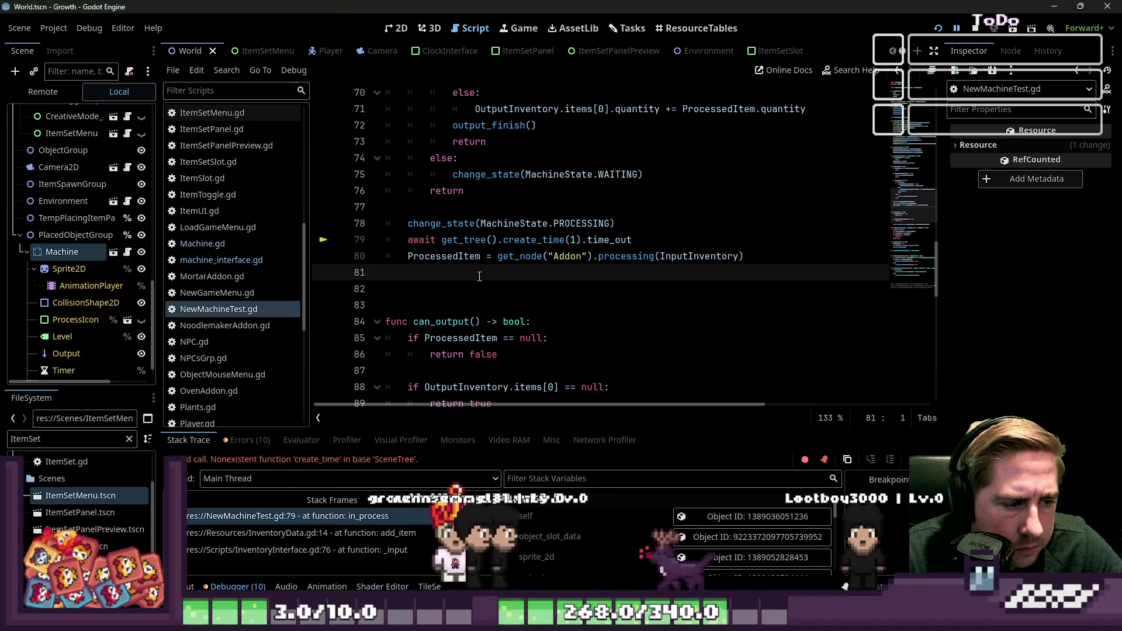
click(504, 240)
mouse_move(511, 258)
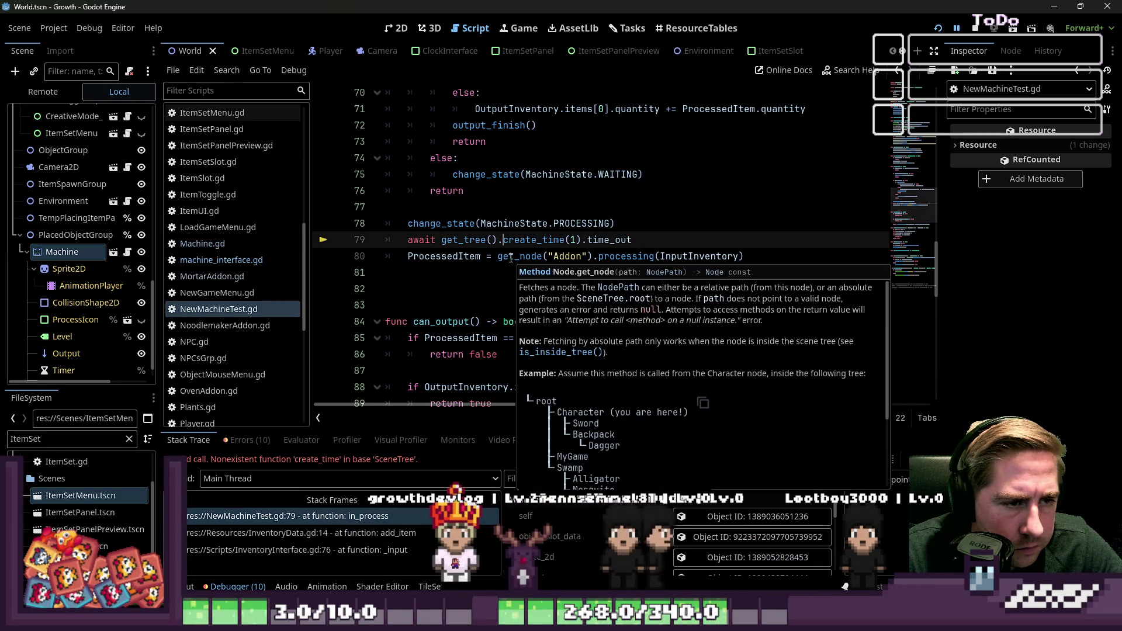
Change create_time to create_timer on line 79
click(562, 245)
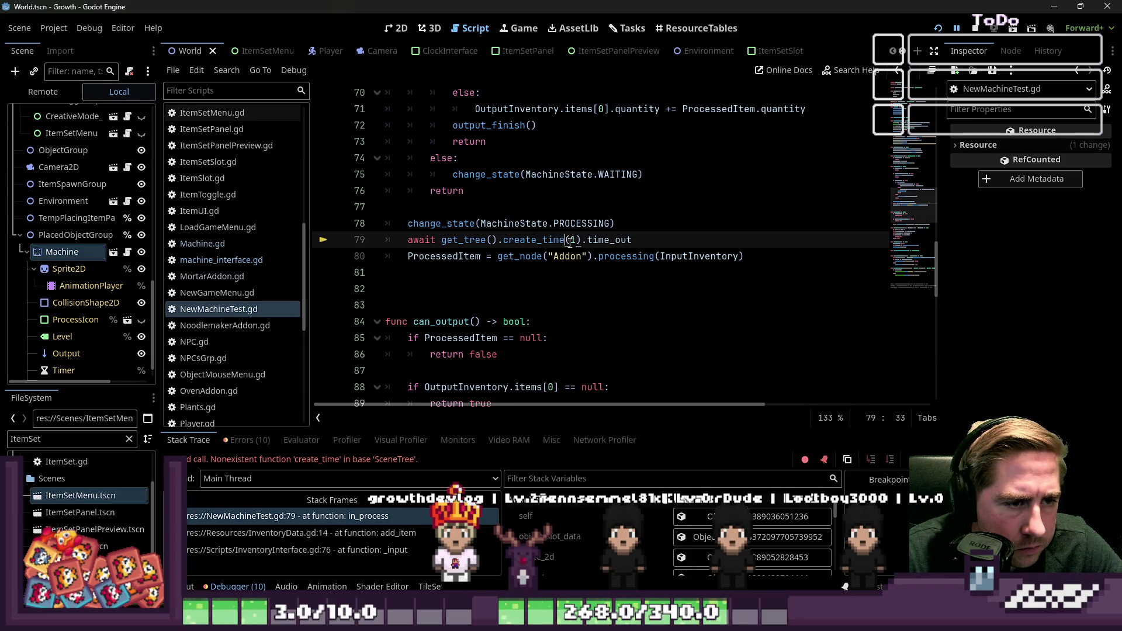
text(r)
click(642, 229)
Rerun the project, start a new game and drop the 12 apples into the Machine input slot
click(939, 28)
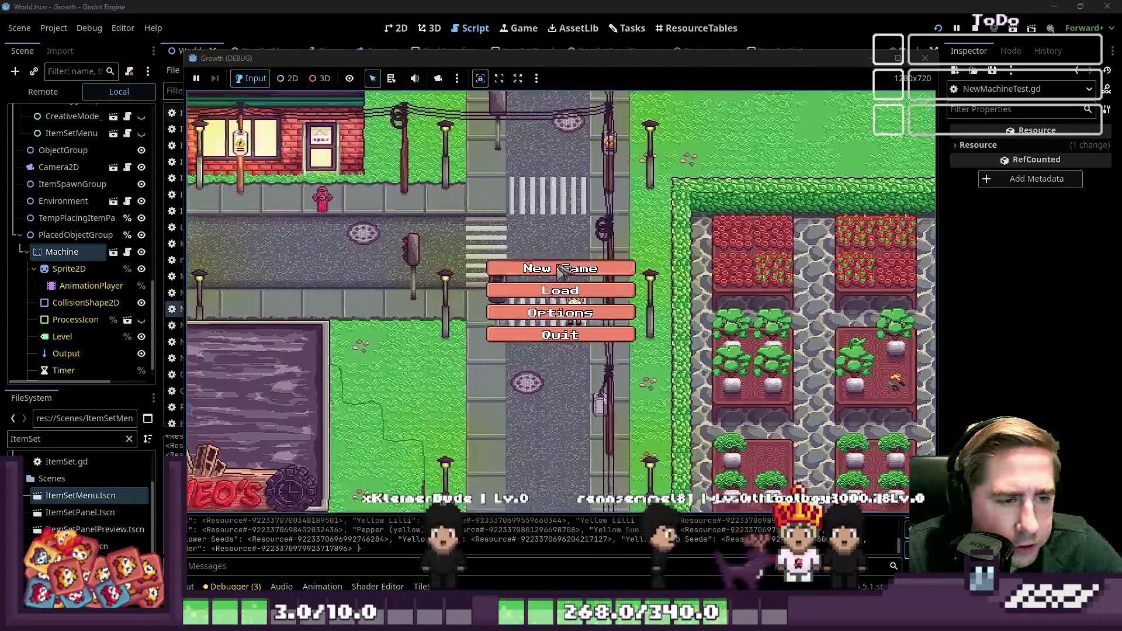
click(525, 297)
text(s)
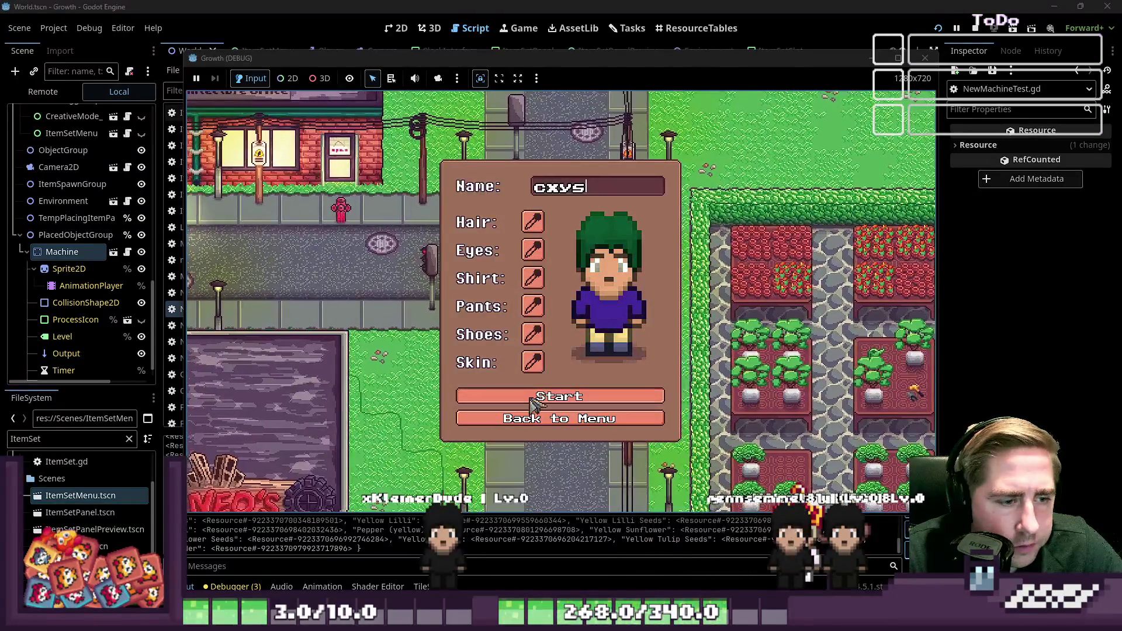
click(531, 401)
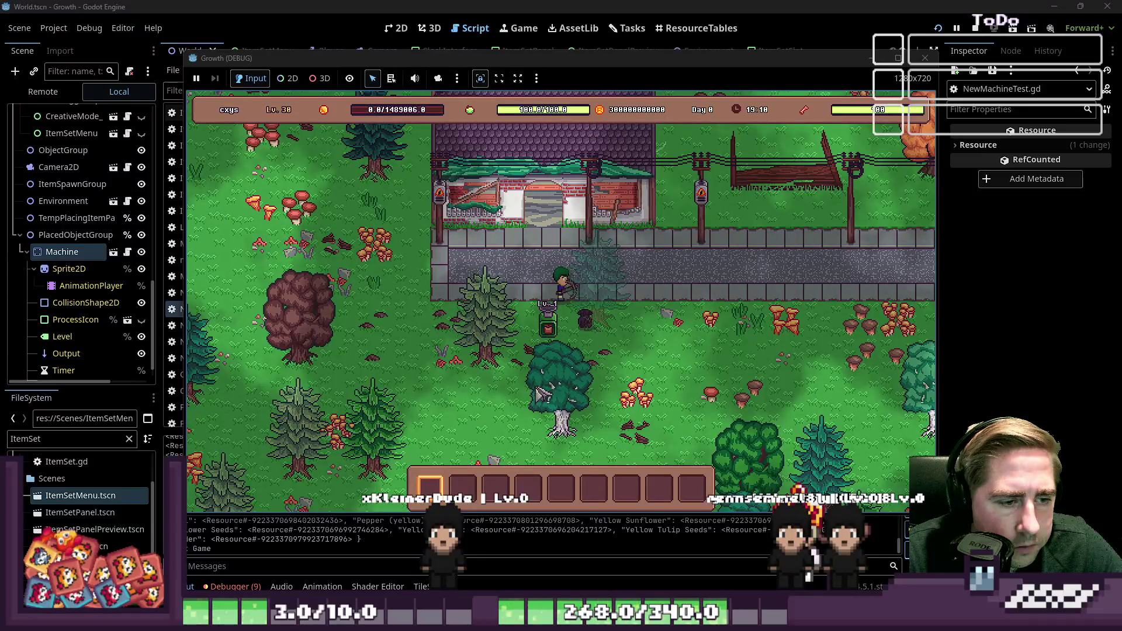
click(552, 330)
drag(593, 373, 558, 255)
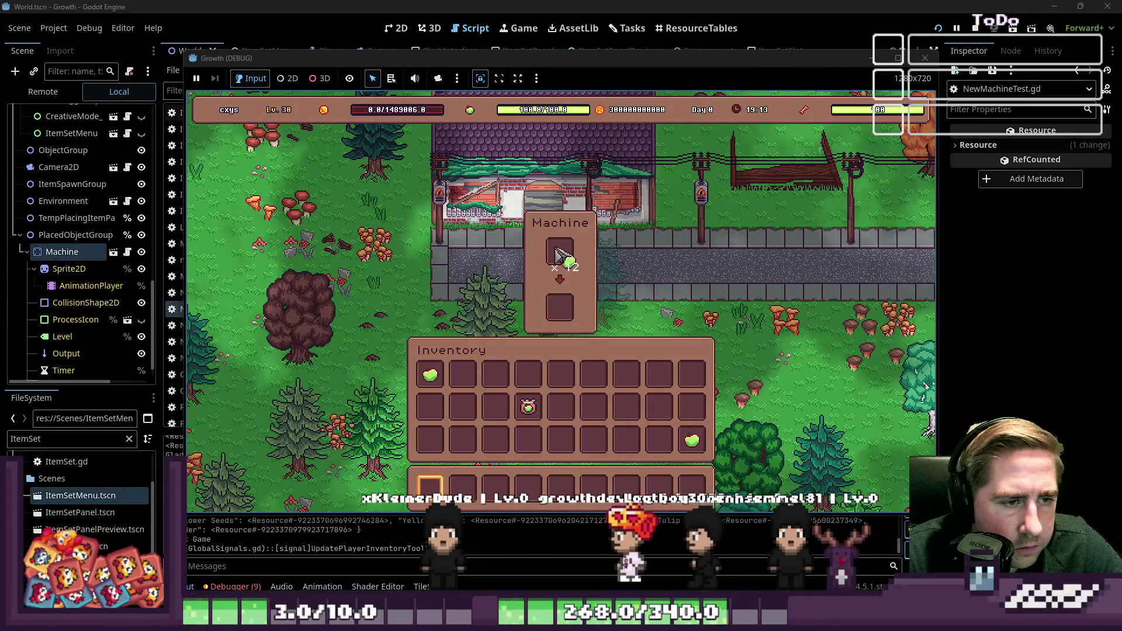
click(558, 254)
click(506, 273)
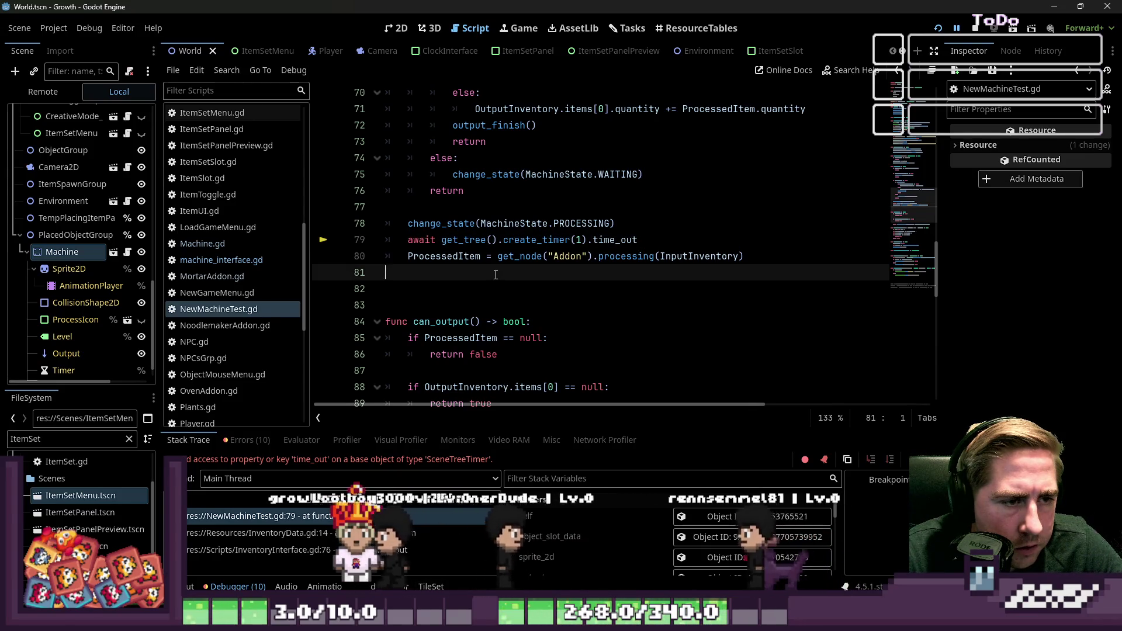
Rewrite line 79 to await get_tree().create_timer(1.0).timeout and relaunch Growth with F5
drag(502, 240, 654, 240)
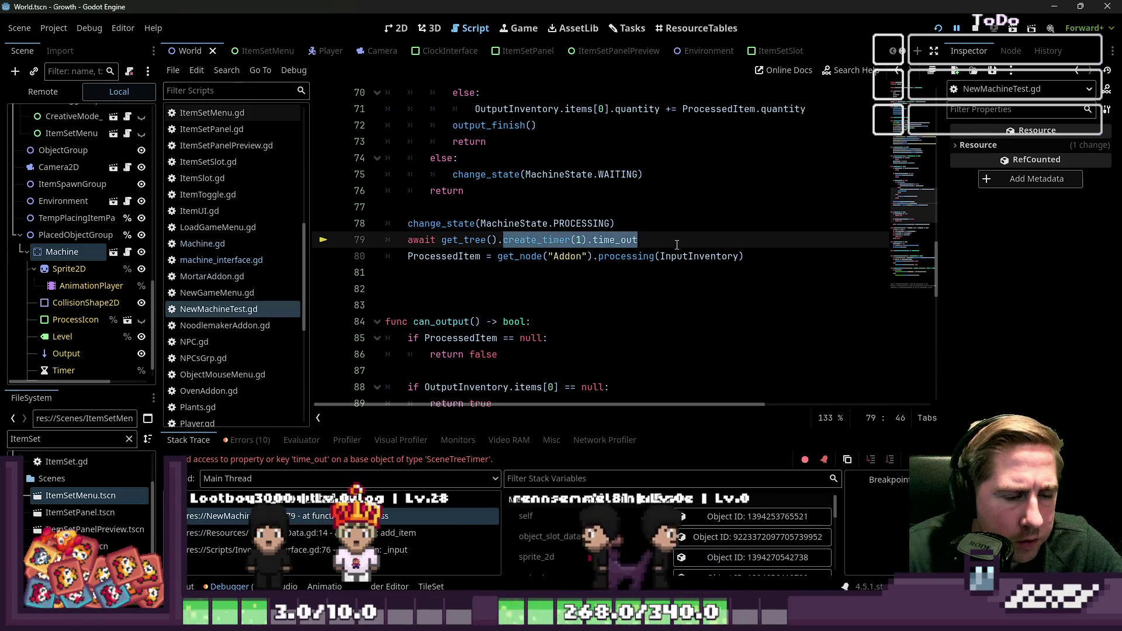
text(cre)
key(Return)
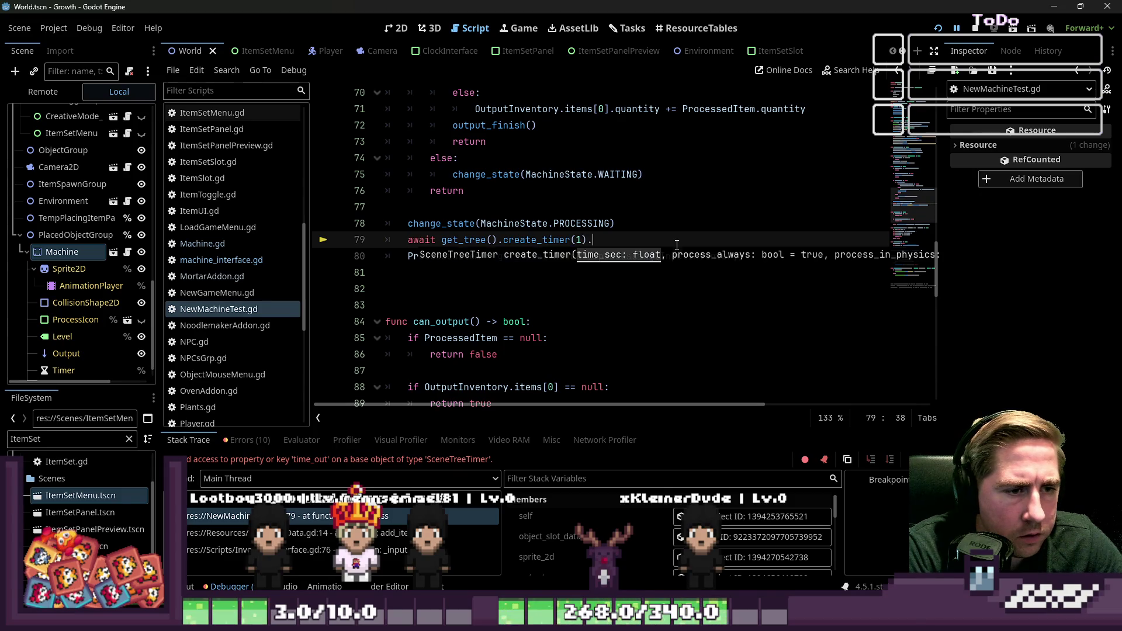
key(BackSpace)
text(.0)
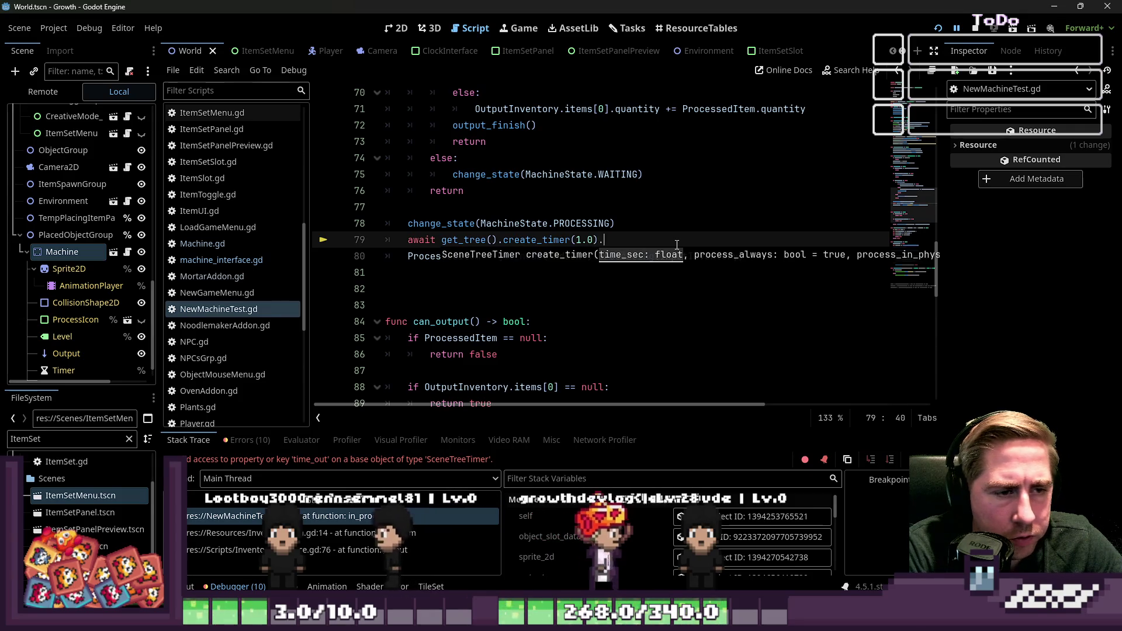
key(End)
text(.timeout)
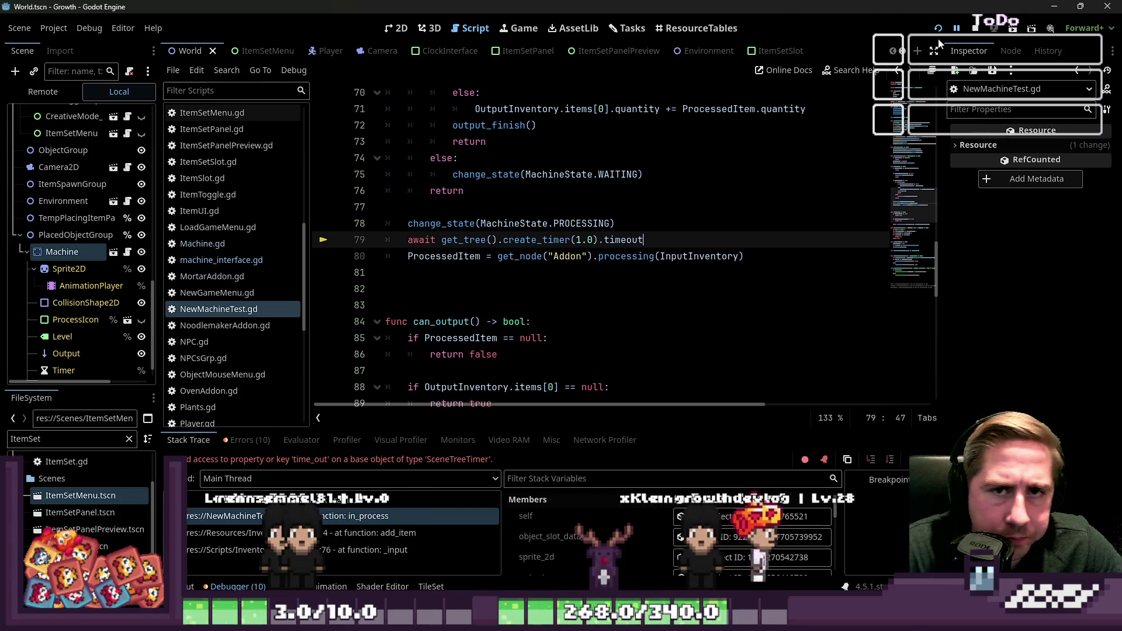
key(F5)
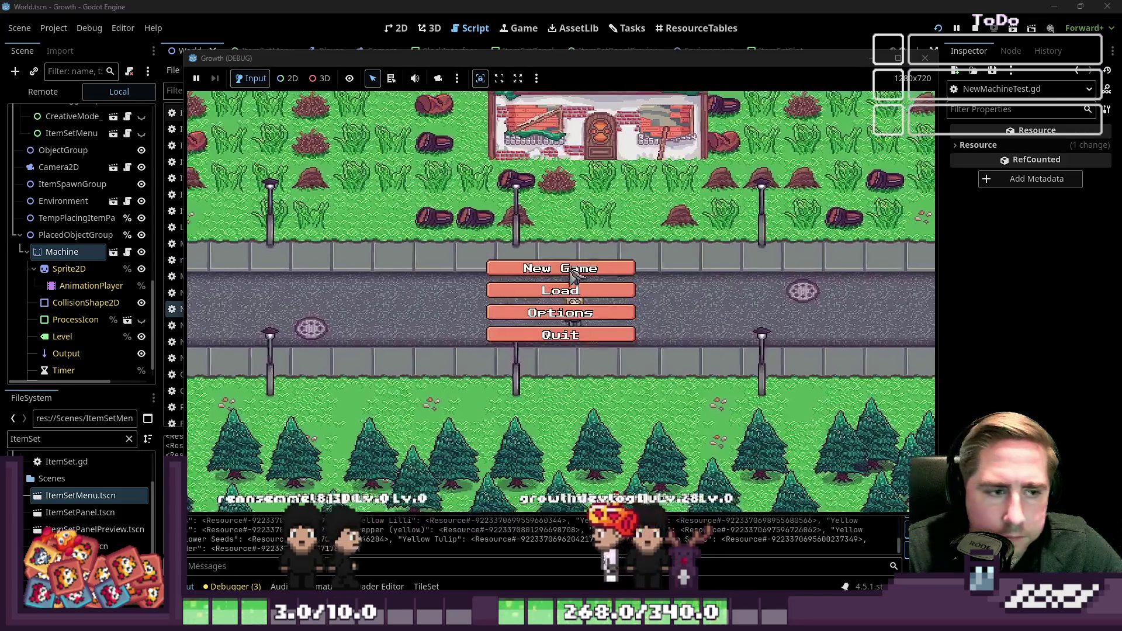
Start a new Growth game with a character named xc
click(584, 269)
text(xc)
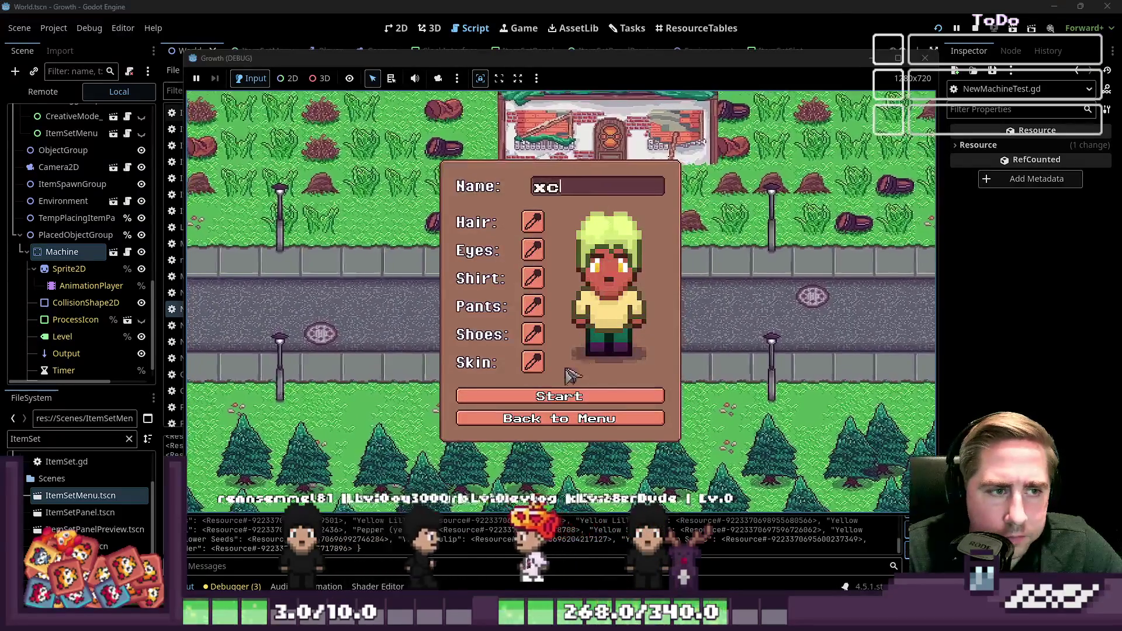
click(602, 396)
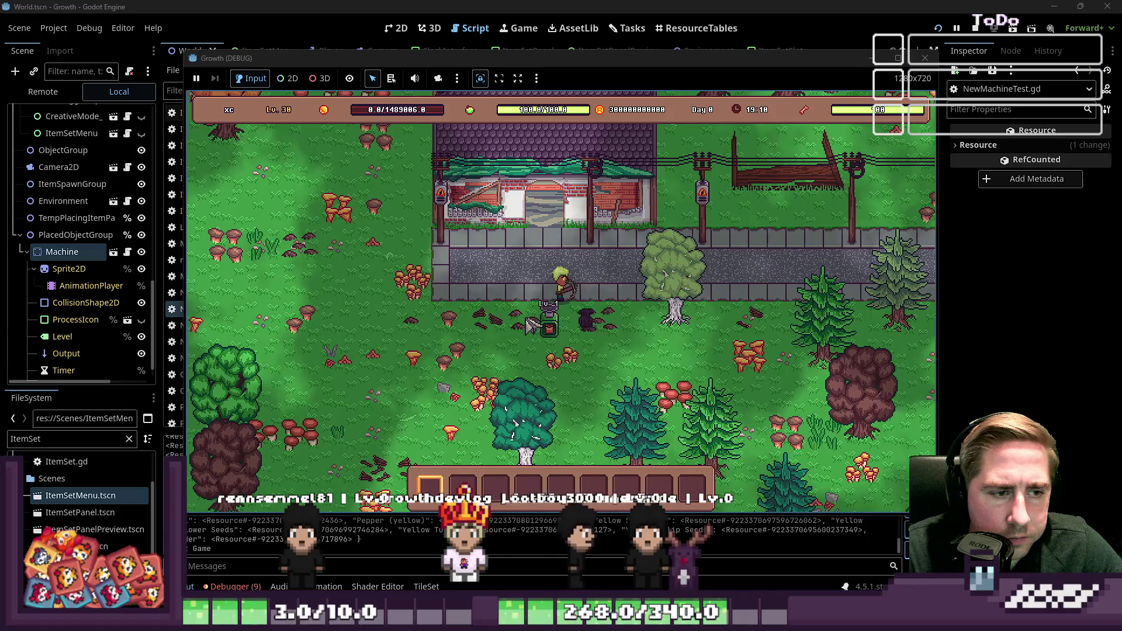
Drop the 12 apples into the Machine, collect the Apple Seeds output, and stop the game
click(562, 330)
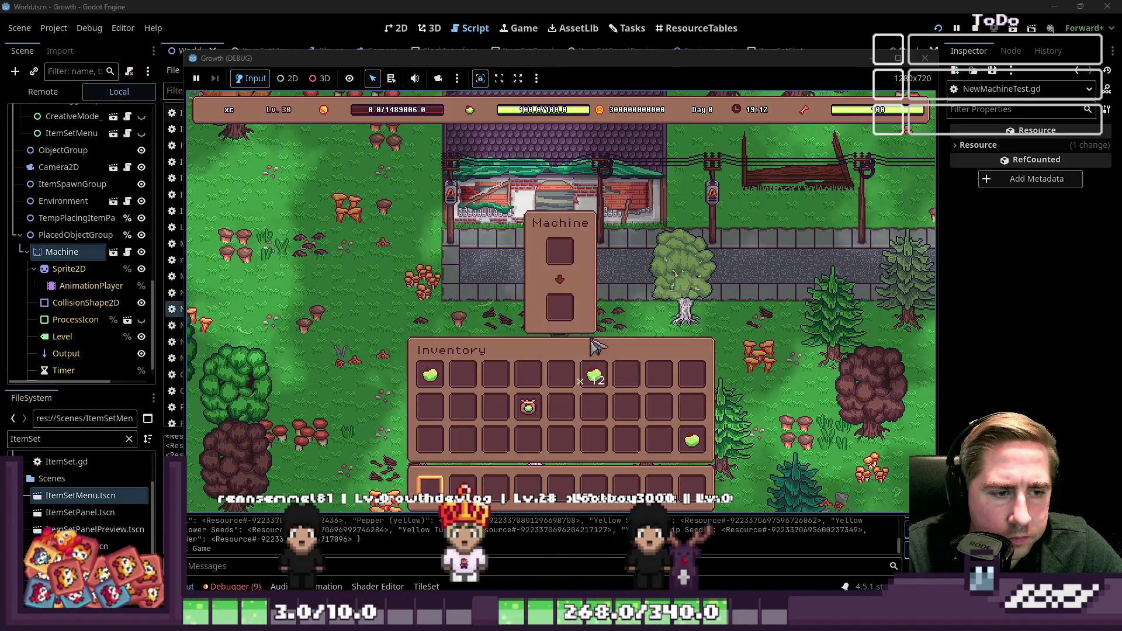
drag(592, 380, 635, 298)
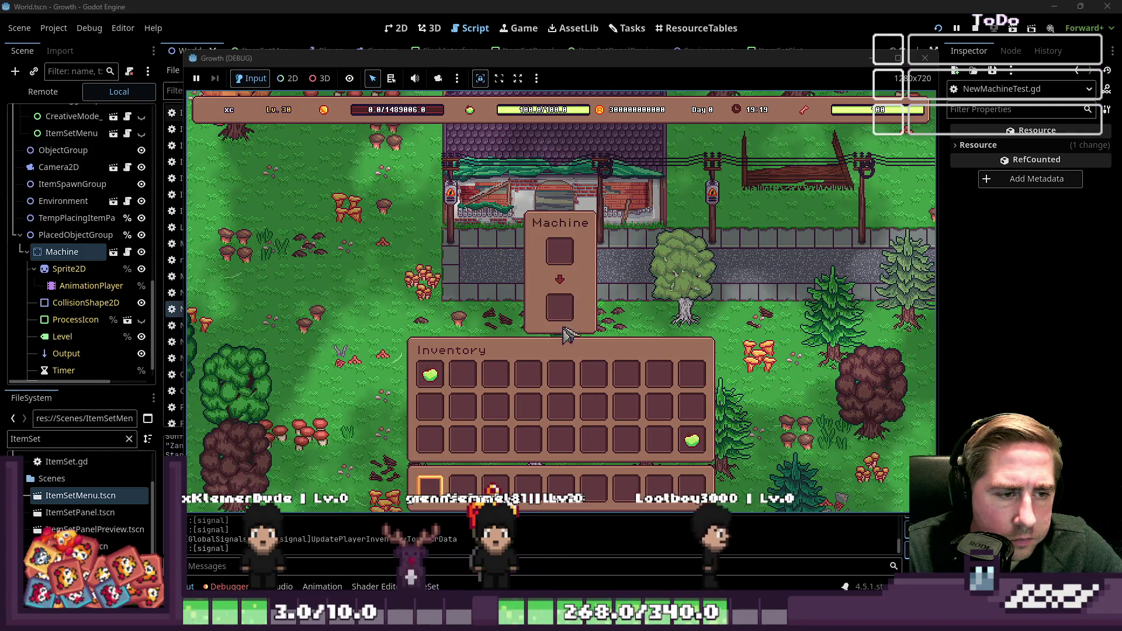
click(559, 319)
click(561, 374)
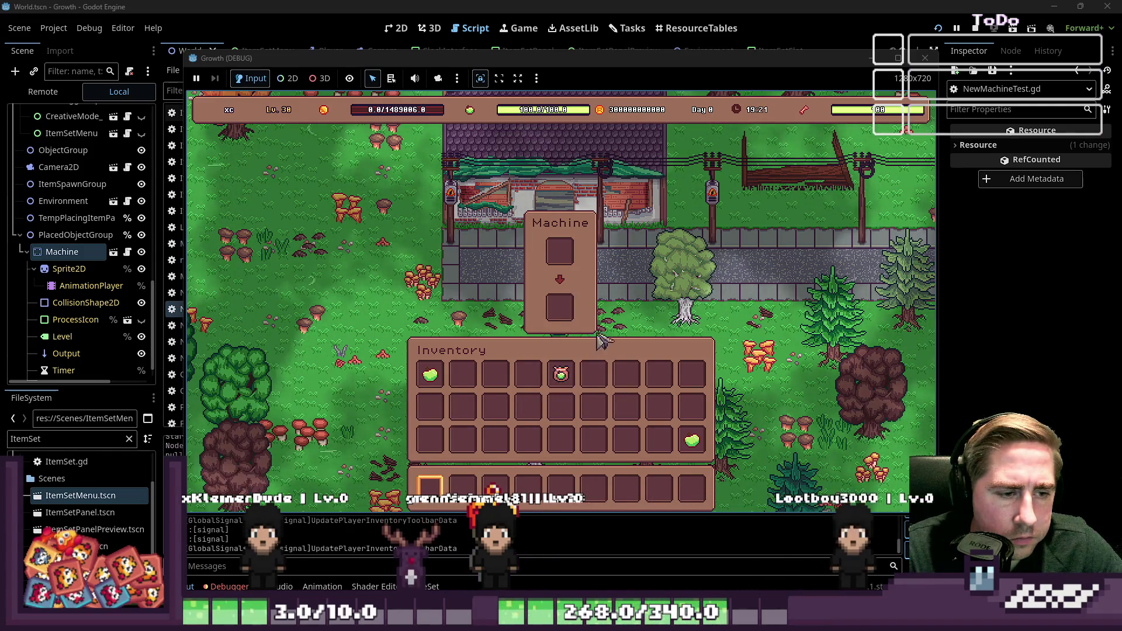
click(571, 263)
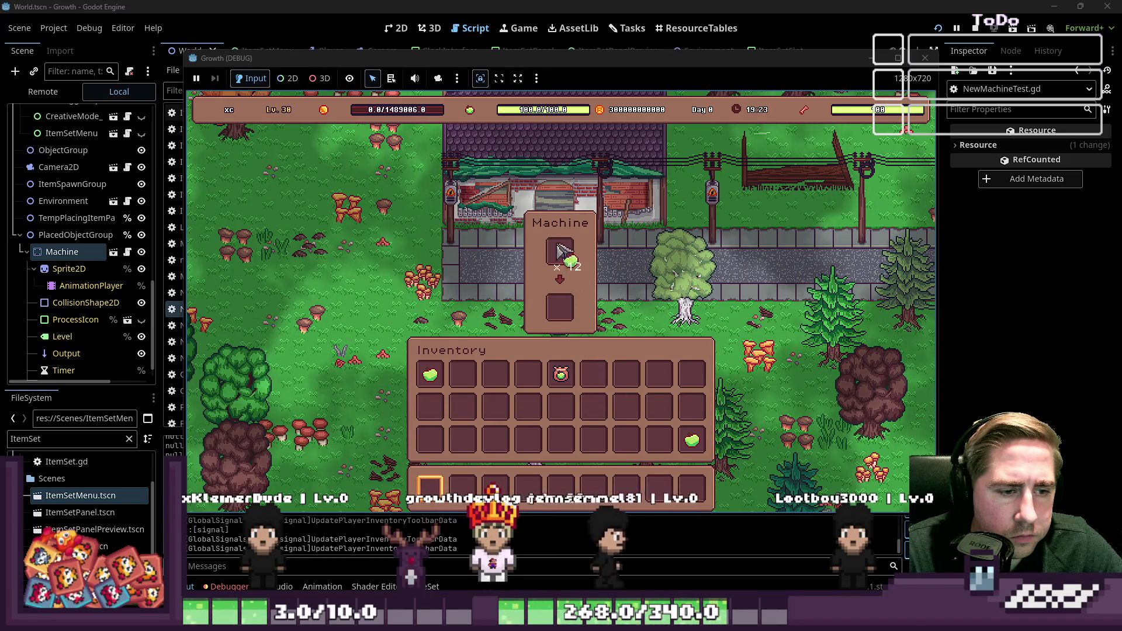
click(565, 252)
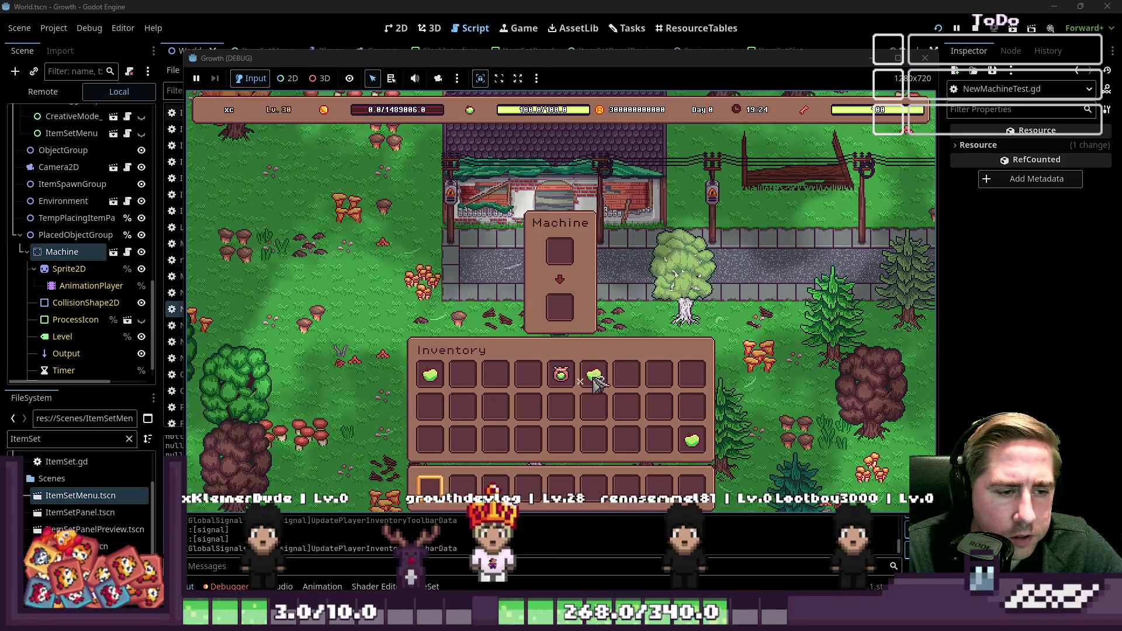
click(925, 57)
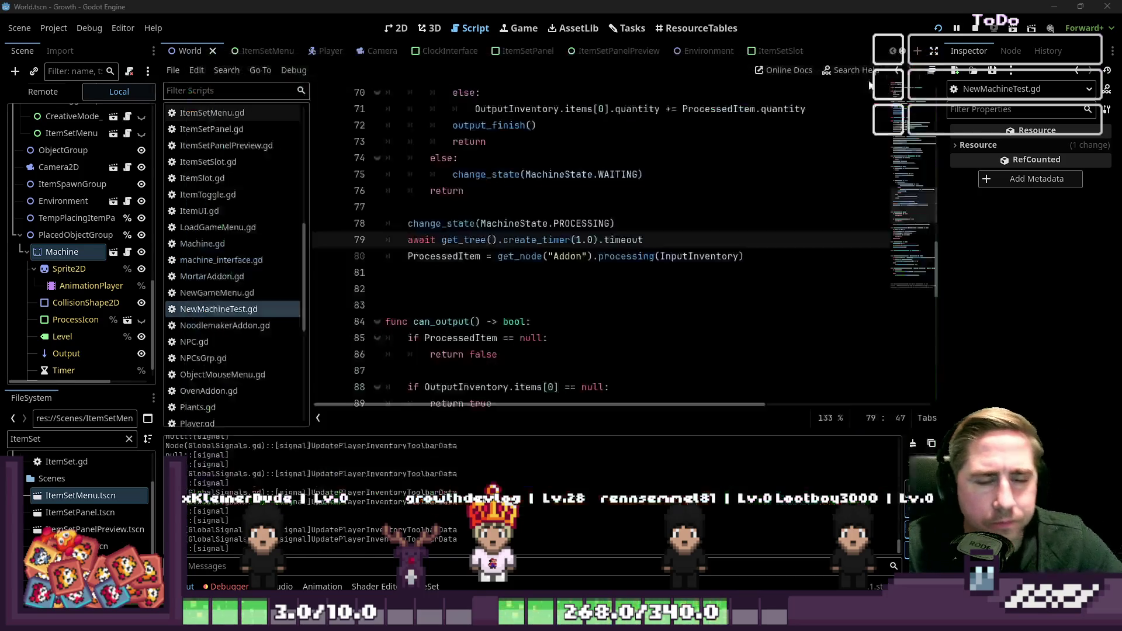
Delete the extra blank lines after line 80 before can_output
scroll(439, 271, up, 1)
click(475, 354)
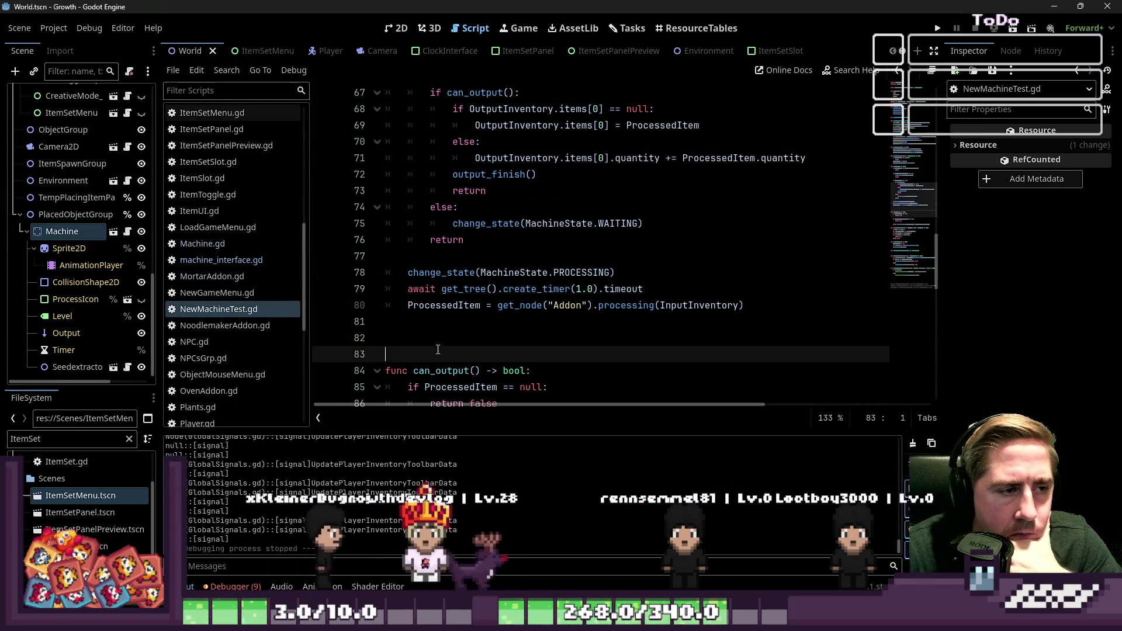
key(BackSpace)
key(BackSpace)
scroll(545, 259, up, 2)
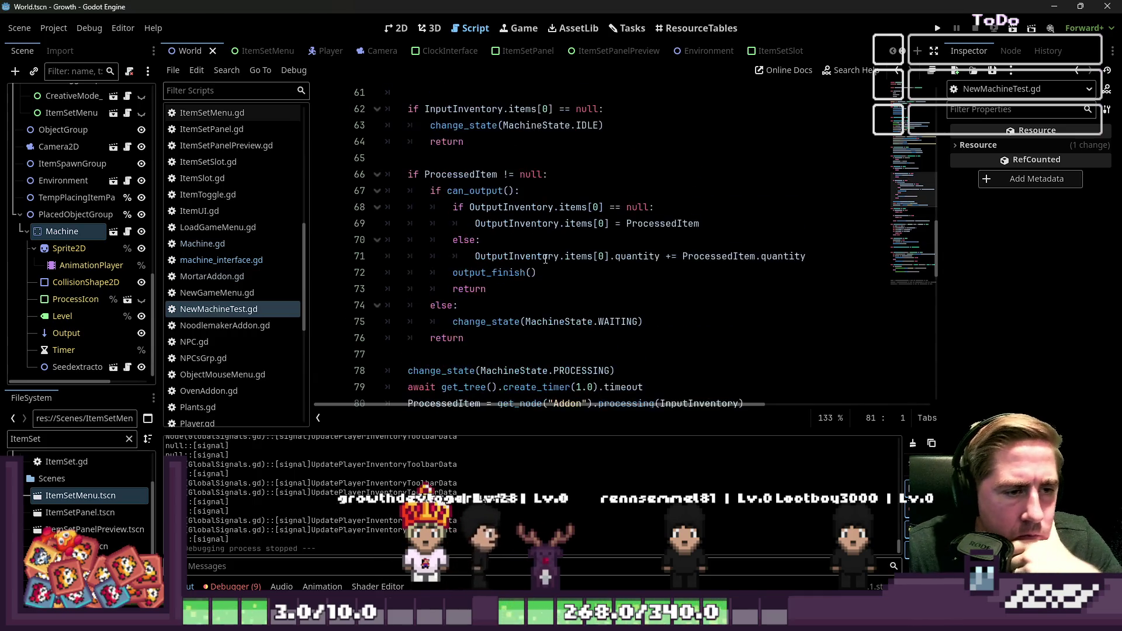
scroll(542, 244, down, 2)
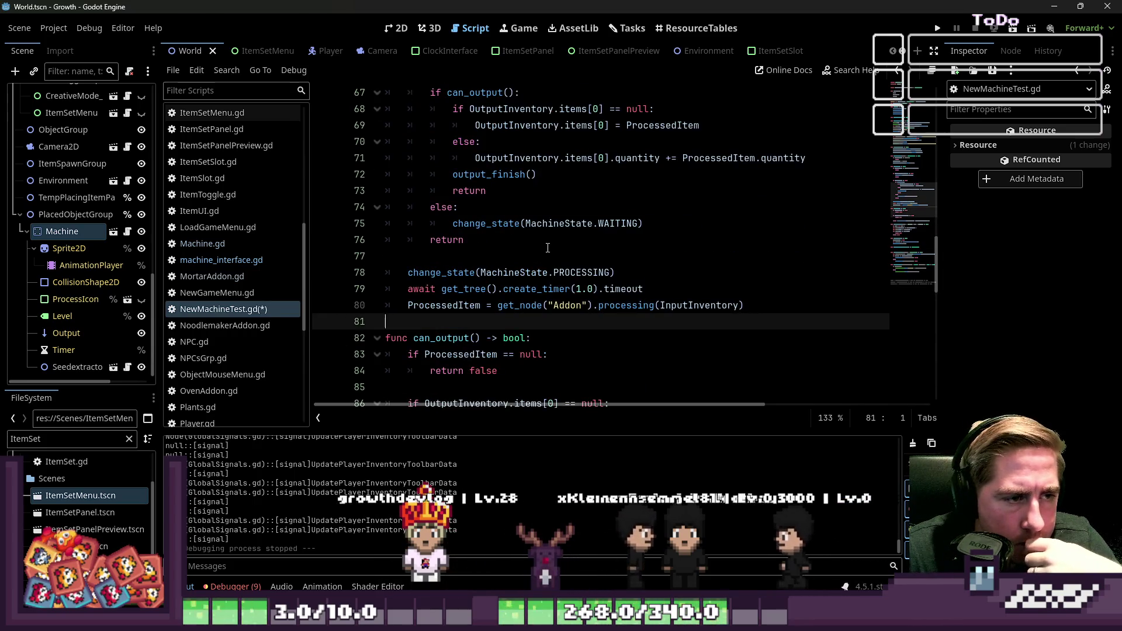
scroll(547, 248, down, 1)
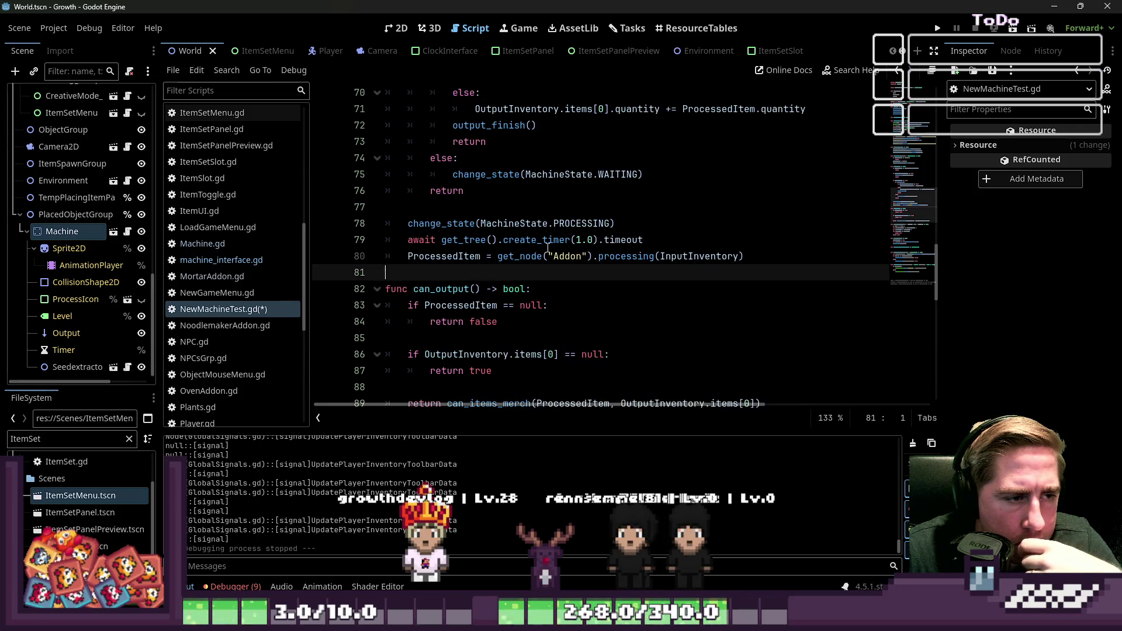
Add print(ProcessedItem) after the processing call on line 80 and run the game
click(579, 256)
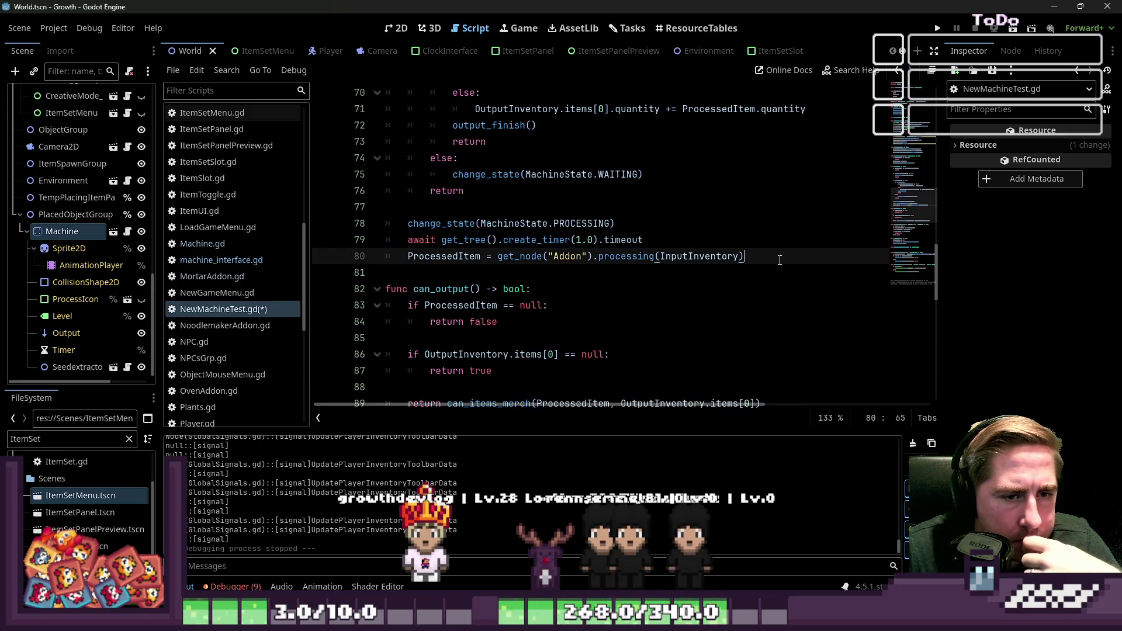
key(Return)
key(BackSpace)
text(nt(P)
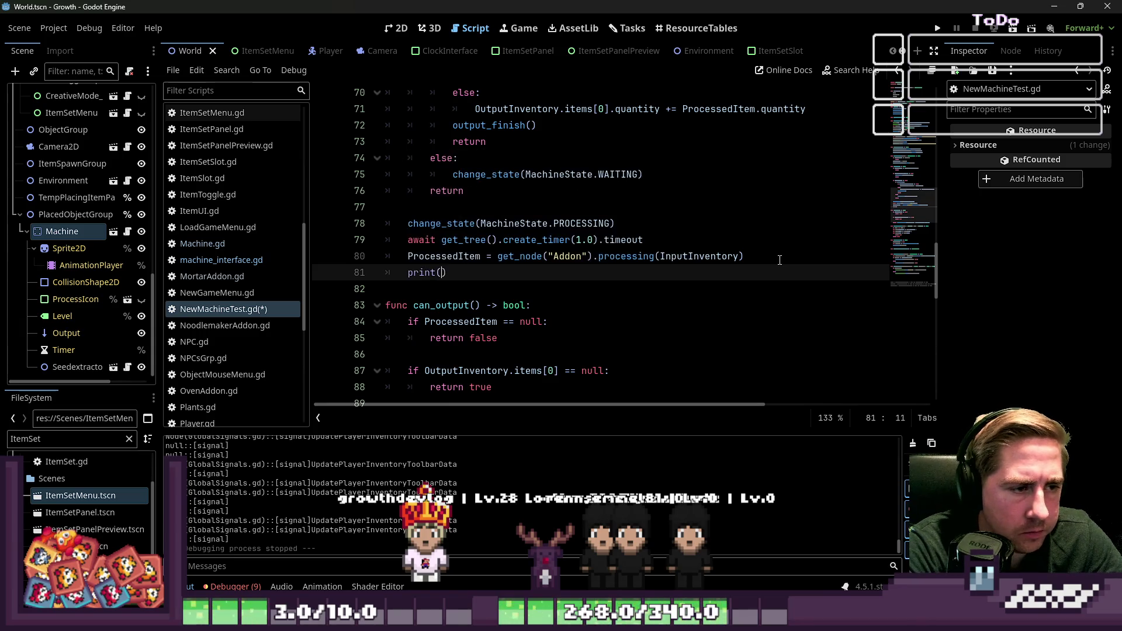
text(ro)
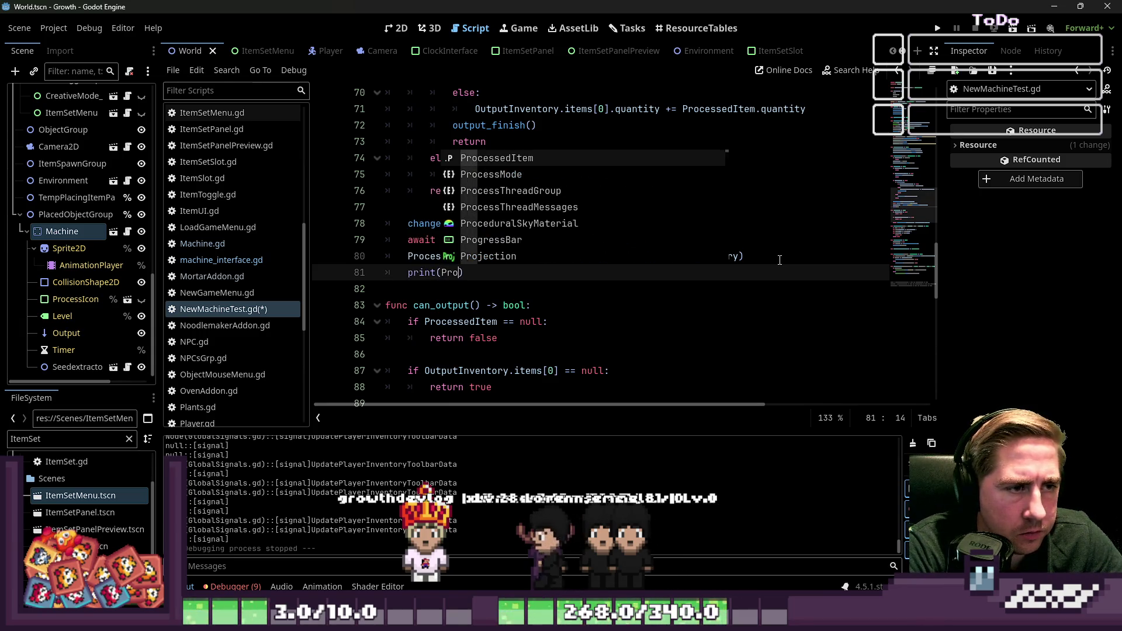
key(Return)
click(938, 30)
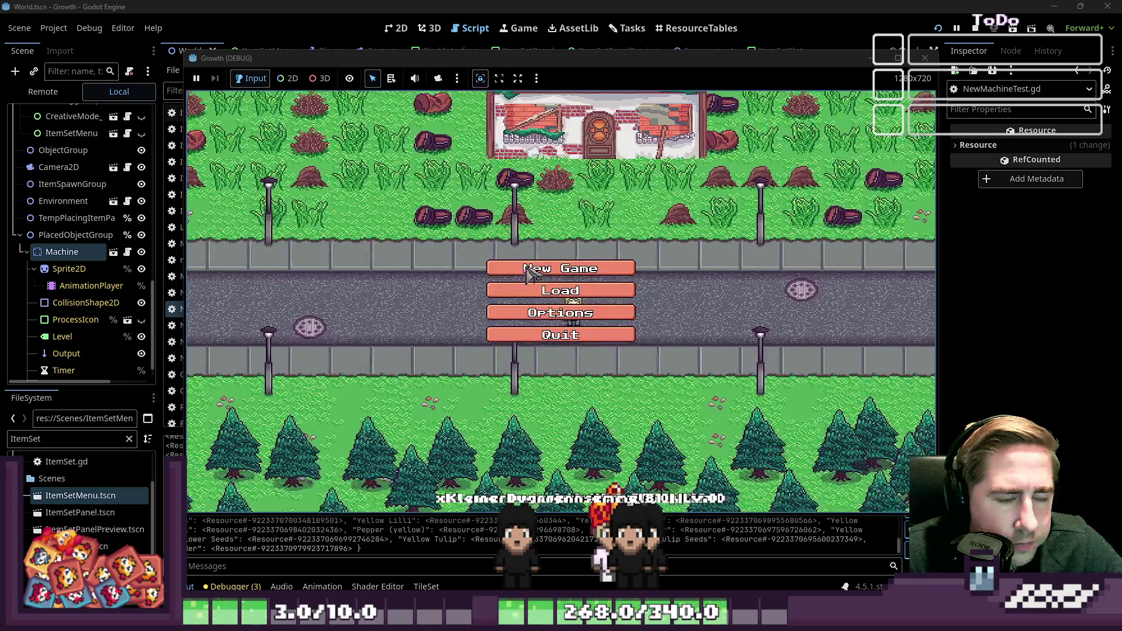
Start a new game as cyx, open the machine and drag the 12-item stack out of the inventory
click(587, 266)
text(cyx)
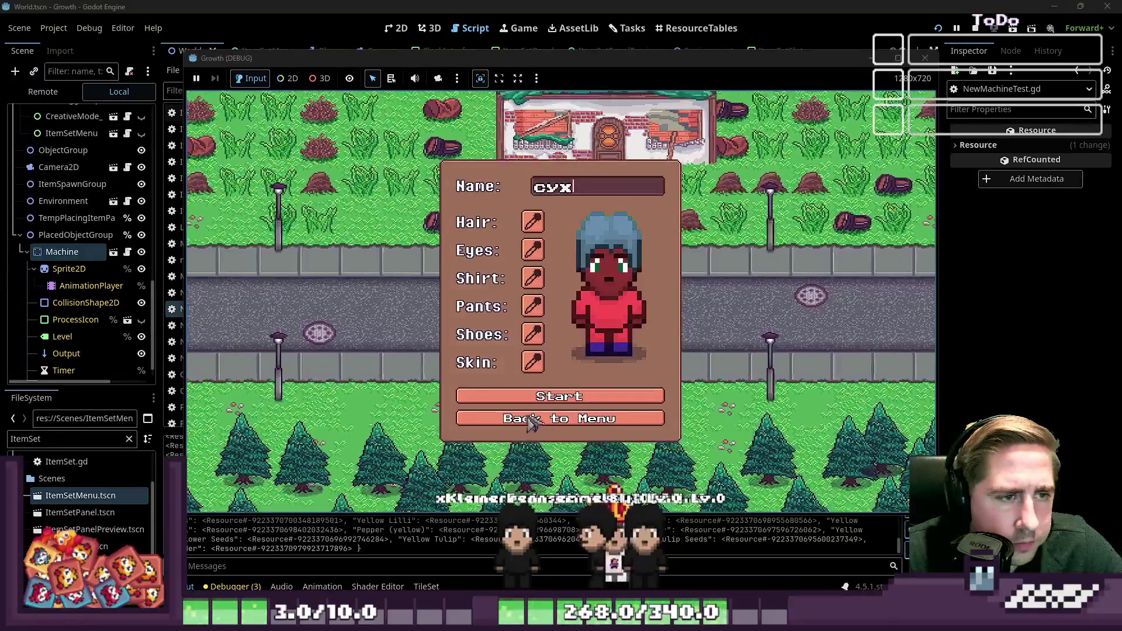
key(Return)
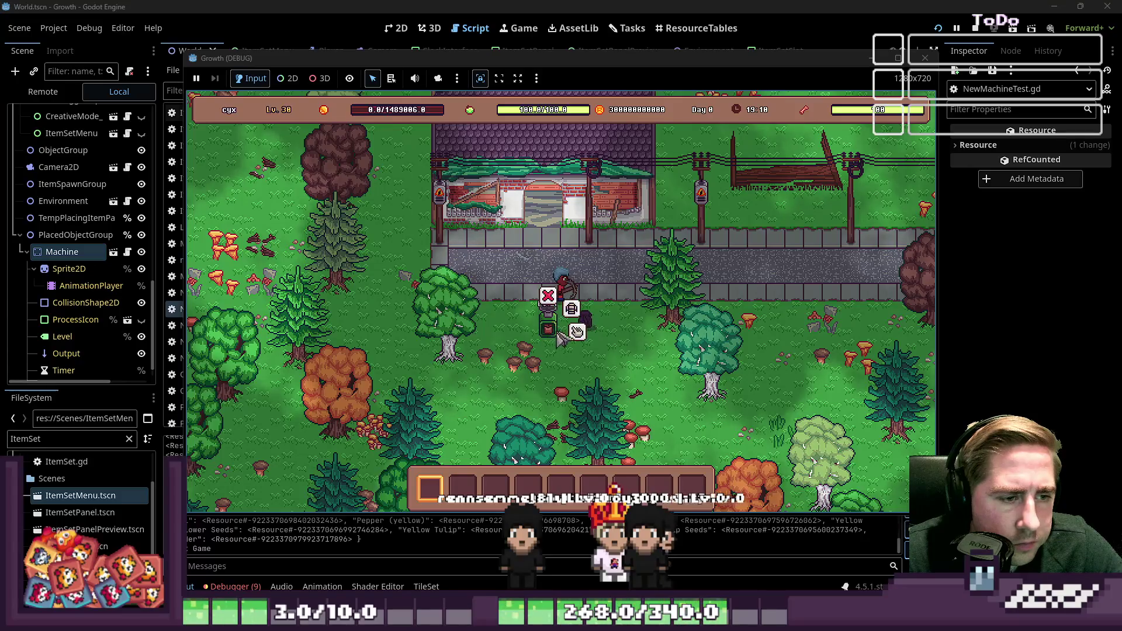
click(576, 333)
drag(590, 359, 581, 286)
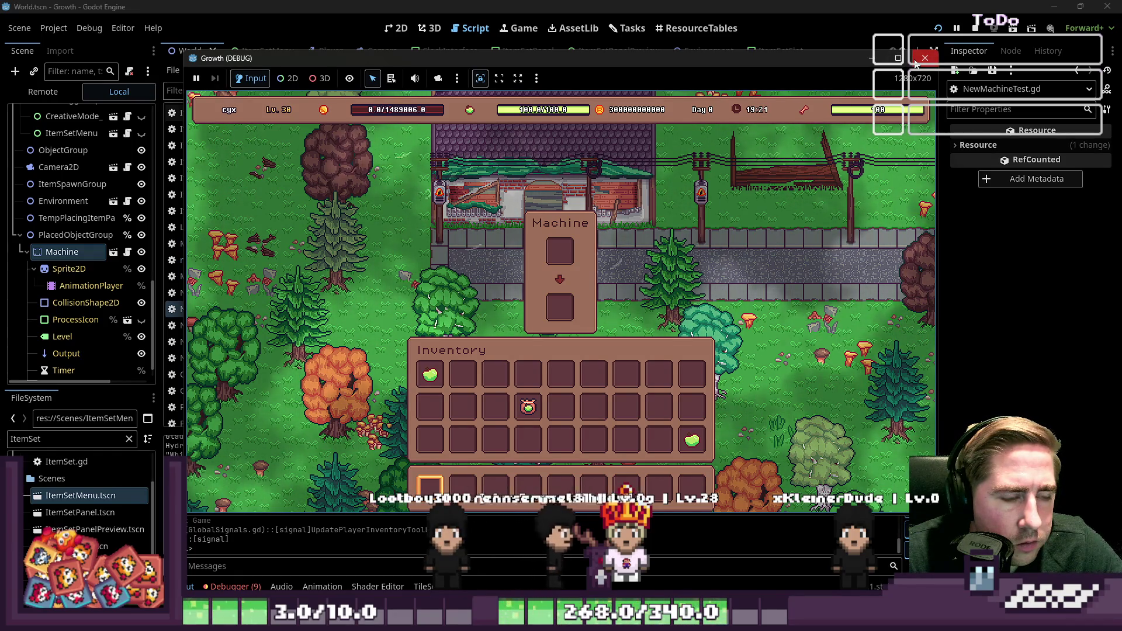
Stop the game and return to the end of the print line in the script
click(915, 62)
click(558, 283)
click(552, 268)
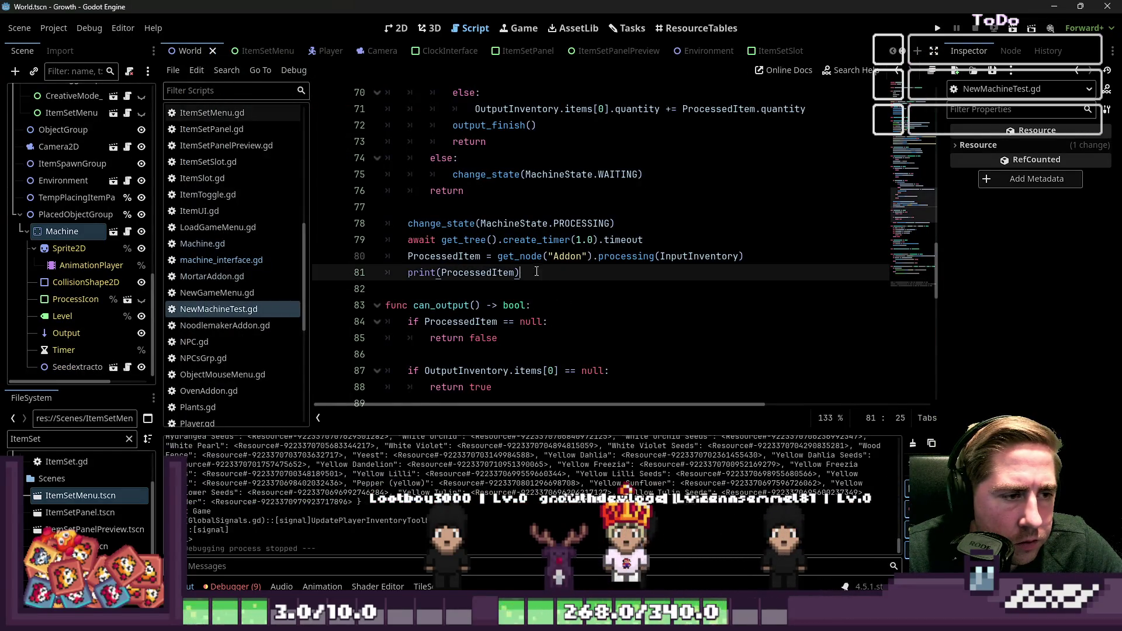
Add an InputInventory.unstack_items call on a new line after the ProcessedItem assignment
click(749, 253)
key(Return)
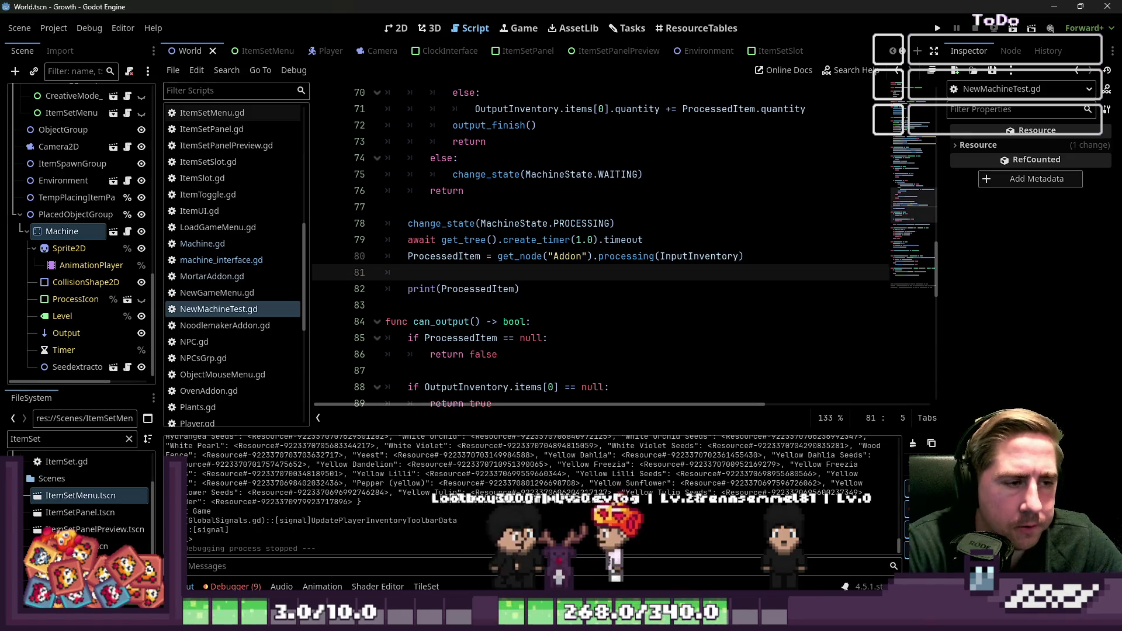
text(In)
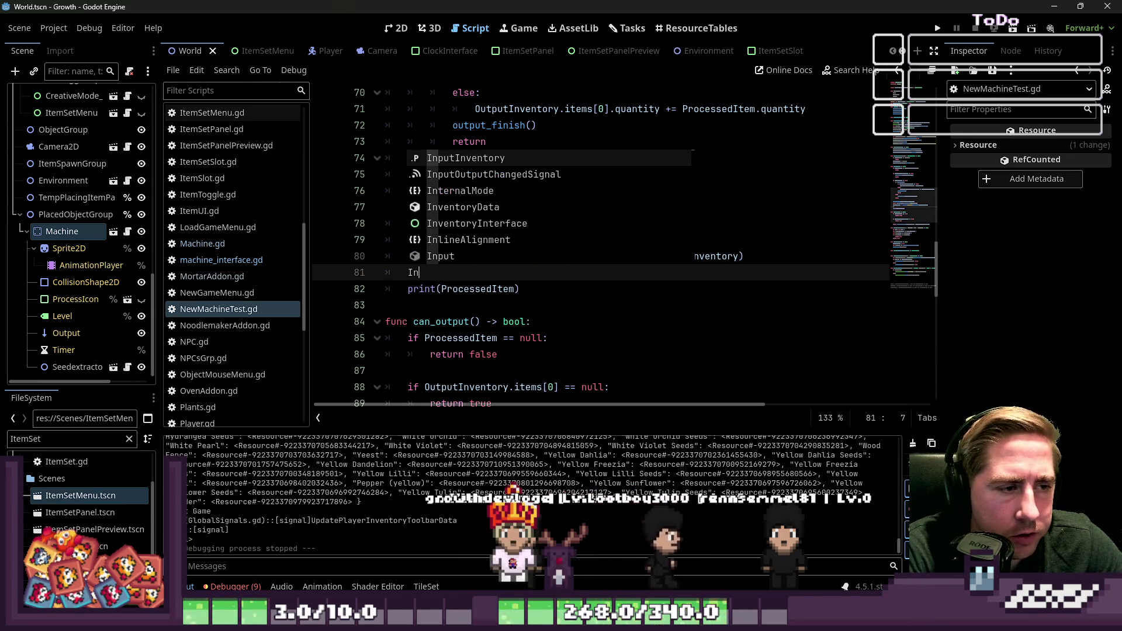
text(putInventory.items)
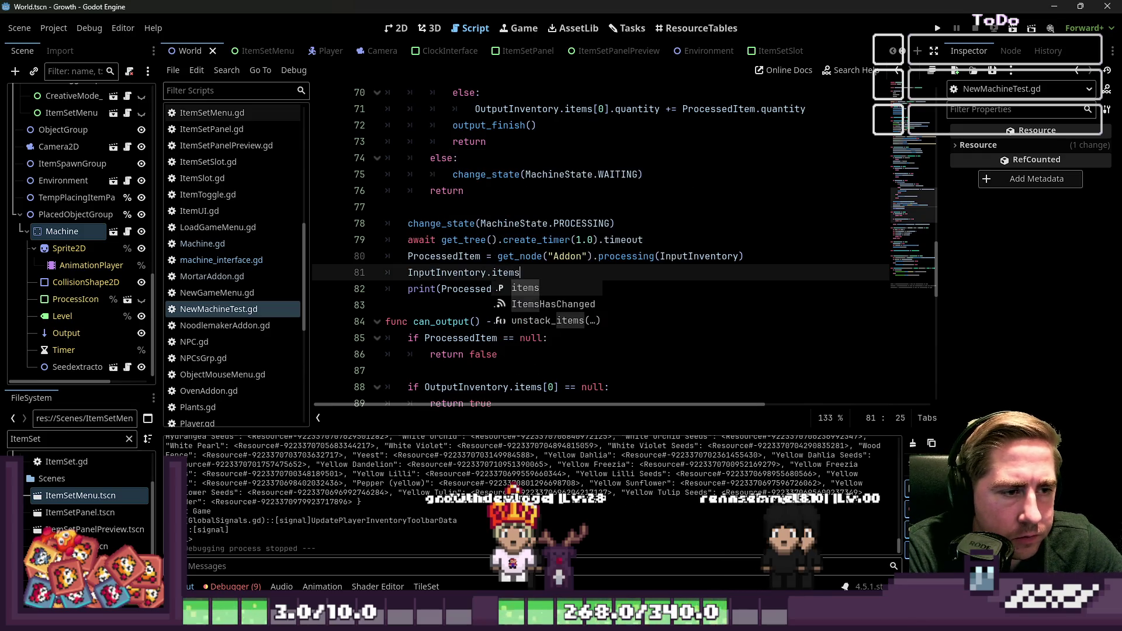
text(.)
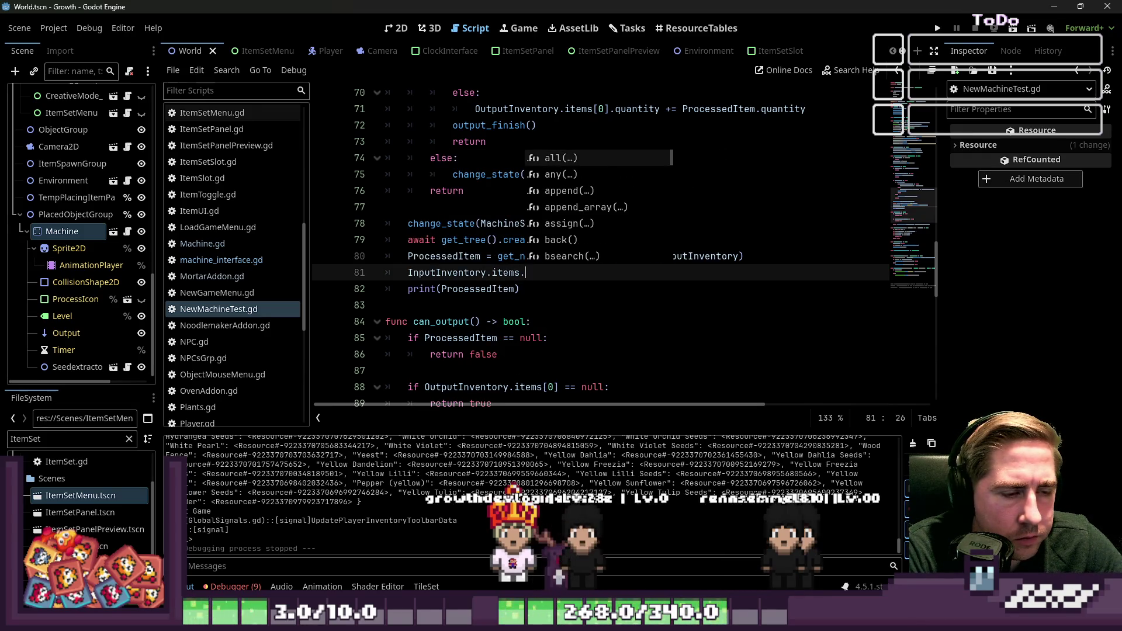
key(BackSpace)
text(r)
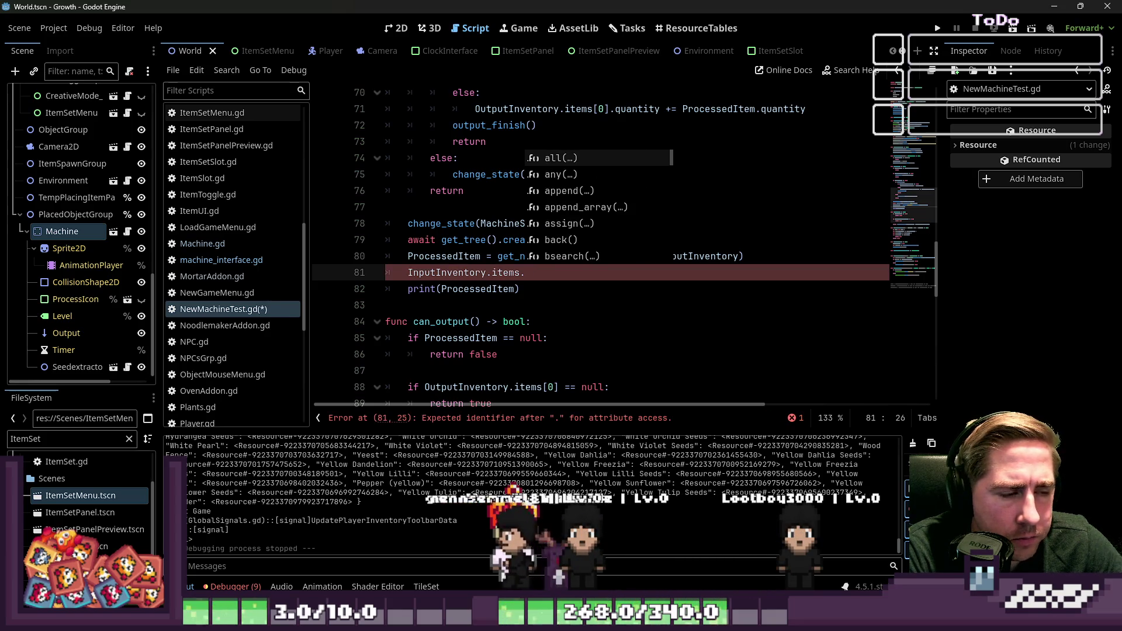
key(BackSpace)
key(BackSpace)
key(BackSpace)
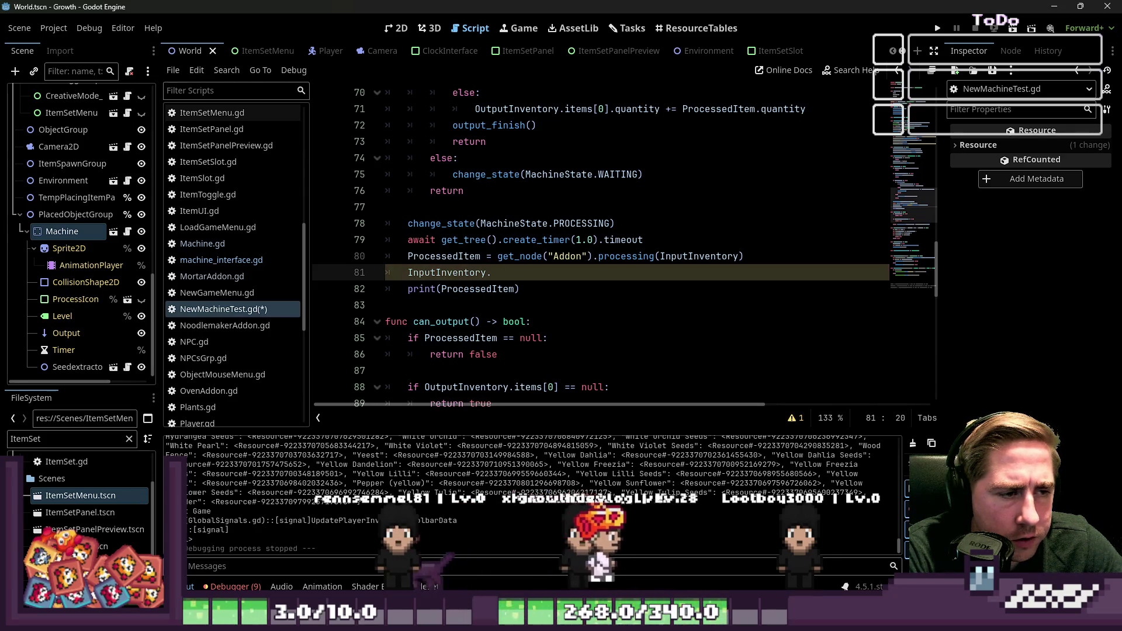
key(ctrl+space)
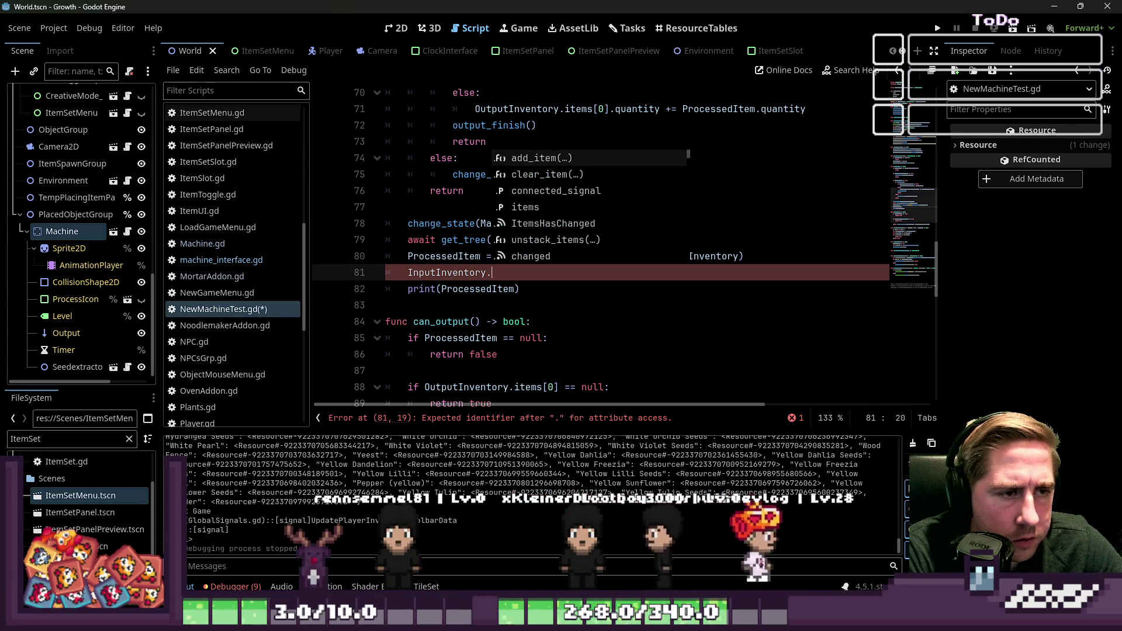
text(uns)
key(Return)
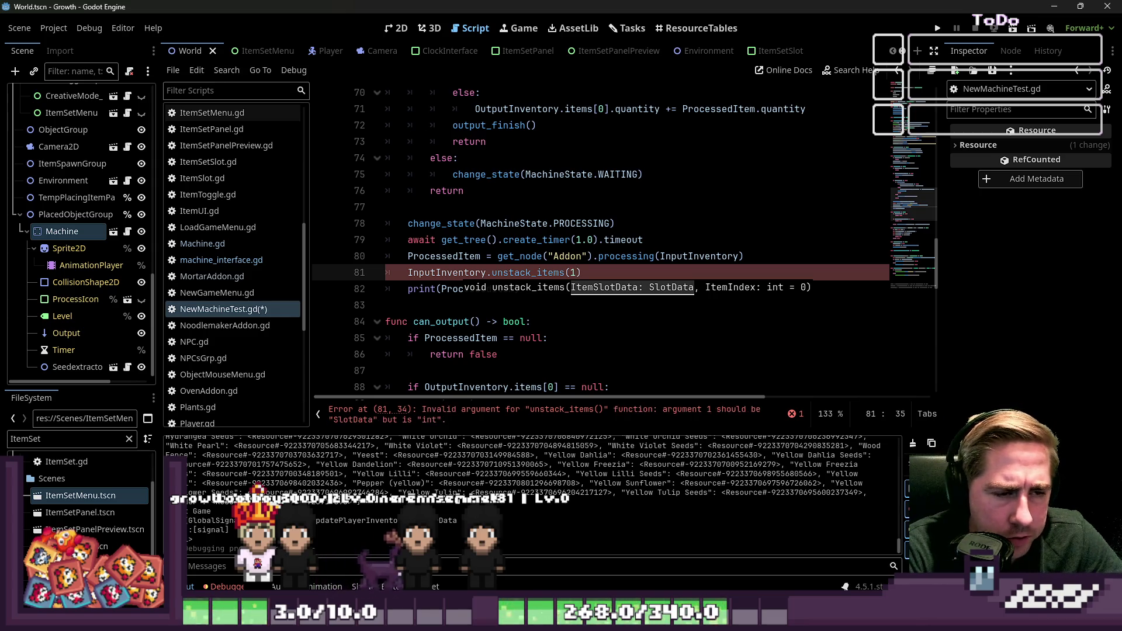
Pass 1 to the call and save NewMachineTest.gd, keeping it as unstack_items(1)
text(1)
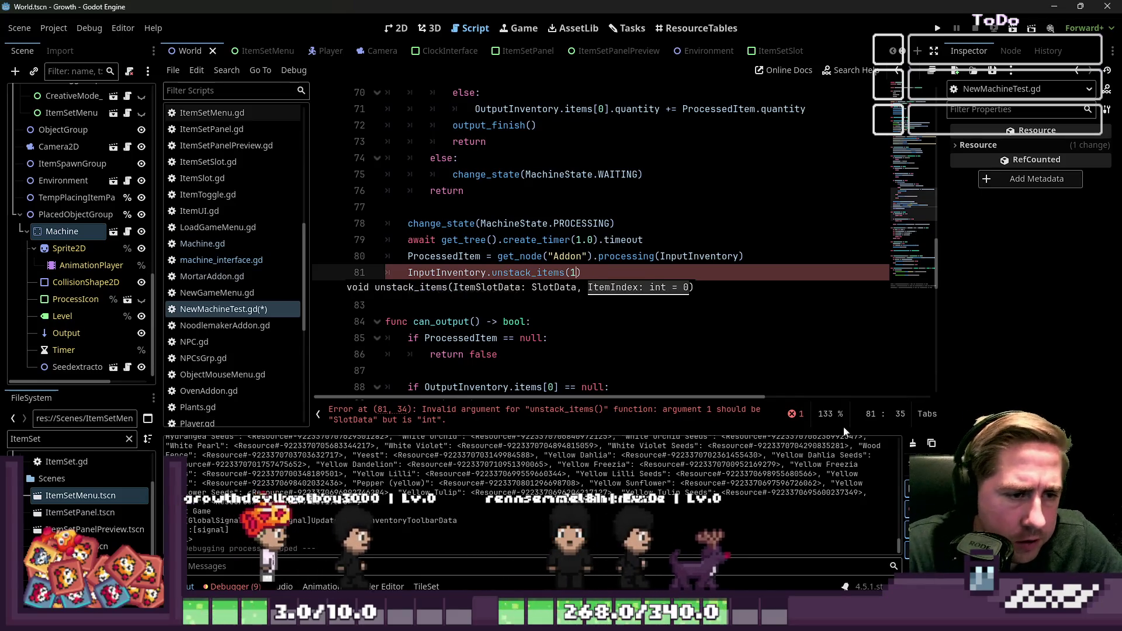
click(518, 174)
key(ctrl+s)
scroll(237, 228, up, 10)
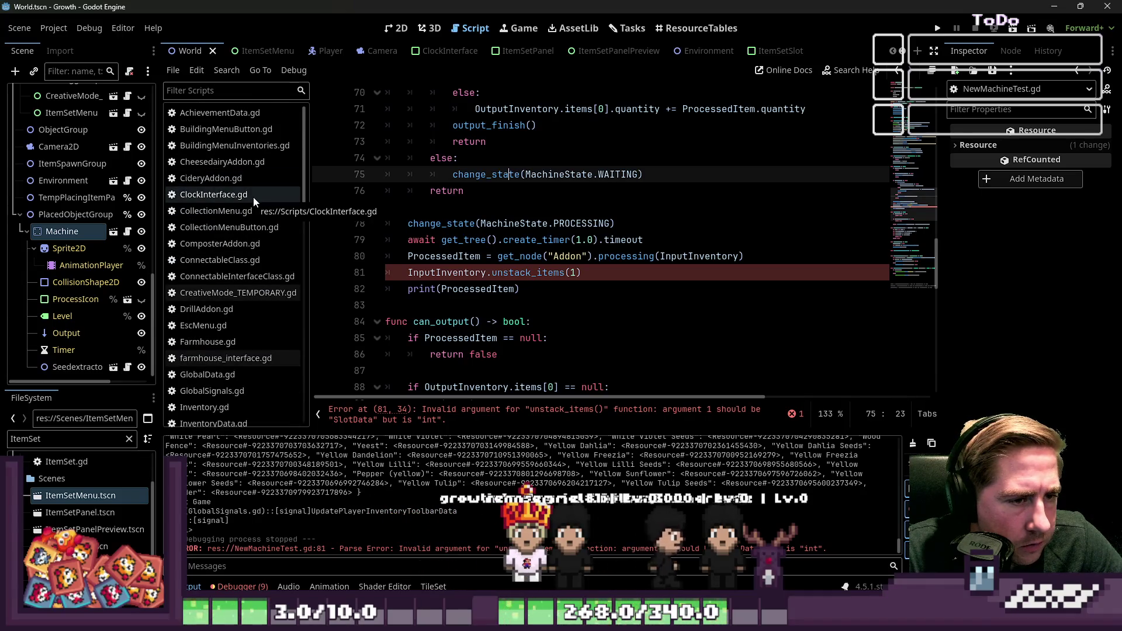
double_click(438, 256)
double_click(575, 273)
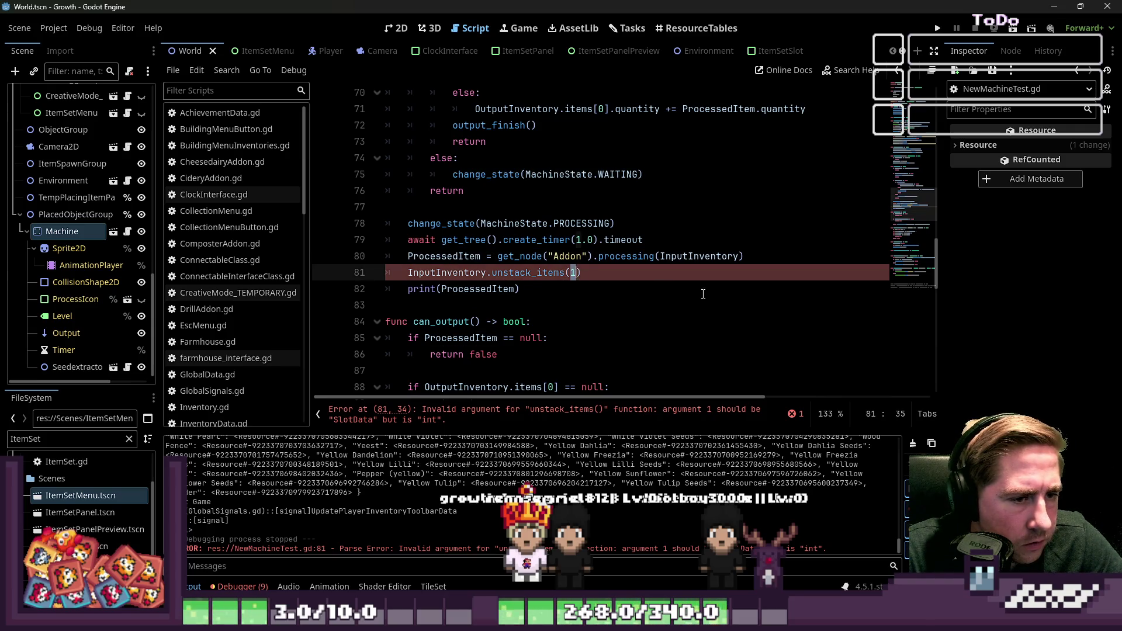
key(ctrl+z)
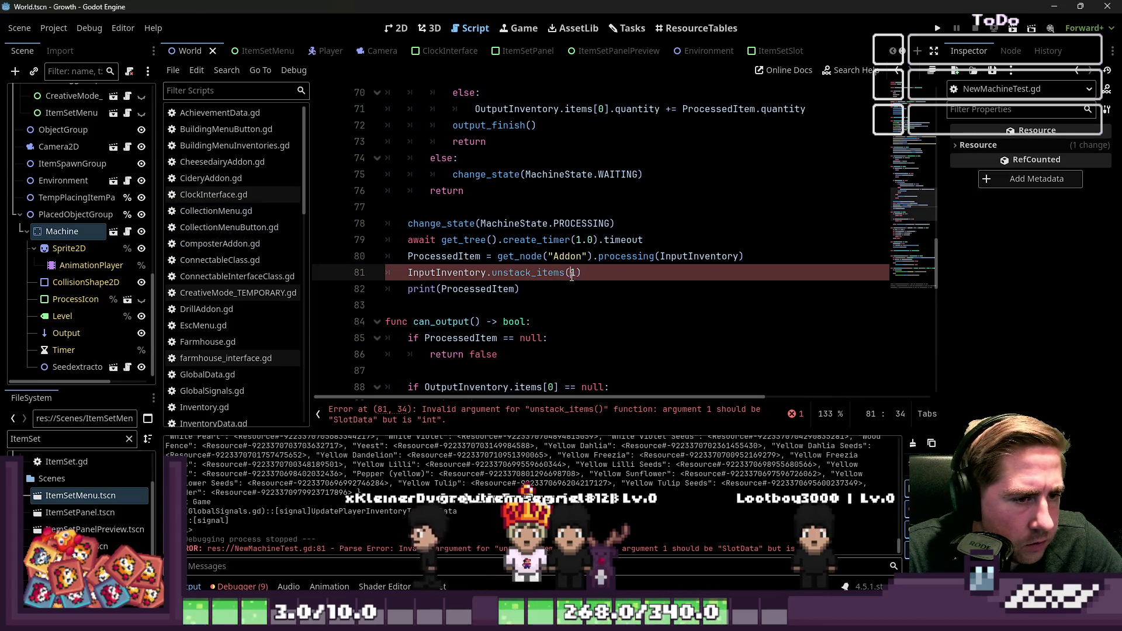
Open InventoryInterface.gd and locate the unstack_items call on line 157
scroll(262, 252, down, 3)
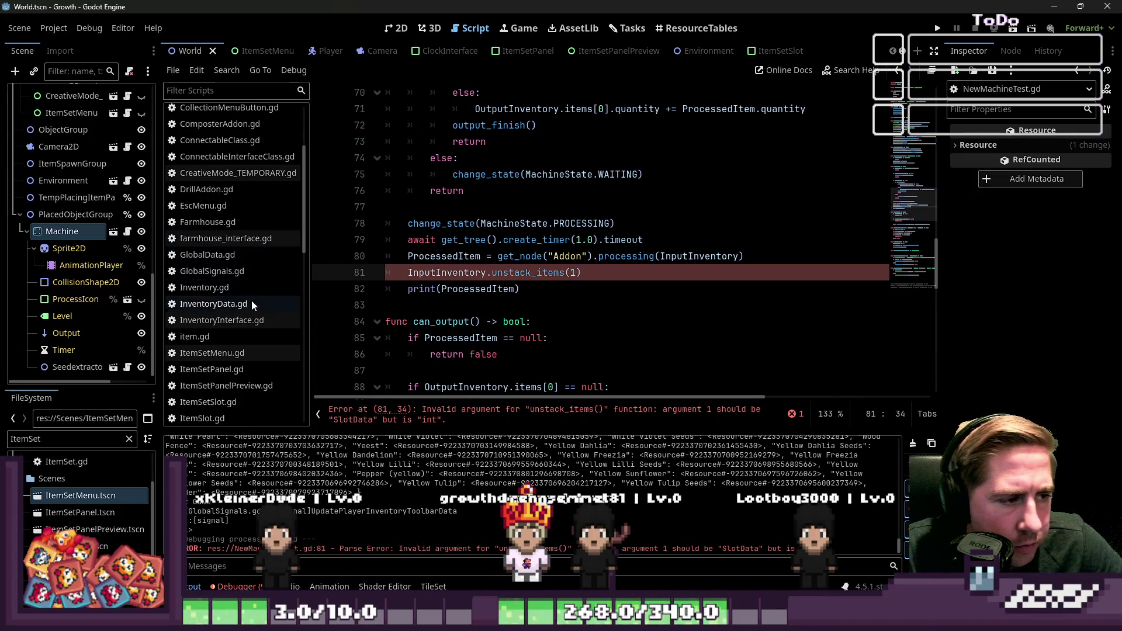
click(245, 326)
scroll(464, 241, down, 15)
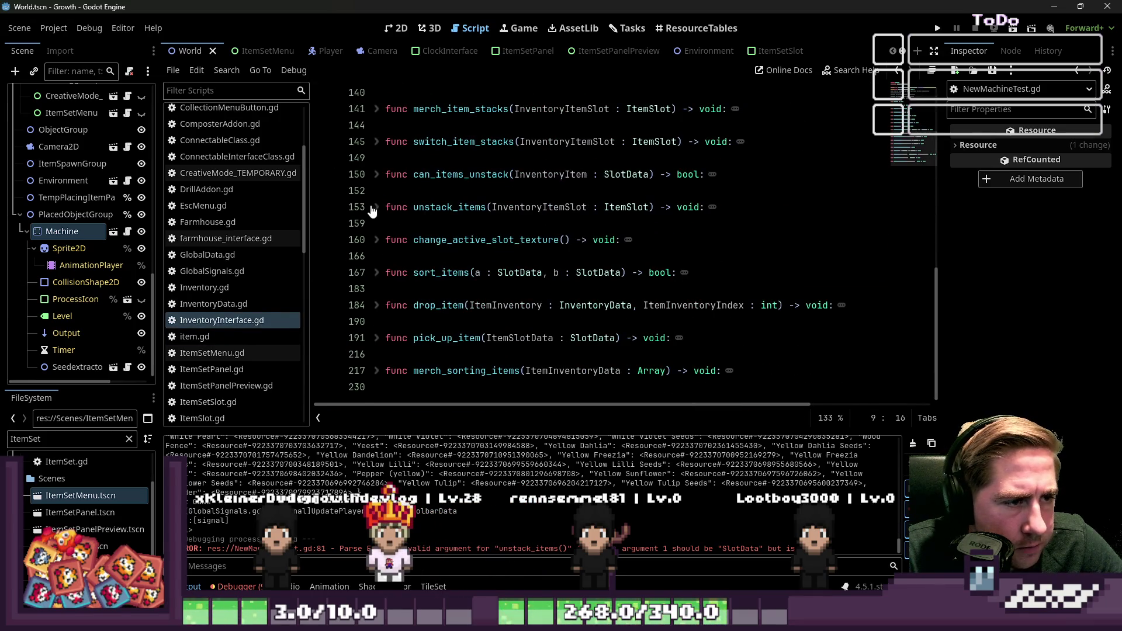
click(374, 207)
click(587, 289)
click(710, 273)
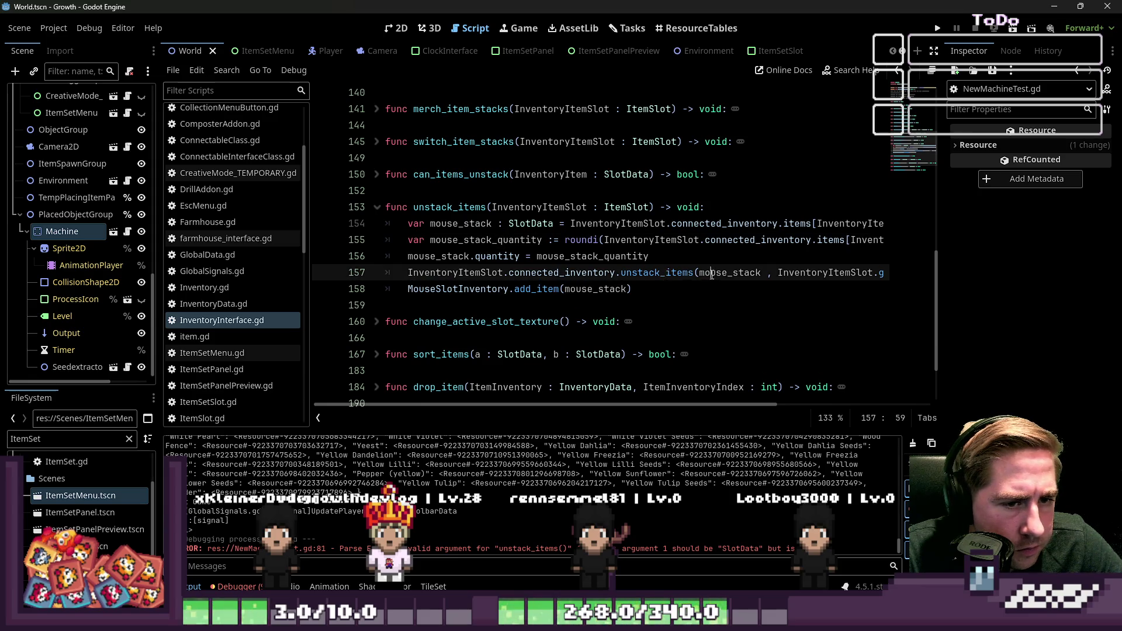
Replace mouse_stack with mouse_stack_quantity in the line 157 unstack_items call
drag(408, 255, 518, 259)
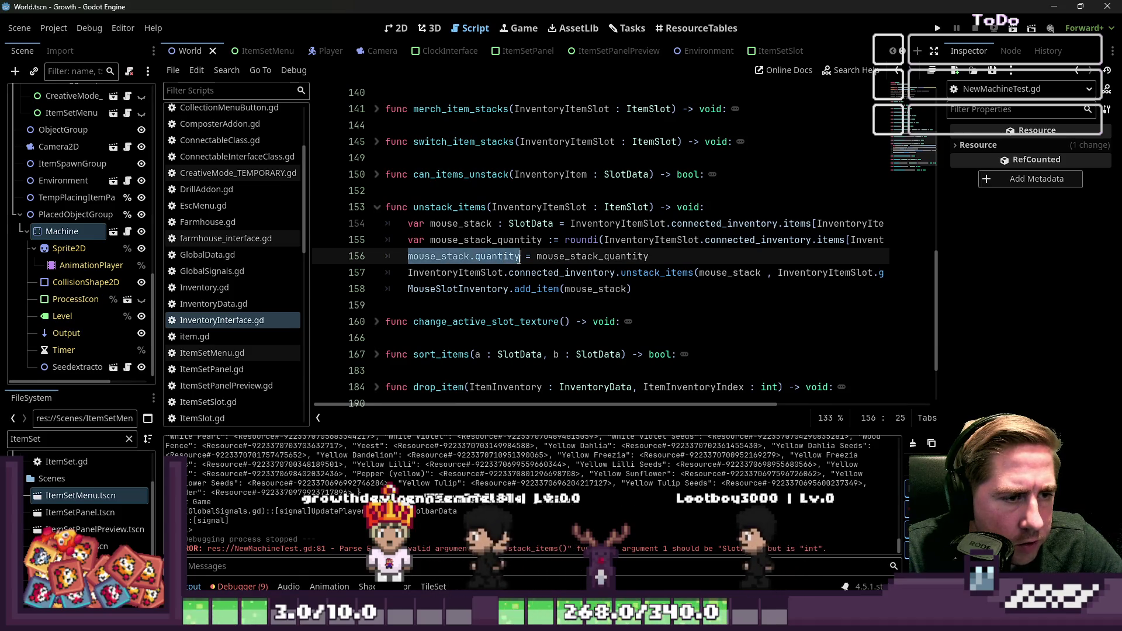
double_click(591, 256)
key(ctrl+c)
double_click(730, 273)
key(ctrl+v)
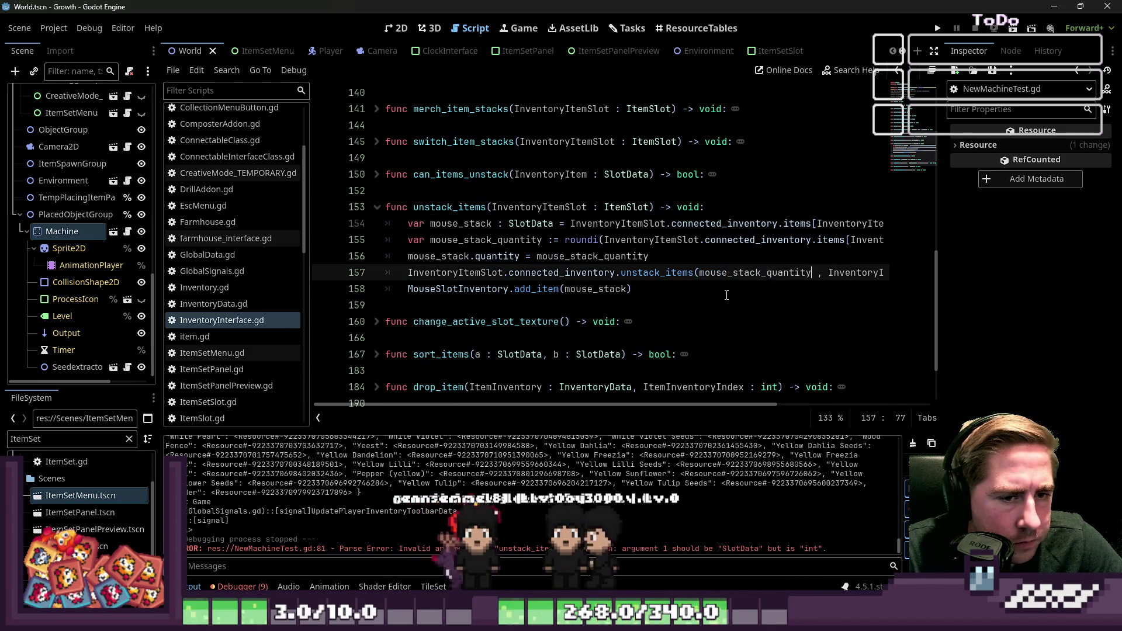
ctrl+click(654, 273)
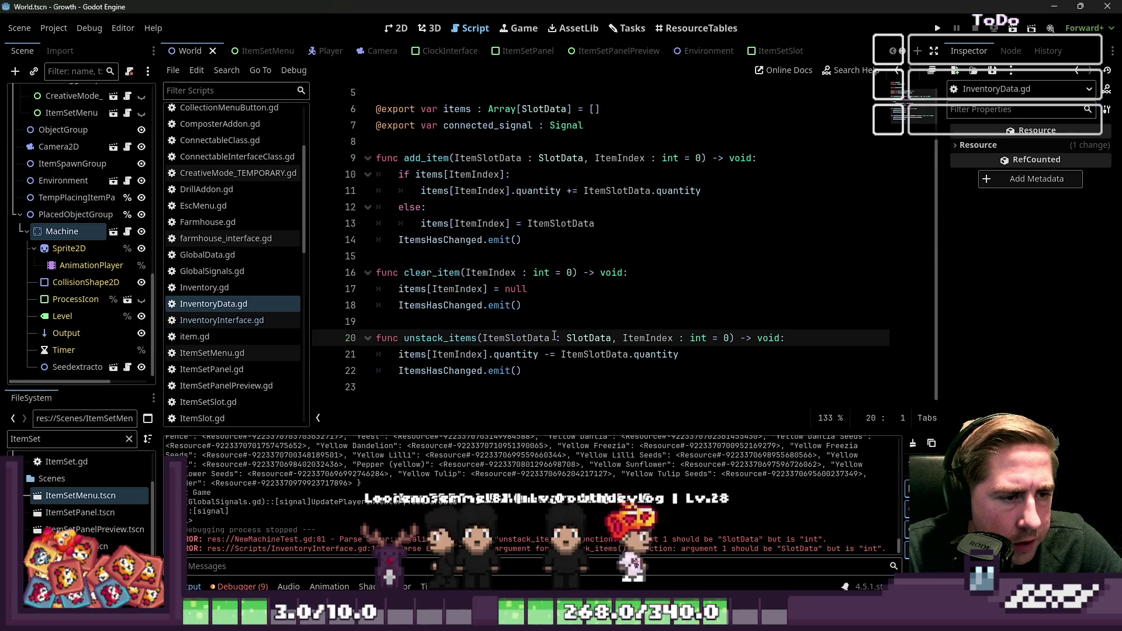
Make unstack_items take 'Quantity : int' and subtract Quantity instead of ItemSlotData.quantity, then save
double_click(592, 337)
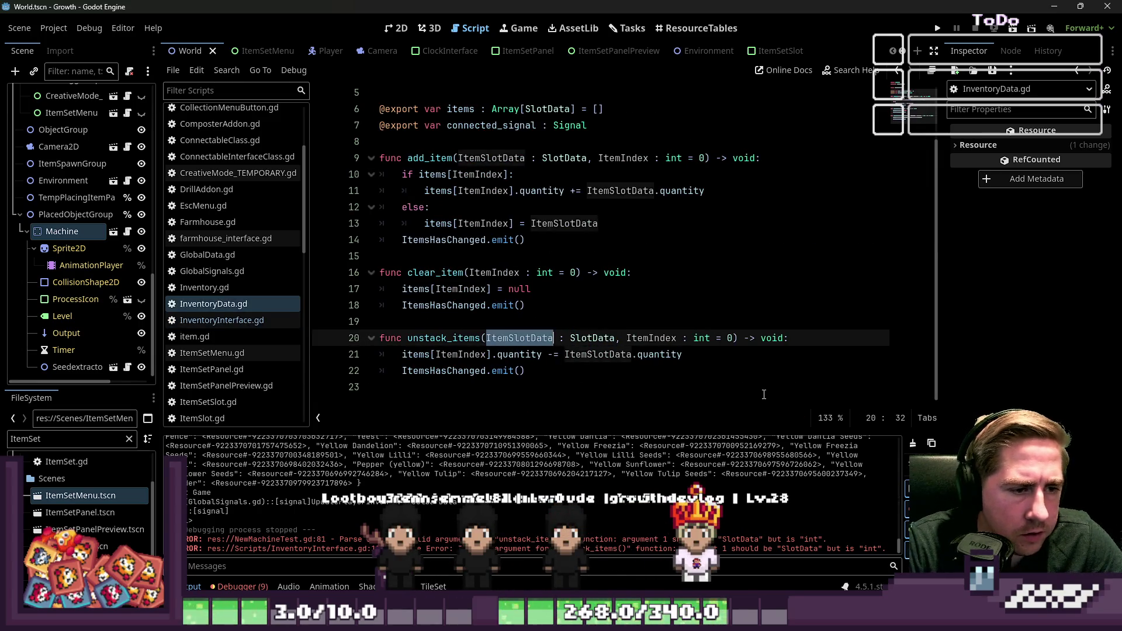
text(Quantity)
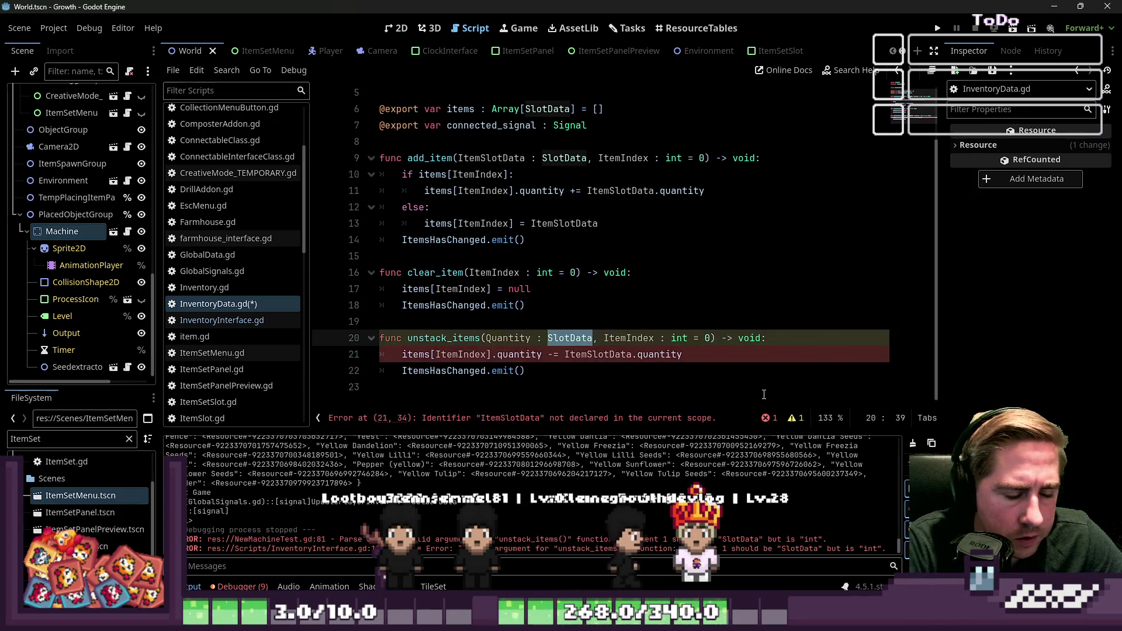
text( : int)
click(705, 157)
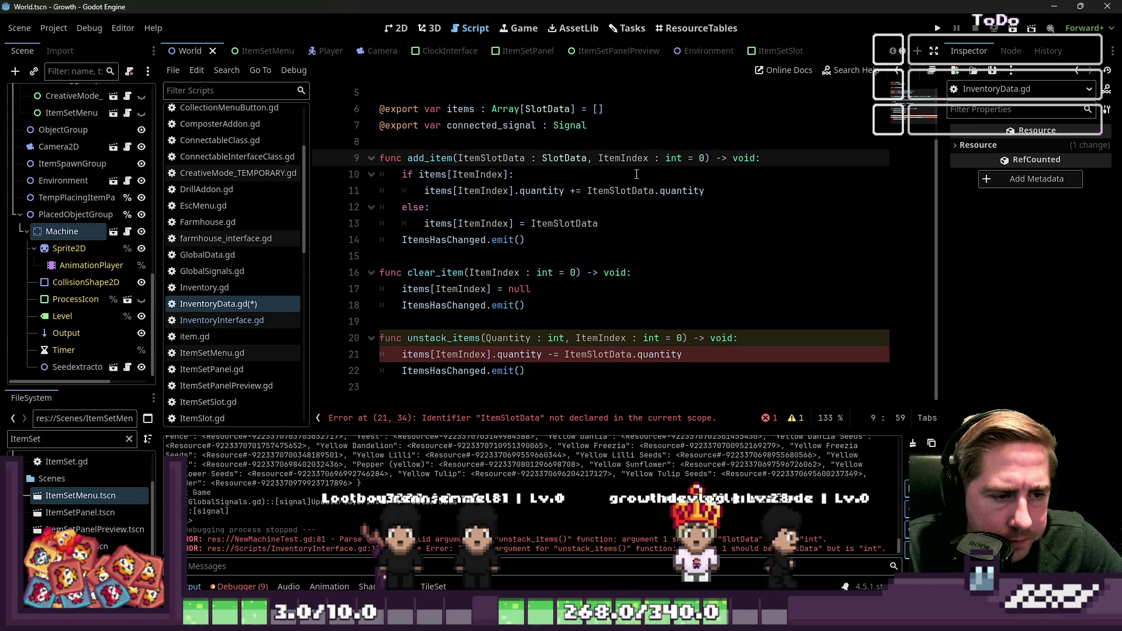
click(589, 305)
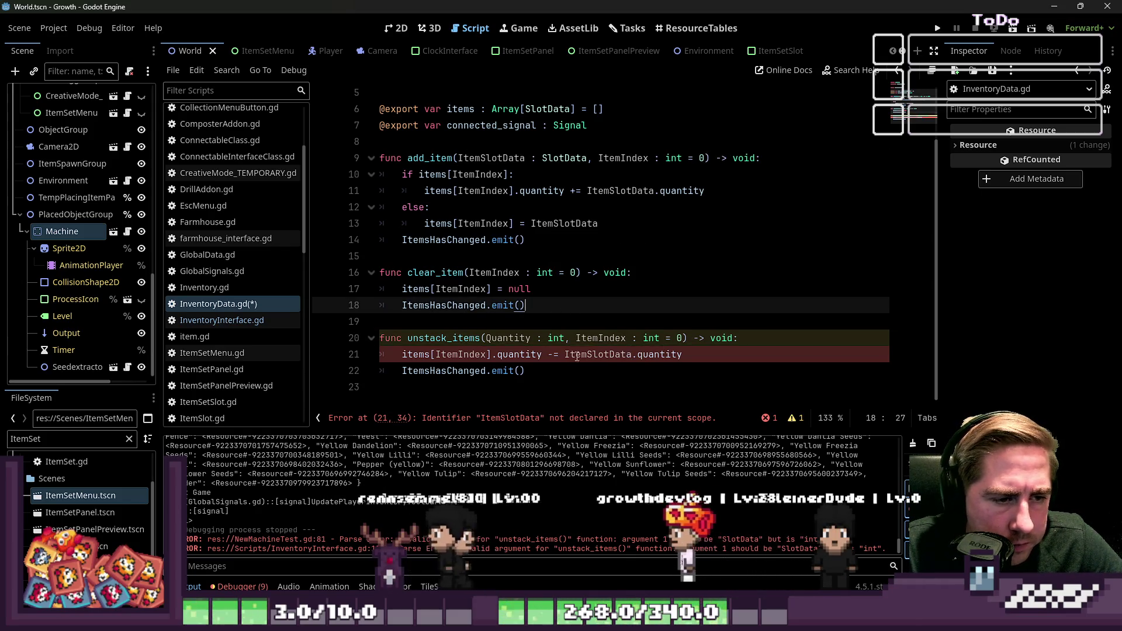
key(Down)
key(Down)
key(Down)
key(End)
key(shift+Down)
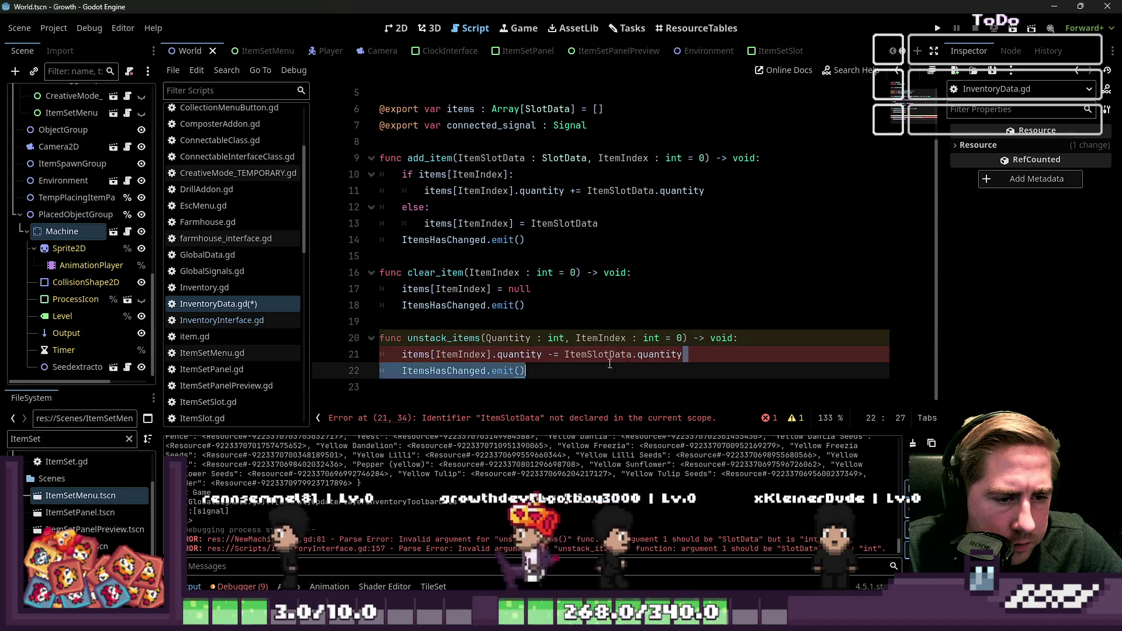
drag(681, 354, 564, 354)
text(Quantity)
key(ctrl+s)
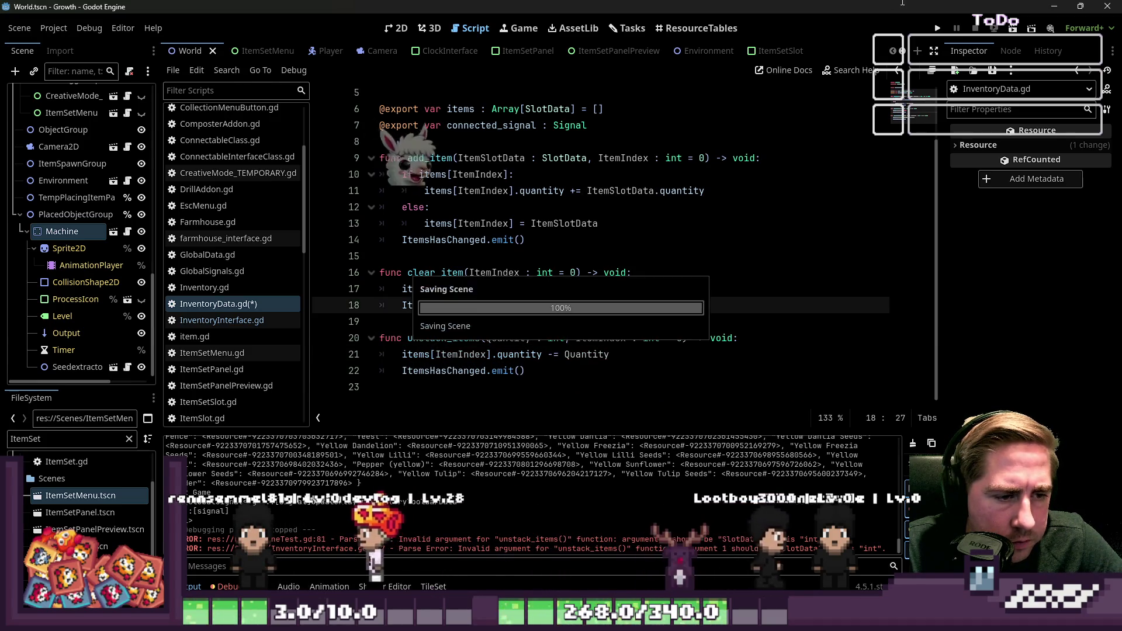
Run the game and start a new game with character name cxsd
key(F5)
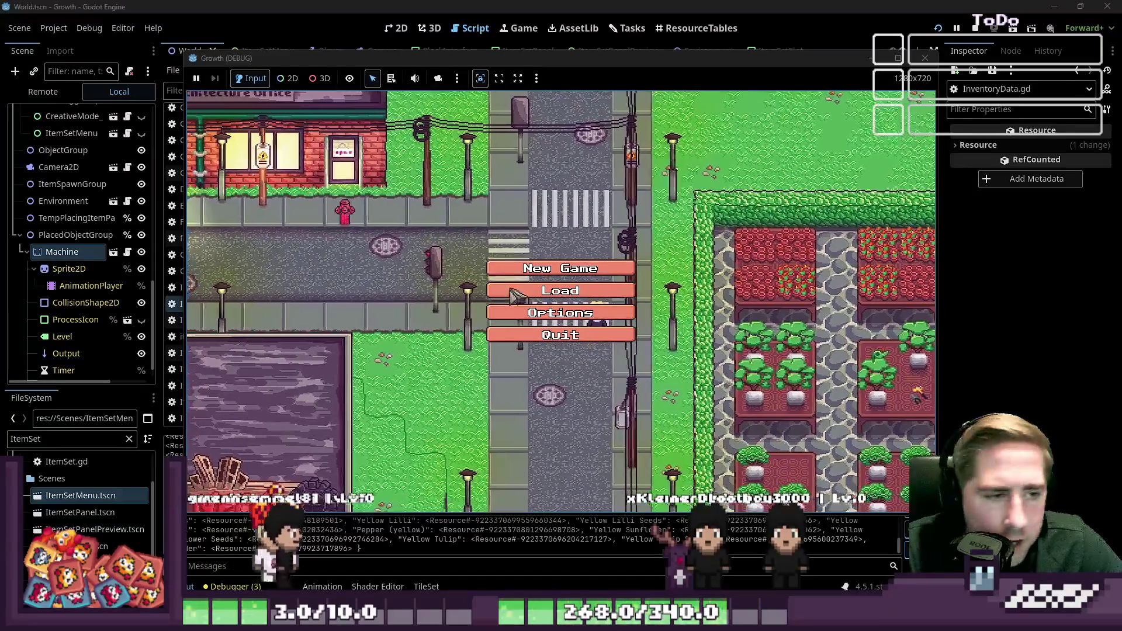
click(526, 268)
text(cxsd)
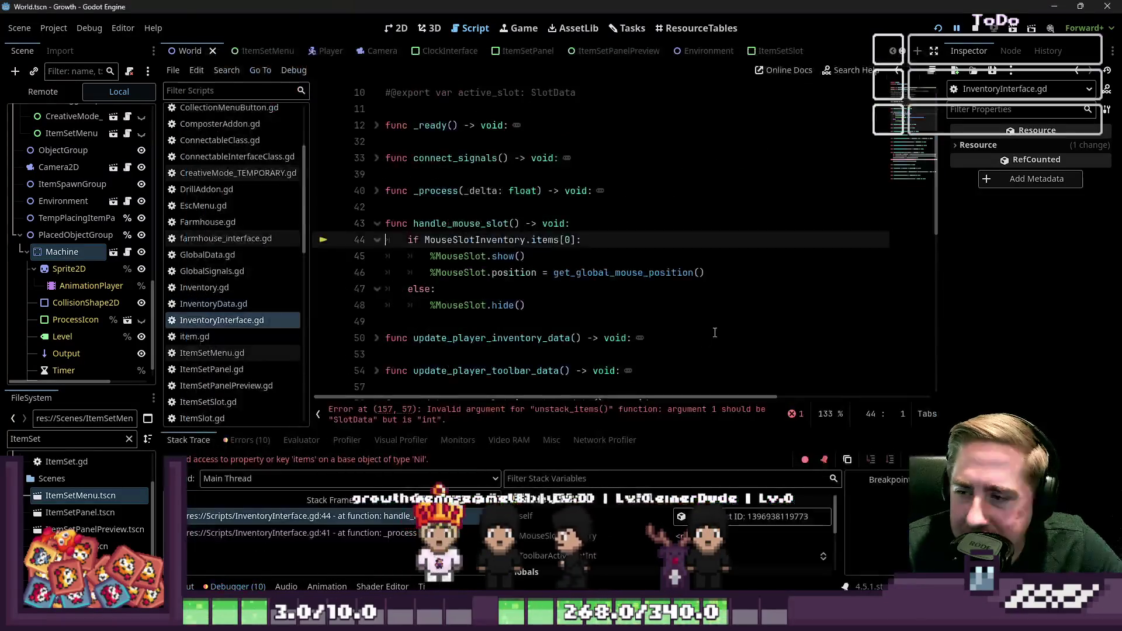
Inspect lines 43–45 of handle_mouse_slot around the MouseSlotInventory check and show() call
click(630, 304)
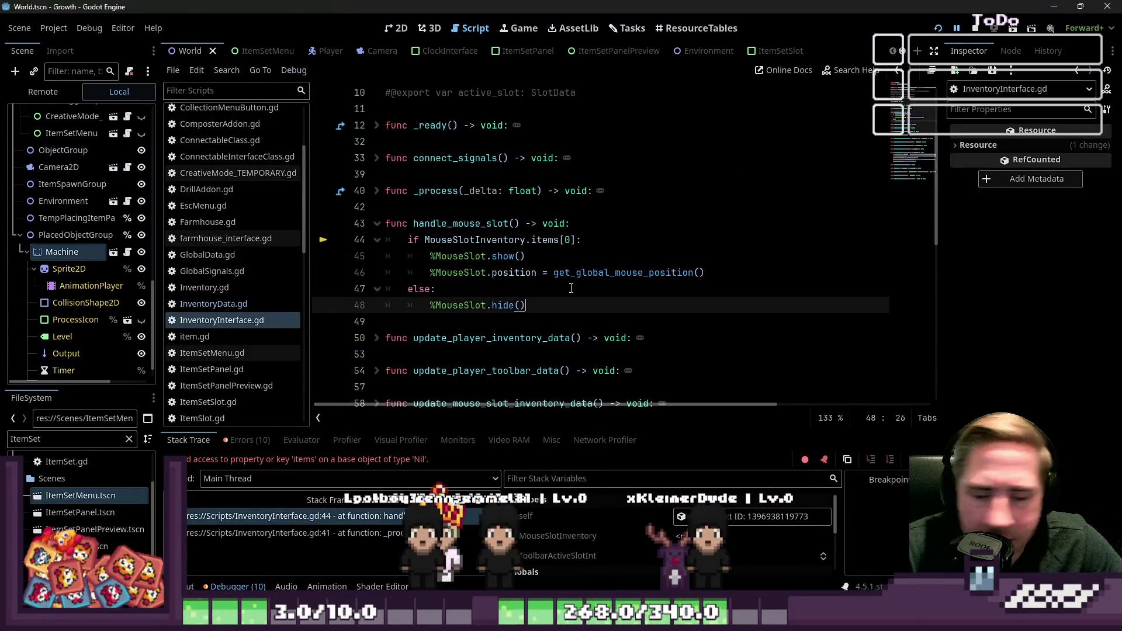
click(467, 271)
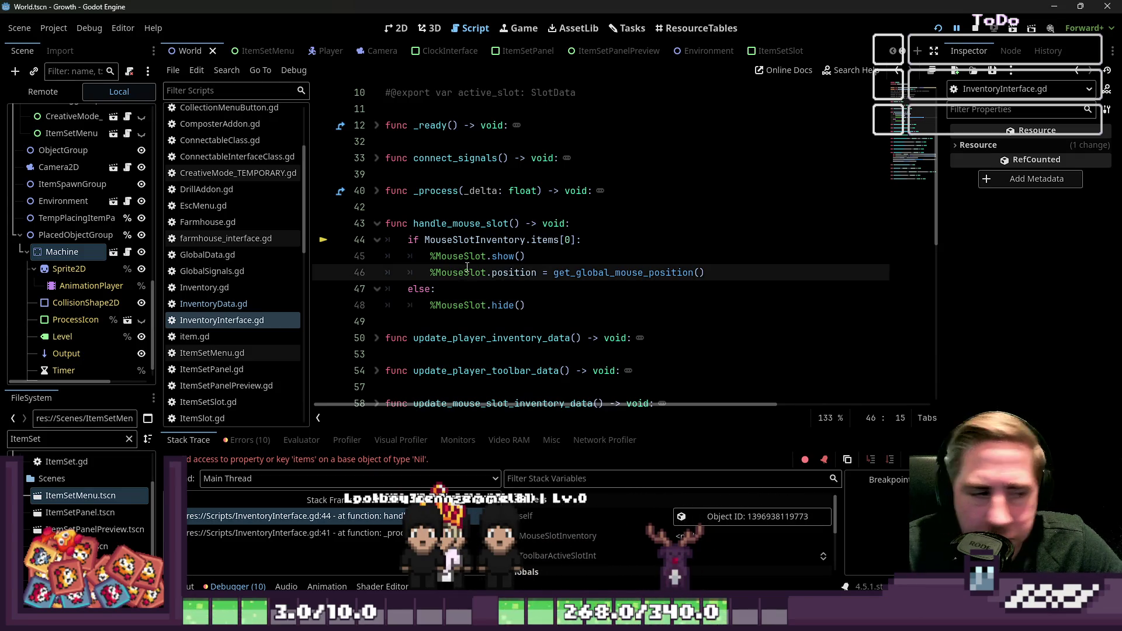
click(460, 240)
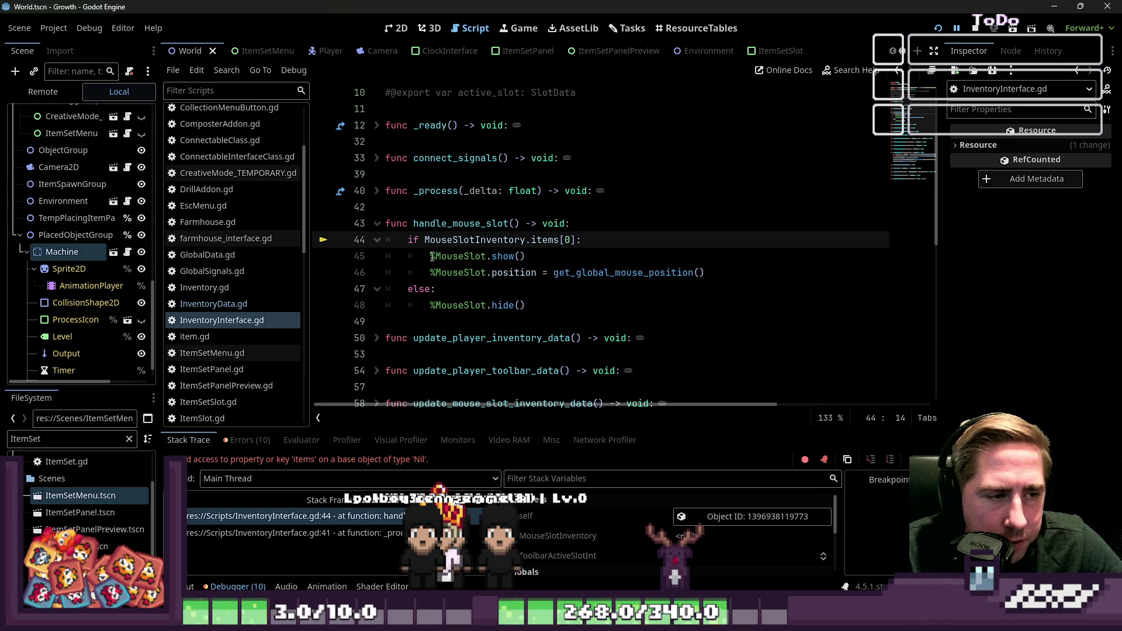
click(529, 256)
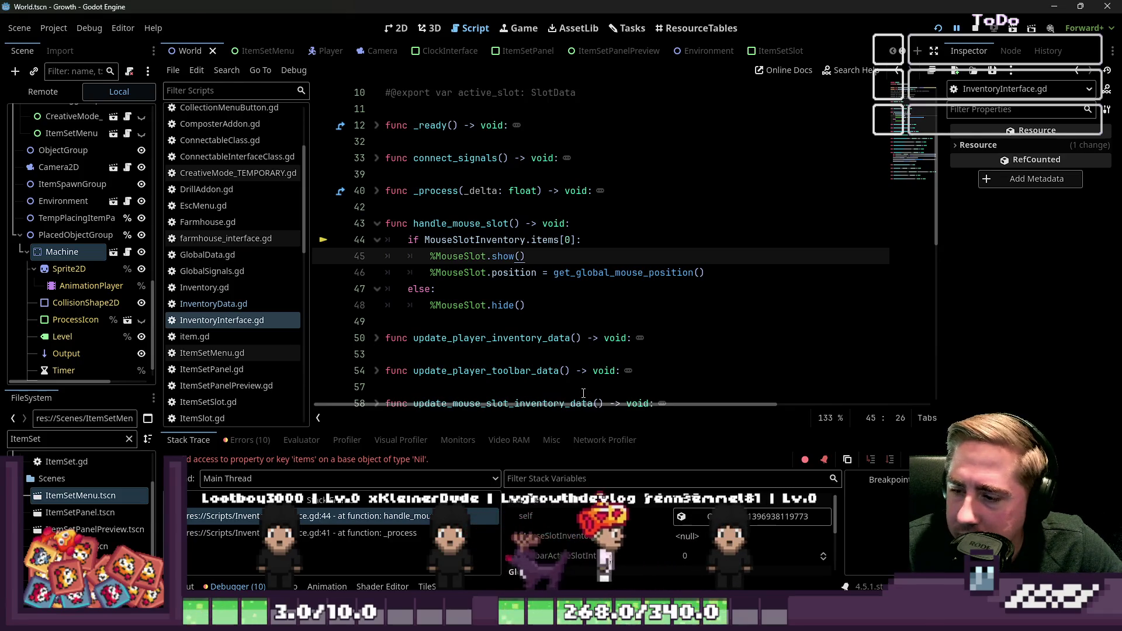
click(453, 244)
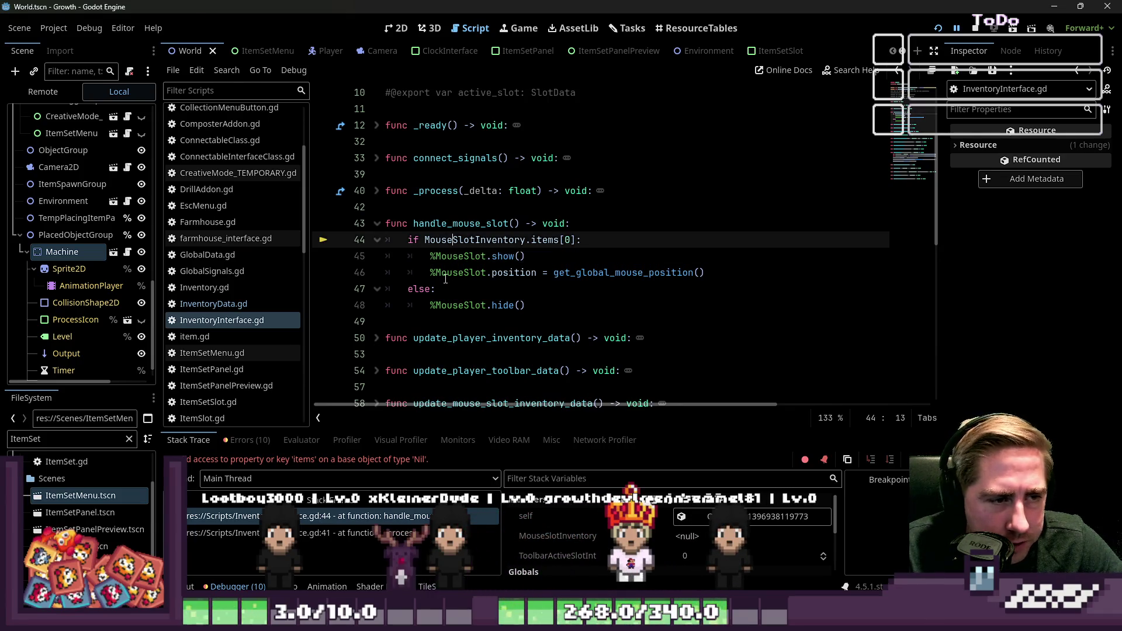
click(522, 257)
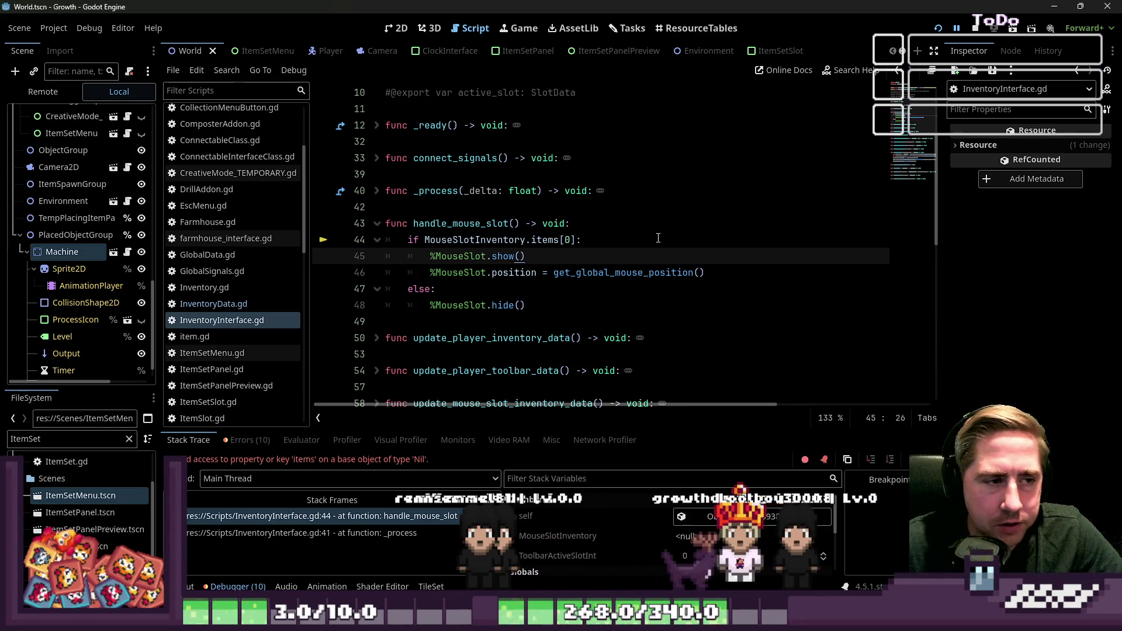
click(464, 224)
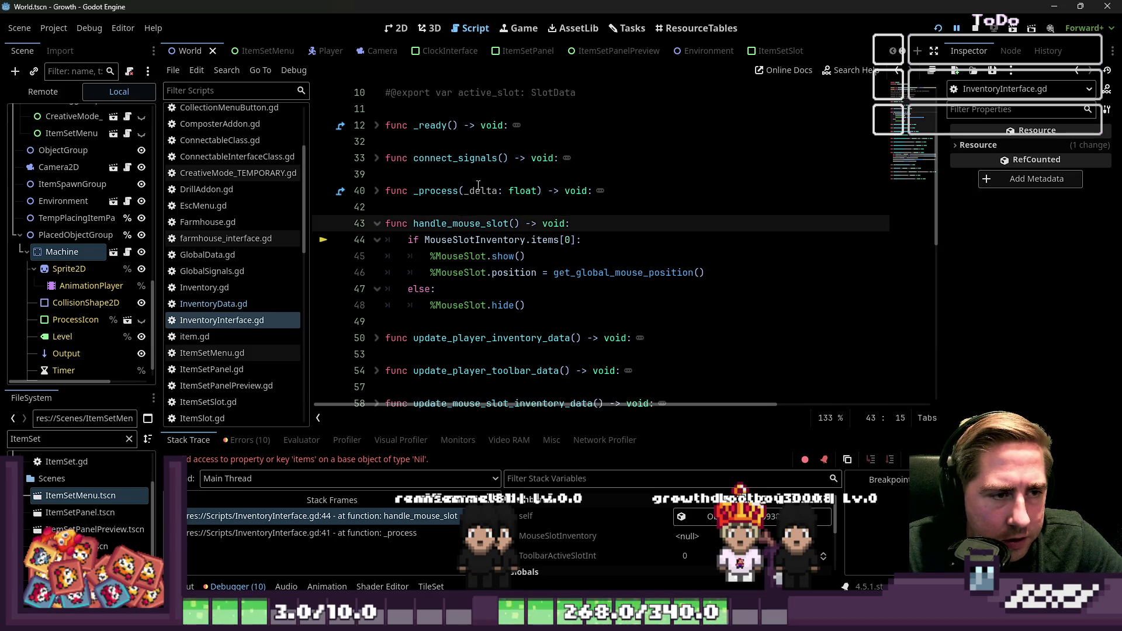
click(487, 240)
drag(573, 240, 409, 223)
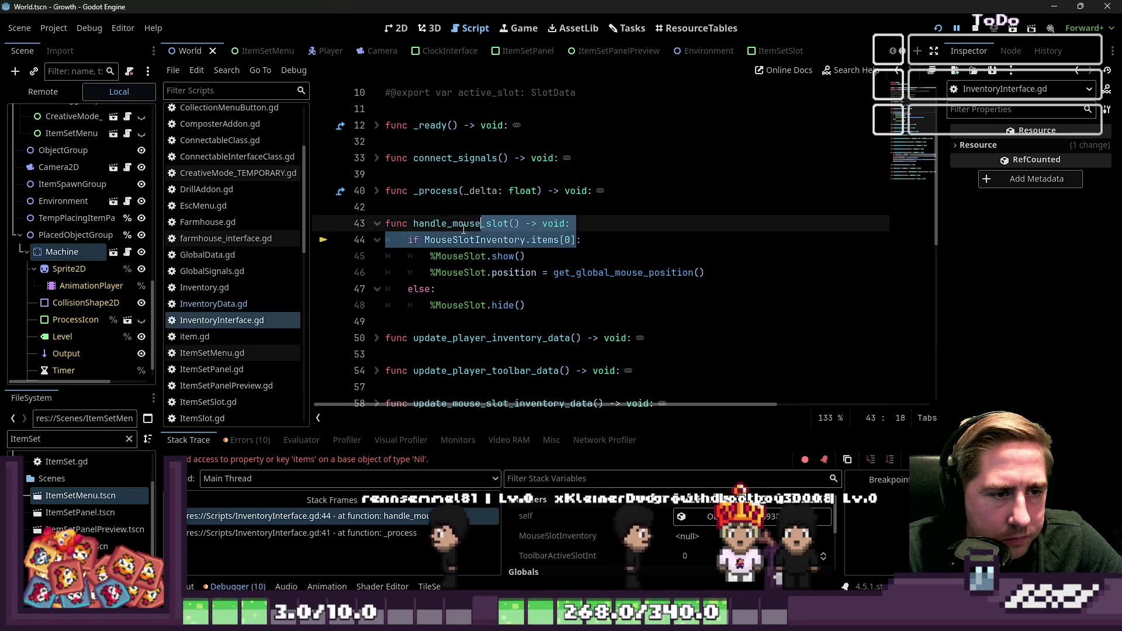
click(458, 240)
click(545, 257)
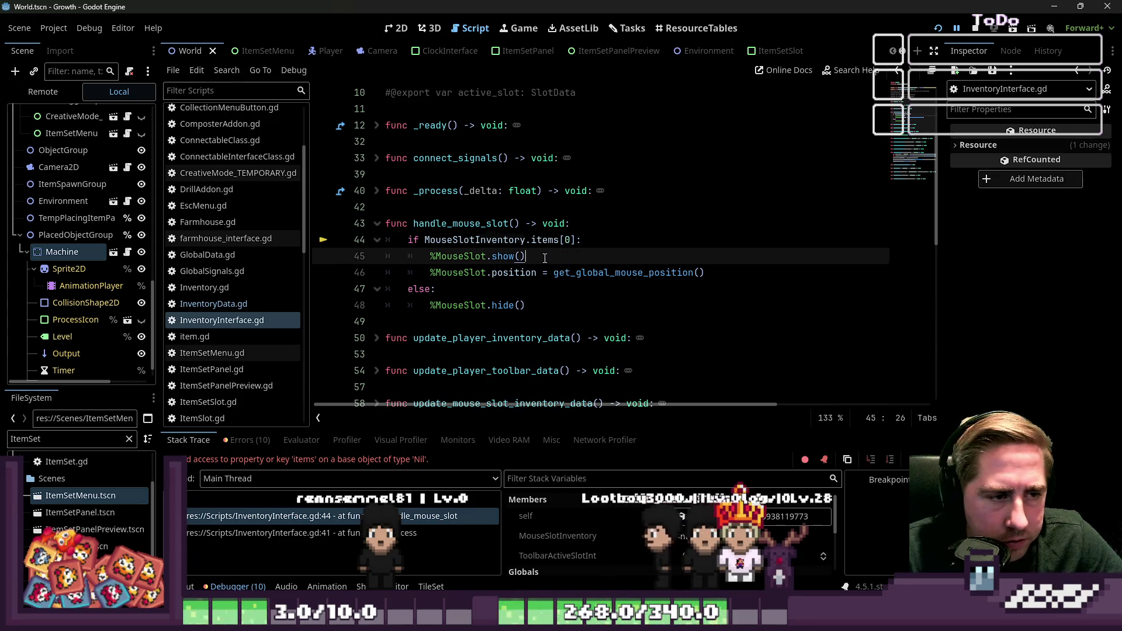
Select the MouseSlotInventory and handle_mouse_slot names to trace the Nil reference
double_click(454, 240)
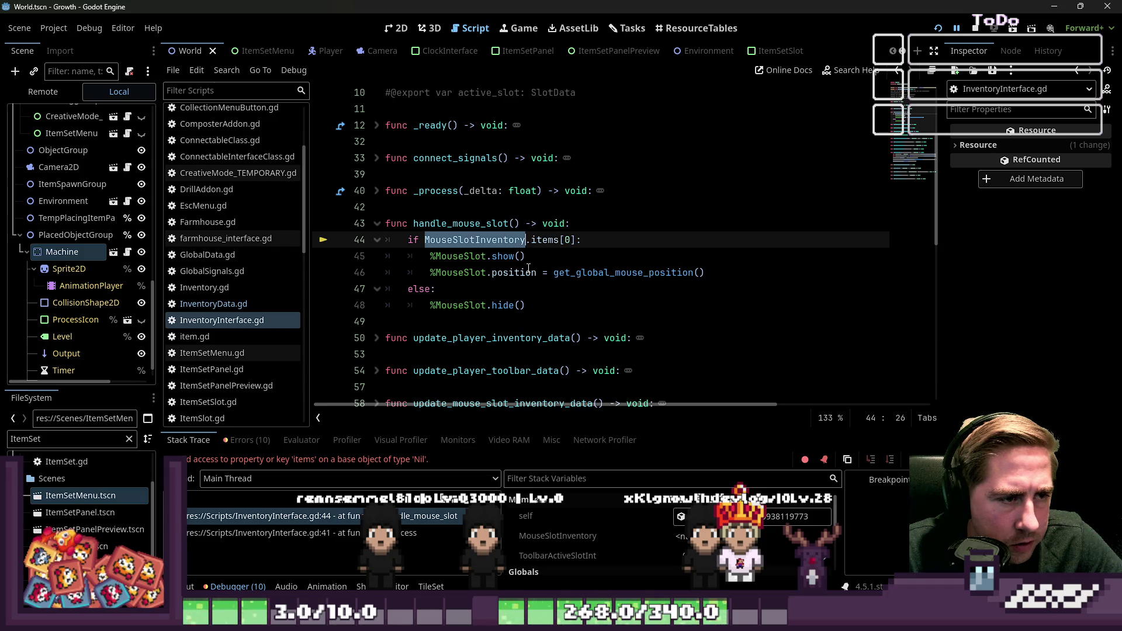
double_click(449, 224)
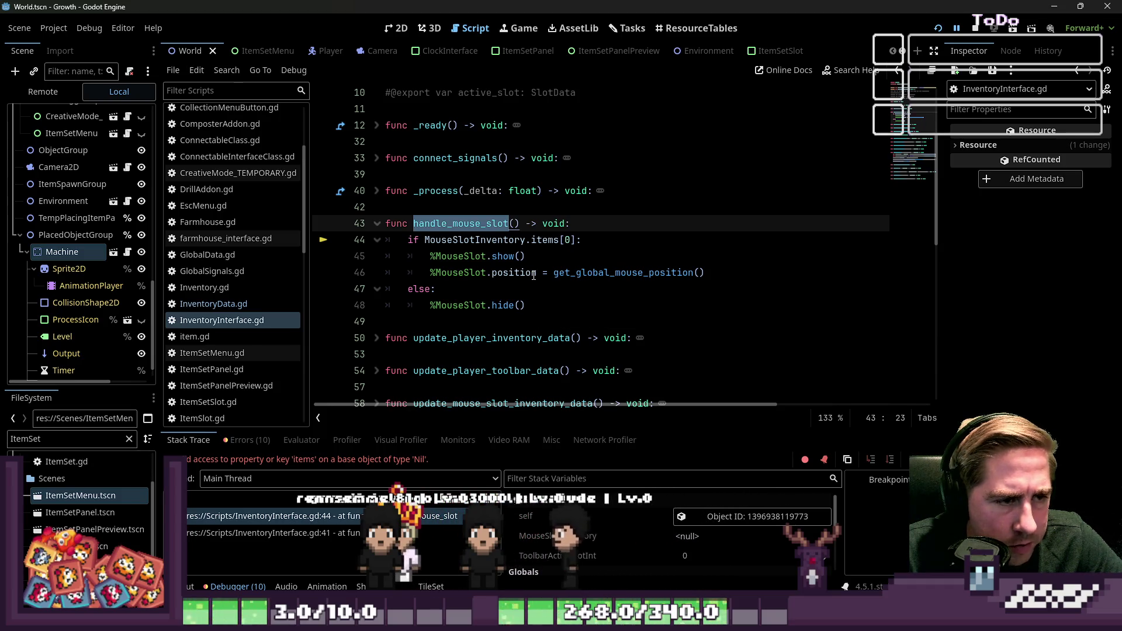
click(533, 272)
double_click(473, 239)
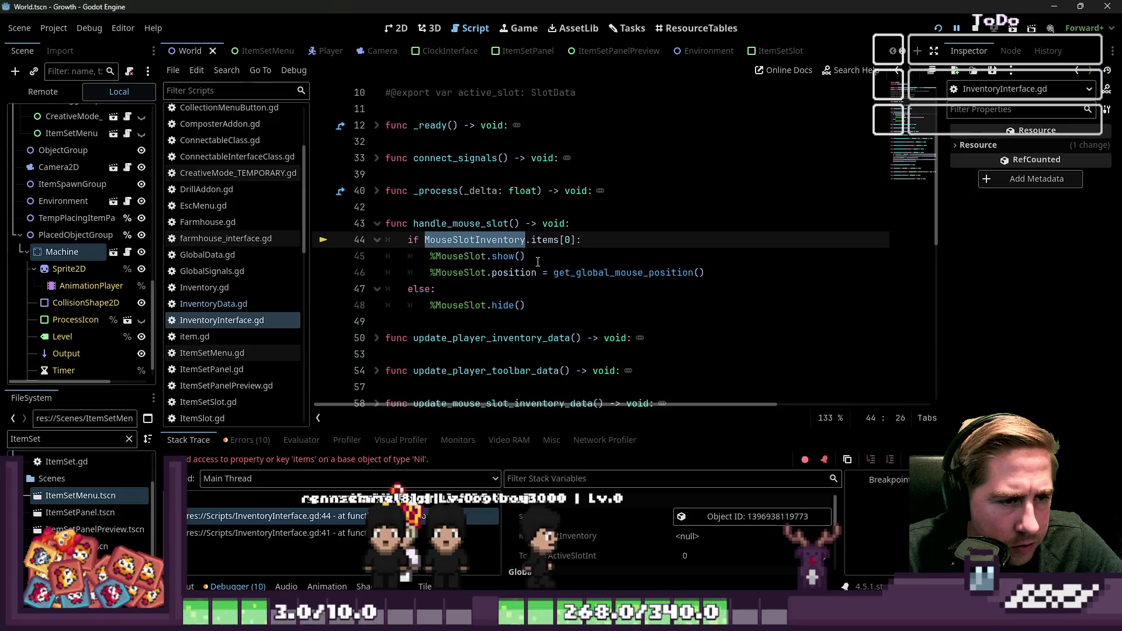
scroll(549, 257, up, 3)
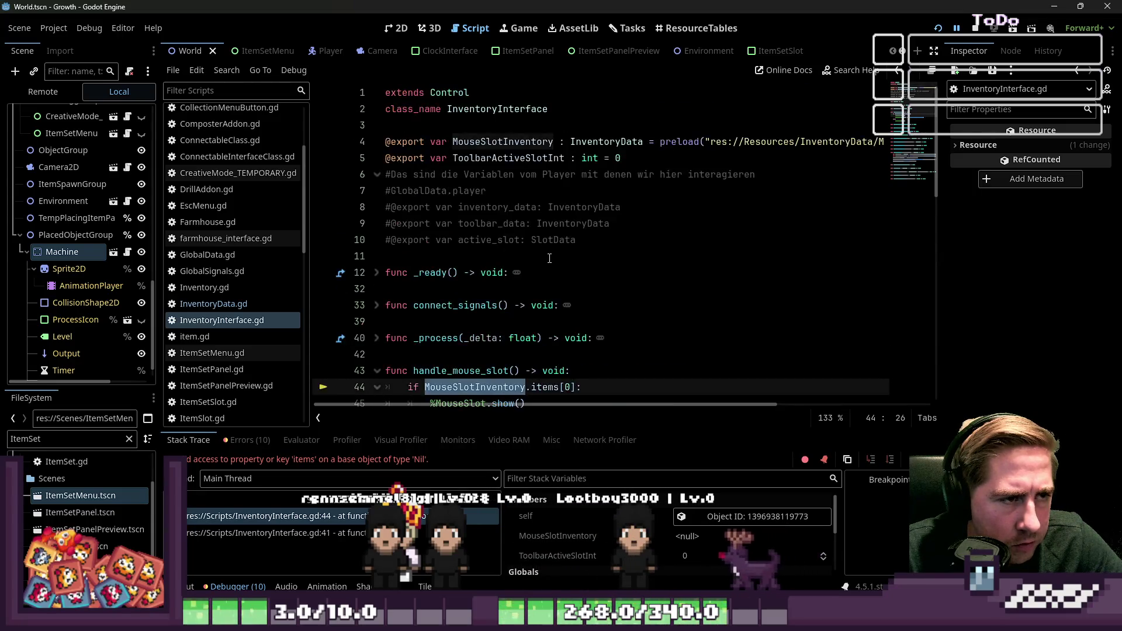
scroll(549, 258, down, 10)
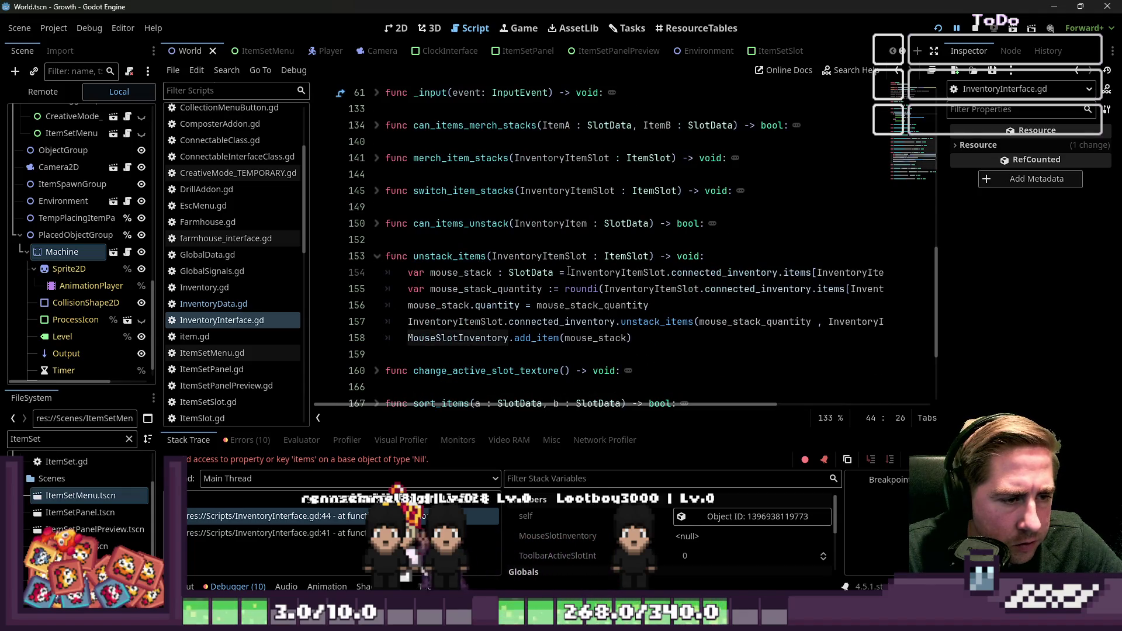
Check the _process and handle_mouse_slot stack frames, then restart the game in debug mode
click(918, 100)
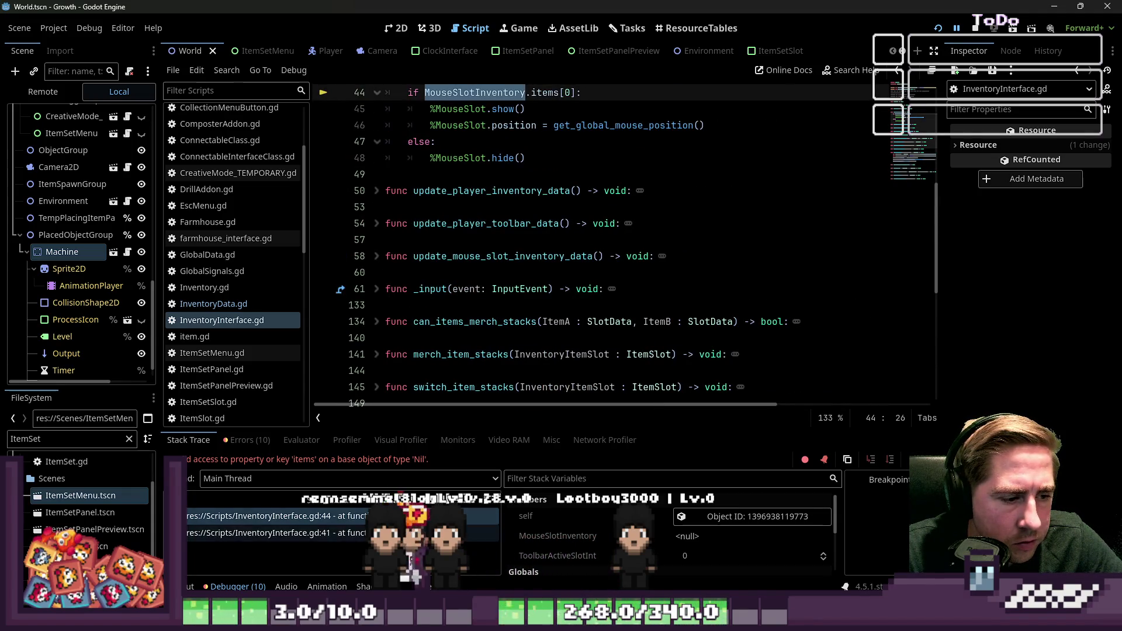
click(274, 533)
click(400, 515)
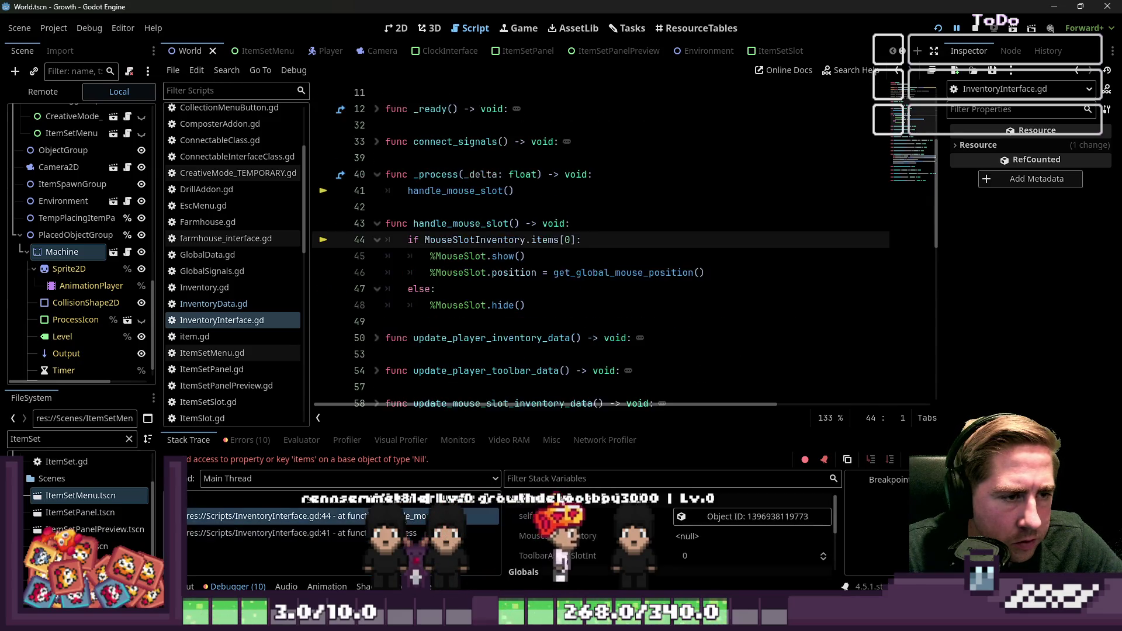
click(937, 28)
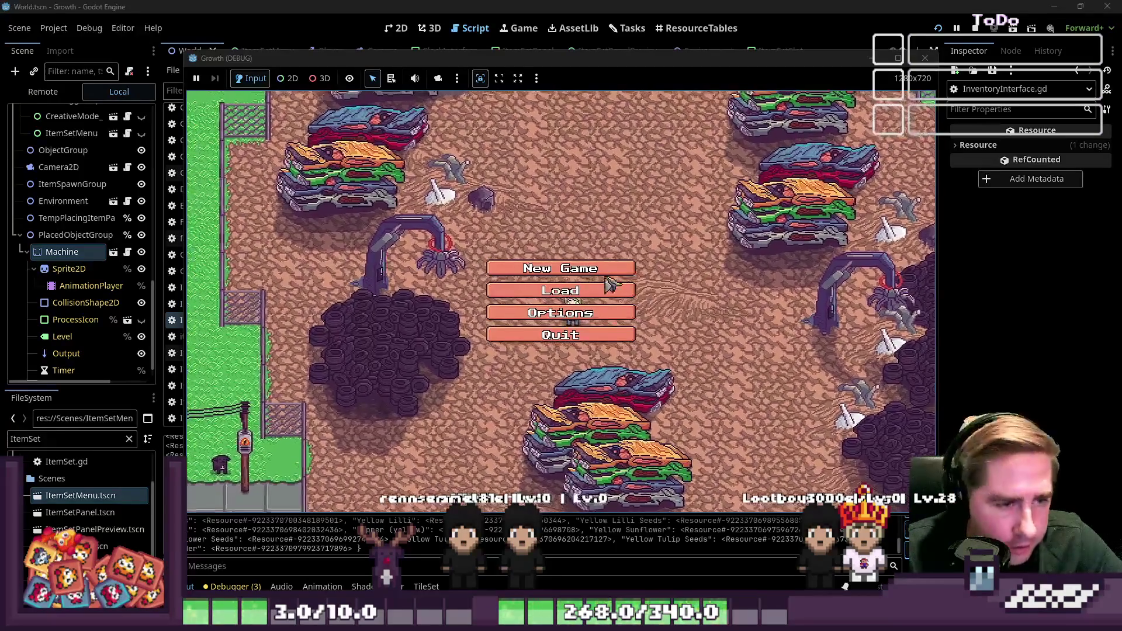
Start a new game as yxc, which breaks on the Nil 'items' access at line 44
click(605, 274)
click(585, 186)
text(yxc)
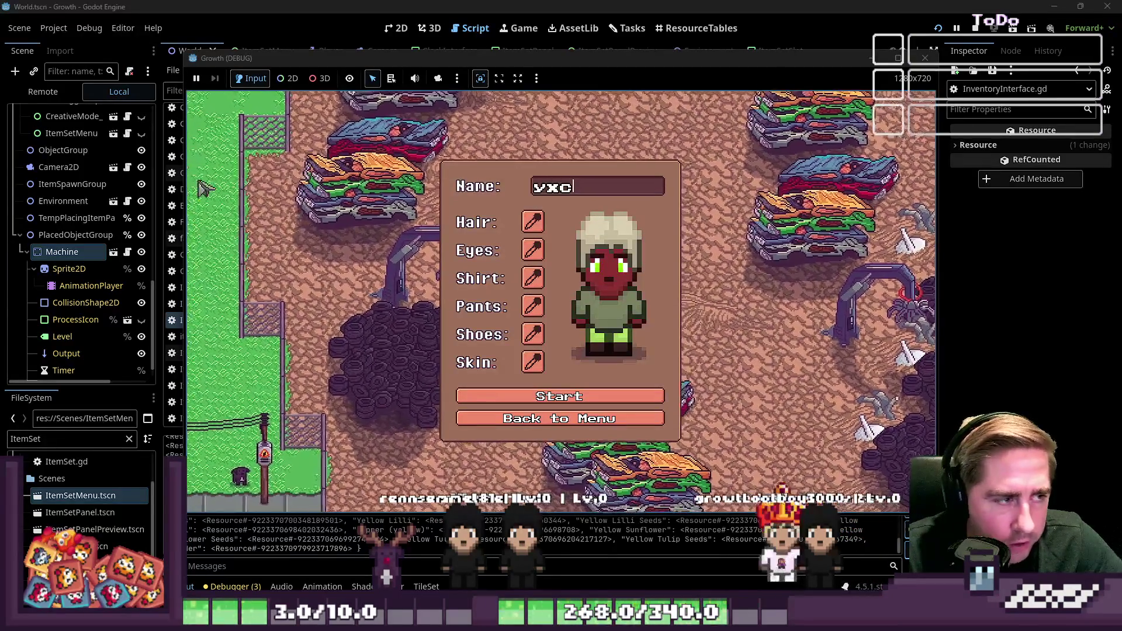
click(619, 398)
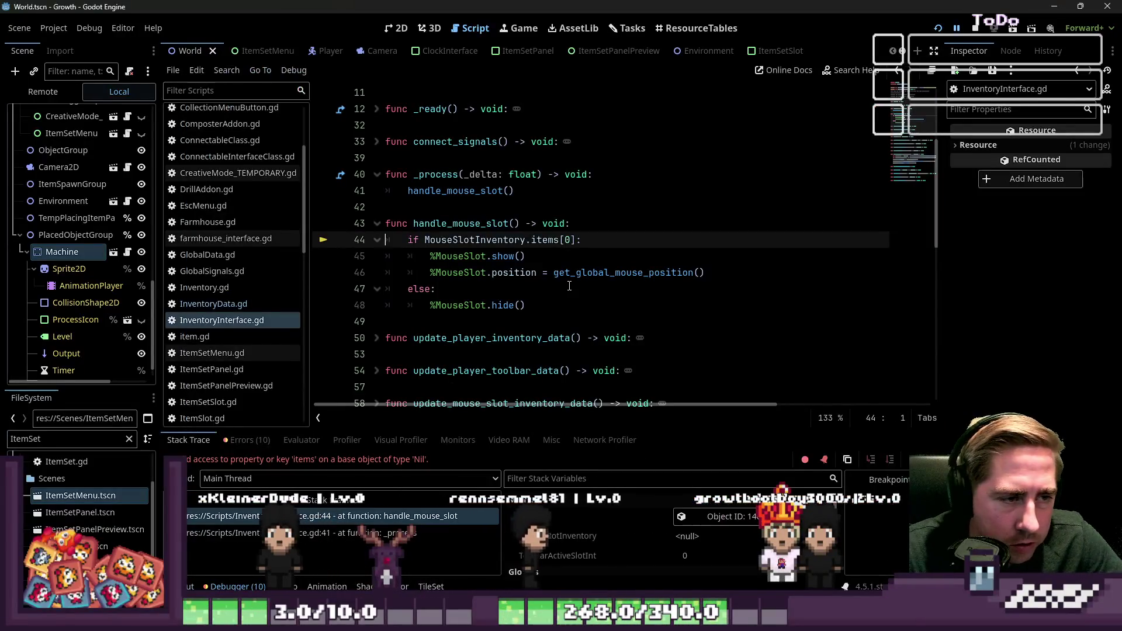
click(568, 289)
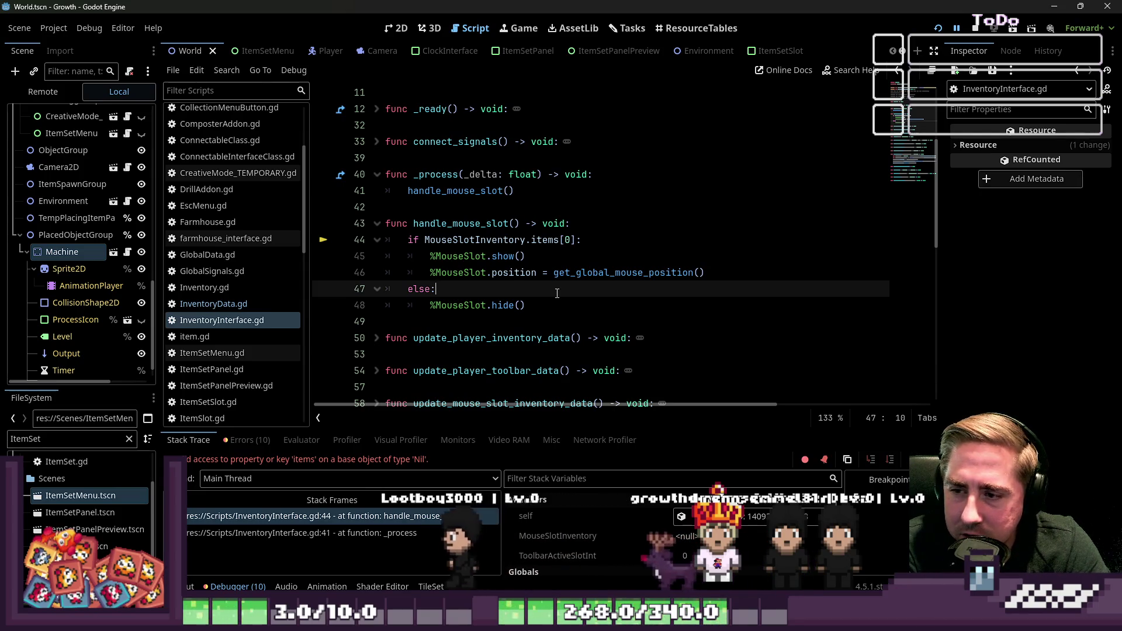
Relaunch Growth with Run Project to reach its title menu
click(938, 27)
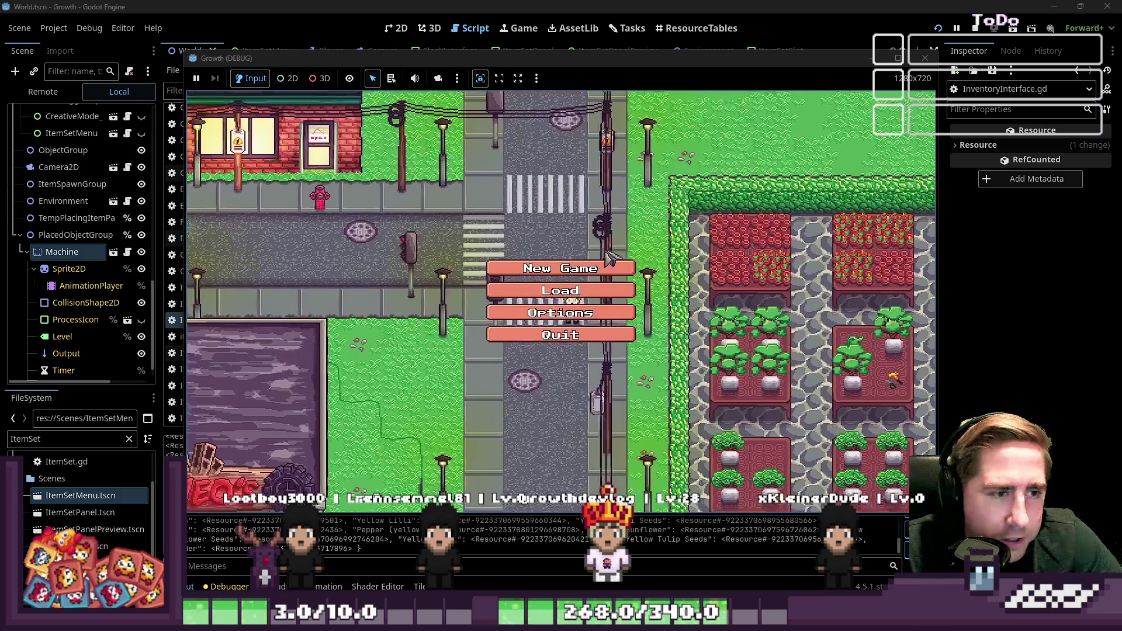
Start a new game as xcs, reproducing the Nil 'items' crash at line 44
click(526, 248)
text(xcs)
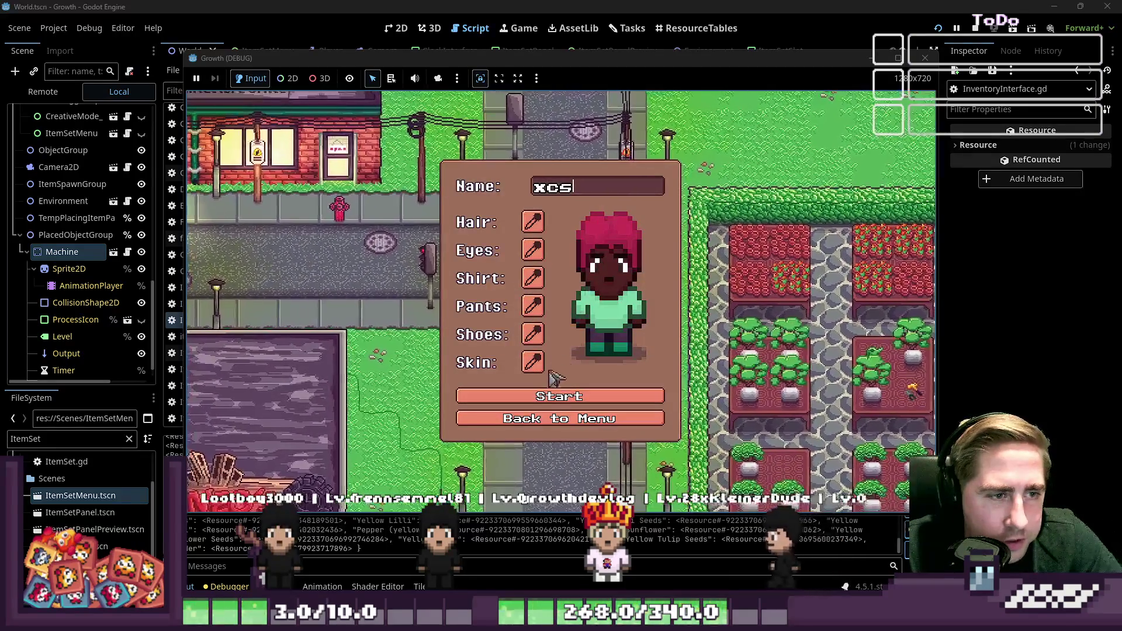
click(594, 400)
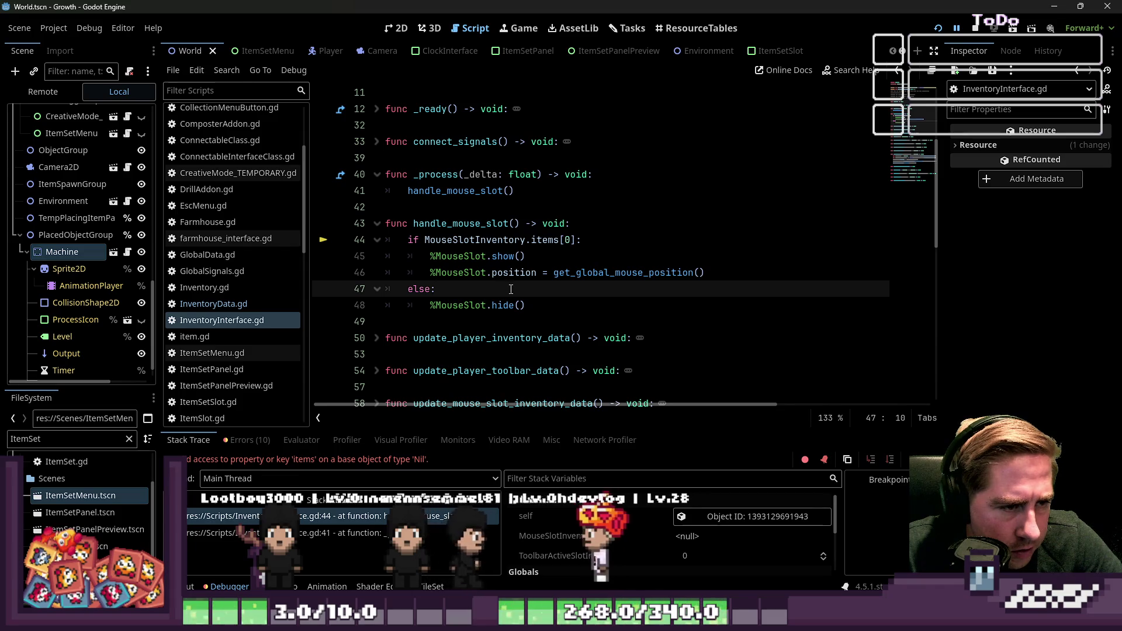
Trace the line-44 MouseSlotInventory crash through handle_mouse_slot and the _process stack frame at line 41
double_click(474, 239)
scroll(549, 315, up, 4)
scroll(613, 263, down, 1)
scroll(643, 233, up, 1)
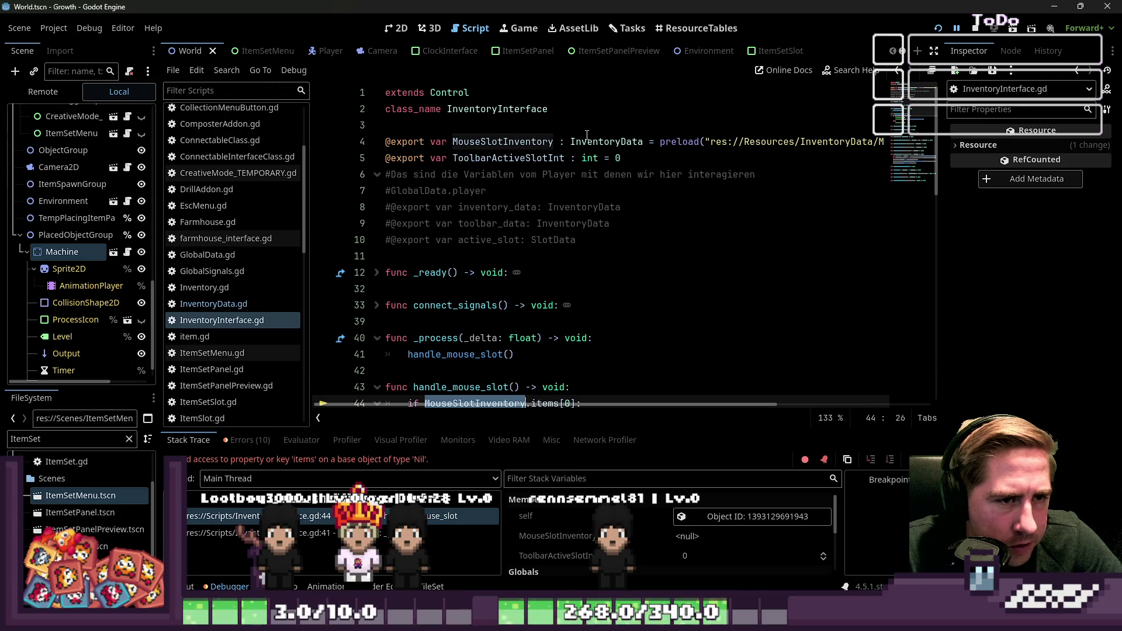
scroll(584, 212, down, 2)
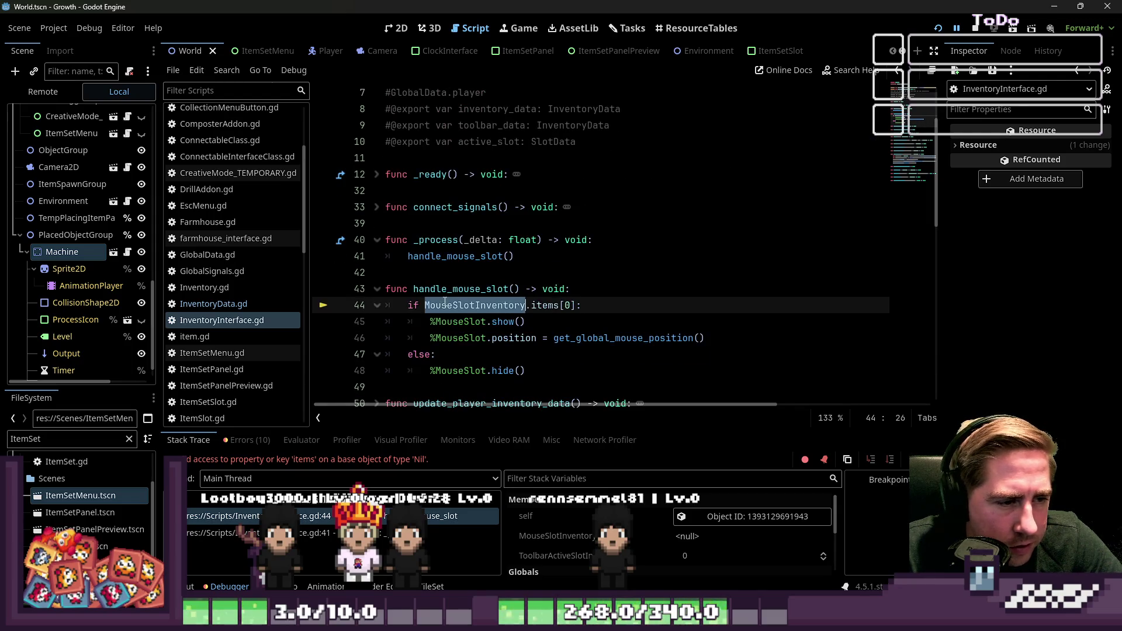
double_click(459, 290)
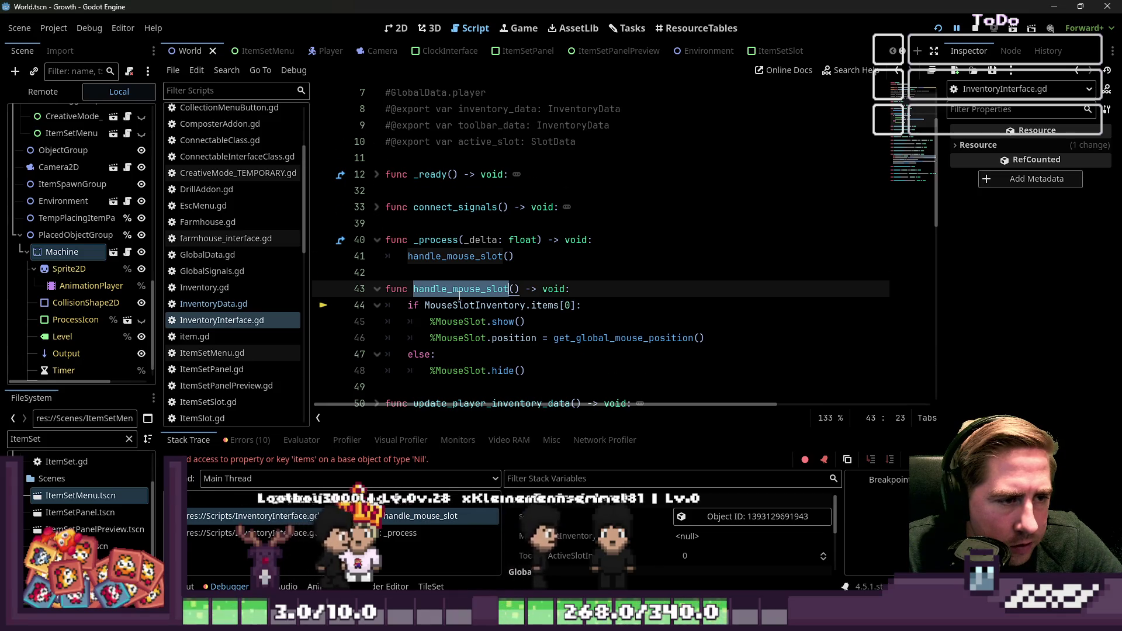
scroll(459, 296, down, 2)
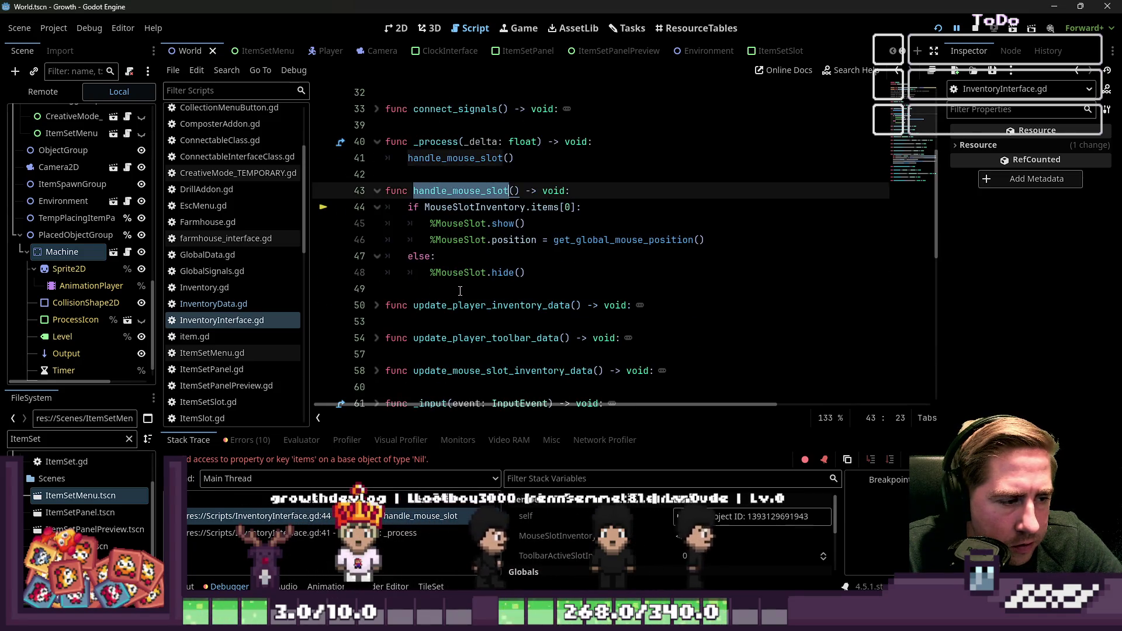
click(391, 537)
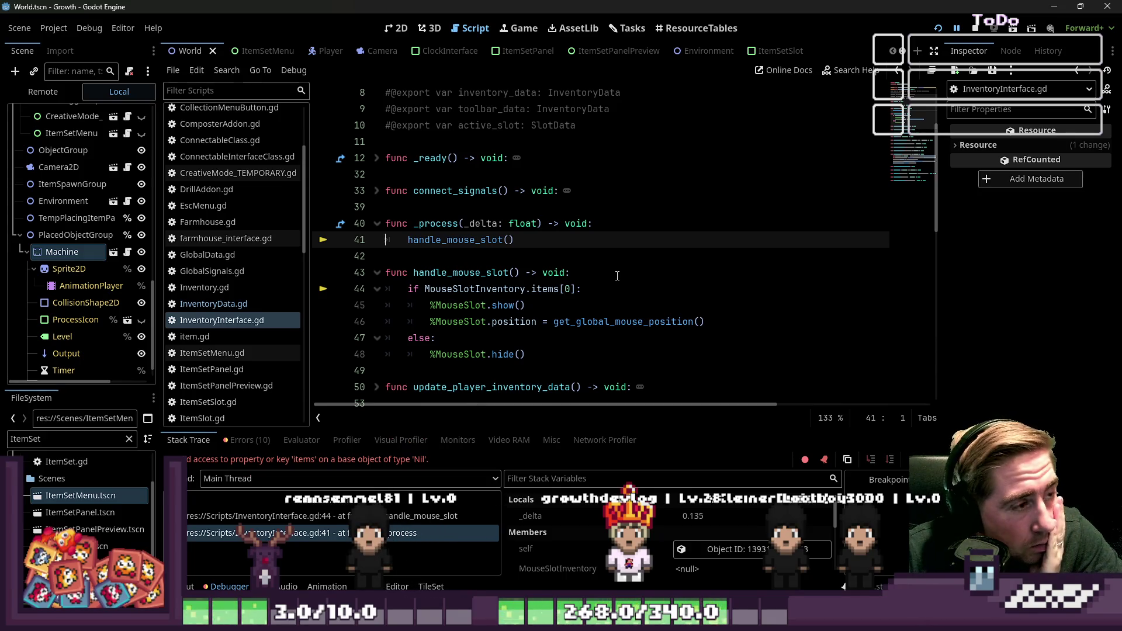
scroll(25, 256, up, 4)
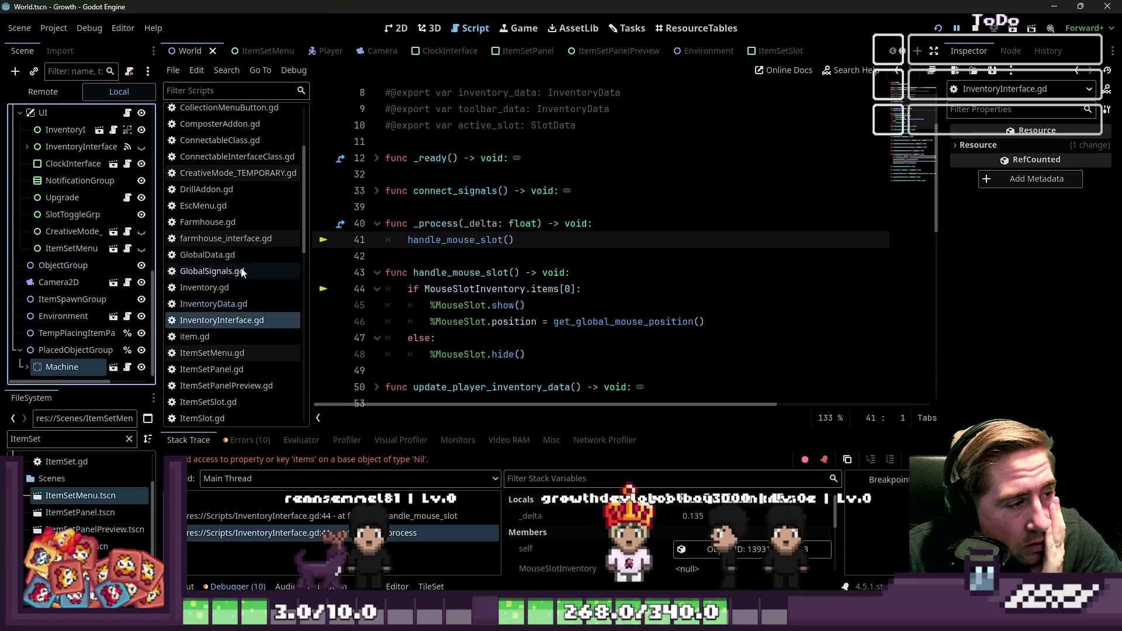
scroll(243, 272, down, 2)
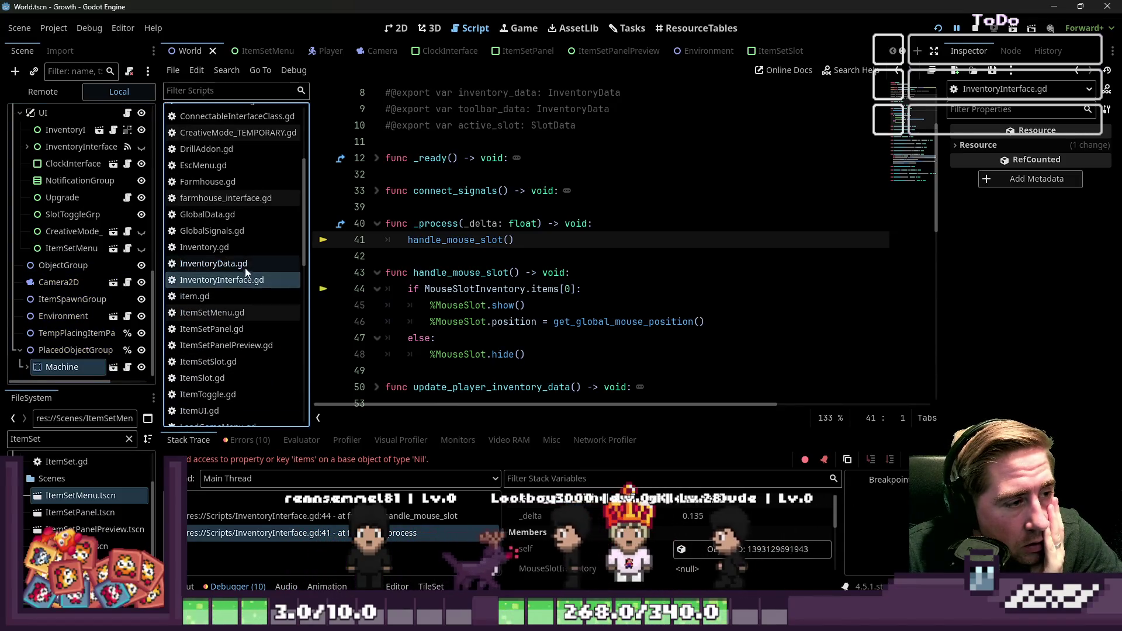
Switch to InventoryData.gd and inspect unstack_items and its ItemIndex parameter
click(244, 265)
double_click(444, 338)
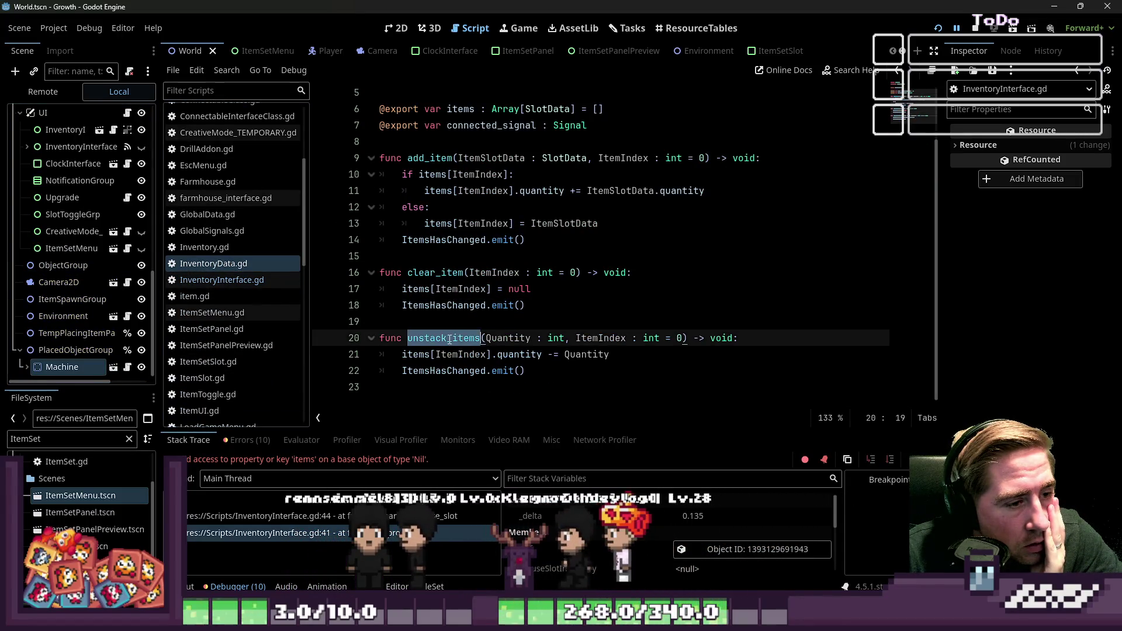
scroll(463, 340, up, 2)
scroll(463, 340, down, 2)
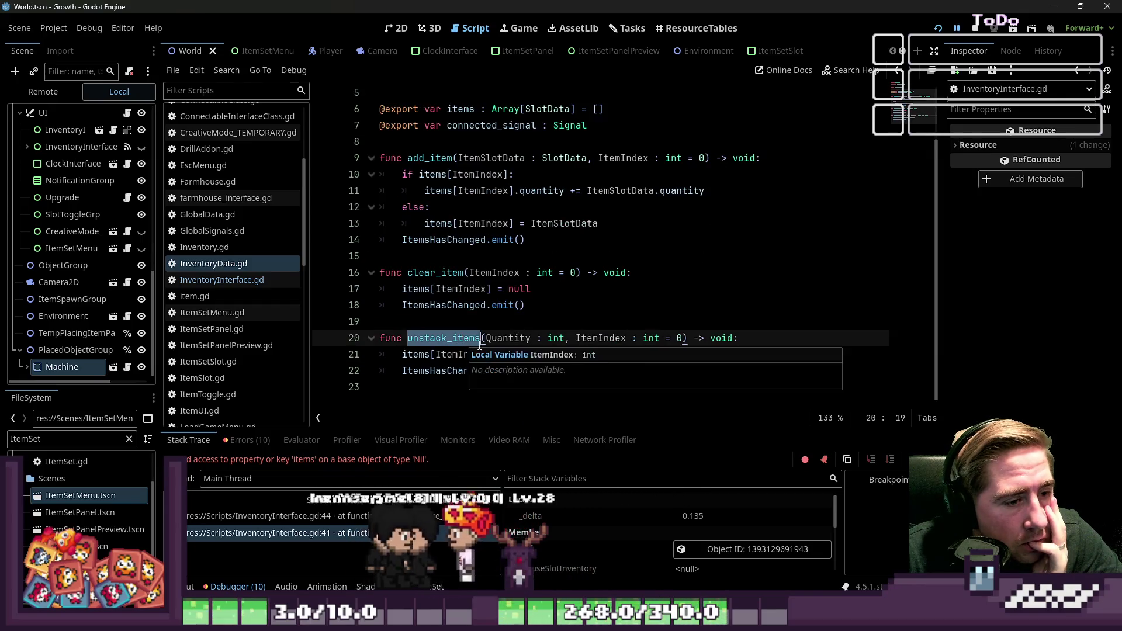
click(597, 338)
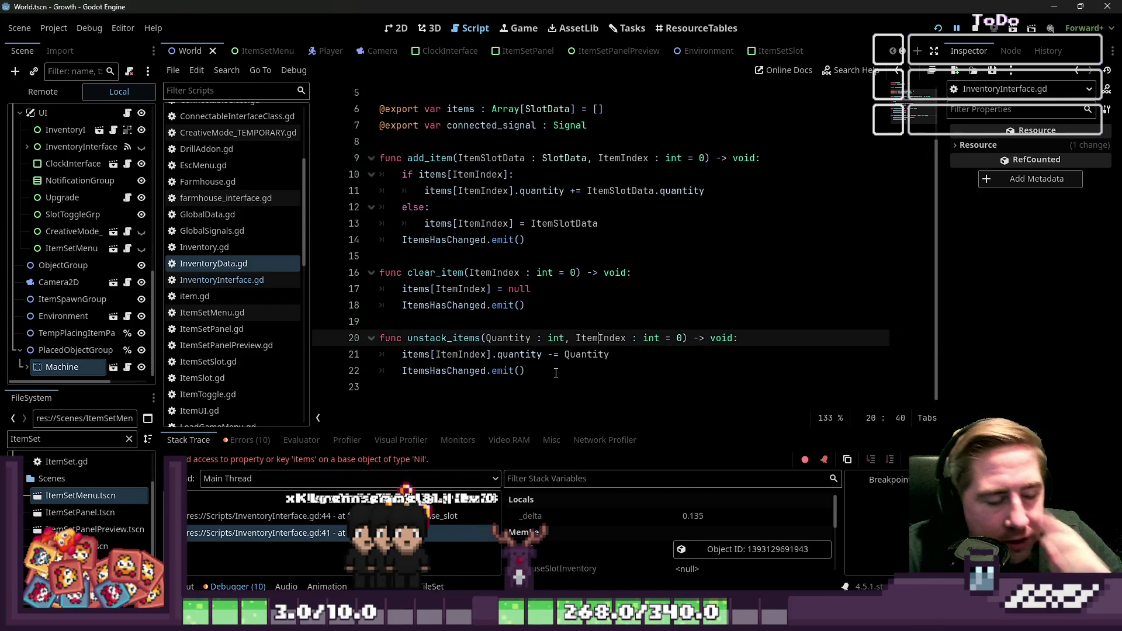